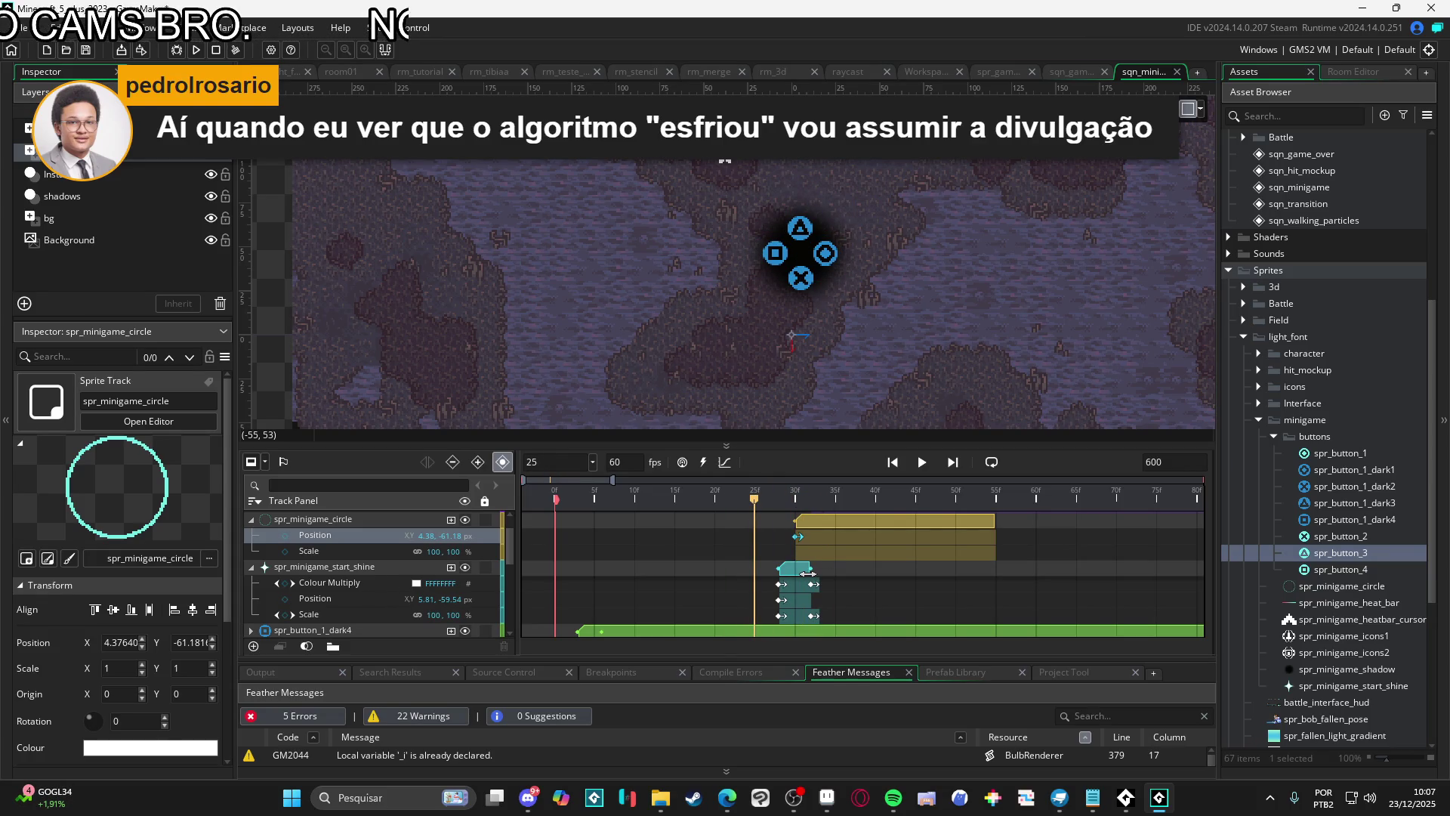
Lengthen the start_shine clip and push its Colour Multiply keyframe later
mouse_move(807, 573)
mouse_down()
mouse_move(834, 570)
mouse_move(838, 593)
mouse_move(811, 592)
mouse_move(834, 589)
mouse_move(833, 617)
mouse_move(839, 586)
mouse_move(838, 615)
mouse_up()
click(813, 596)
click(830, 615)
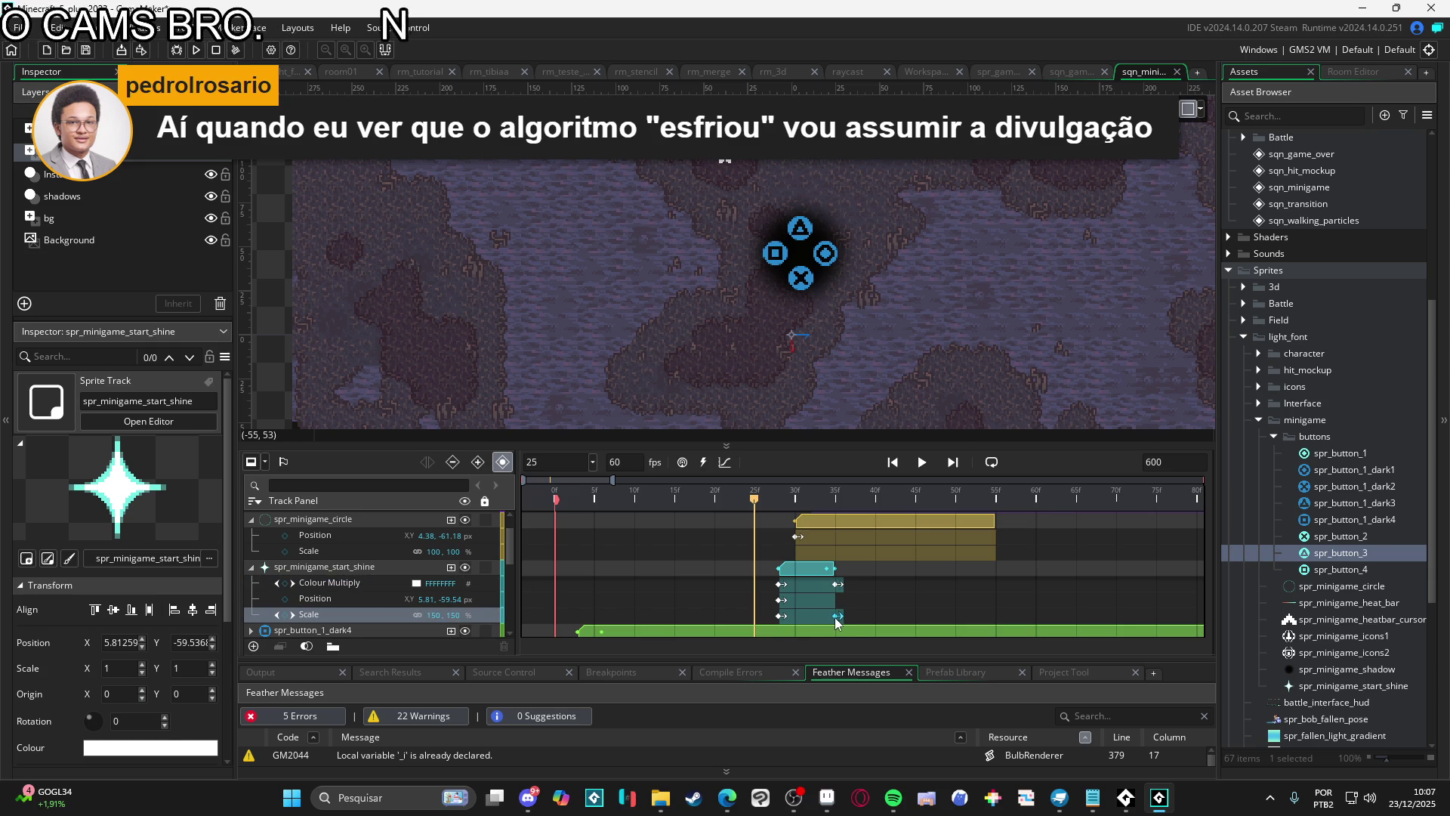
Add a Scale keyframe on the spr_minigame_circle track at frame 55
click(816, 525)
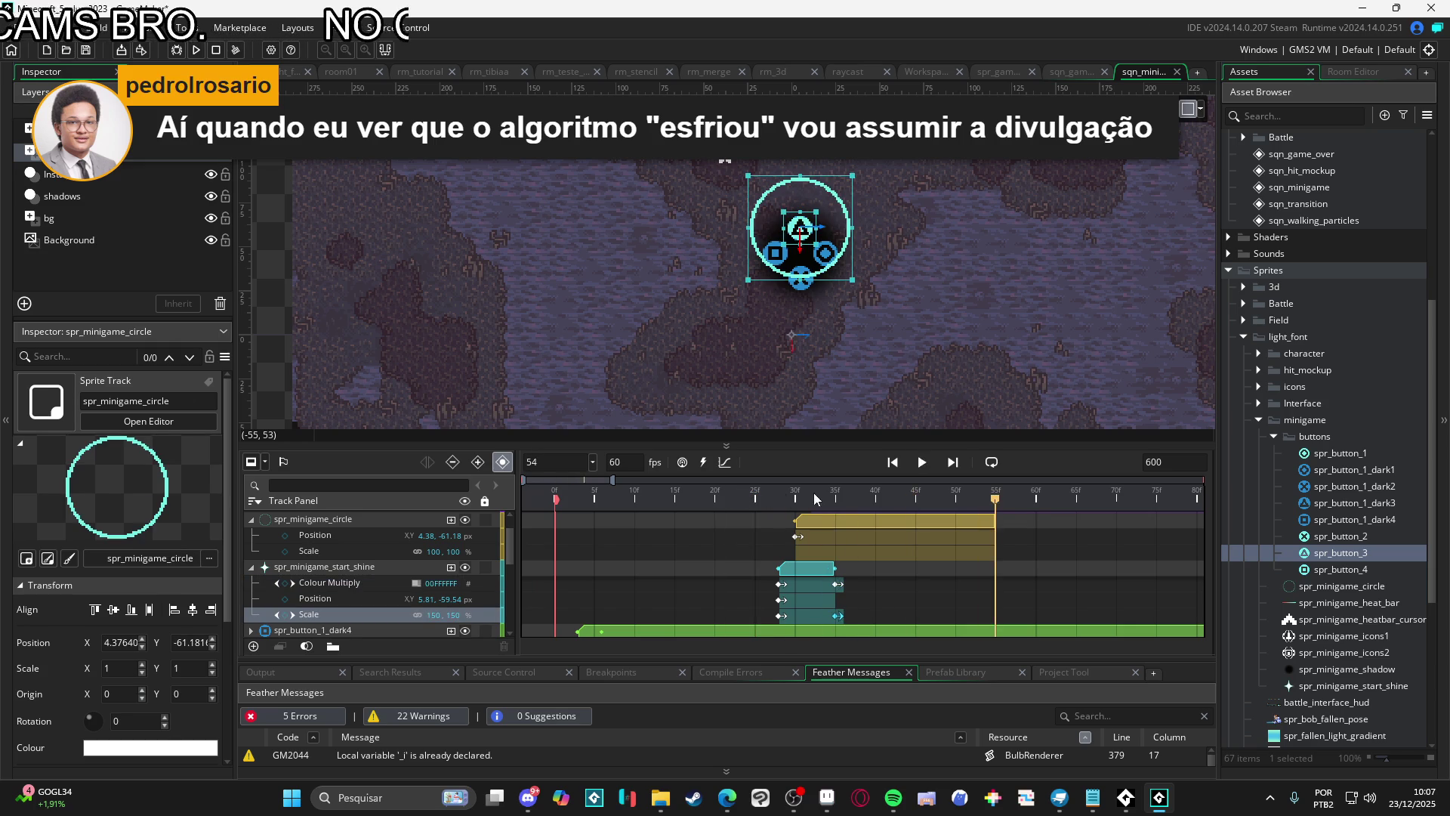
click(765, 495)
key(space)
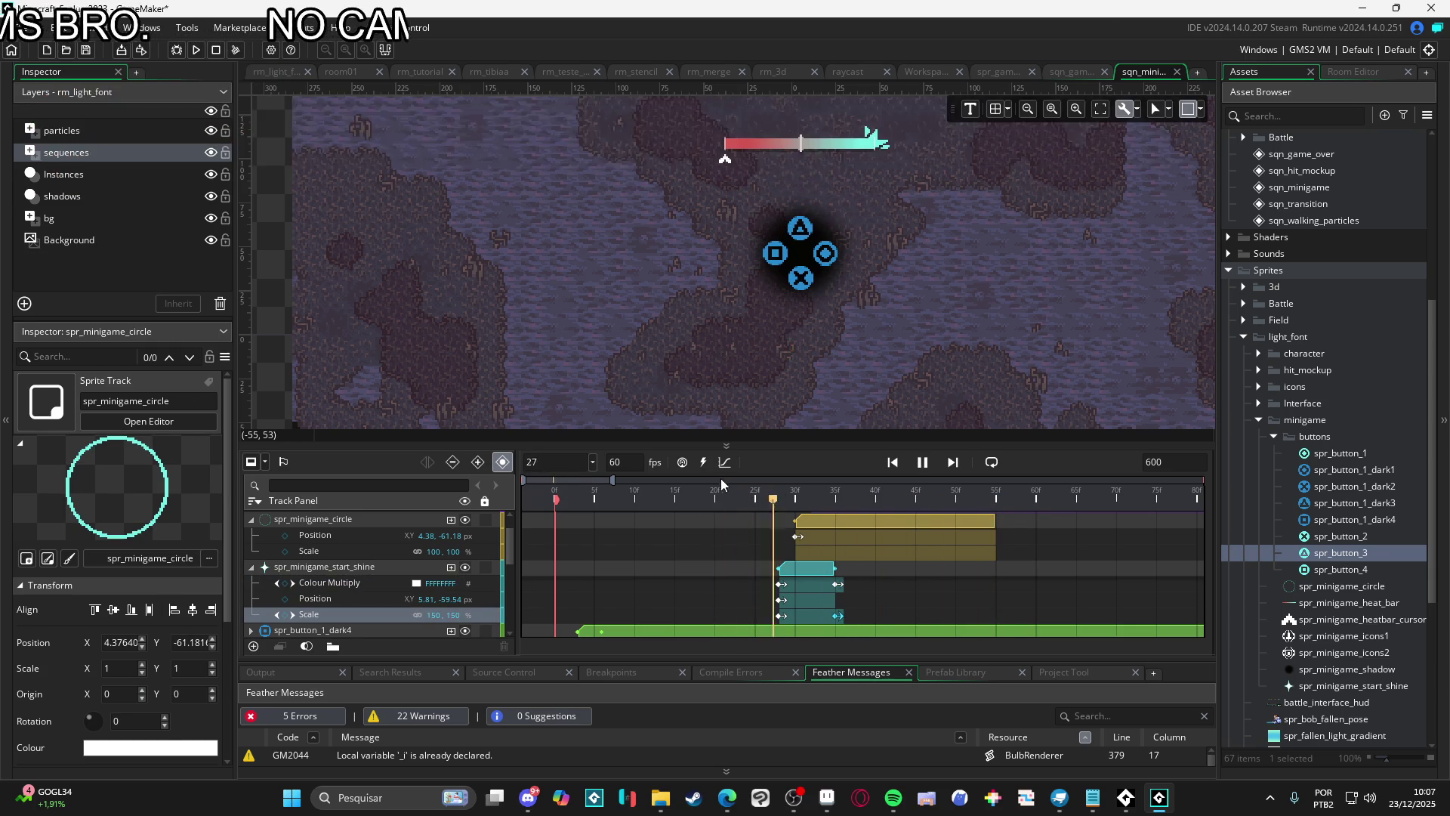
key(space)
click(802, 500)
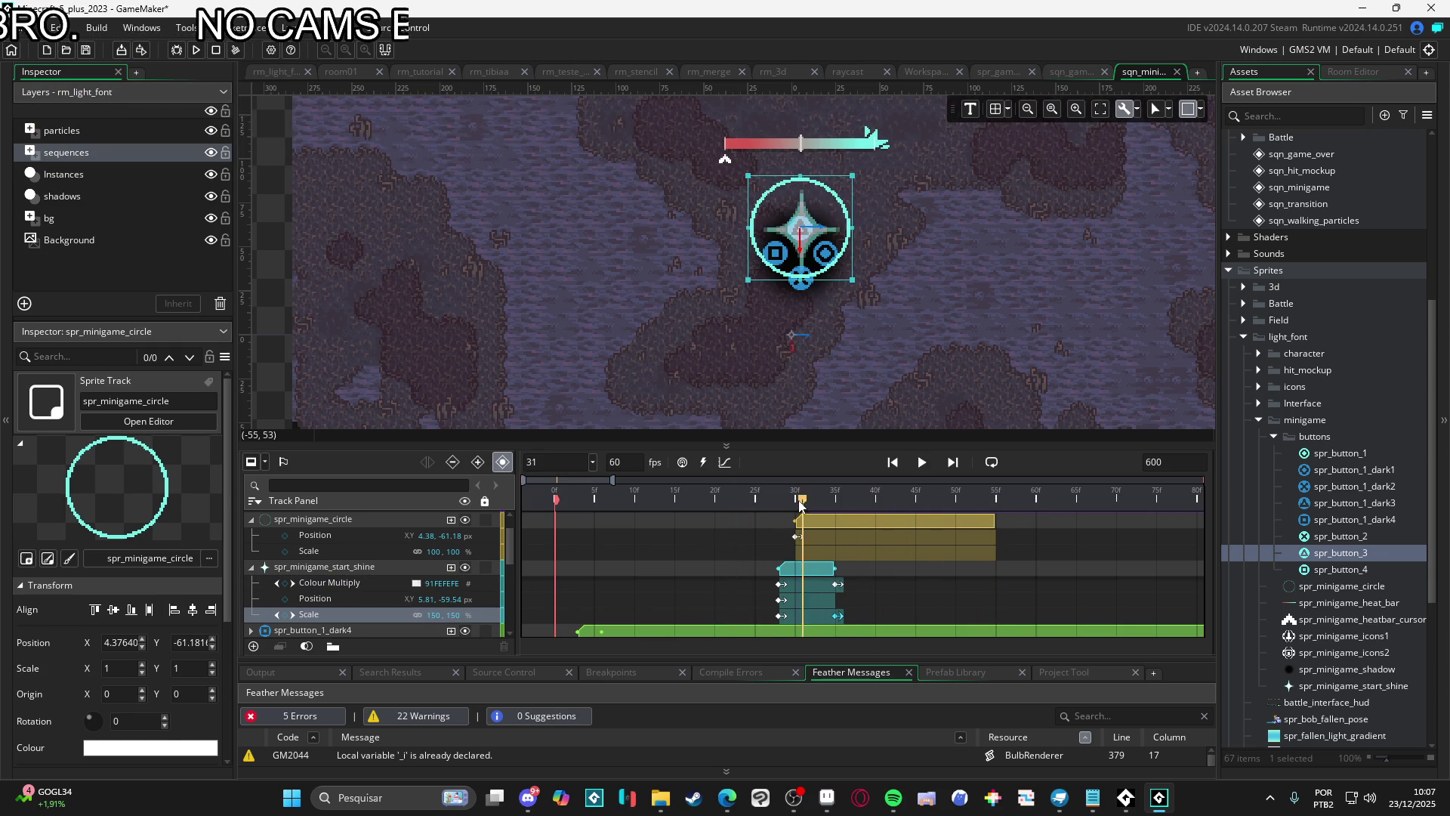
click(308, 550)
drag(803, 501, 996, 524)
click(286, 552)
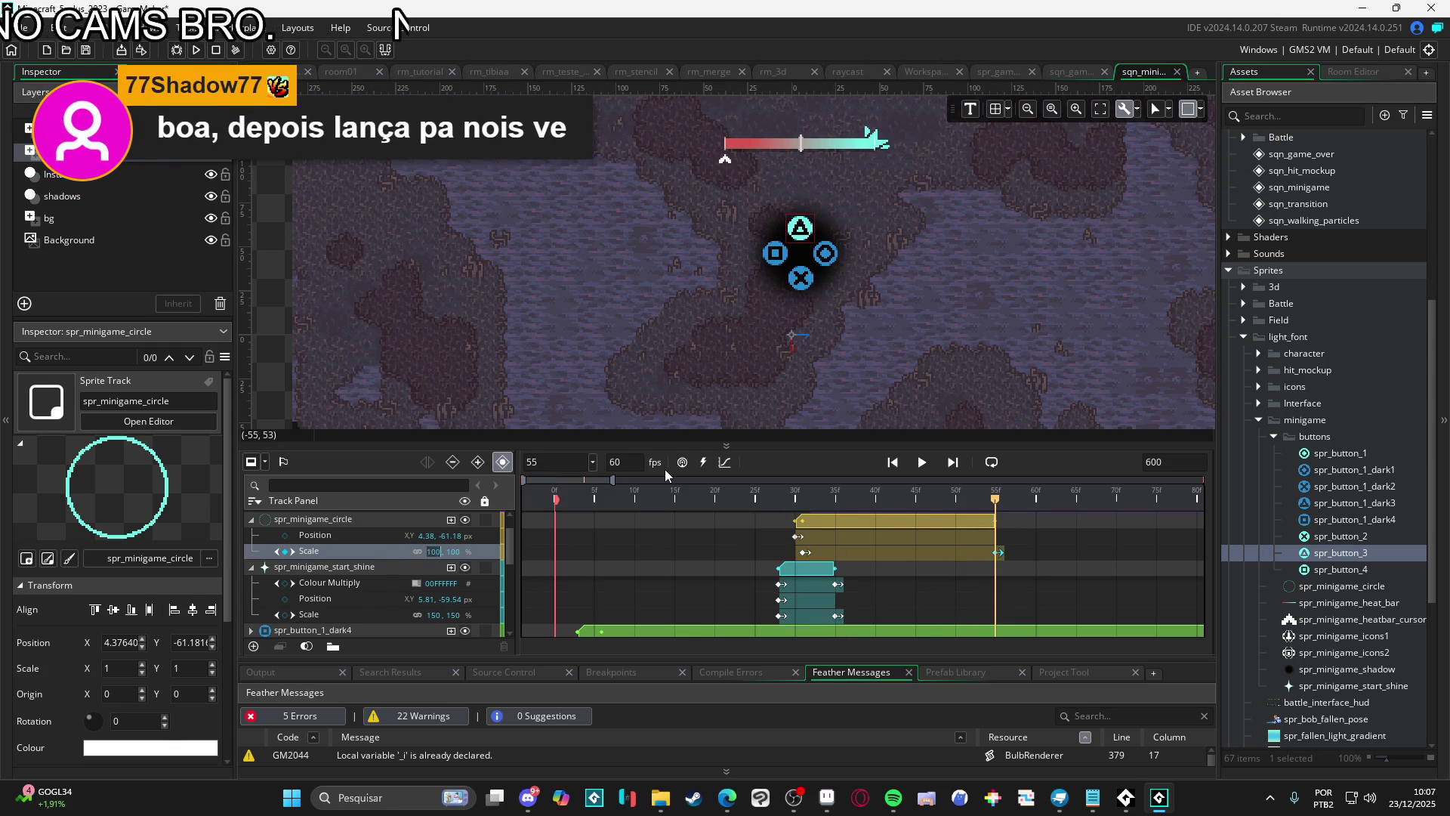
Set the circle's second Scale keyframe value to 0
key(Tab)
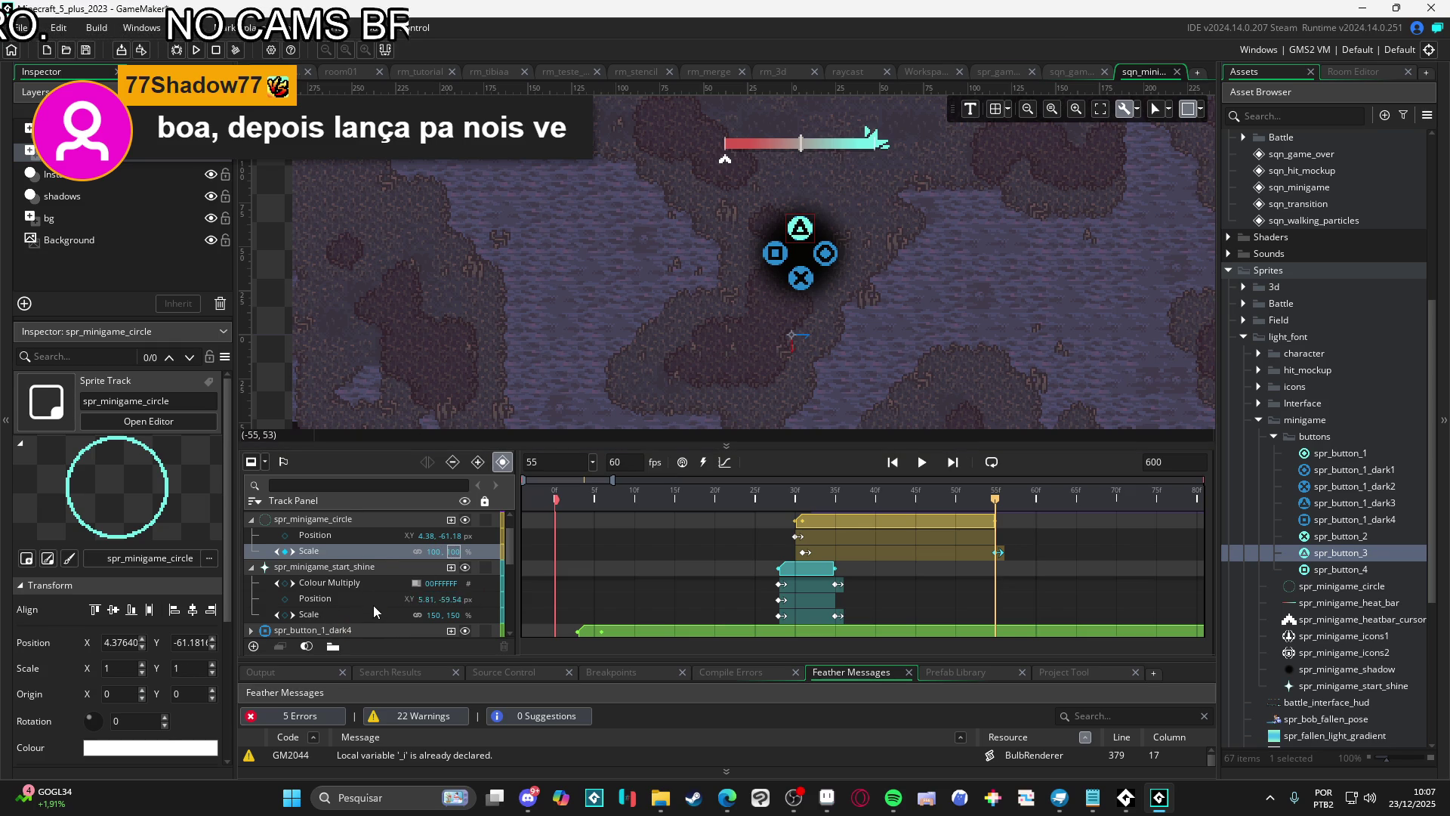
key(BackSpace)
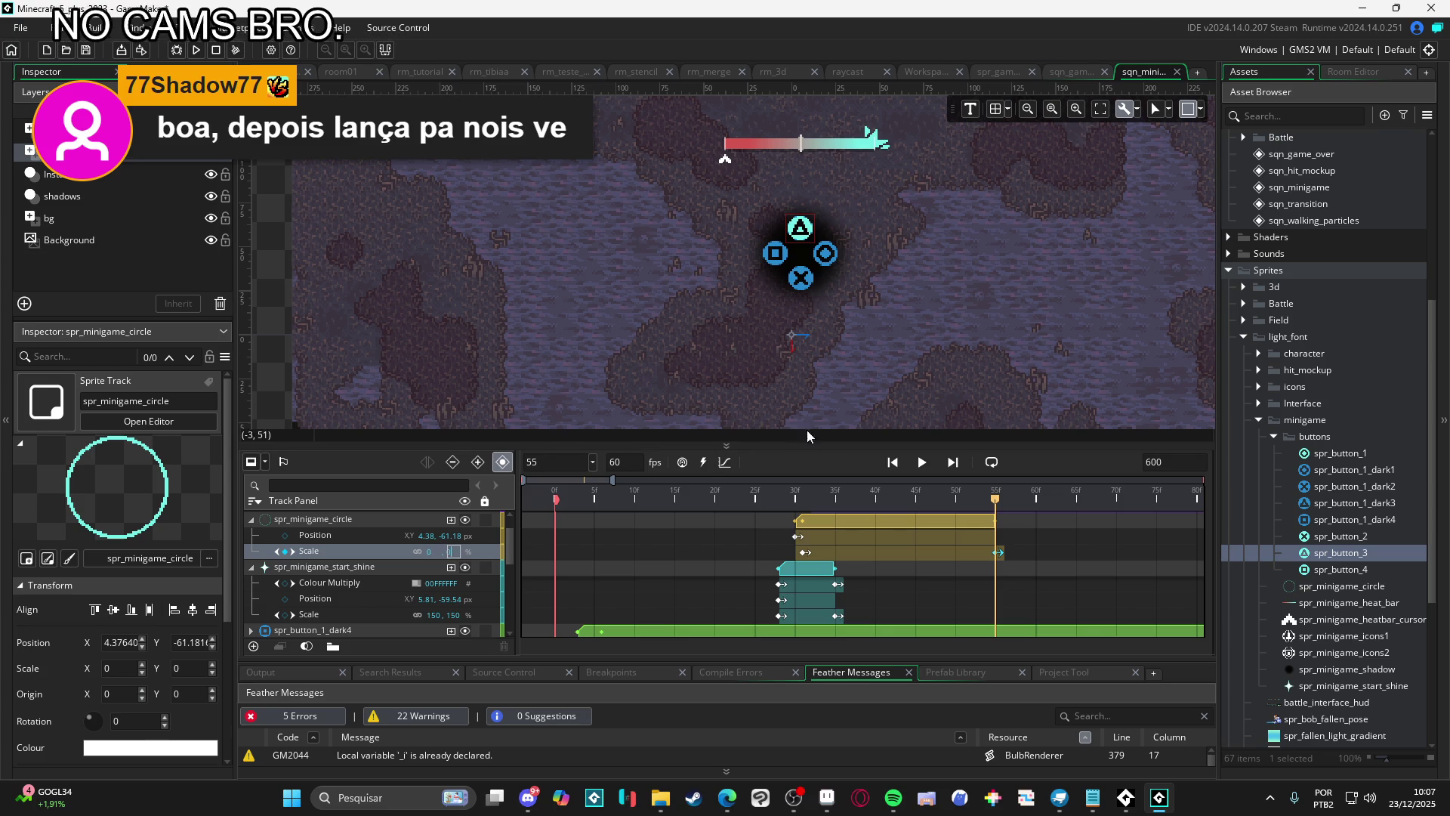
click(804, 555)
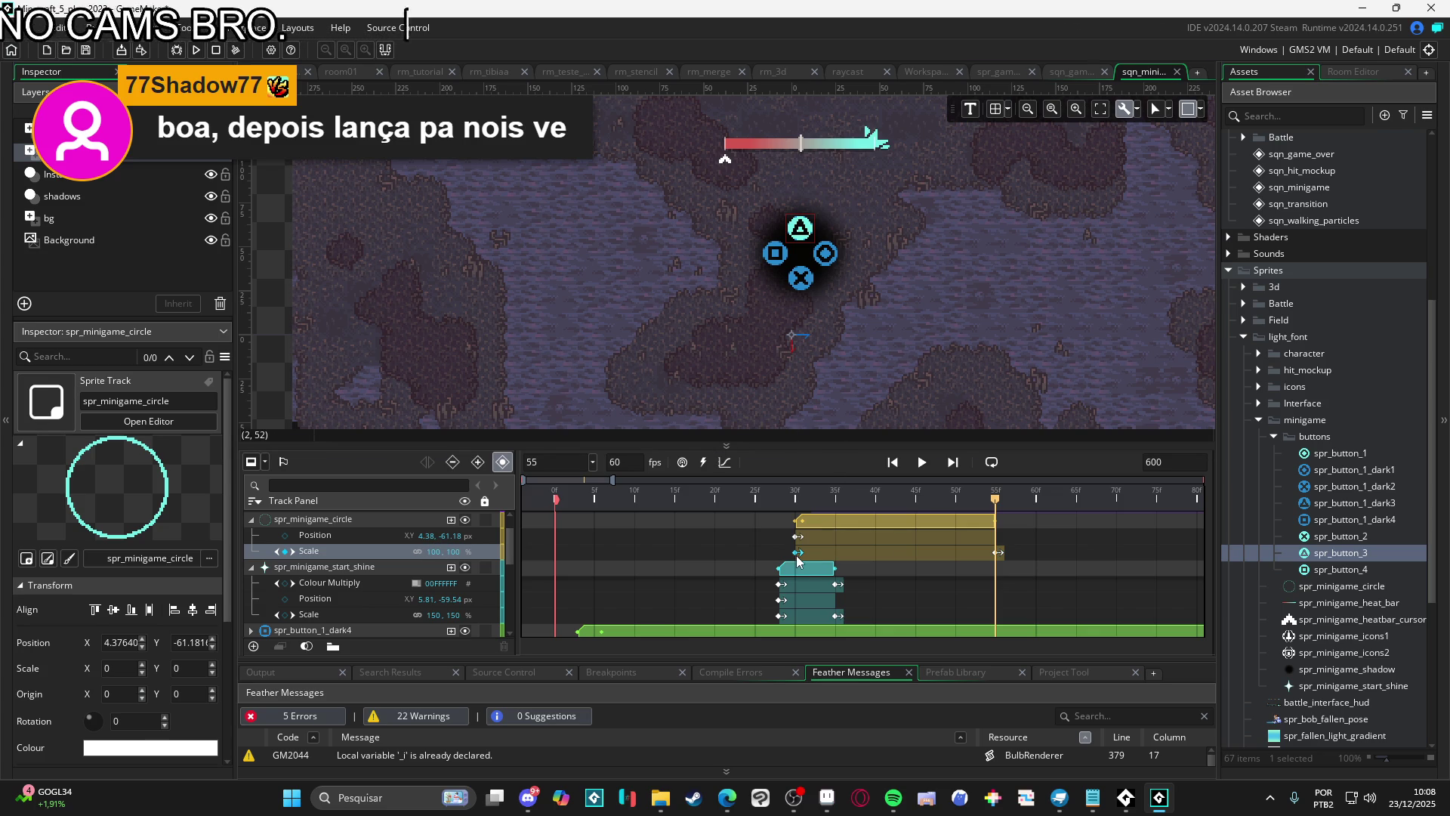
Preview the ring shrinking toward zero, starting from frame 29
mouse_move(815, 491)
mouse_down()
mouse_move(787, 491)
mouse_move(956, 492)
mouse_move(921, 499)
mouse_move(944, 500)
mouse_up()
key(space)
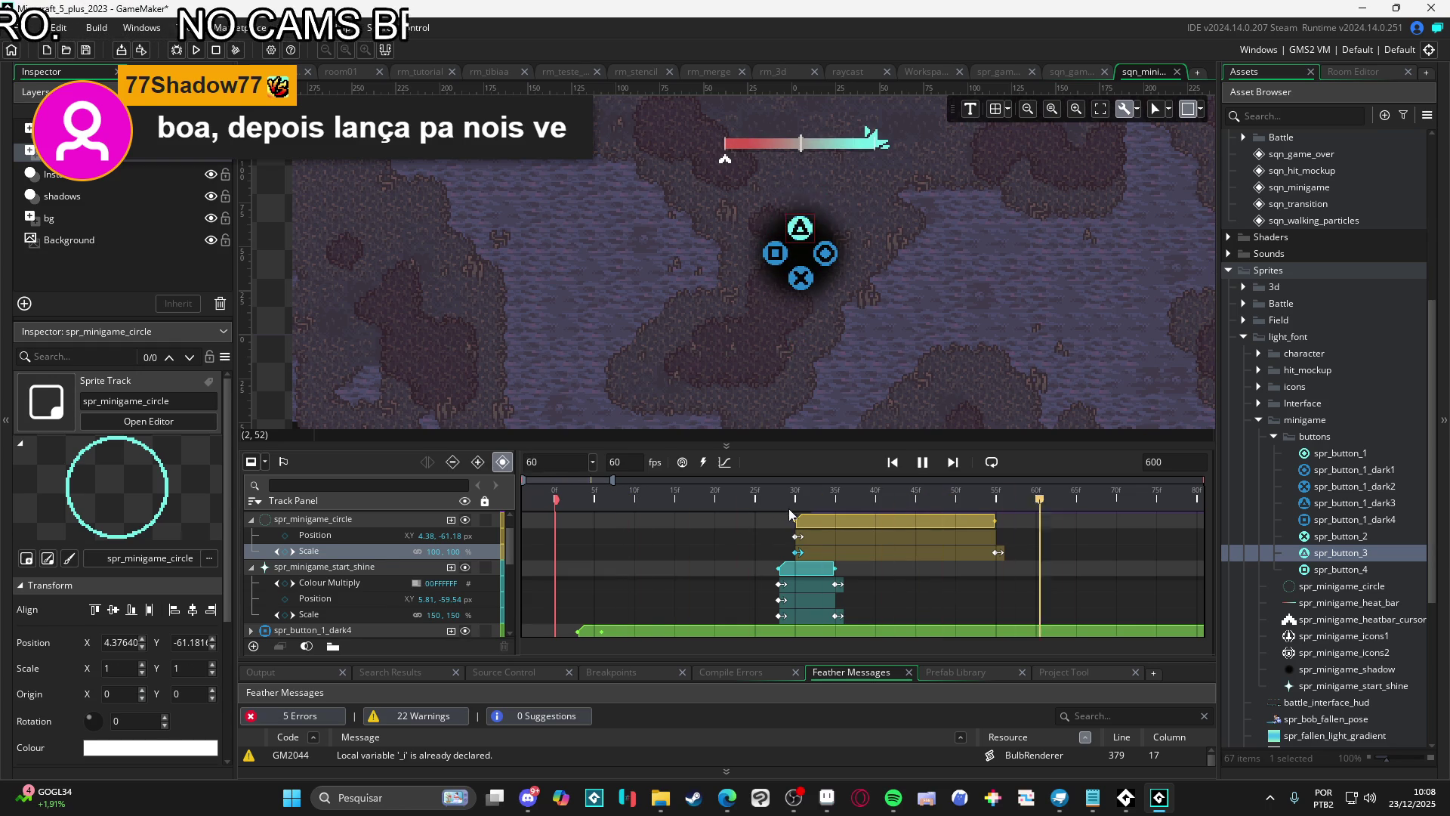
key(space)
key(space)
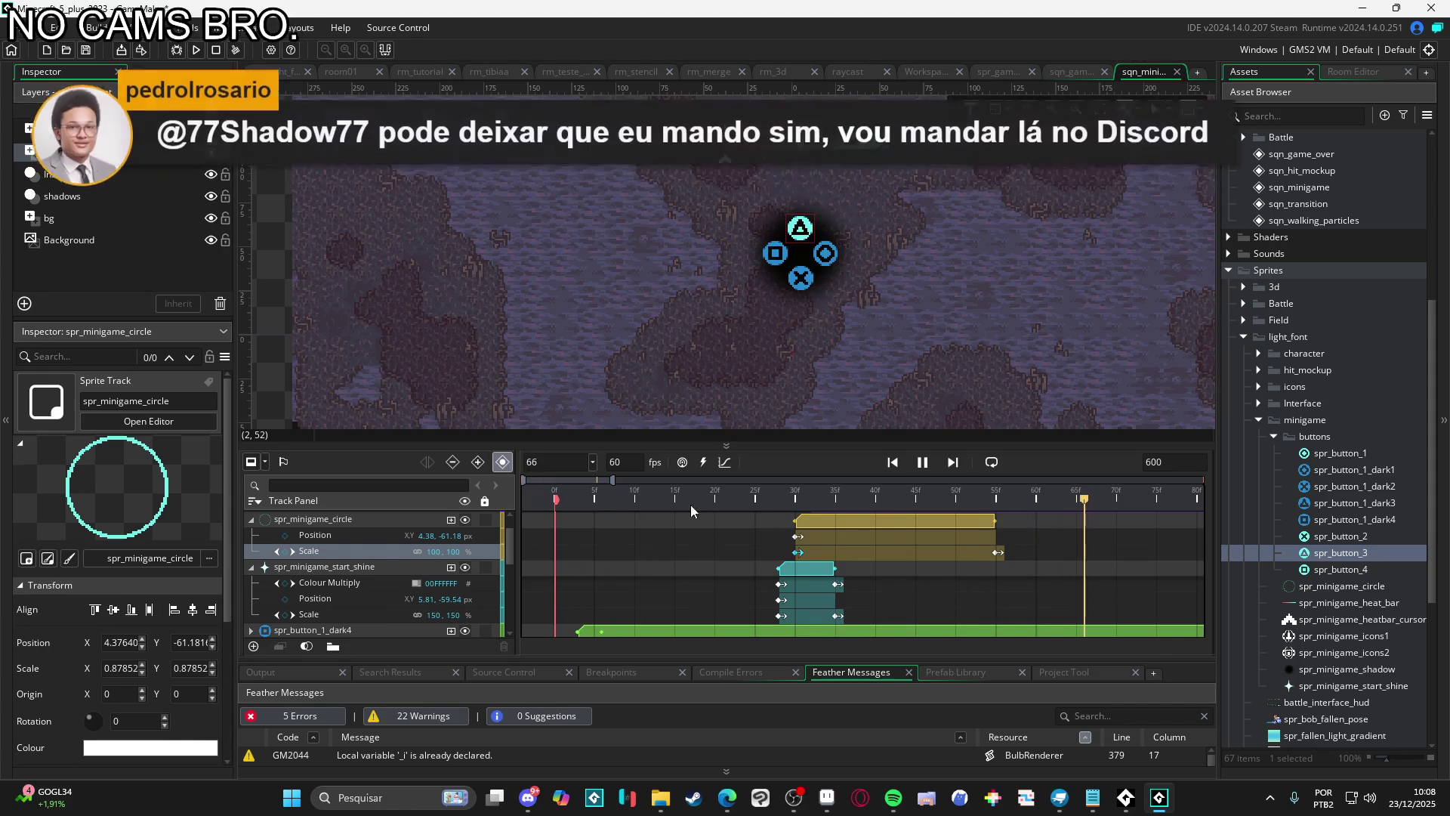
key(space)
key(space)
key(space)
mouse_move(785, 499)
mouse_down()
mouse_move(693, 499)
mouse_move(1065, 498)
mouse_move(787, 499)
mouse_up()
Stretch the spr_minigame_circle clip's end further right on the timeline
click(617, 495)
key(space)
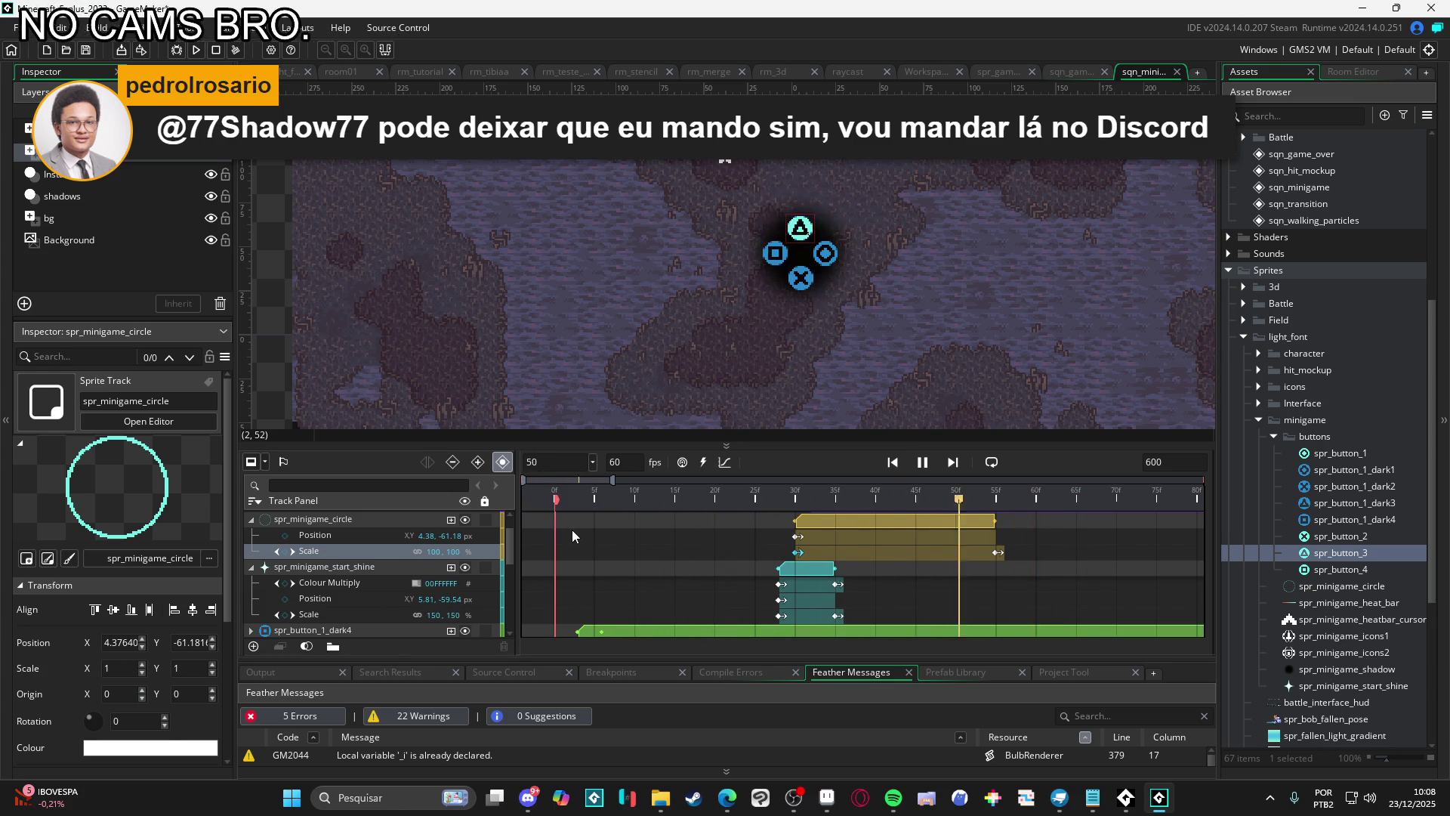
key(space)
click(992, 522)
drag(992, 522, 1085, 521)
drag(1009, 562, 1082, 554)
drag(994, 526, 1083, 533)
Replay from frame 0 to confirm the ring shrinks away by frame 77, then collapse the circle track
key(space)
key(space)
click(271, 371)
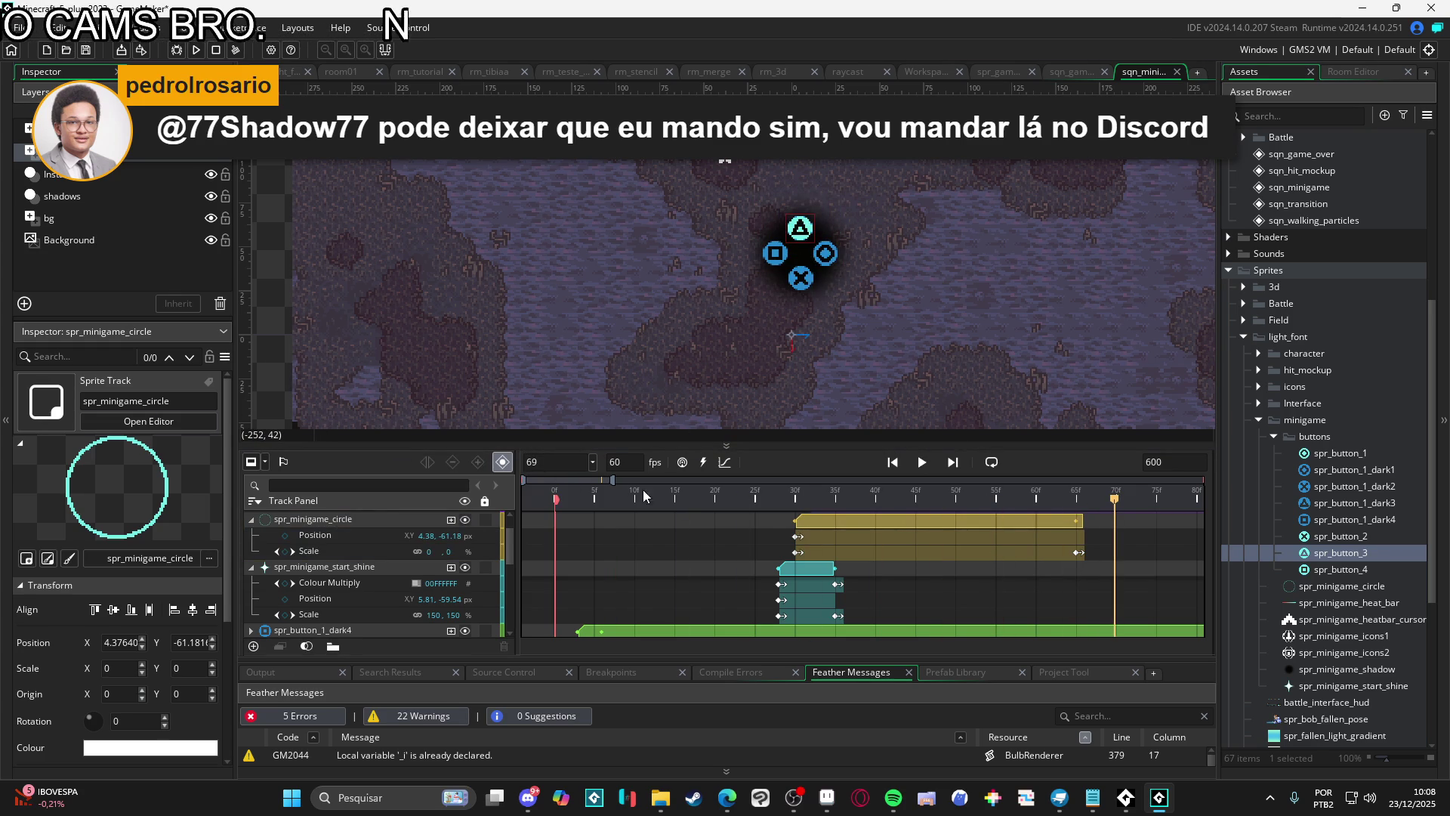
key(space)
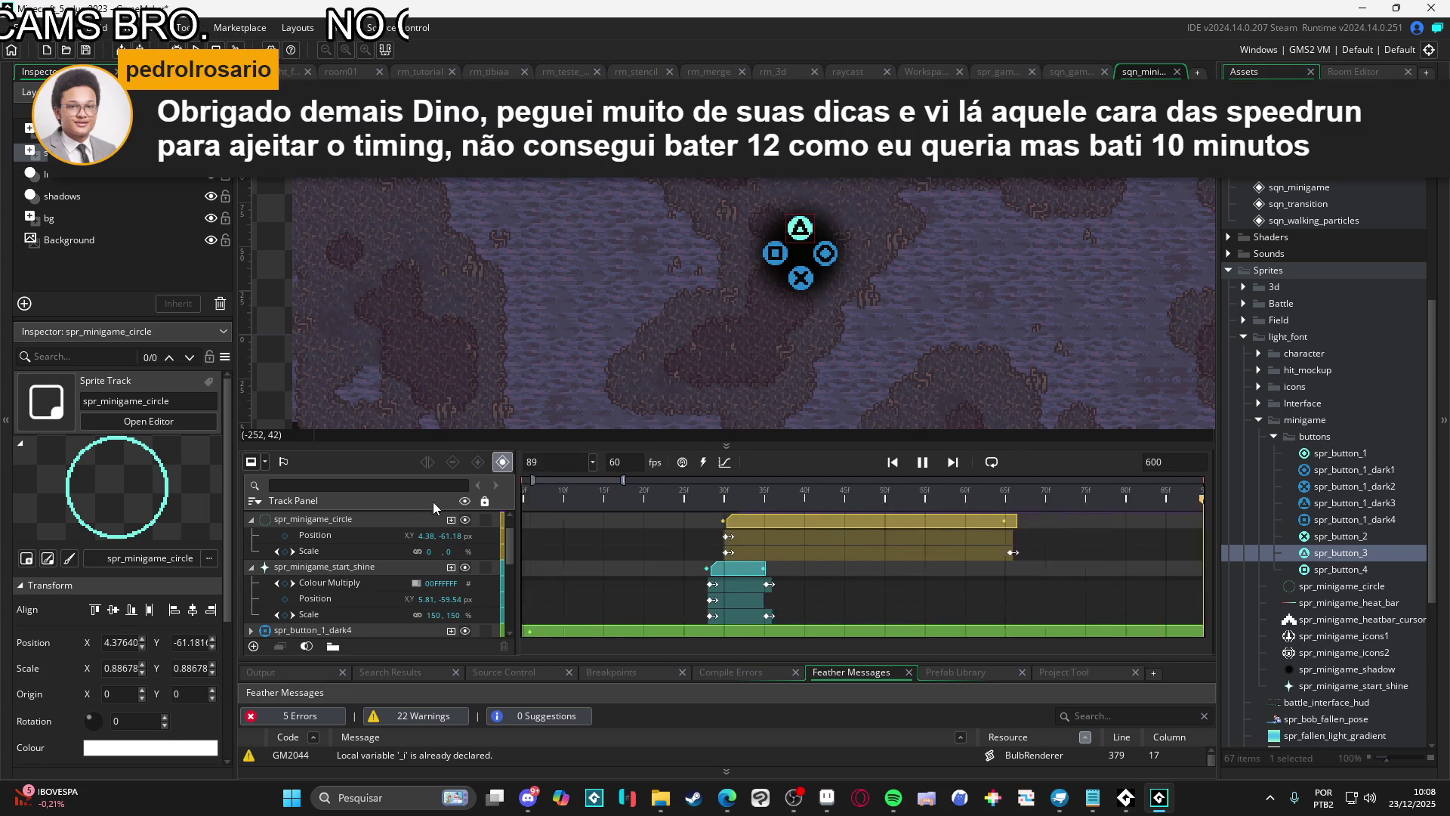
key(Return)
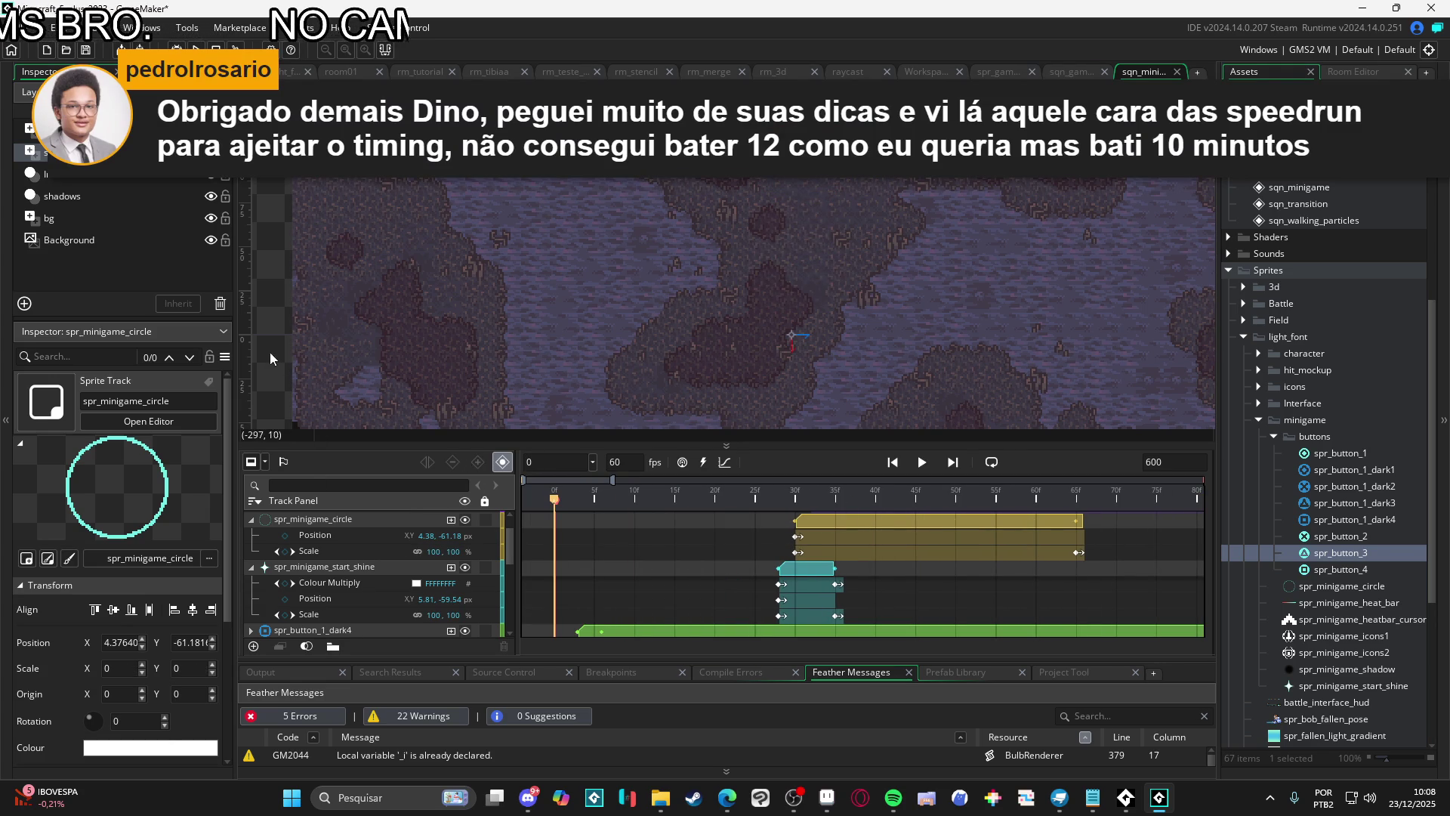
key(space)
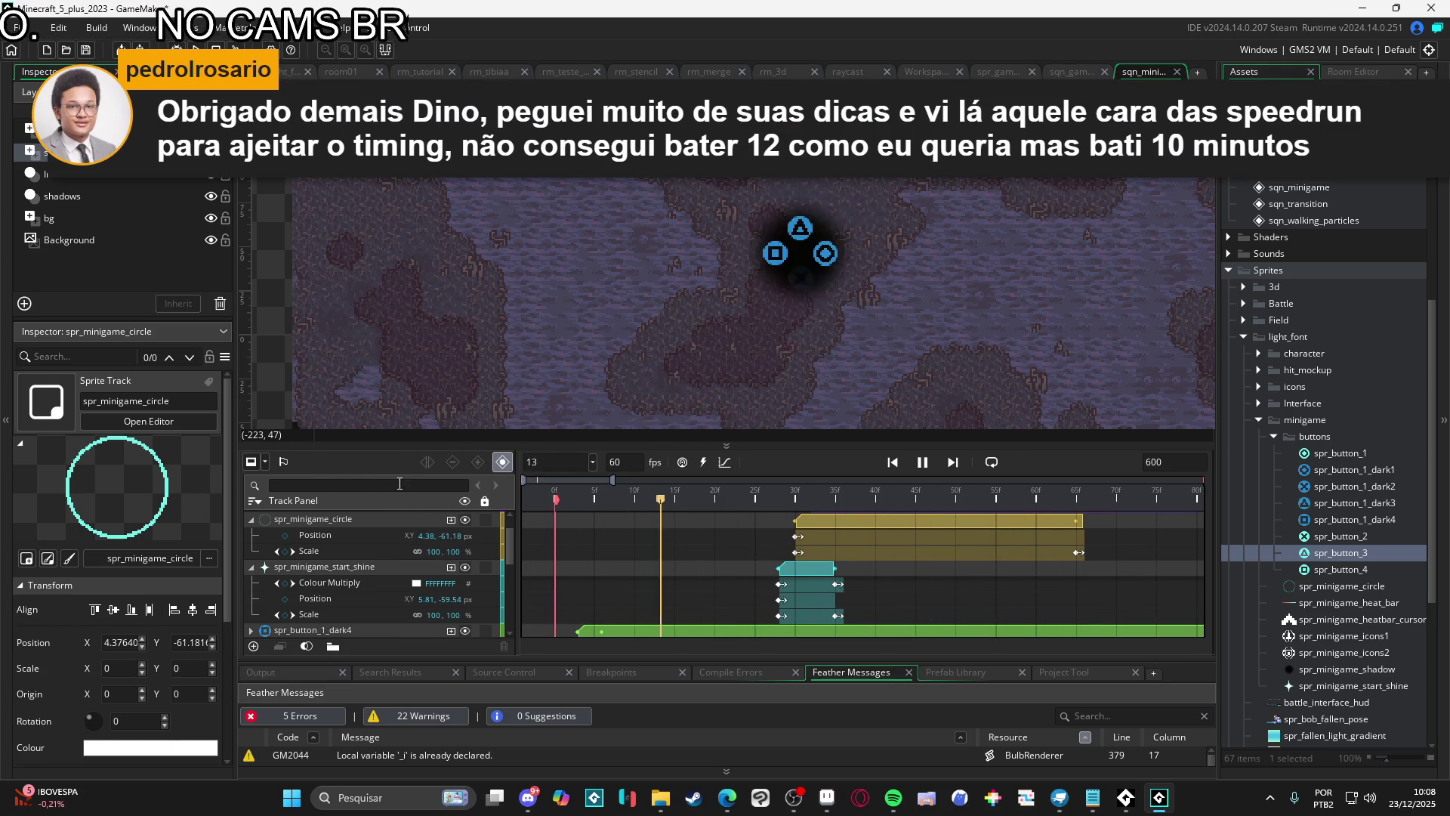
key(space)
key(space)
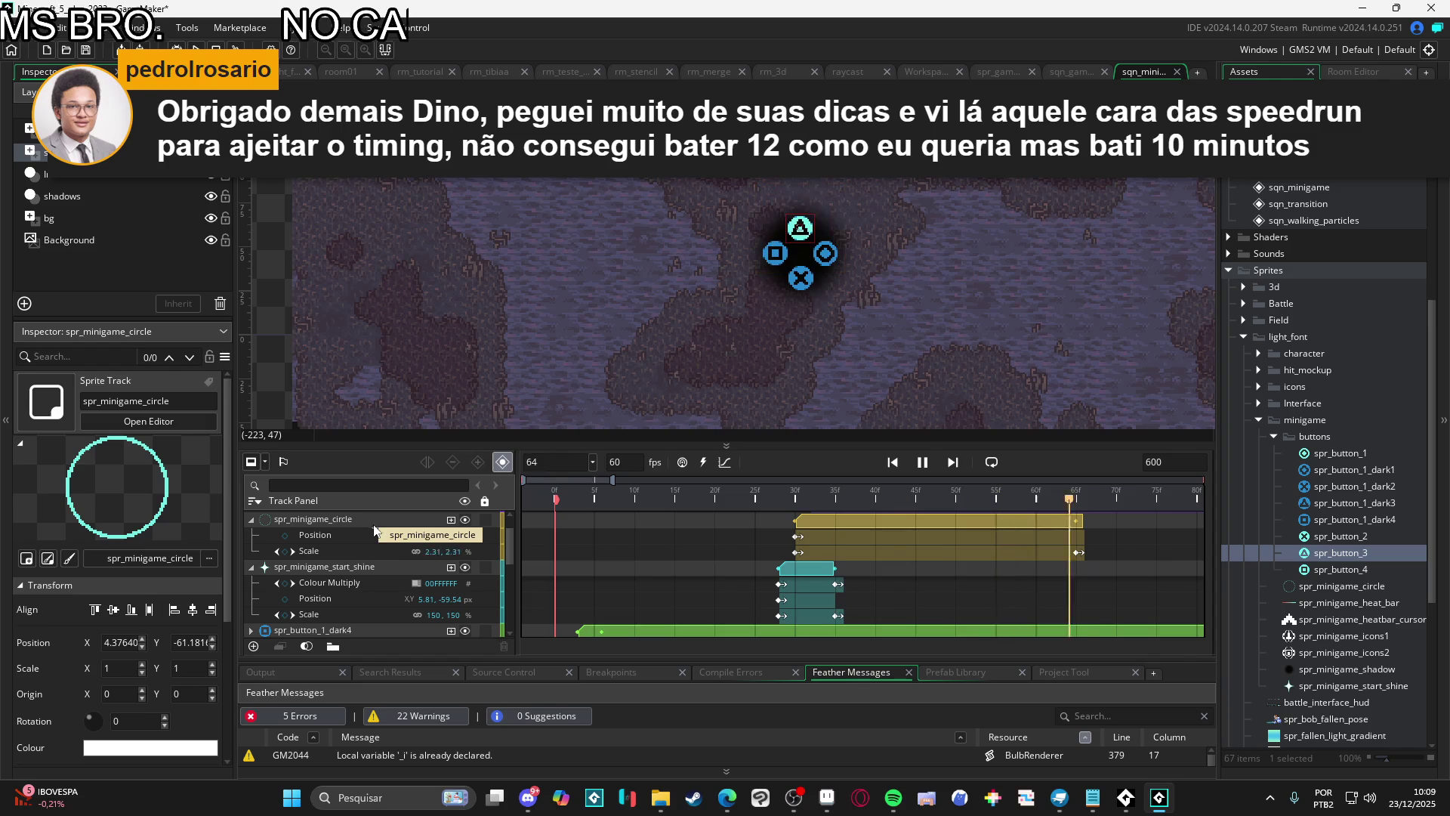
key(space)
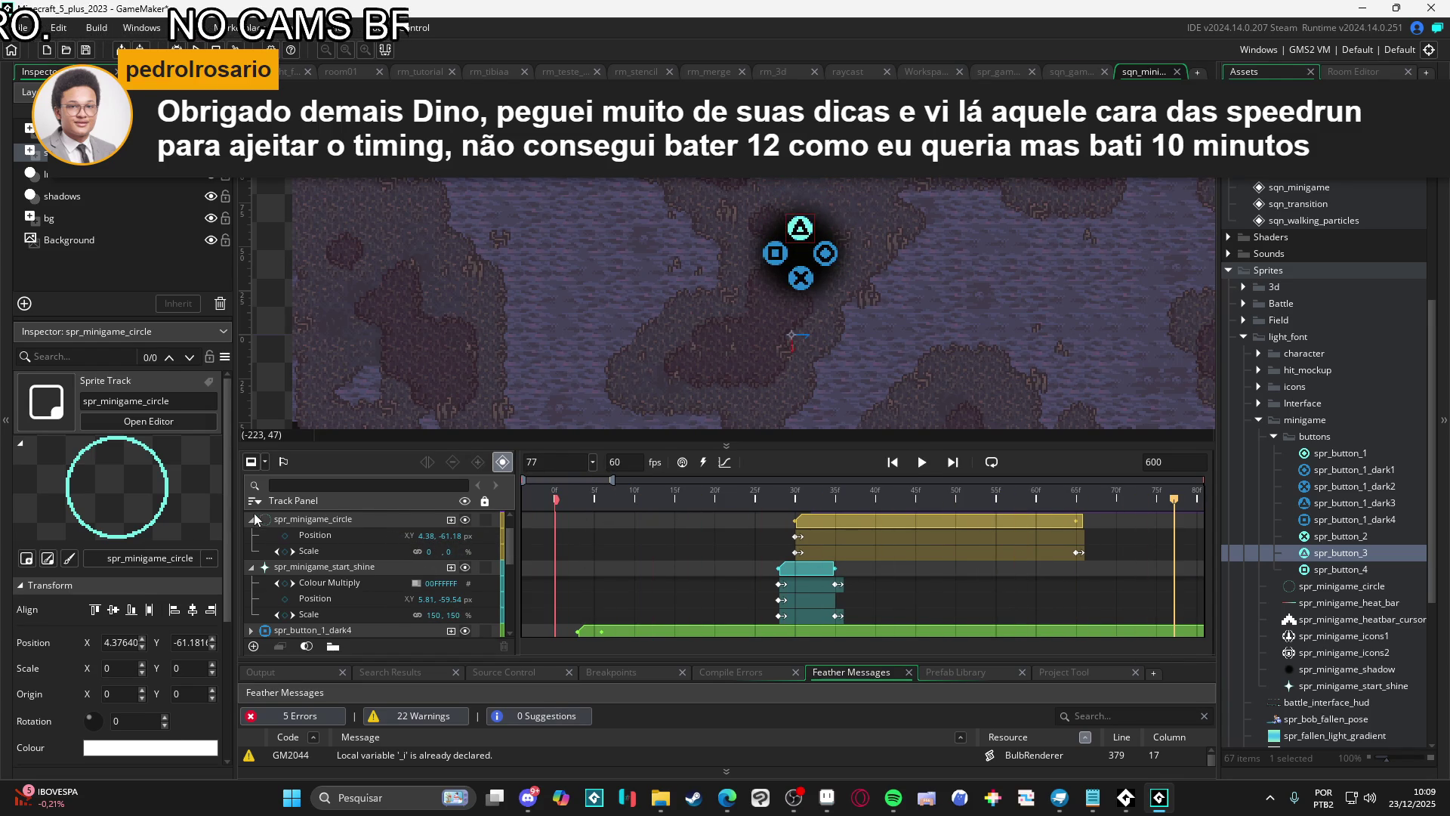
click(252, 520)
Collapse the start_shine, button, heat bar, scenery and spr_button_3 tracks
click(251, 535)
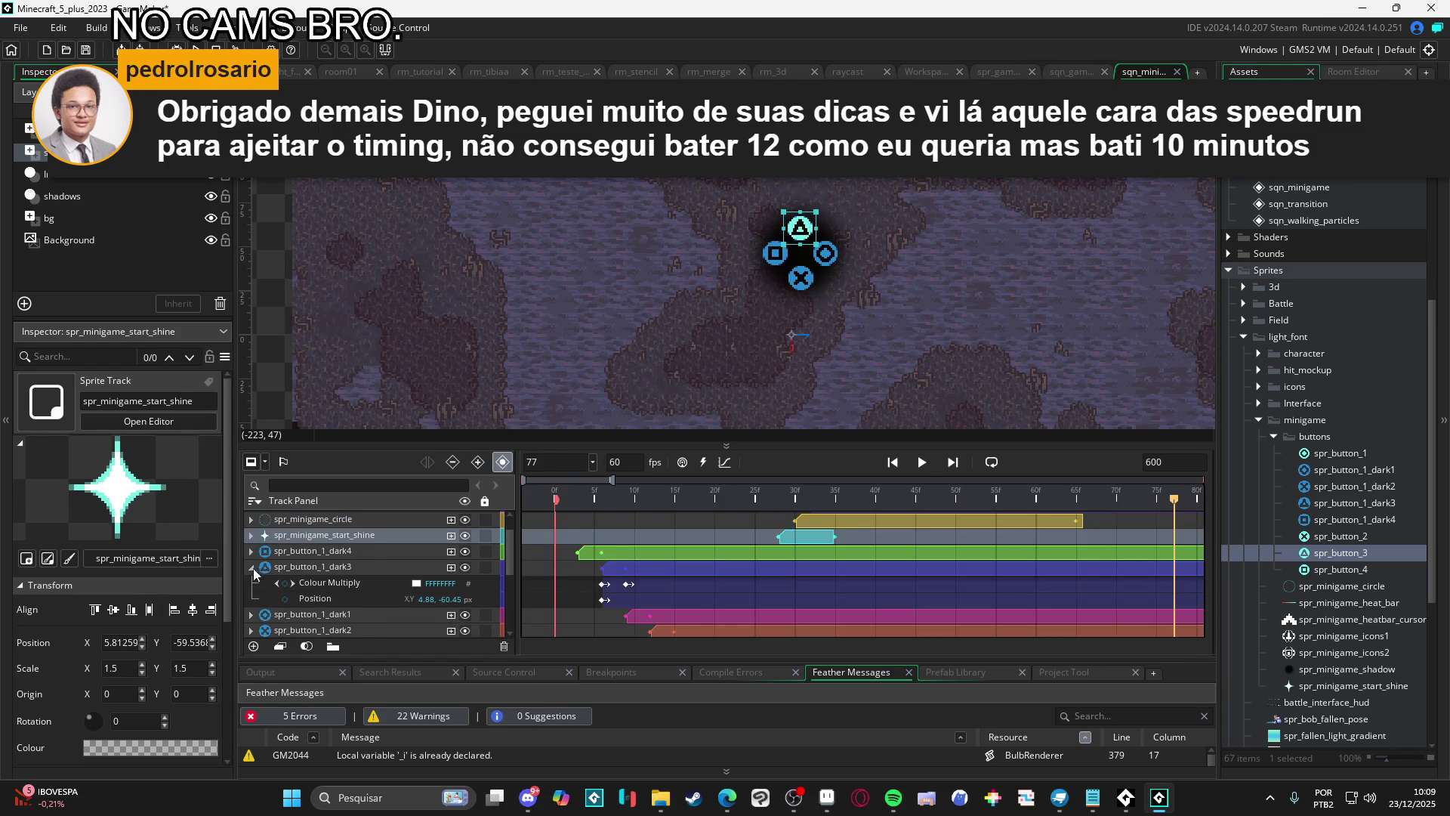
click(251, 566)
scroll(249, 595, down, 5)
click(251, 582)
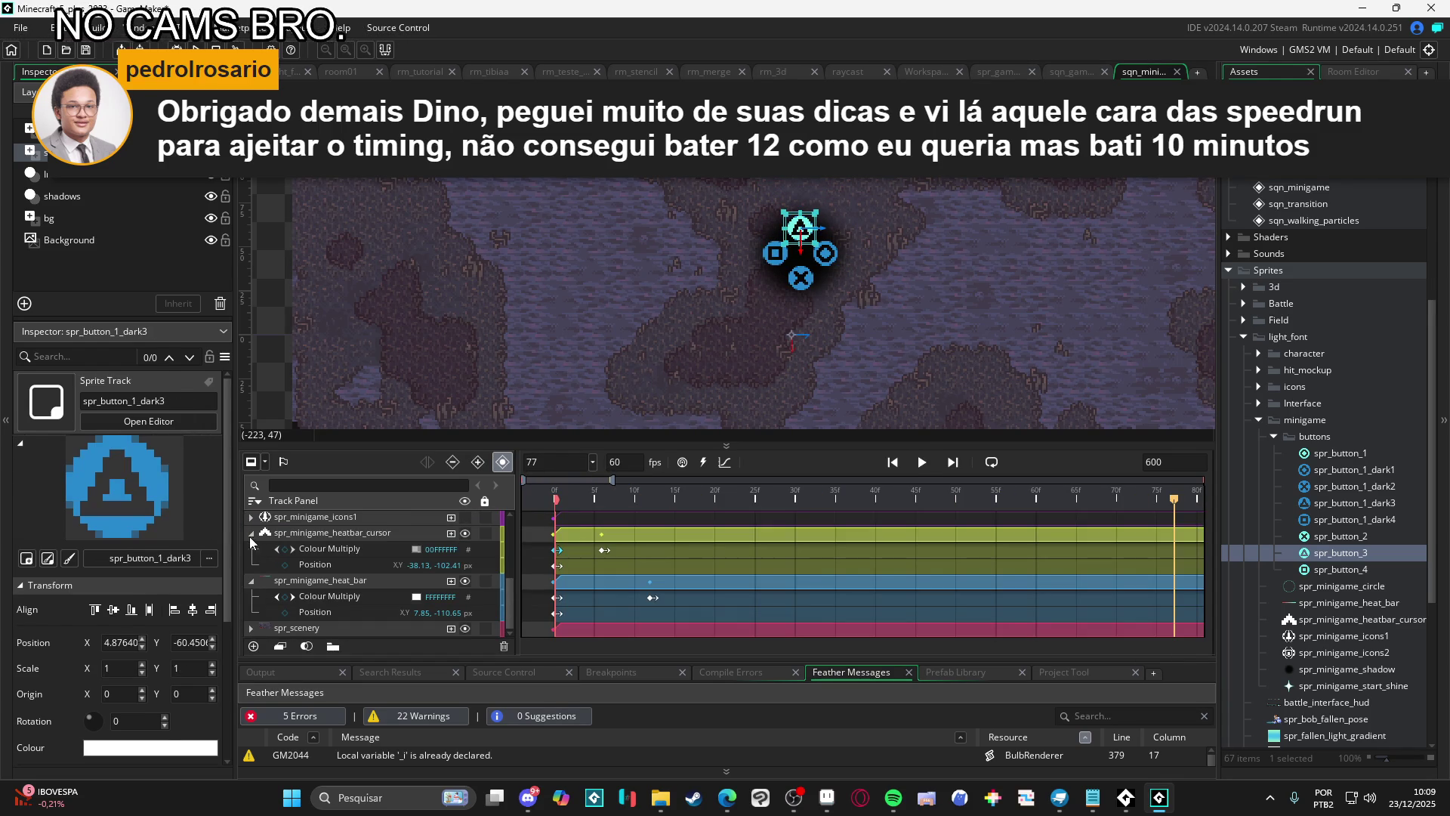
click(250, 566)
click(250, 610)
click(257, 629)
scroll(324, 579, up, 3)
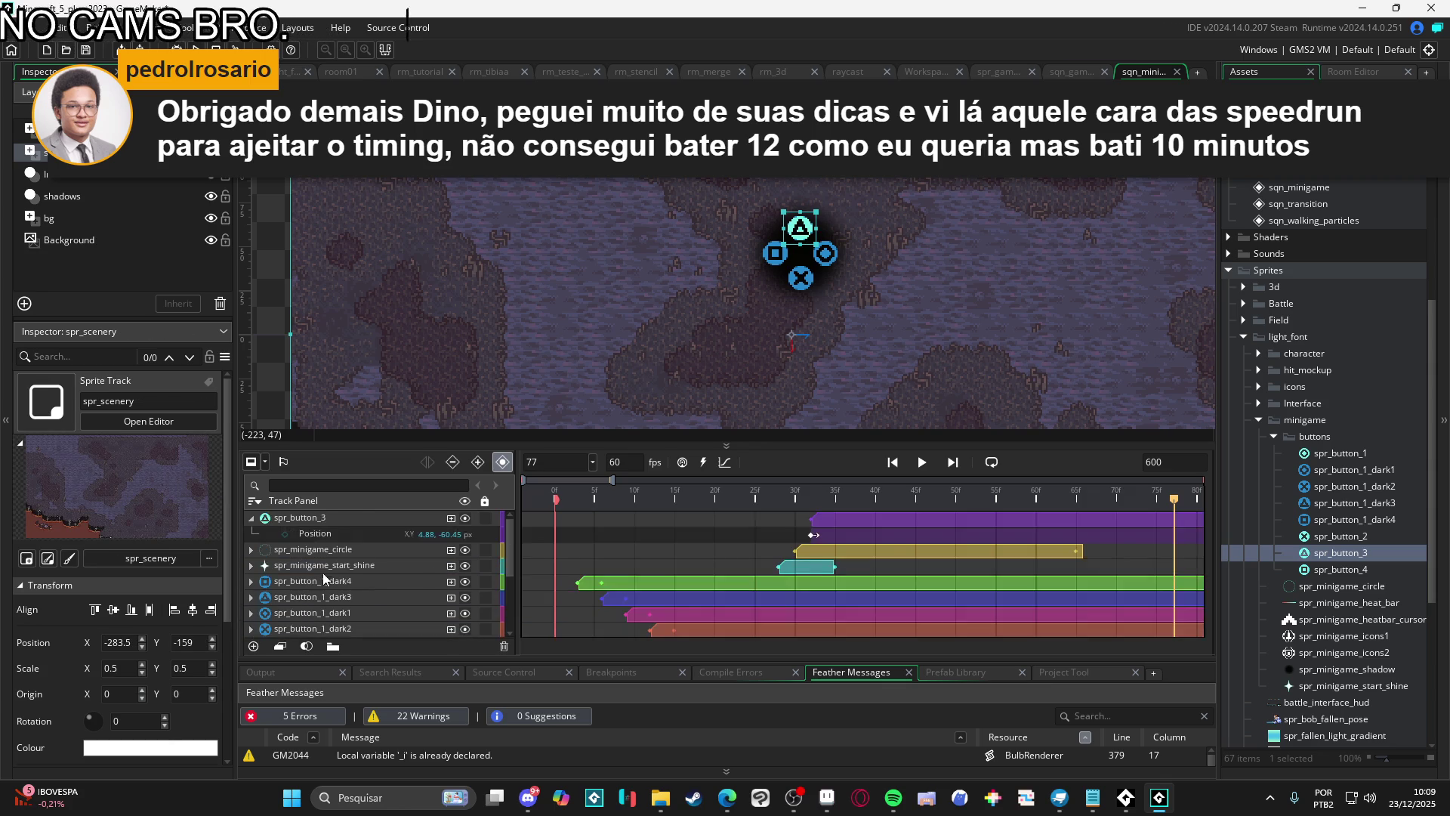
click(251, 518)
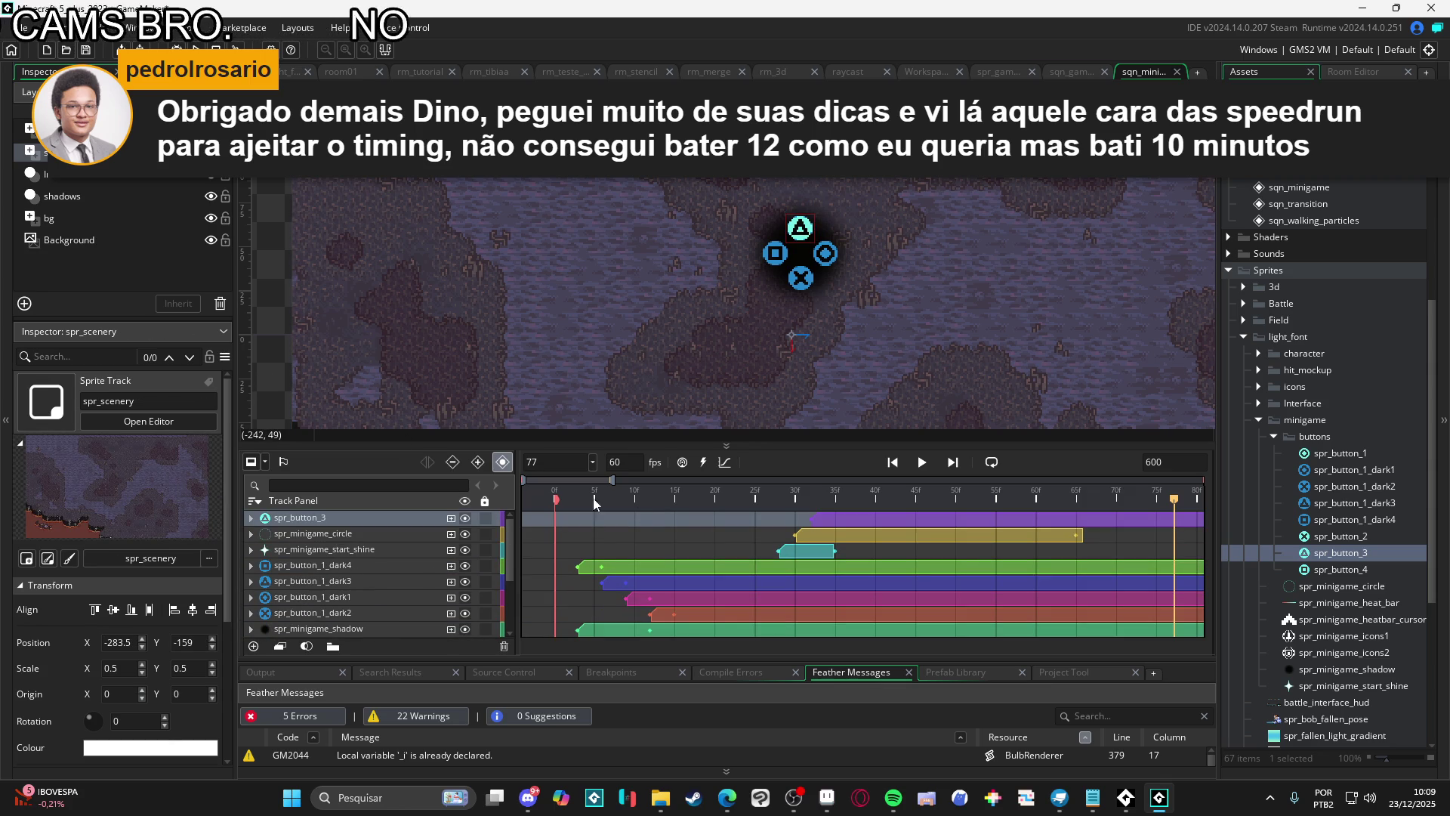
Preview the sequence, briefly expanding and re-collapsing the spr_scenery track
key(space)
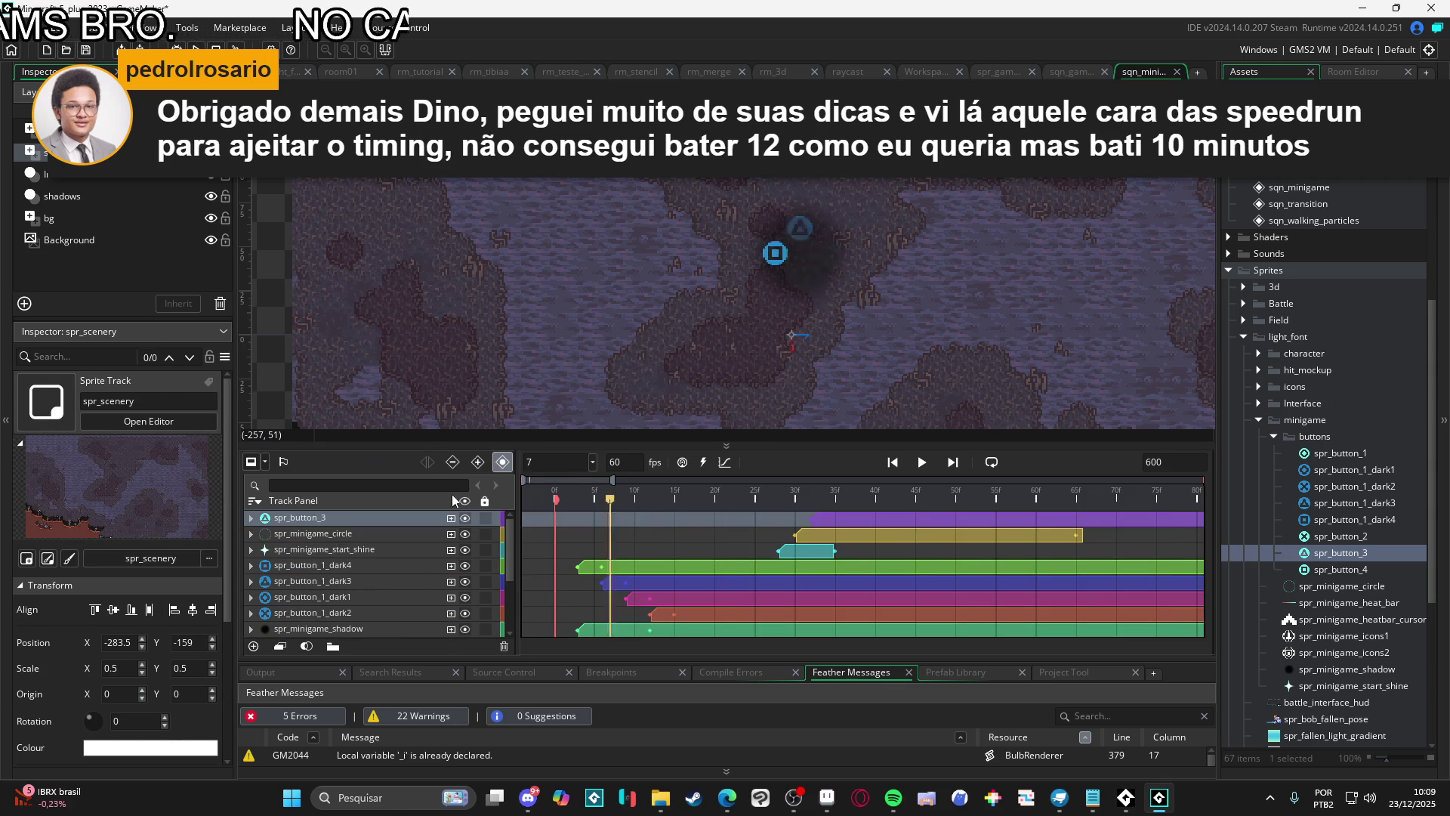
key(space)
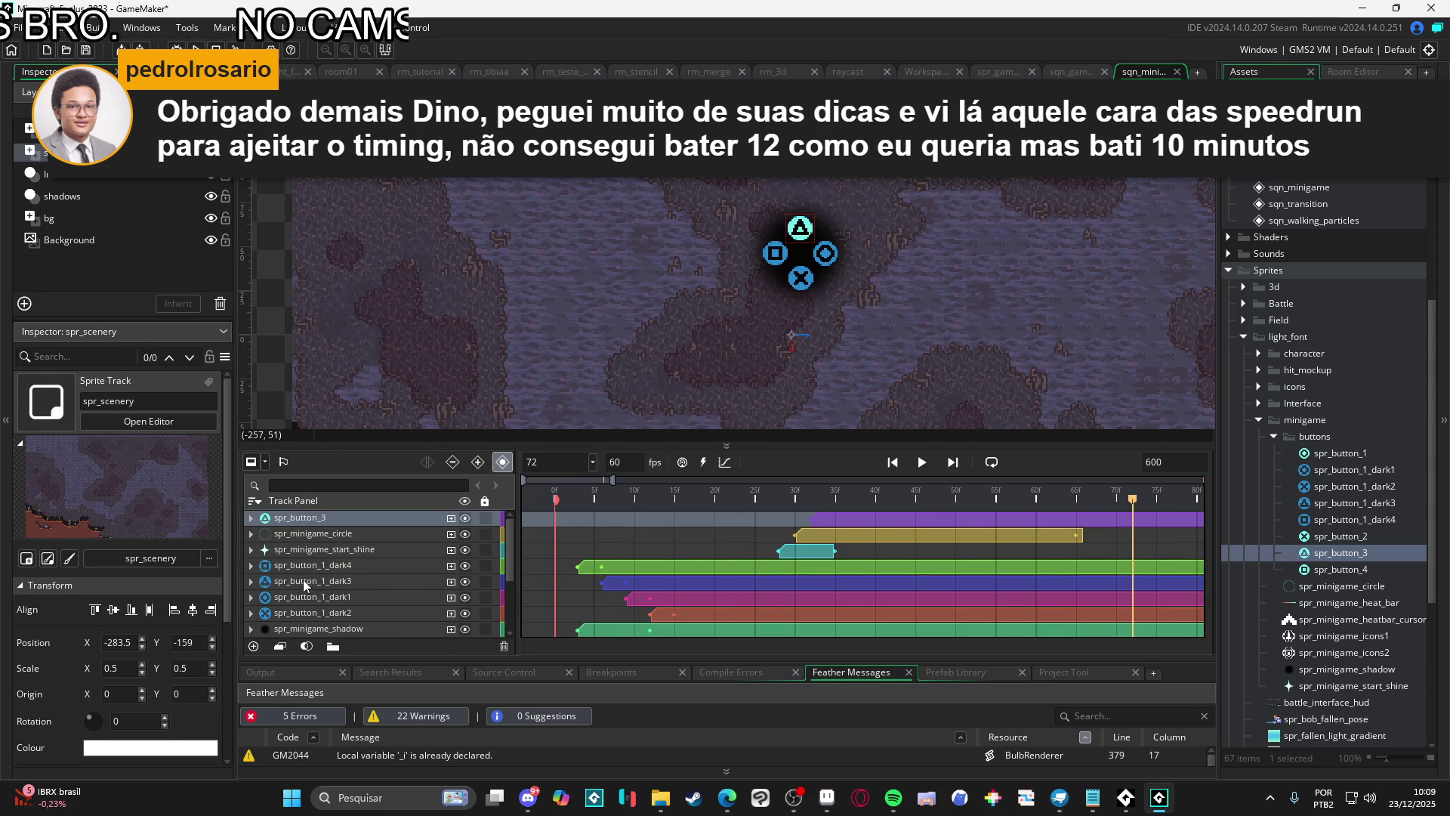
scroll(302, 579, down, 3)
click(250, 596)
click(251, 597)
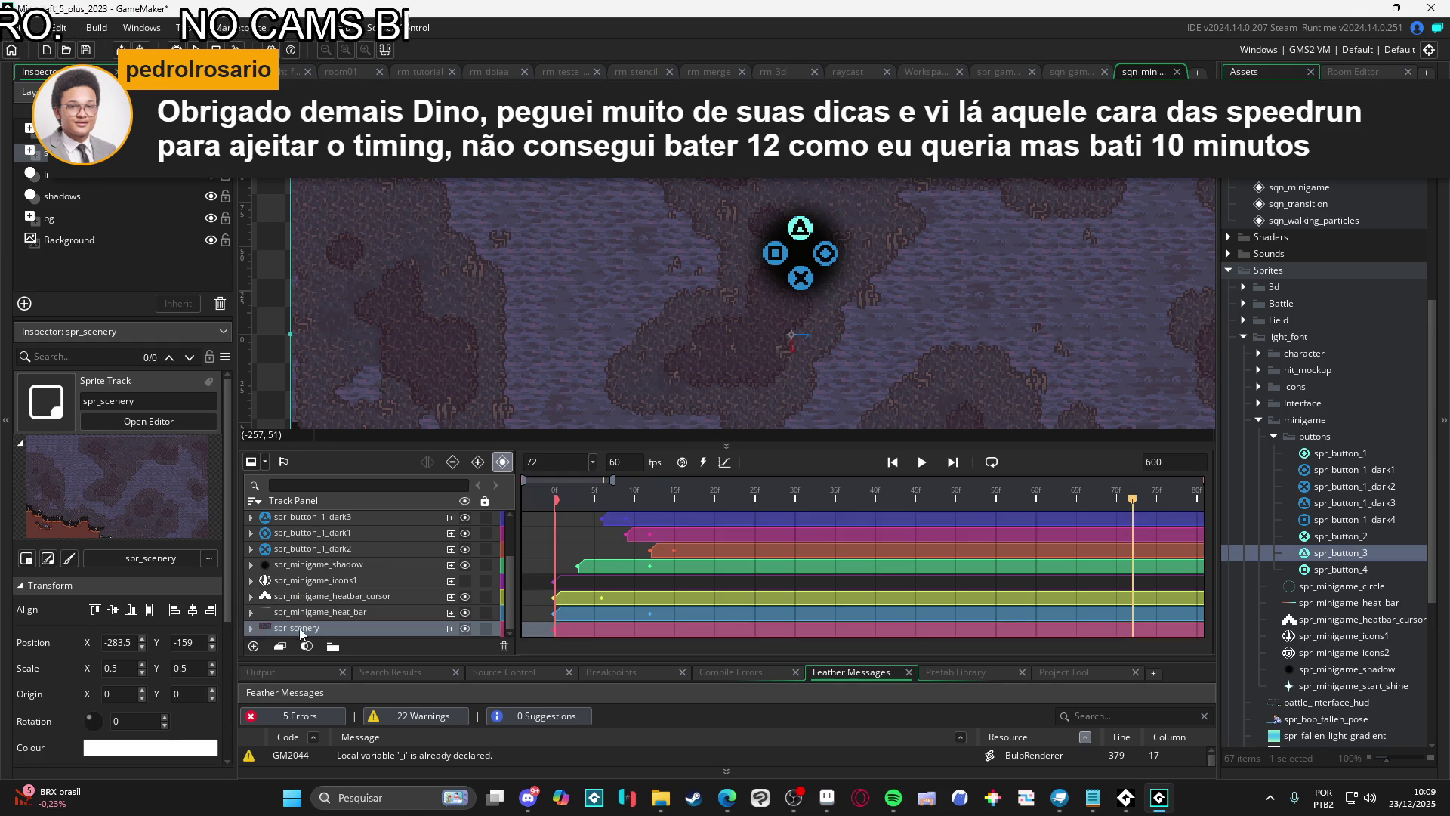
key(space)
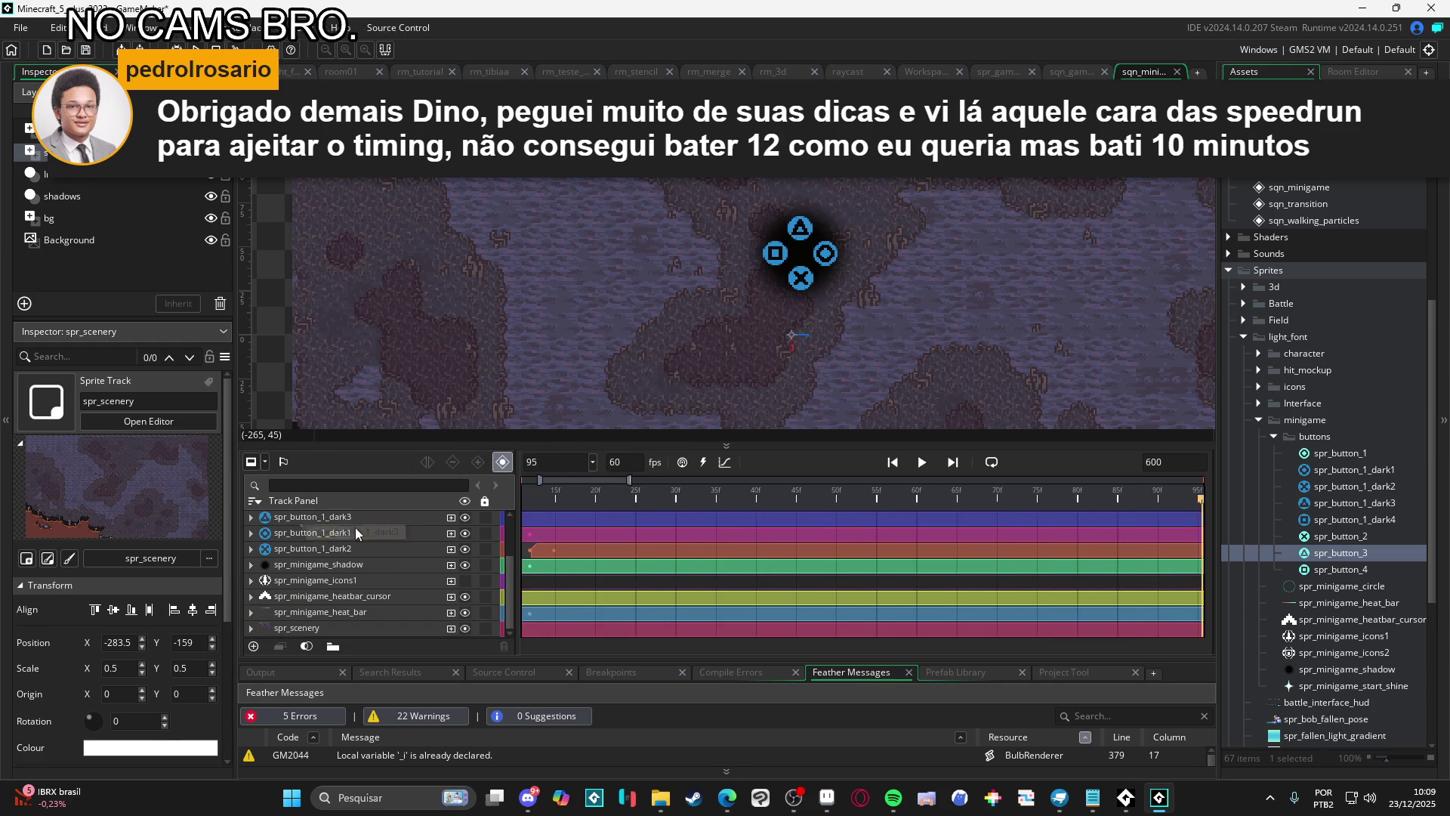
Replay the minigame sequence several times, stopping at frame 63, then switch to the Aseprite mockup
key(space)
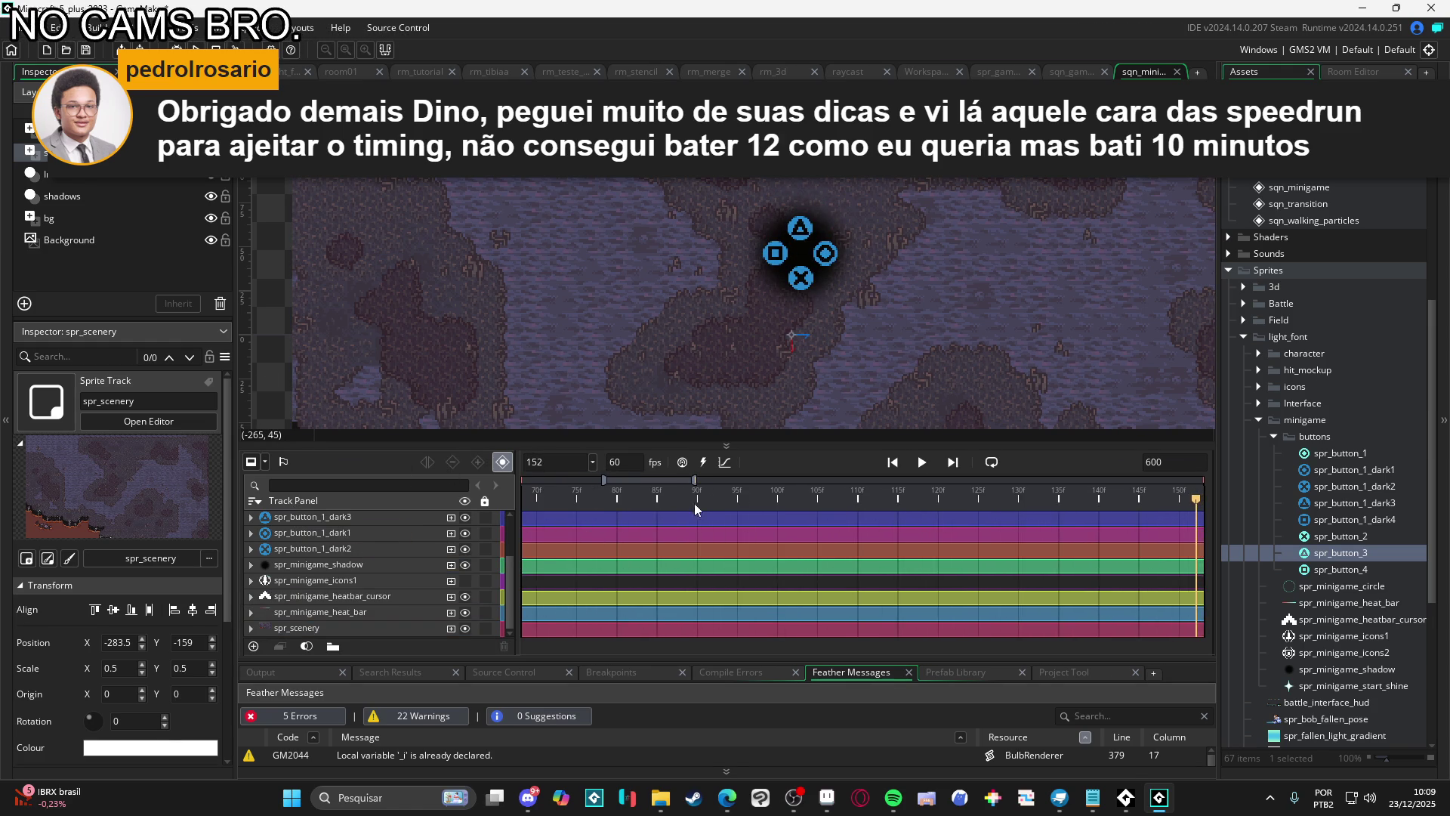
key(space)
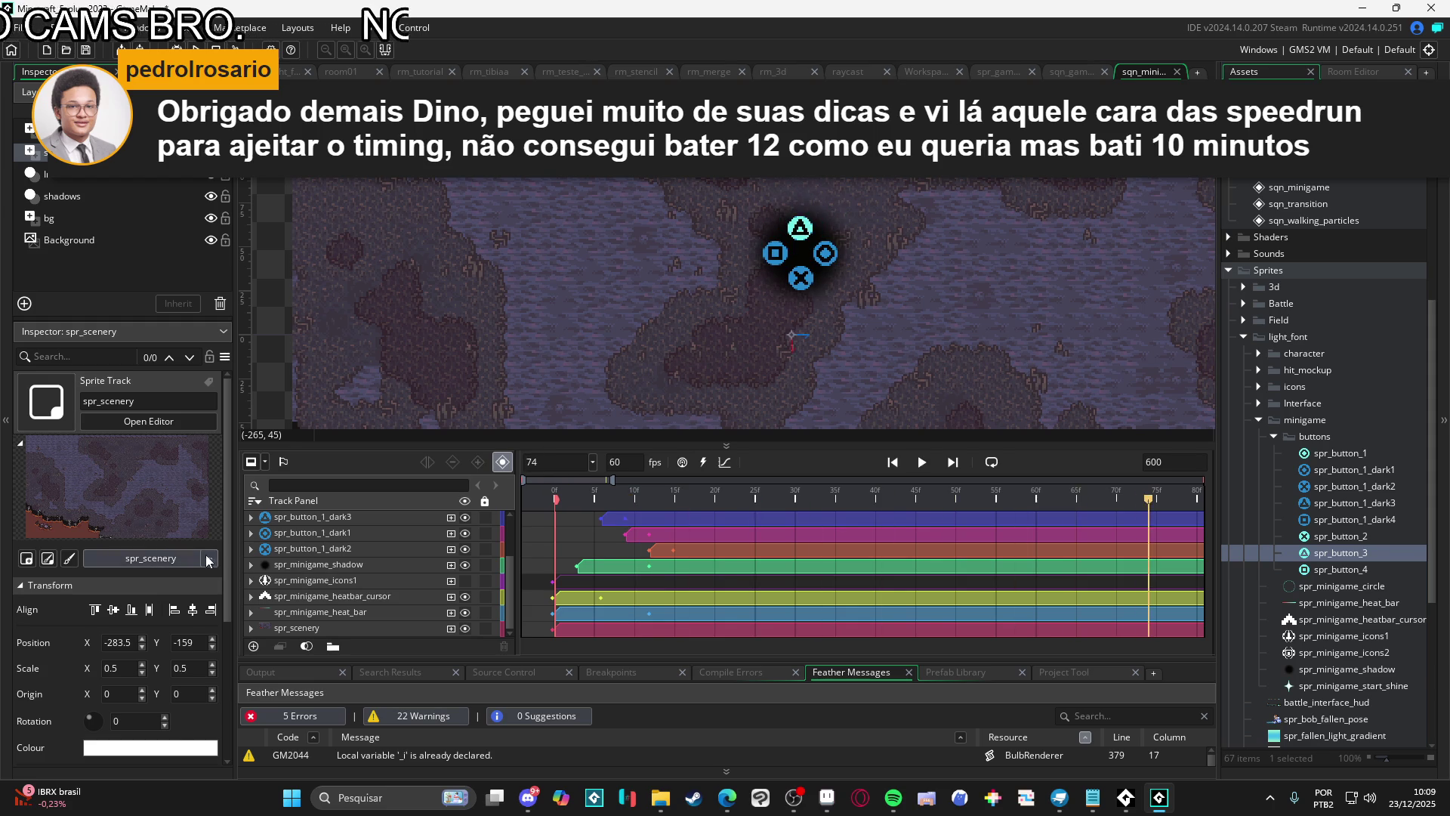
key(space)
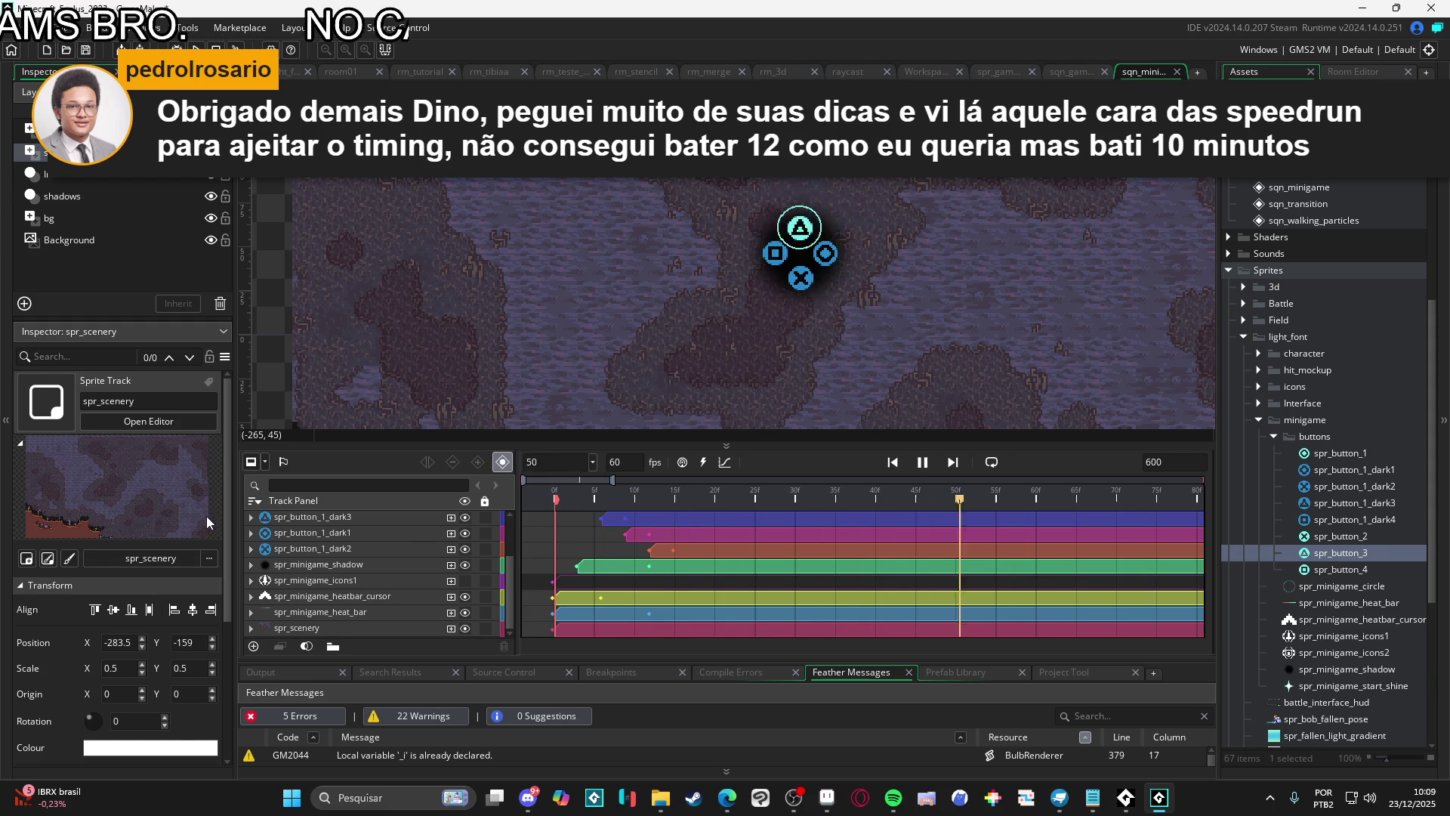
key(space)
key(space)
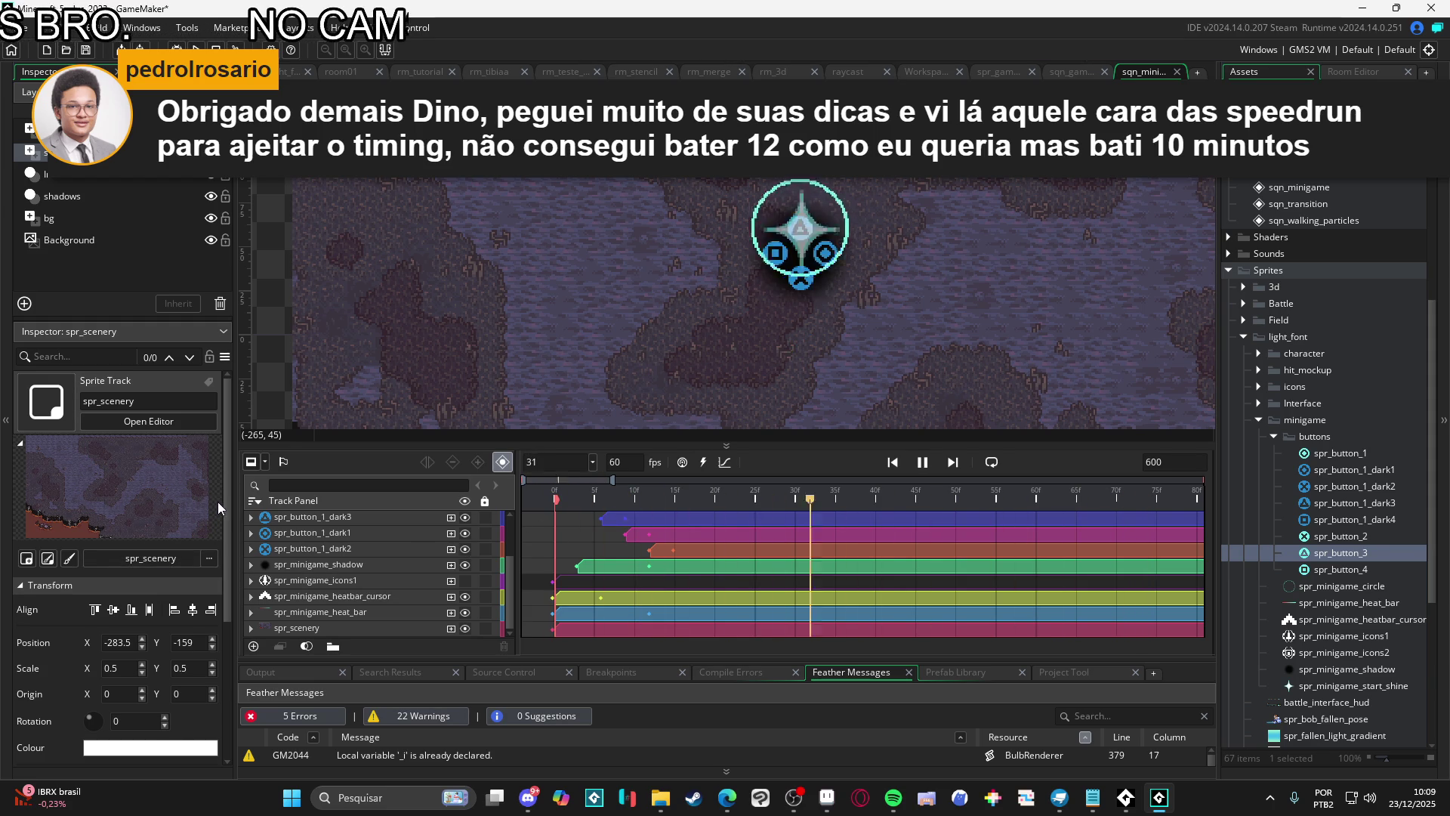
key(space)
key(space)
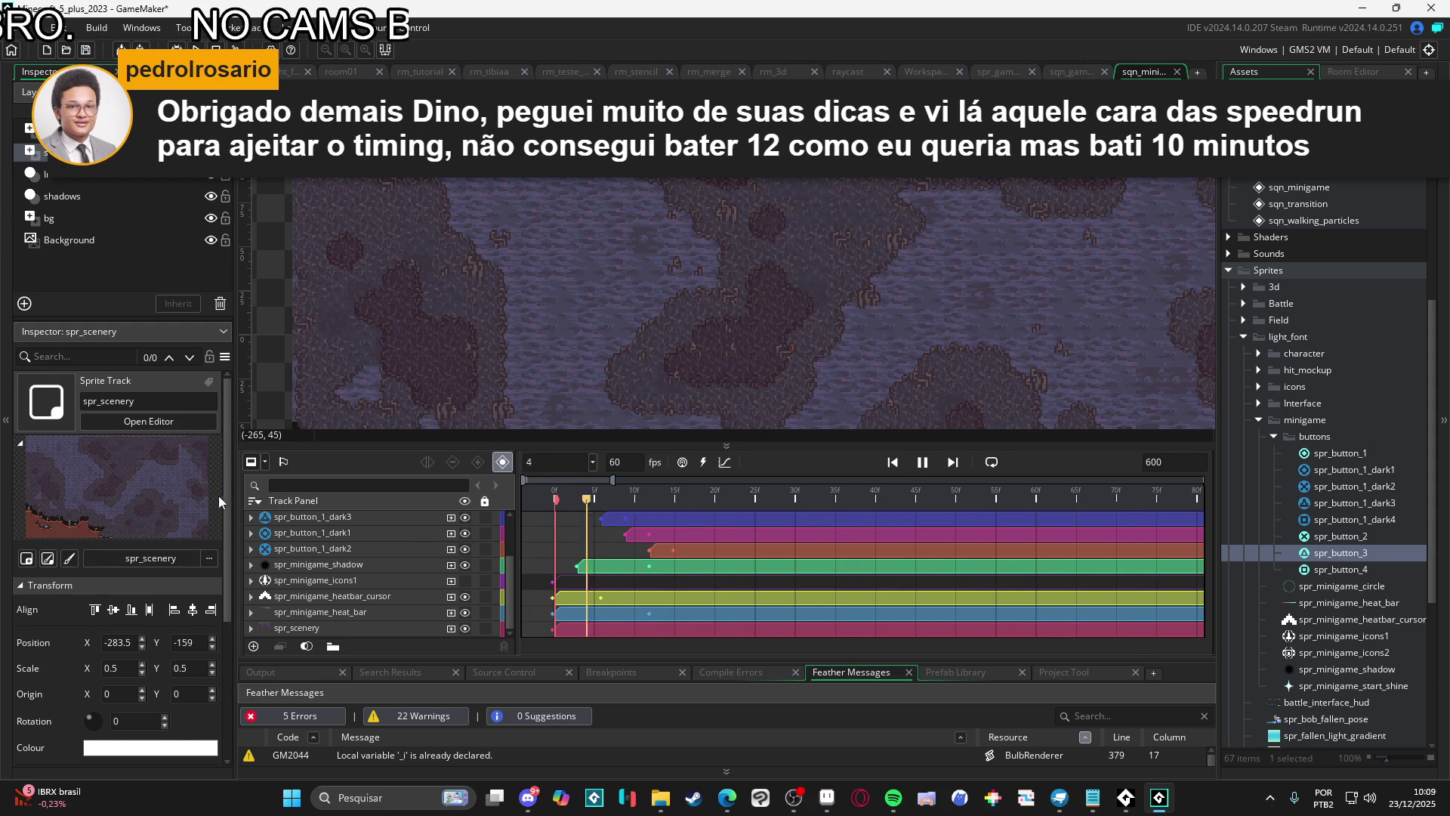
key(space)
key(space)
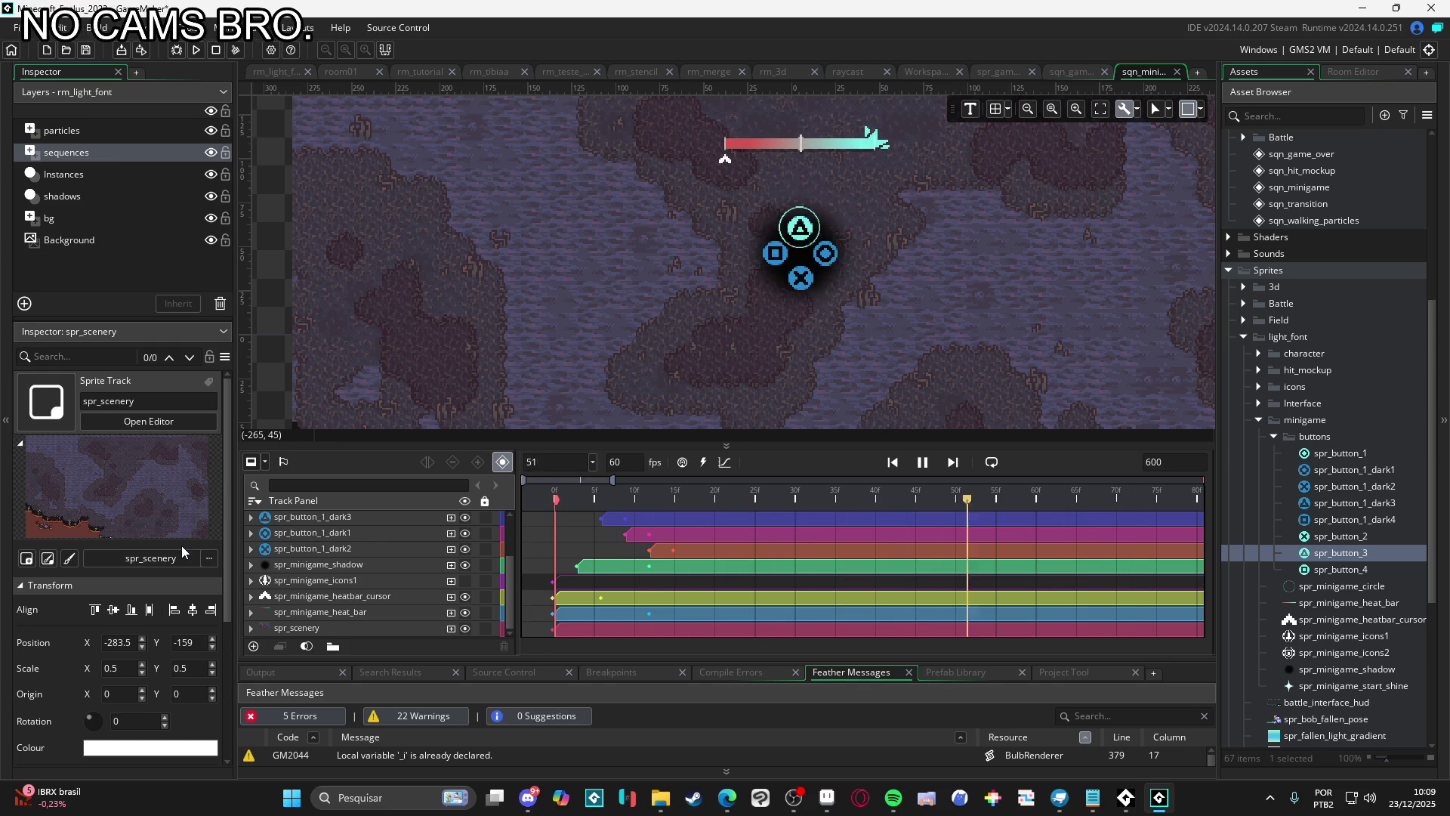
key(space)
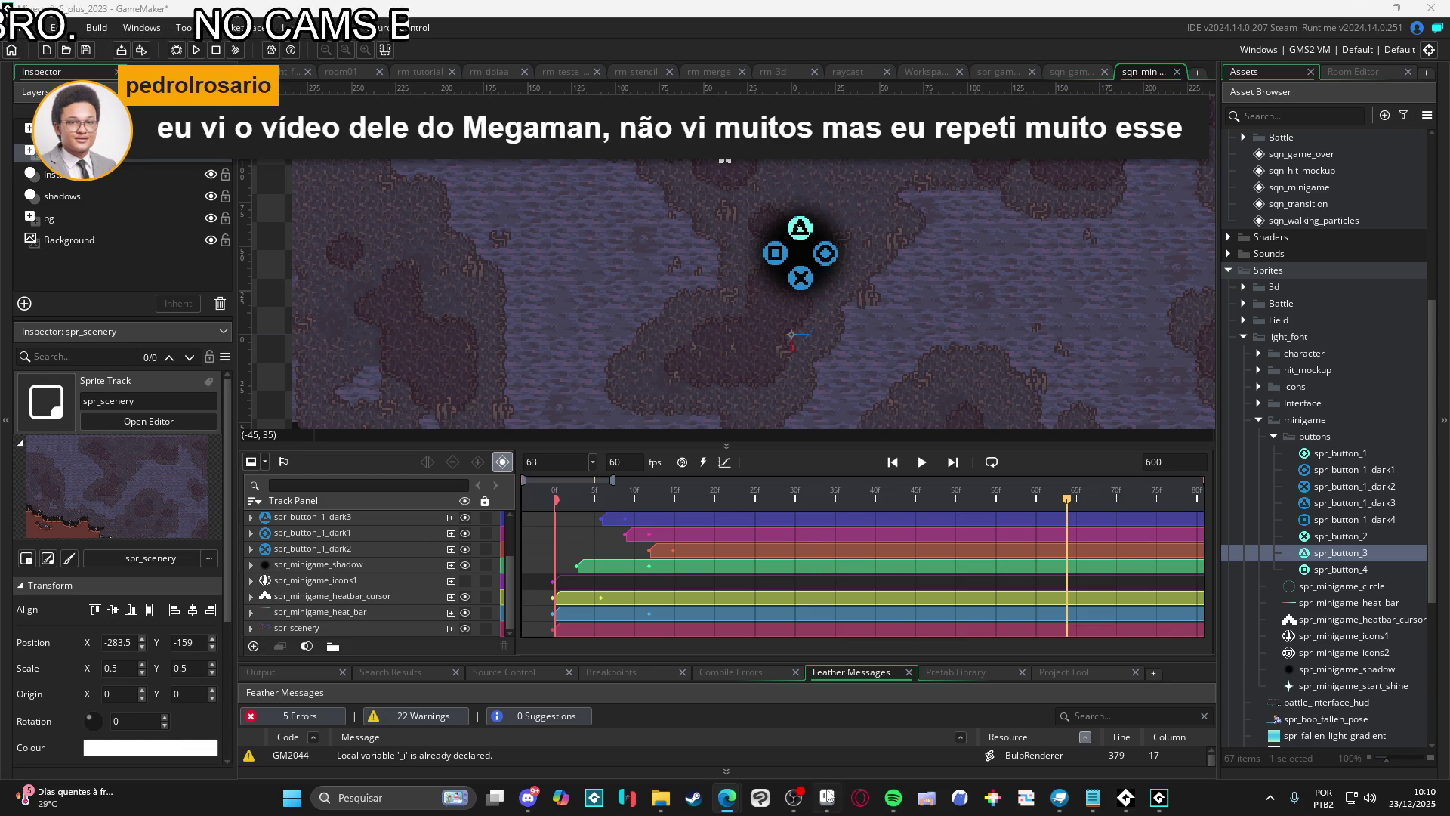
click(827, 797)
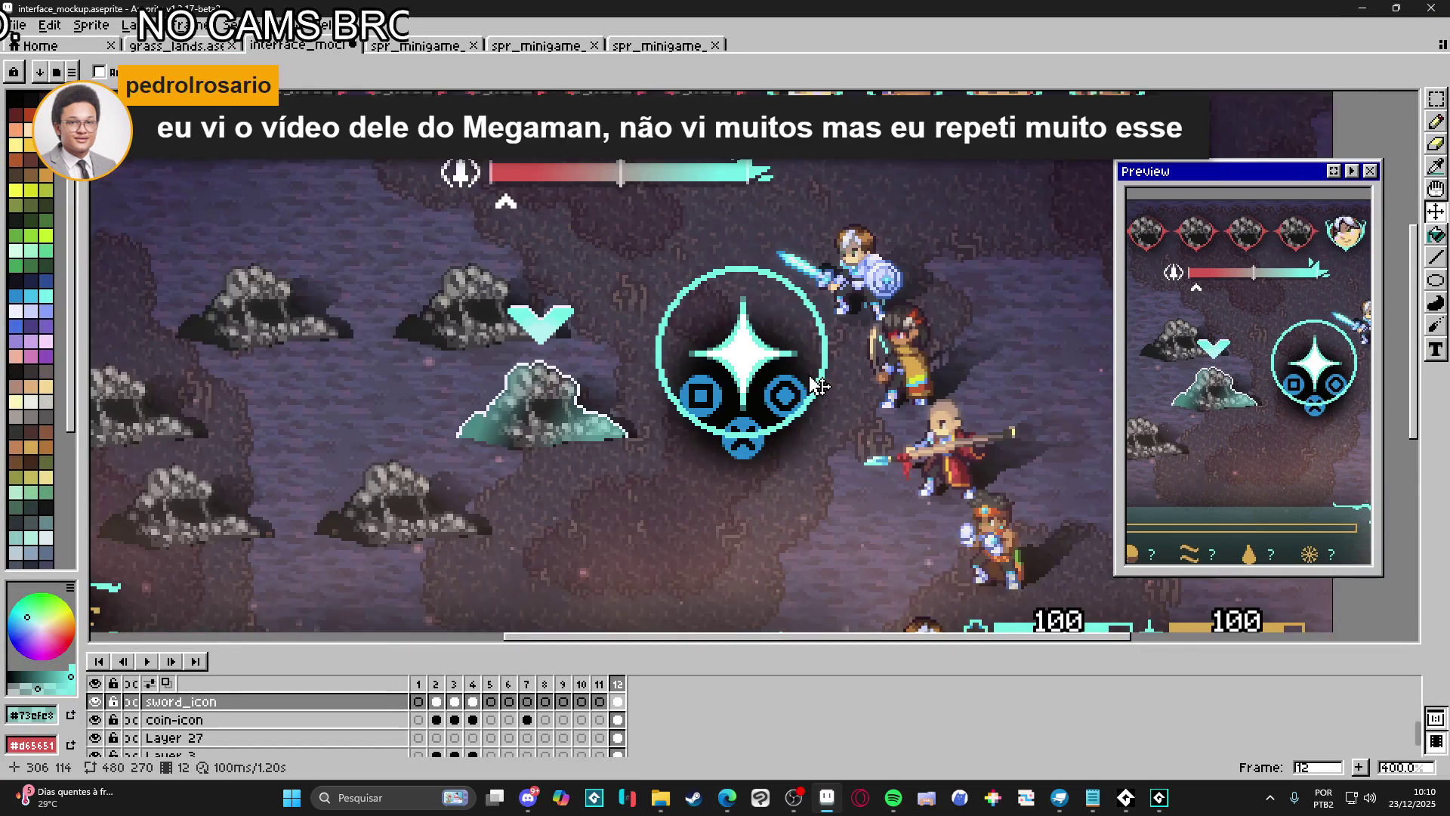
Delete the sparkle inside the cursor ring to reveal the triangle button icon
scroll(819, 386, up, 1)
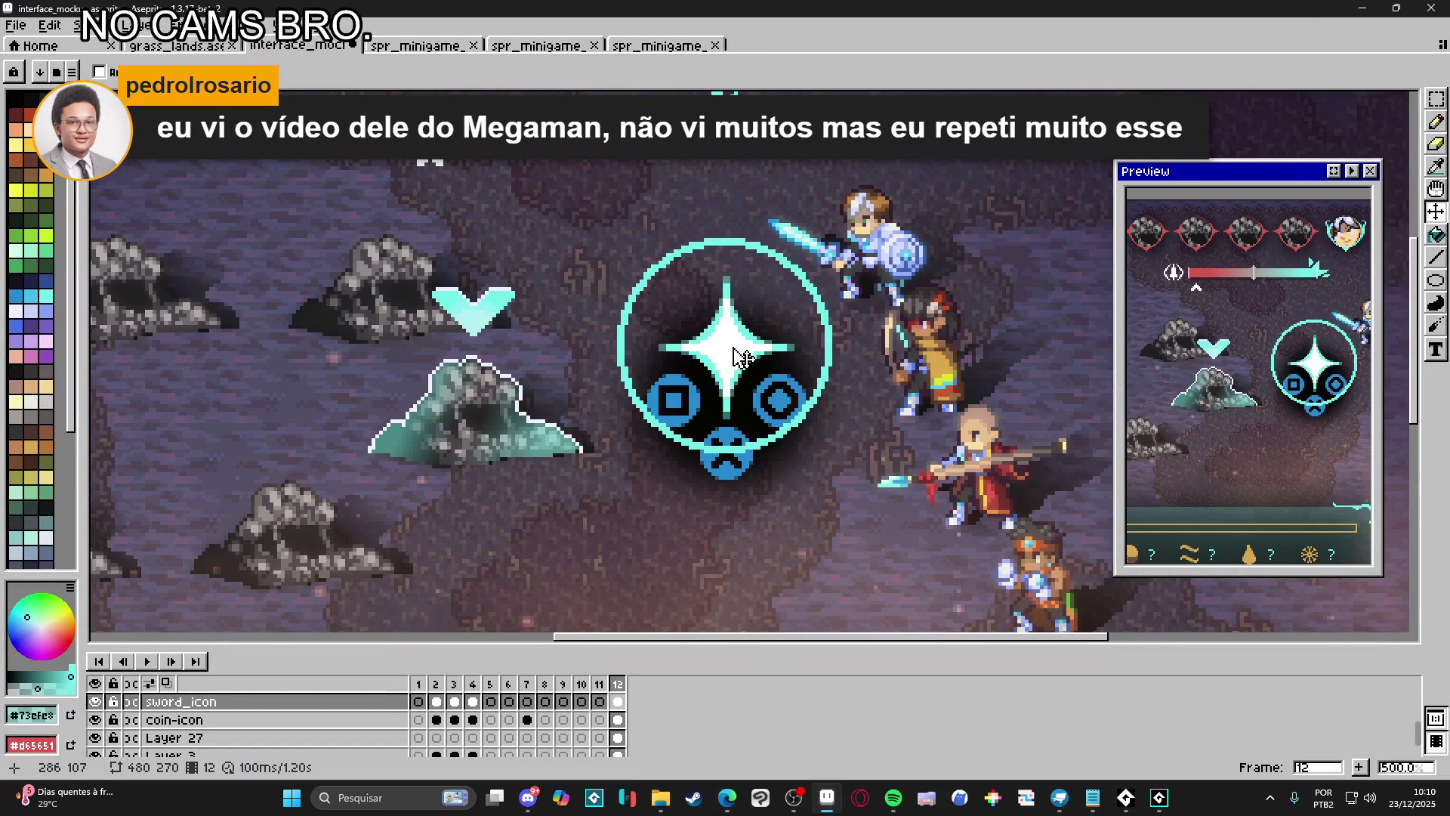
key(m)
drag(596, 440, 854, 256)
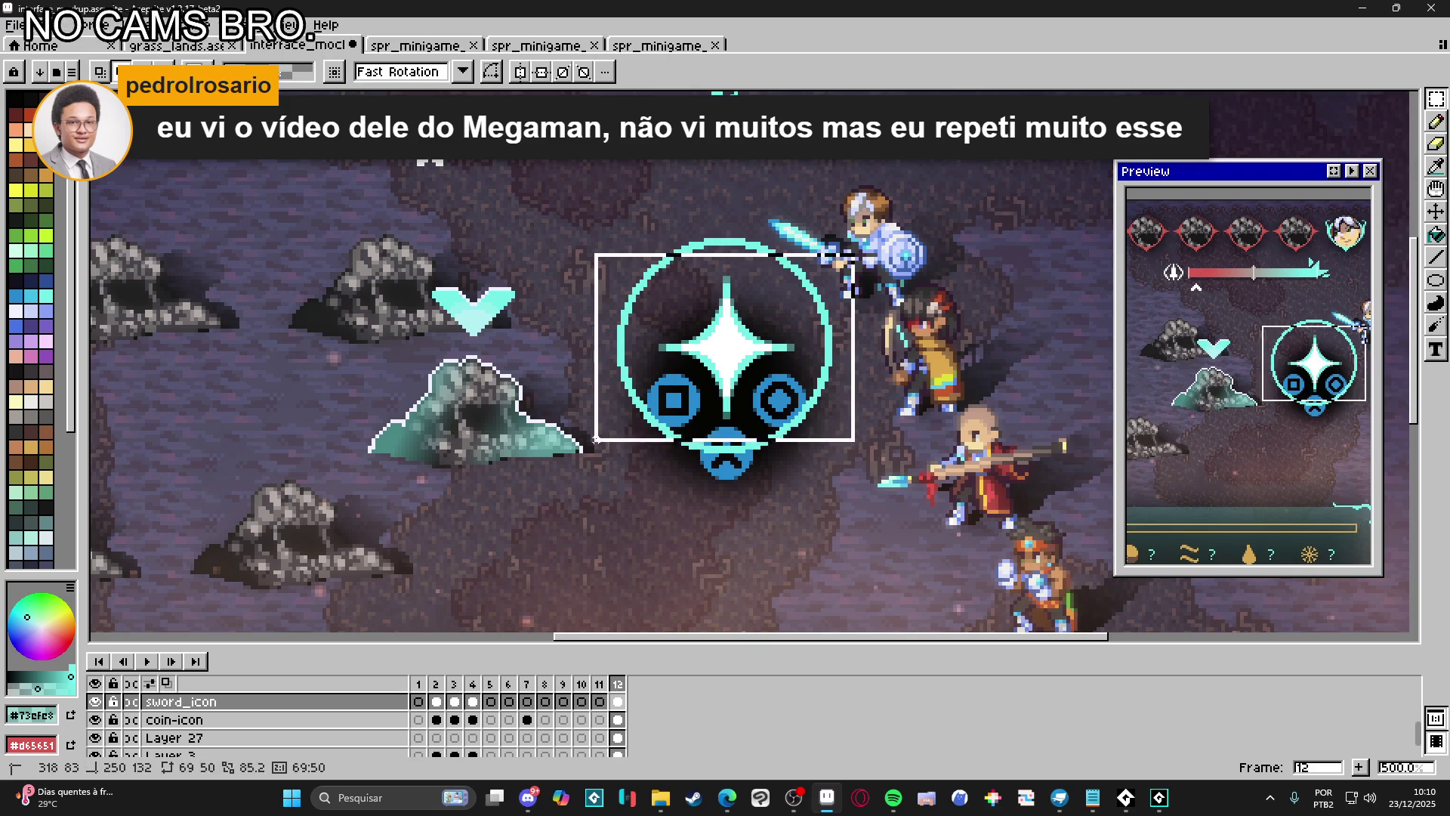
key(Delete)
Set the eyedropper to sample All Layers and choose orange as the pencil colour
scroll(717, 358, up, 4)
key(i)
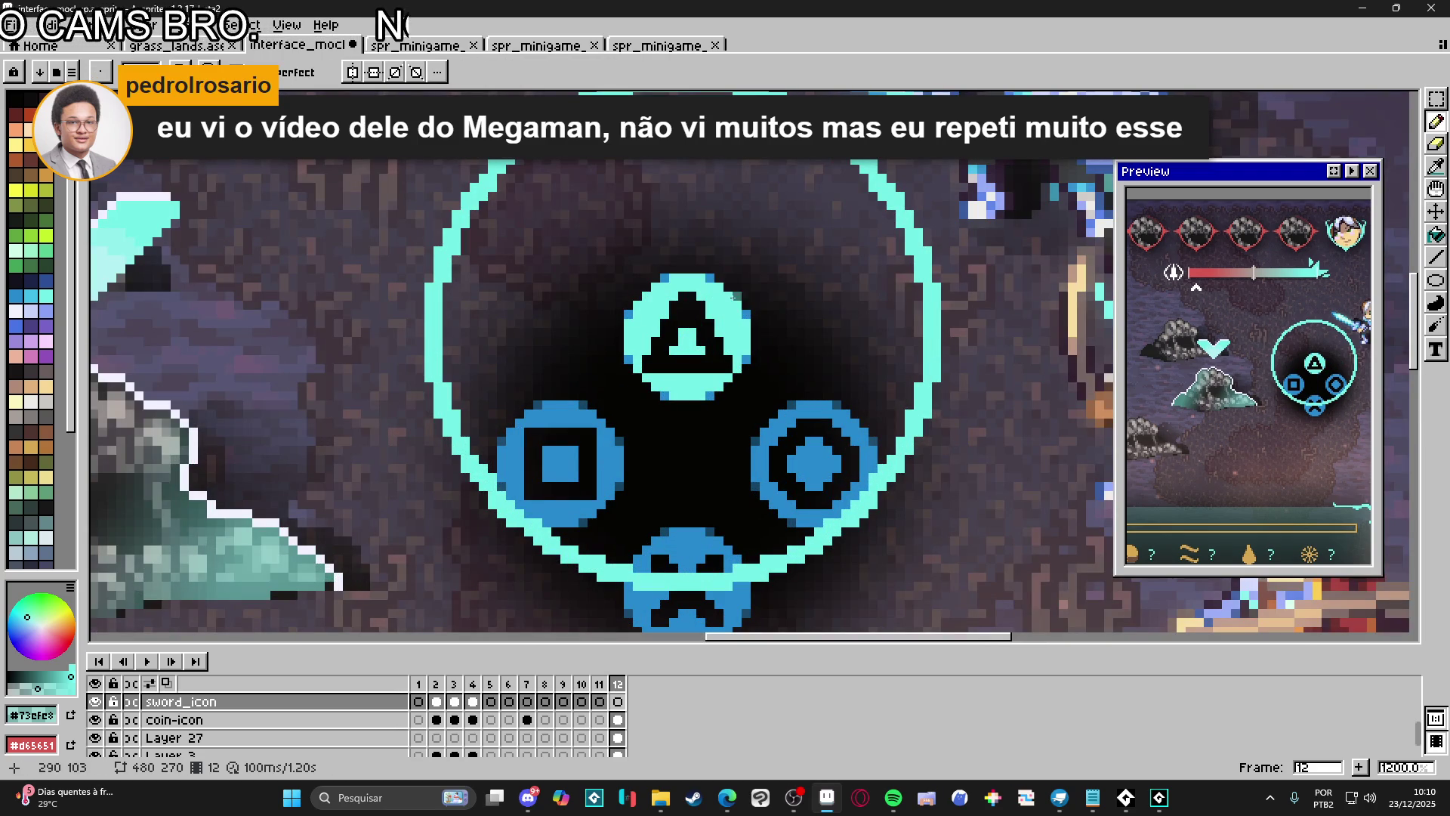
click(731, 304)
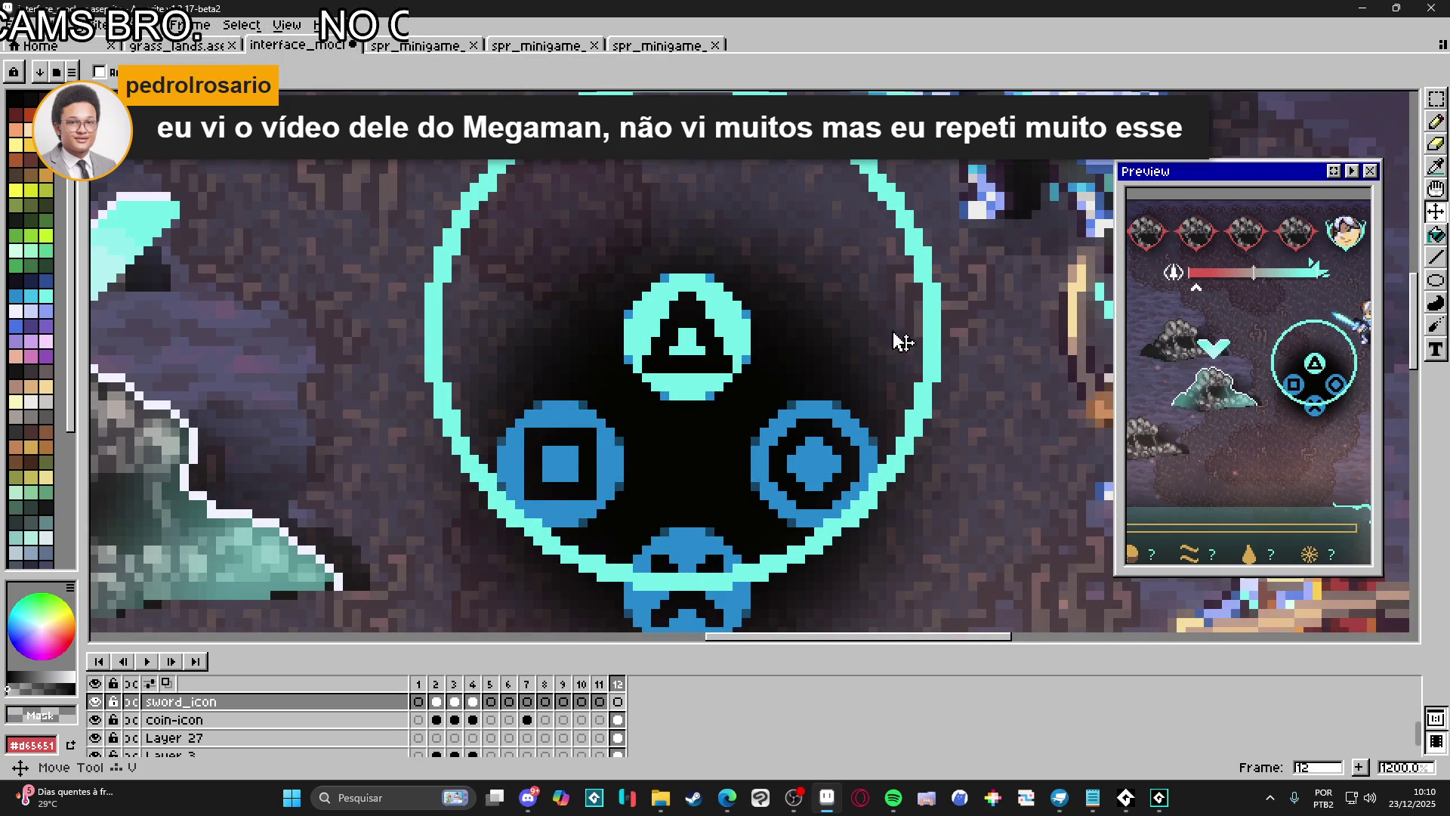
key(Down)
key(Down)
key(b)
key(i)
click(737, 314)
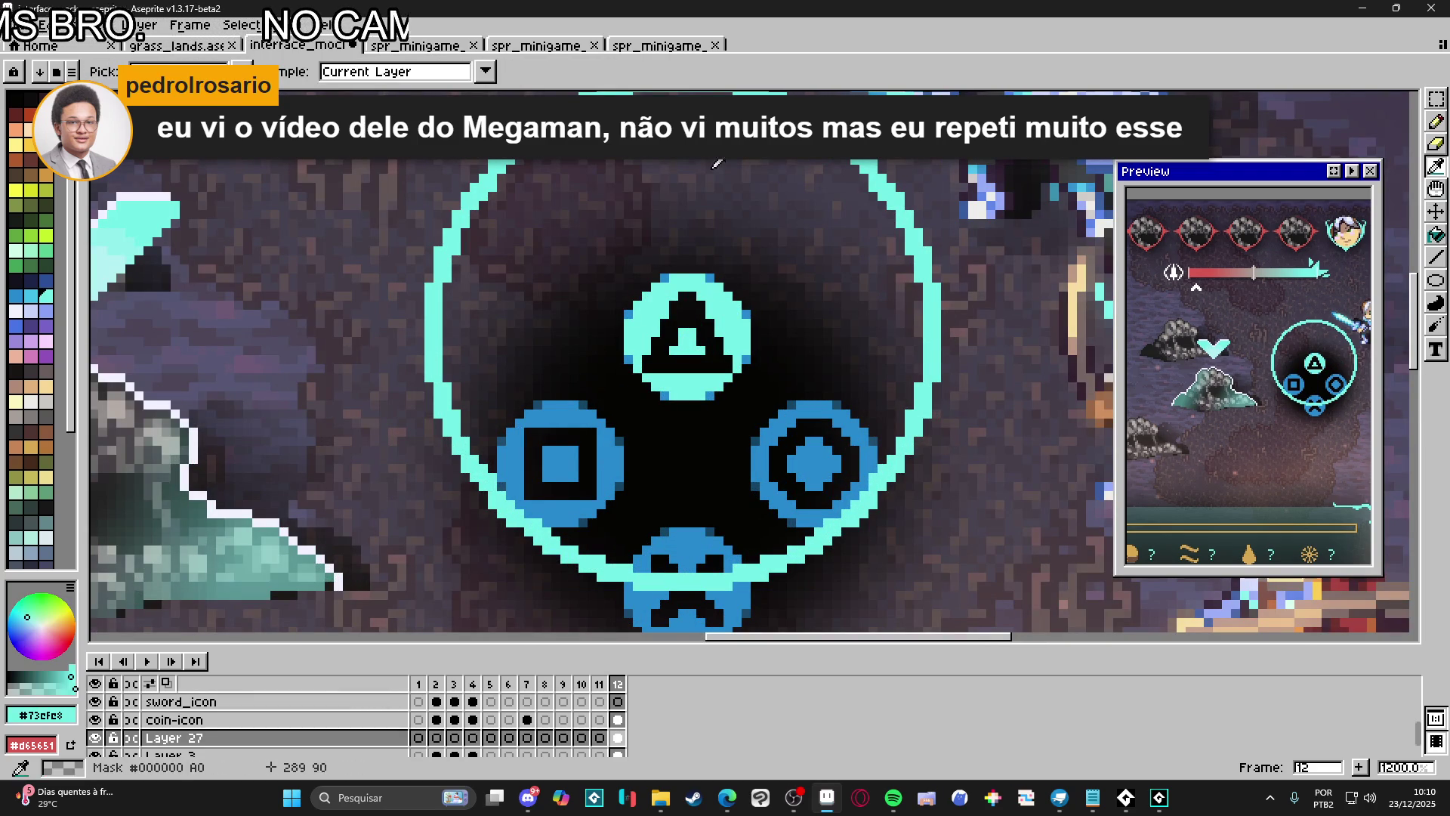
click(451, 73)
click(355, 94)
key(b)
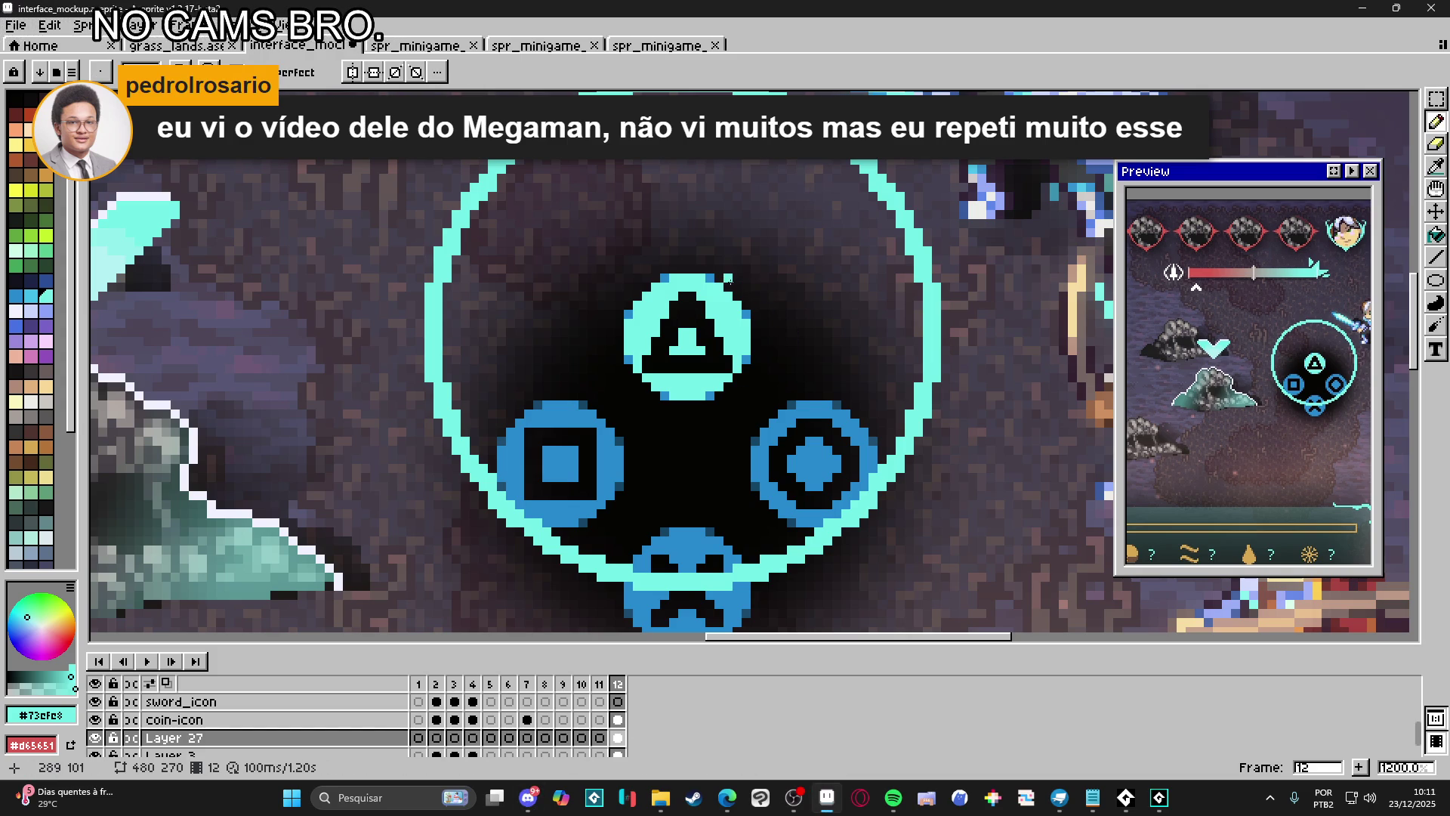
click(46, 114)
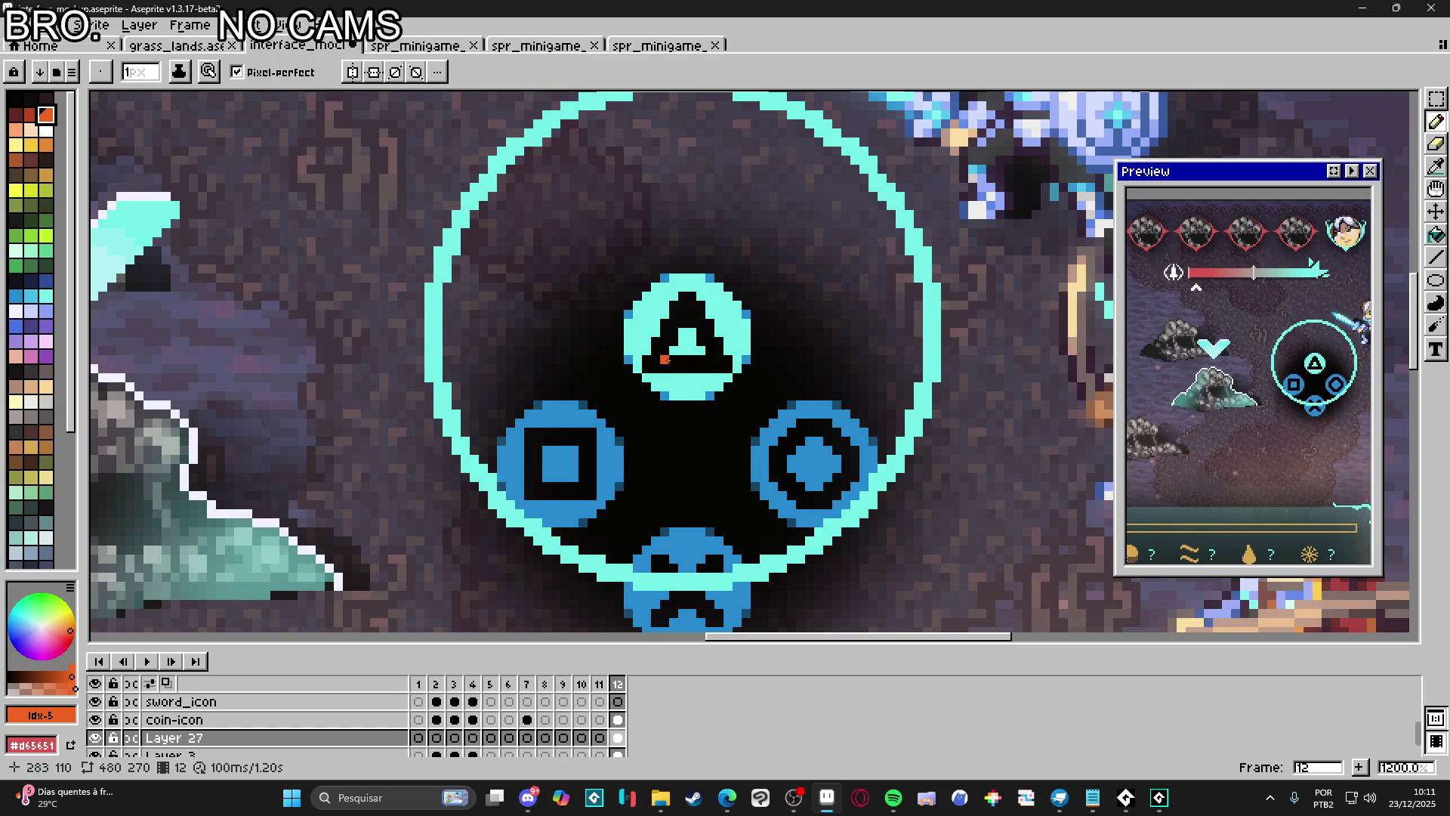
Draw an orange arc along the triangle button's right side and thicken its top
drag(665, 359, 725, 365)
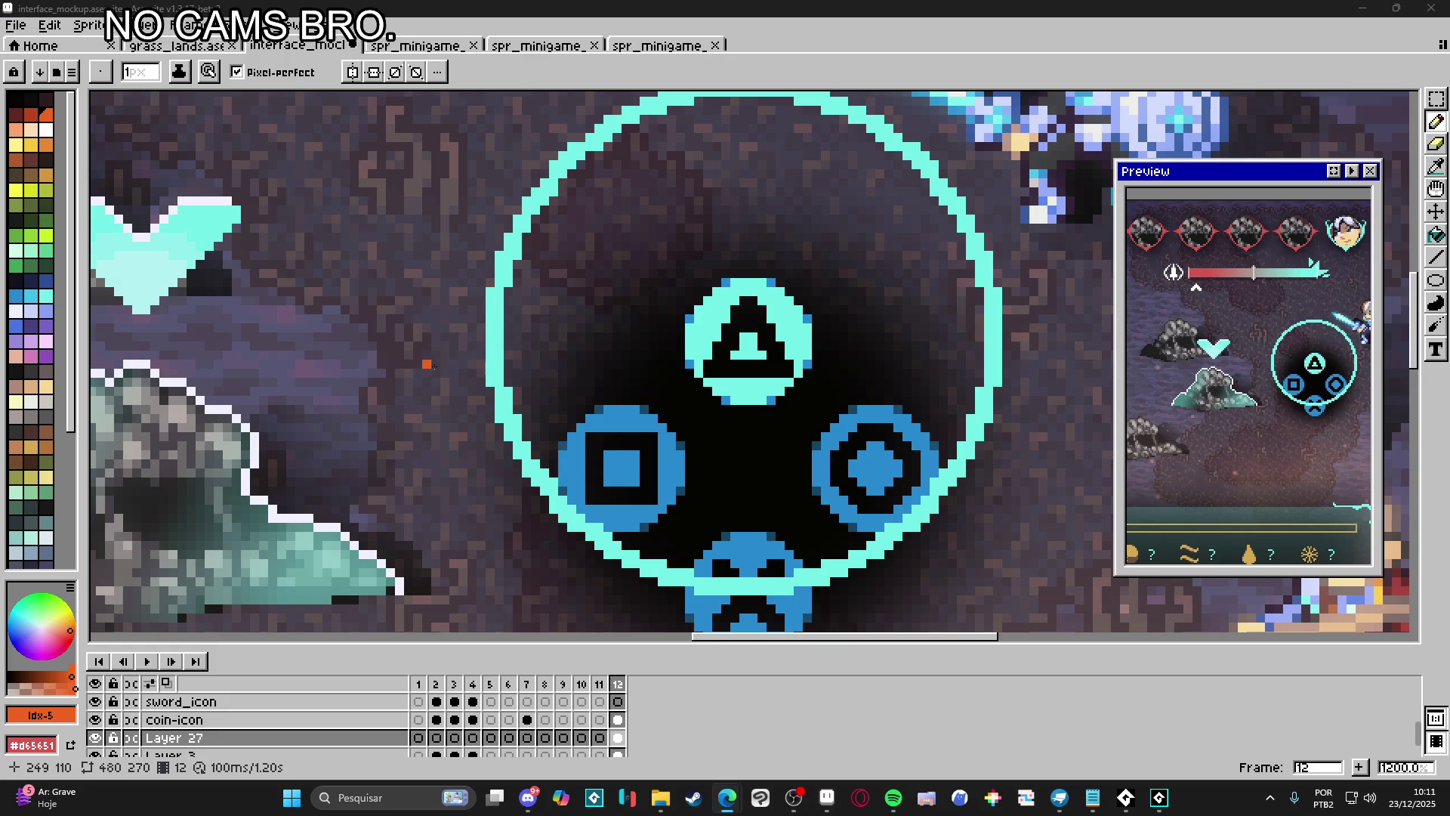
drag(799, 291, 835, 376)
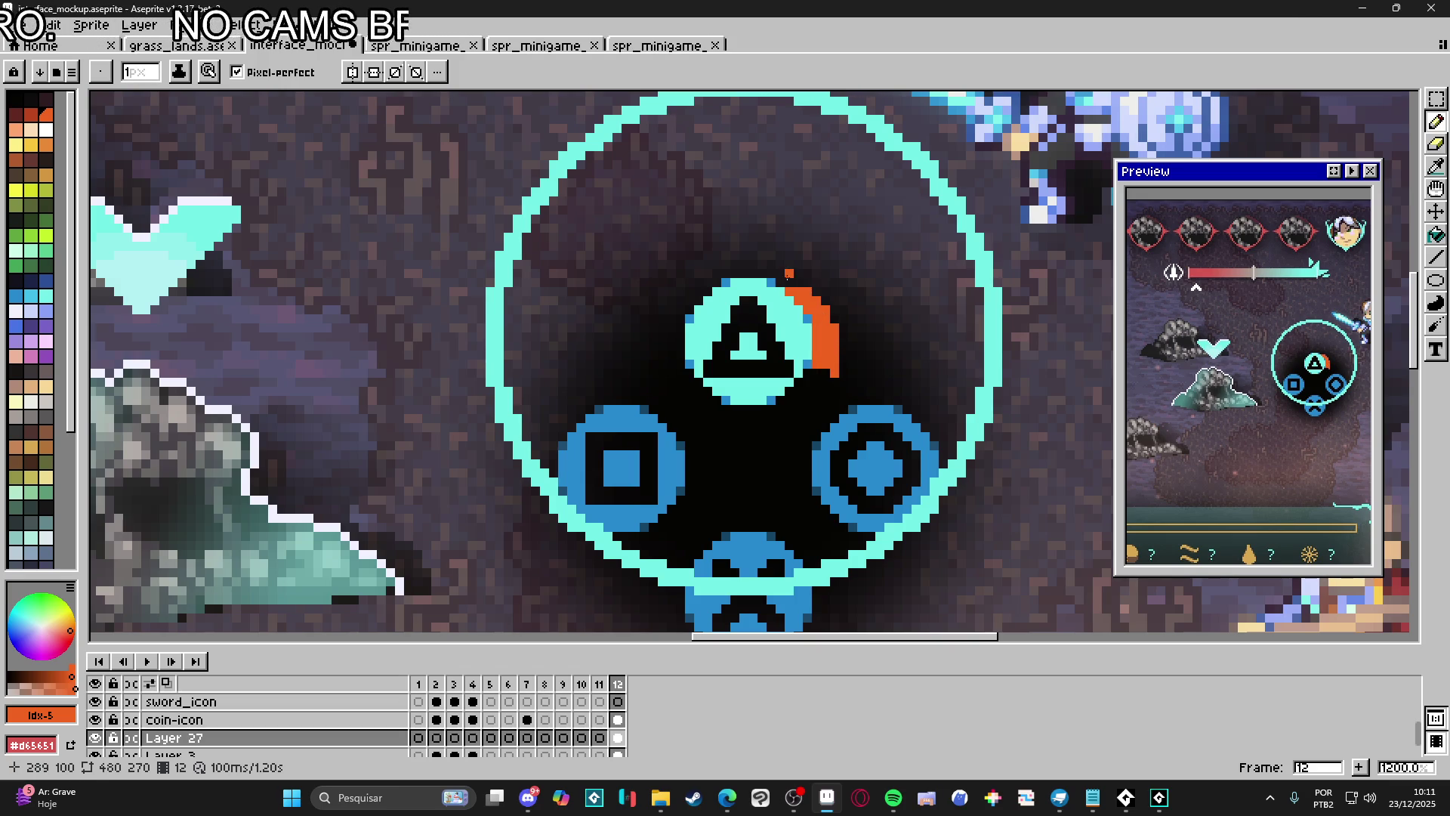
drag(782, 283, 801, 282)
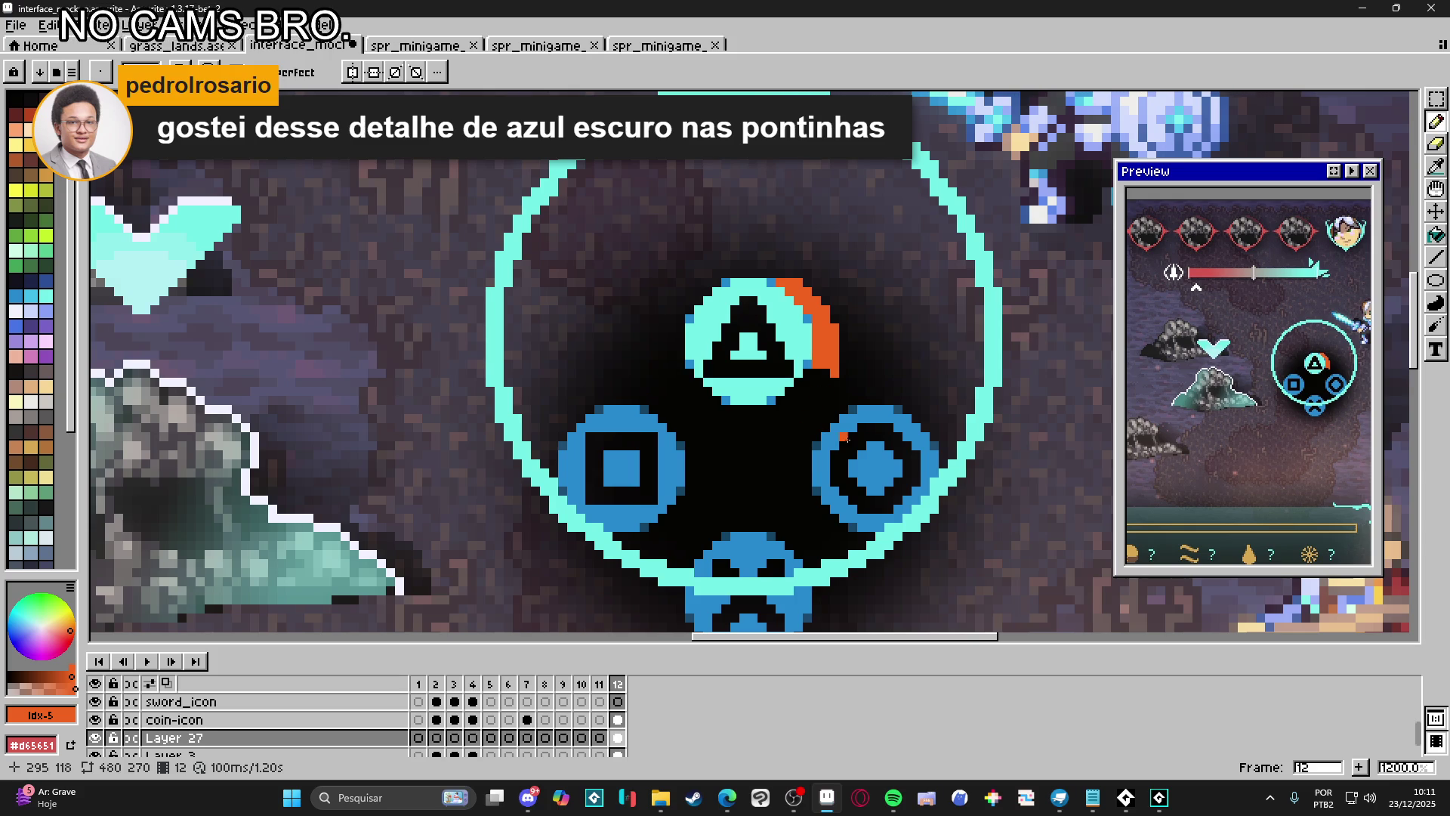
scroll(842, 428, down, 3)
scroll(842, 441, up, 3)
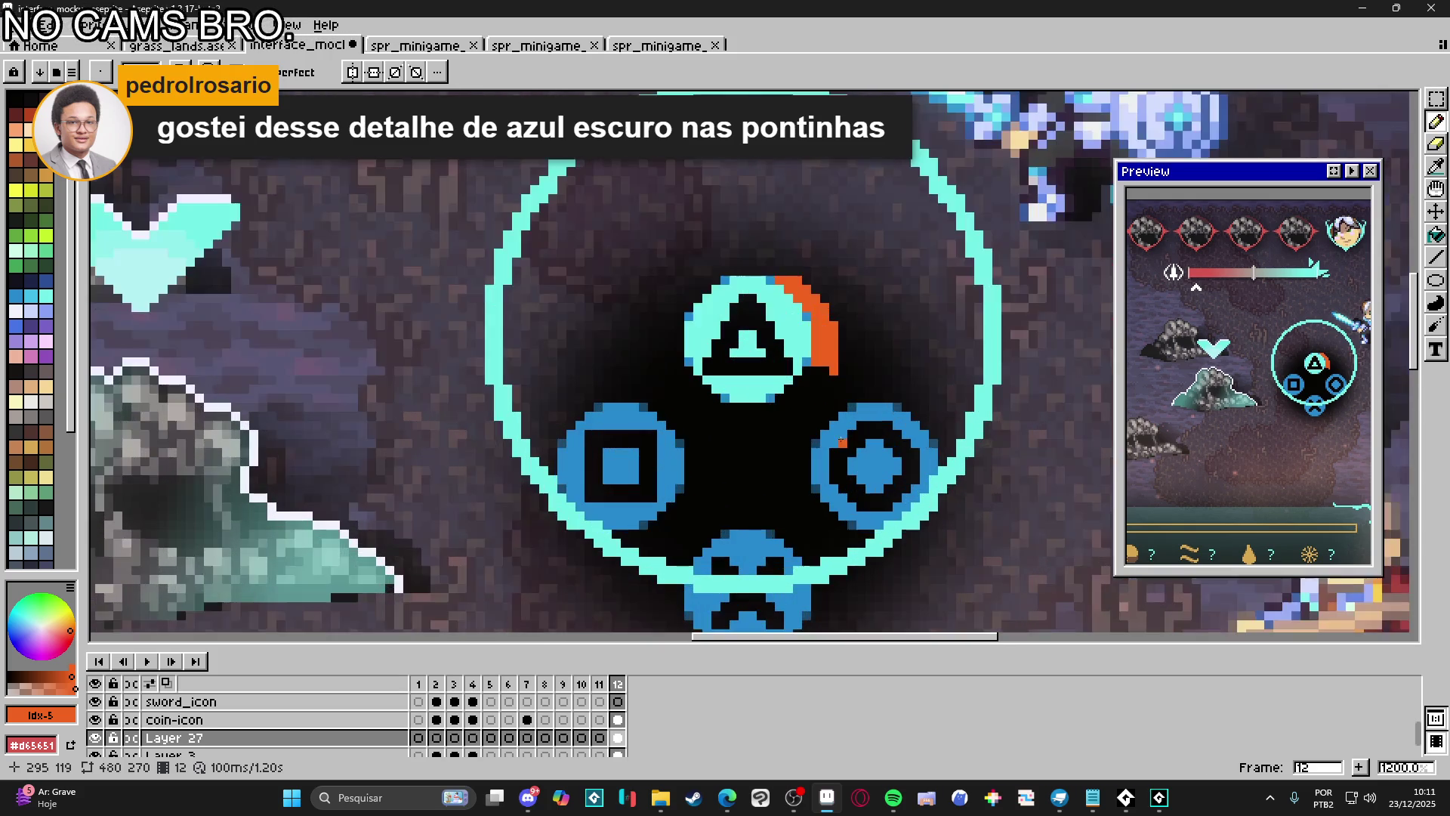
scroll(816, 379, up, 2)
Fill in orange pixels below the arc to shape its lower tip
mouse_move(832, 382)
mouse_down()
mouse_move(852, 386)
mouse_move(797, 419)
mouse_move(814, 414)
mouse_up()
click(815, 382)
click(796, 401)
click(778, 437)
click(778, 419)
click(759, 455)
click(796, 437)
click(814, 437)
click(796, 454)
click(779, 454)
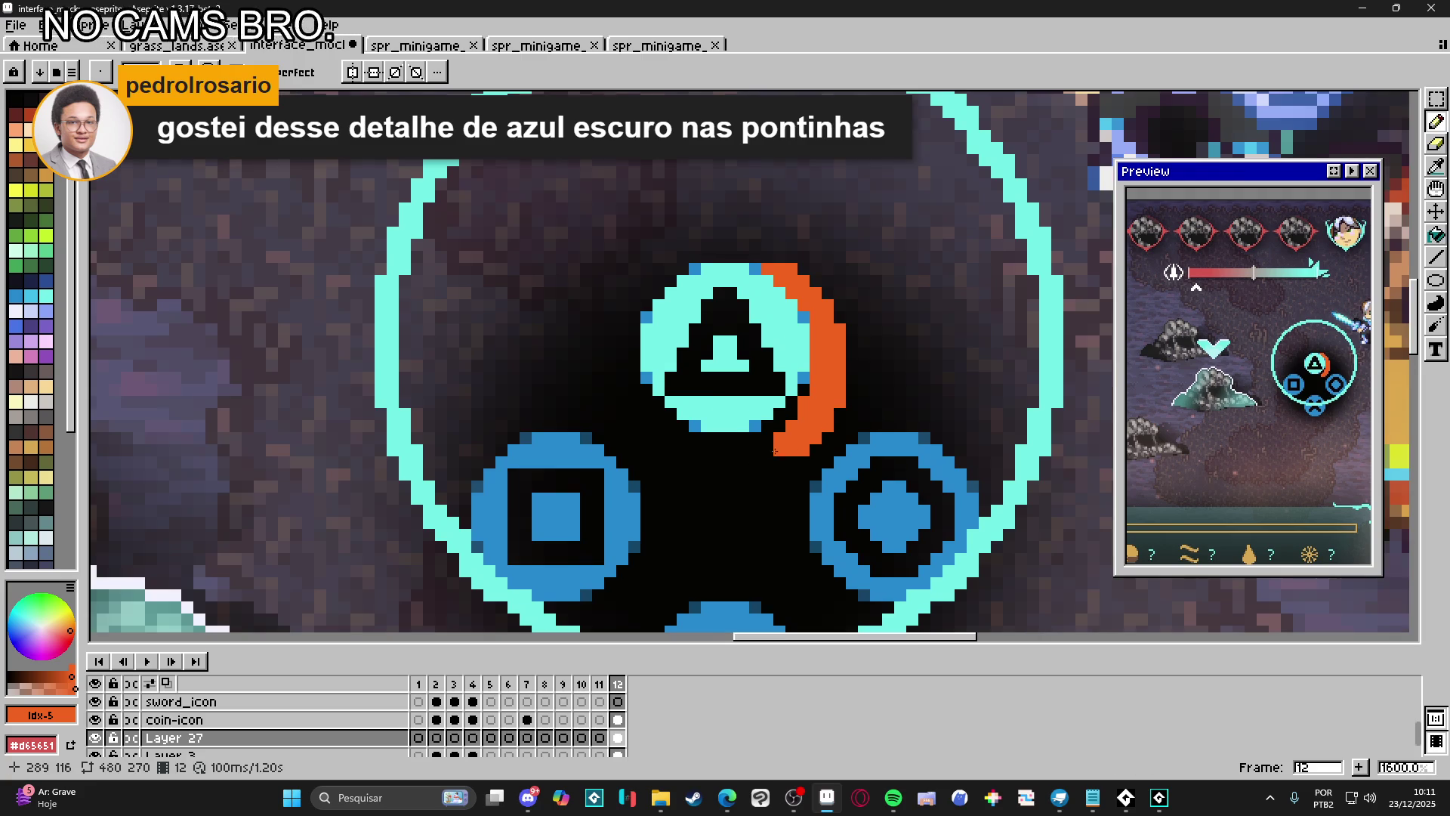
Extend the arc's tip leftward and draw an orange stroke up the triangle's left edge
scroll(820, 440, down, 2)
click(765, 463)
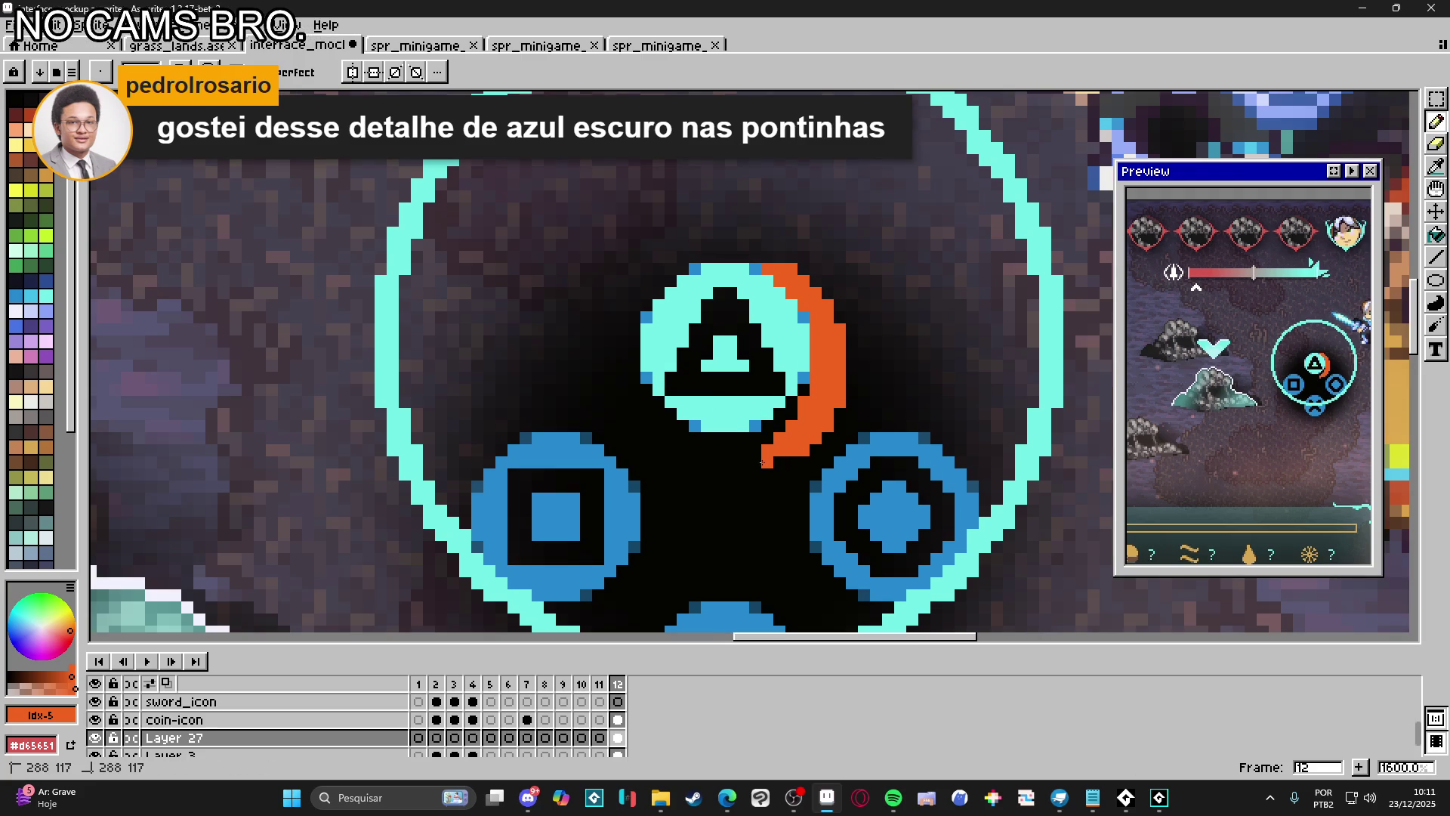
click(757, 462)
click(744, 456)
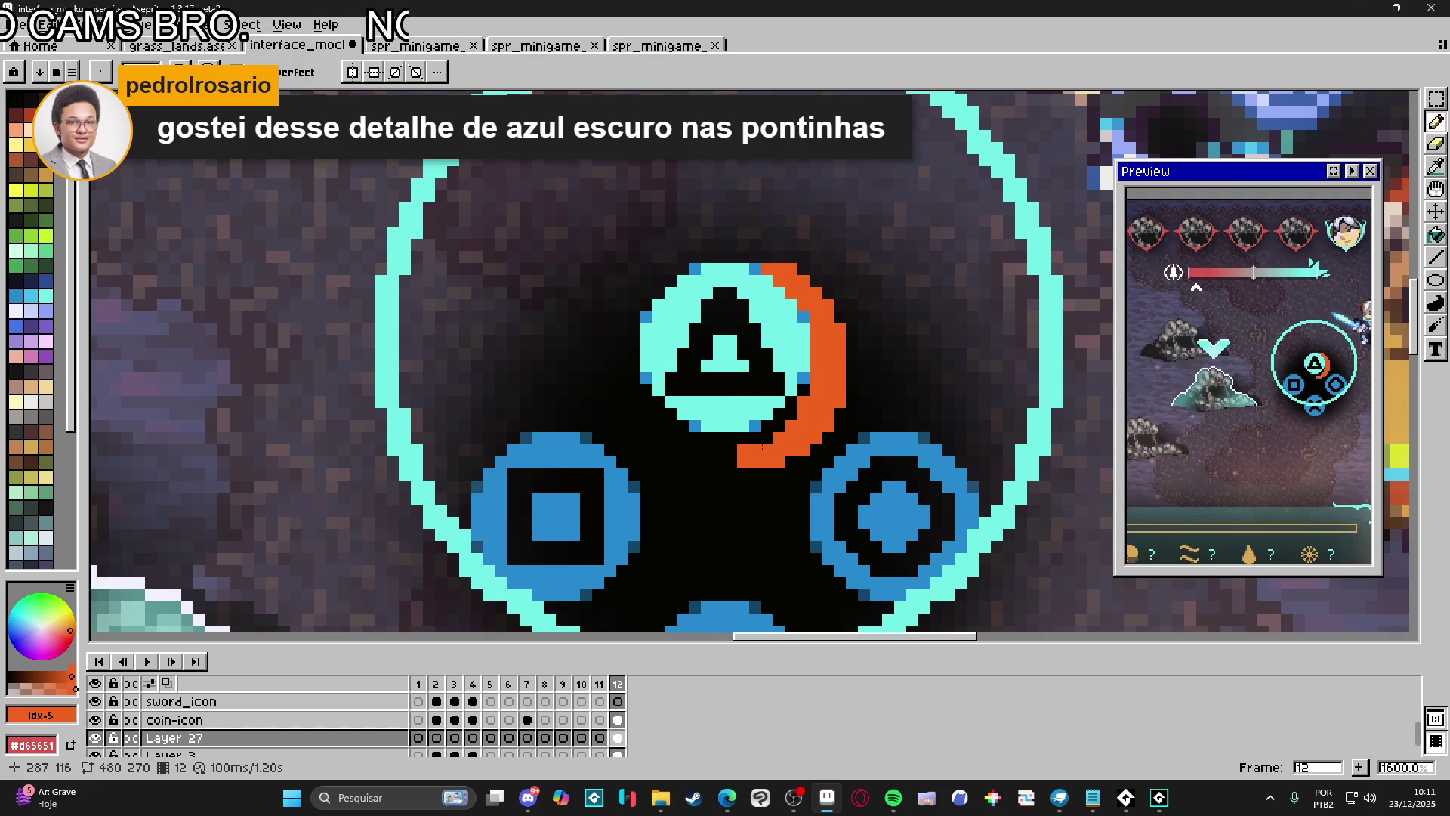
scroll(816, 450, down, 3)
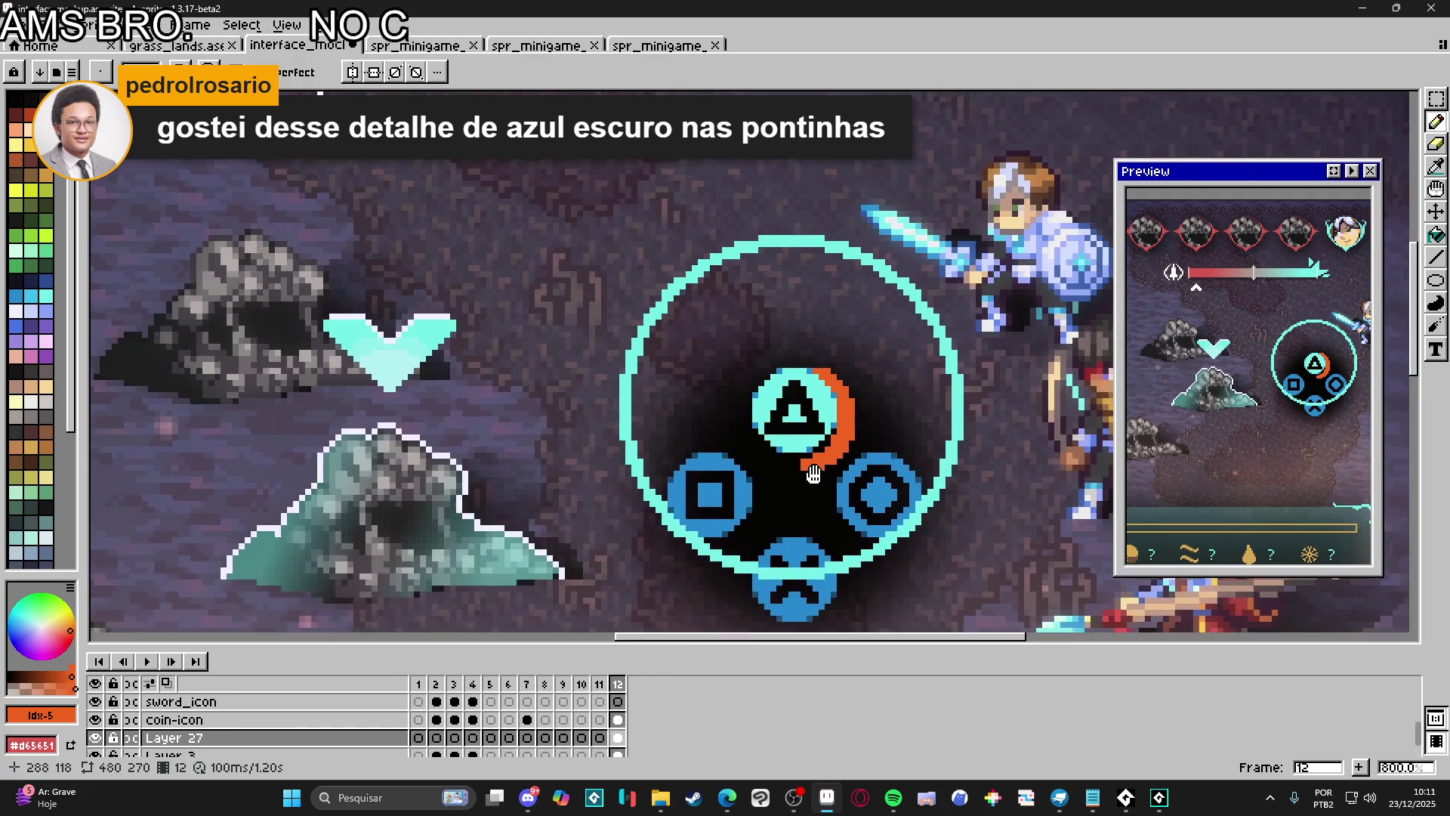
scroll(833, 431, up, 2)
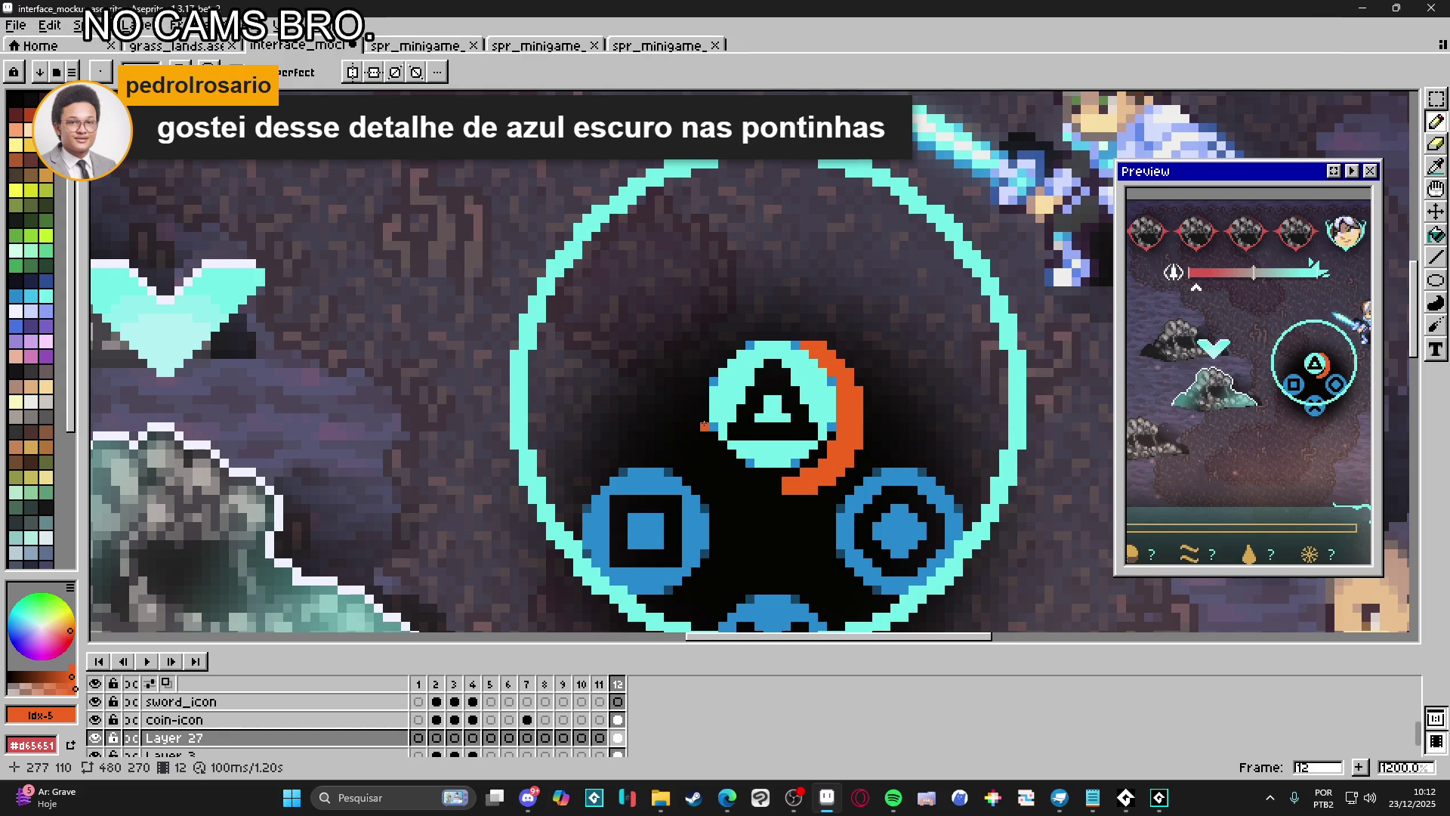
drag(704, 425, 713, 374)
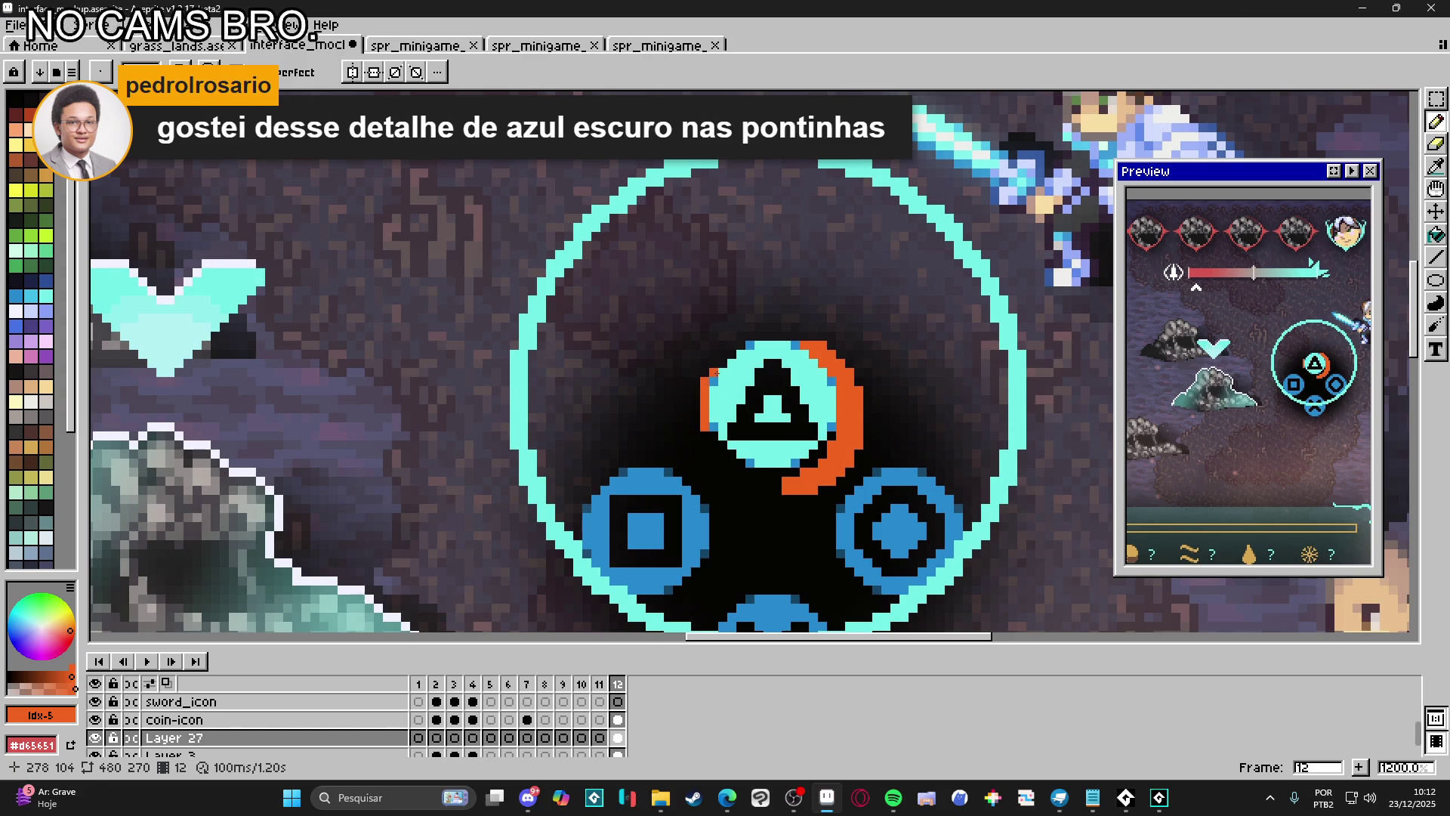
Undo the stray stroke and place a horizontally flipped orange crescent at the triangle's upper left
key(ctrl+z)
key(w)
click(861, 447)
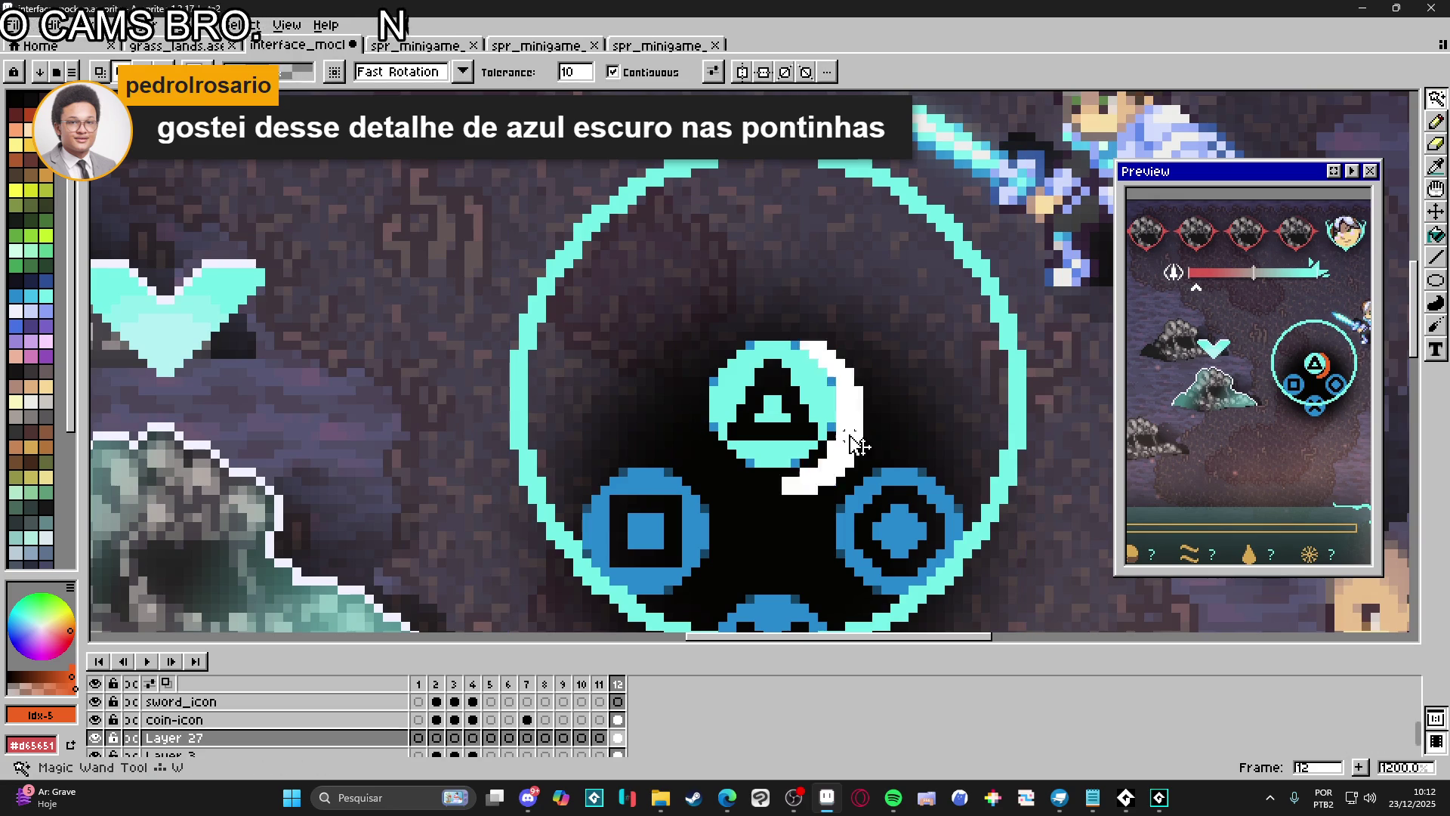
key(shift+h)
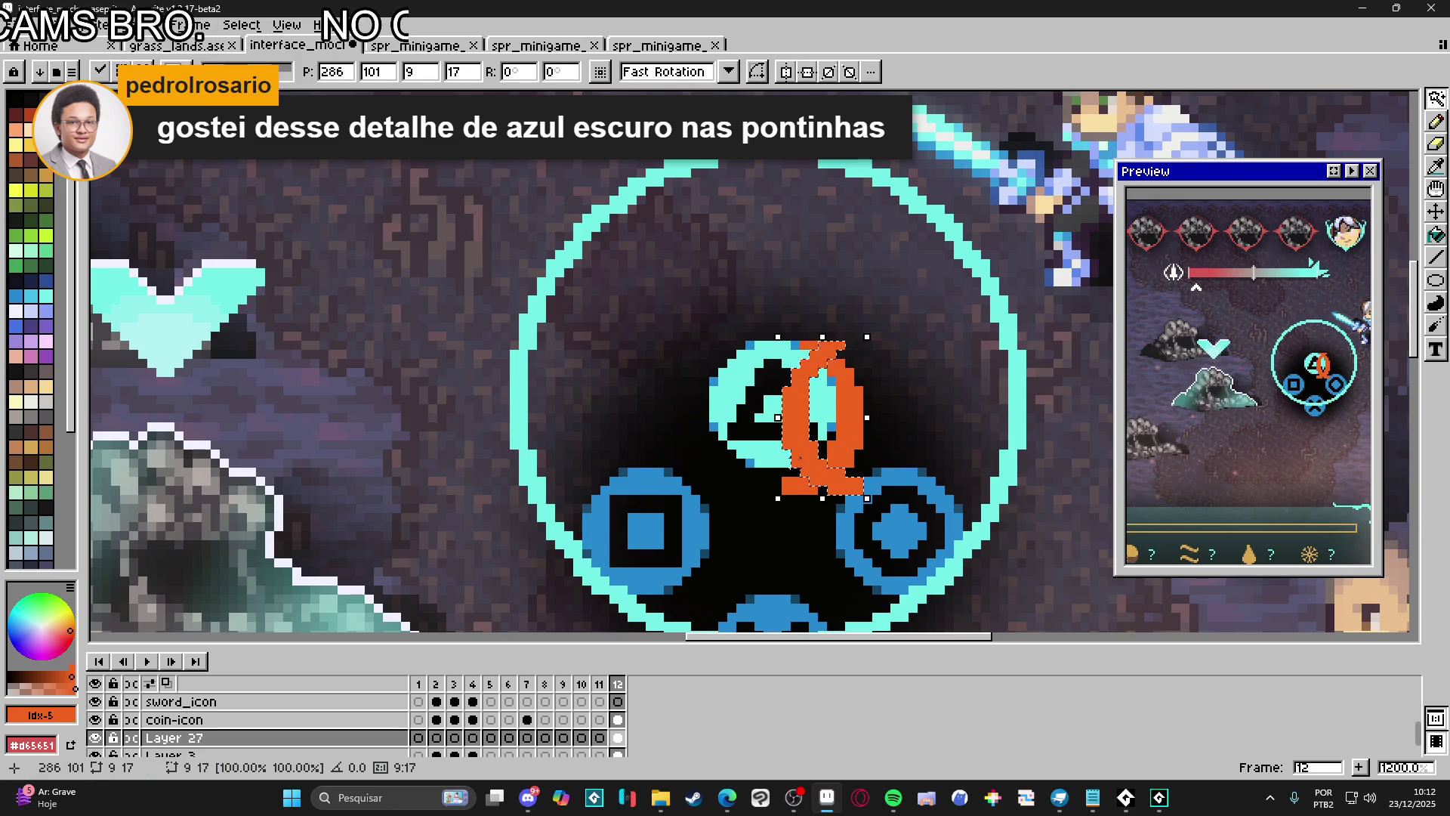
mouse_move(812, 482)
mouse_down()
mouse_move(690, 411)
mouse_move(715, 449)
mouse_up()
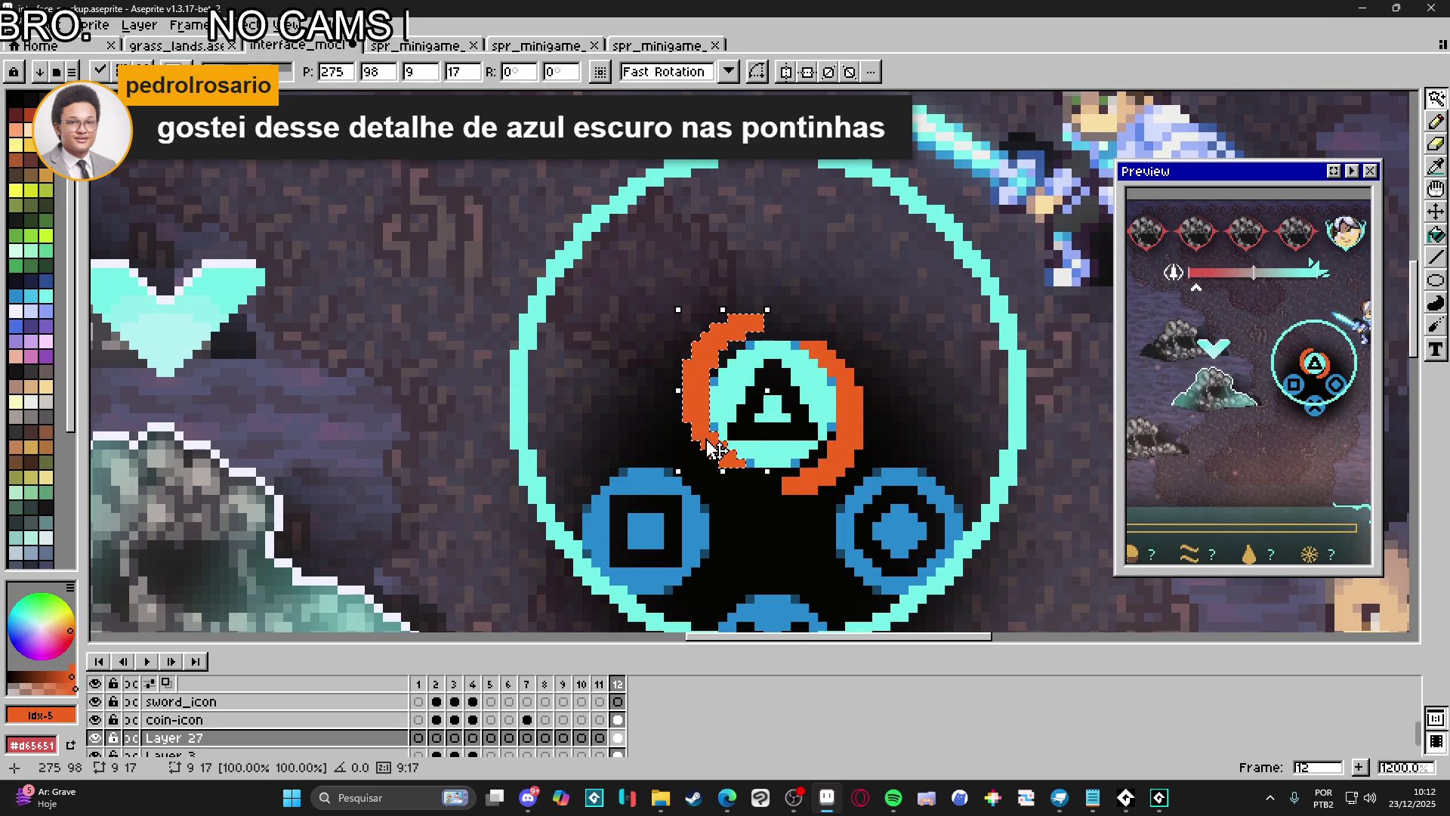
scroll(716, 448, down, 4)
scroll(741, 445, up, 1)
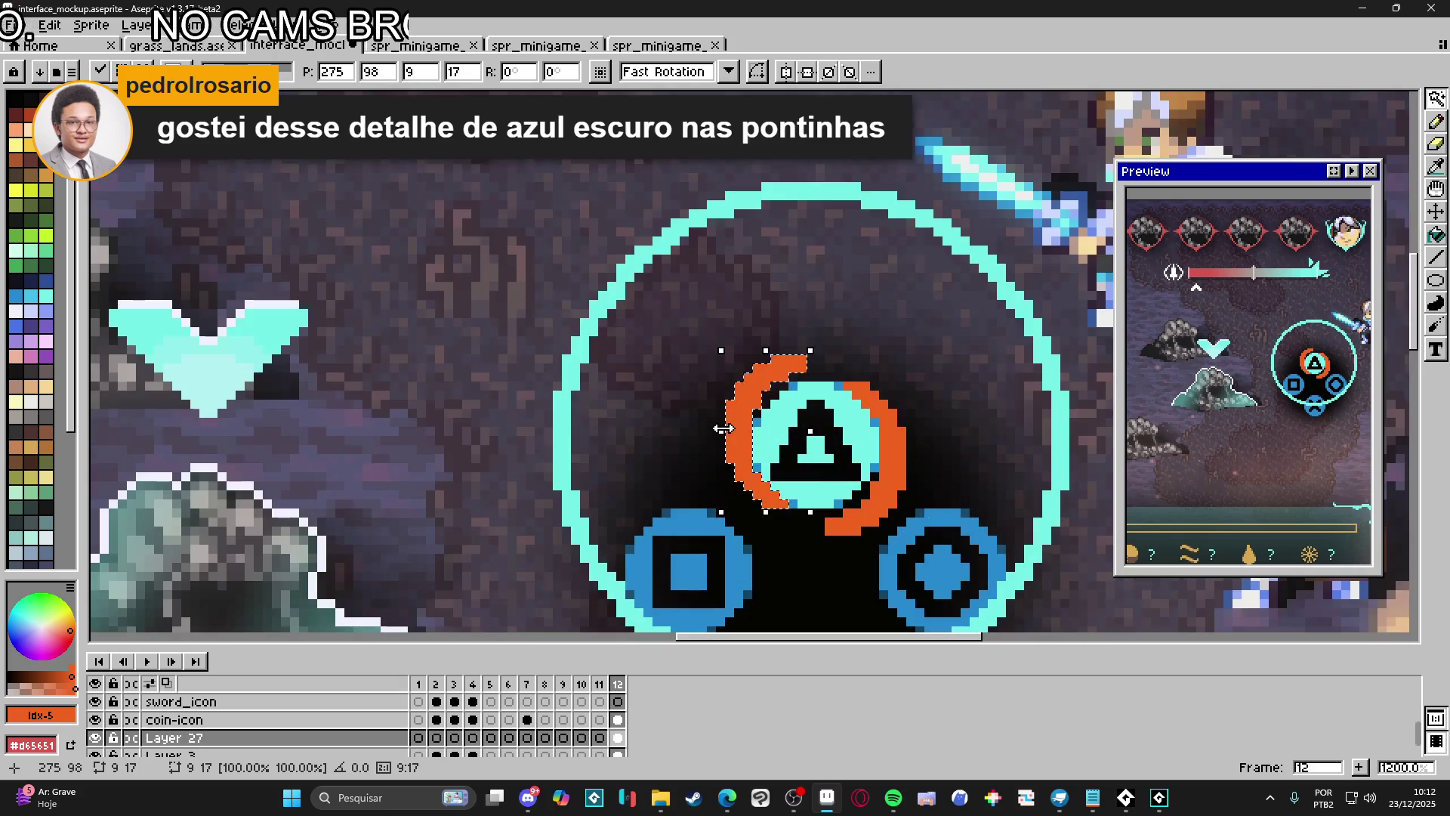
key(ctrl+d)
Extend the top of the left arc rightward with the pencil
scroll(790, 459, down, 1)
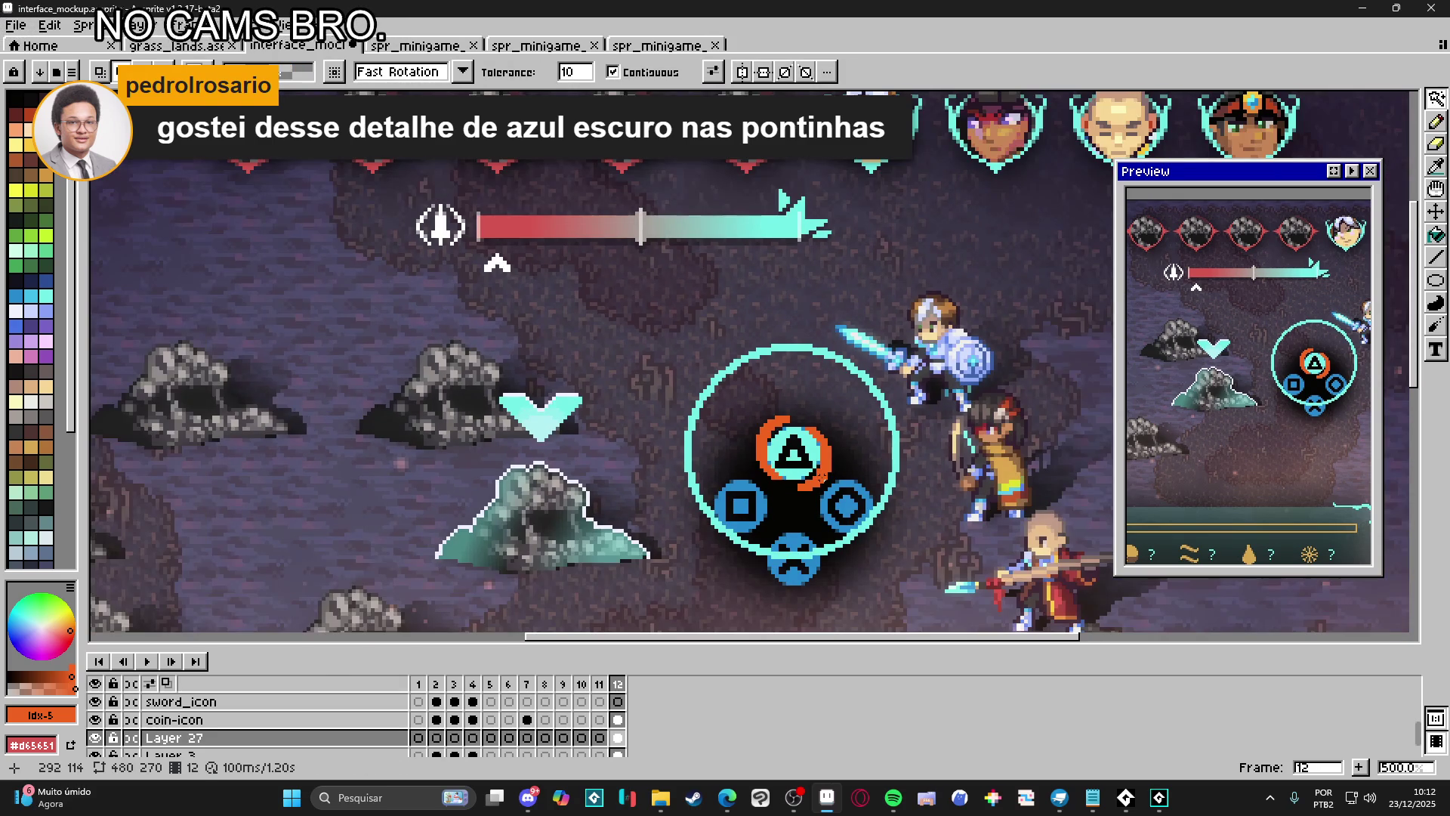
scroll(789, 418, up, 4)
key(b)
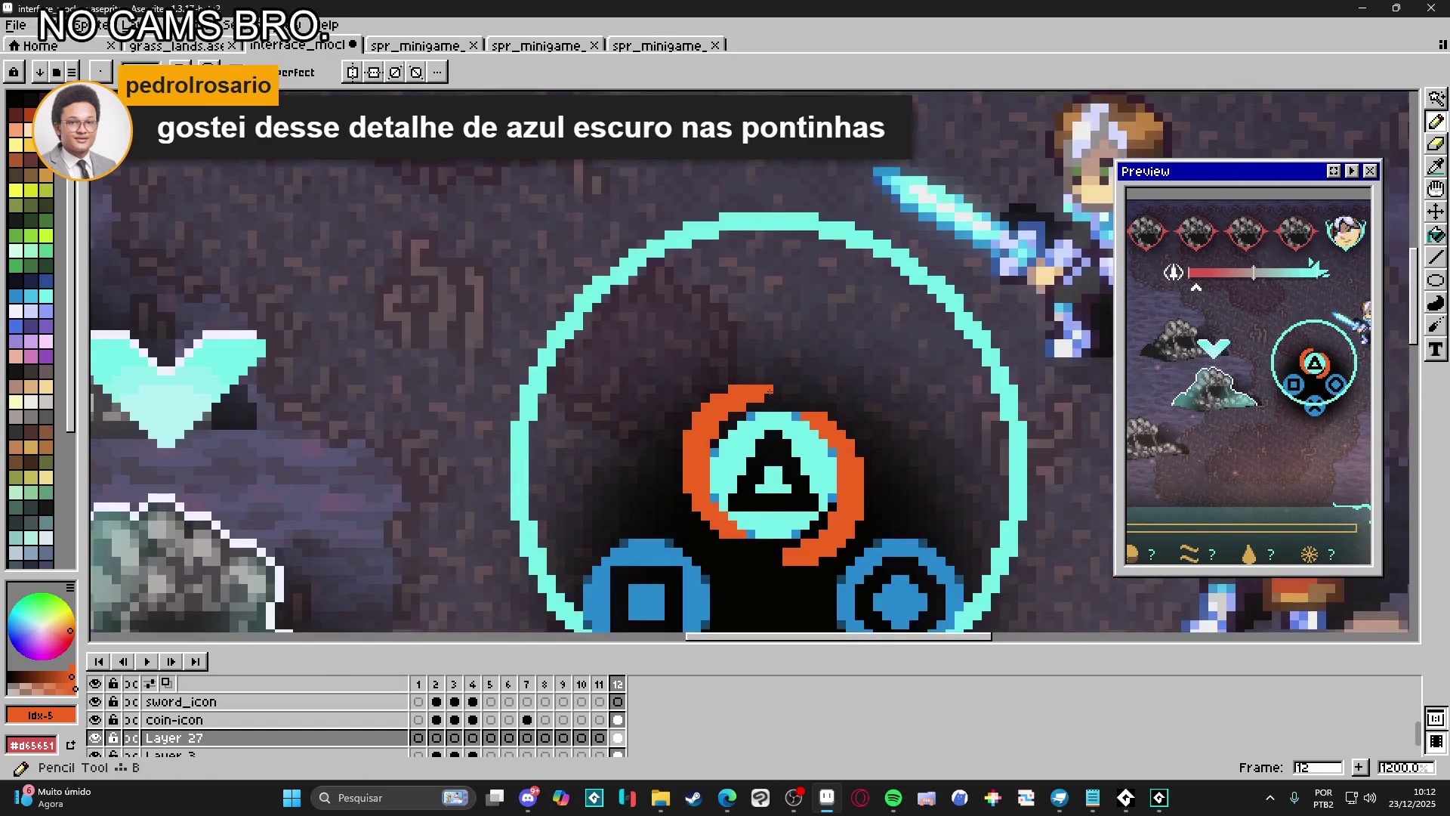
drag(770, 380, 820, 386)
Add one pixel to the arc's top row and redraw the end pixel of the swirl's tail
click(832, 388)
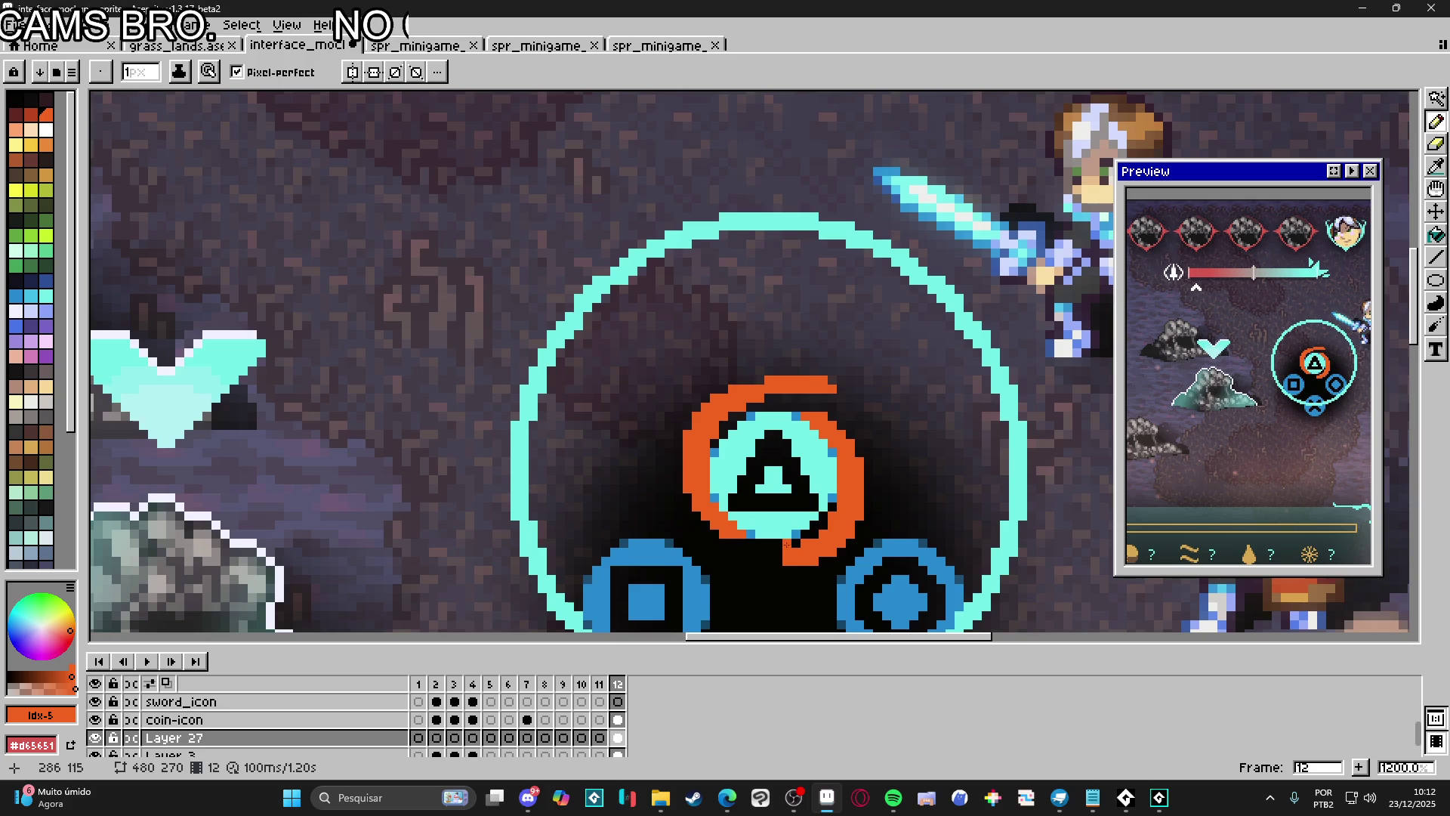
scroll(786, 544, down, 2)
scroll(787, 454, up, 3)
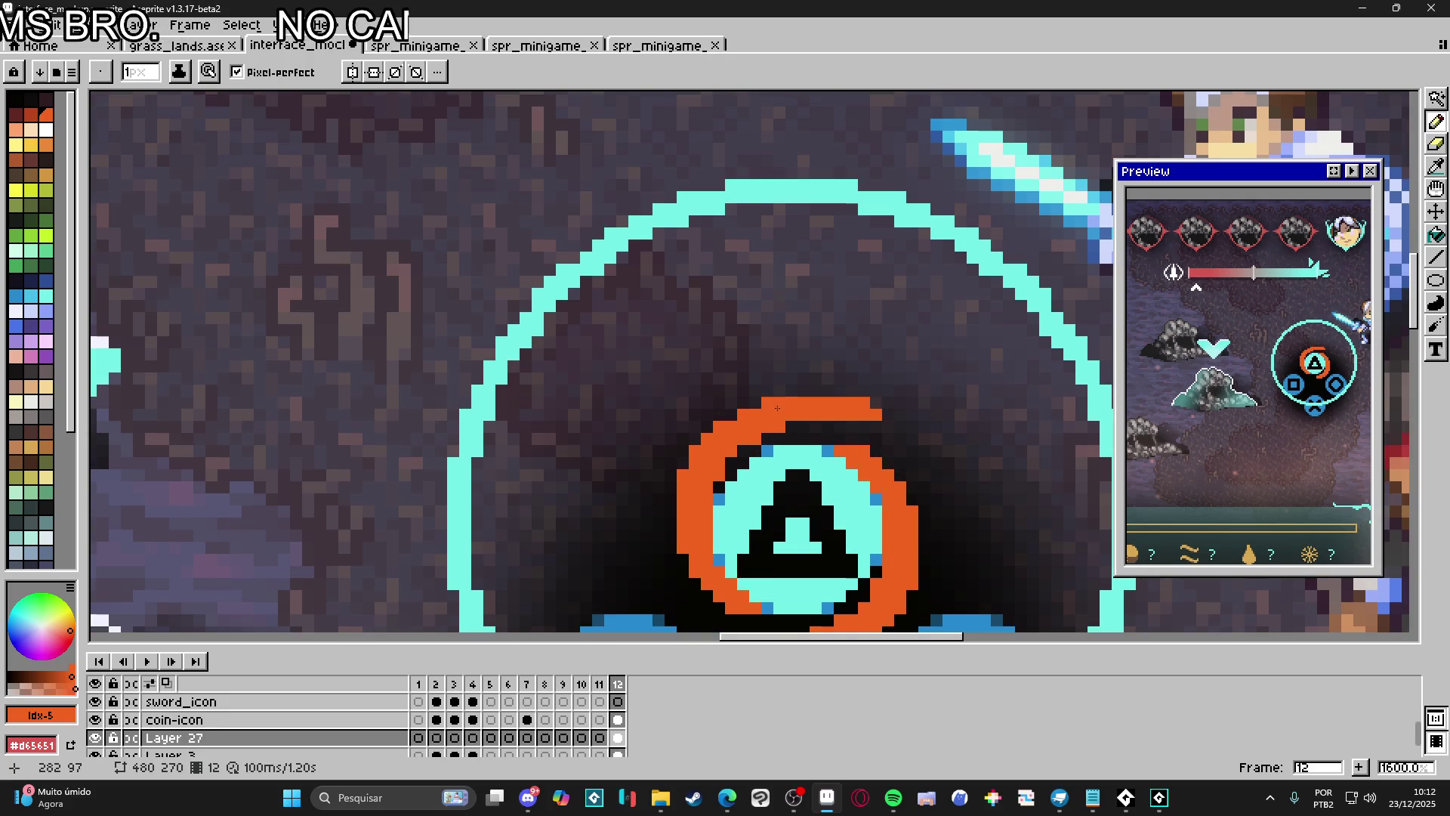
scroll(778, 408, down, 2)
scroll(832, 499, up, 1)
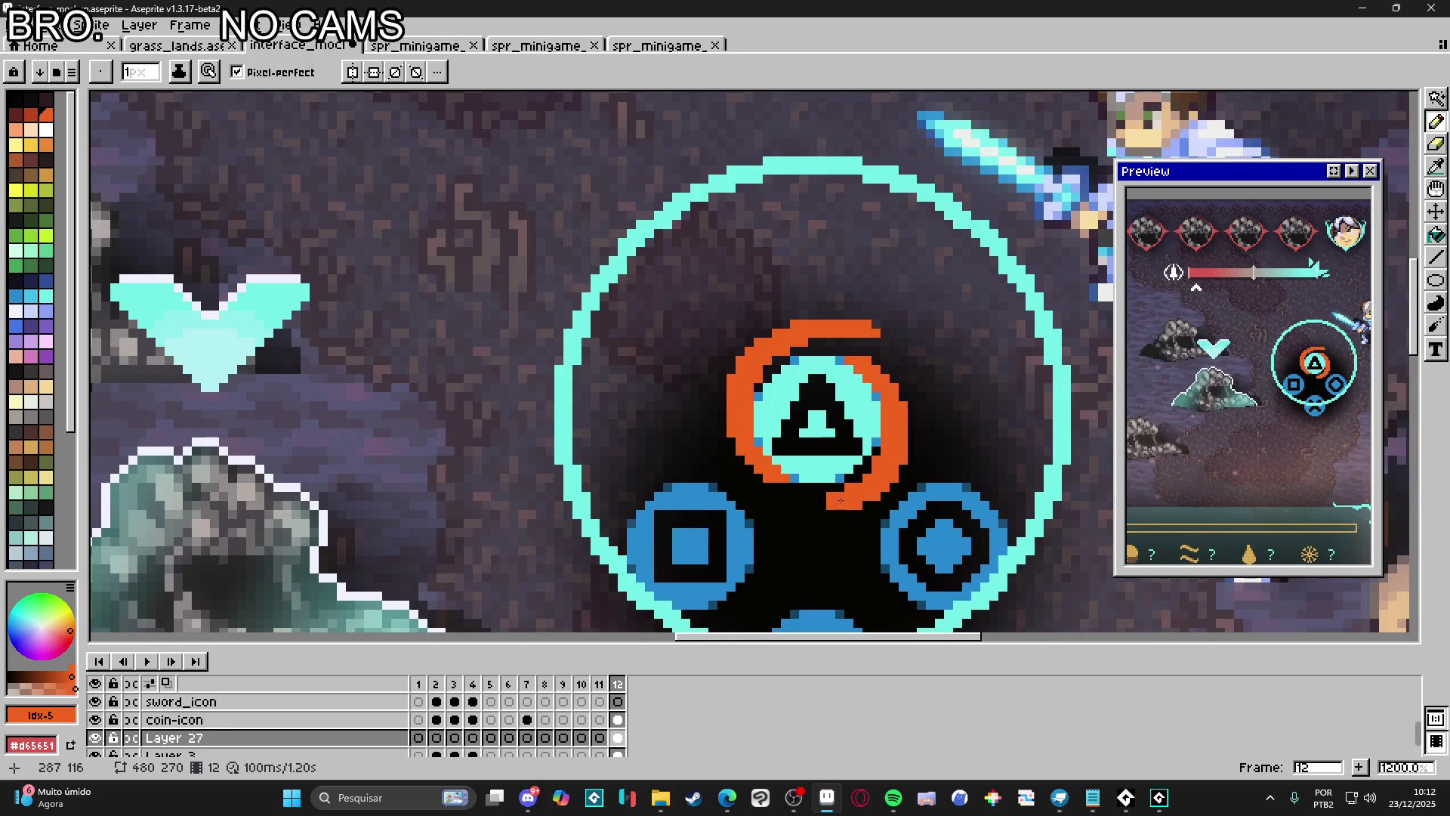
scroll(834, 513, up, 1)
click(818, 500)
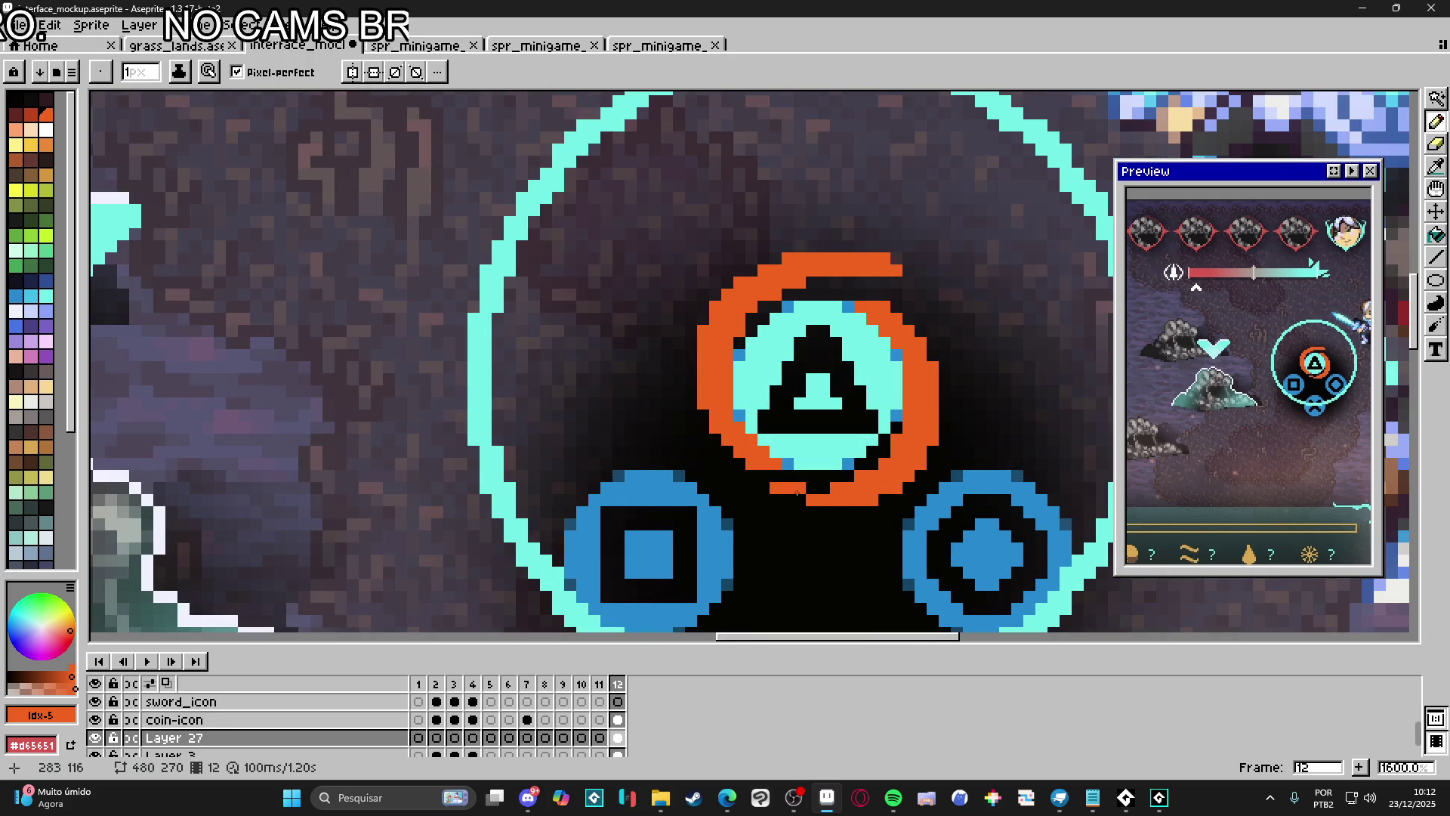
scroll(831, 506, down, 3)
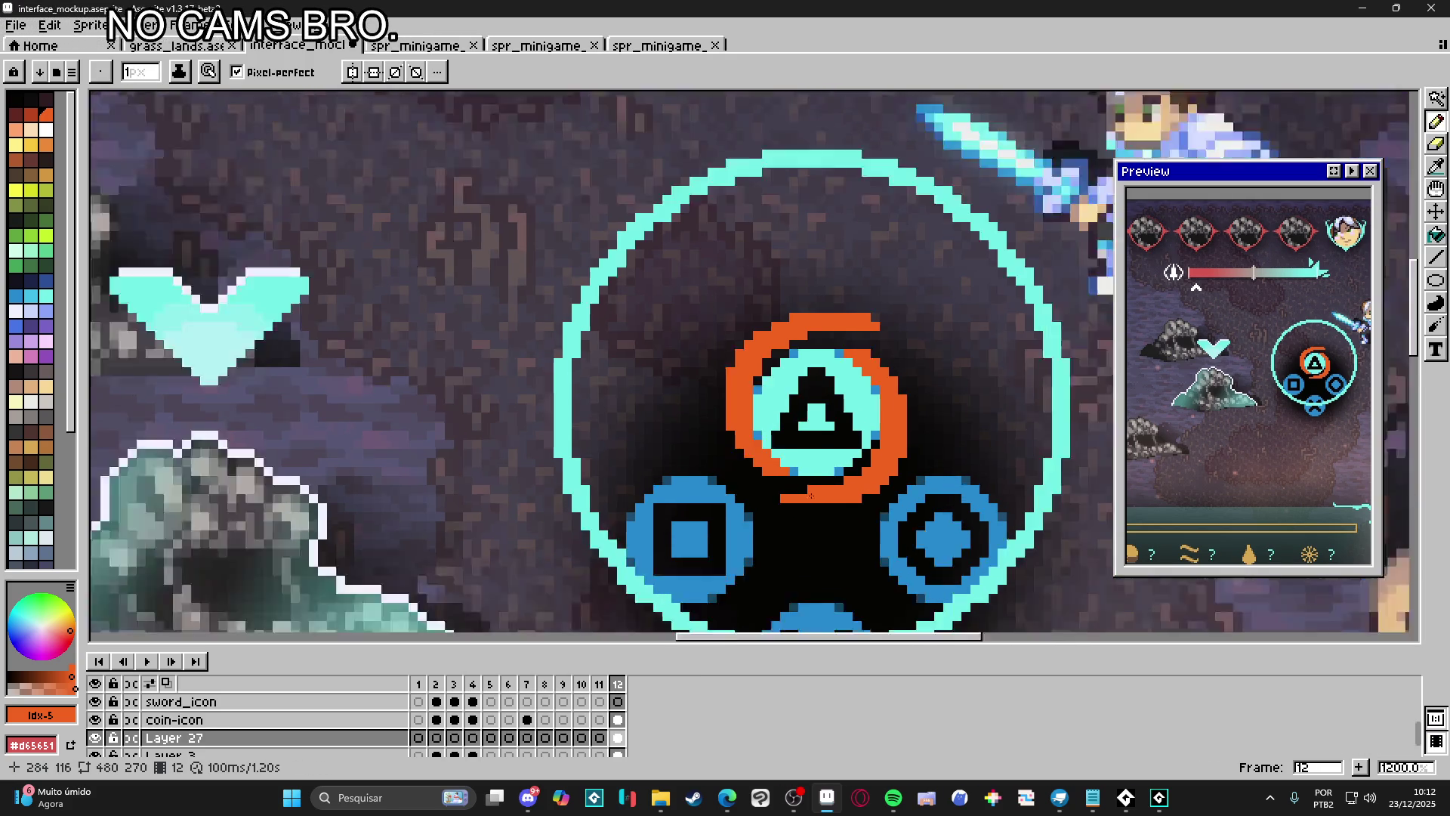
scroll(835, 521, down, 1)
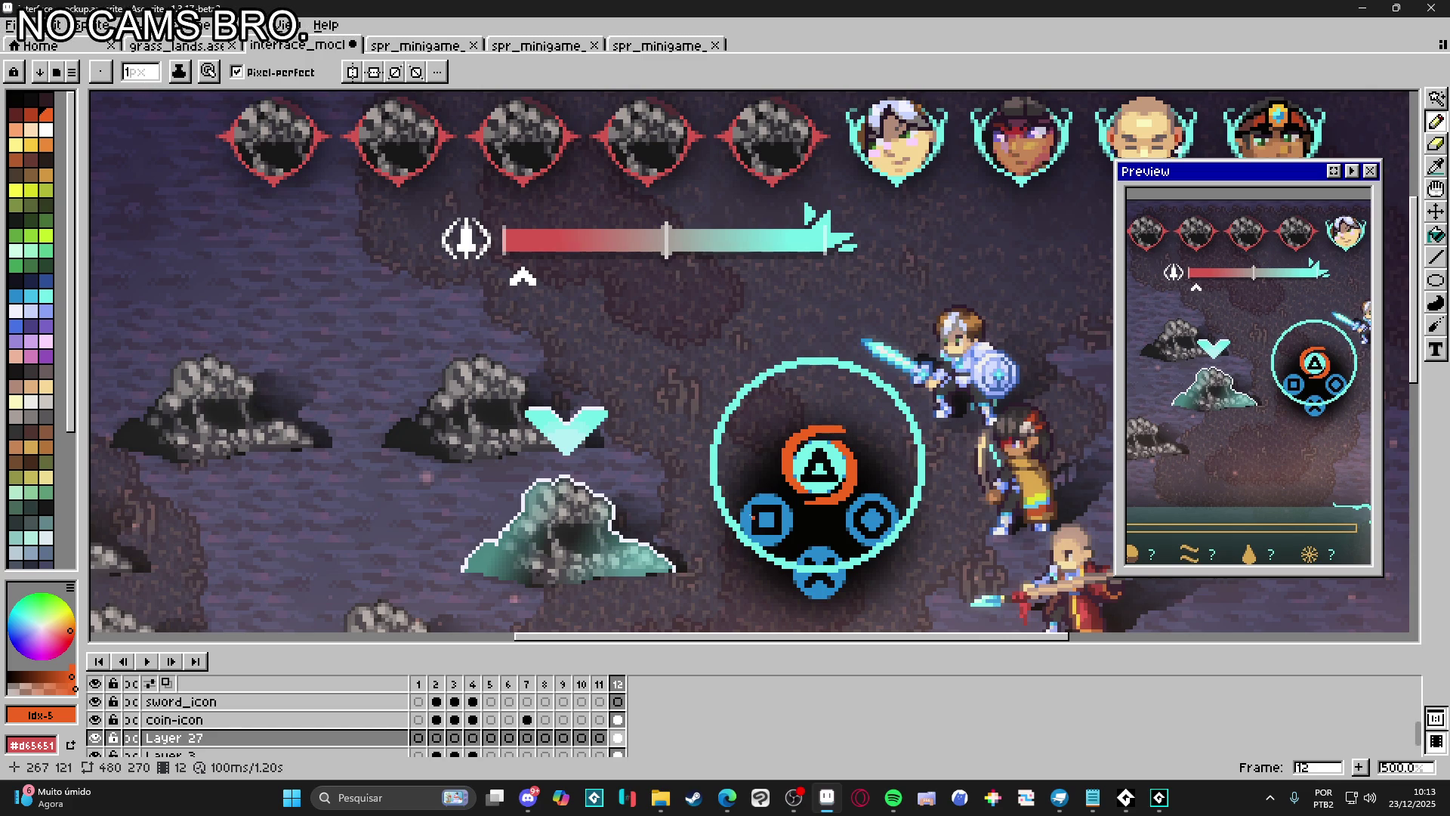
Erase the orange swirl with an enlarged eraser, leaving the triangle bare in the cyan ring
scroll(803, 461, up, 1)
key(e)
key(plus)
key(plus)
key(plus)
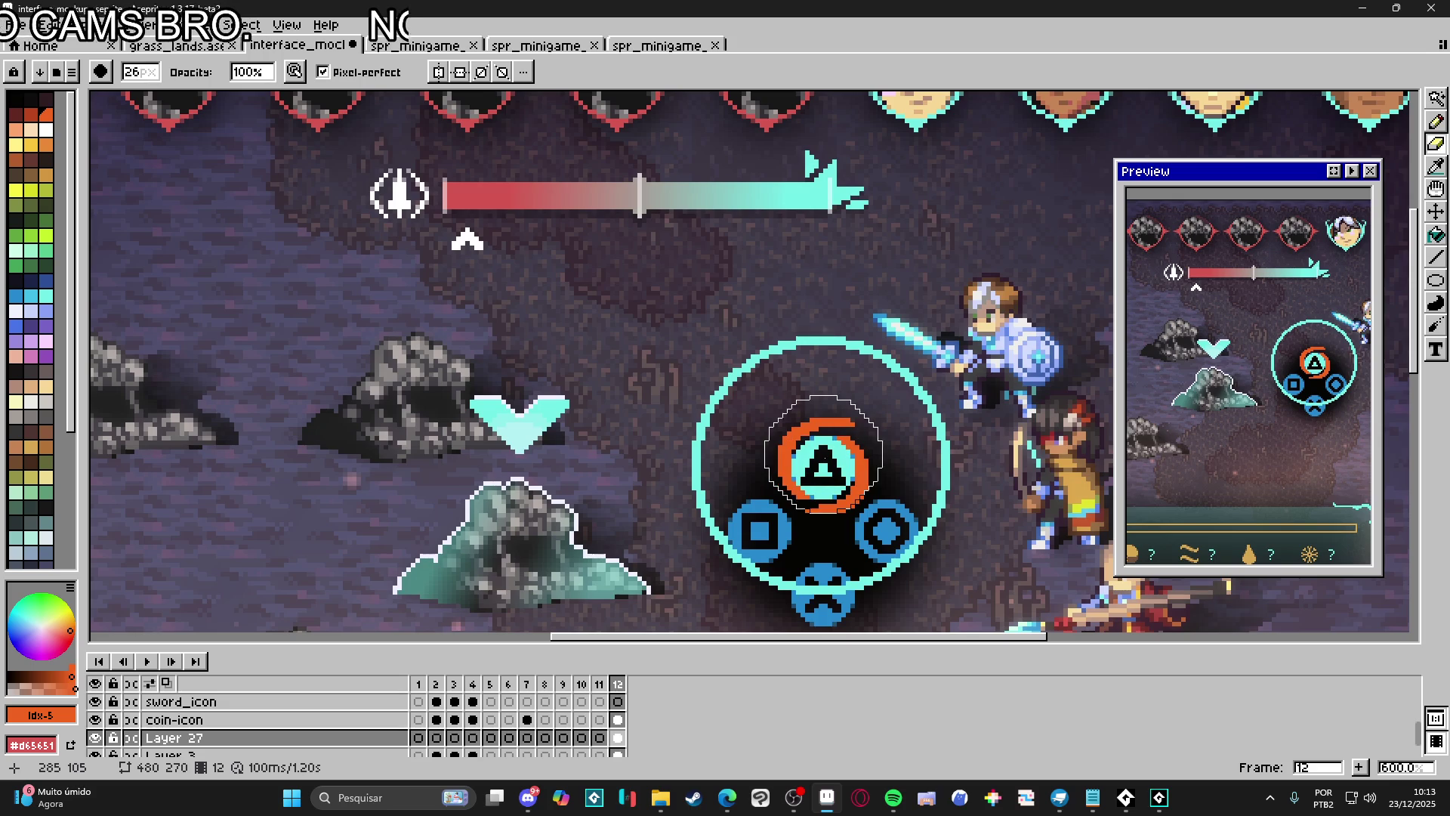
click(823, 458)
key(b)
scroll(785, 447, up, 3)
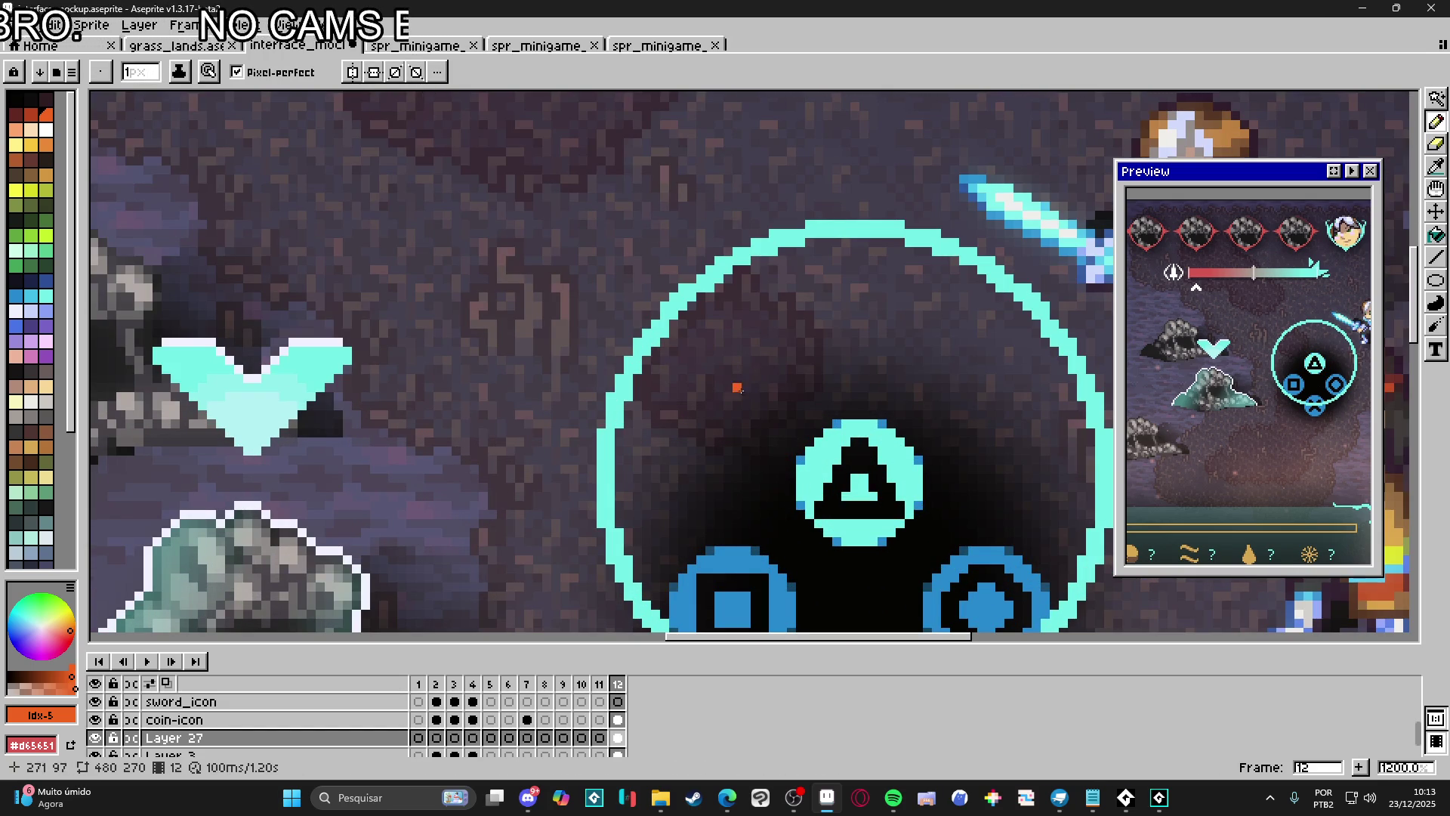
Draw a 1px orange arc up the triangle's left side and across its top
drag(791, 514, 791, 458)
click(809, 443)
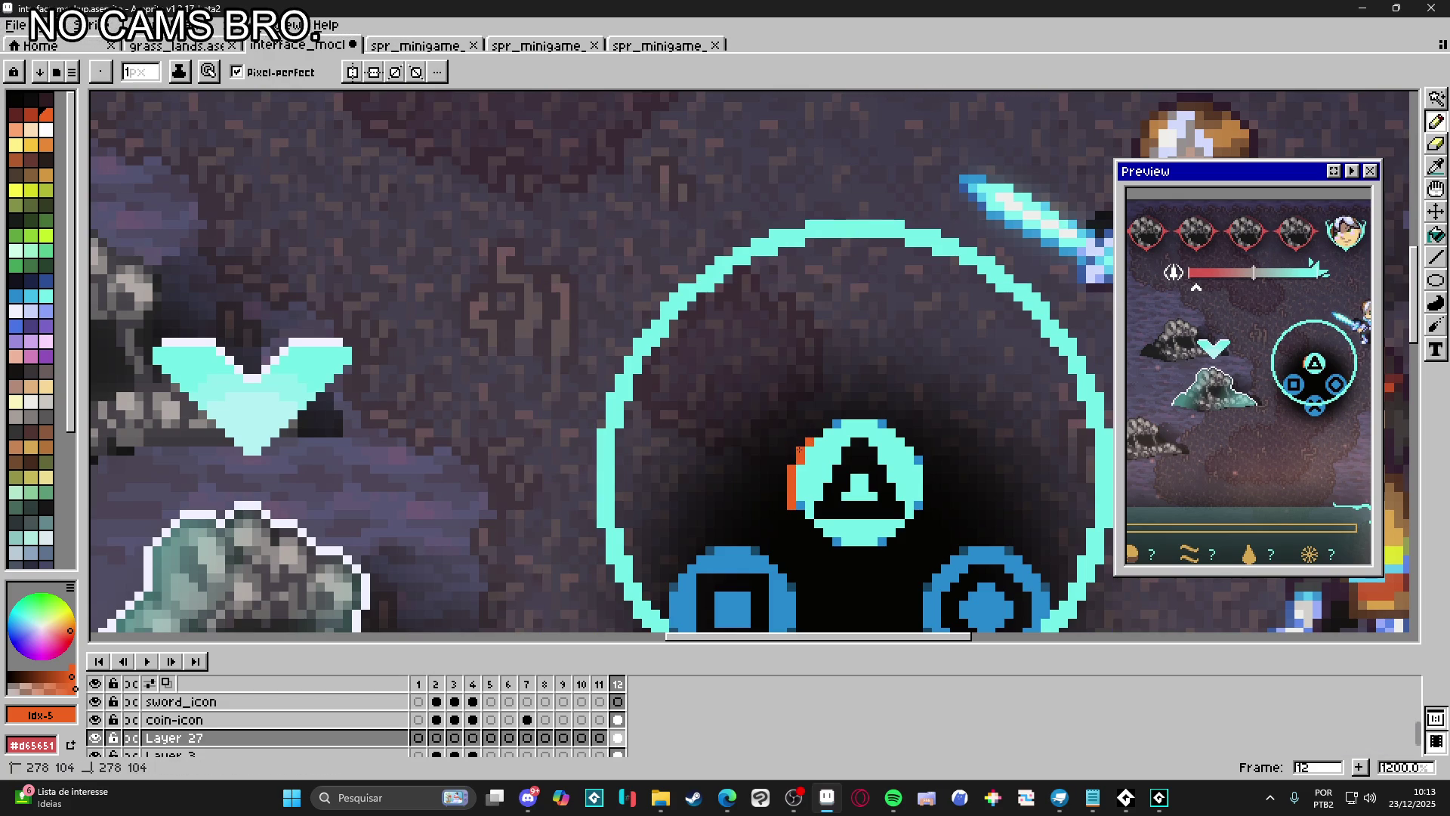
click(819, 433)
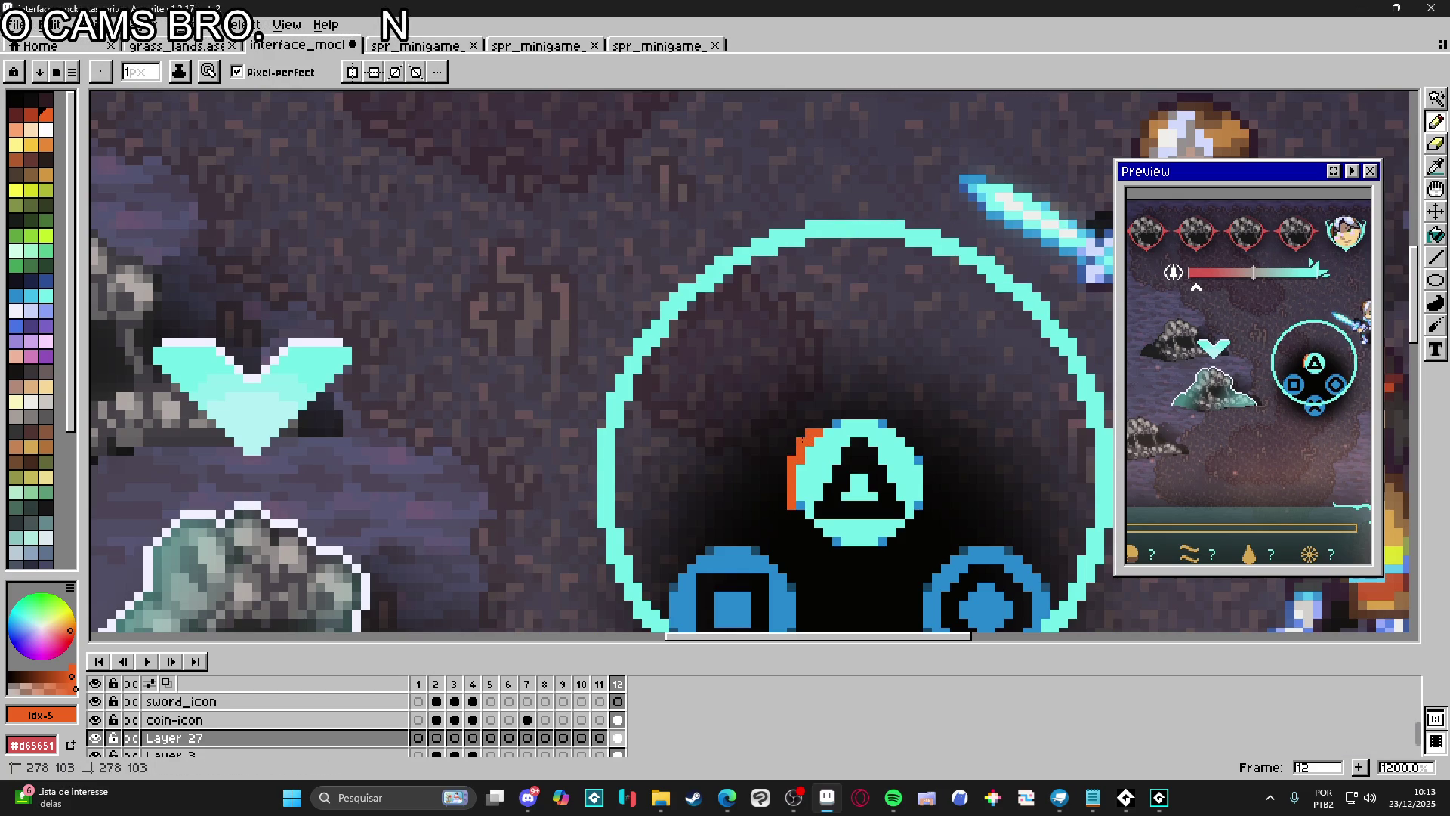
click(827, 424)
click(837, 415)
drag(843, 415, 882, 406)
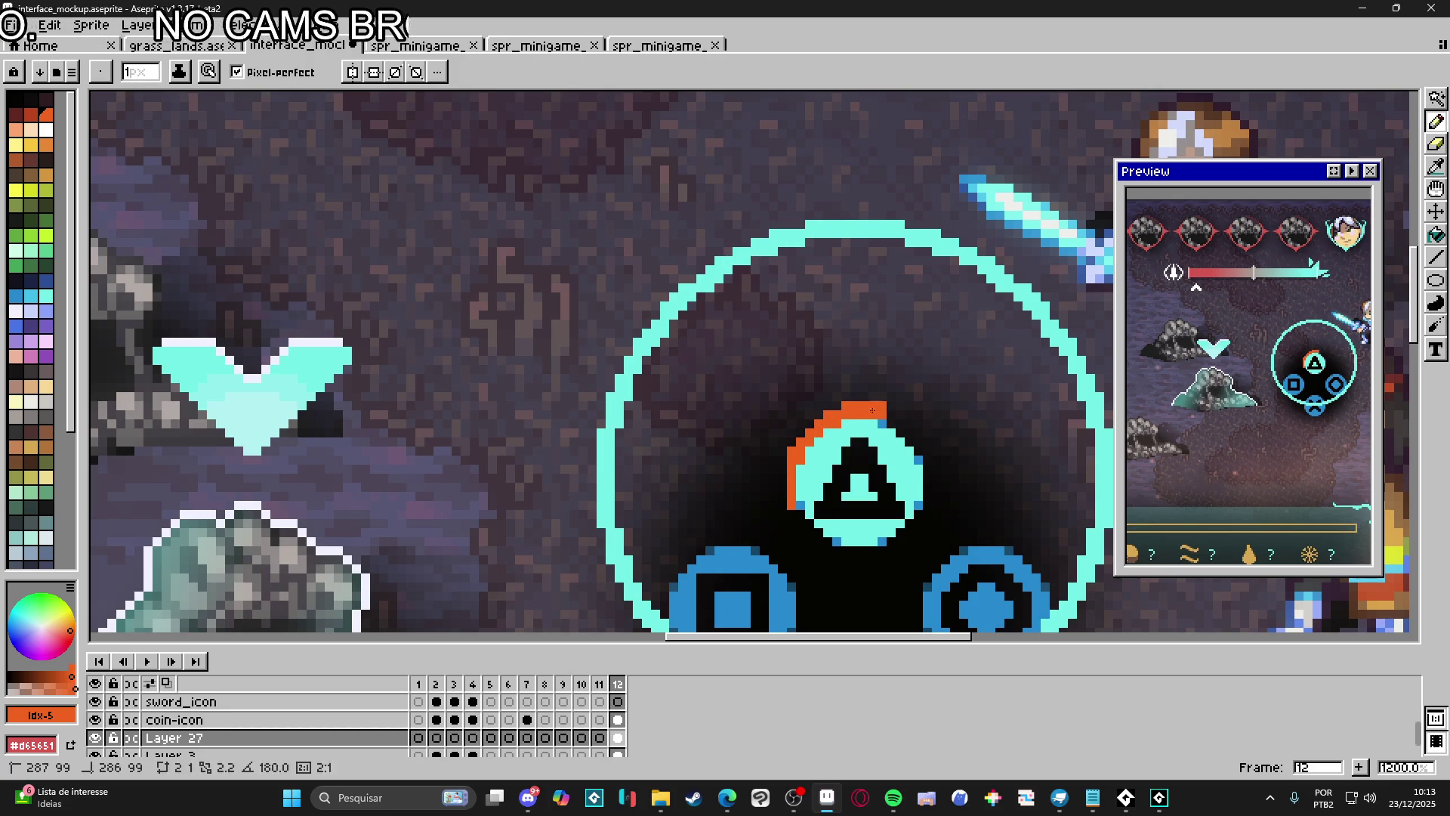
Extend the arc's right end and trim it with a 2px eraser so it curves down
key(e)
key(minus)
key(minus)
key(minus)
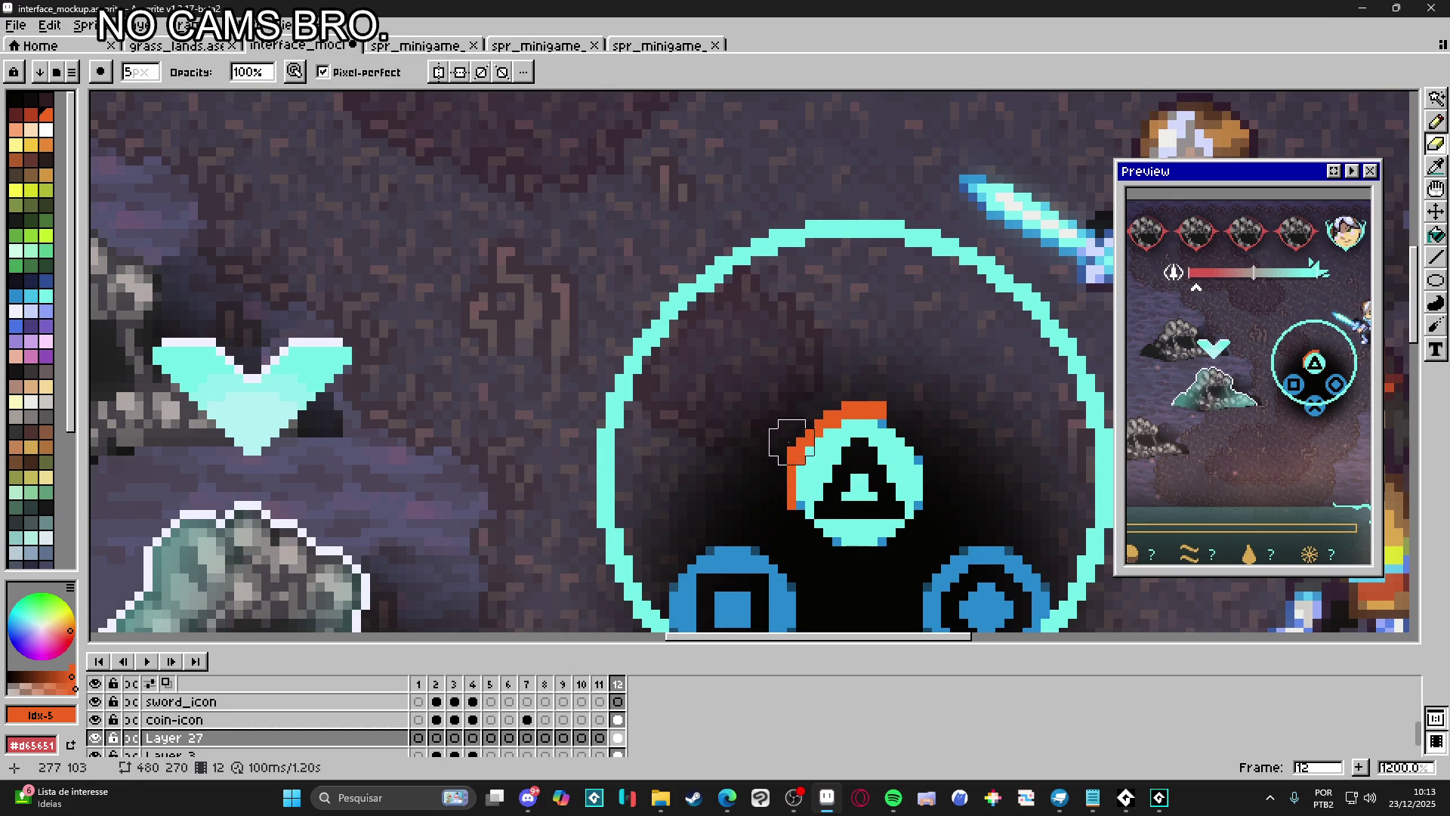
key(b)
click(898, 410)
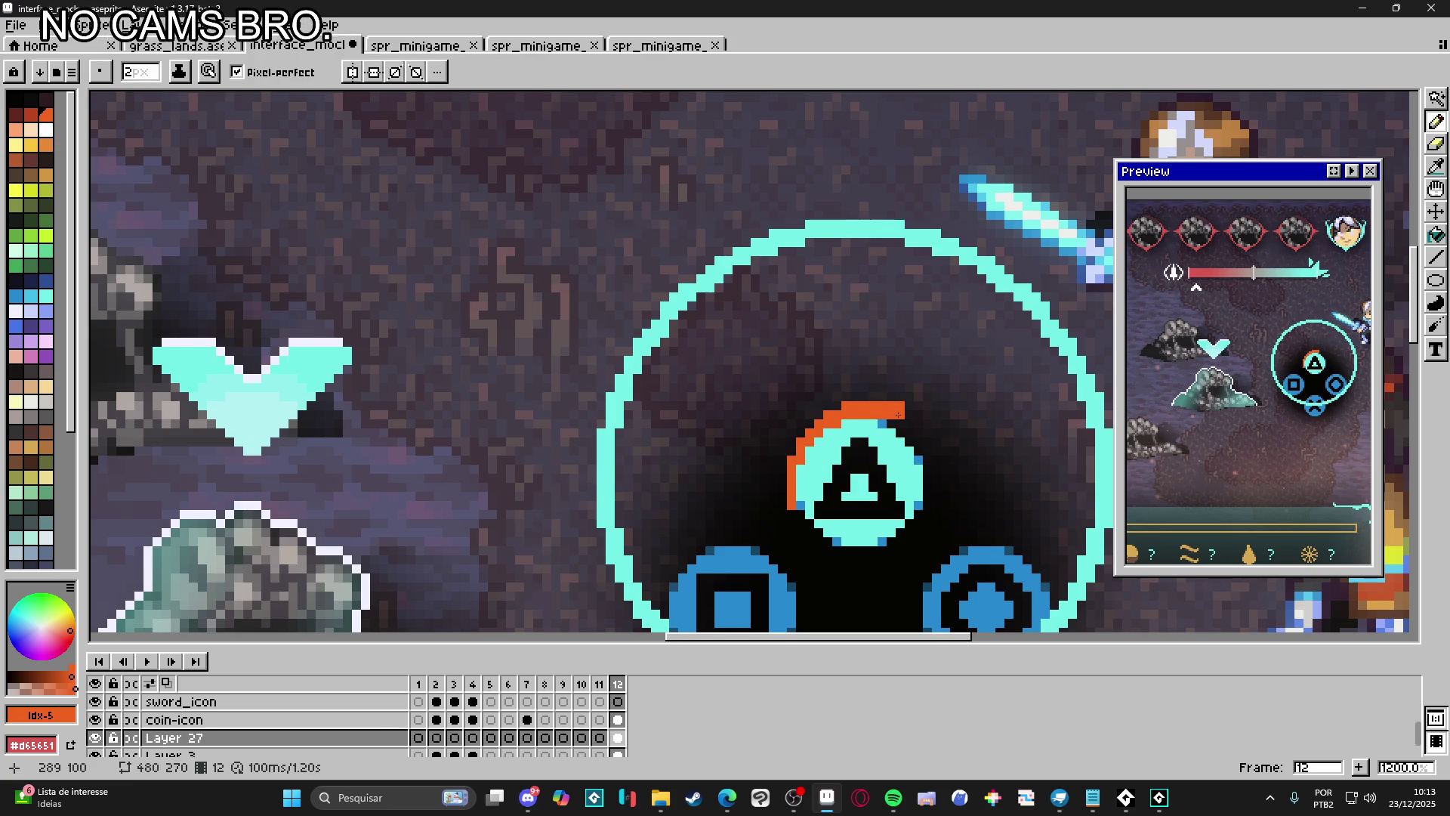
drag(899, 424, 929, 417)
click(936, 420)
key(e)
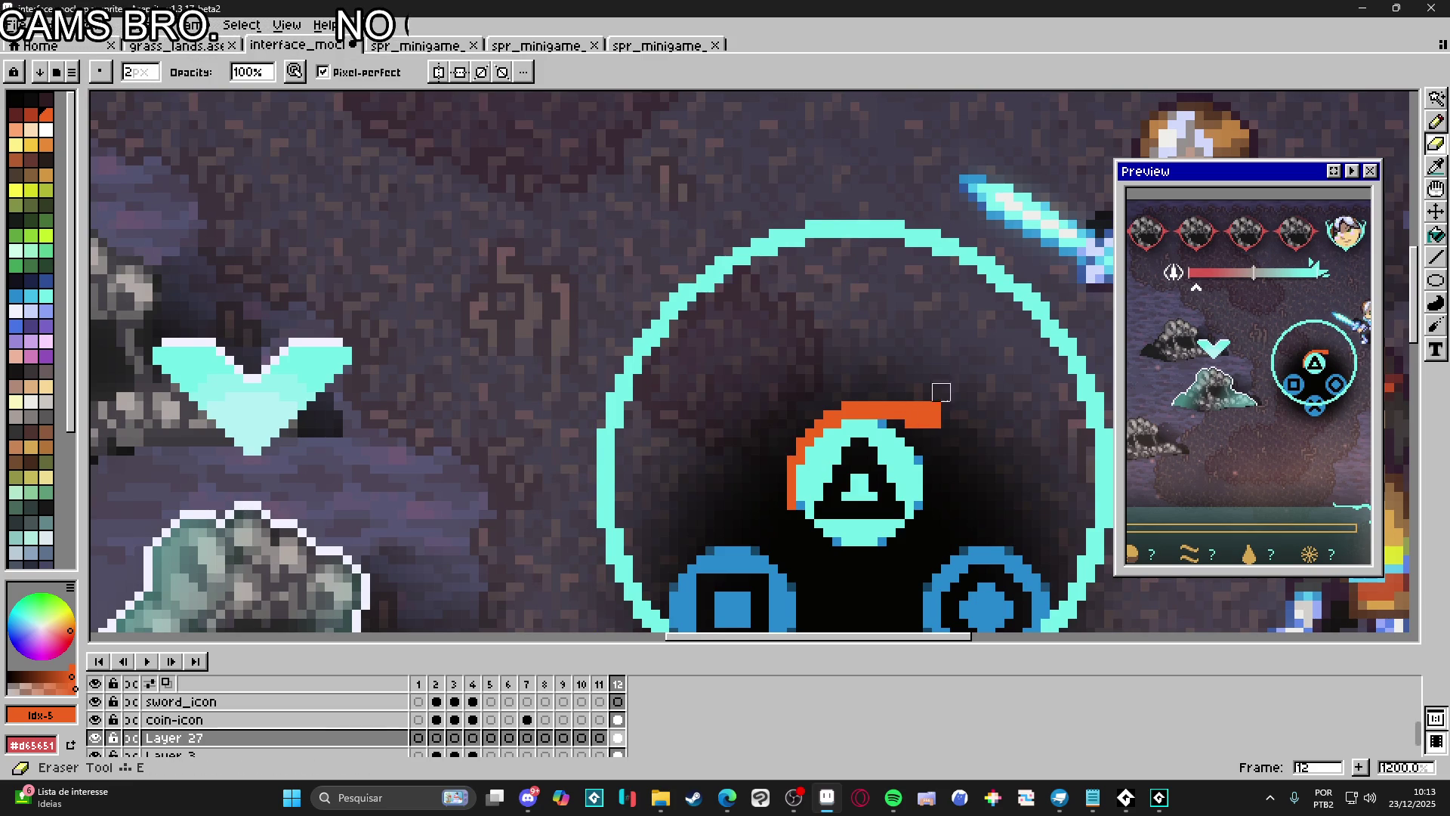
mouse_move(932, 401)
mouse_down()
mouse_move(916, 411)
mouse_move(967, 476)
mouse_up()
key(b)
click(934, 439)
key(minus)
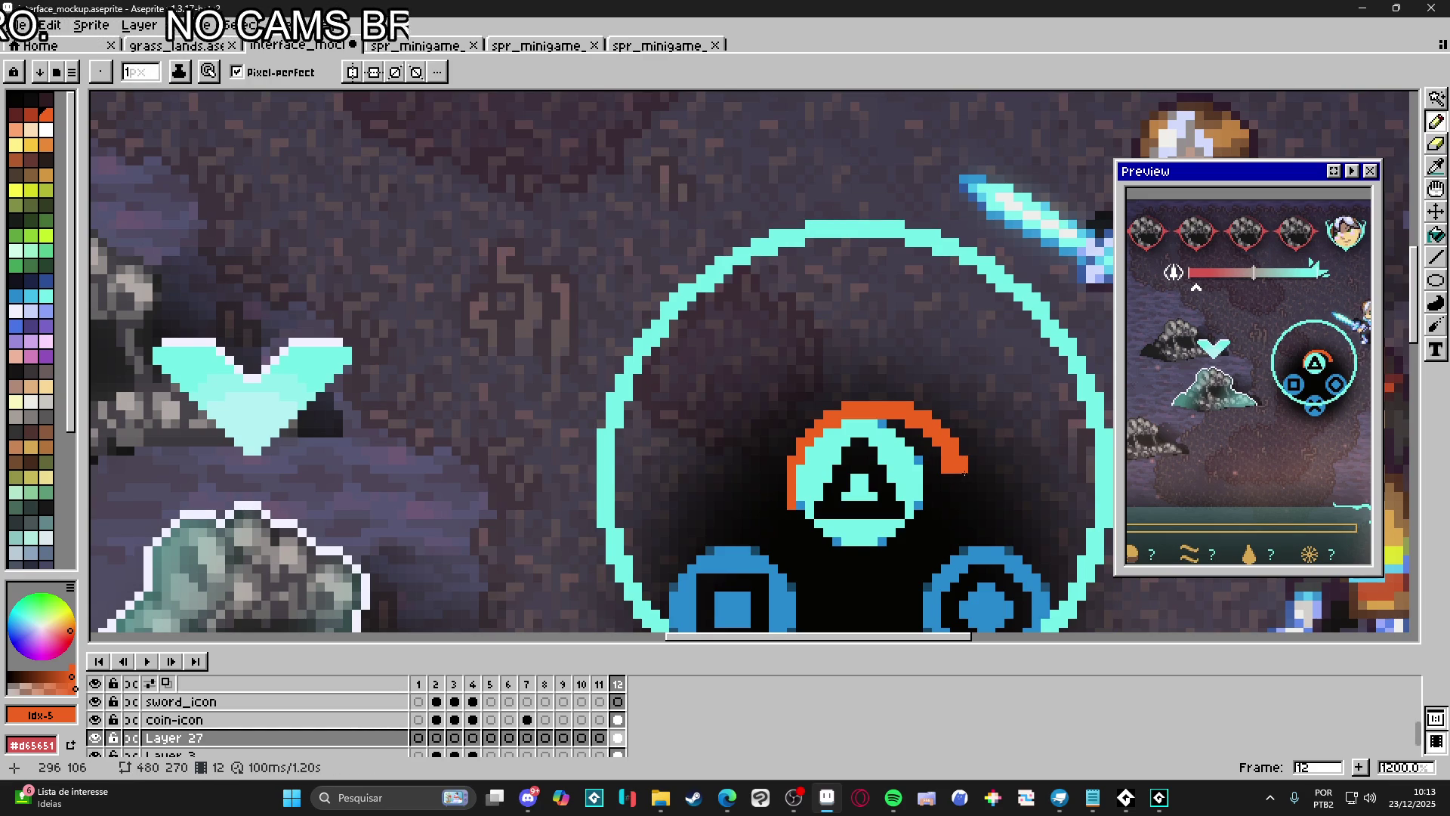
scroll(954, 479, down, 1)
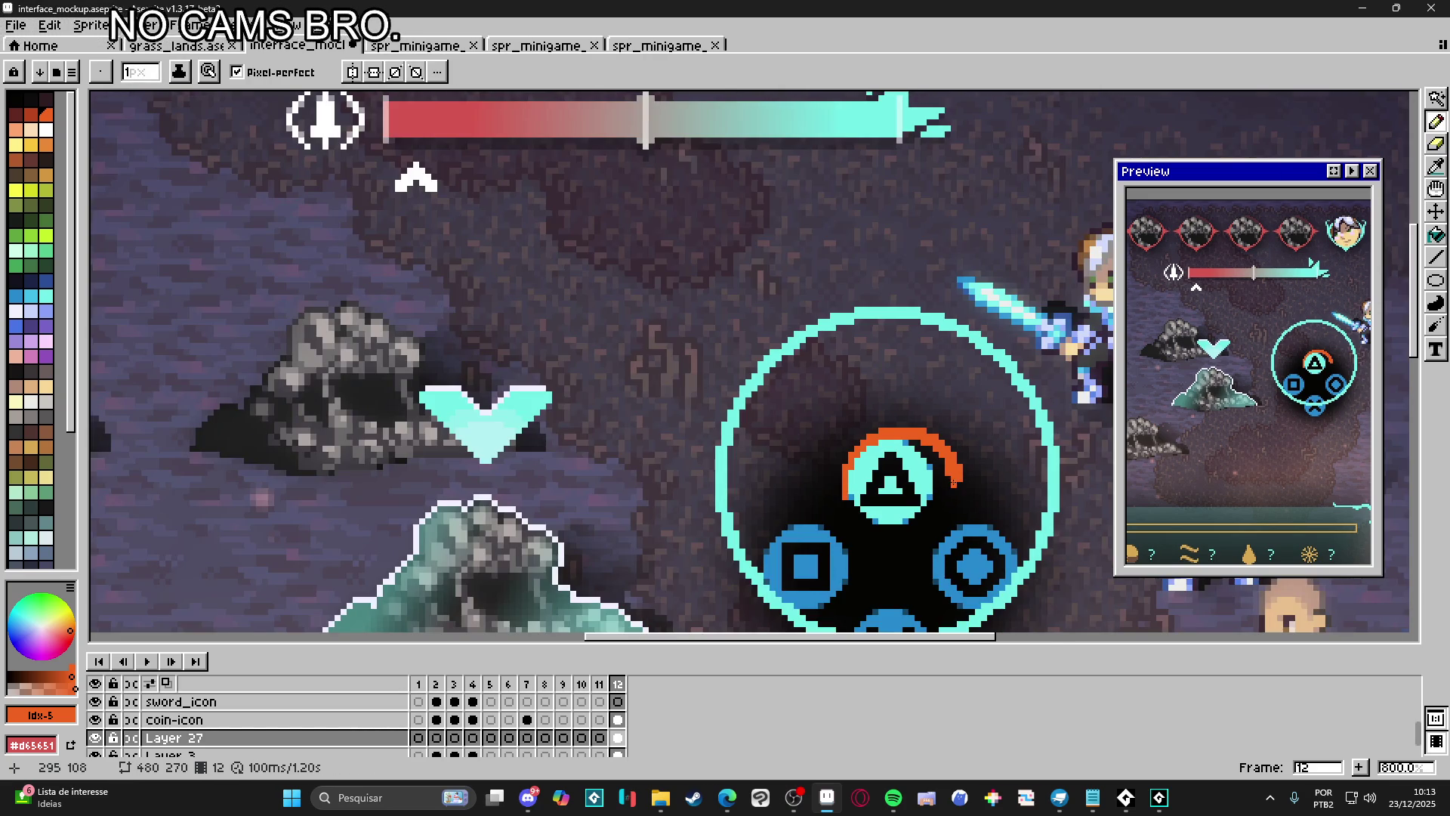
At 1600% zoom, add orange pixels continuing the arc down the triangle's right side
scroll(953, 479, up, 1)
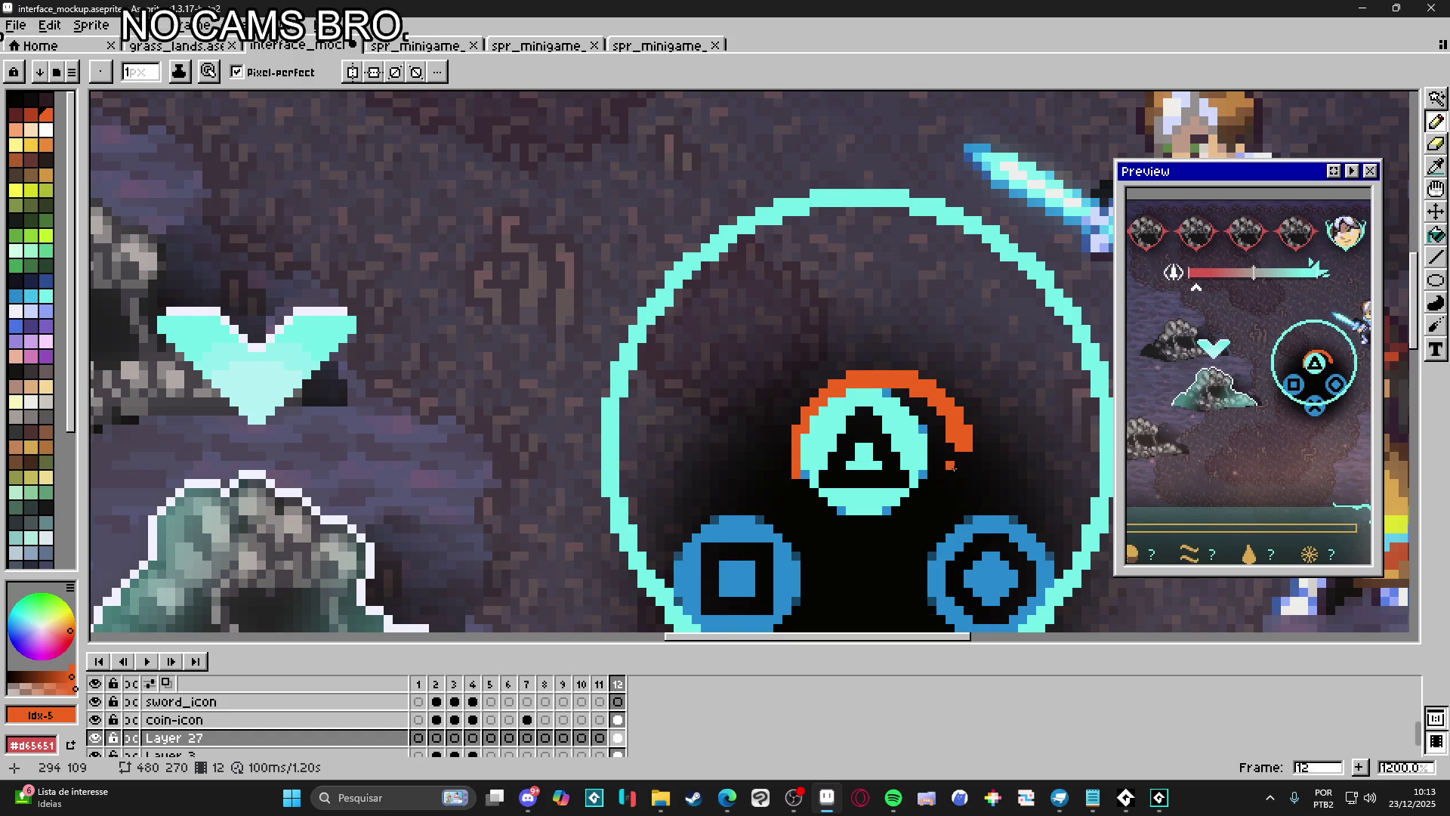
scroll(953, 467, up, 1)
click(950, 463)
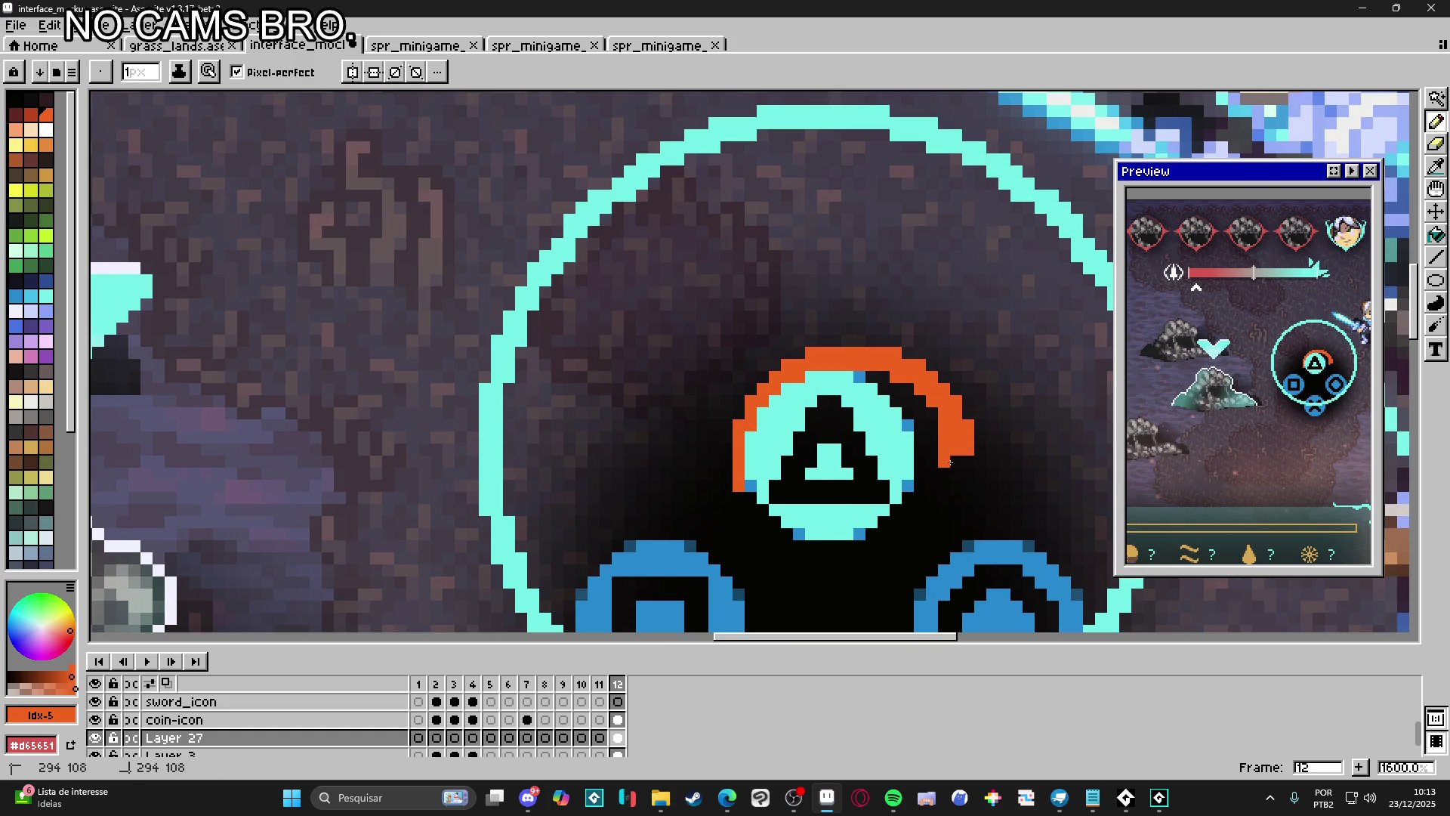
drag(950, 462, 962, 459)
click(956, 485)
click(944, 476)
click(968, 463)
click(954, 499)
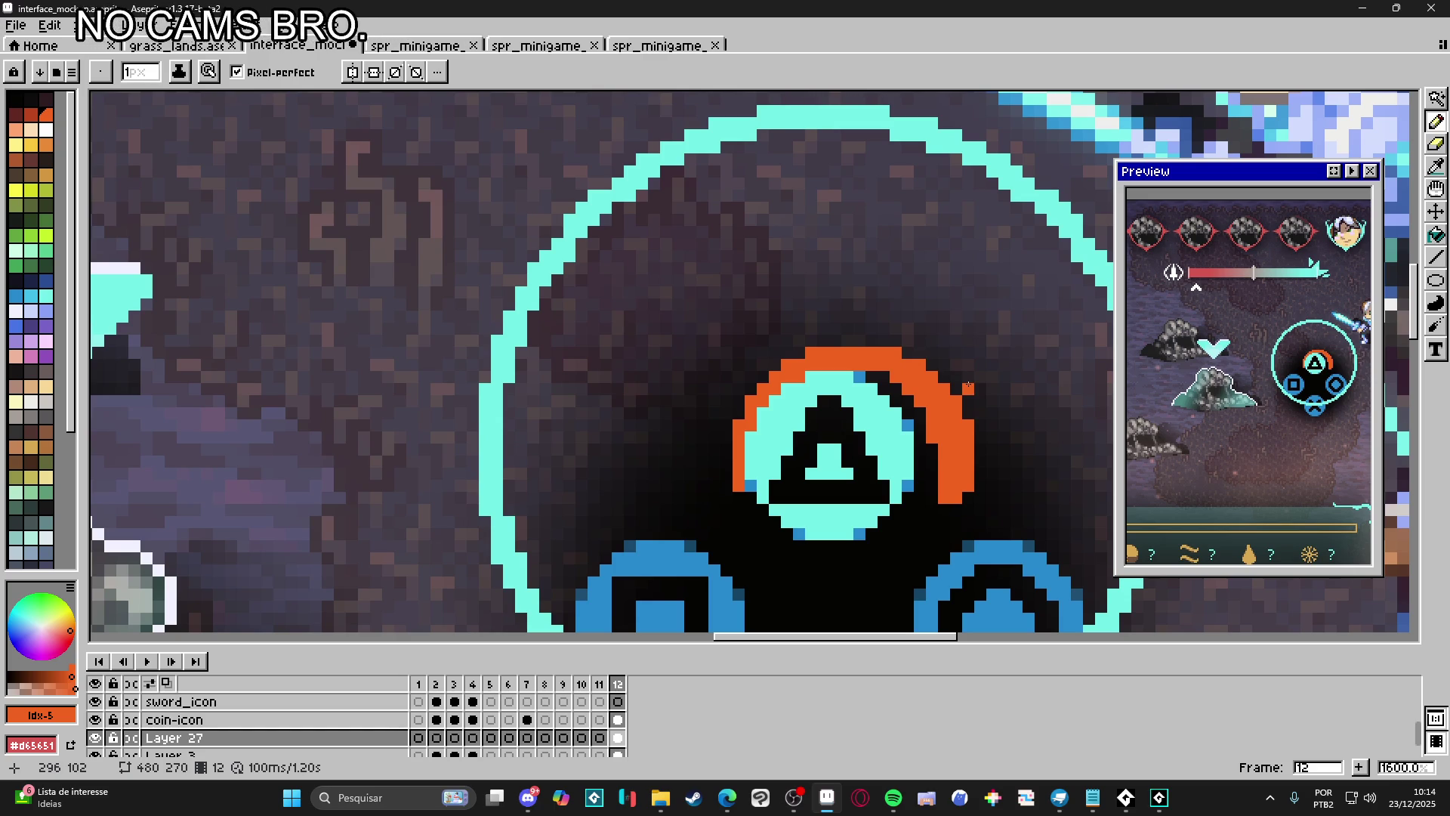
key(e)
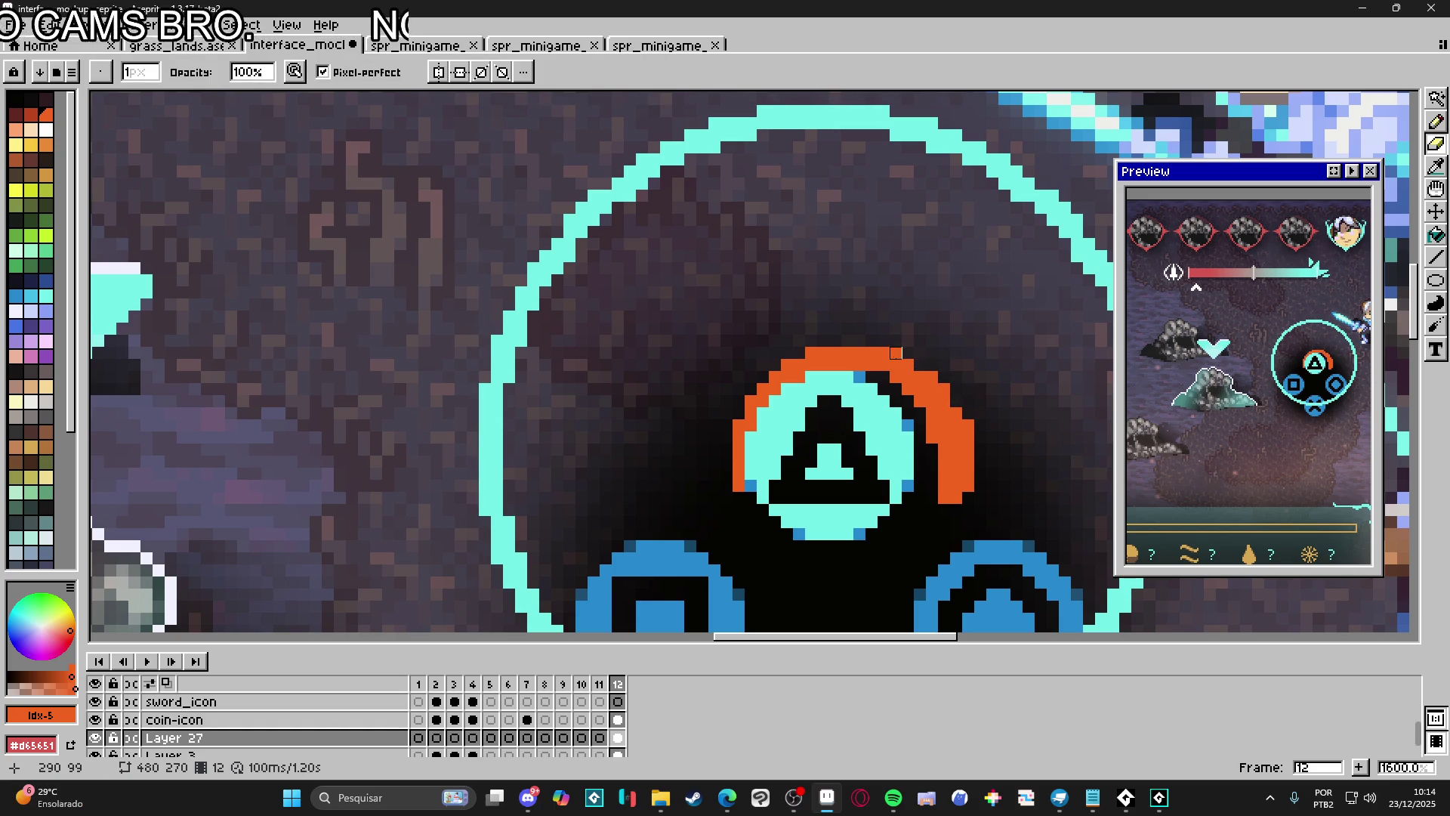
scroll(962, 465, down, 3)
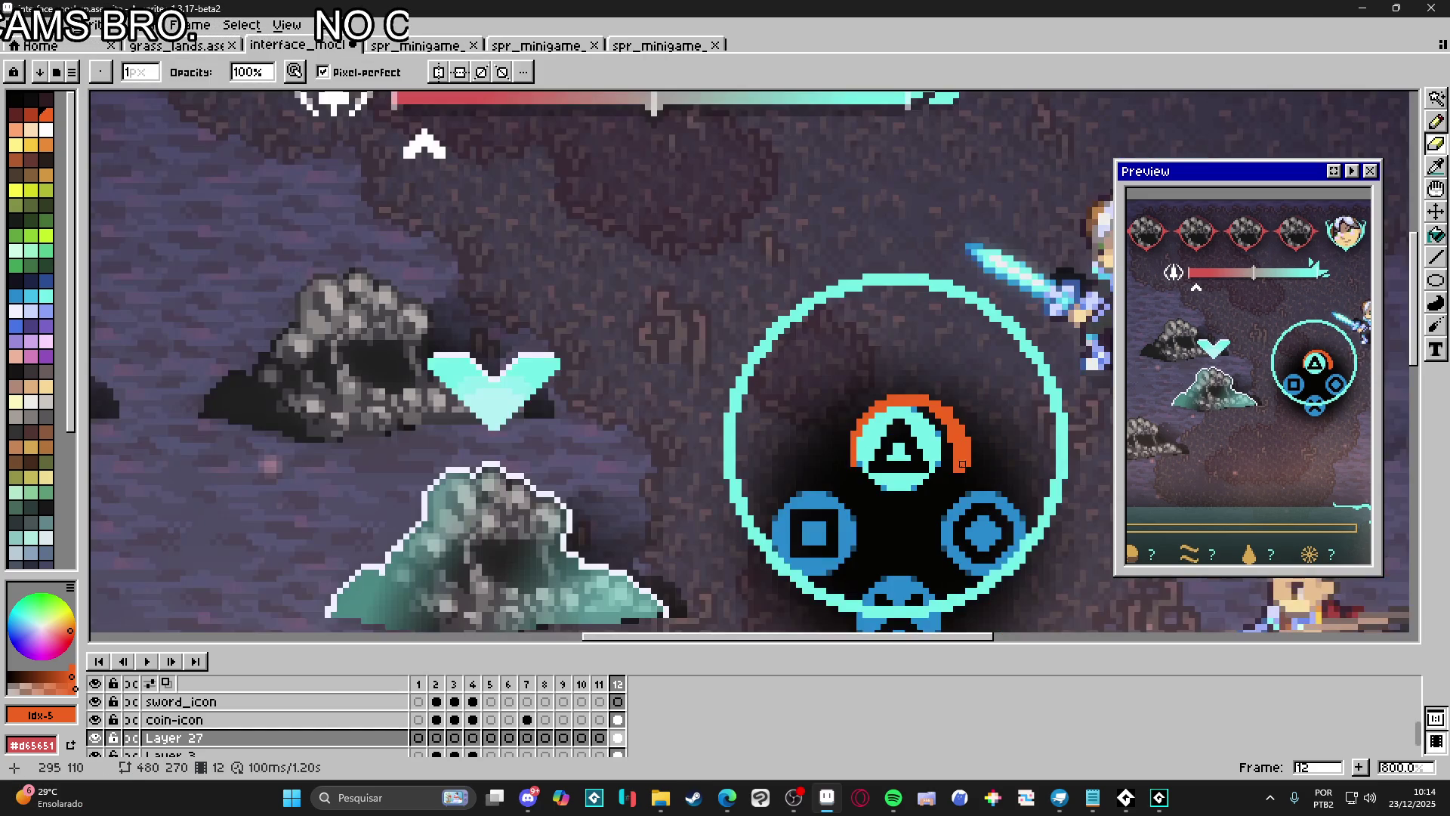
scroll(871, 481, up, 3)
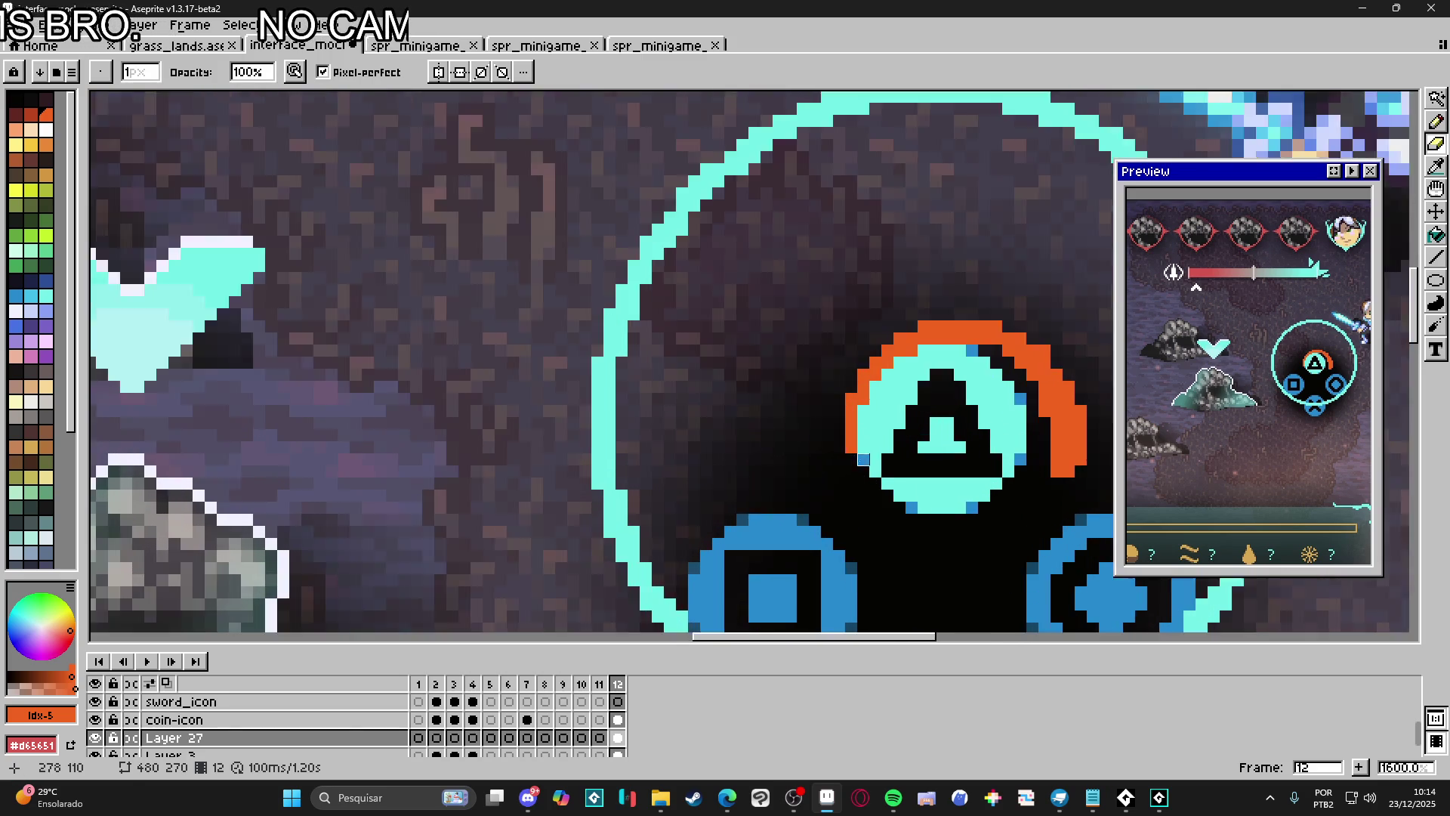
scroll(958, 418, down, 3)
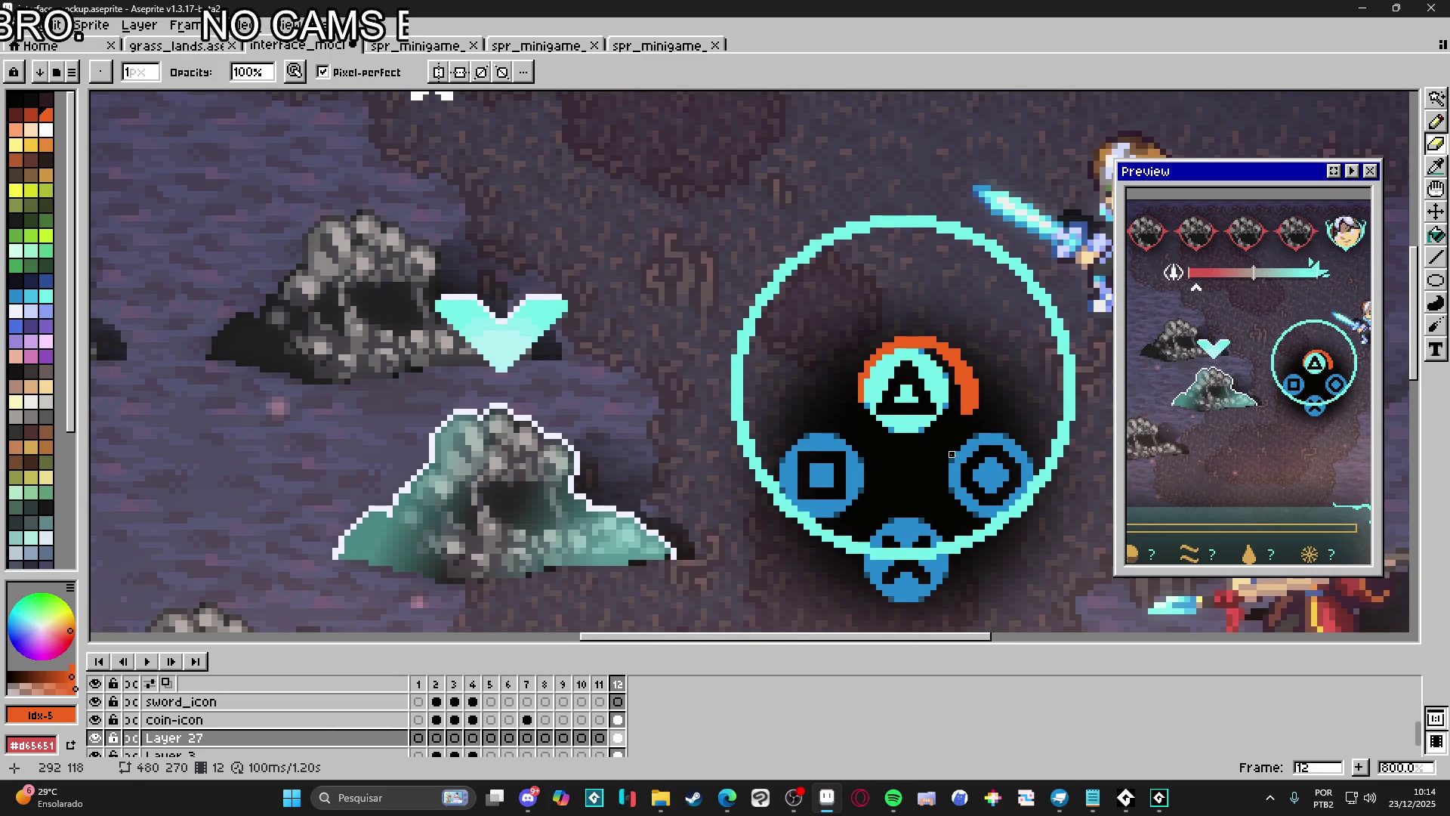
scroll(958, 412, up, 3)
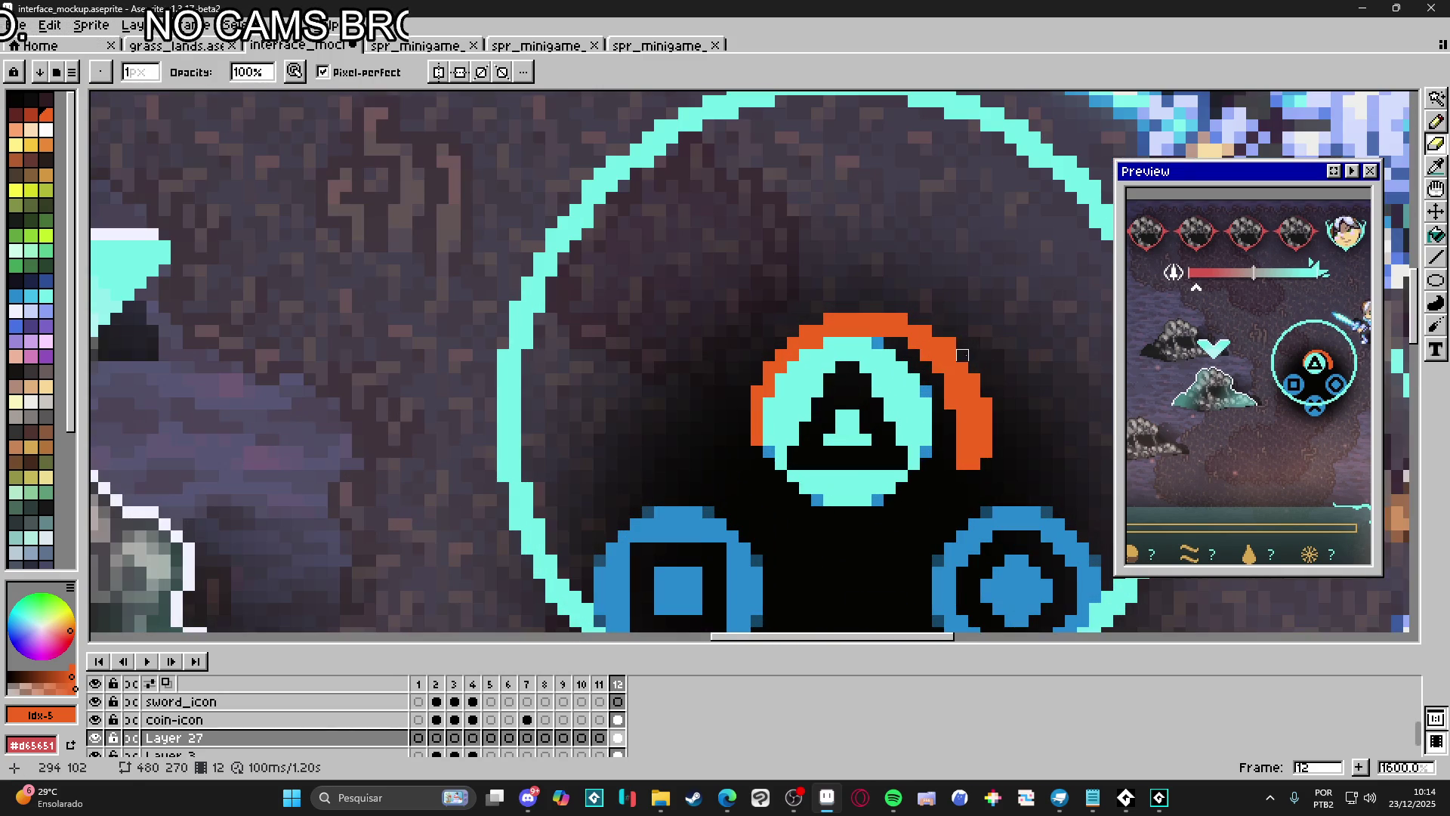
alt+click(866, 415)
key(g)
click(971, 423)
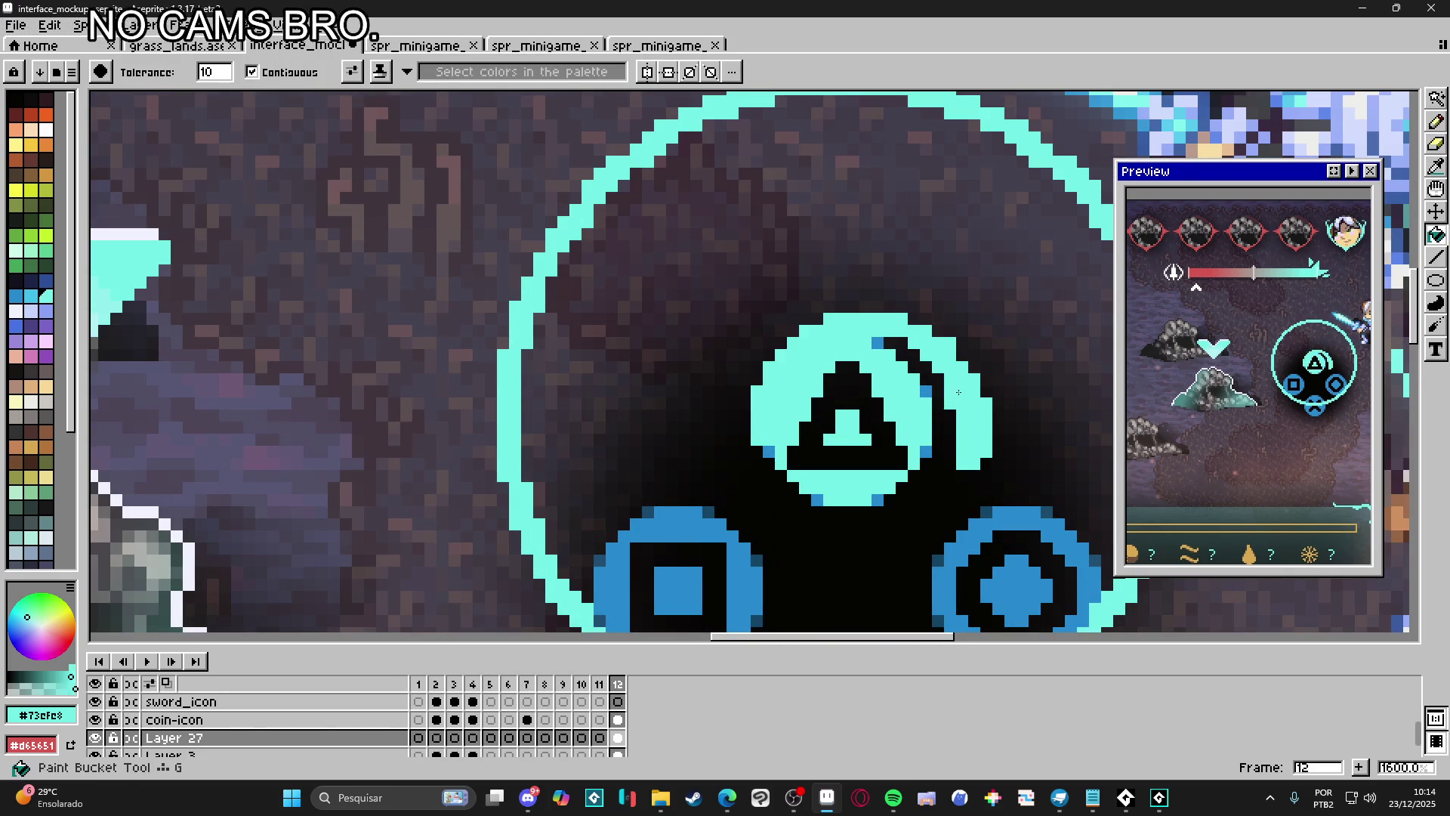
scroll(931, 378, down, 3)
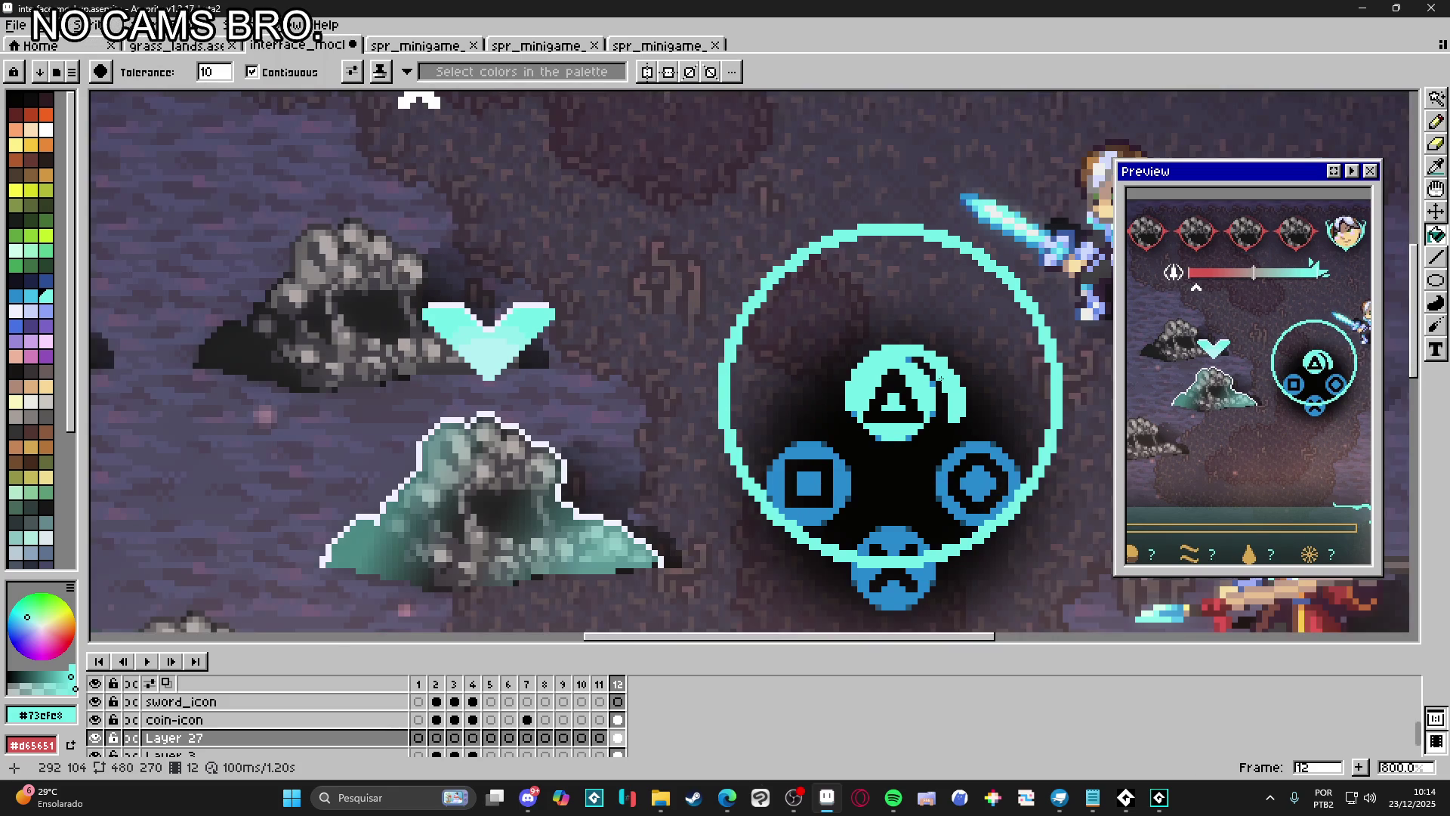
scroll(958, 371, up, 3)
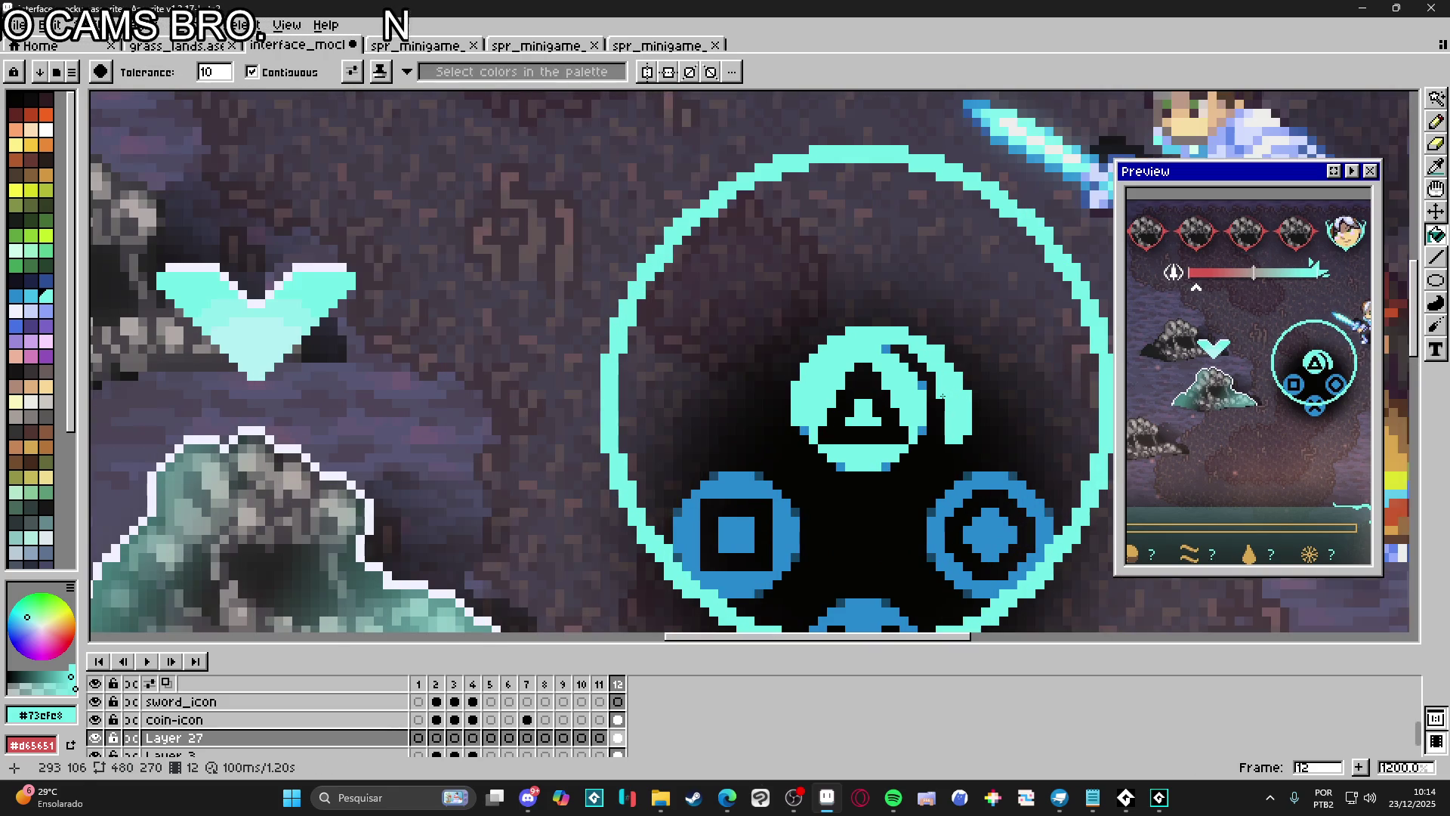
key(ctrl+z)
scroll(925, 375, down, 3)
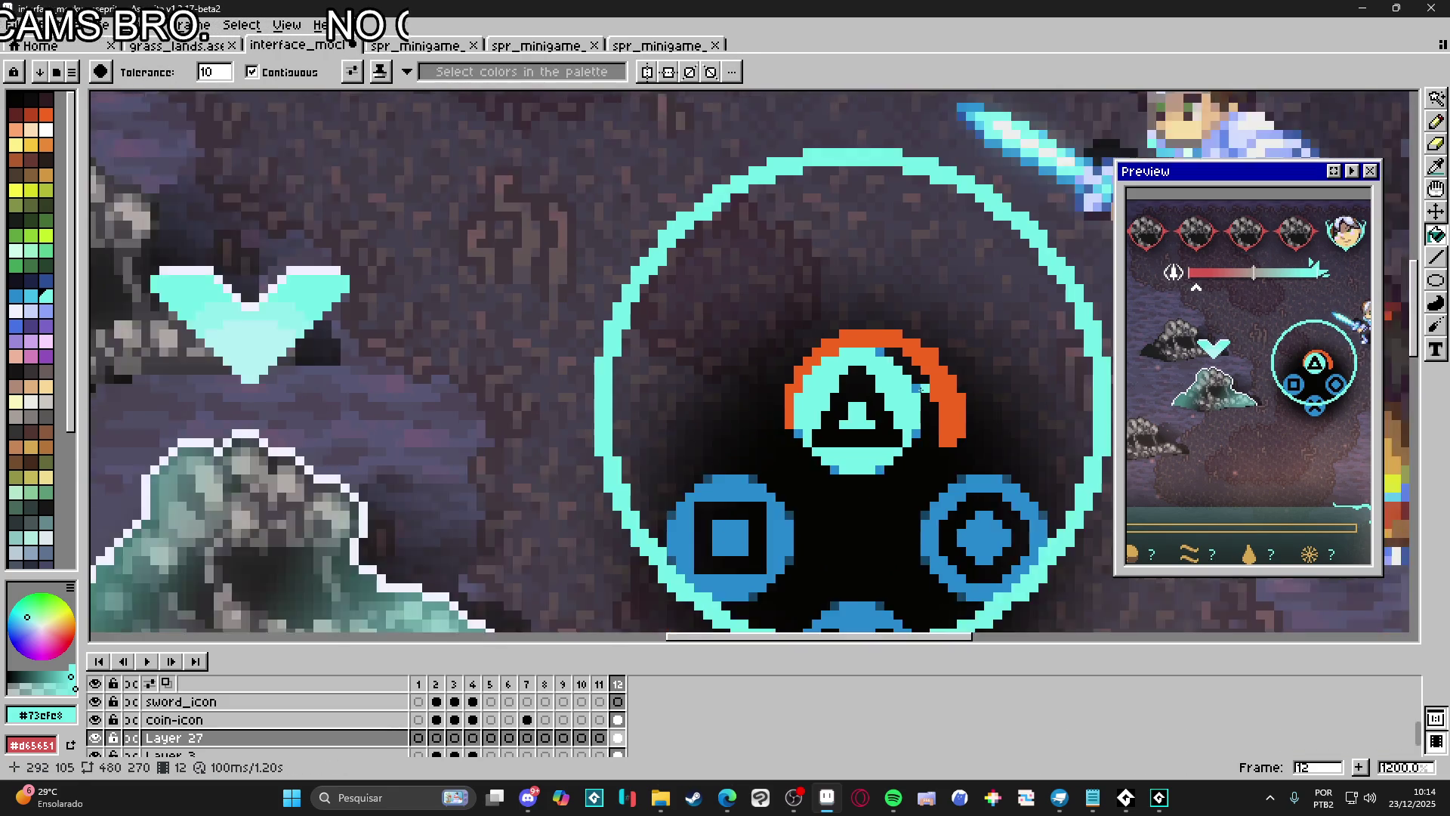
key(v)
click(997, 367)
click(996, 366)
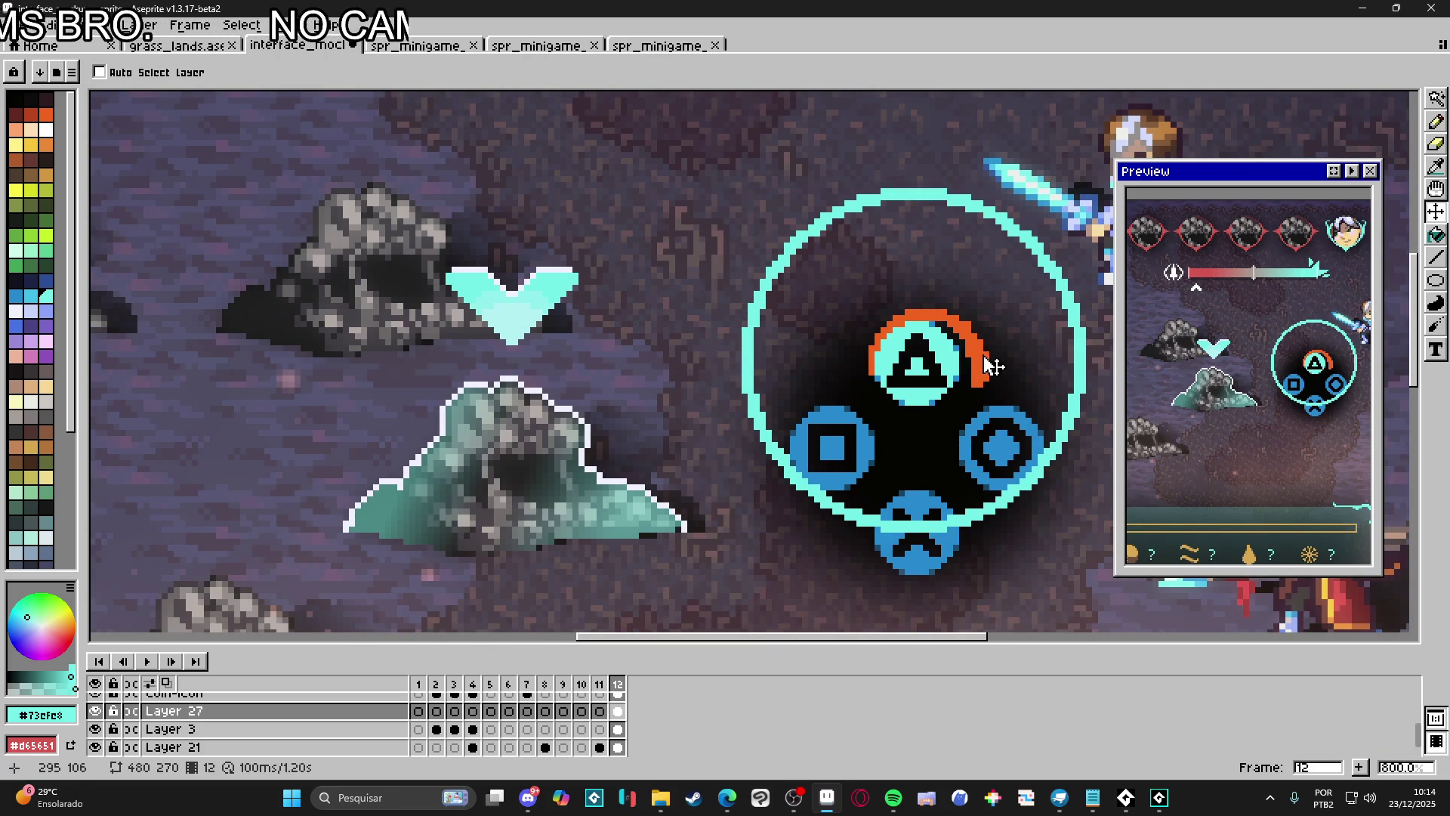
click(94, 711)
click(94, 711)
click(99, 71)
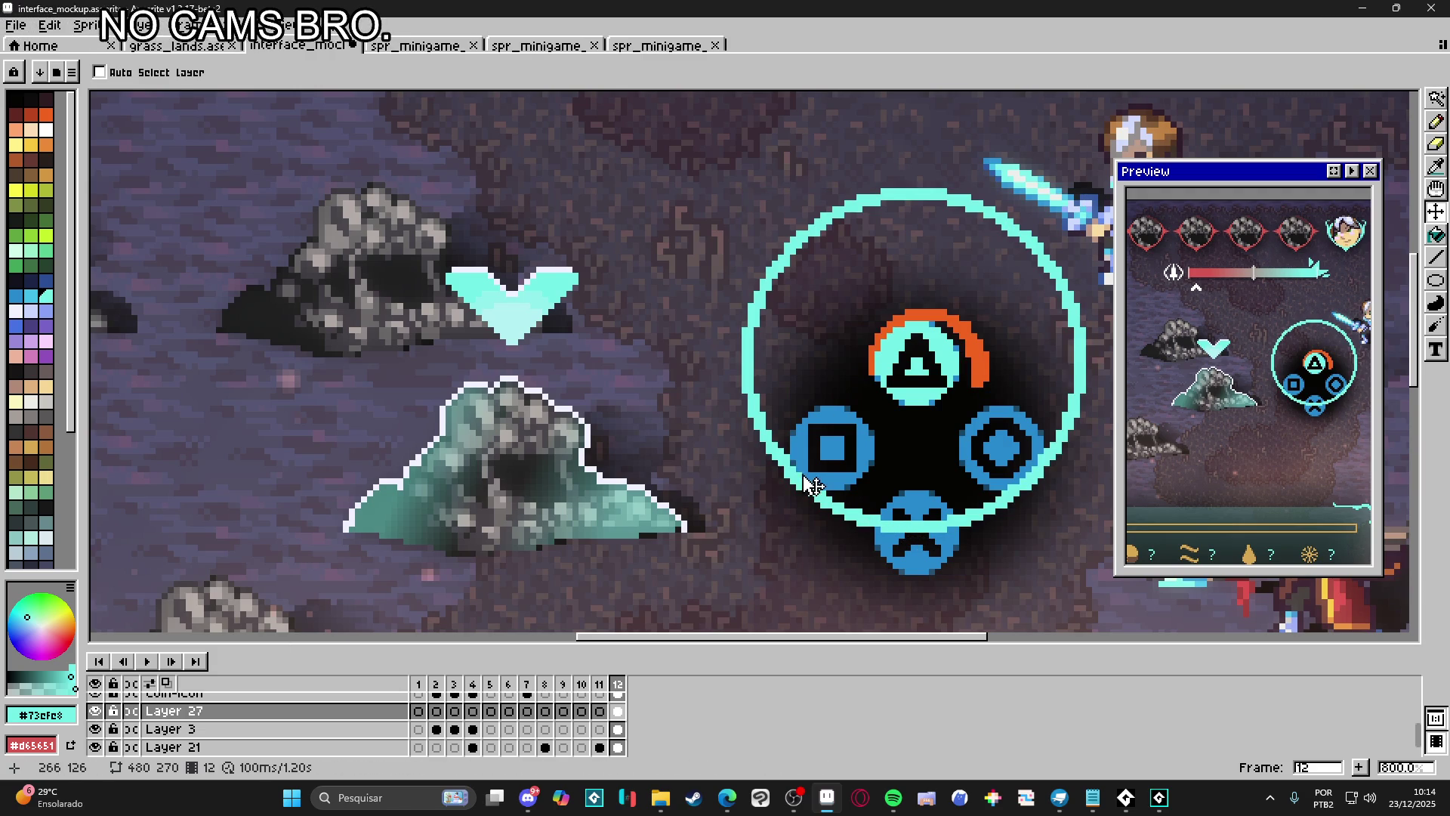
Marquee-select the cyan ring and drag it far to the left
key(m)
scroll(797, 469, down, 1)
drag(779, 444, 972, 547)
mouse_move(750, 297)
mouse_down()
mouse_move(778, 479)
mouse_move(800, 480)
mouse_up()
mouse_move(786, 237)
mouse_down()
mouse_move(934, 309)
mouse_move(978, 306)
mouse_move(968, 502)
mouse_up()
drag(994, 407, 421, 405)
Move the orange arc down so it wraps around the X button
scroll(928, 398, up, 3)
key(v)
mouse_move(922, 401)
mouse_down()
mouse_move(997, 327)
mouse_move(982, 565)
mouse_move(1029, 577)
mouse_move(1010, 582)
mouse_move(995, 493)
mouse_up()
Fill the orange ring around the X button with cyan using the Paint Bucket
key(g)
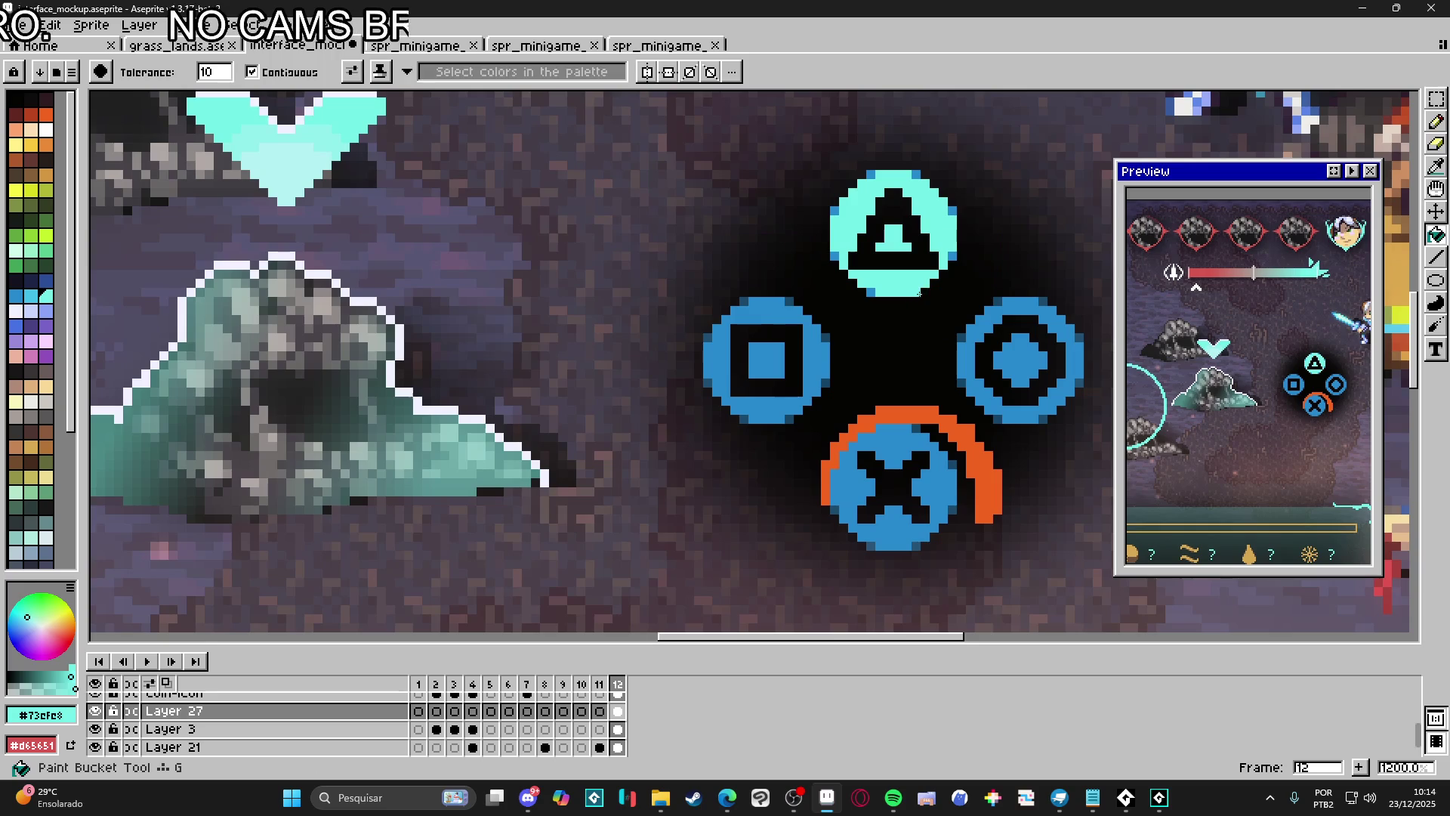
click(954, 437)
scroll(953, 436, down, 1)
scroll(997, 588, up, 1)
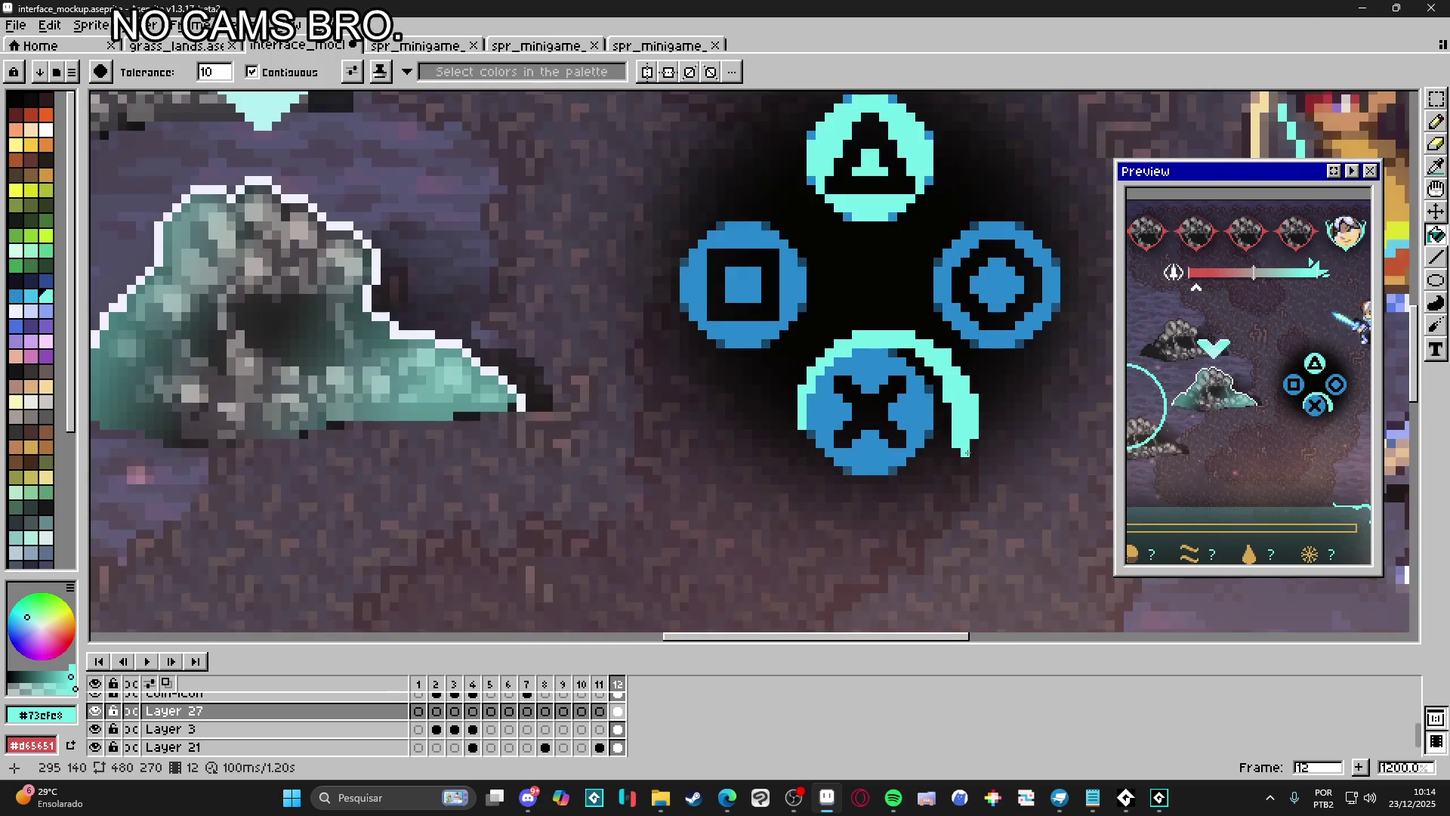
scroll(976, 452, up, 1)
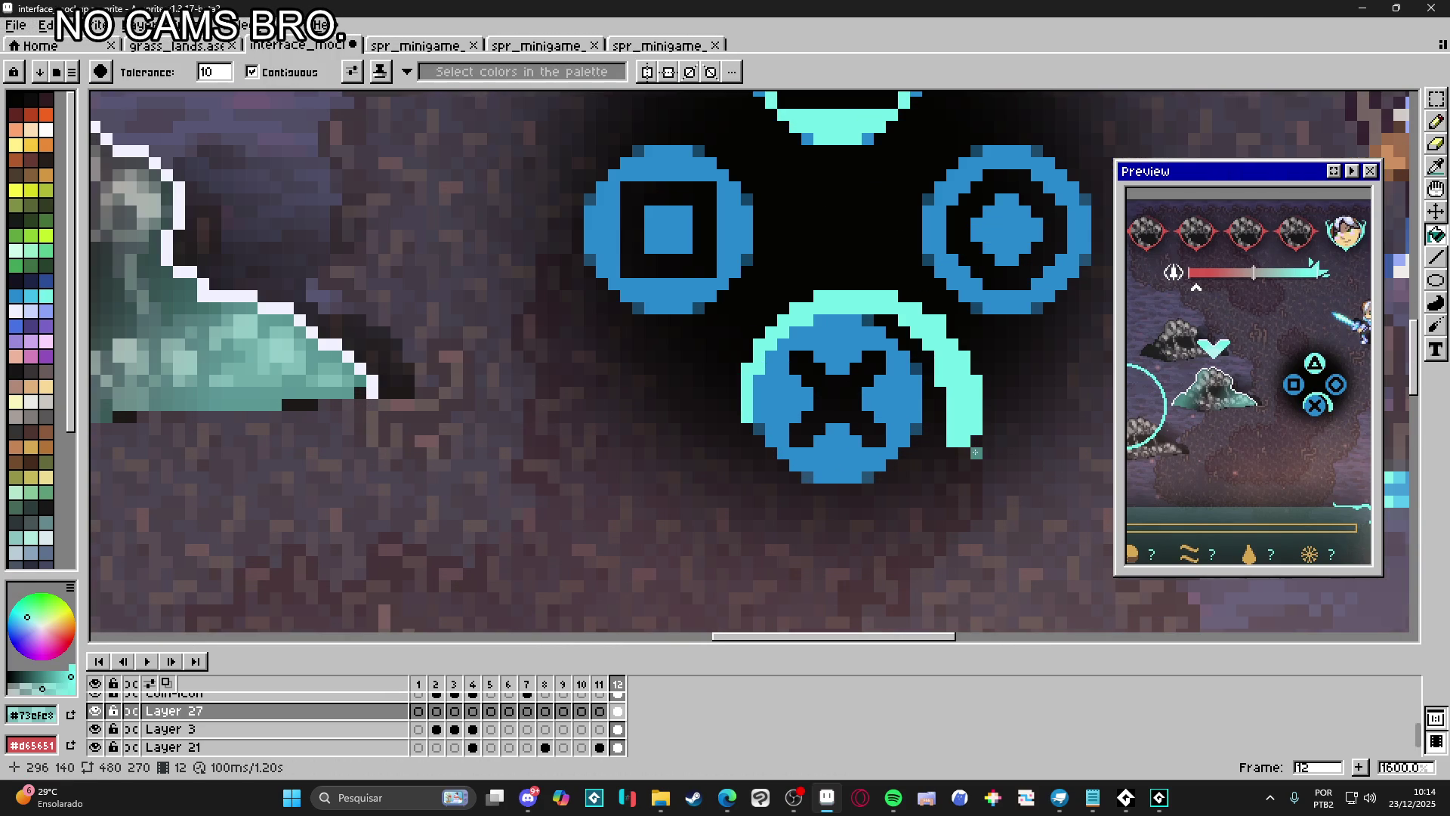
Erase the cyan arc's bottom pixels and add two teal pixels below its lower end
key(e)
mouse_move(960, 440)
mouse_down()
mouse_move(976, 428)
mouse_move(954, 417)
mouse_move(978, 431)
mouse_move(964, 420)
mouse_move(949, 438)
mouse_up()
key(b)
key(e)
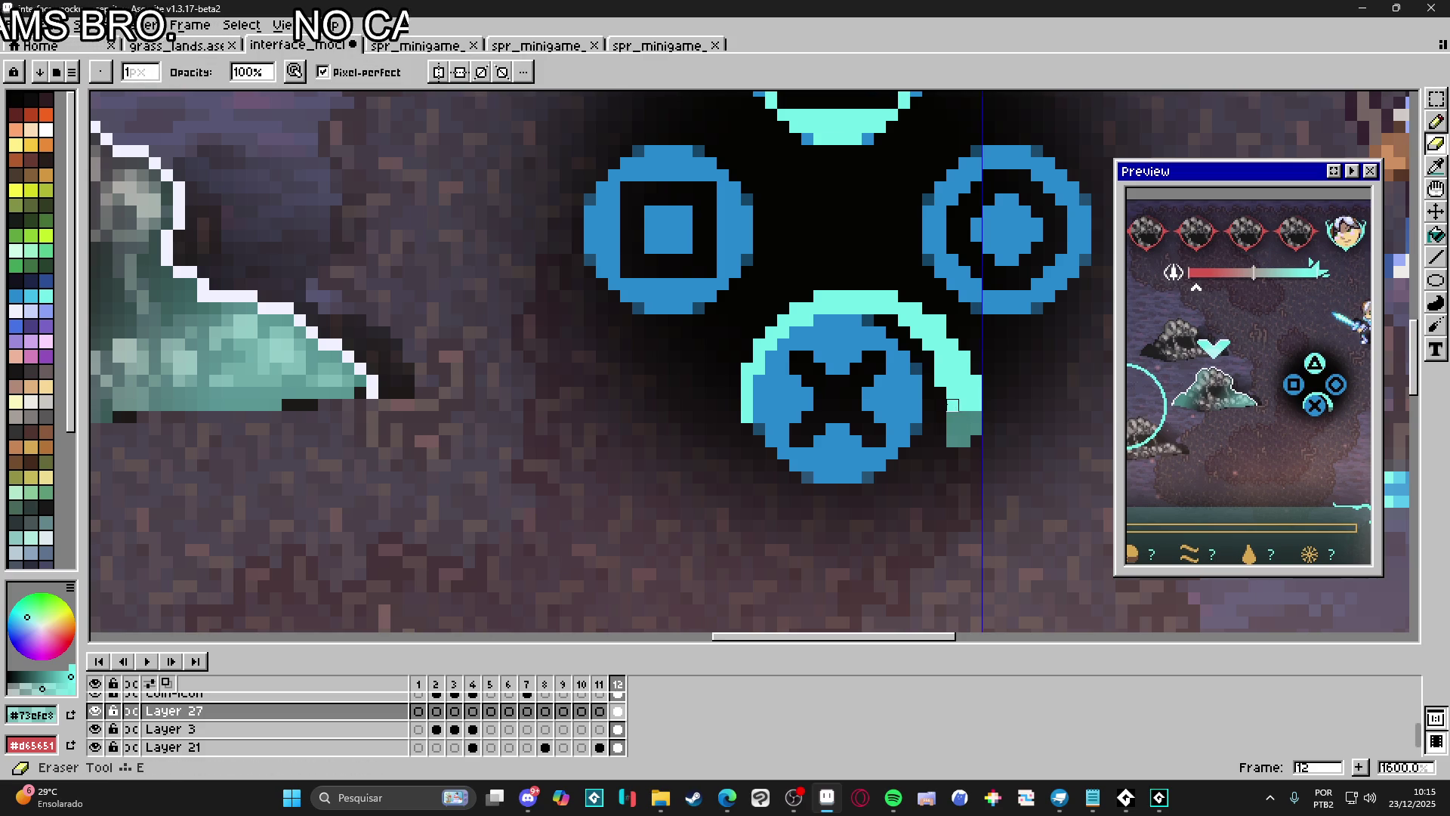
key(b)
key(e)
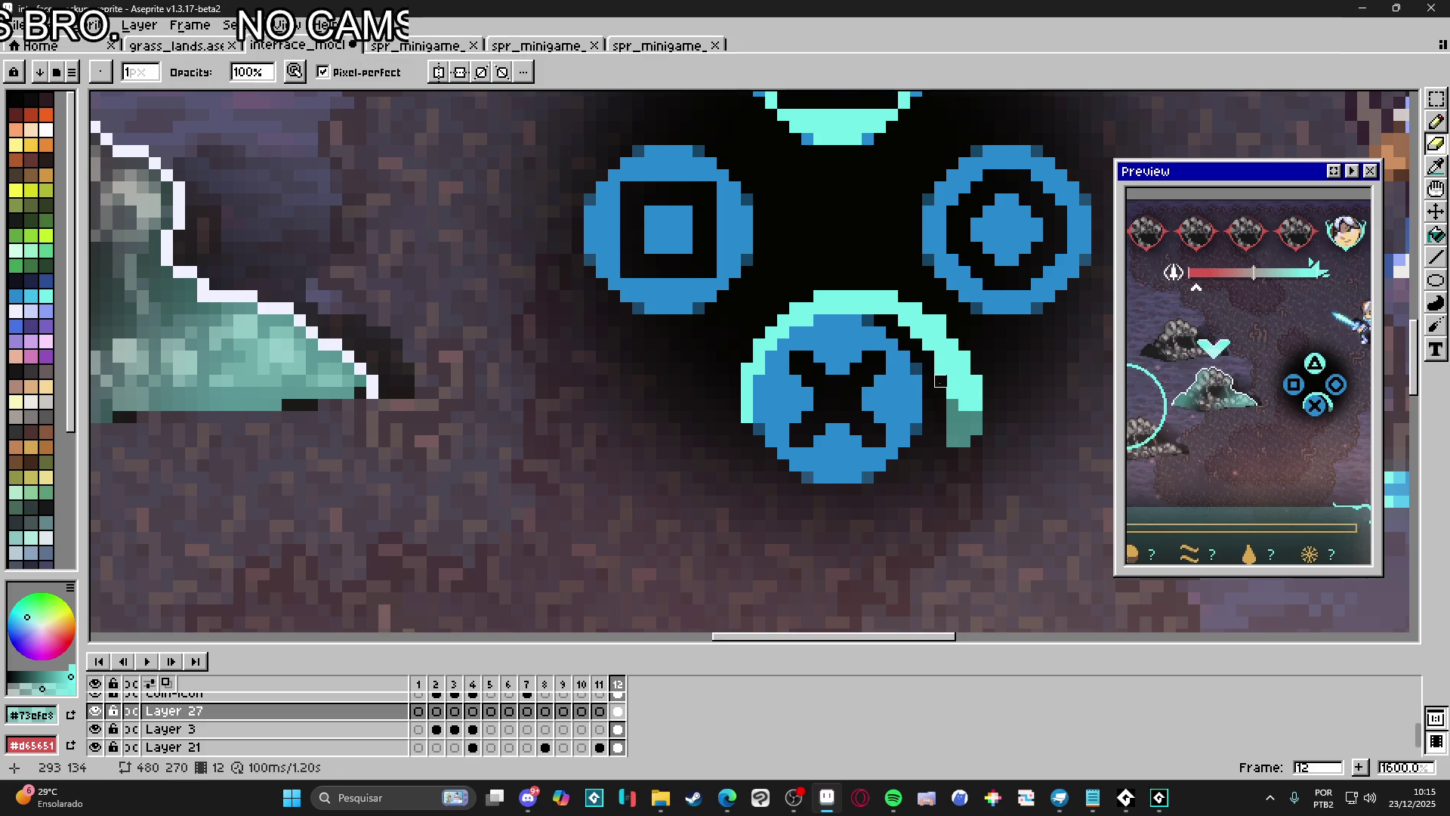
key(b)
click(949, 458)
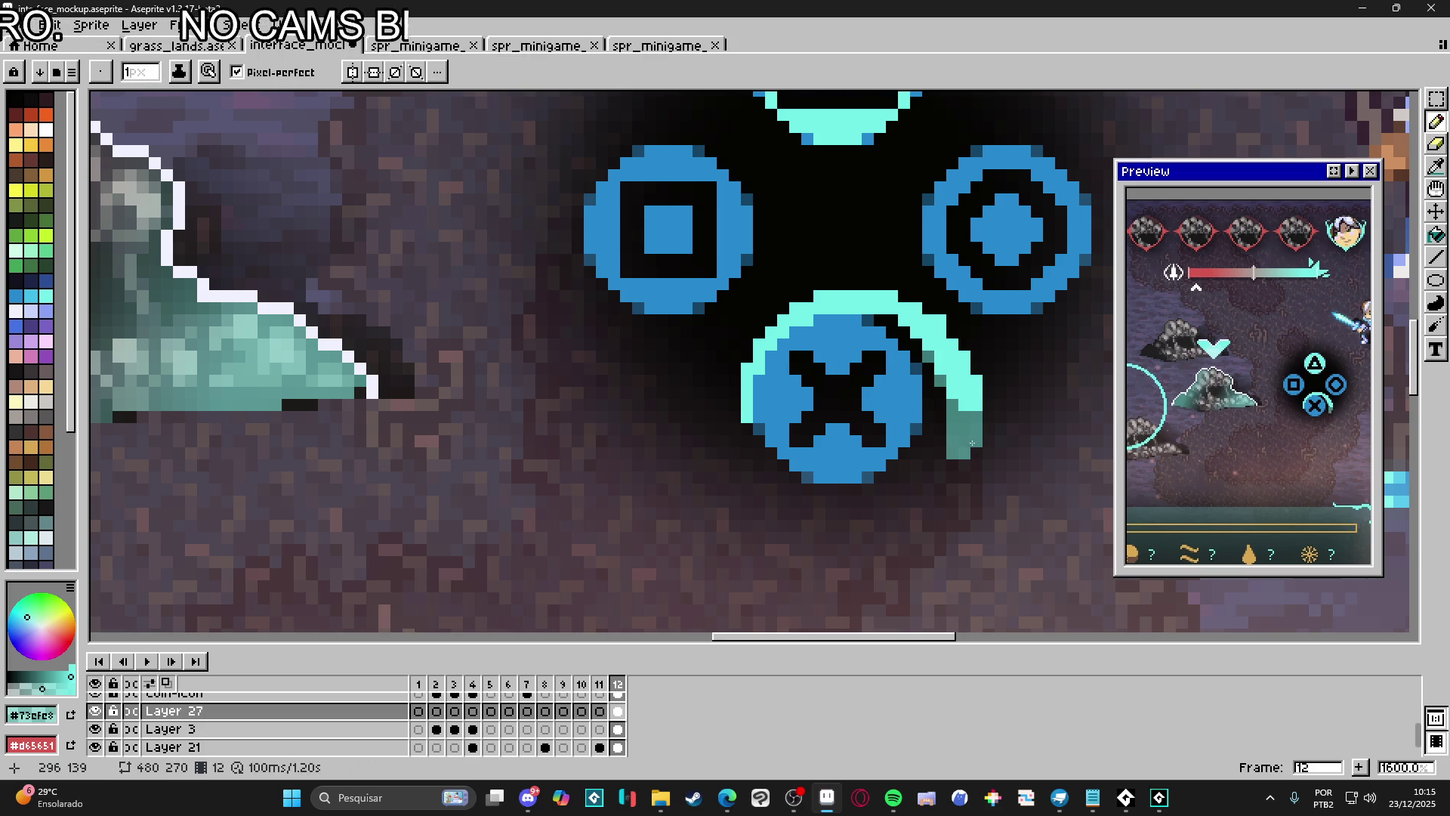
drag(942, 460, 950, 463)
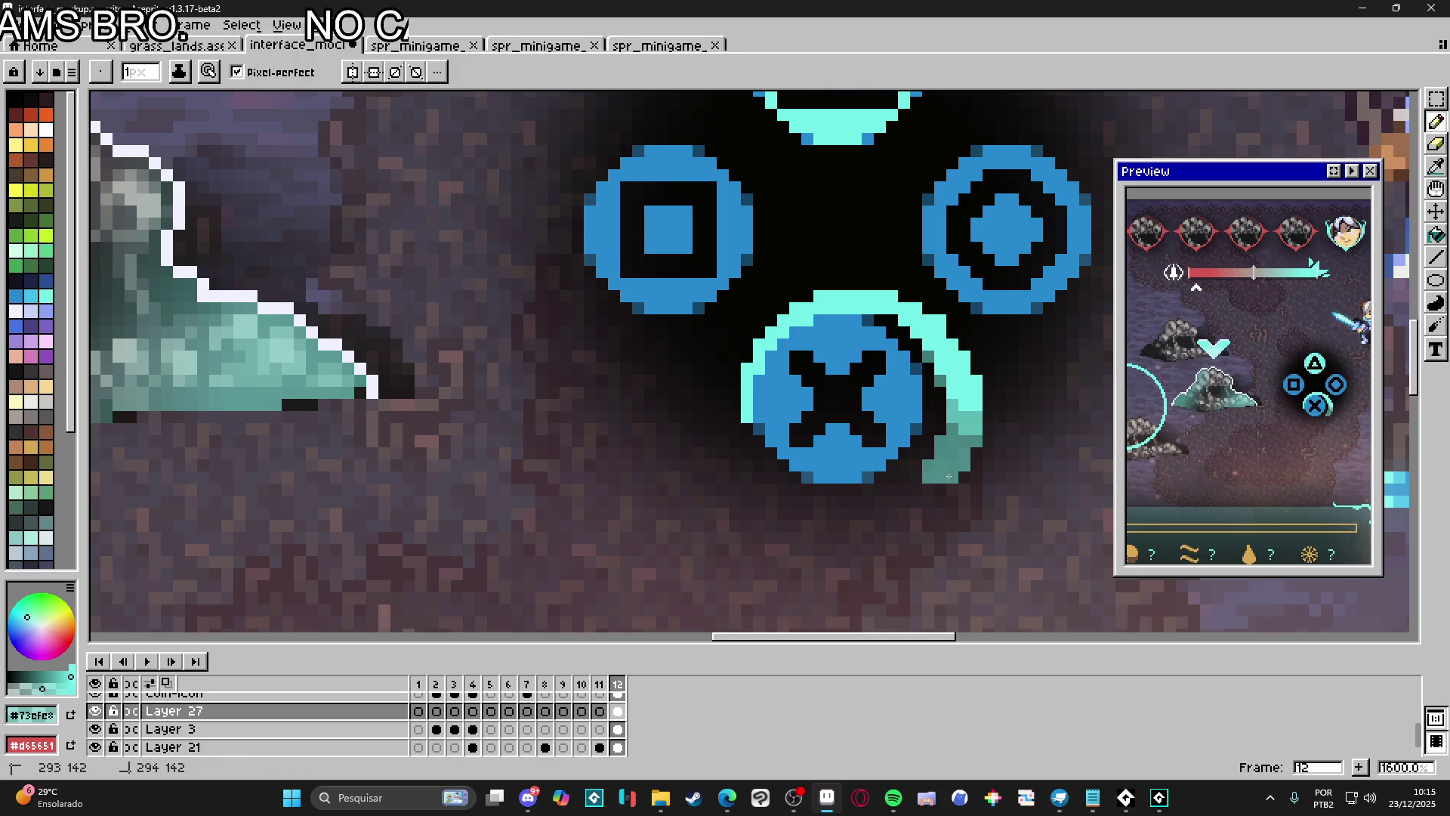
Recolour pixels along the X circle's left edge and top outline to darker teal
scroll(960, 472, down, 3)
scroll(898, 494, up, 5)
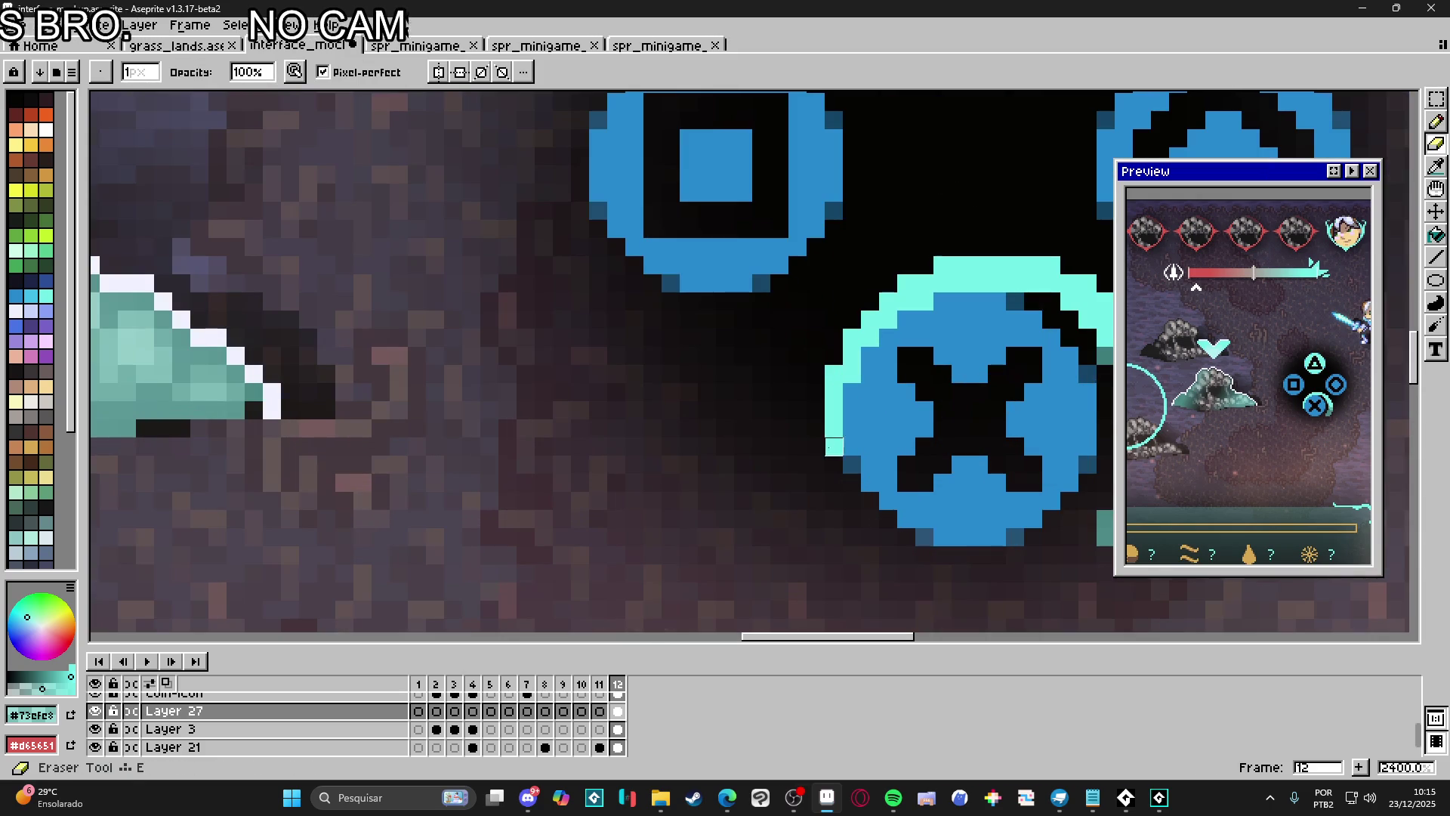
click(834, 446)
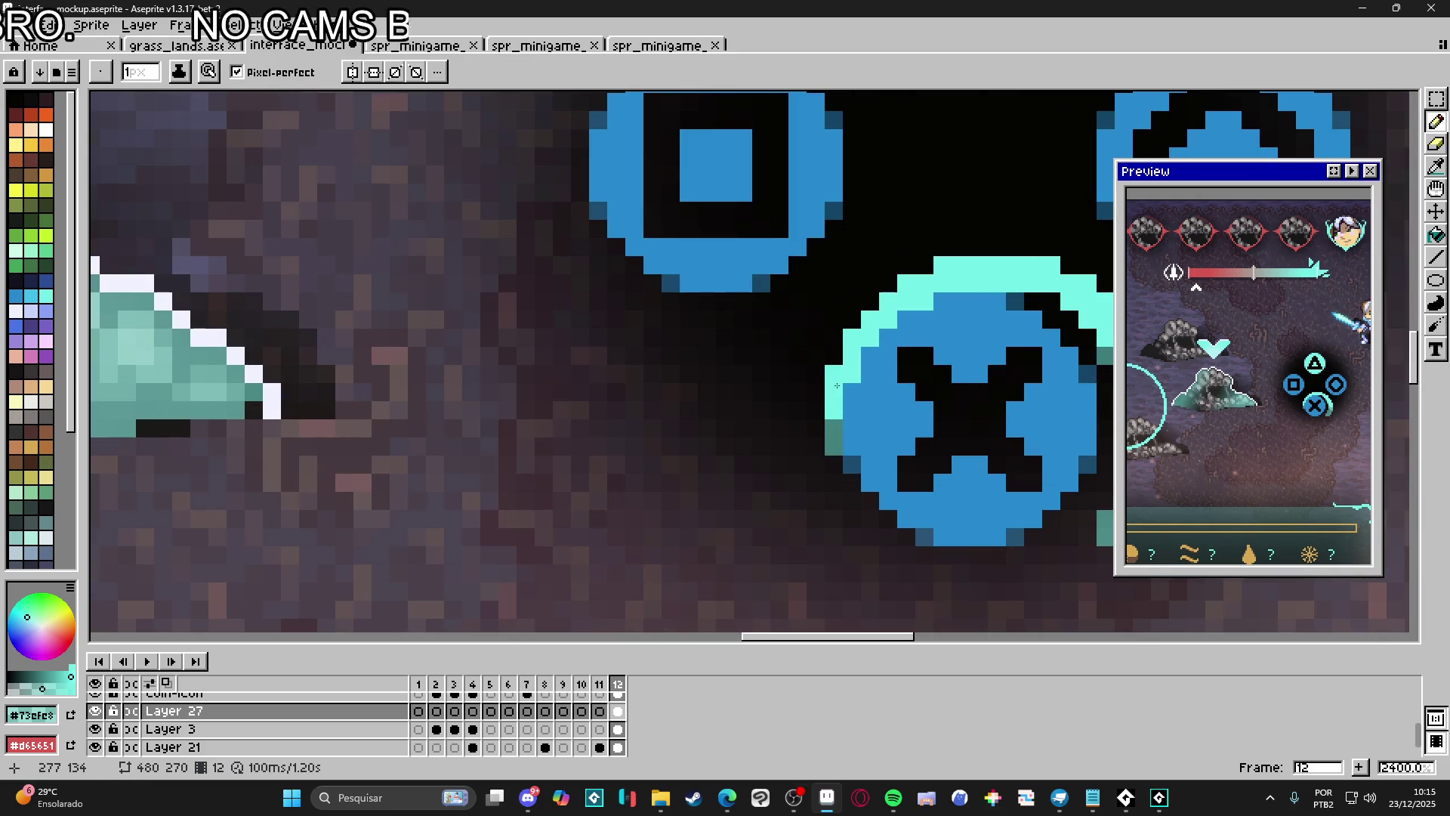
key(e)
key(b)
key(e)
click(907, 283)
key(b)
key(e)
click(942, 265)
key(b)
key(e)
key(b)
click(1052, 265)
key(e)
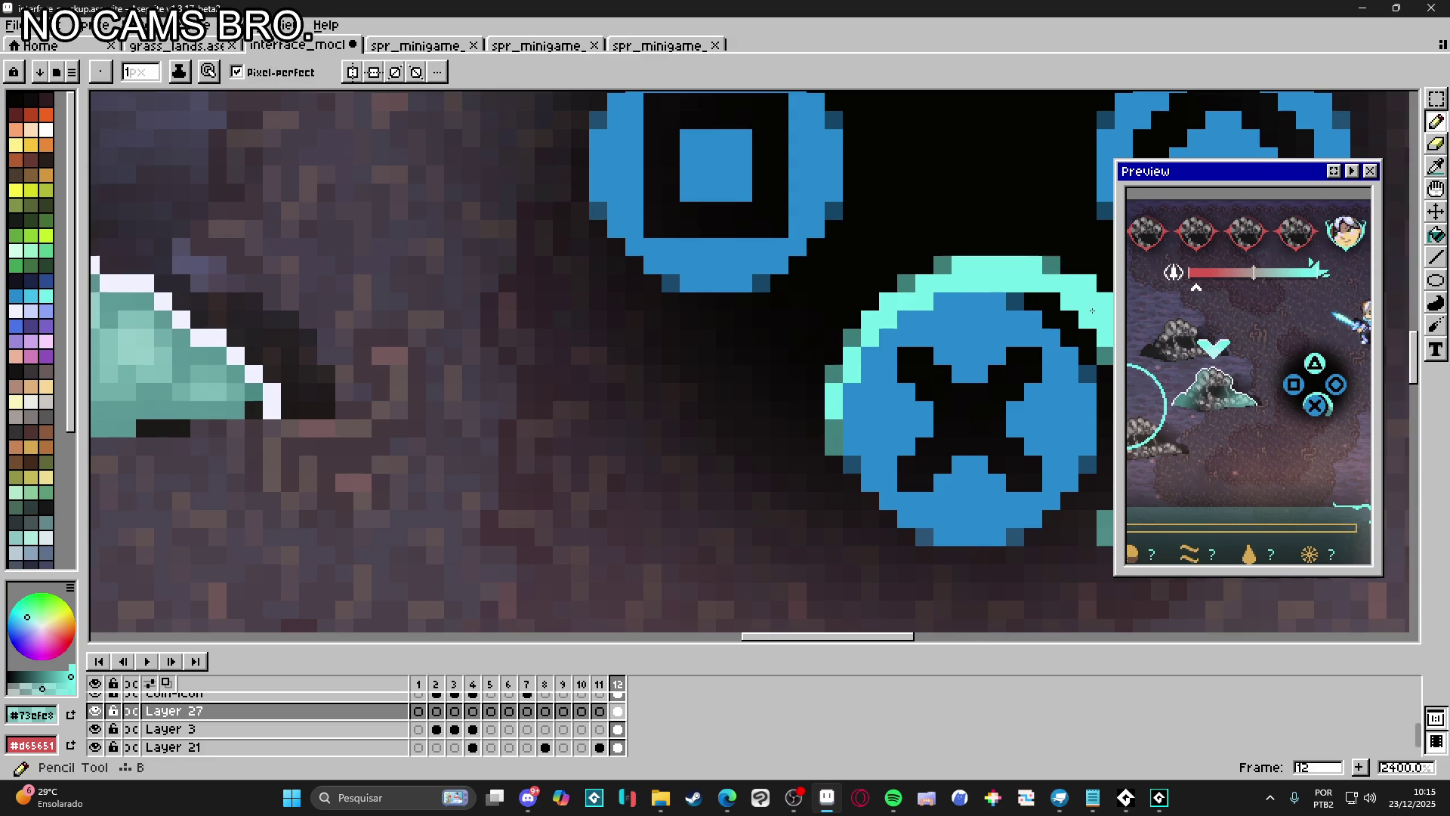
Darken two more cyan outline pixels lower on the ring to teal
scroll(910, 316, right, 3)
key(b)
click(892, 317)
click(944, 369)
key(e)
key(b)
key(e)
key(b)
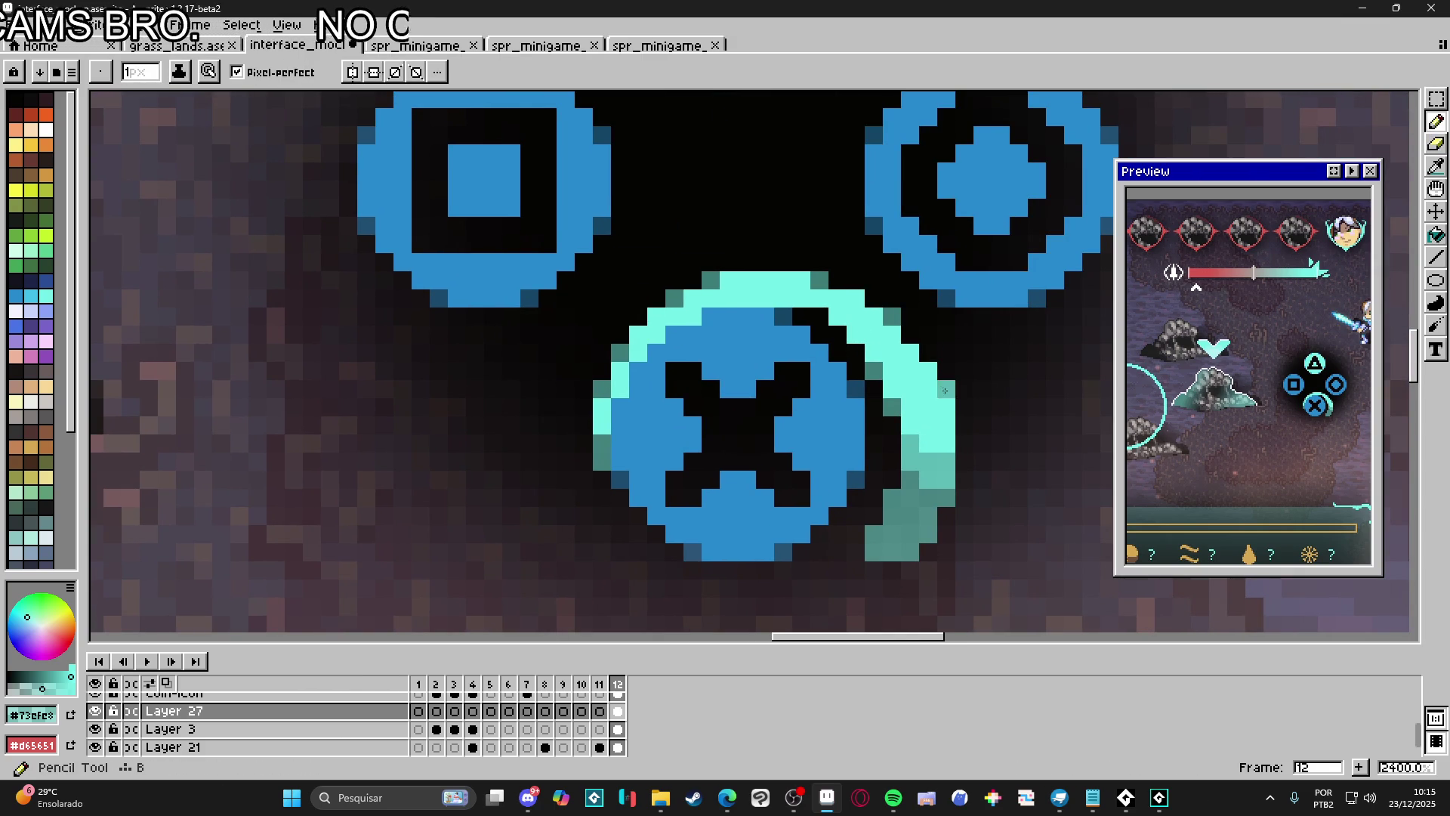
Pick the teal shade and paint the arc's bottom tip, extending the tail down-left
scroll(876, 486, down, 2)
drag(876, 485, 901, 428)
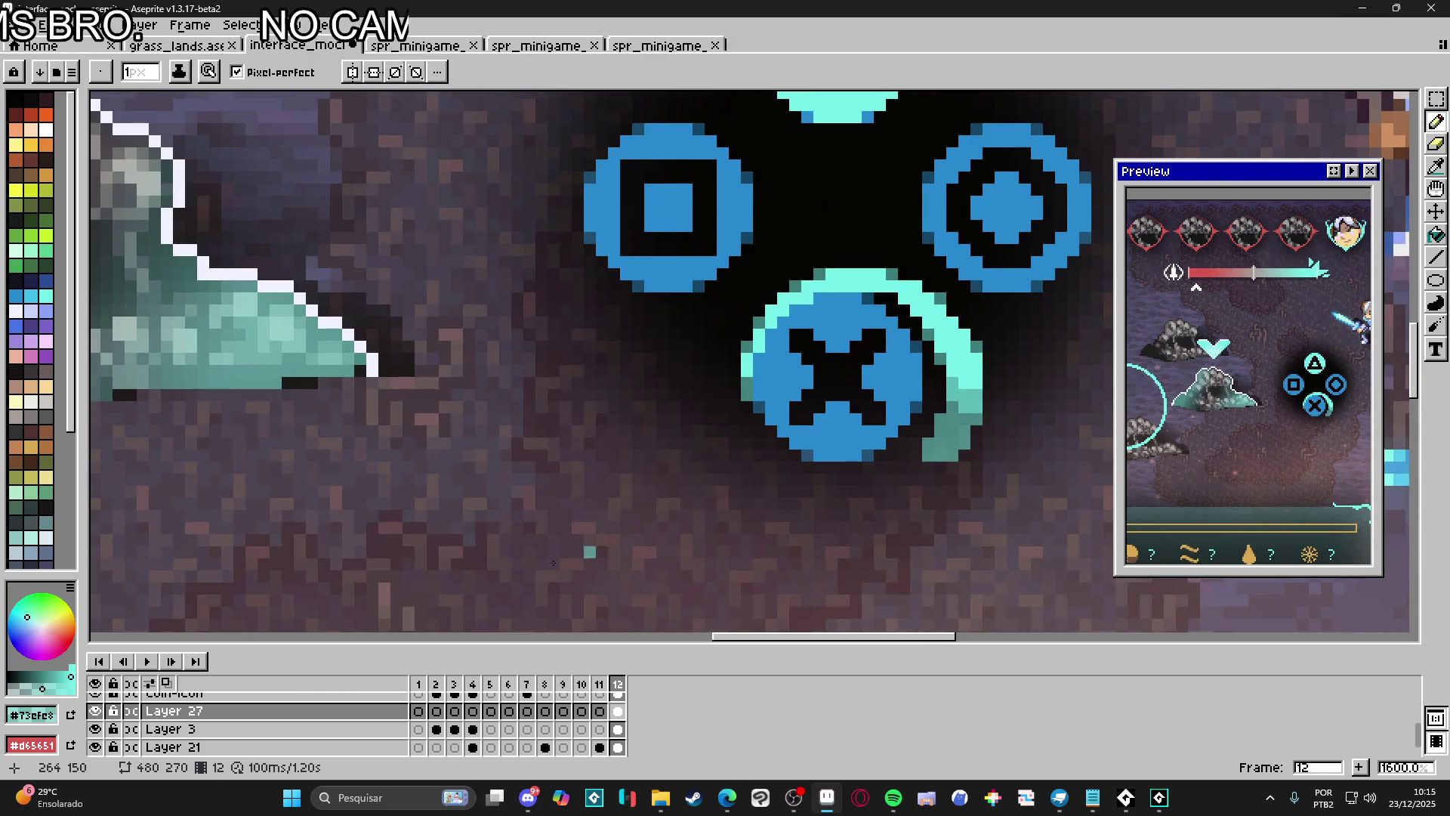
click(31, 682)
click(916, 457)
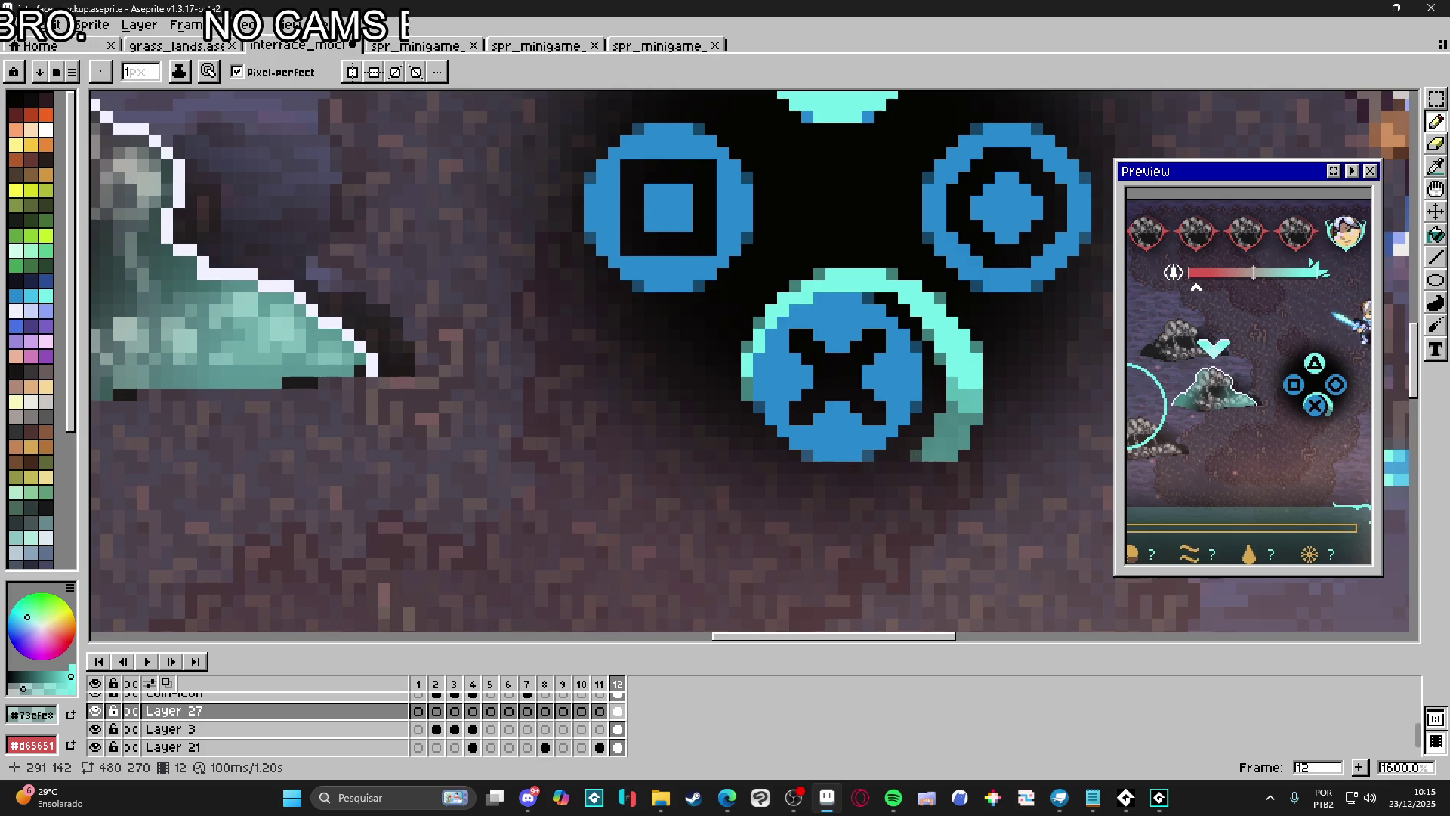
click(905, 468)
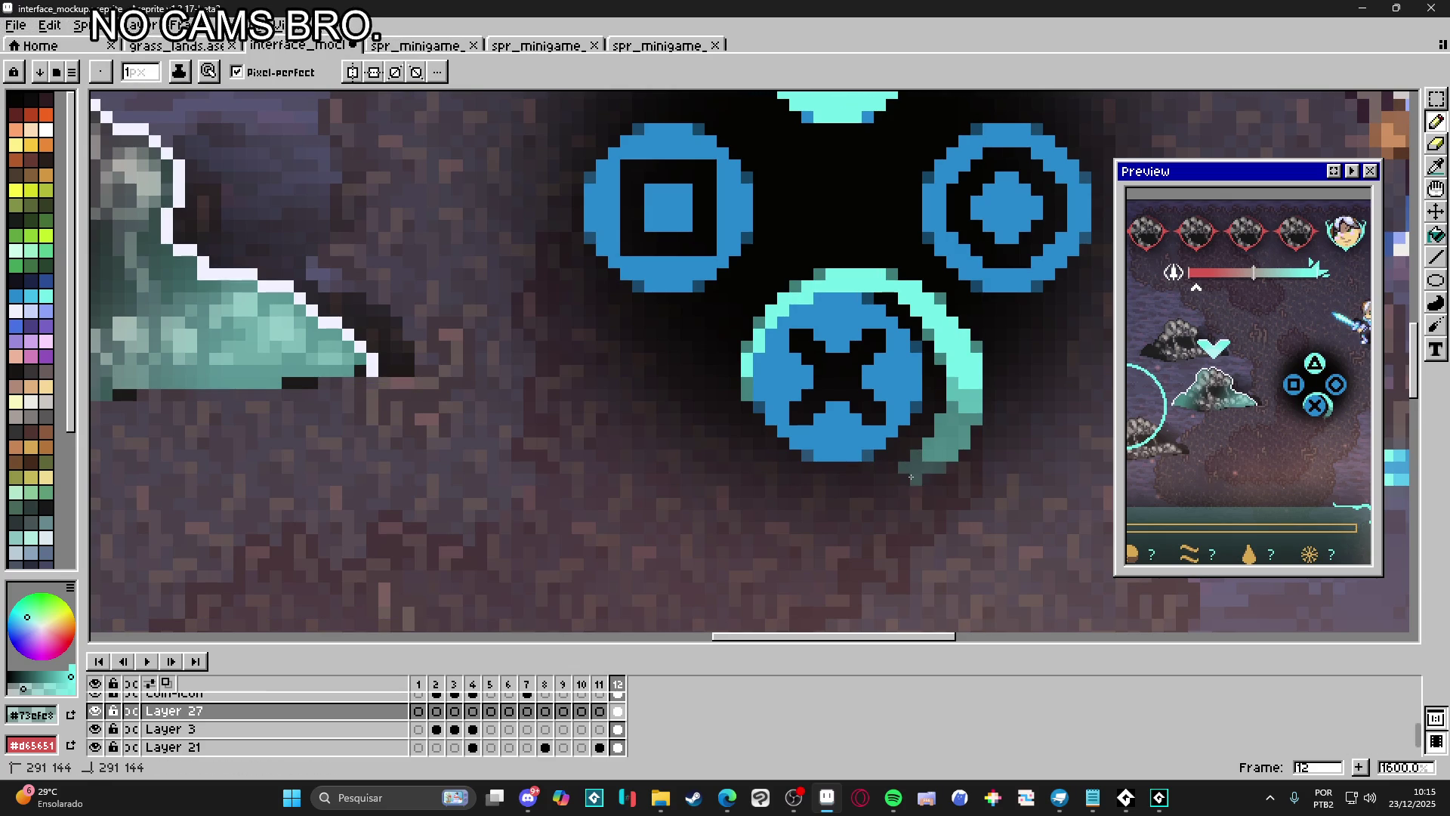
click(926, 480)
click(893, 481)
click(881, 487)
click(866, 493)
click(857, 493)
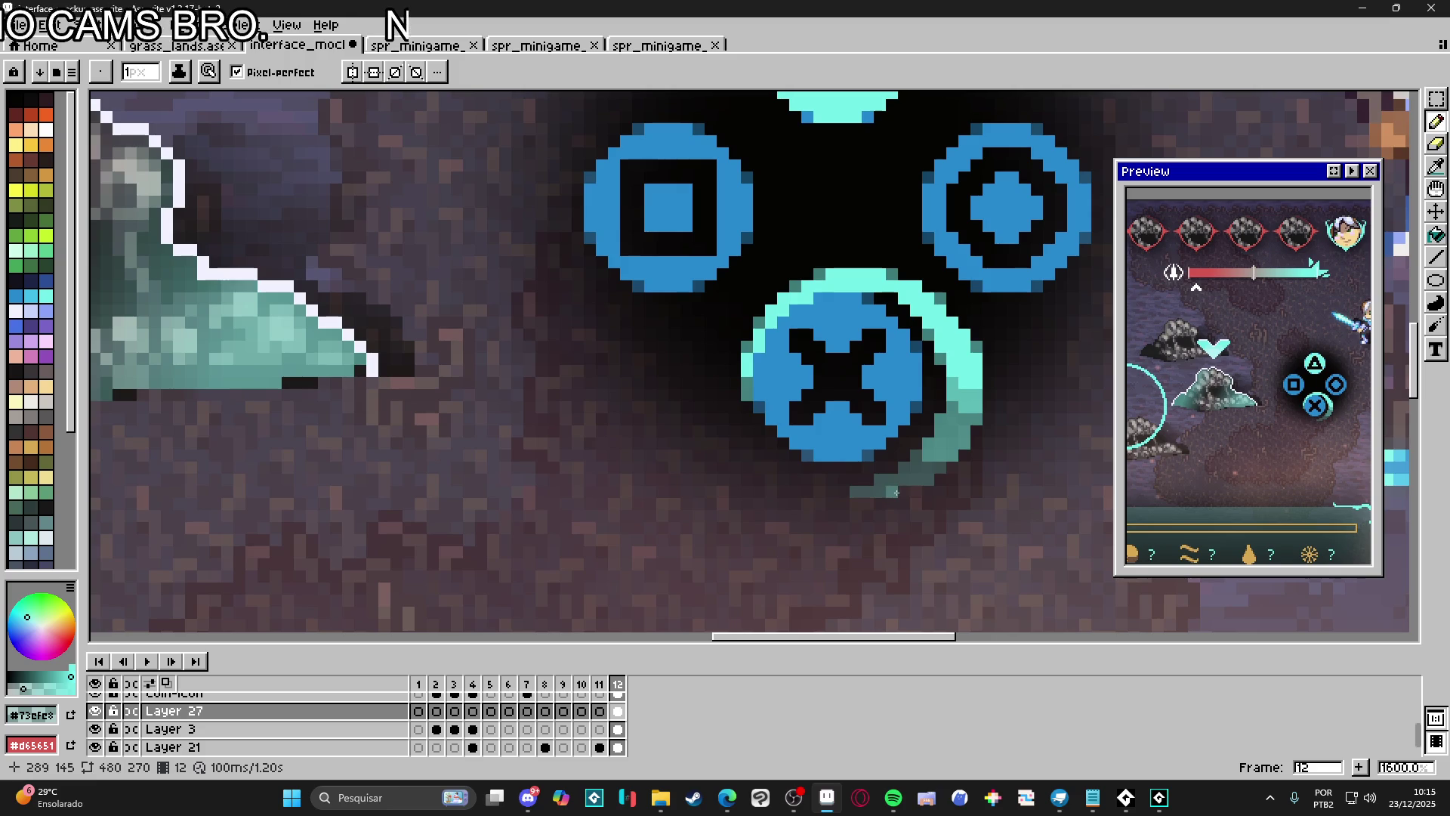
Add a lower row of teal pixels lengthening the tail further left
click(881, 504)
click(868, 504)
click(856, 503)
click(843, 504)
click(893, 504)
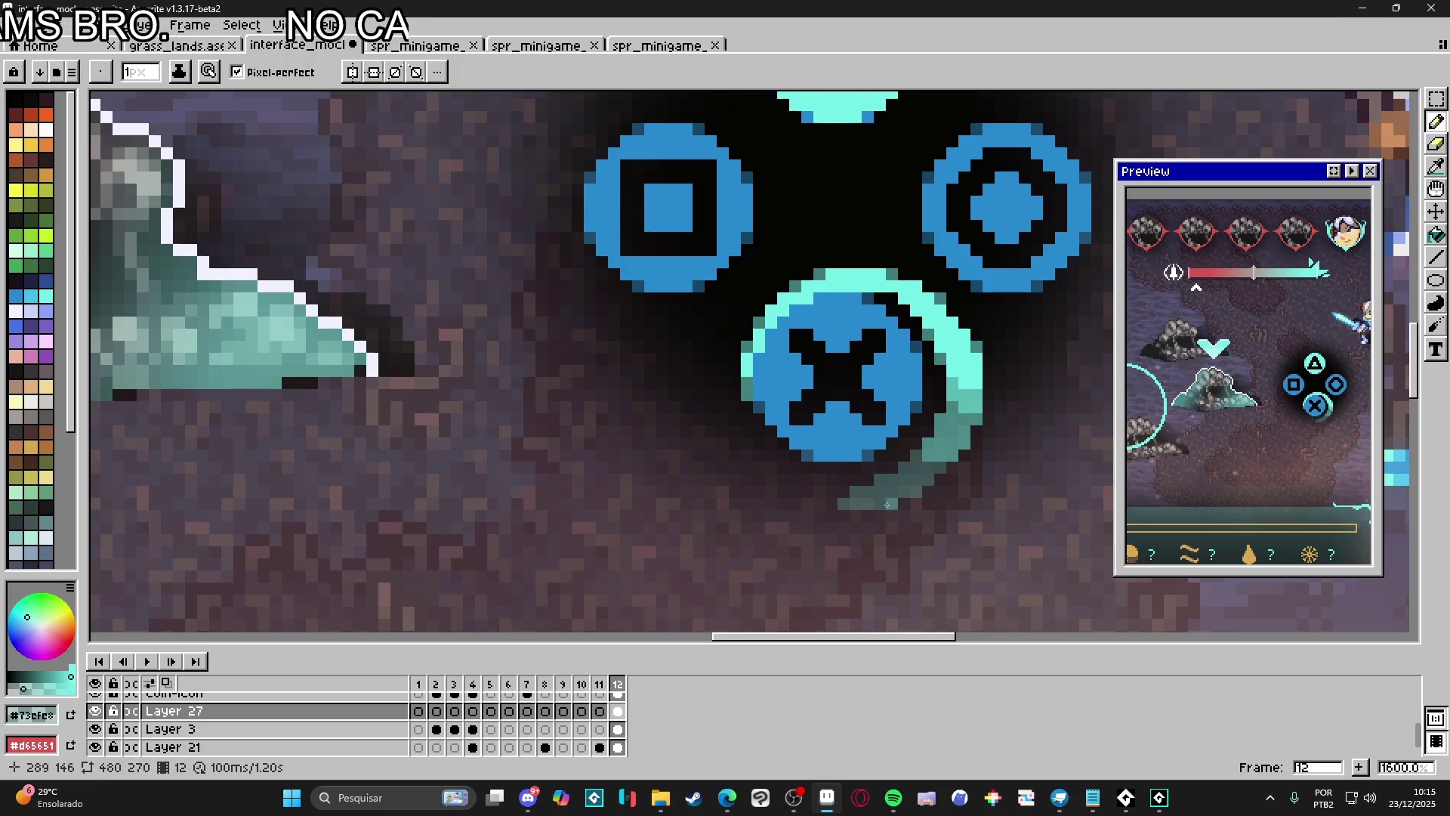
click(843, 491)
scroll(847, 500, down, 3)
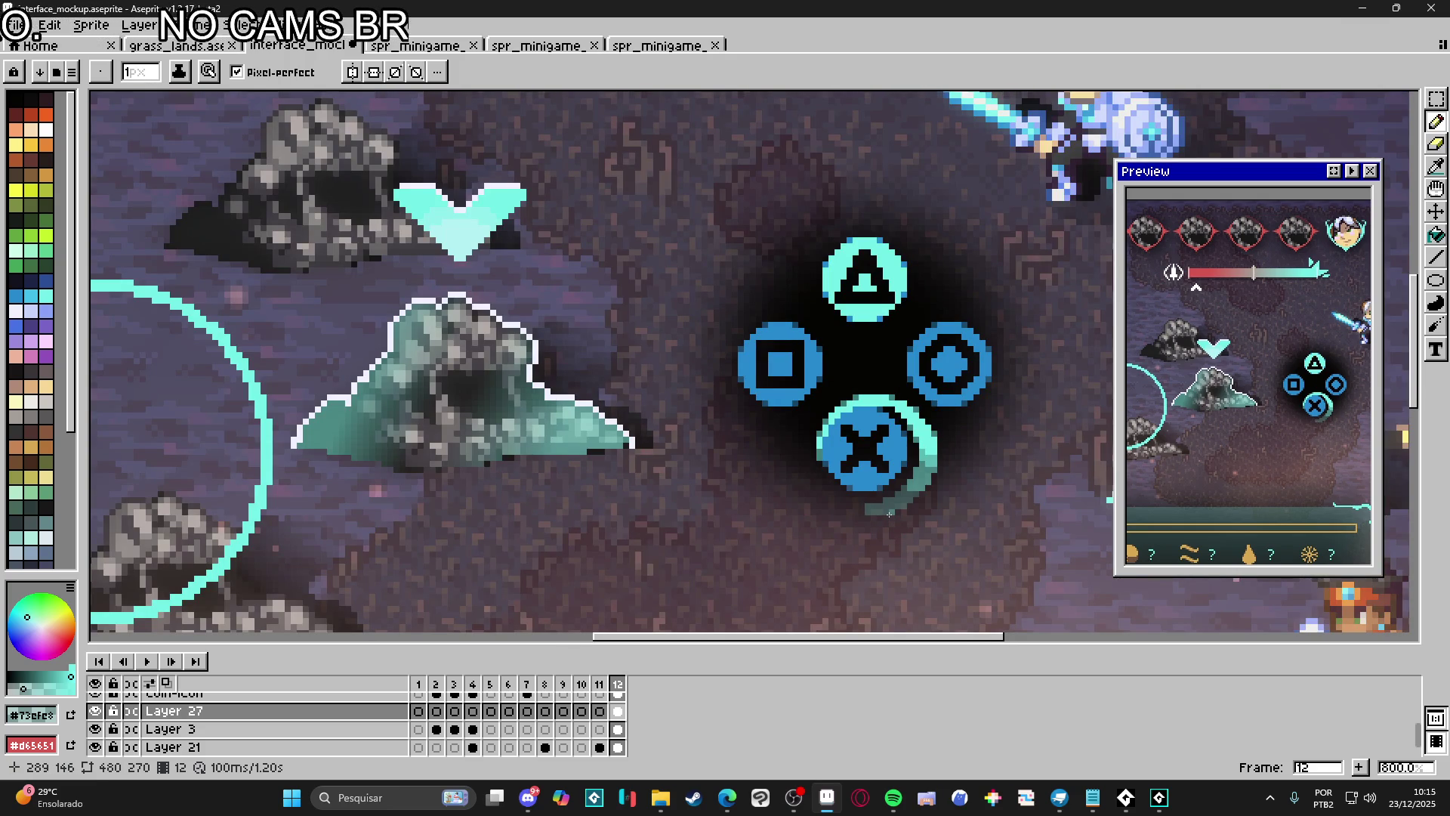
scroll(887, 462, up, 3)
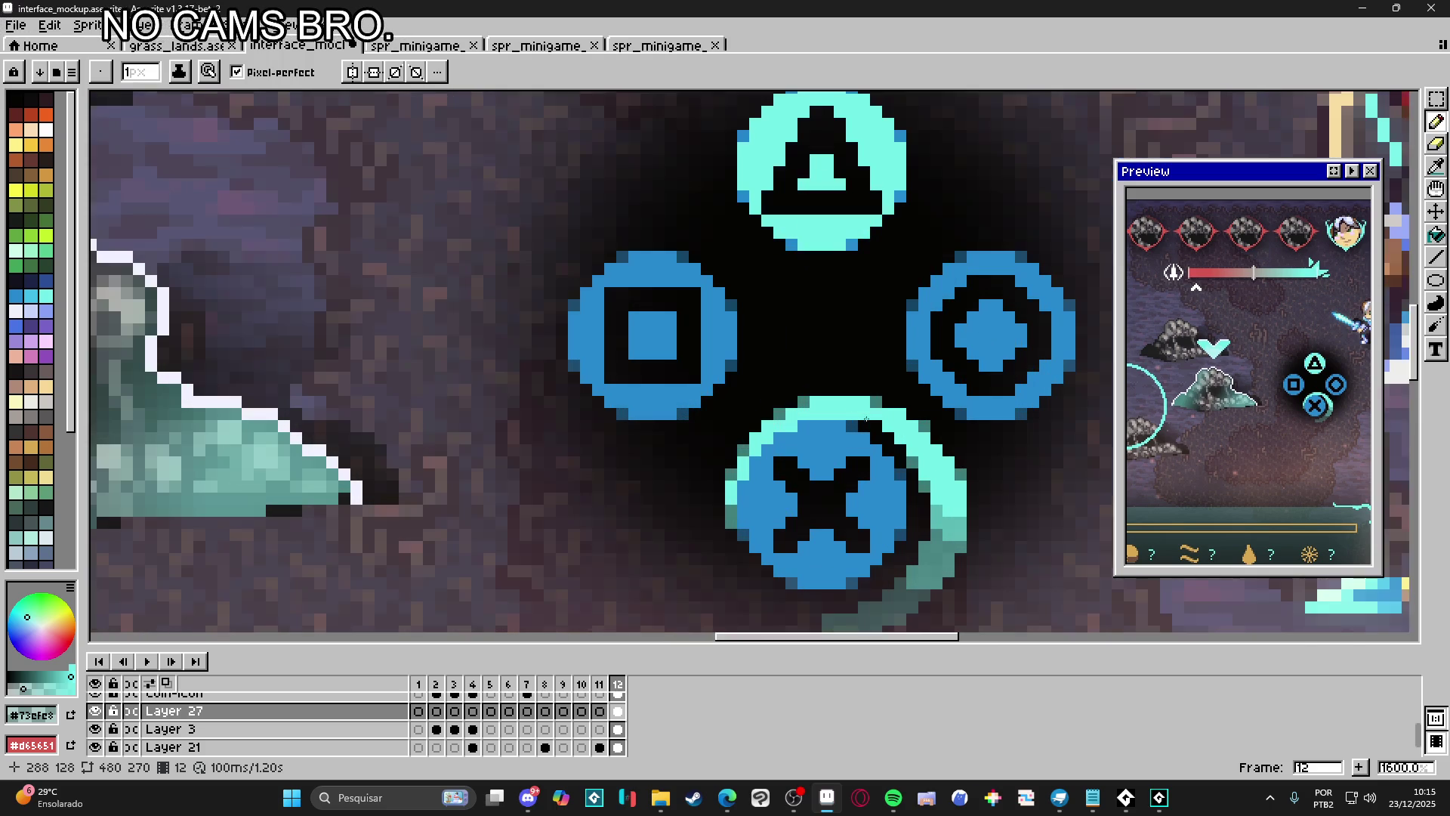
scroll(867, 431, down, 3)
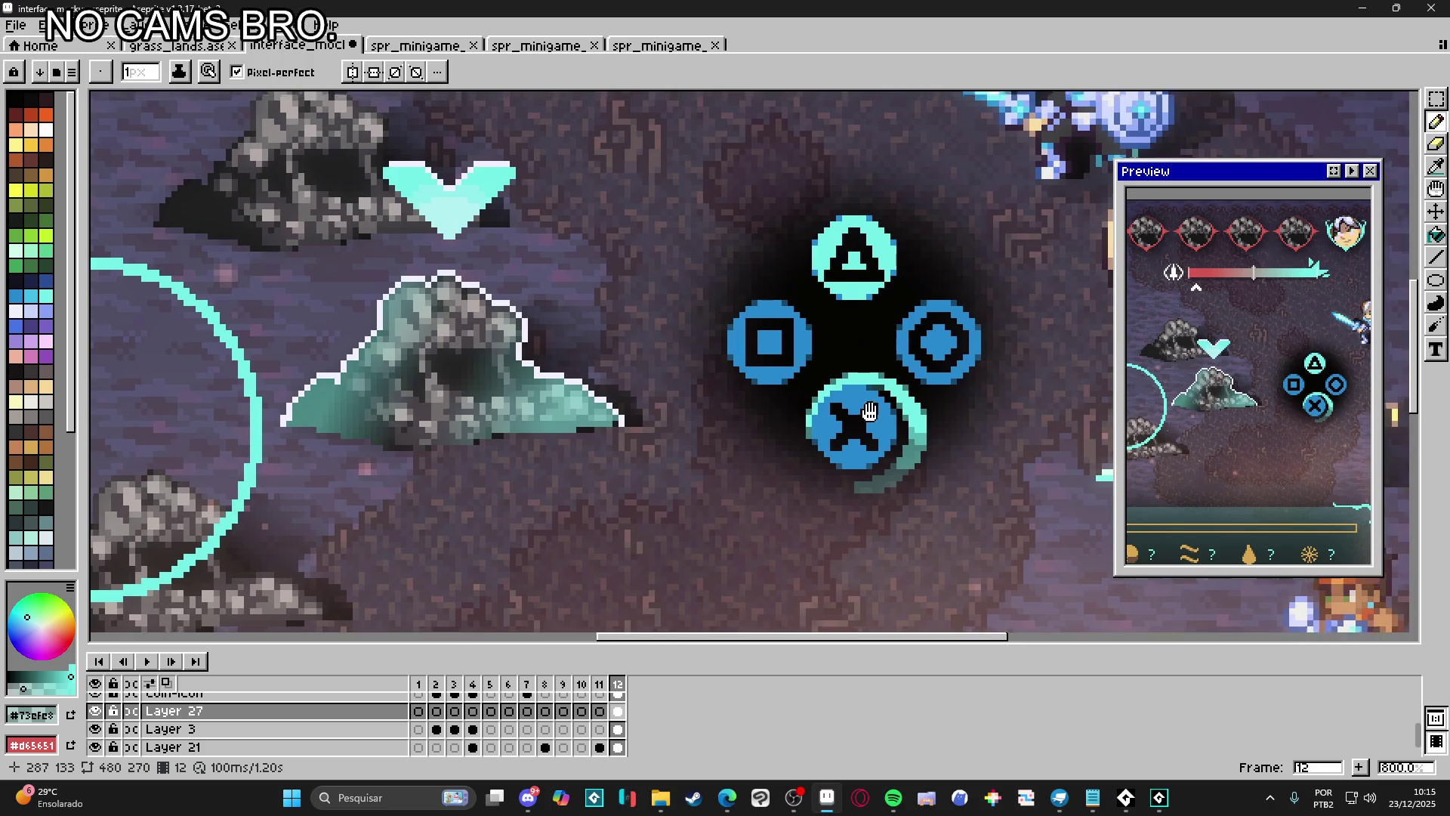
scroll(858, 410, up, 3)
key(e)
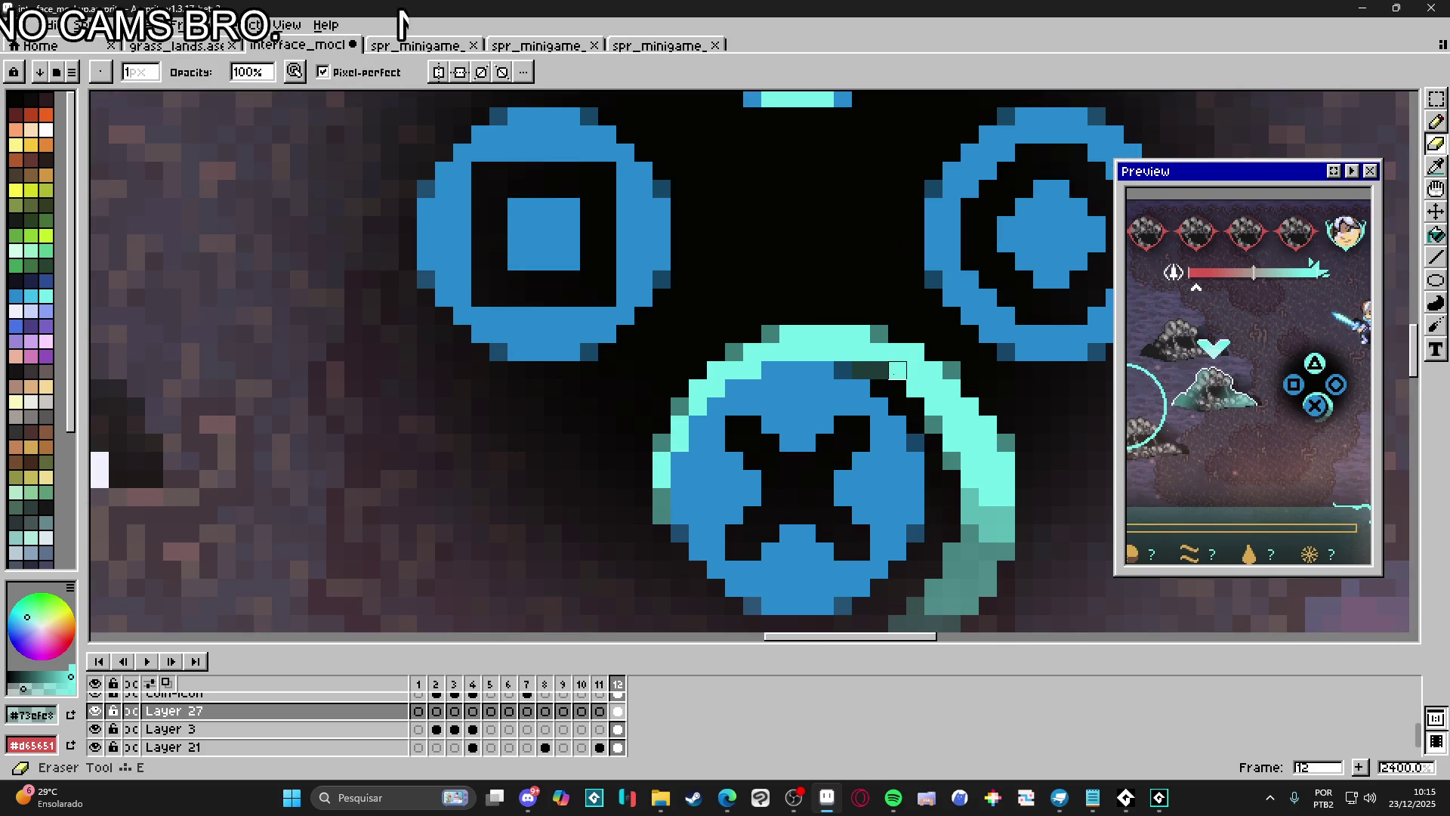
key(b)
scroll(907, 392, down, 4)
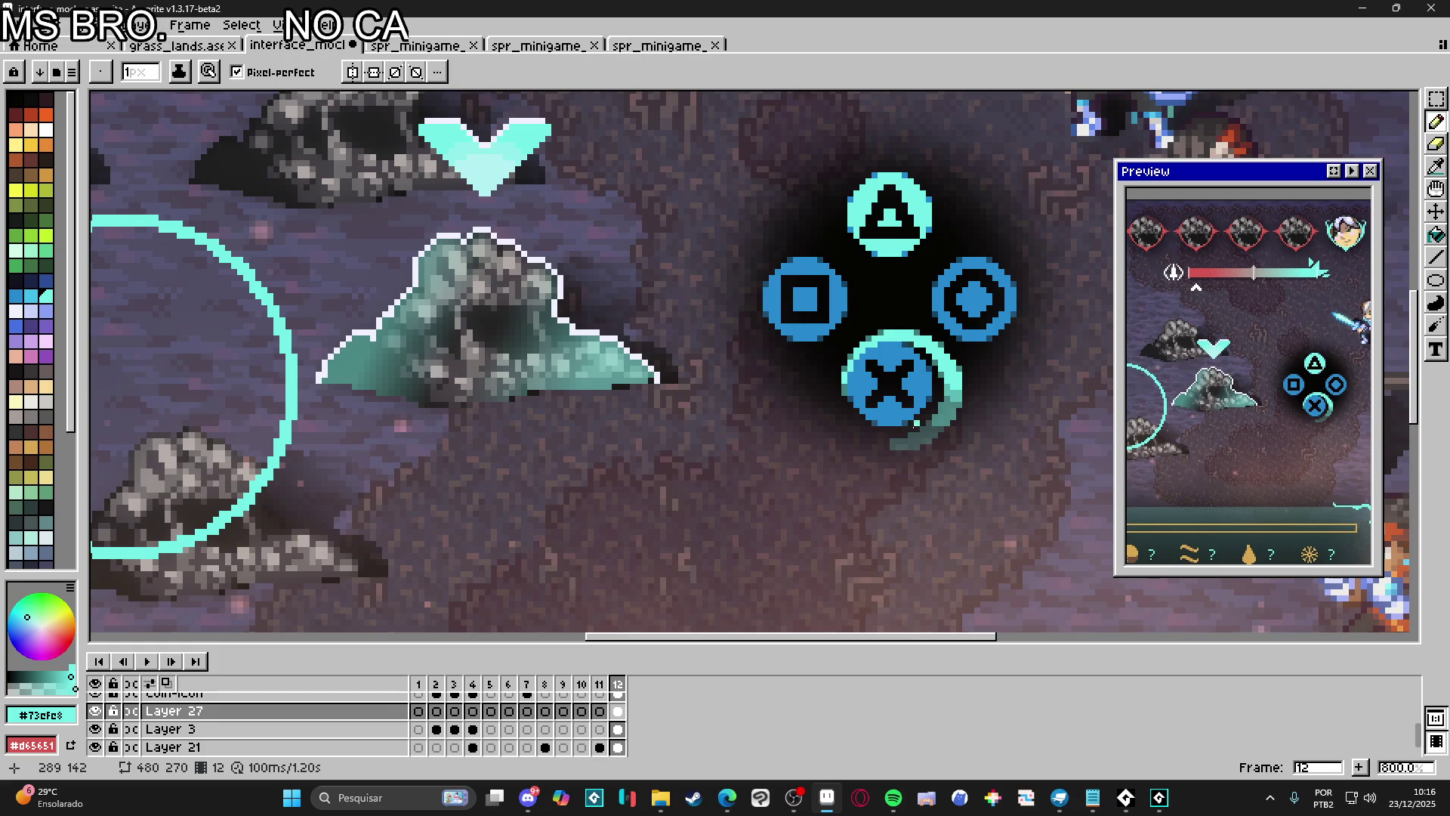
scroll(876, 453, up, 3)
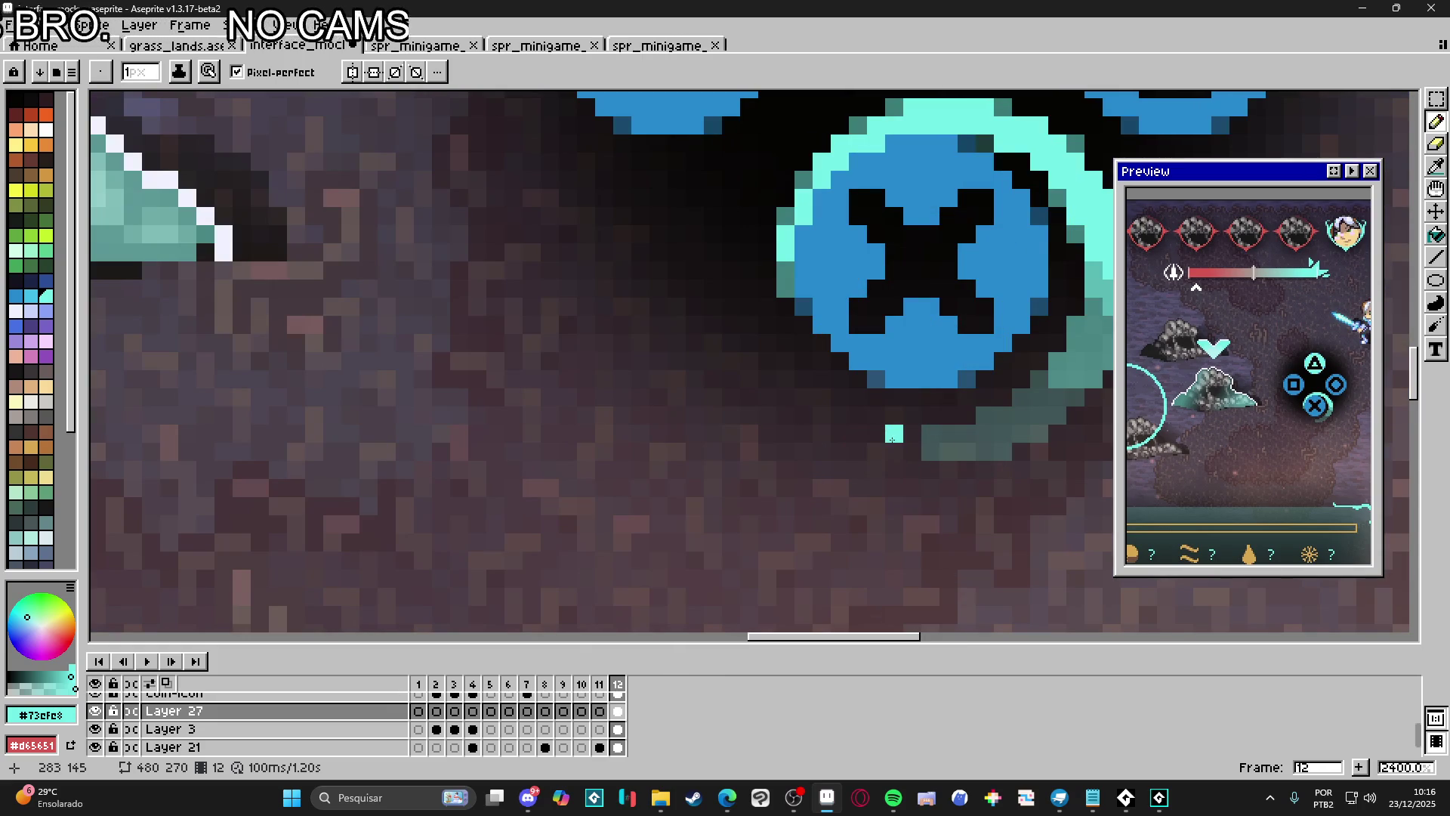
scroll(894, 432, down, 5)
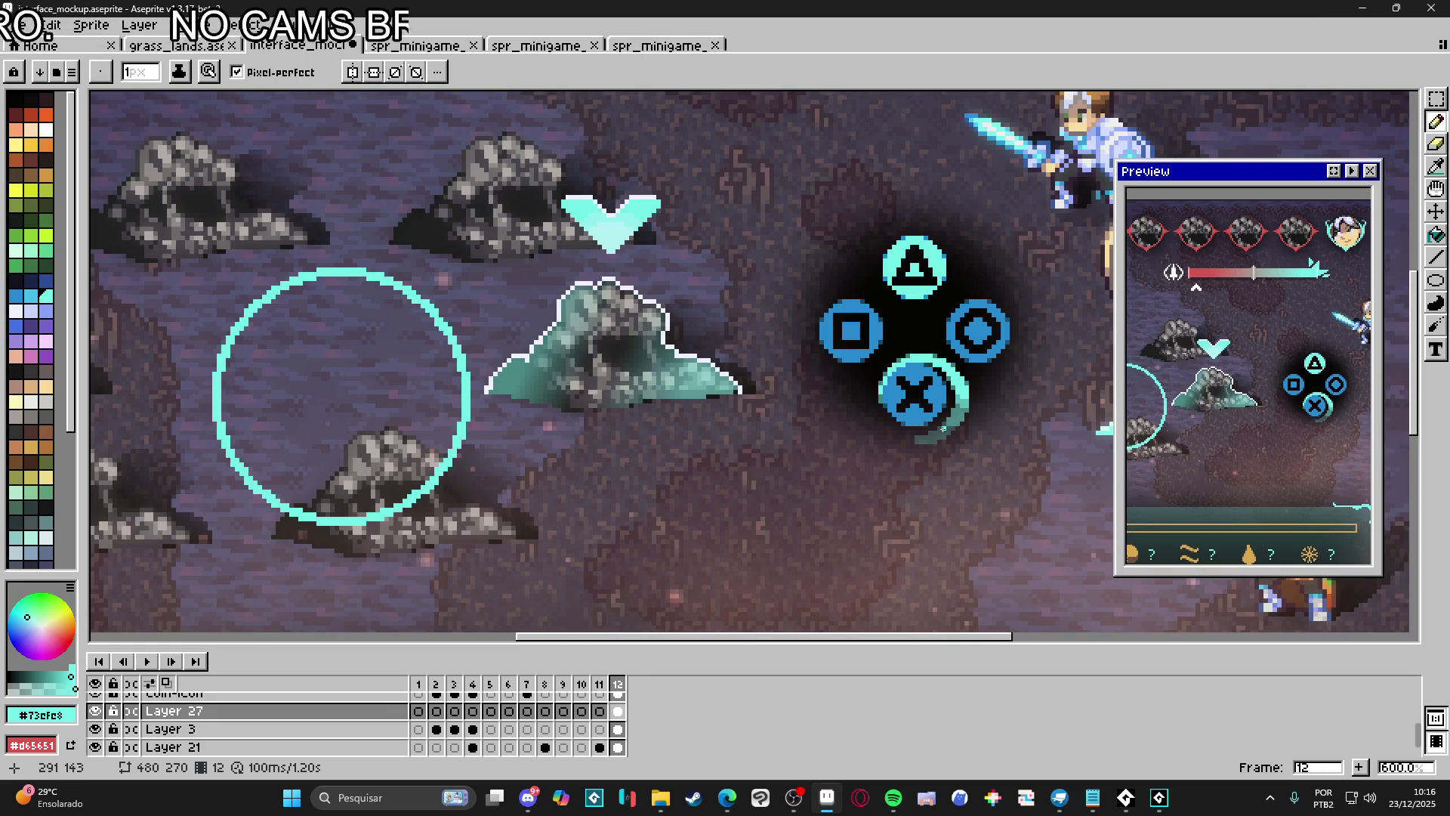
key(m)
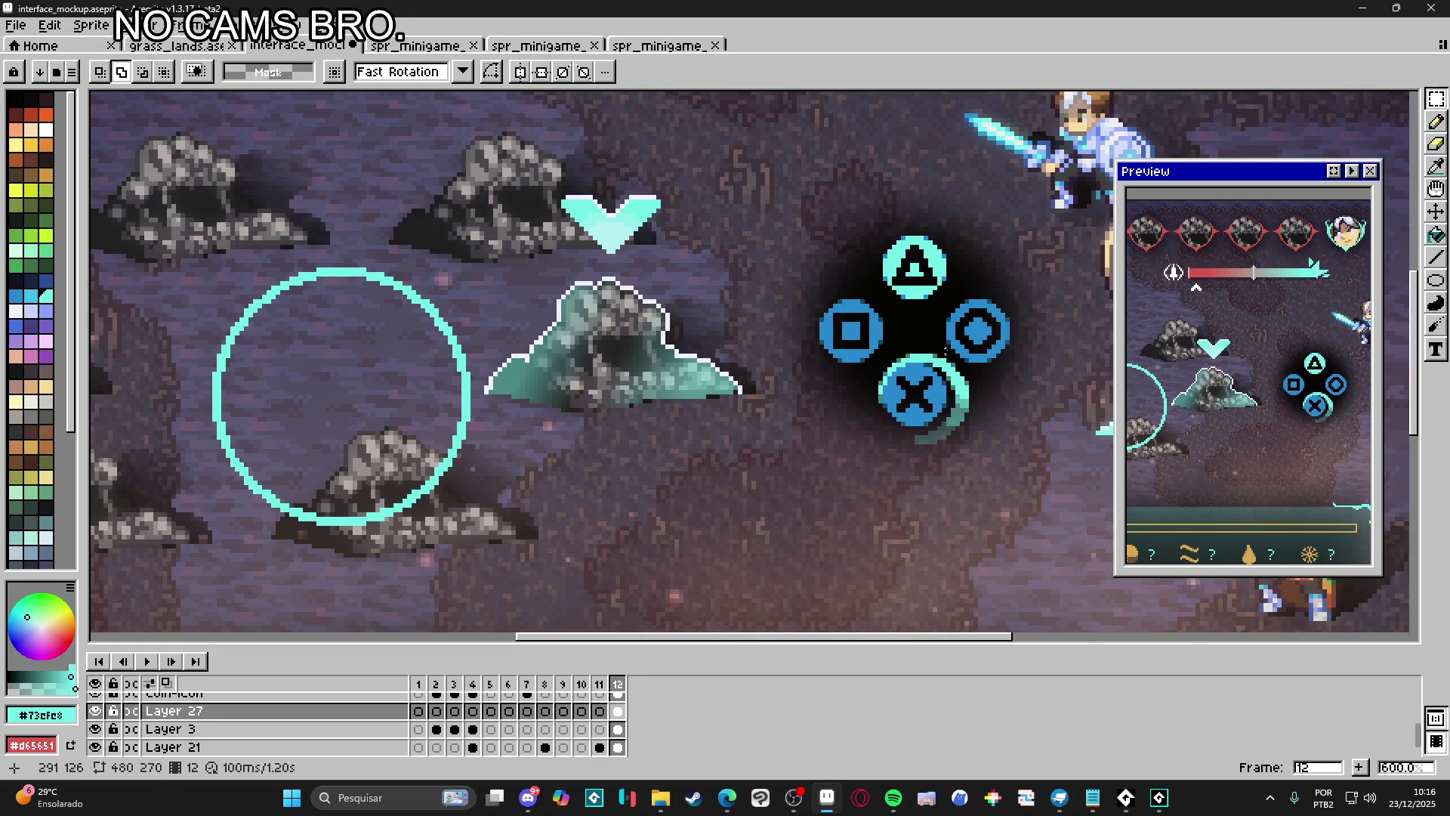
Select the X button with its cyan ring and nudge it left and up beneath the triangle
mouse_move(1002, 333)
mouse_down()
mouse_move(858, 507)
mouse_move(858, 469)
mouse_move(910, 382)
mouse_move(916, 392)
mouse_move(874, 406)
mouse_up()
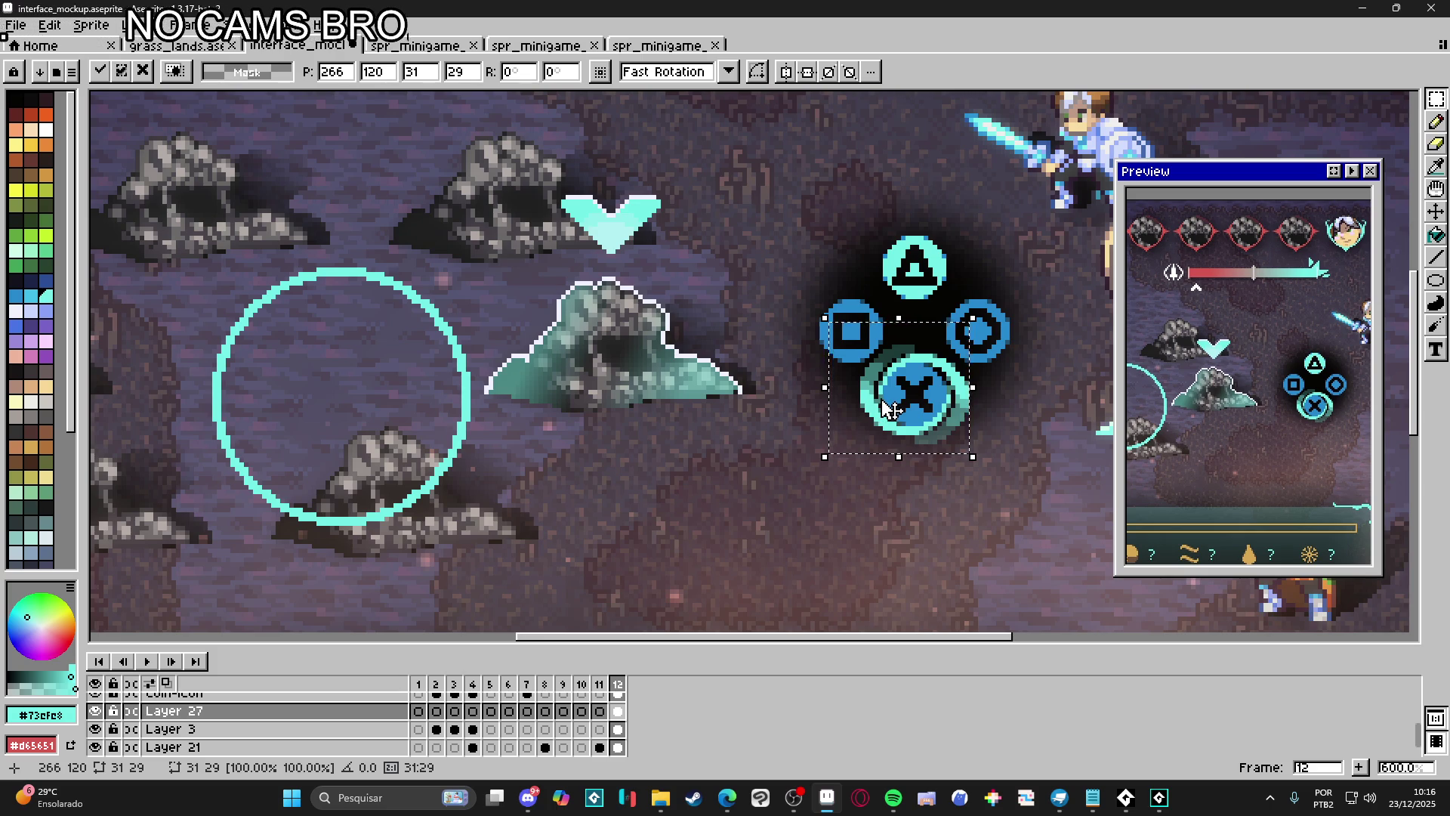
key(Return)
scroll(952, 434, down, 2)
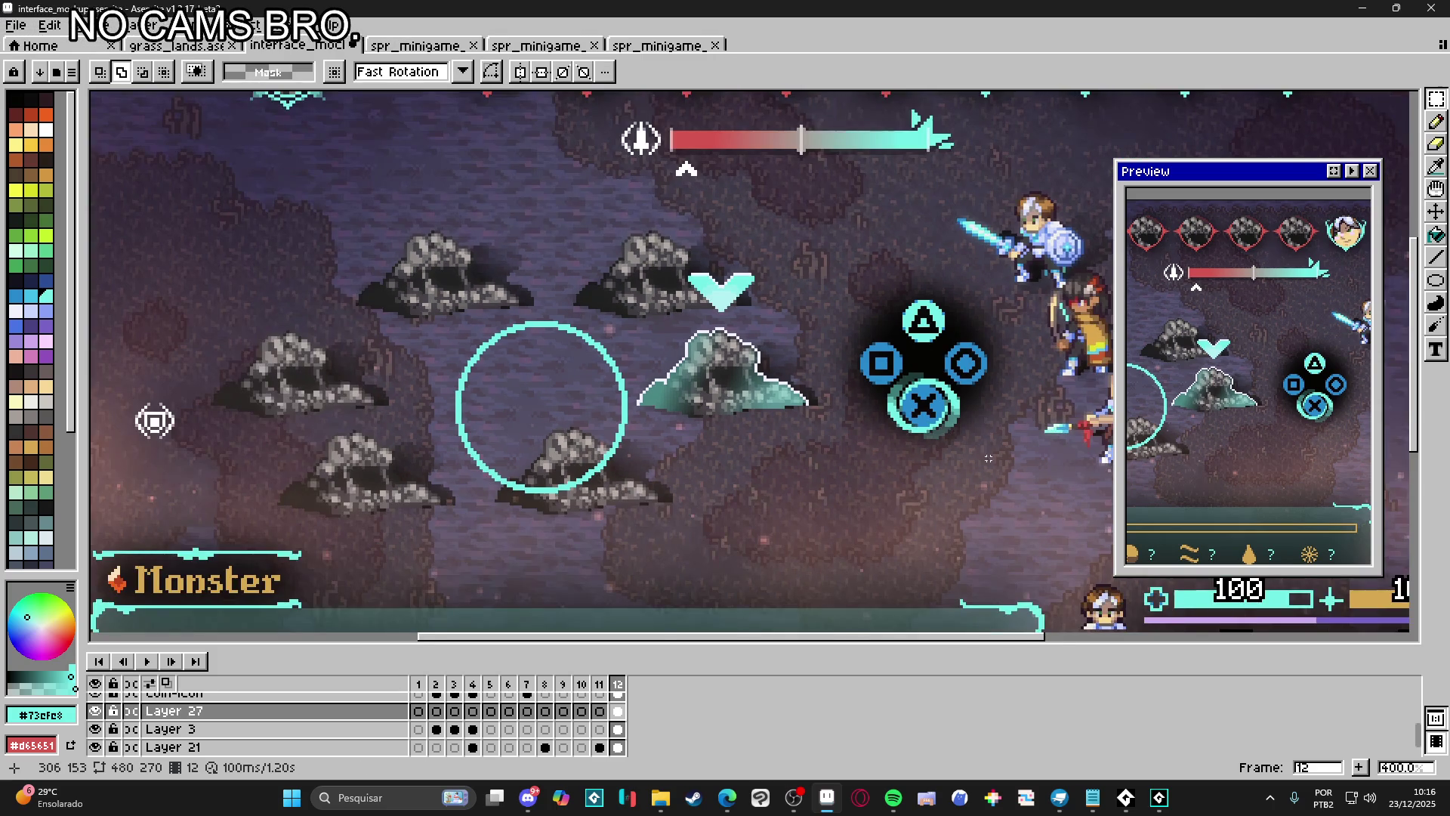
scroll(989, 458, down, 1)
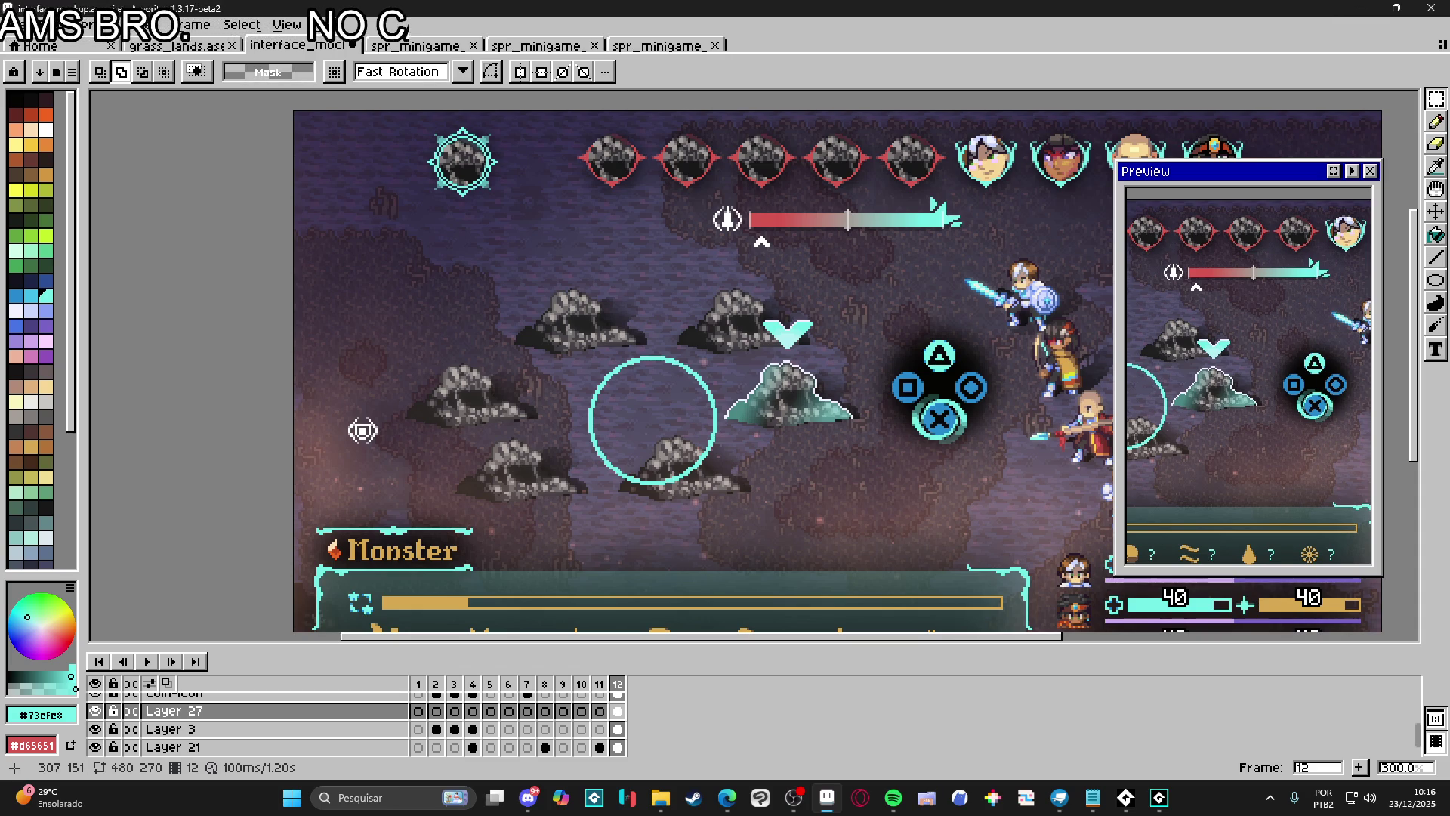
scroll(992, 443, up, 4)
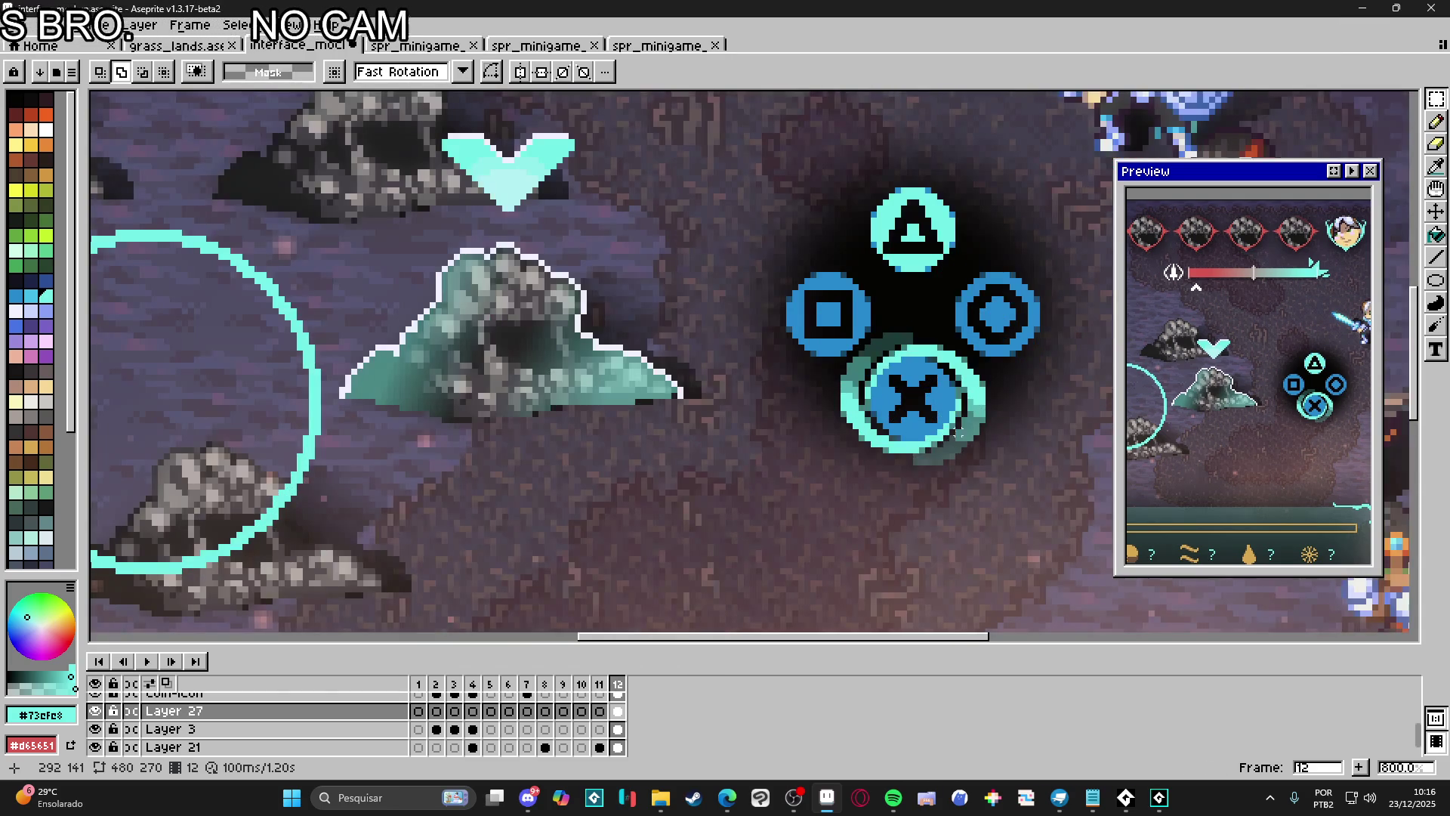
scroll(951, 414, down, 1)
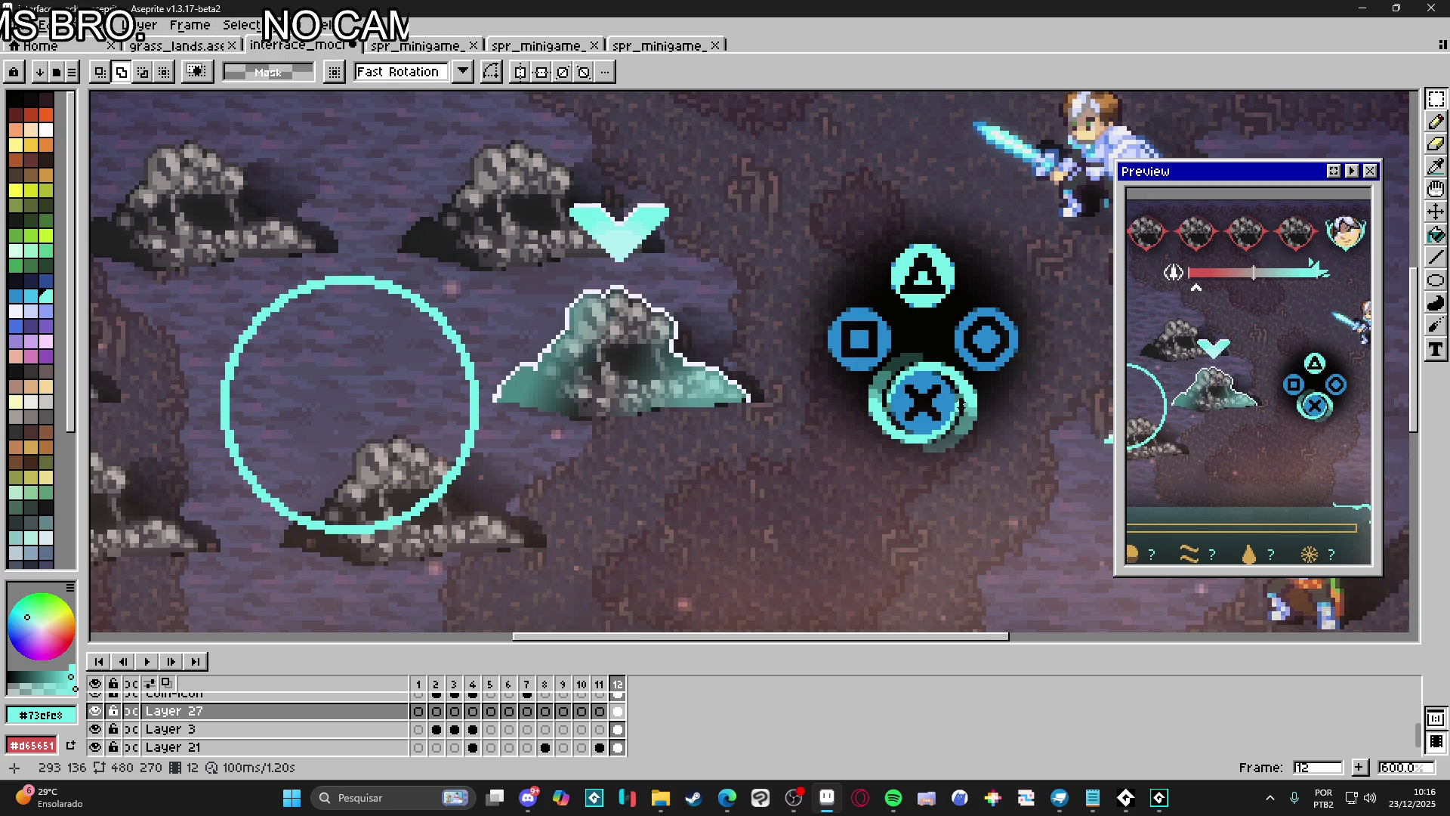
scroll(961, 406, down, 4)
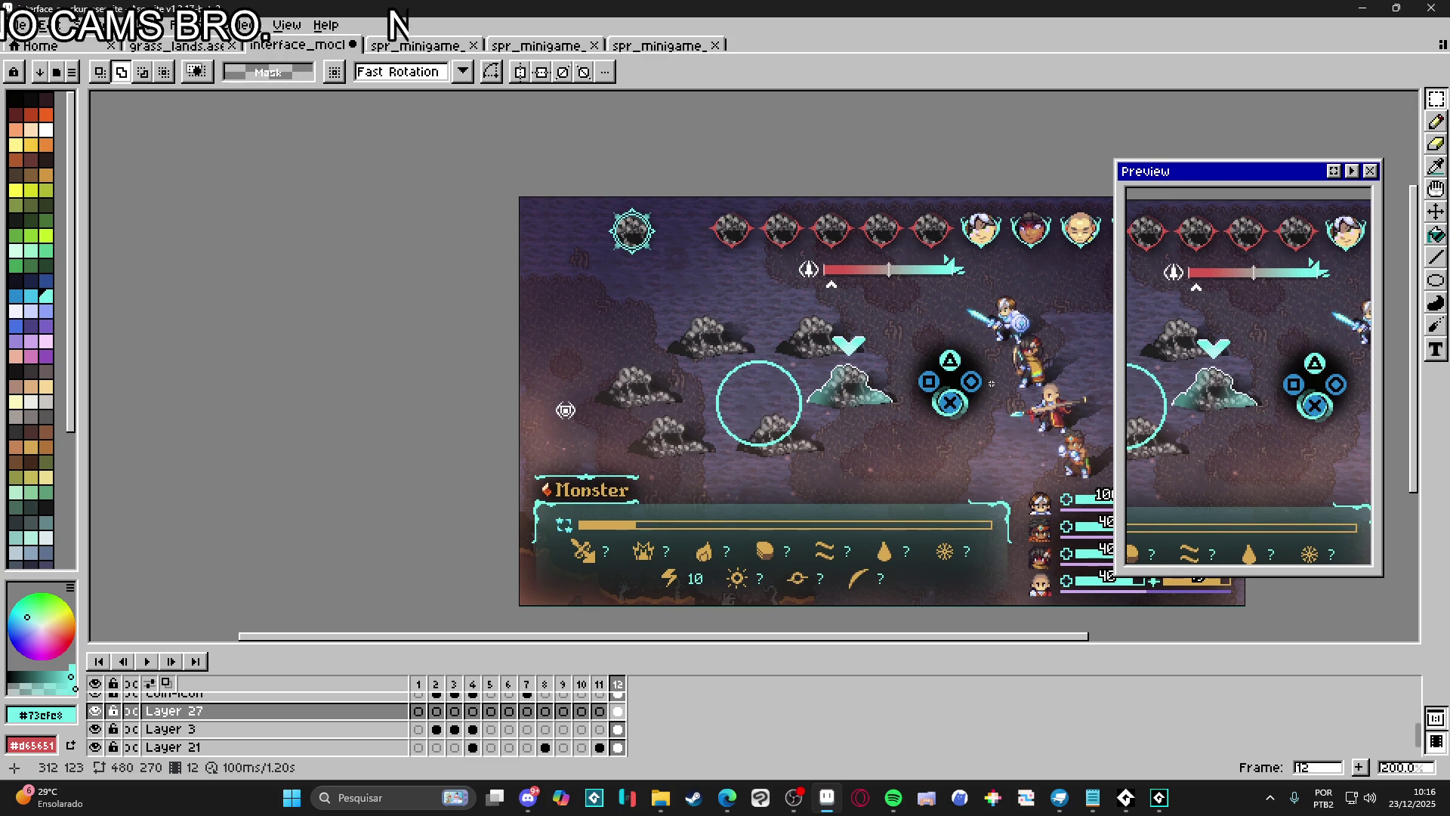
scroll(960, 398, up, 5)
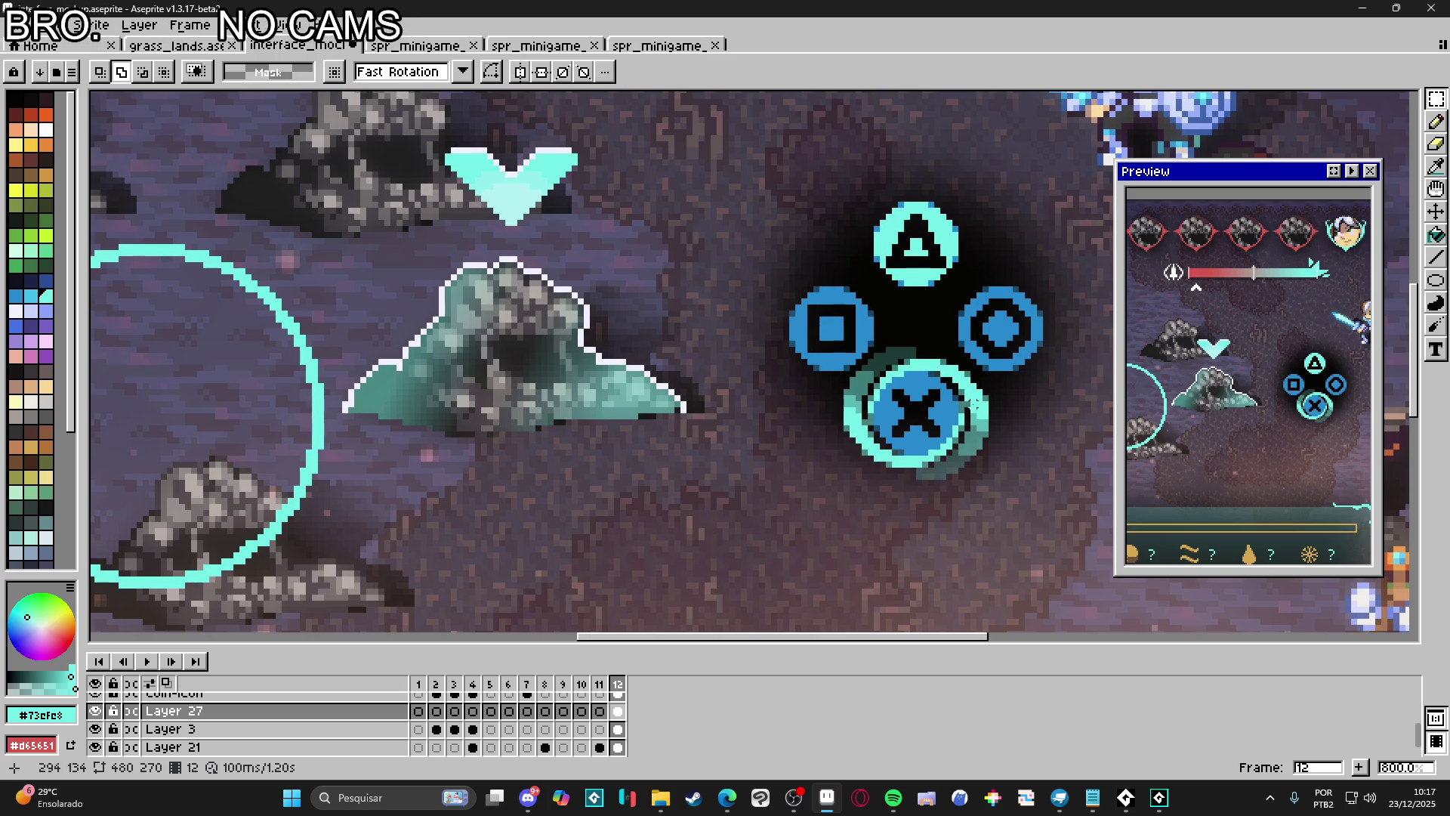
Paint a cyan pixel at the X button's centre with the Pencil
scroll(973, 404, up, 4)
key(b)
click(860, 400)
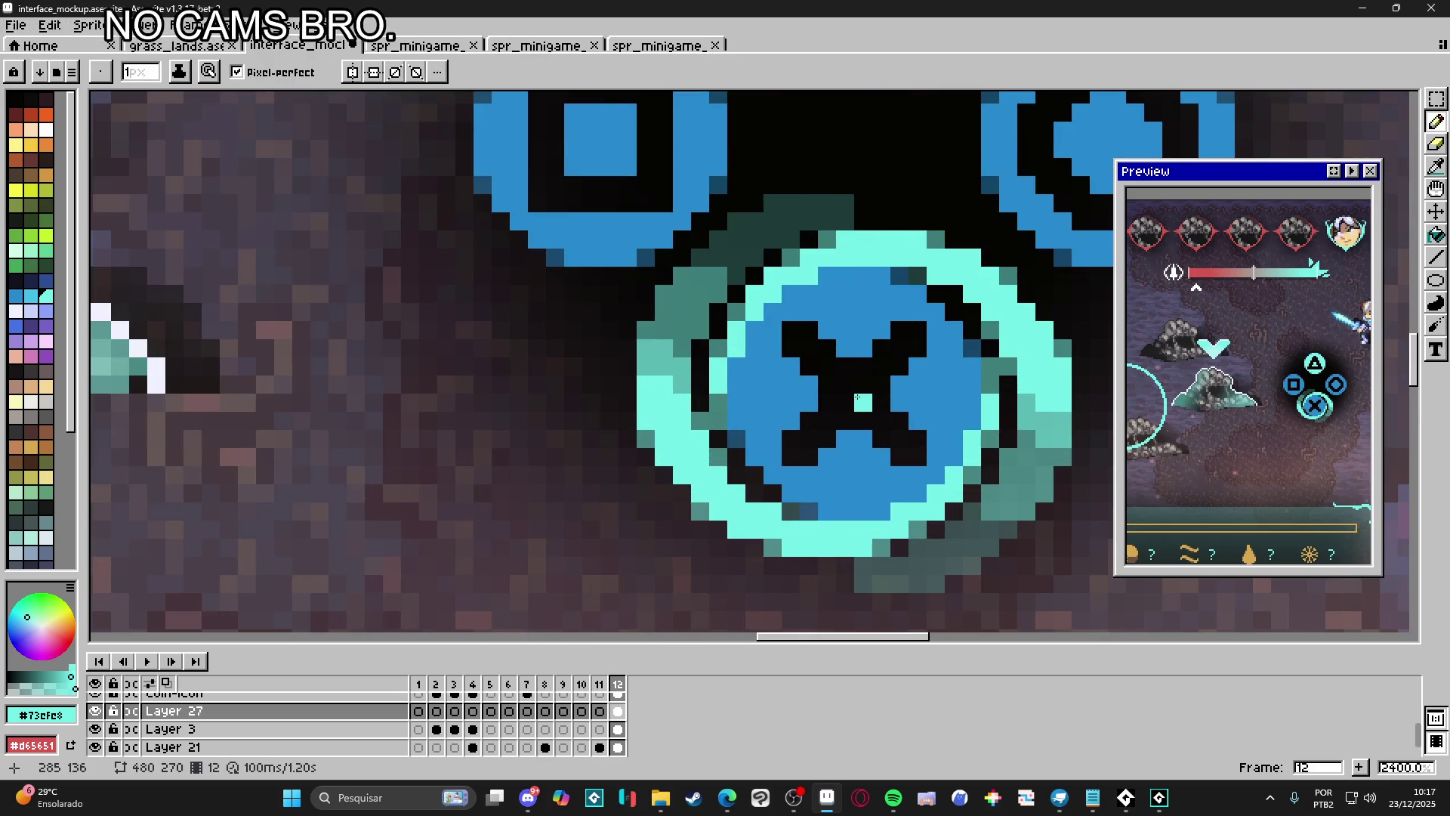
scroll(858, 395, down, 4)
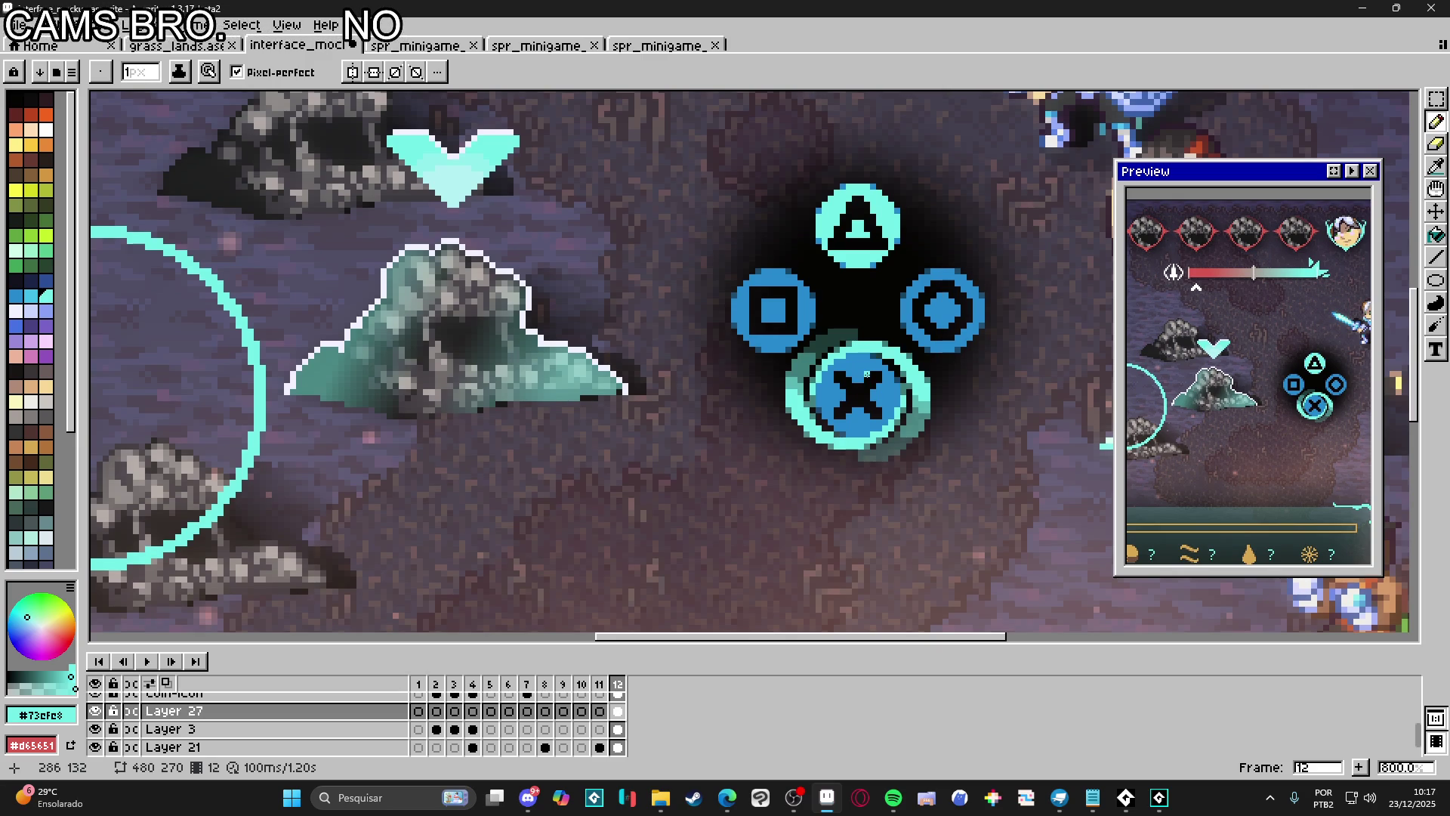
scroll(867, 373, down, 4)
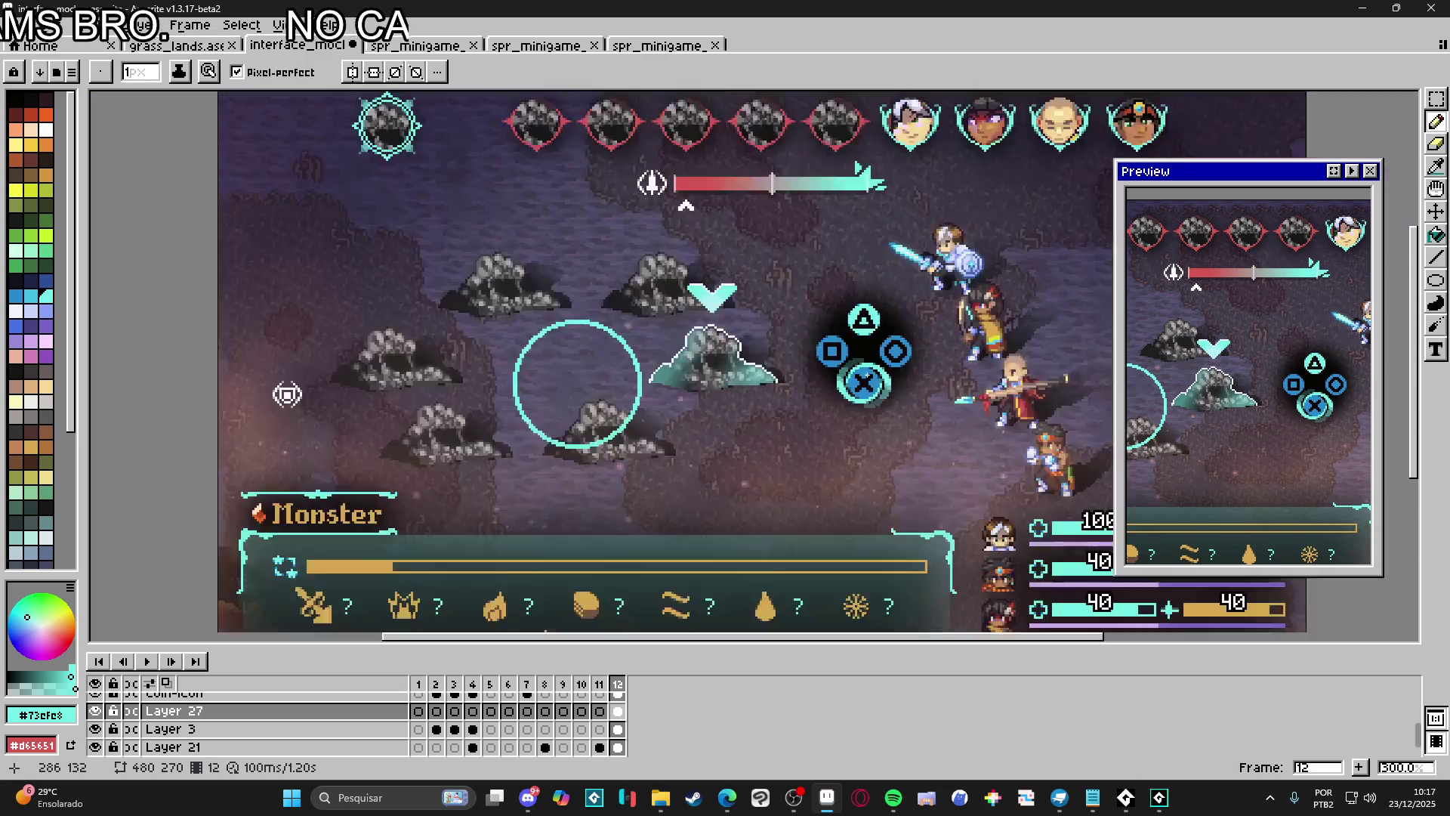
scroll(925, 459, up, 4)
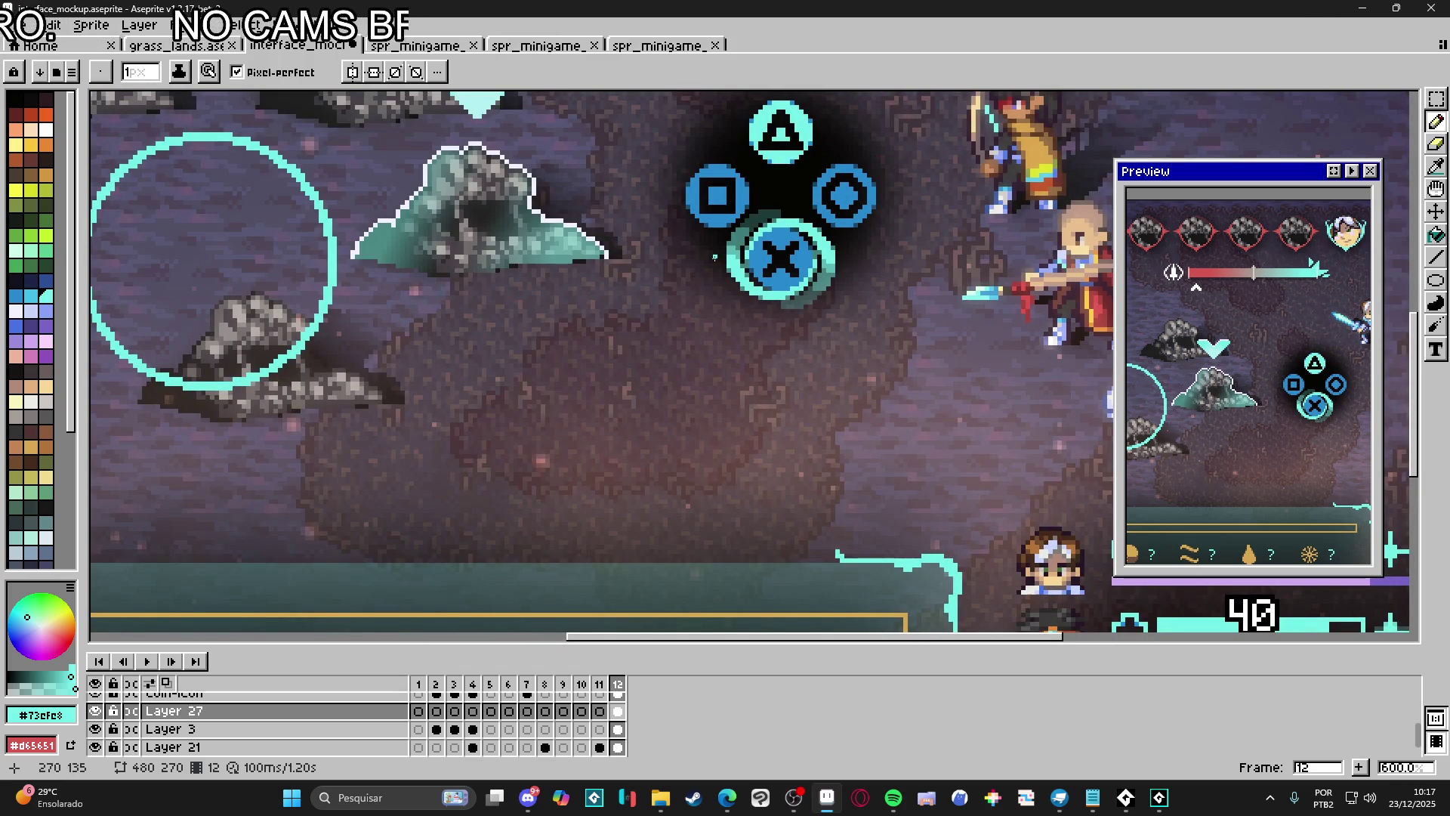
Marquee-select the area around the X button's cyan ring
key(m)
drag(718, 211, 848, 326)
click(15, 25)
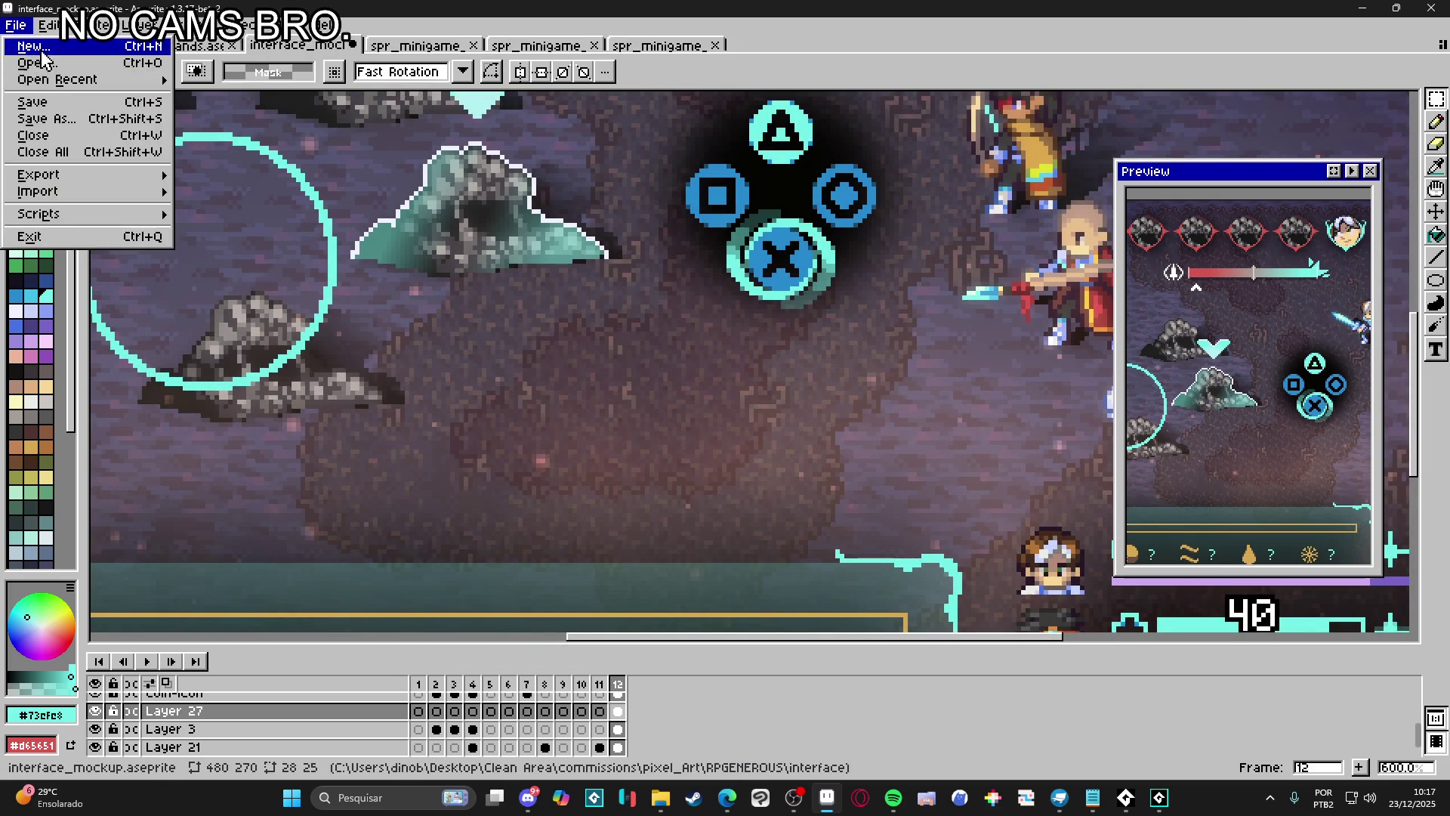
Create a new 28x25 sprite and paste the cyan ring into it
click(30, 43)
click(677, 567)
key(ctrl+v)
scroll(703, 381, up, 8)
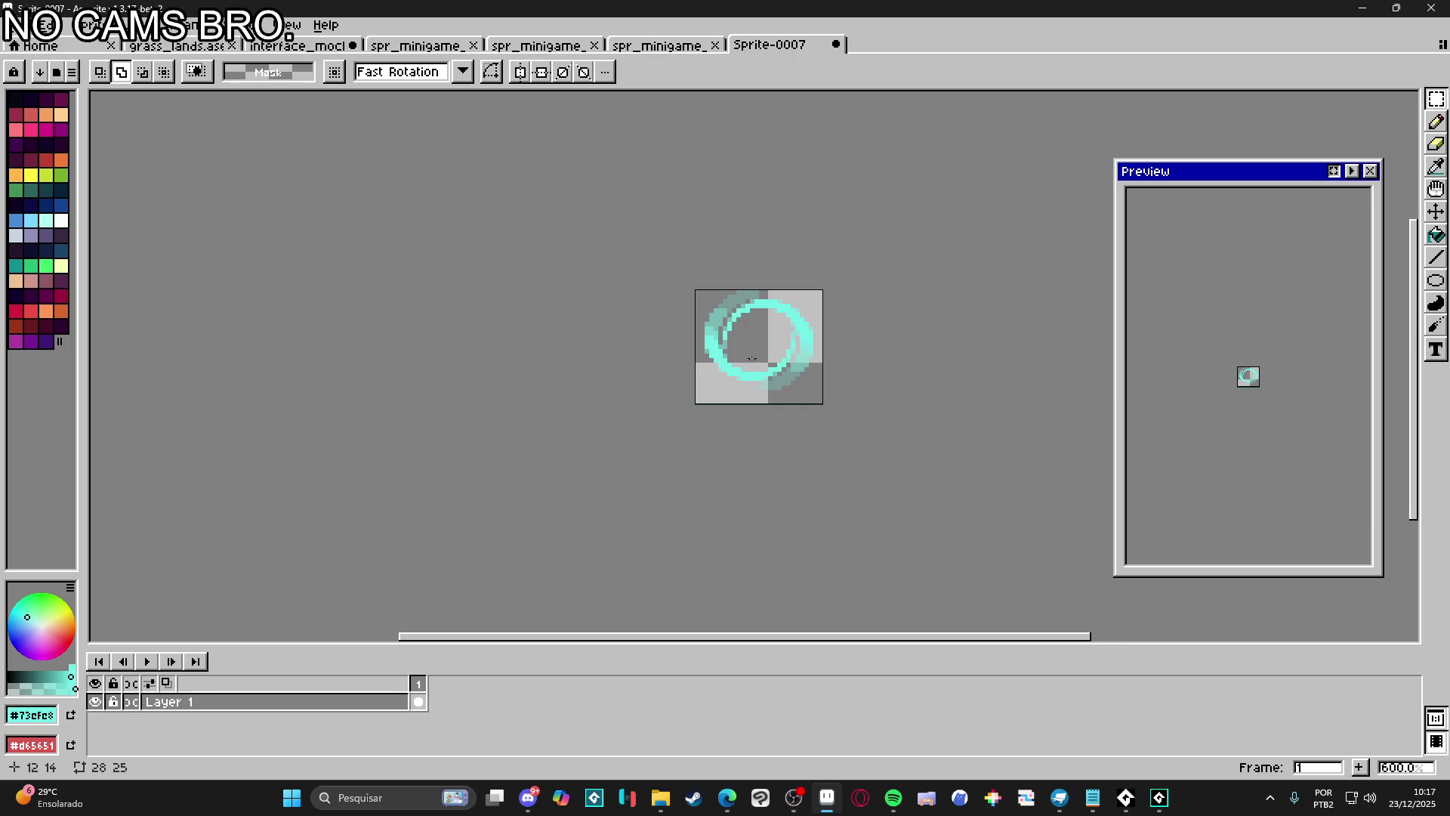
Trim the sprite tightly to 24x22 and select all of it
click(80, 25)
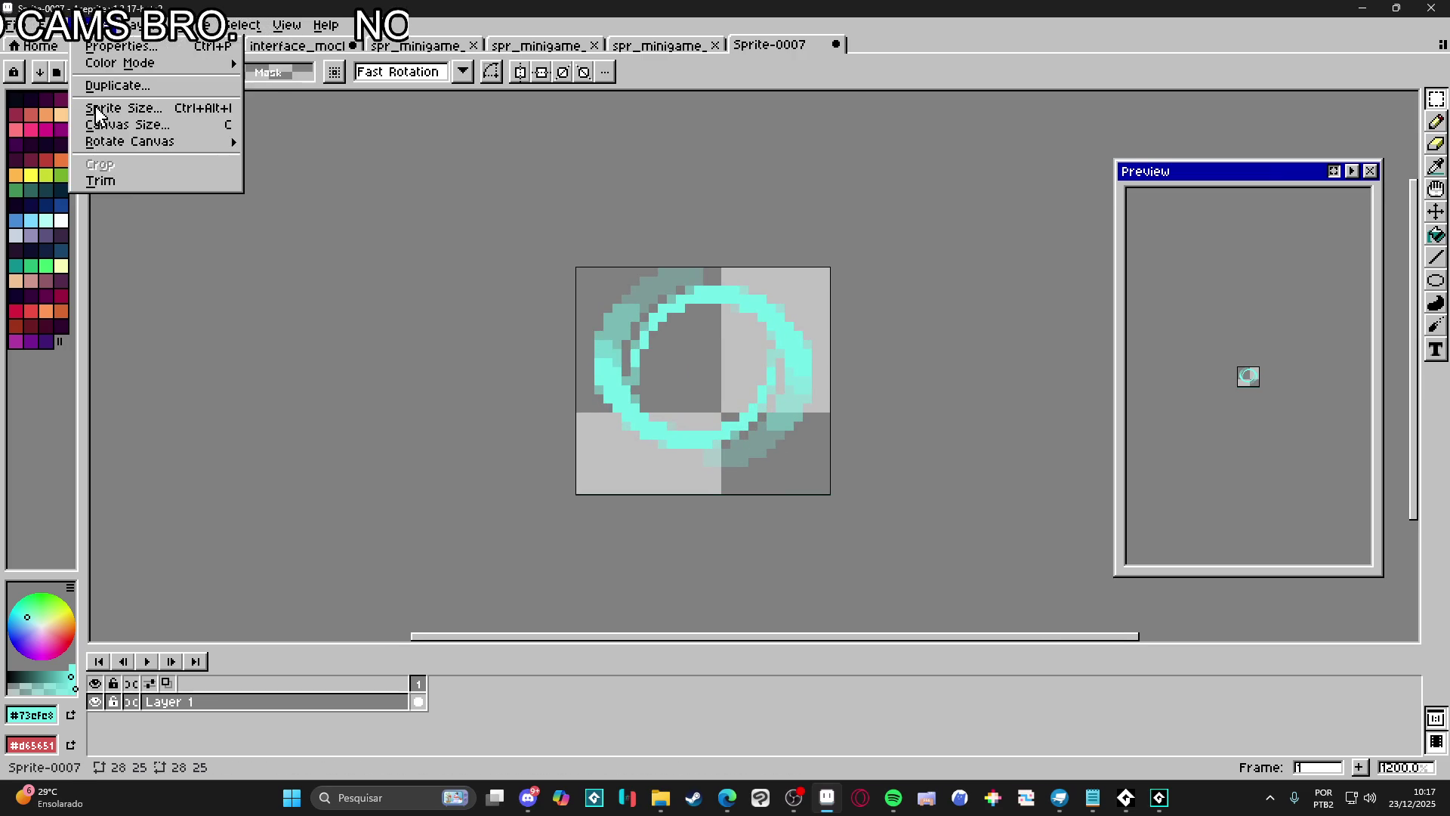
click(132, 182)
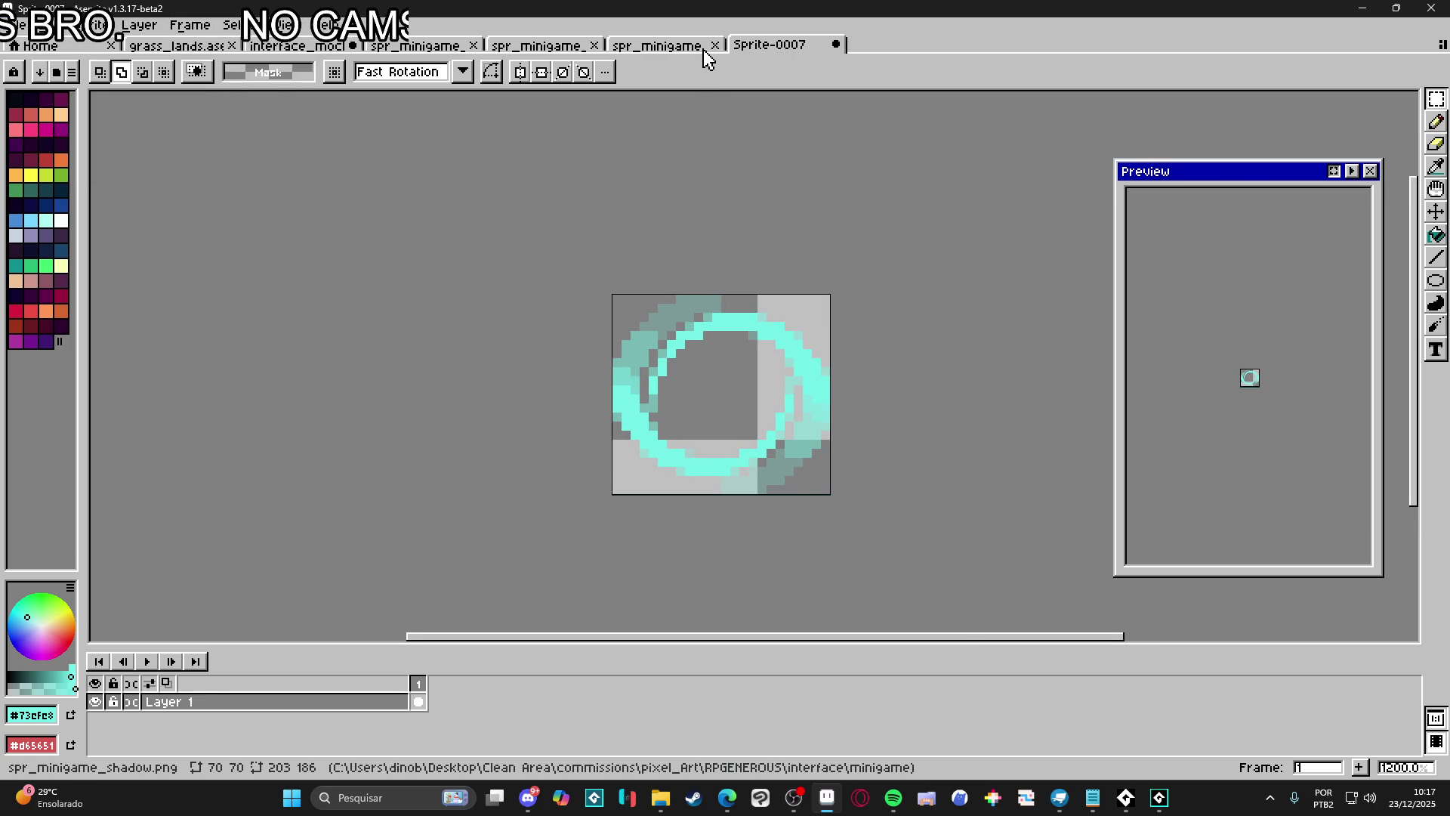
key(ctrl+a)
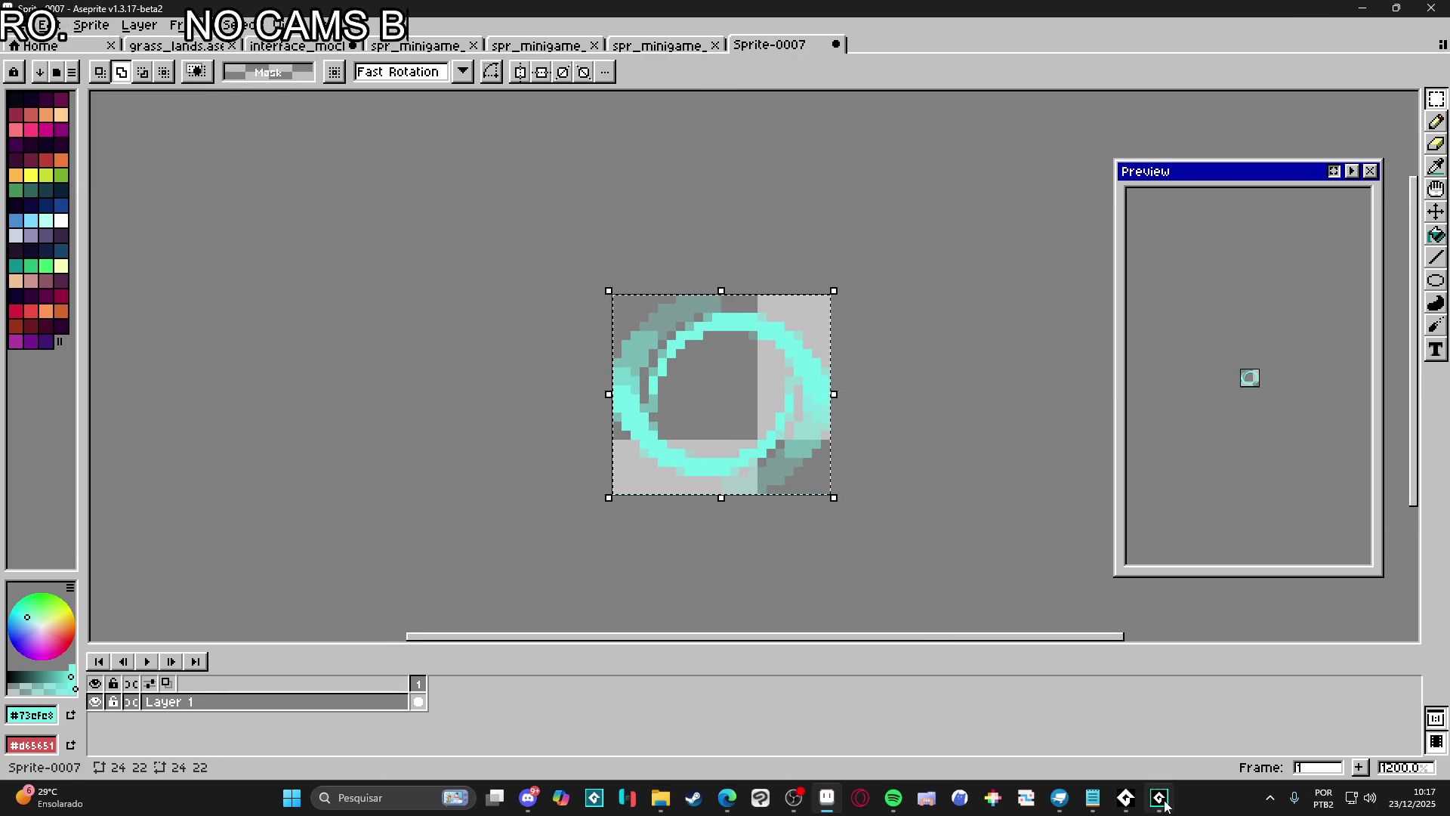
click(16, 25)
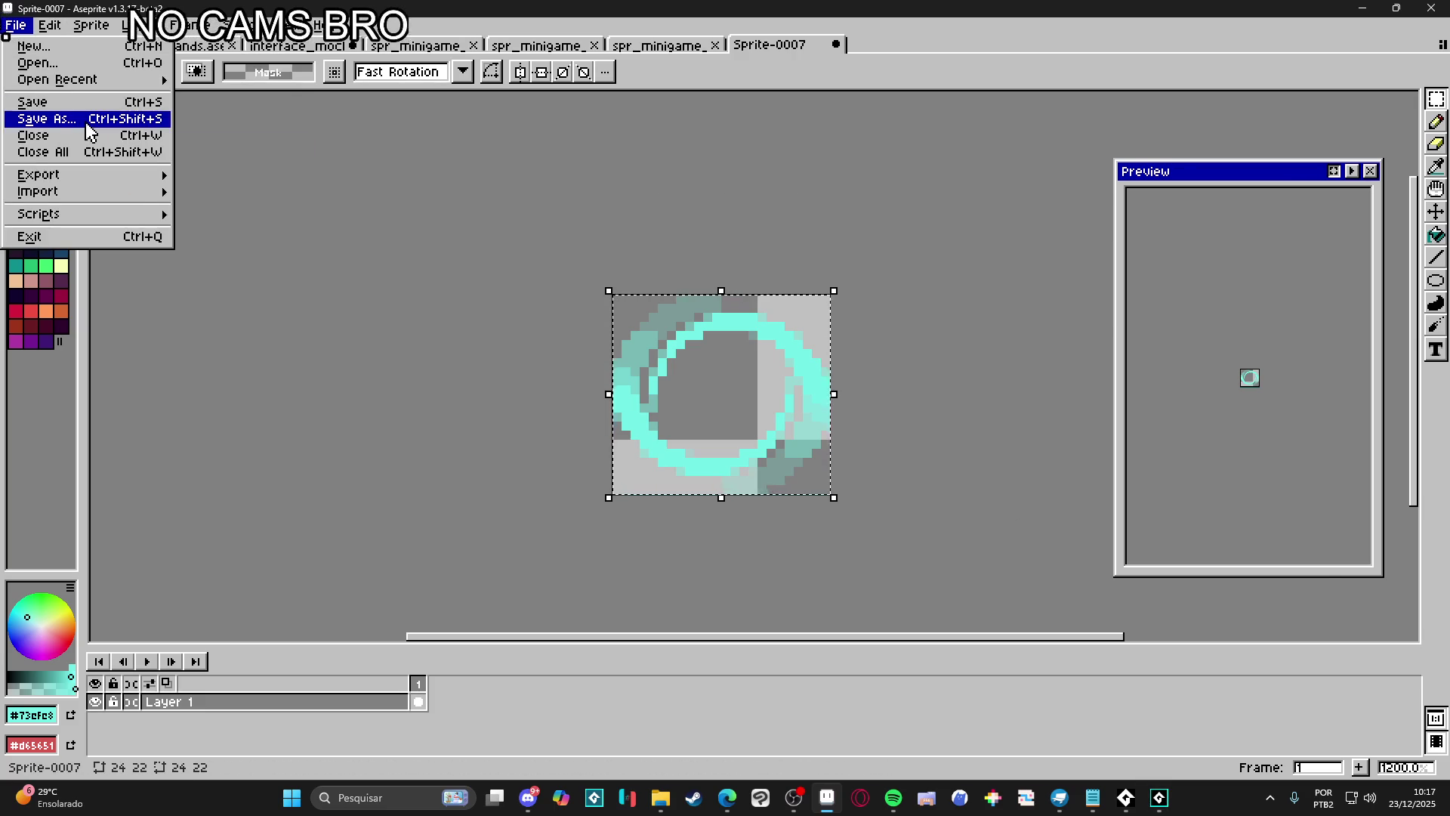
Save the ring sprite as spr_minigame_cursor.png, then switch over to GameMaker
click(89, 131)
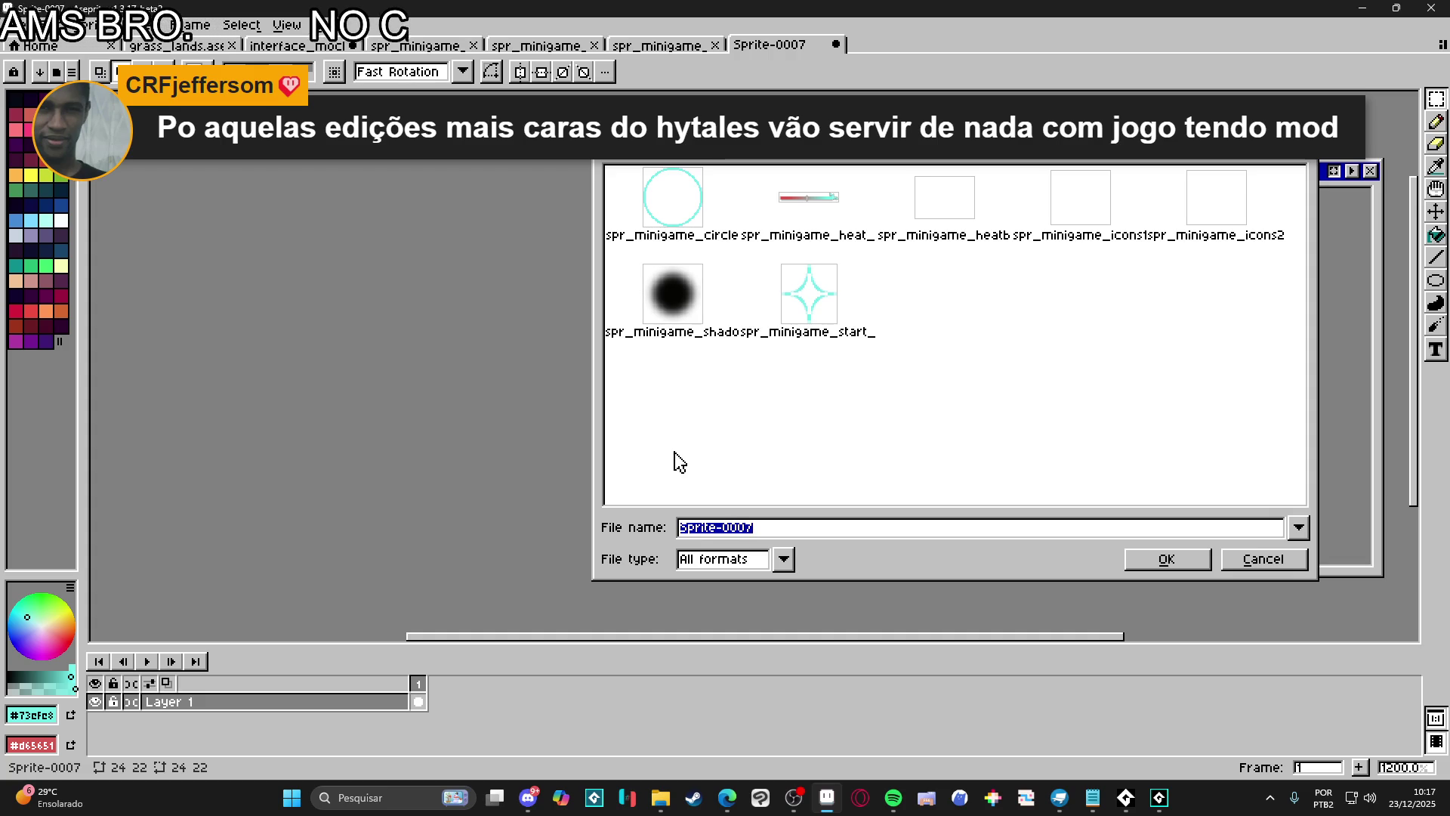
click(752, 560)
click(724, 467)
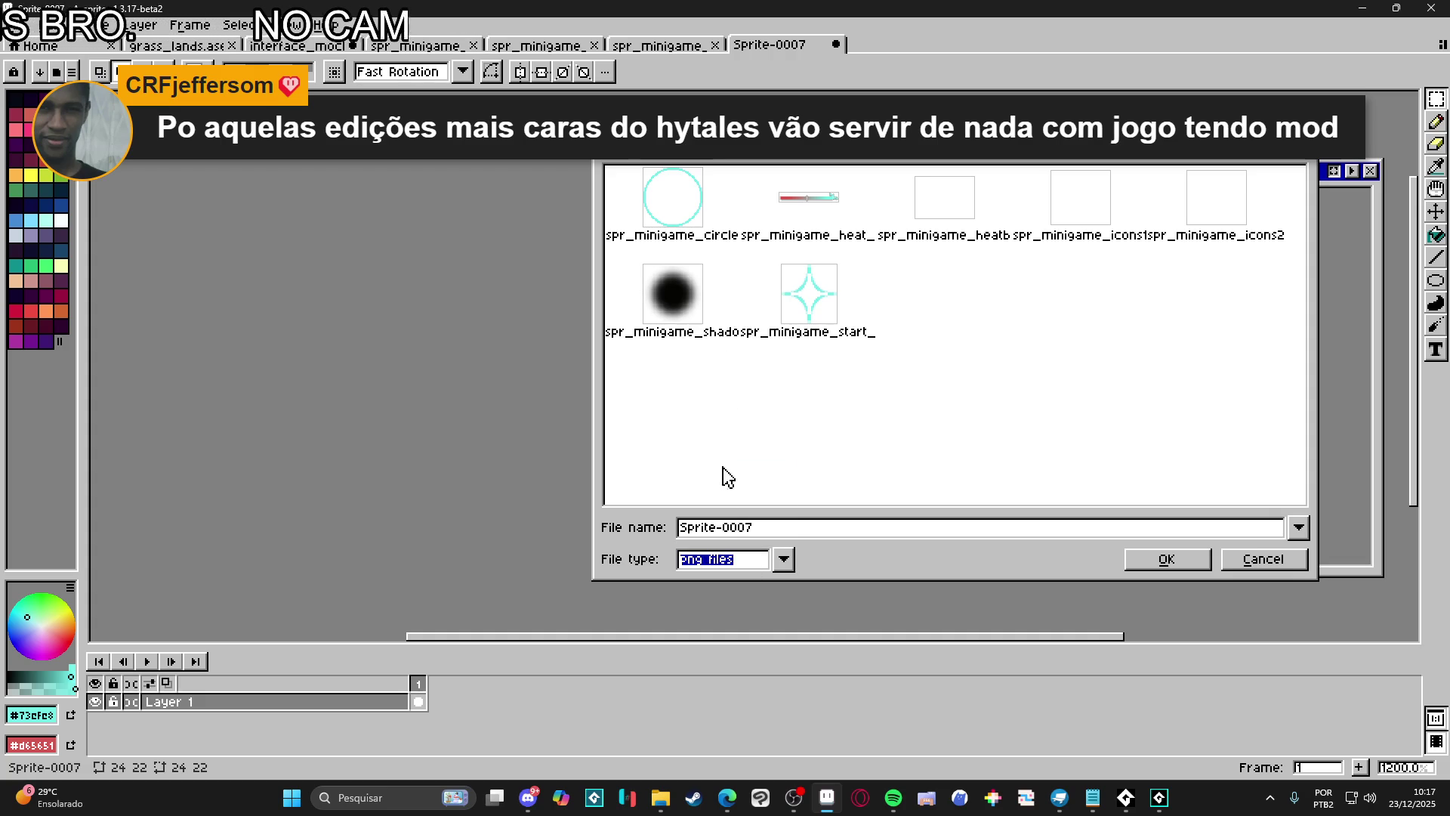
key(ctrl+a)
text(spr_)
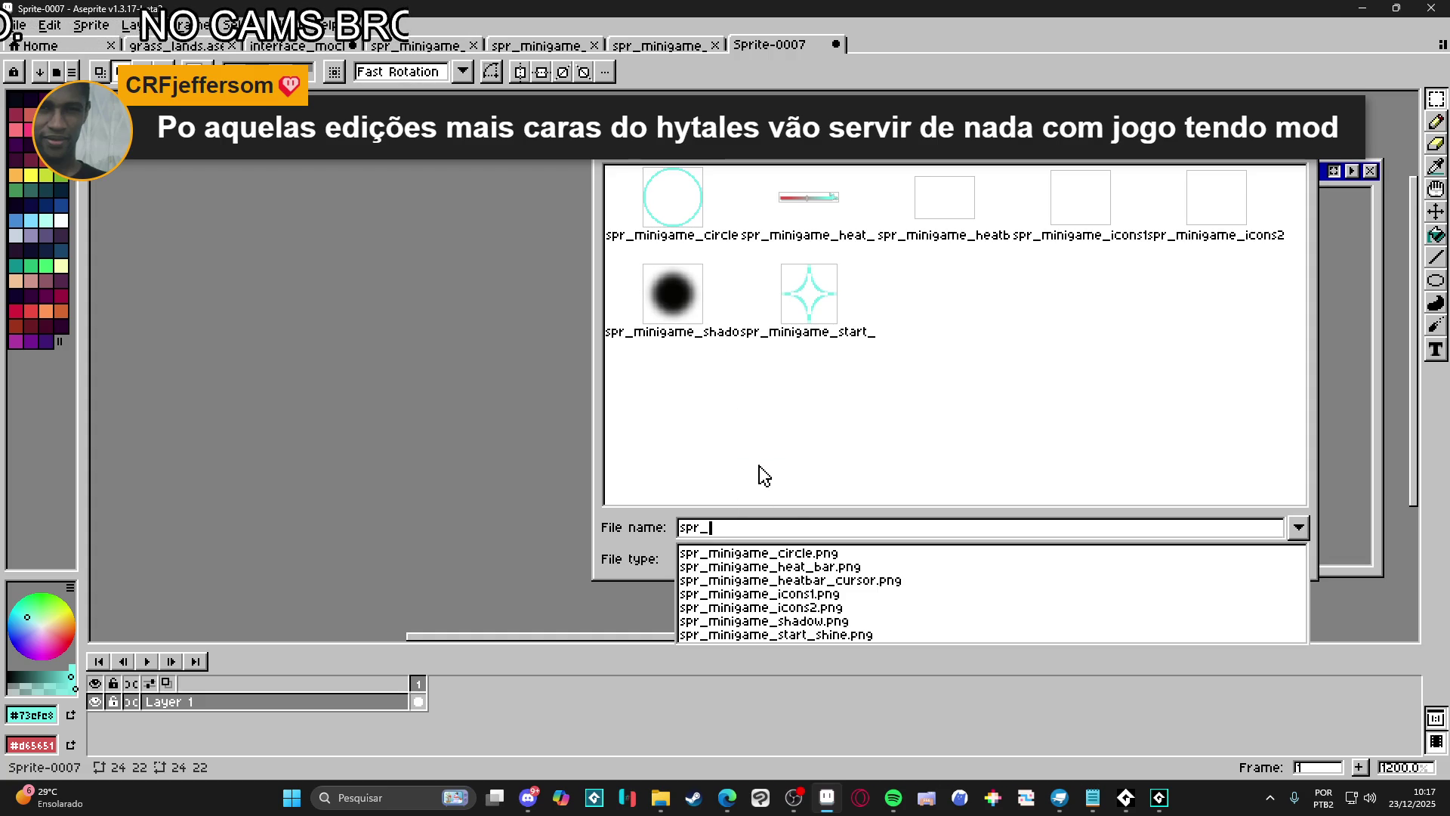
text(mini)
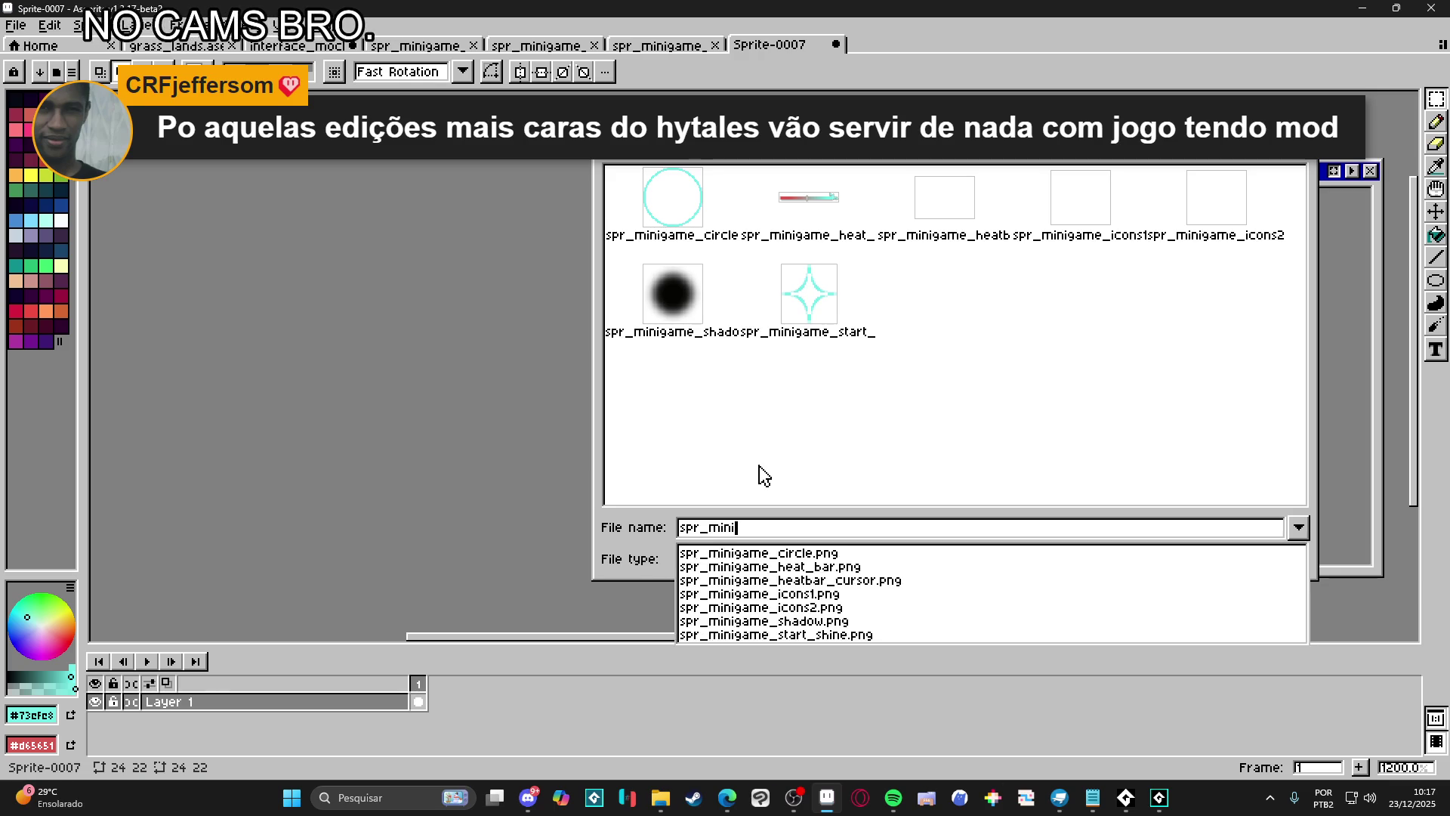
text(game_)
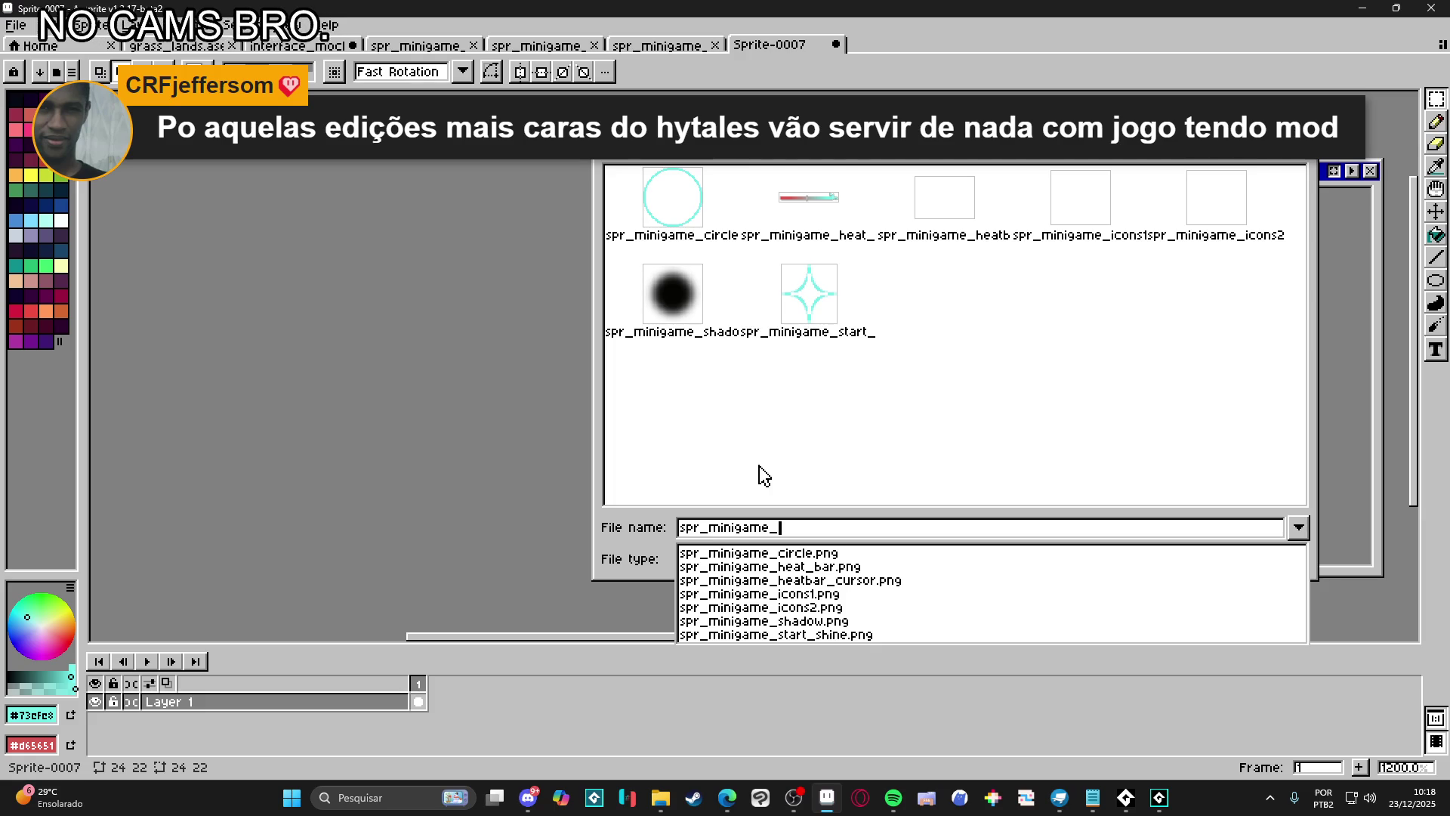
text(cursor)
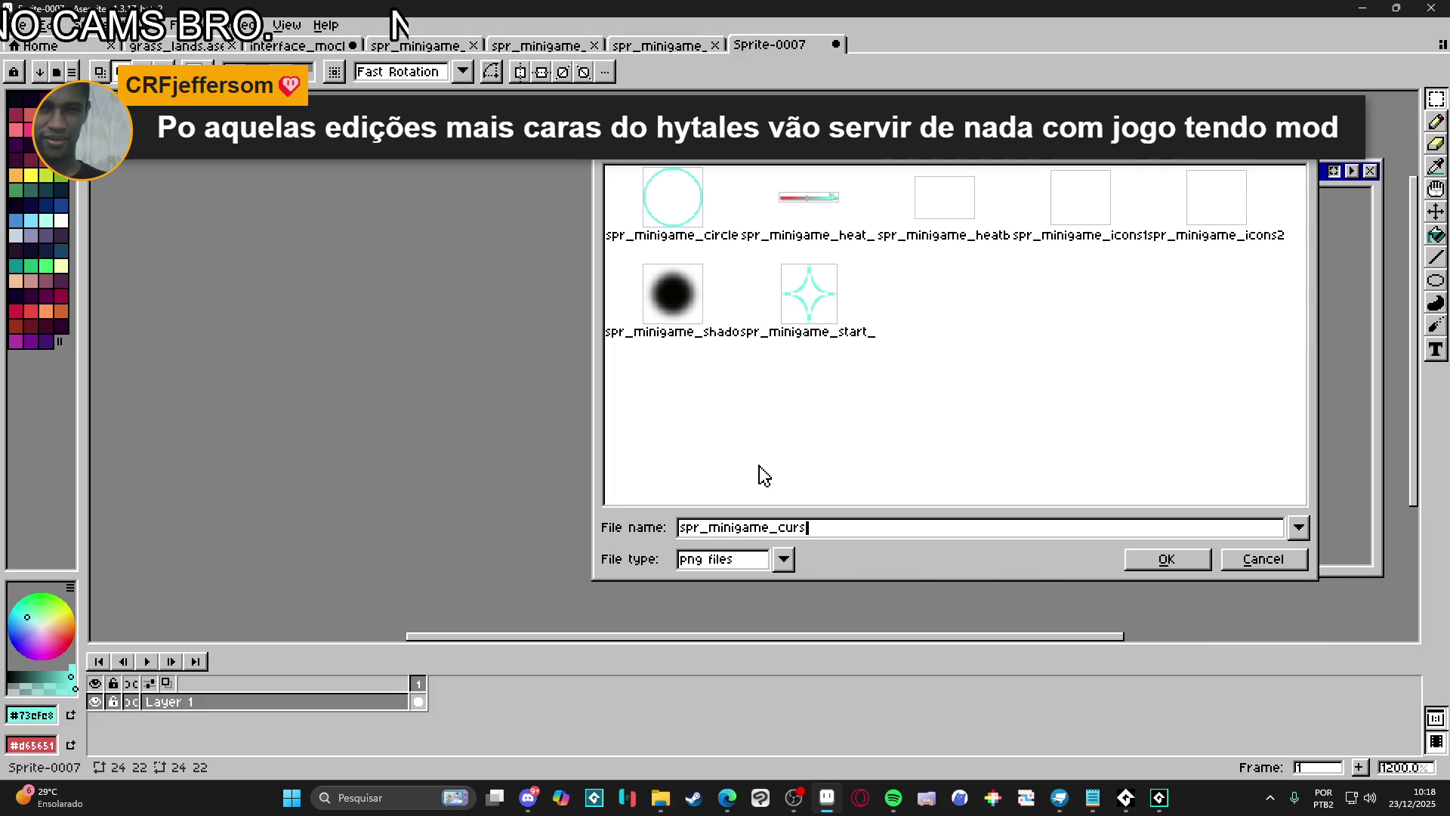
key(Return)
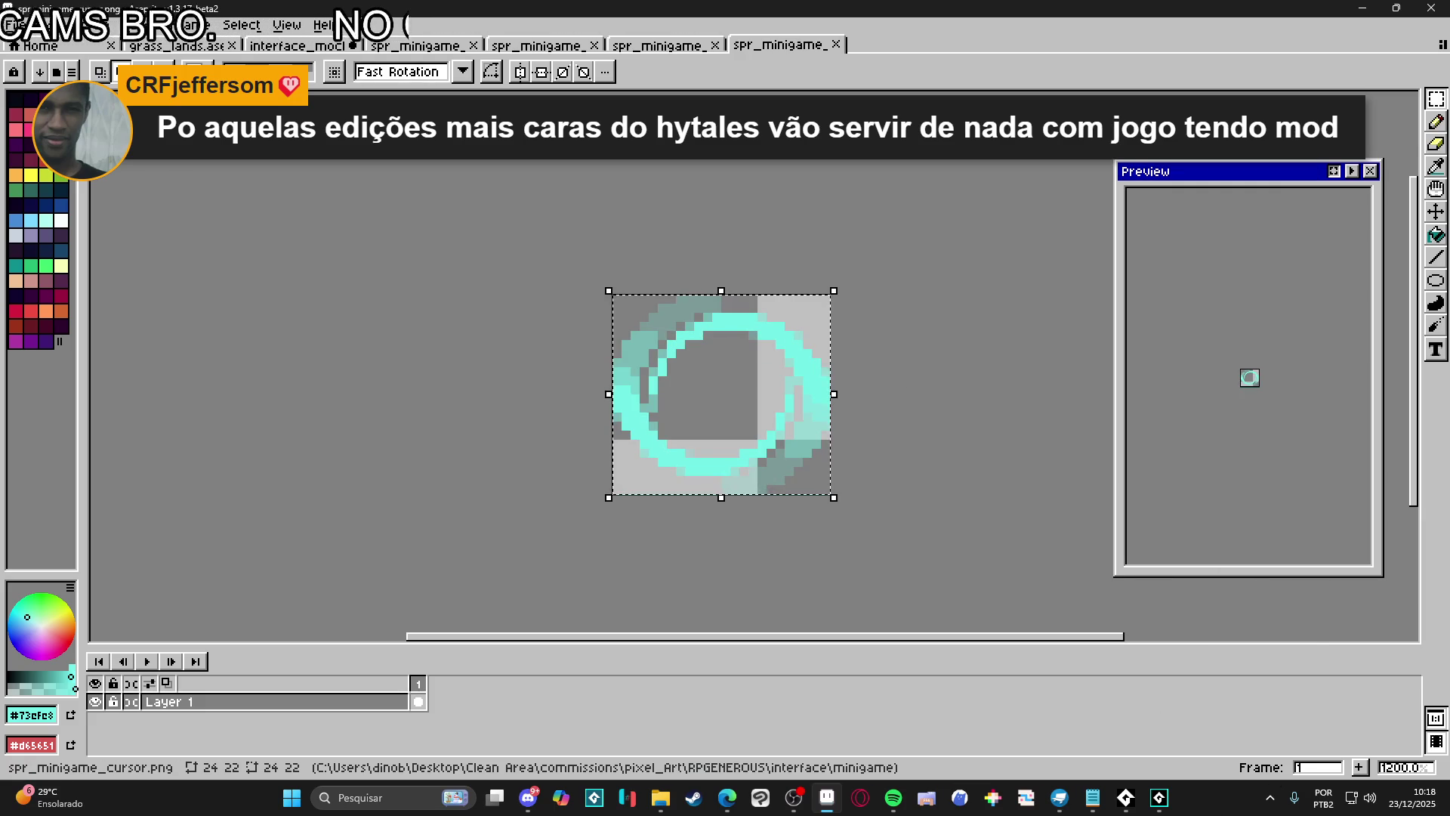
click(1171, 804)
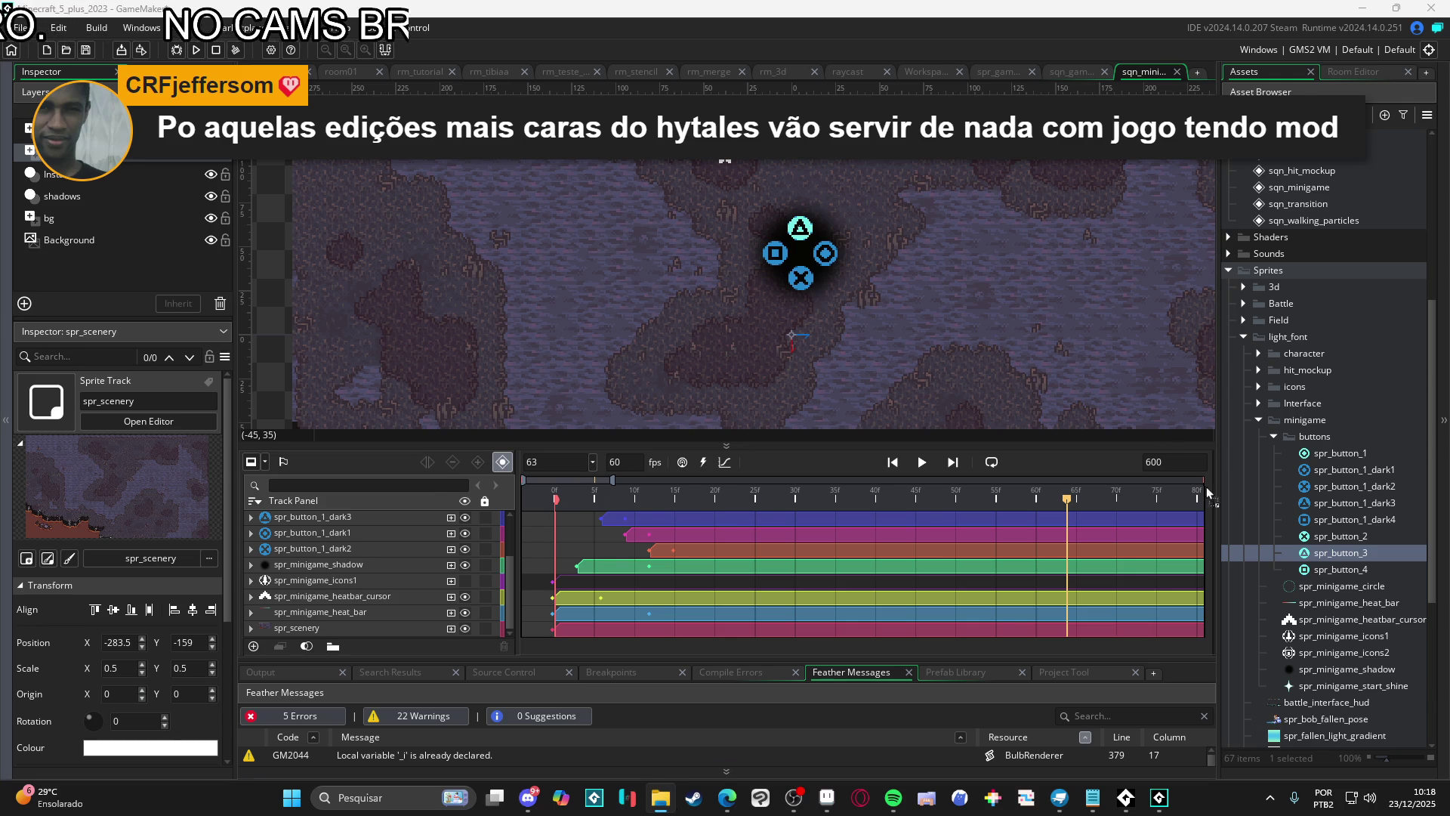
Import spr_minigame_cursor.png into the minigame sprite folder with a Middle Centre origin
key(ctrl+Tab)
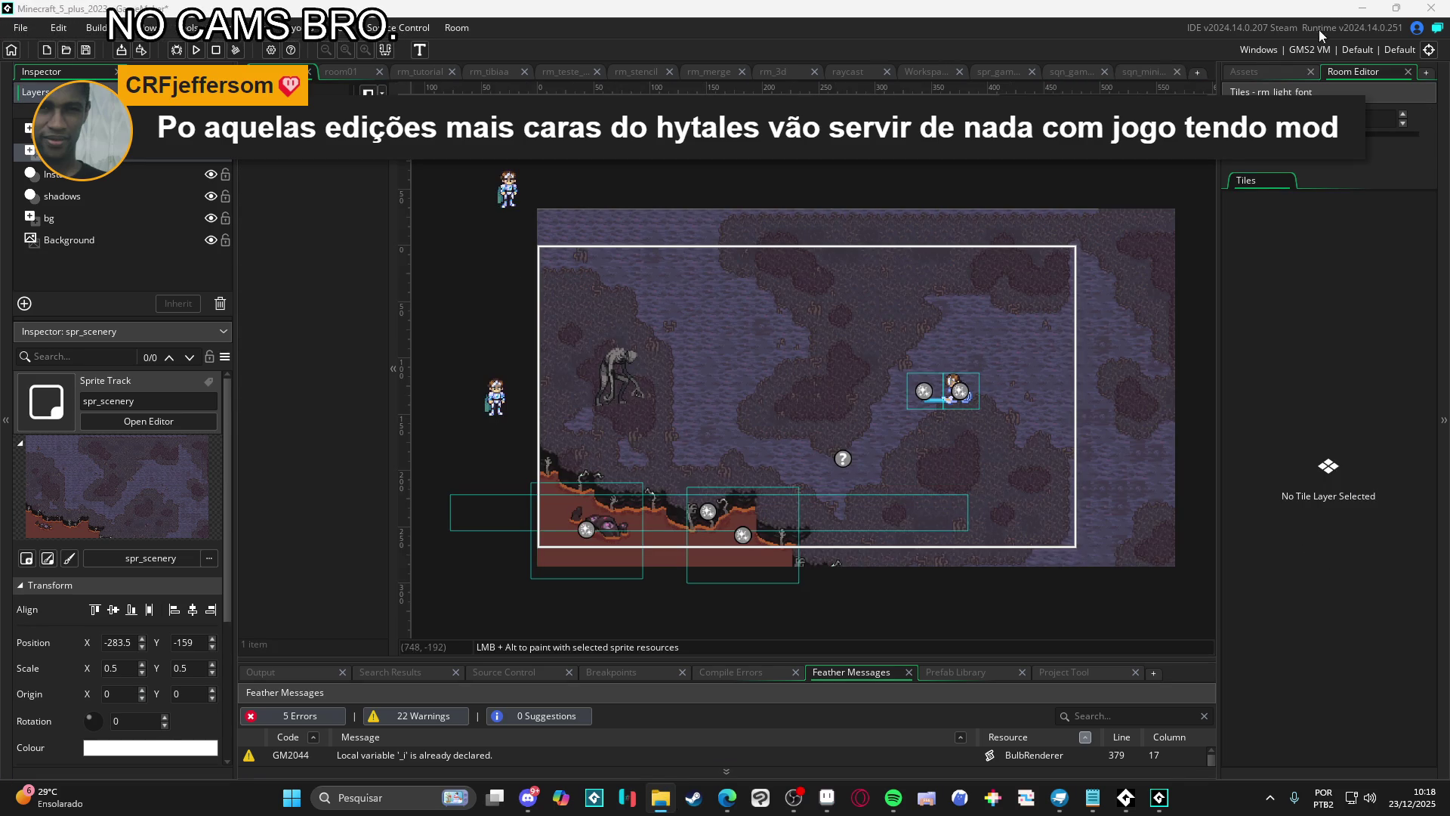
click(1265, 71)
click(1274, 437)
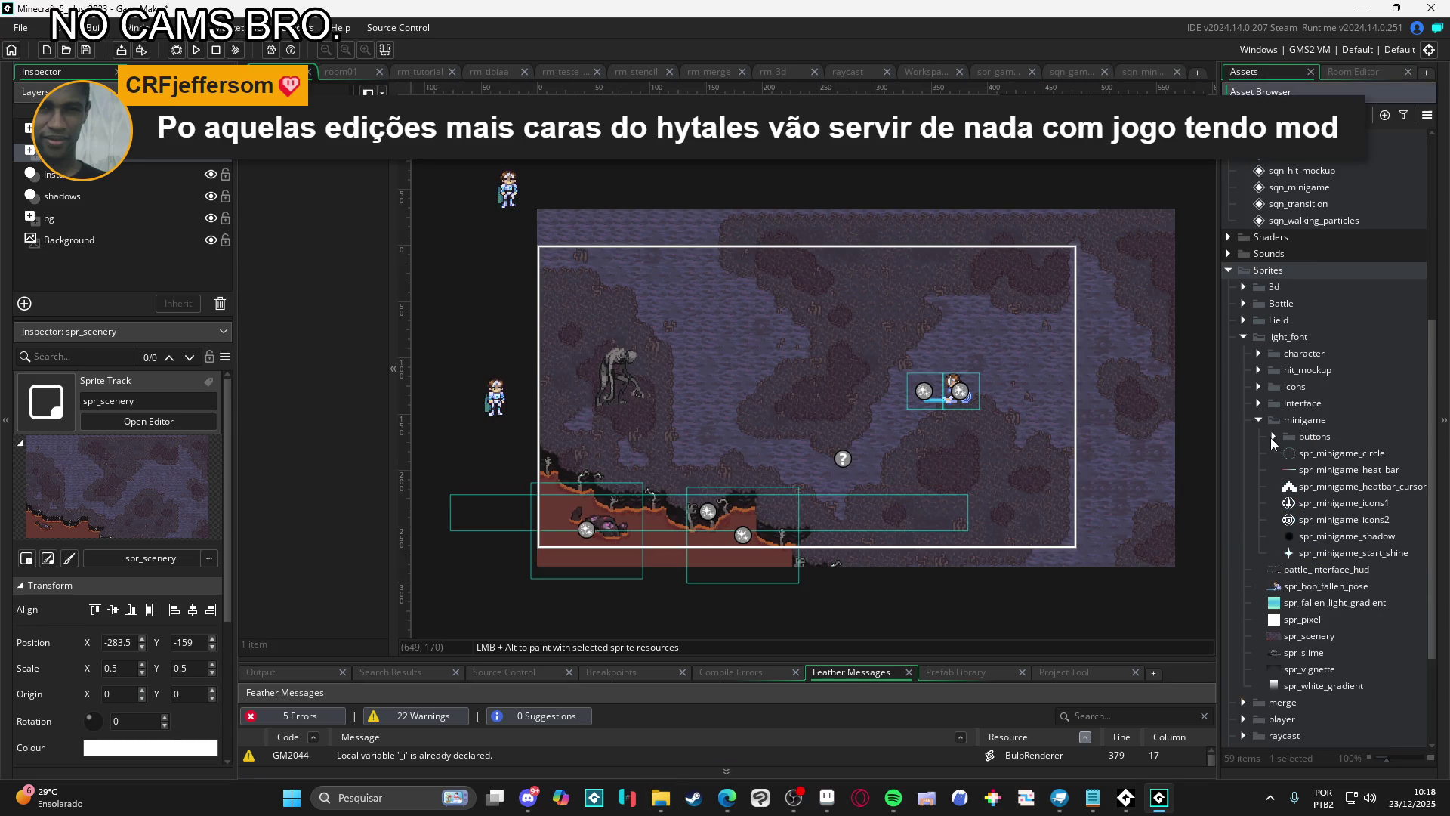
click(1307, 420)
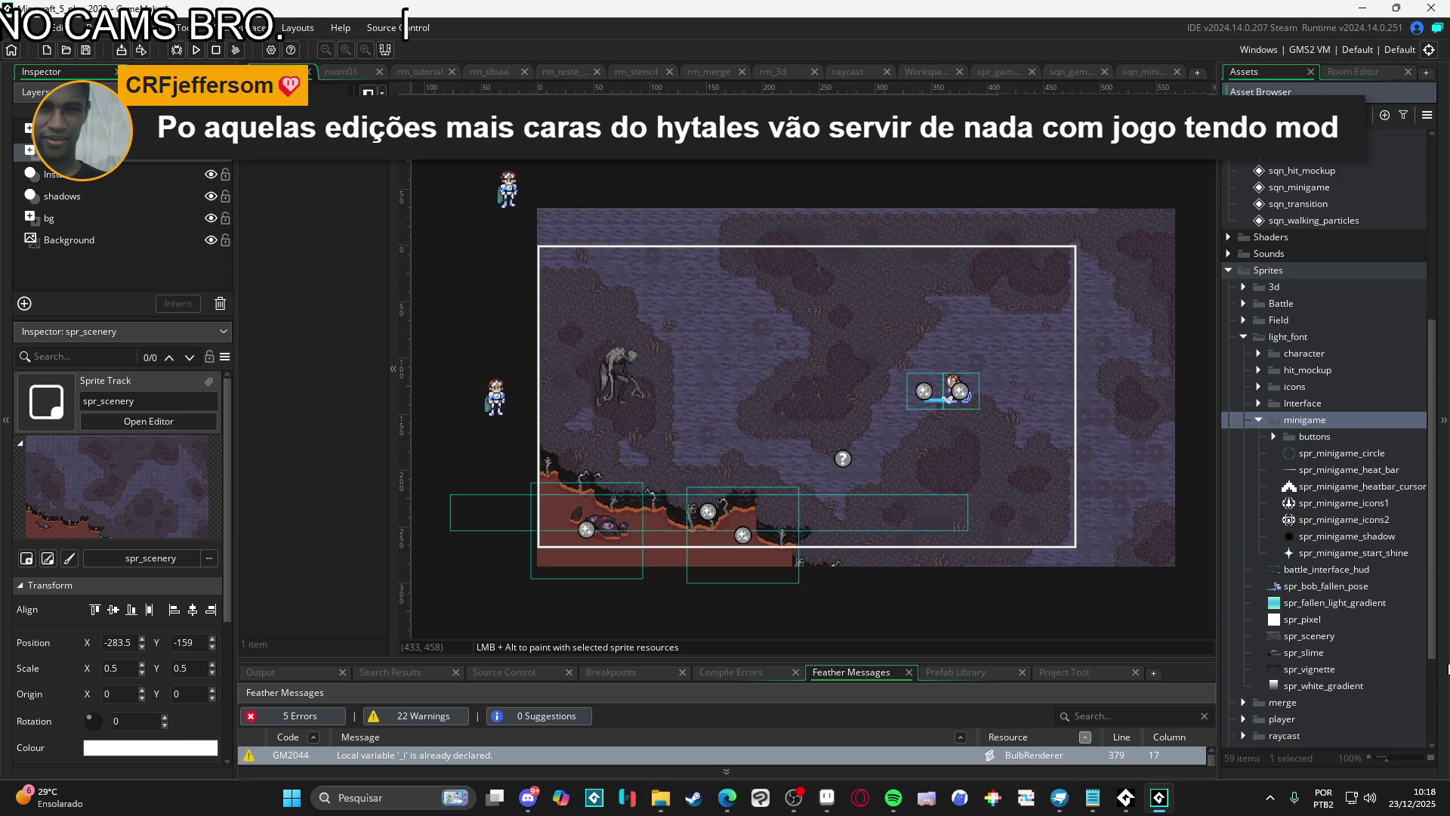
drag(1328, 556, 1329, 556)
click(963, 170)
click(970, 245)
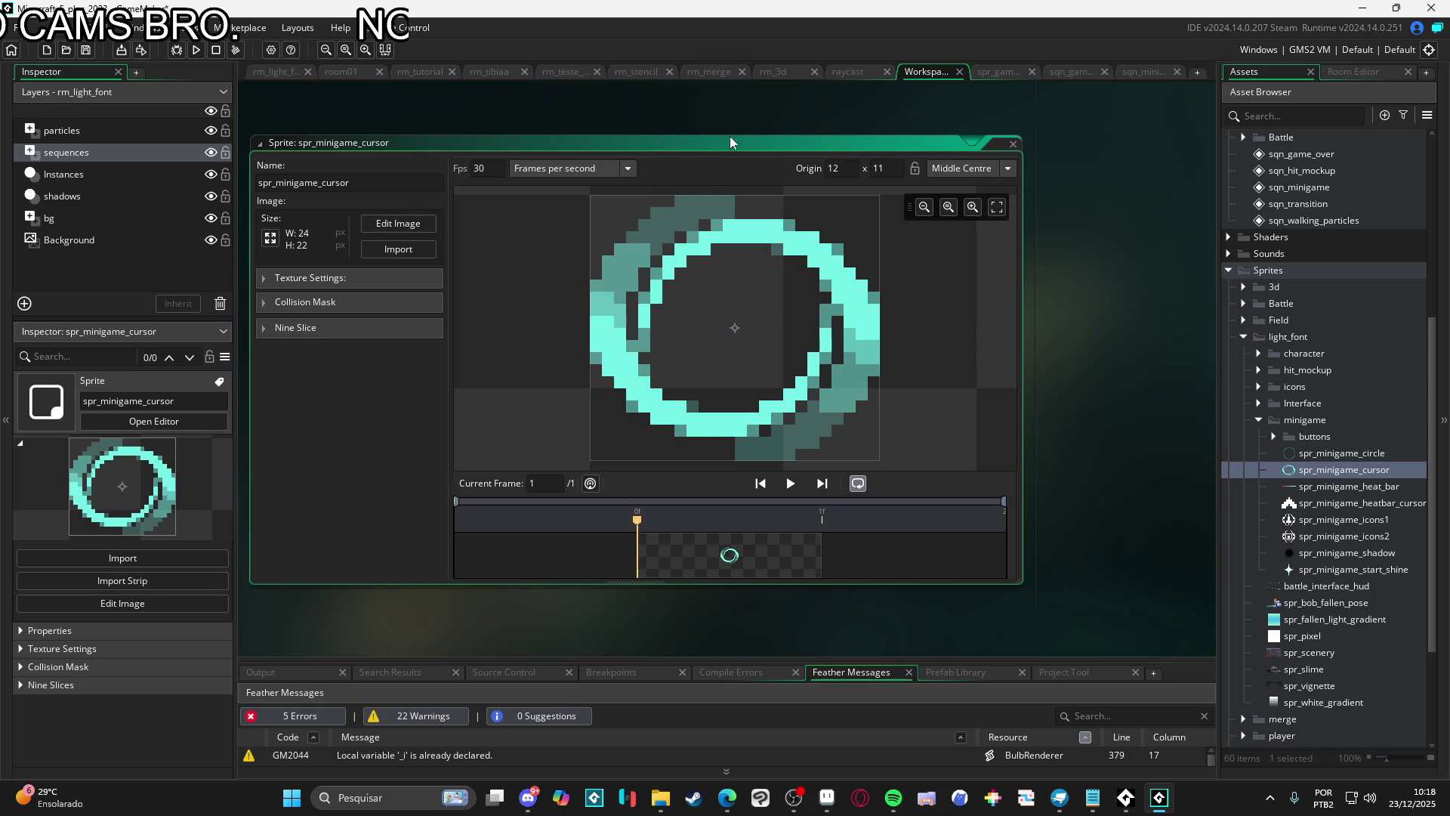
Add the cursor sprite to sqn_minigame as a new track at frame 30
click(1135, 76)
mouse_move(1035, 497)
mouse_down()
mouse_move(692, 504)
mouse_move(798, 501)
mouse_up()
scroll(807, 555, up, 2)
drag(1329, 469, 807, 240)
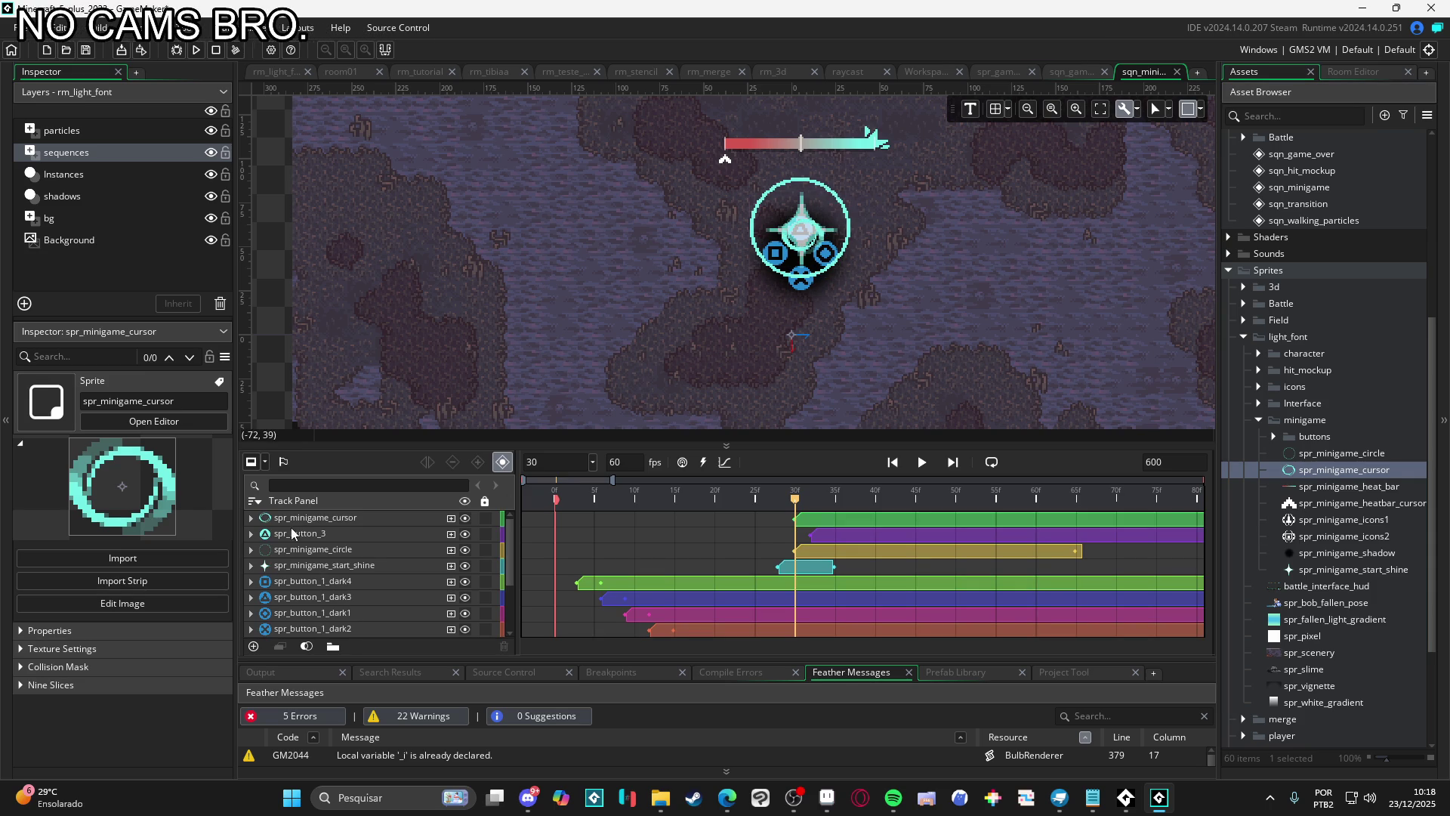
Copy the circle's Position and Scale keys onto spr_minigame_cursor, then delete the spr_minigame_circle track
click(252, 518)
click(251, 565)
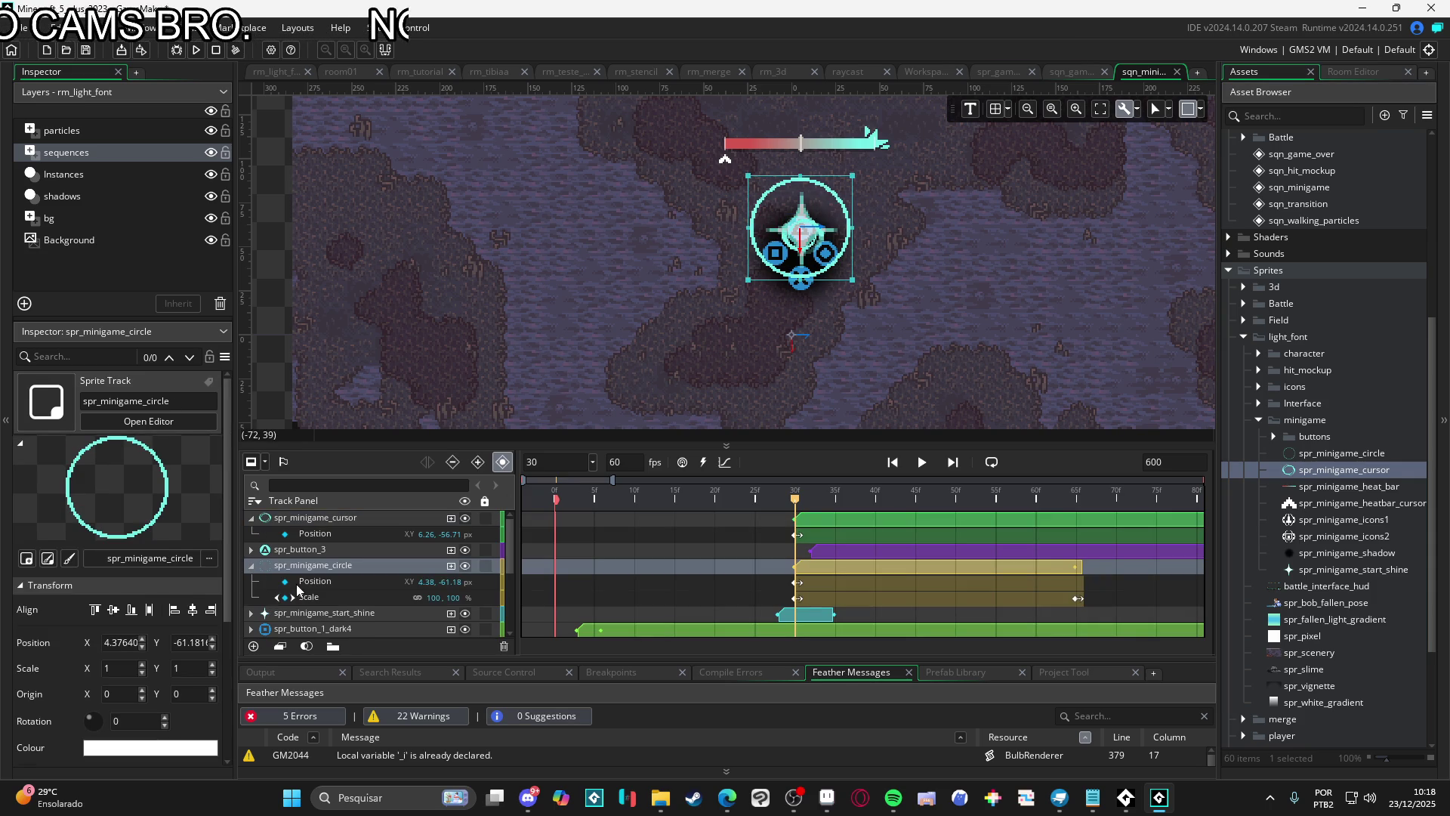
shift+click(328, 597)
key(ctrl+c)
click(337, 529)
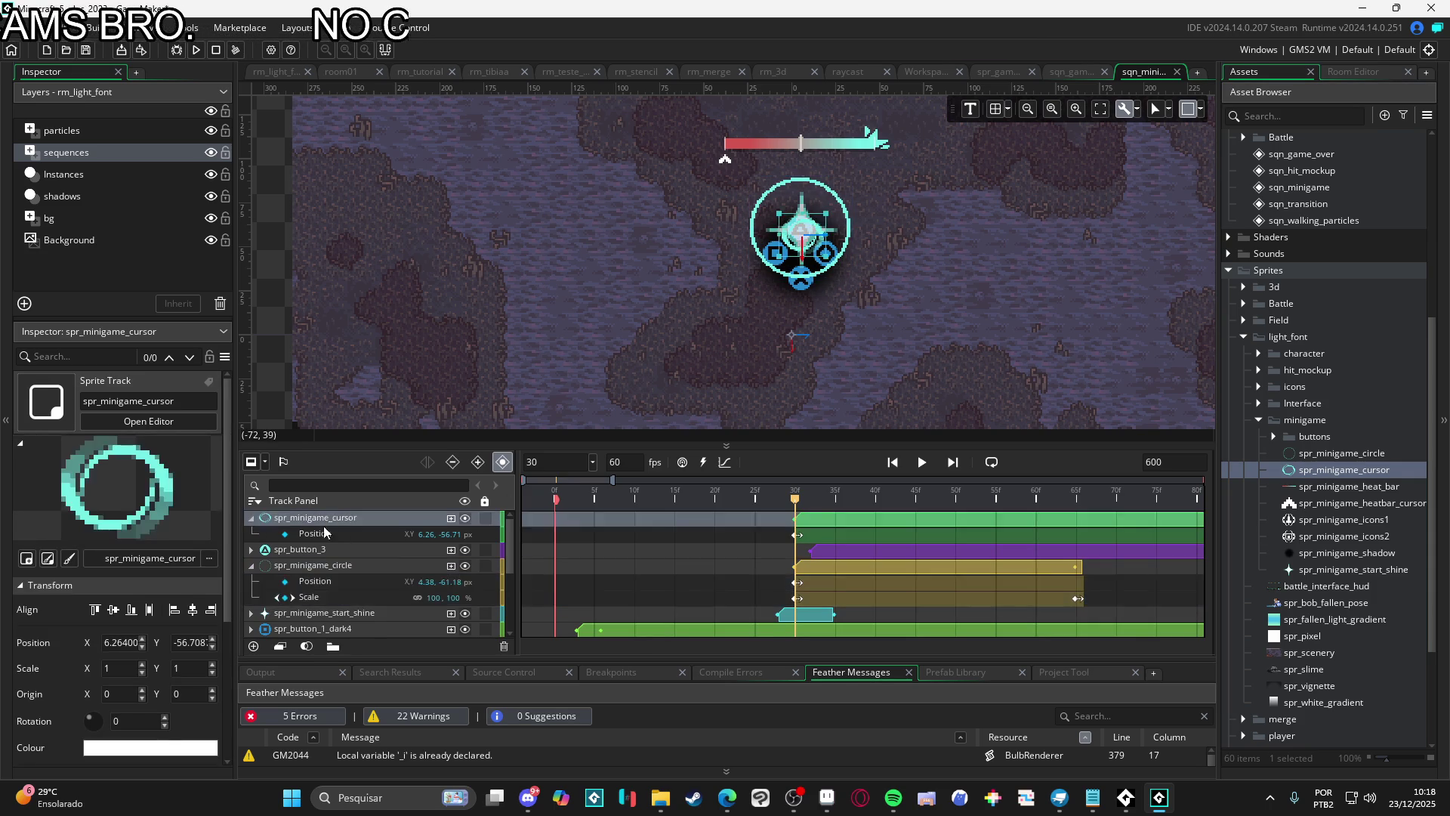
key(ctrl+v)
click(313, 581)
key(Delete)
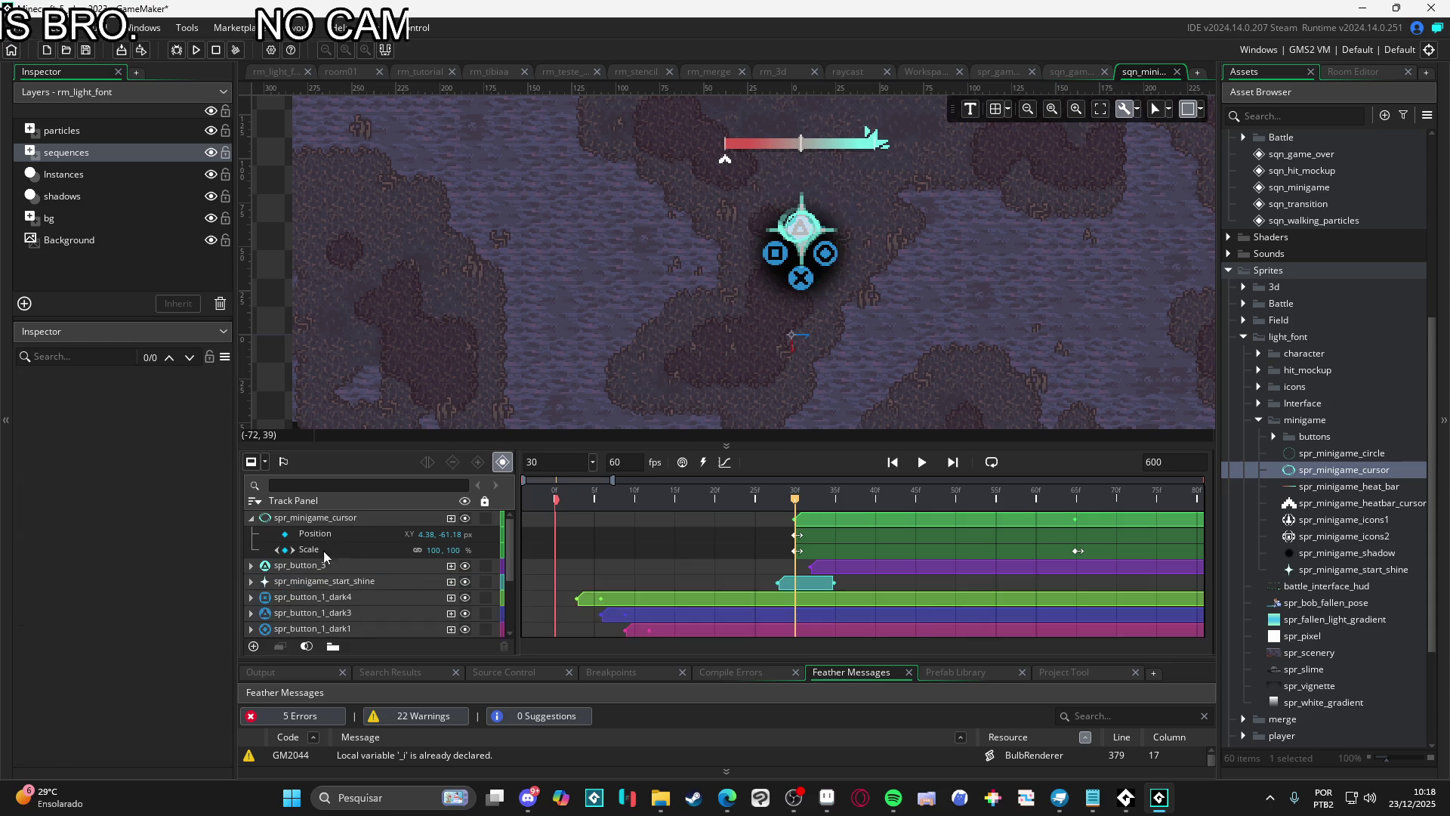
Set the cursor ring's Scale keyframe to 500 for both X and Y
mouse_move(793, 514)
mouse_down()
mouse_move(855, 507)
mouse_move(694, 508)
mouse_move(795, 508)
mouse_up()
click(796, 550)
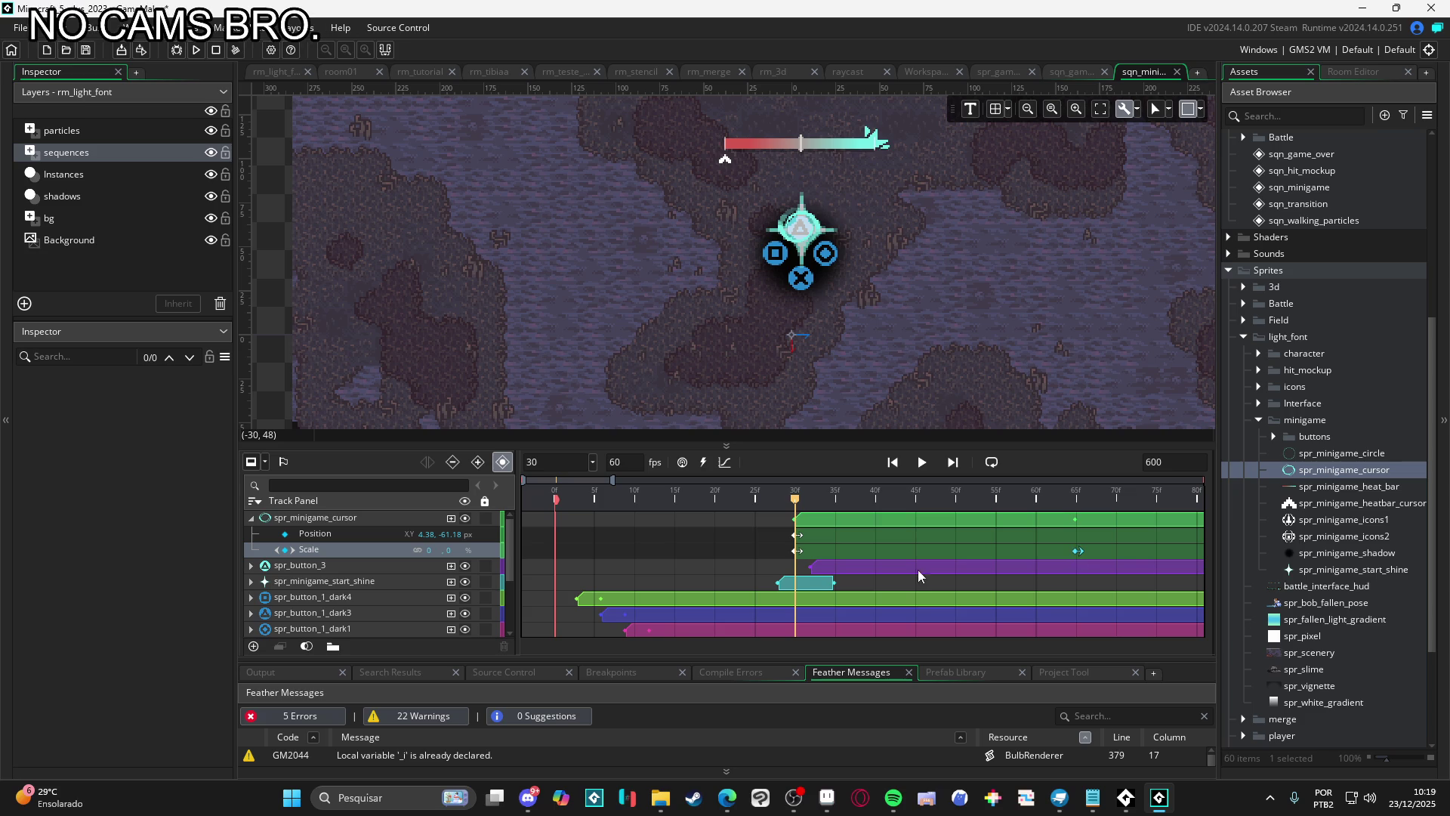
click(427, 544)
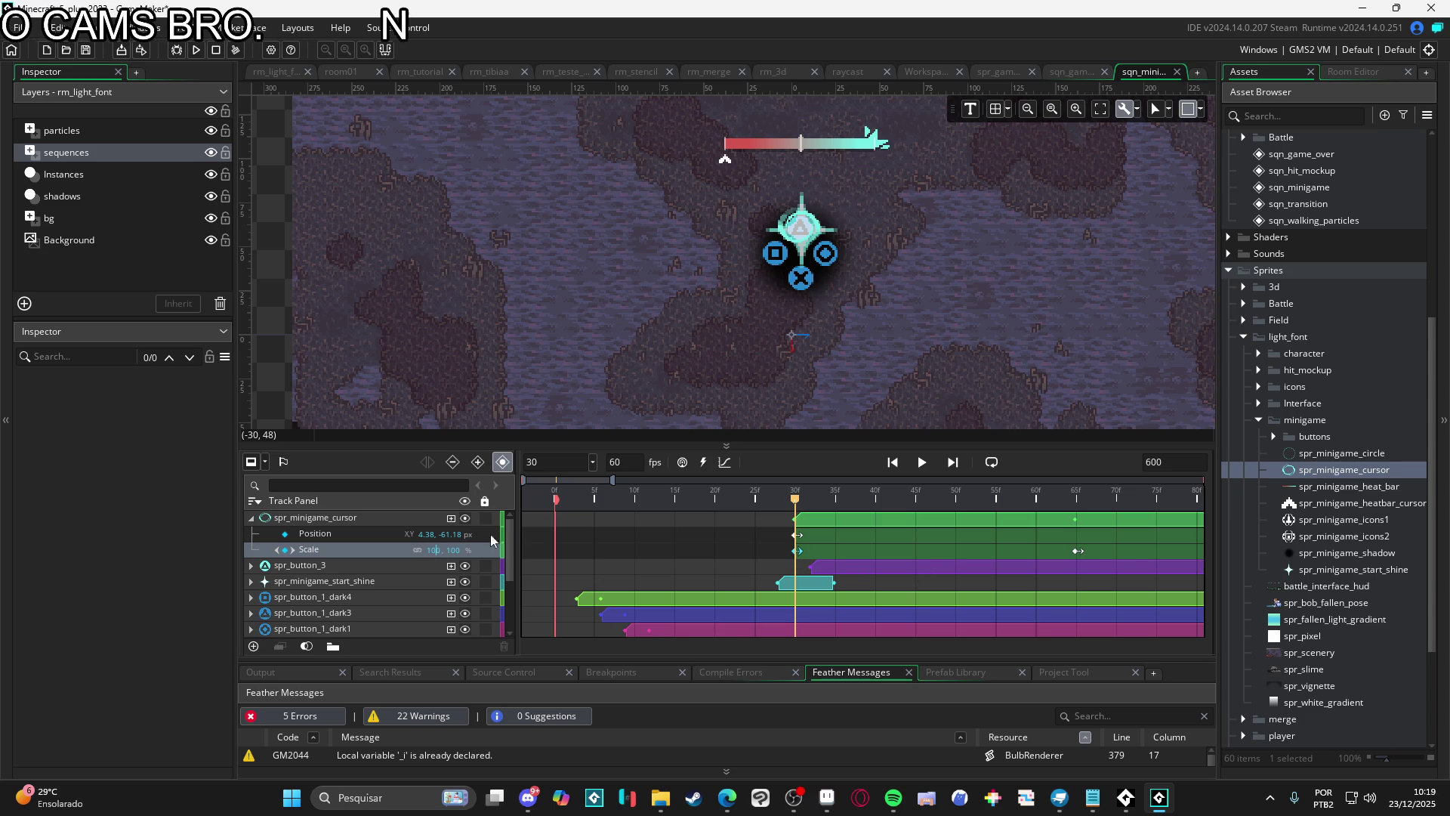
text(500)
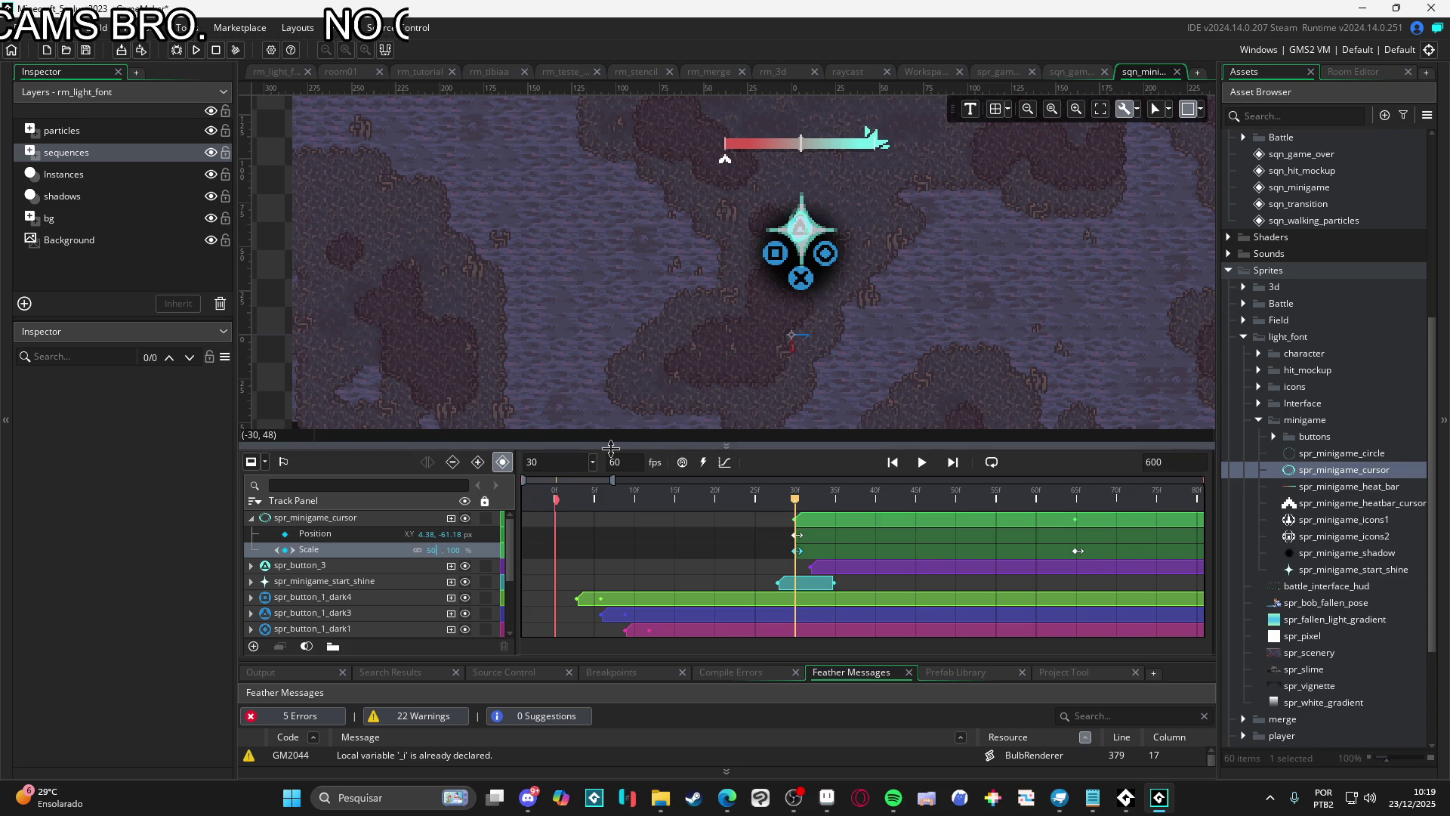
key(Tab)
text(500)
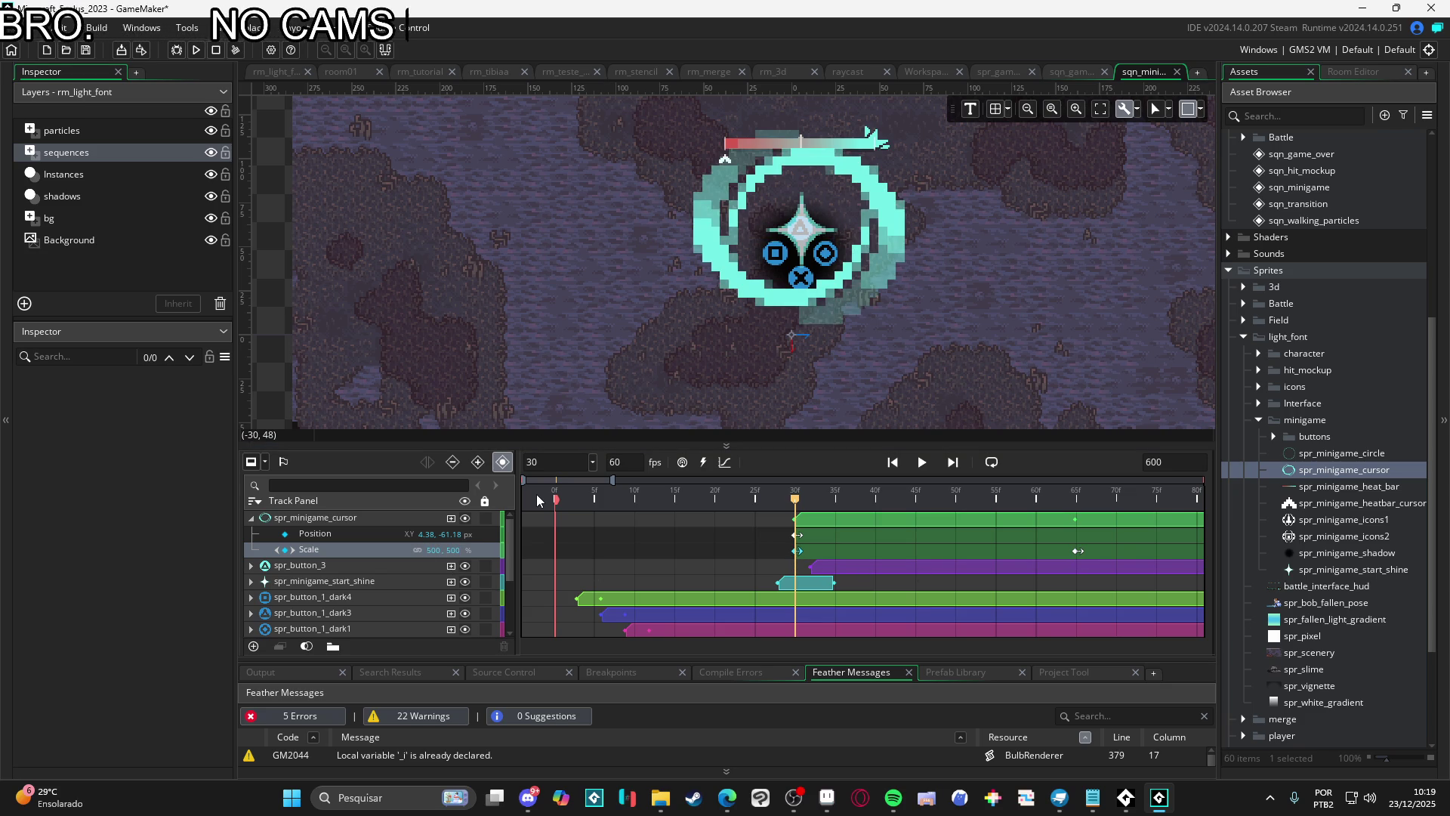
Preview the sequence from frame 22 to watch the ring shrink onto the buttons
drag(797, 499, 709, 500)
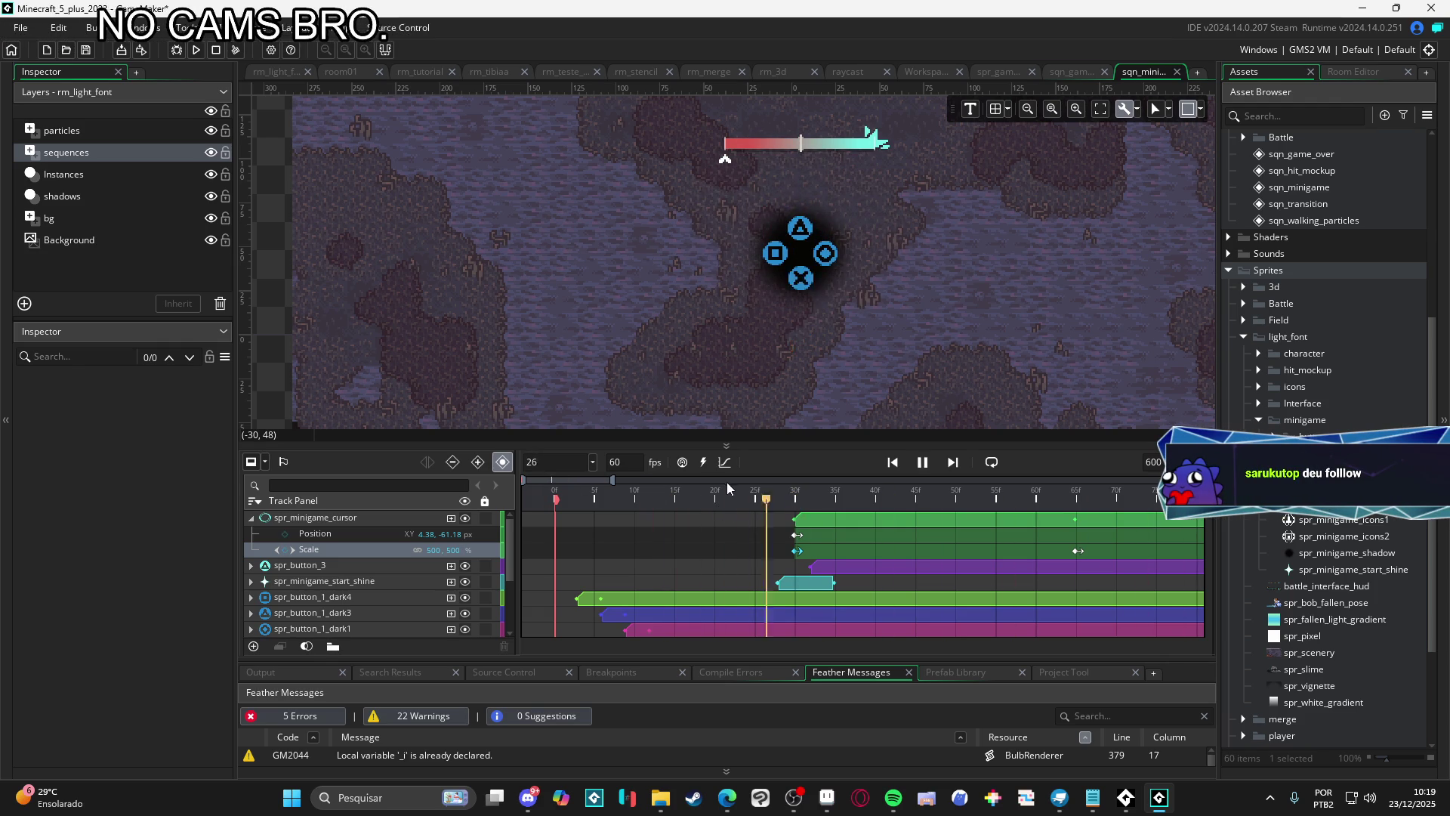
click(817, 501)
key(space)
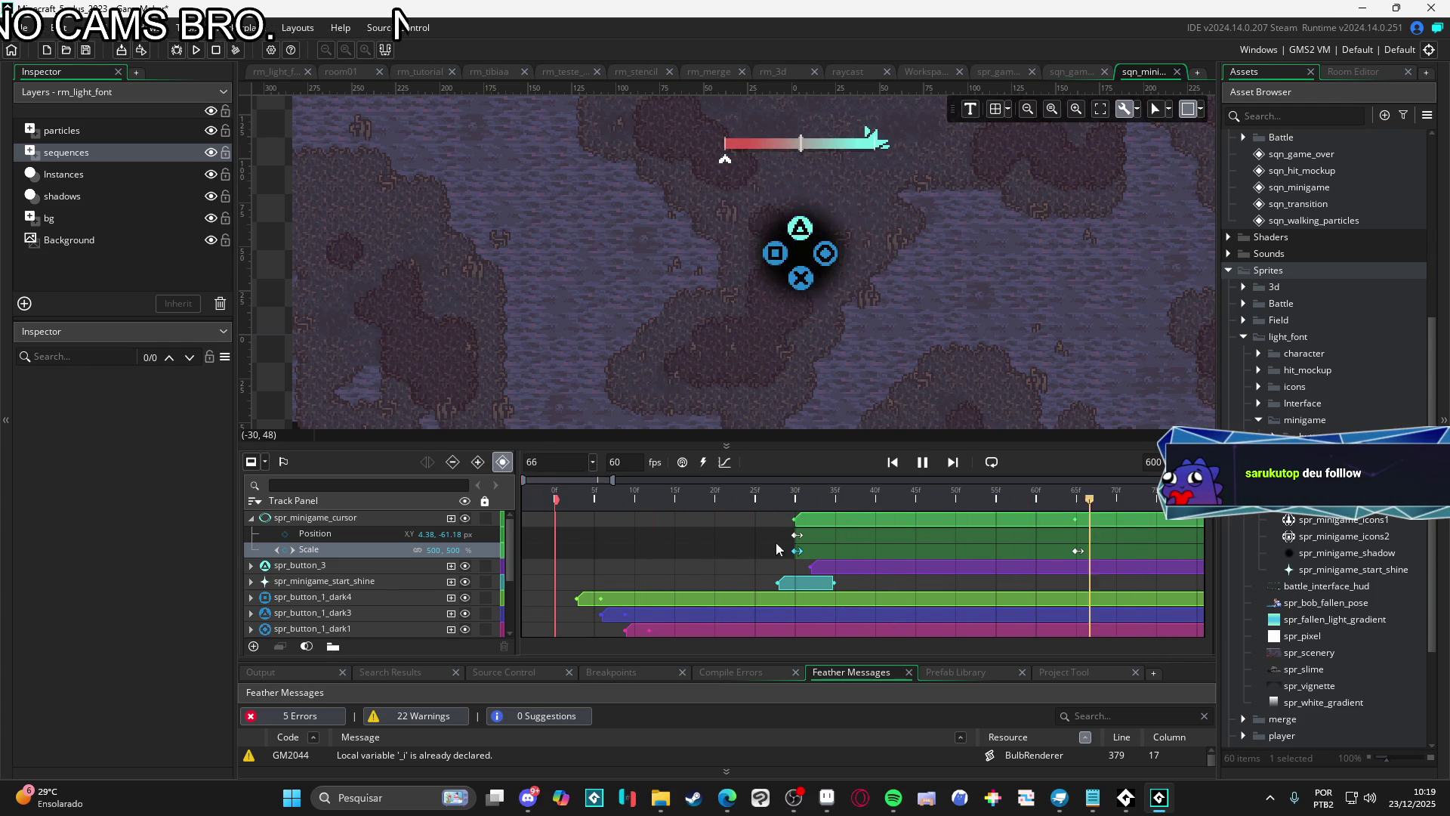
key(space)
mouse_move(866, 498)
mouse_down()
mouse_move(1053, 513)
mouse_move(813, 492)
mouse_move(767, 464)
mouse_move(800, 477)
mouse_up()
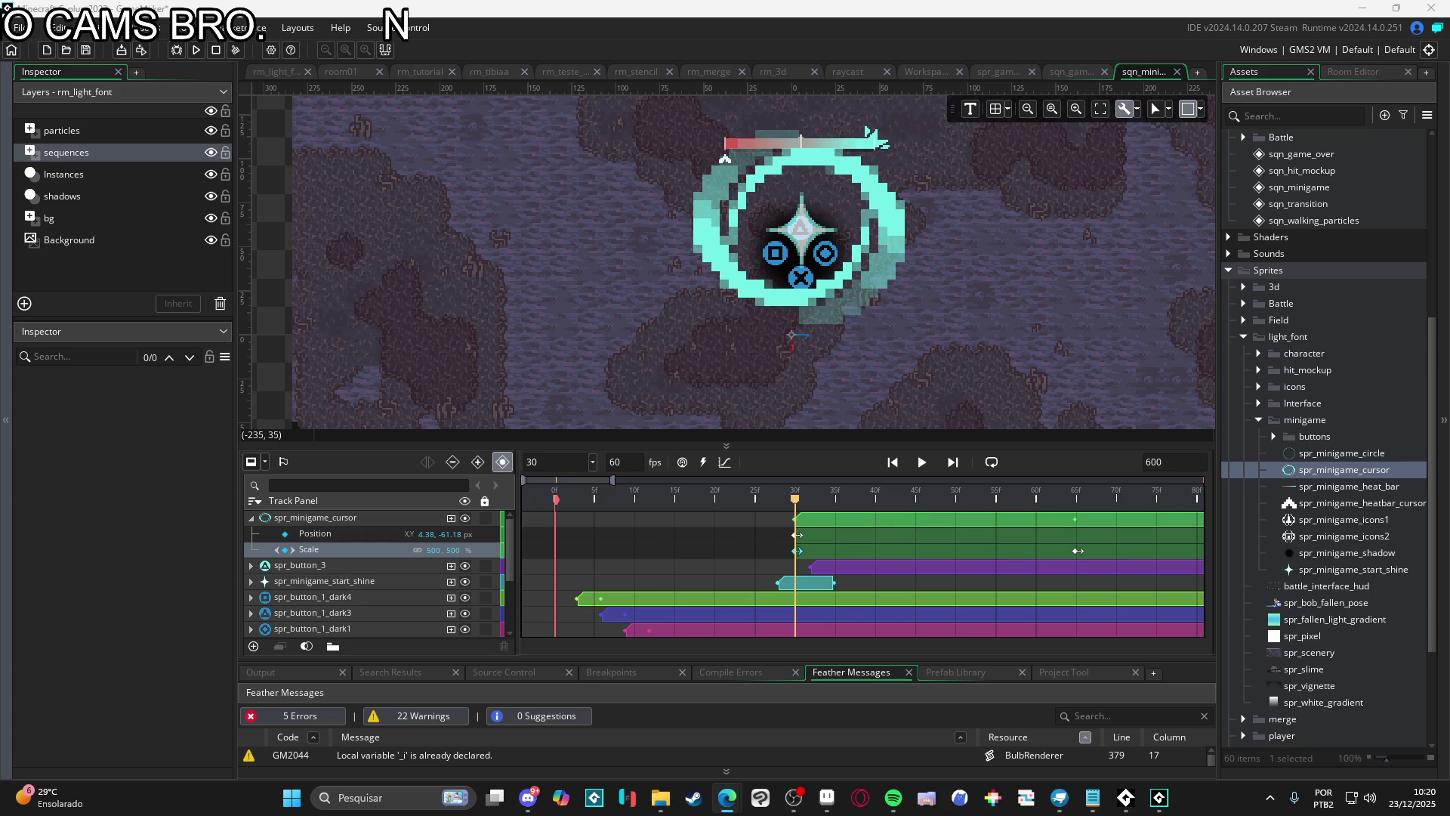
mouse_move(816, 500)
mouse_down()
mouse_move(1069, 500)
mouse_move(798, 500)
mouse_up()
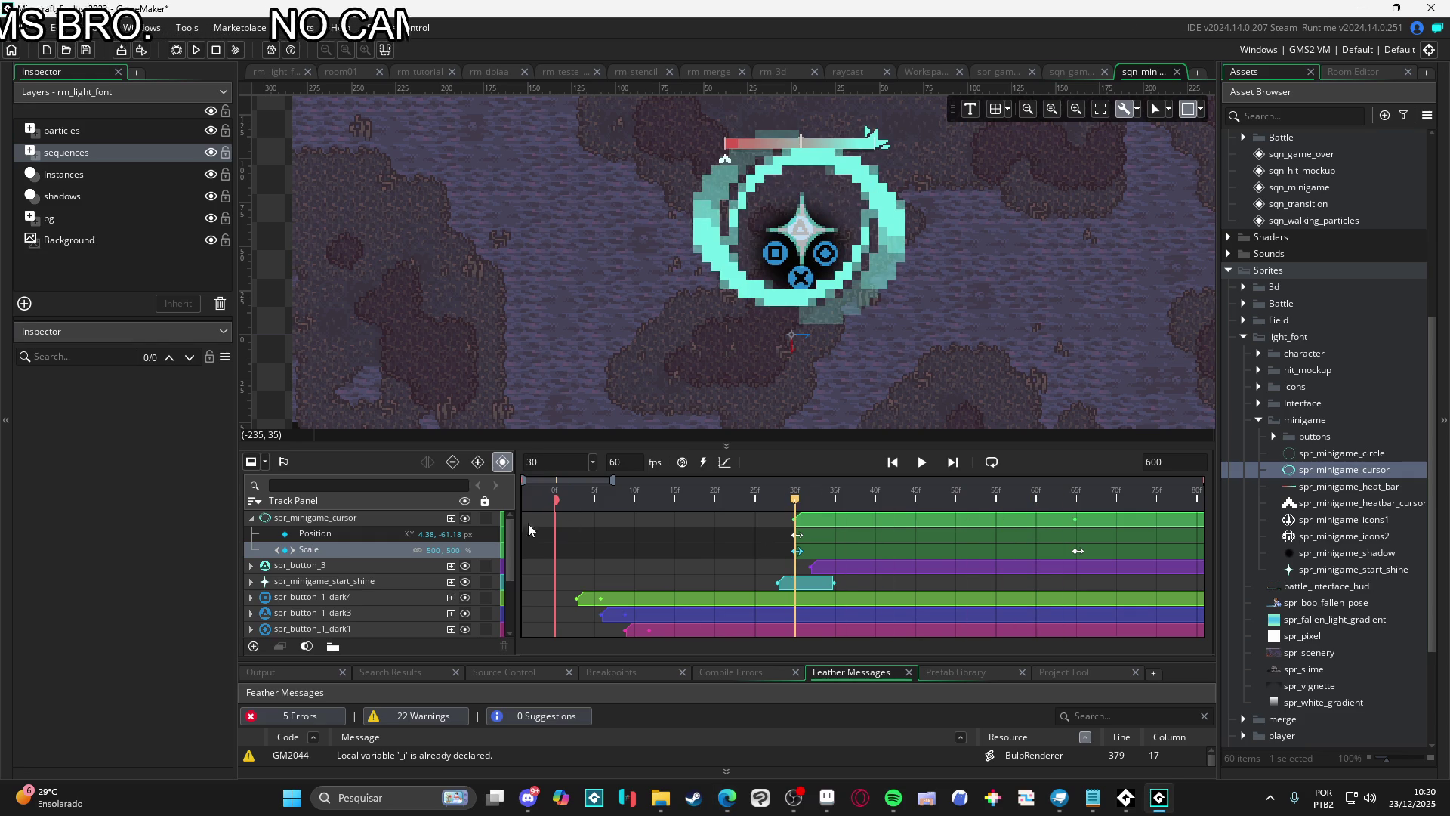
Add a Rotation track to the cursor ring, keyed 360 at frame 30 and again at frame 65
click(451, 518)
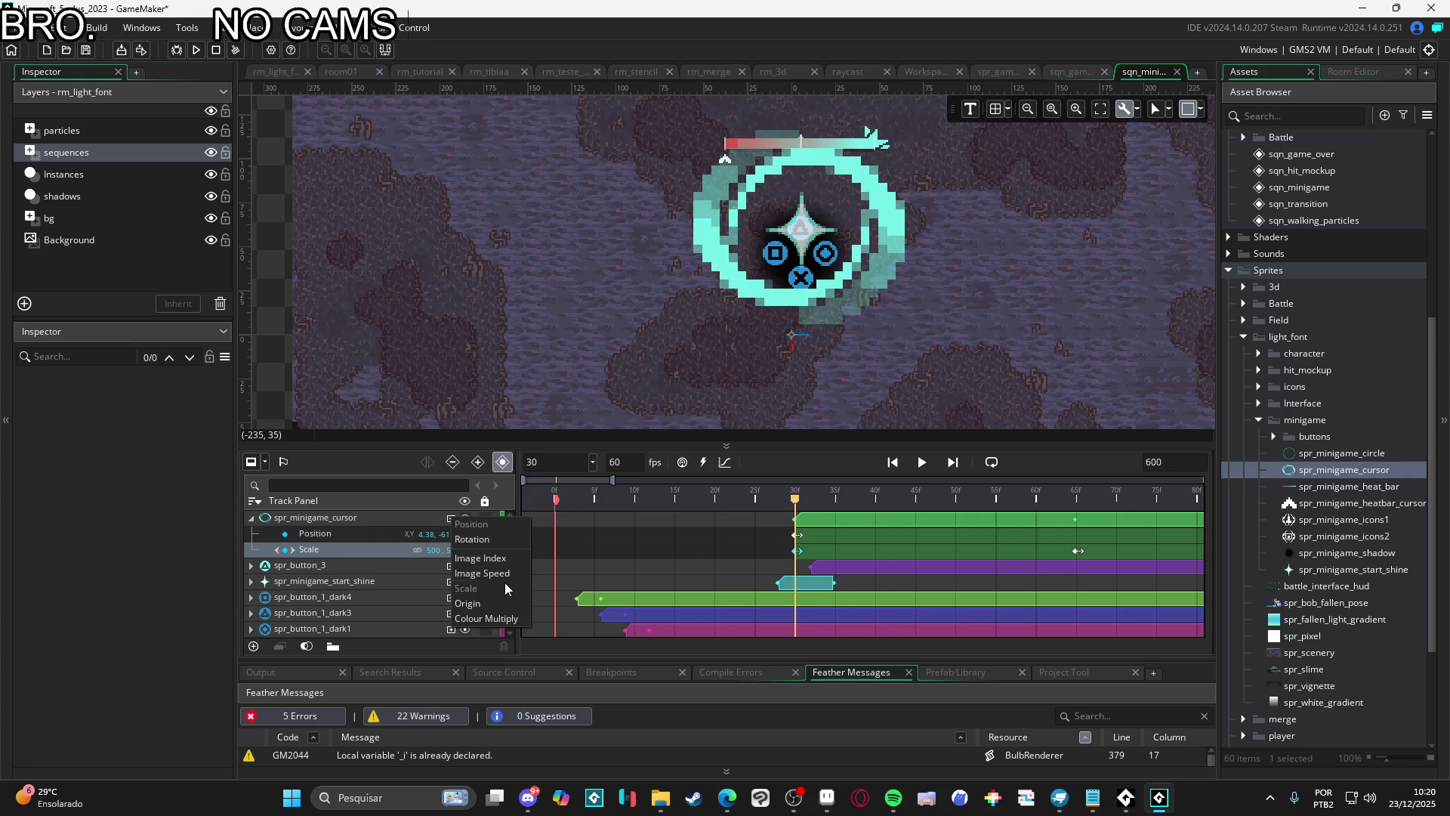
click(492, 538)
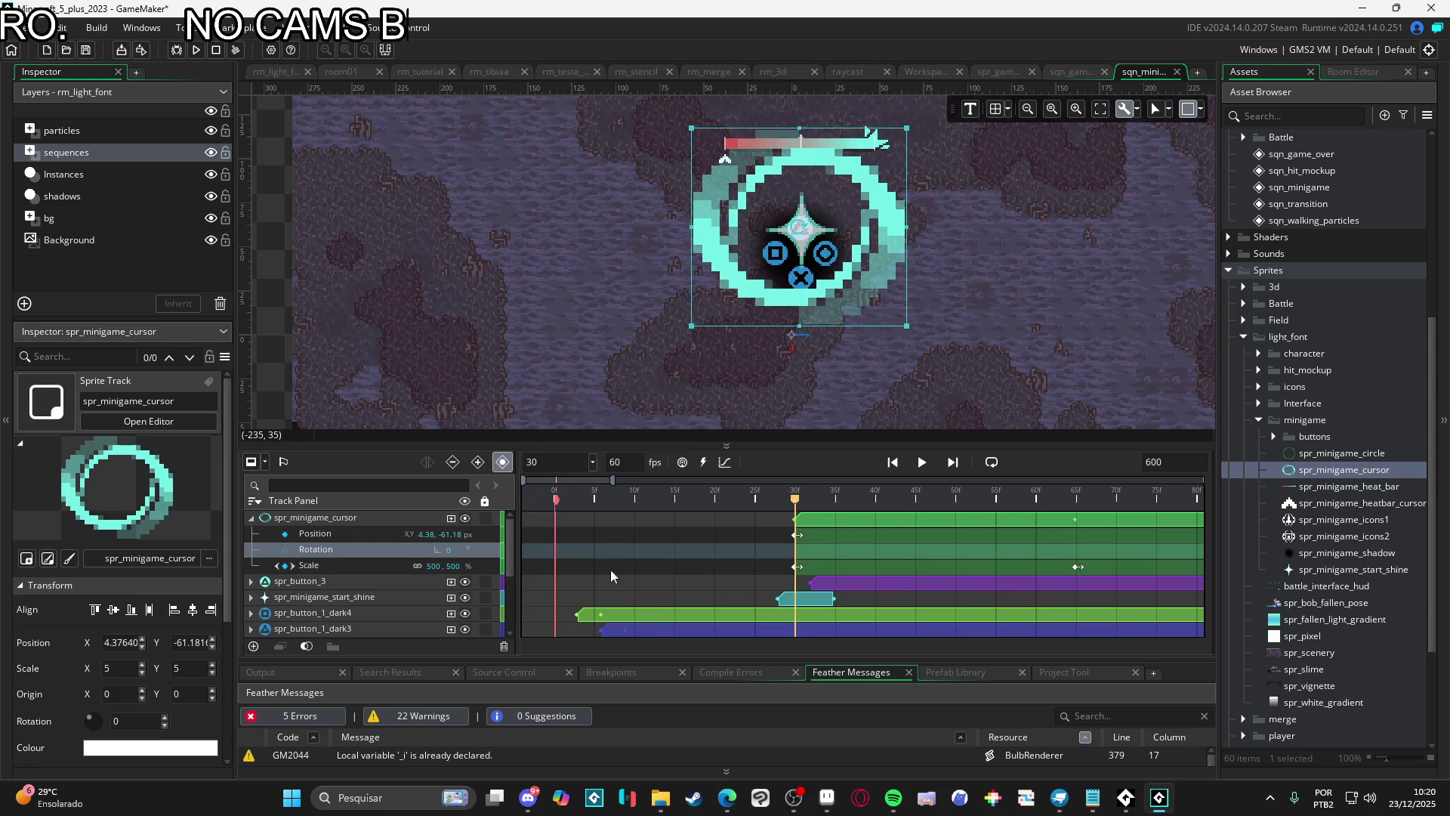
click(286, 549)
click(448, 549)
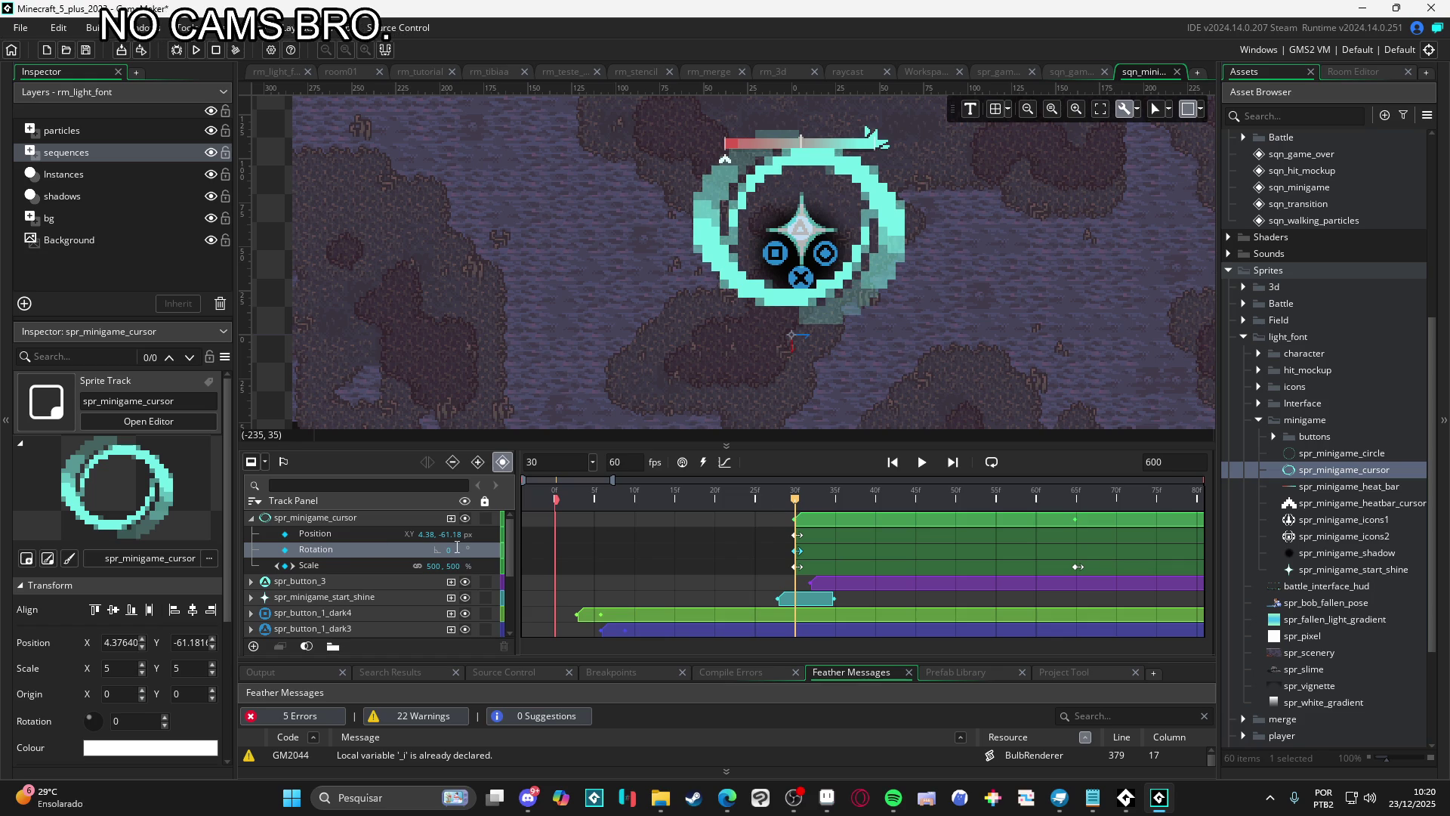
text(360)
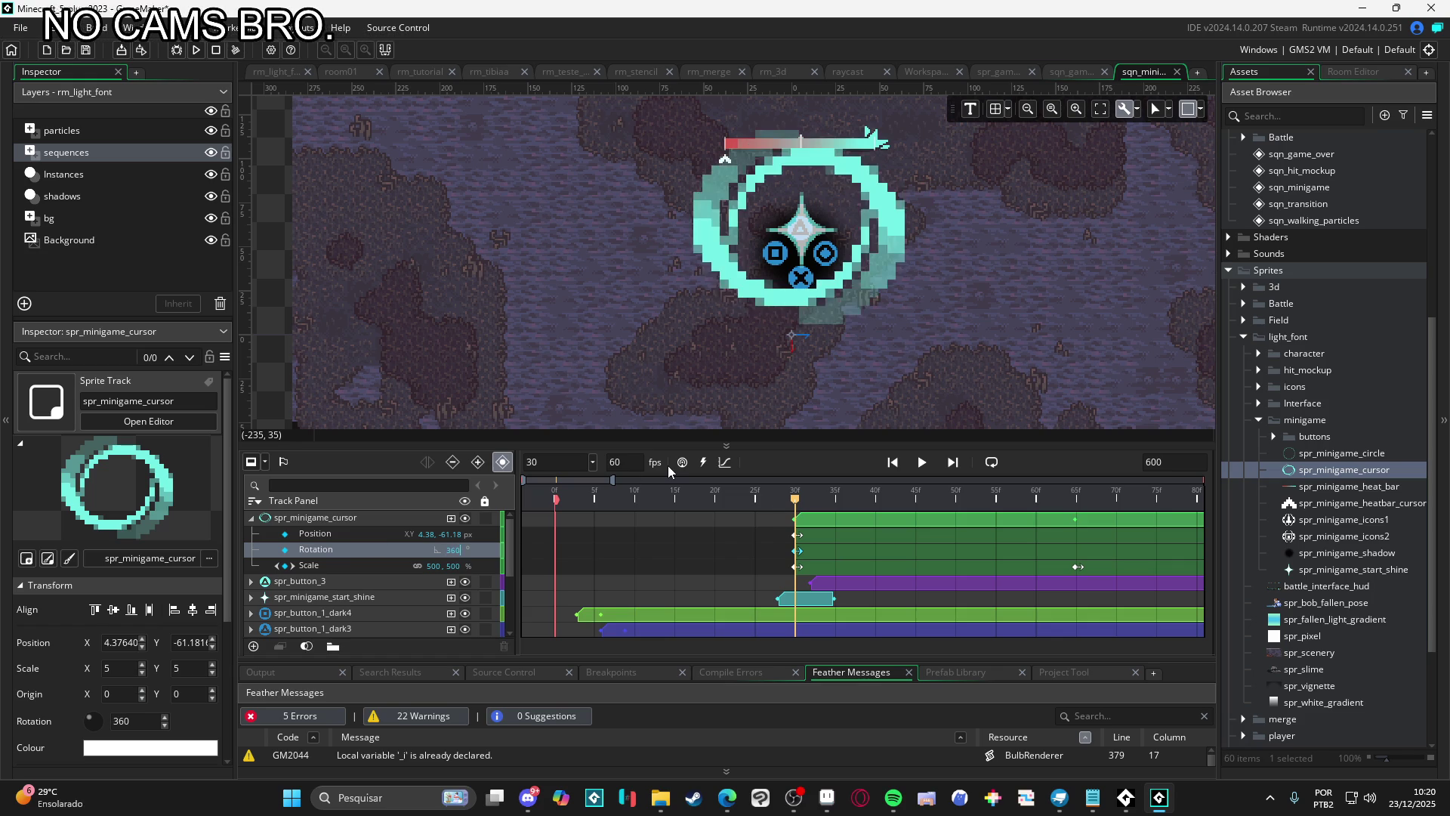
drag(845, 501, 1076, 501)
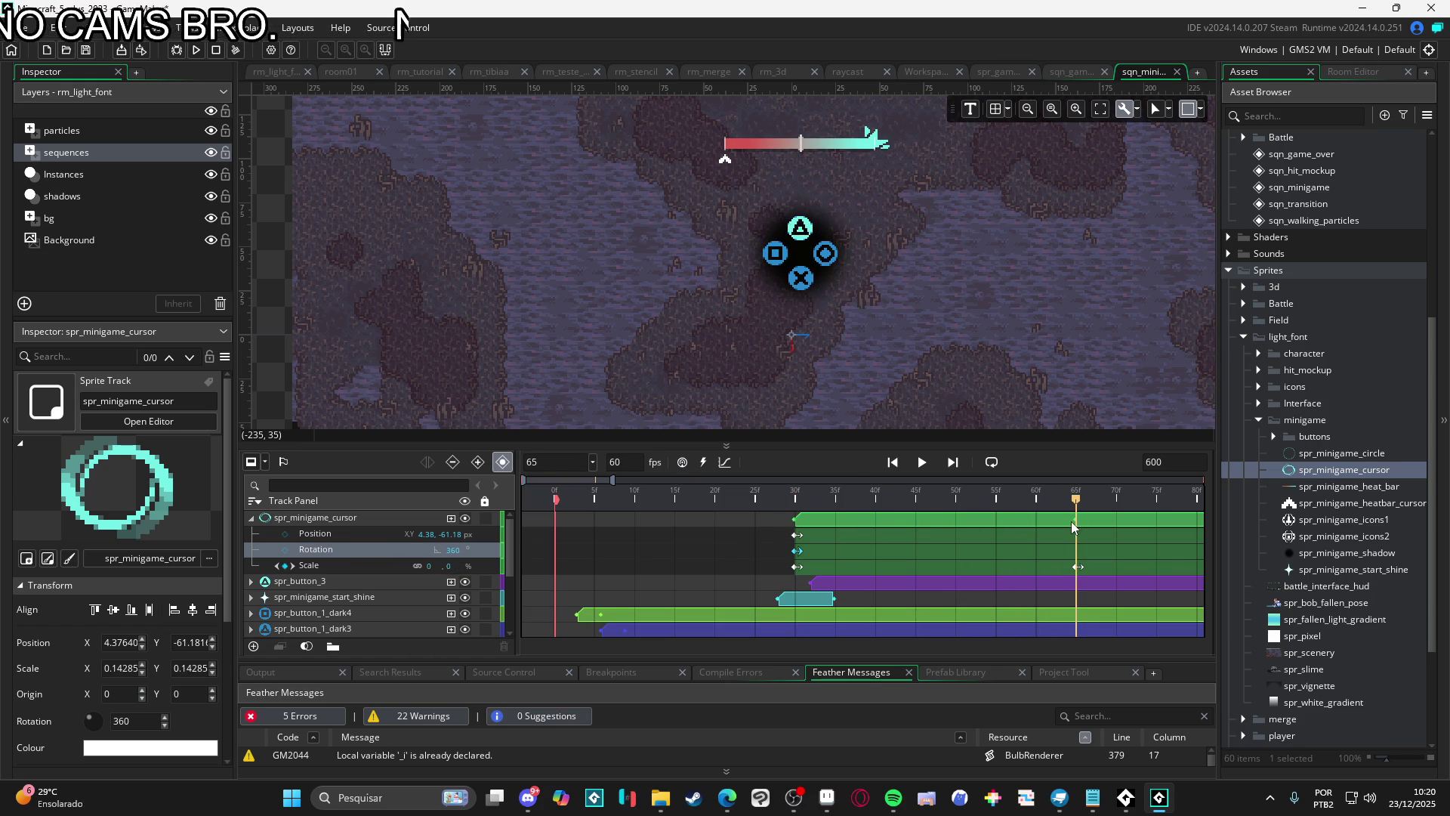
click(286, 549)
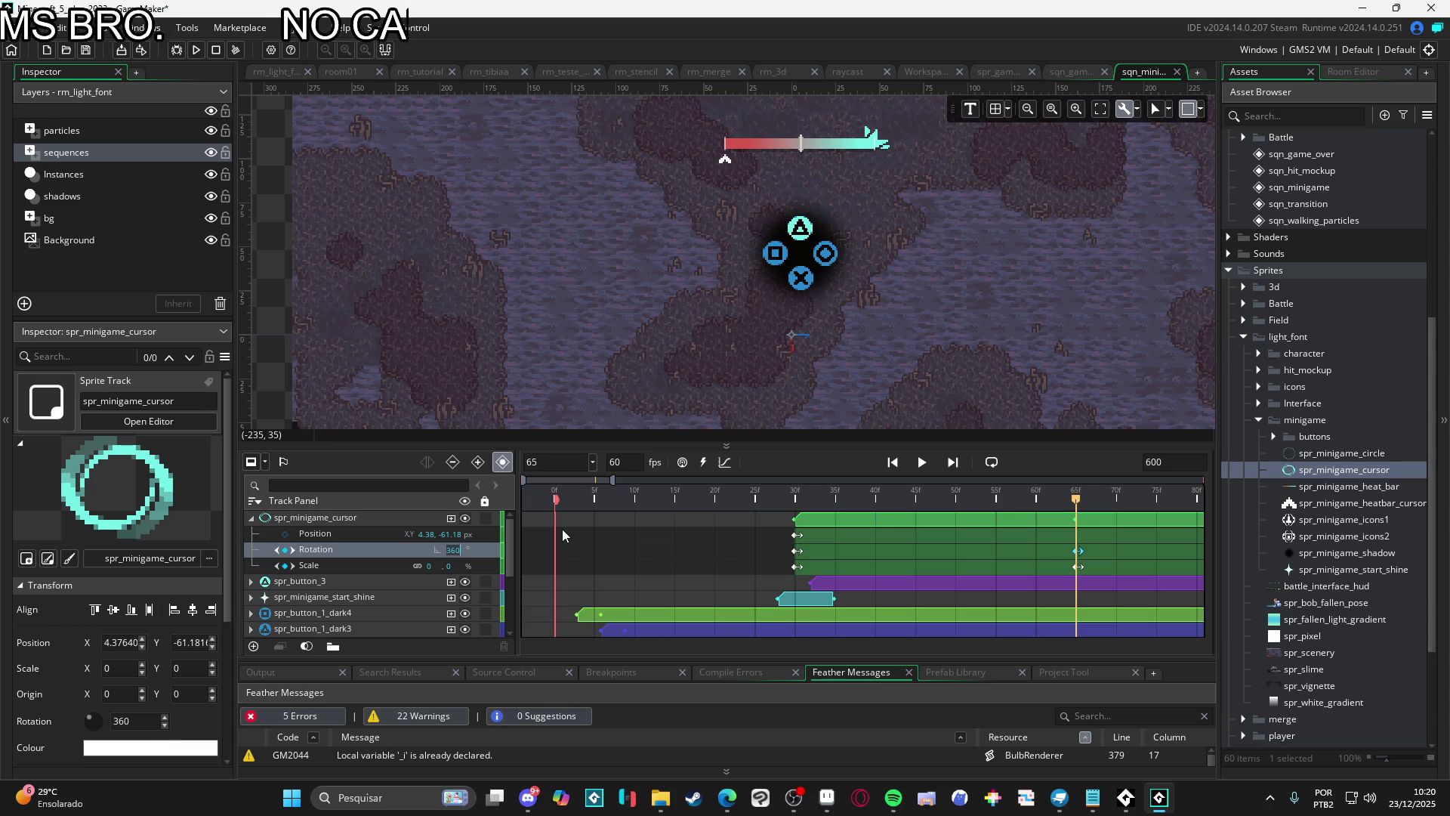
Preview from frame 27 and scrub to frame 58 to check the ring's rotation
drag(786, 497, 688, 497)
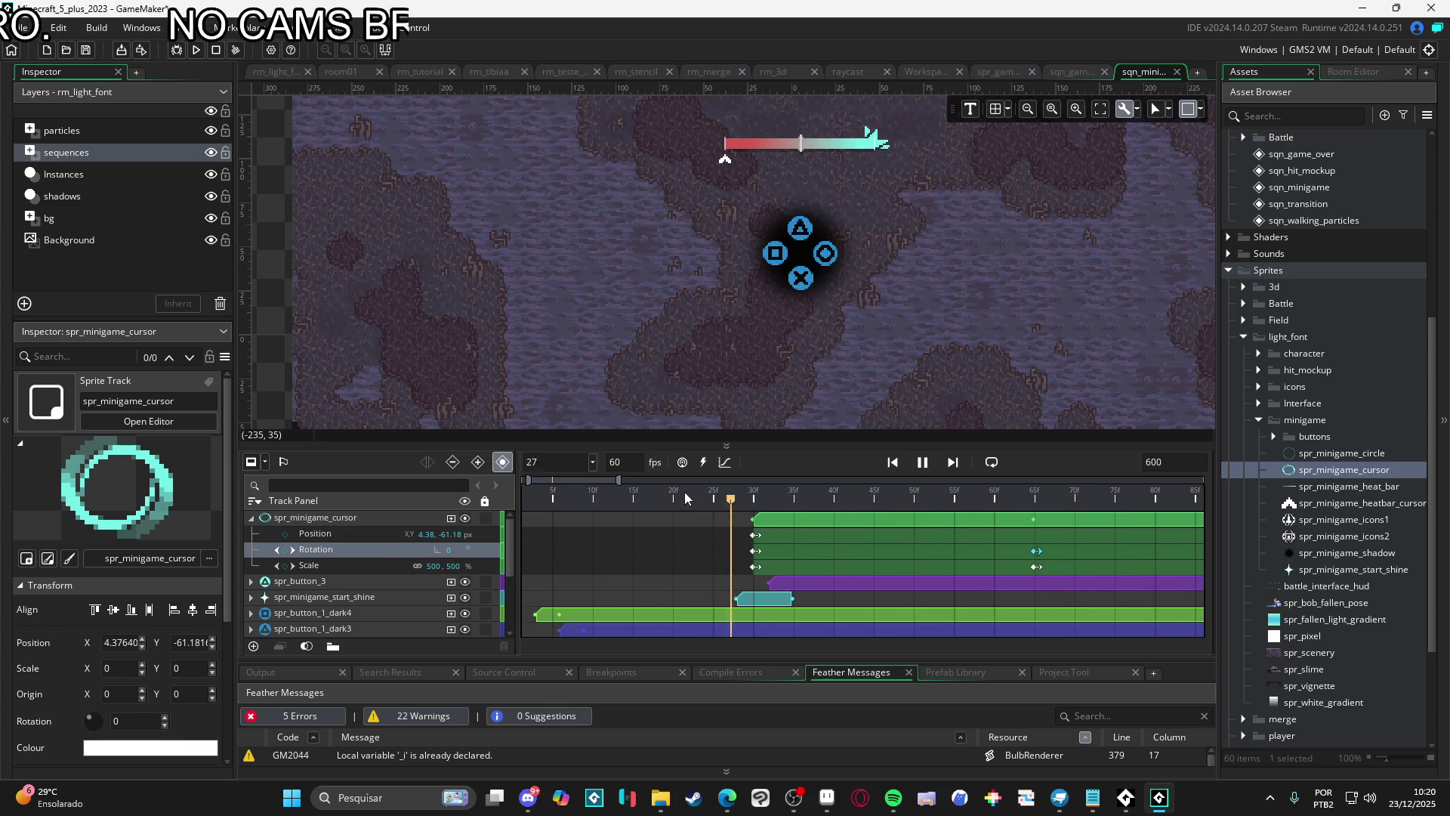
click(664, 497)
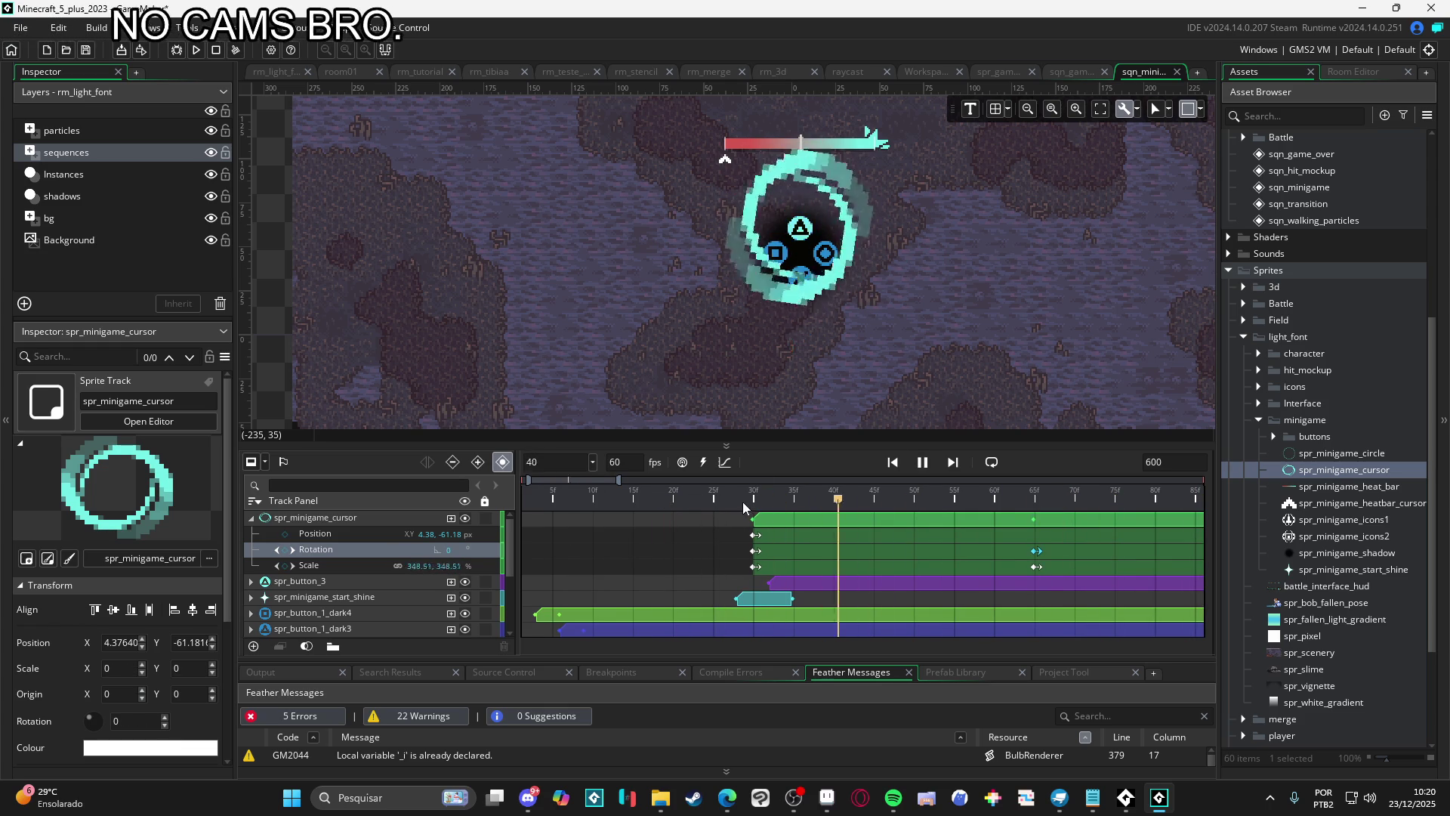
click(915, 501)
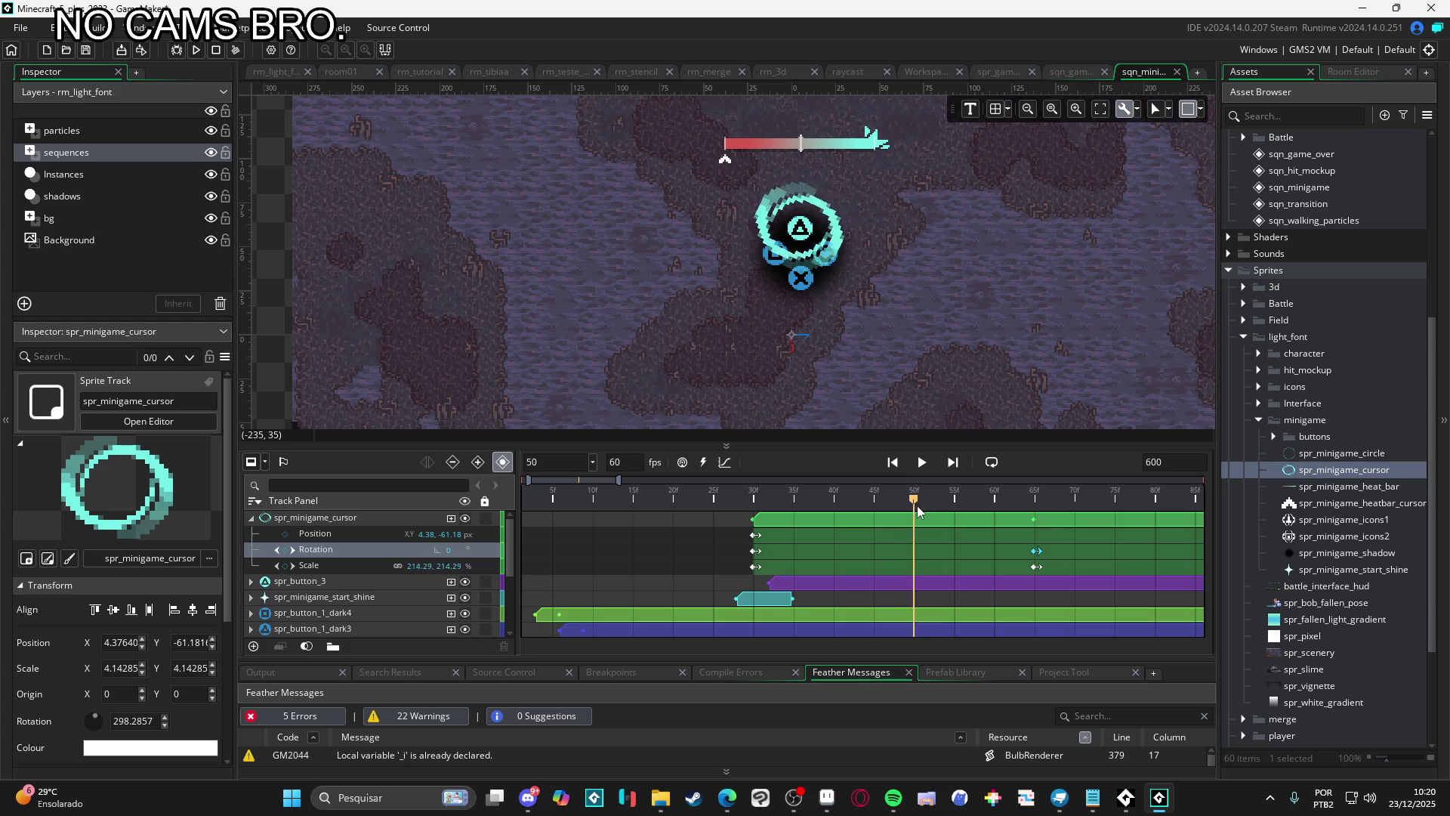
mouse_move(917, 505)
mouse_down()
mouse_move(968, 519)
mouse_move(979, 552)
mouse_up()
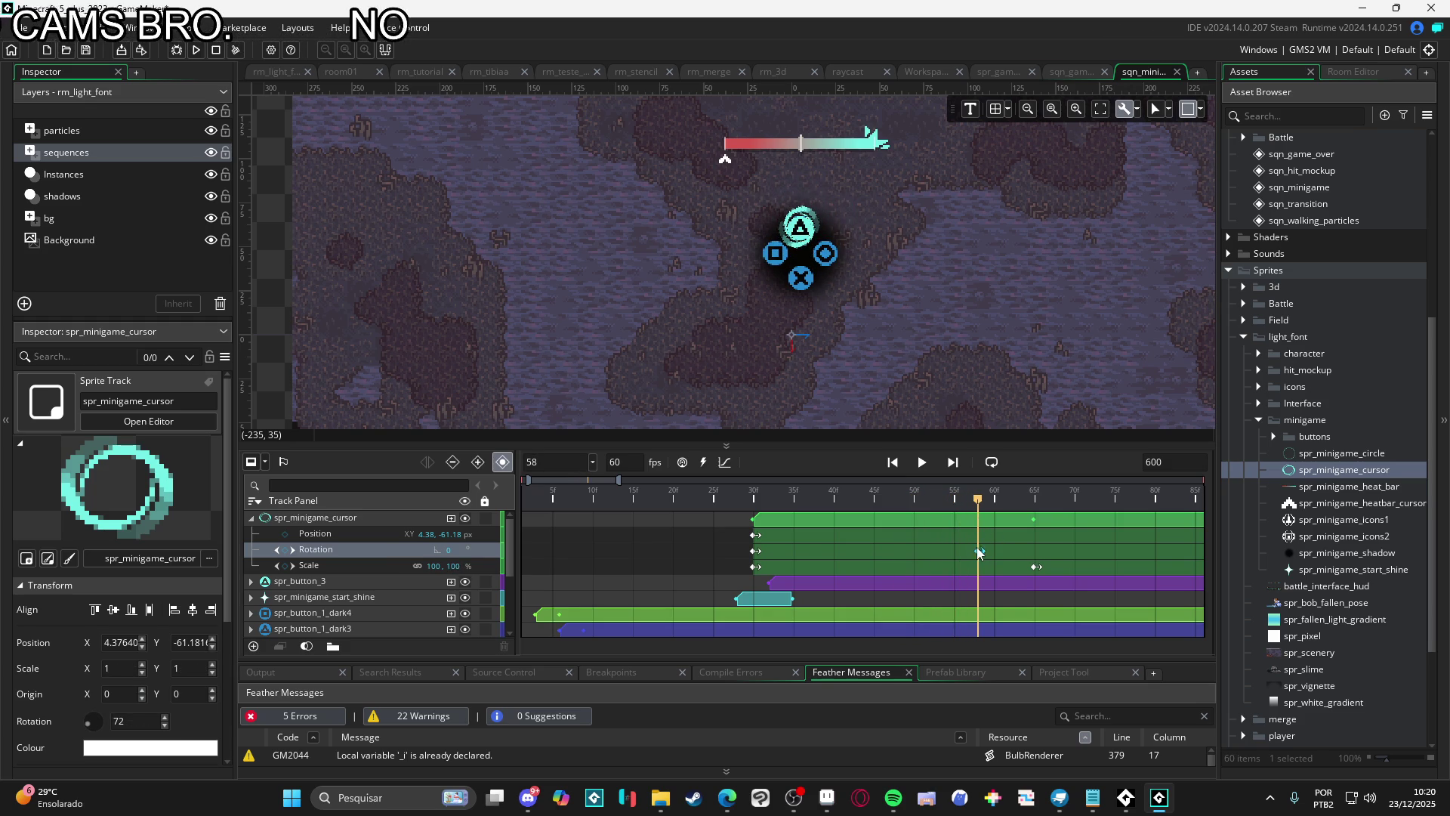
Replay the sequence from the start to watch the spinning, shrinking ring, then pause
key(Home)
key(space)
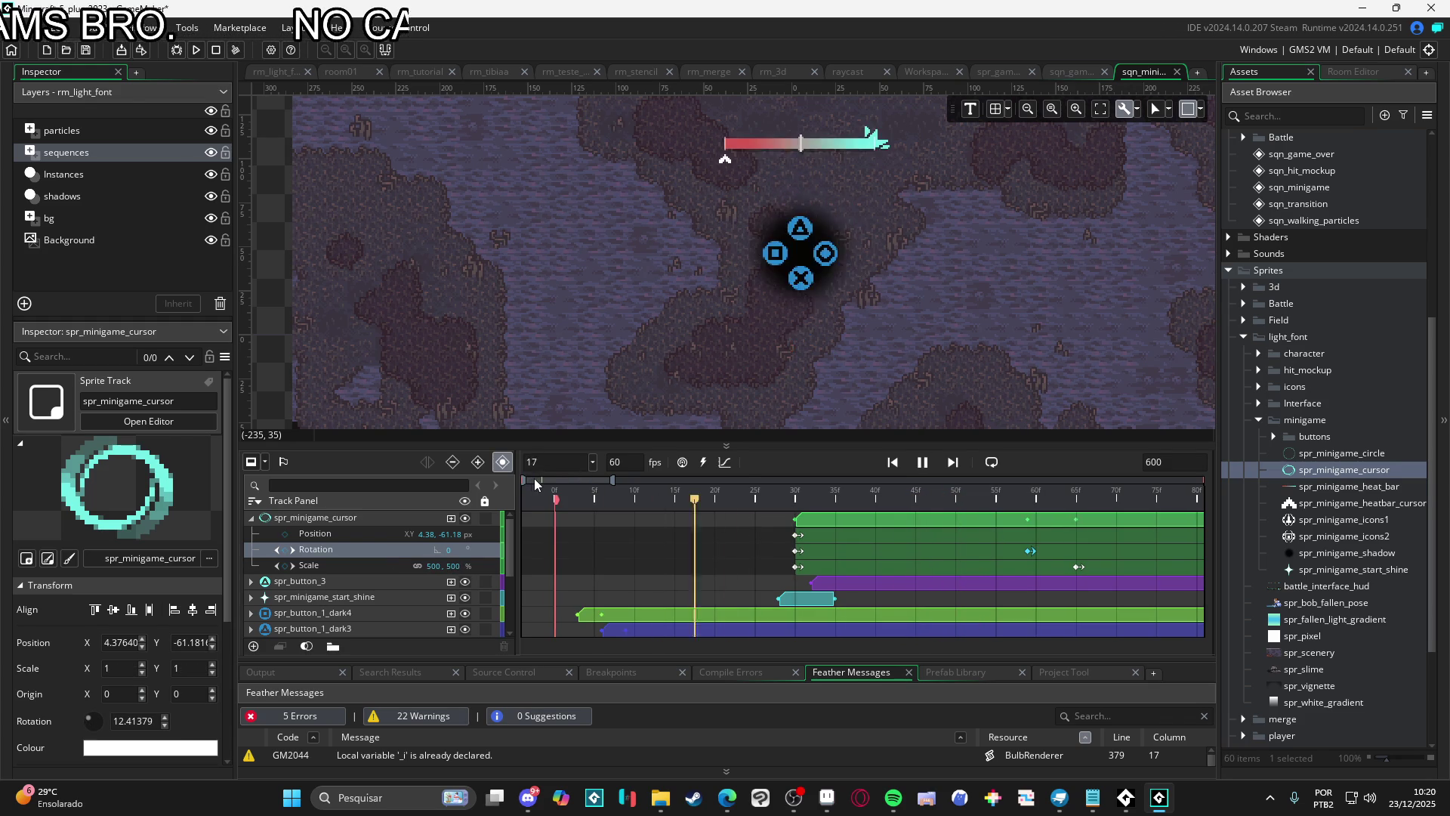
drag(559, 481, 568, 481)
key(space)
key(space)
click(643, 494)
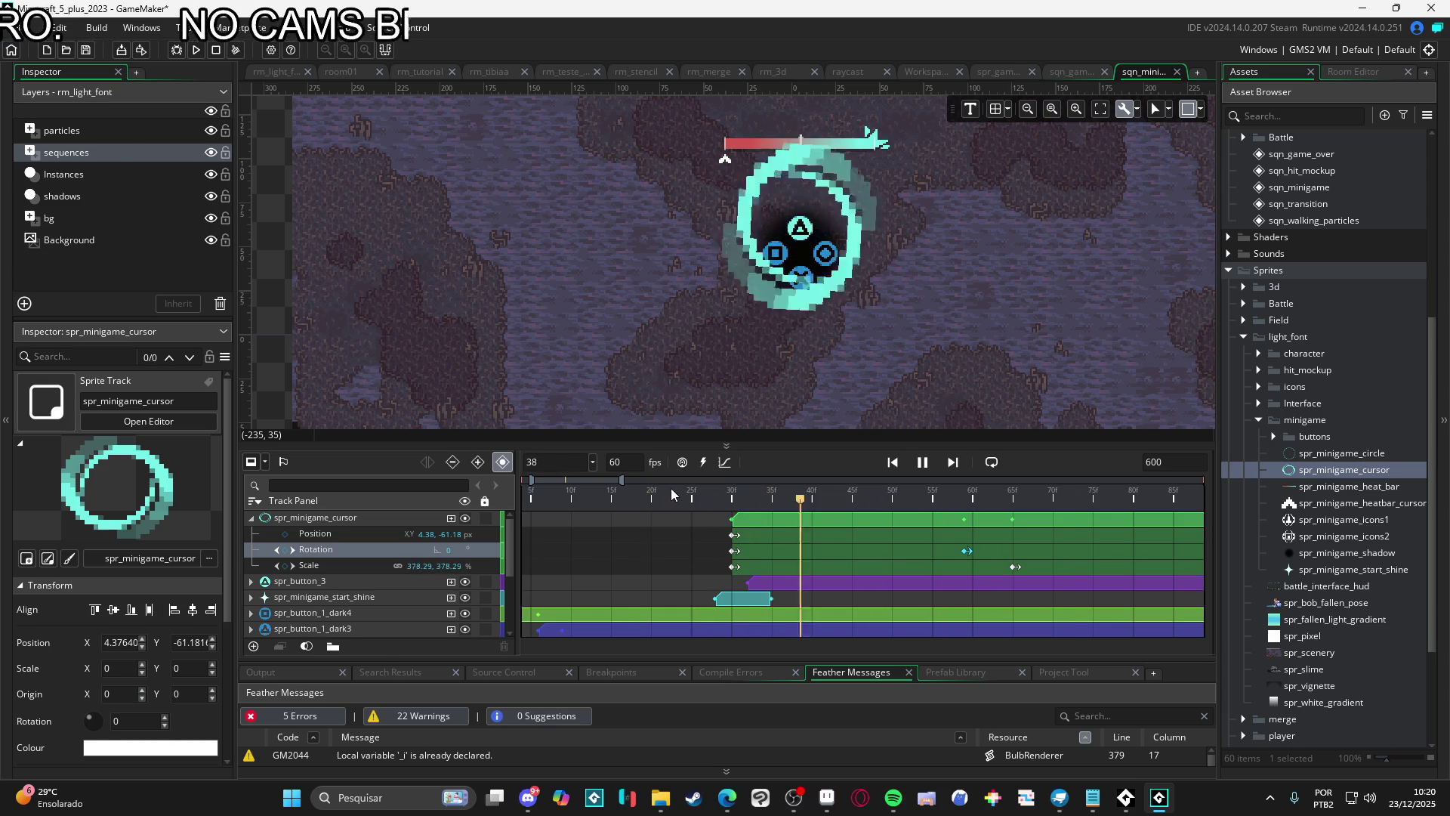
click(673, 494)
click(635, 497)
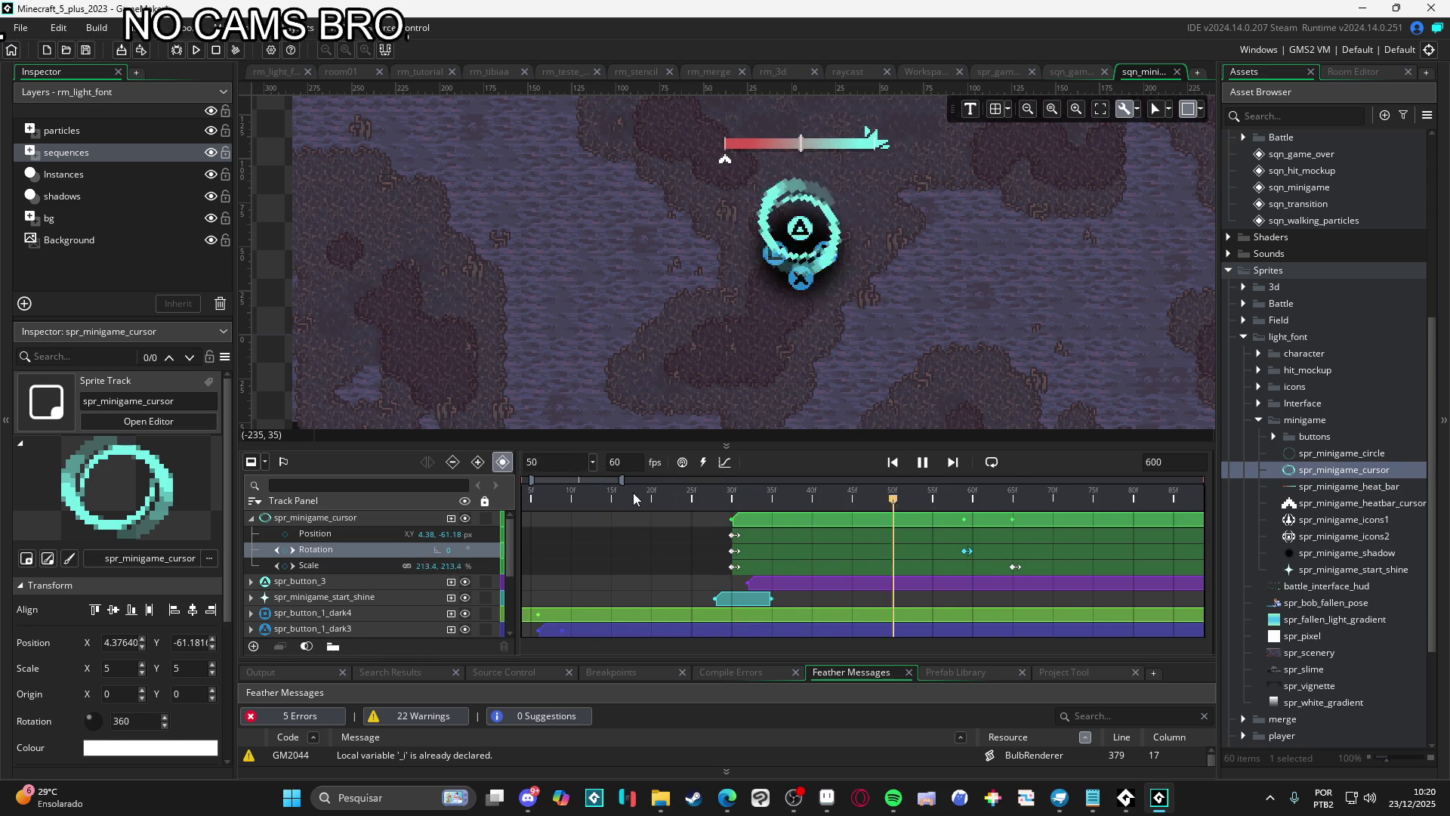
click(664, 495)
key(space)
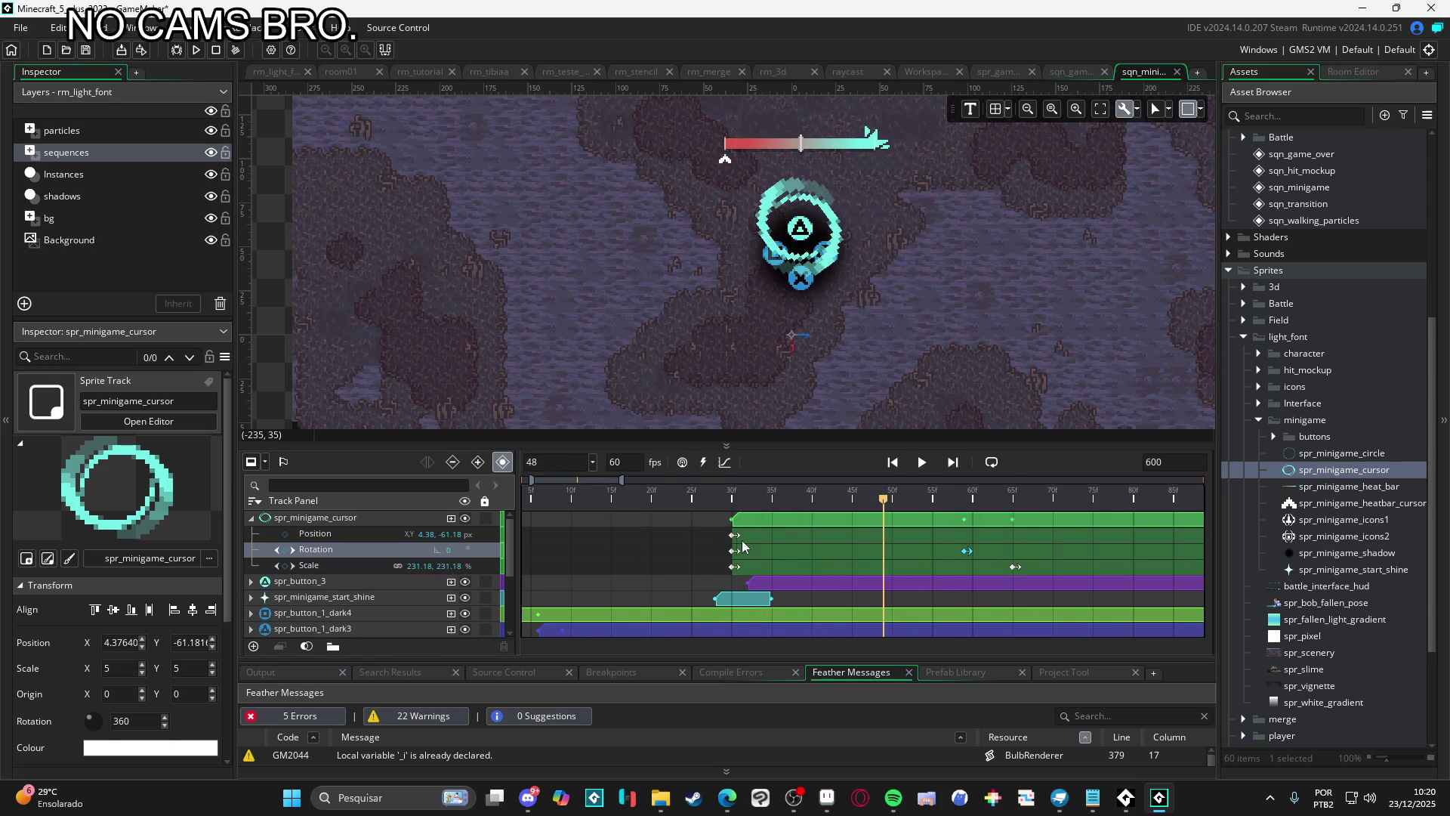
click(827, 798)
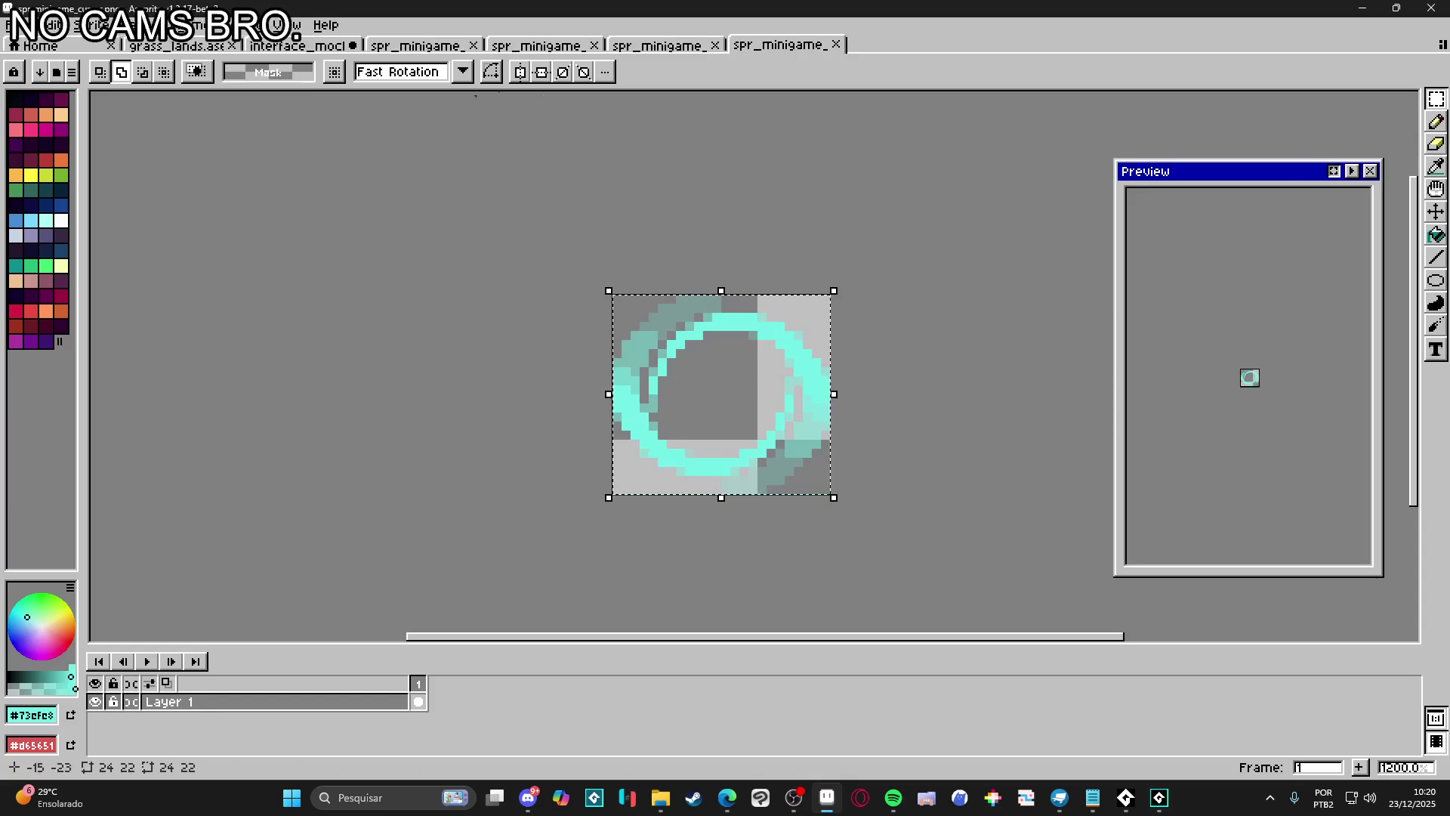
Show interface_mockup.aseprite, undo the rectangular selection and switch to the Move Tool
key(ctrl+shift+Tab)
key(ctrl+shift+Tab)
click(373, 49)
click(317, 46)
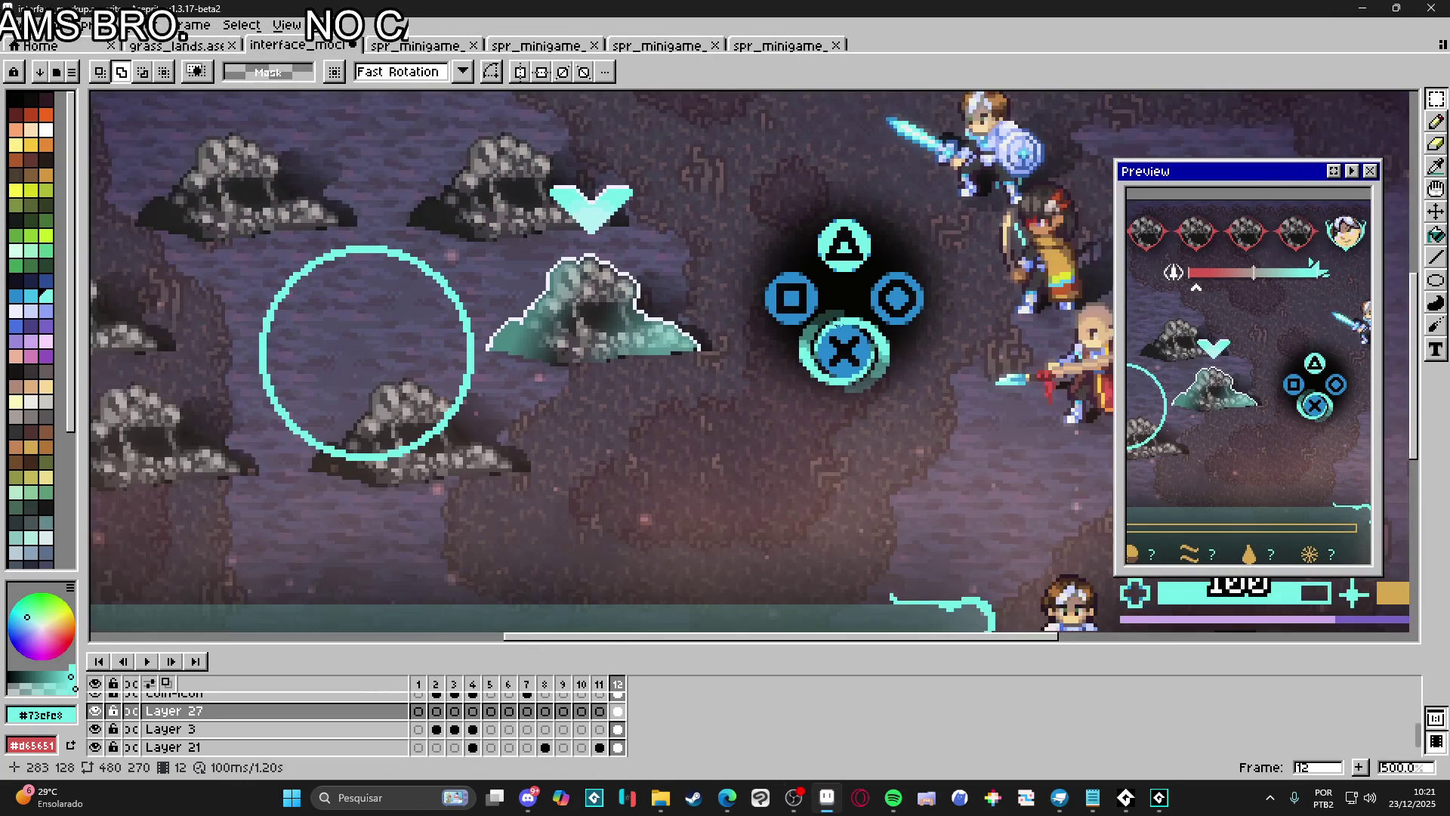
scroll(868, 361, right, 2)
key(ctrl+z)
key(ctrl+z)
key(ctrl+z)
key(ctrl+z)
scroll(842, 374, up, 1)
key(ctrl+z)
key(v)
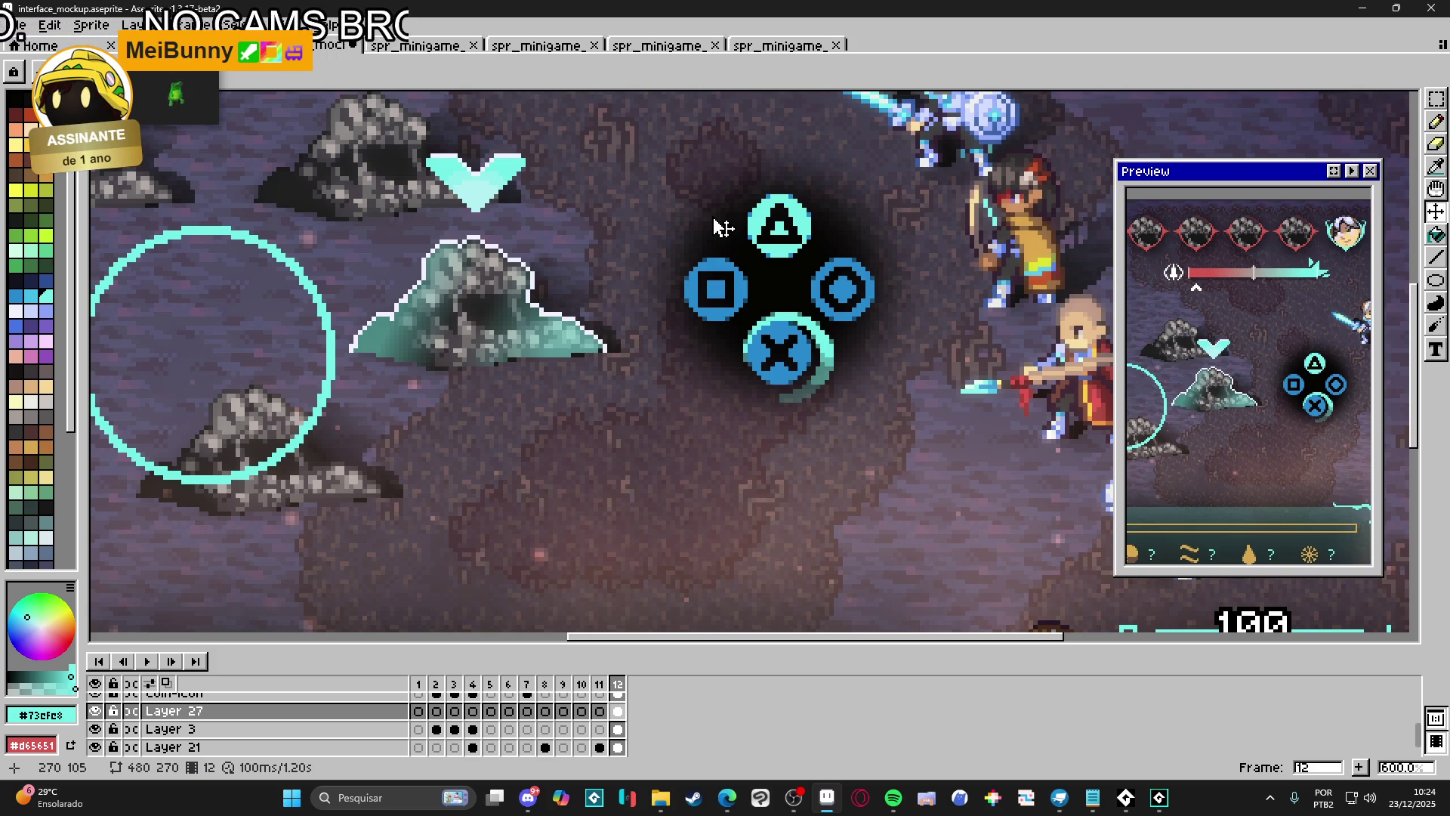
On Layer 3, draw a rectangular marquee around the X button to measure its spacing
scroll(725, 230, down, 4)
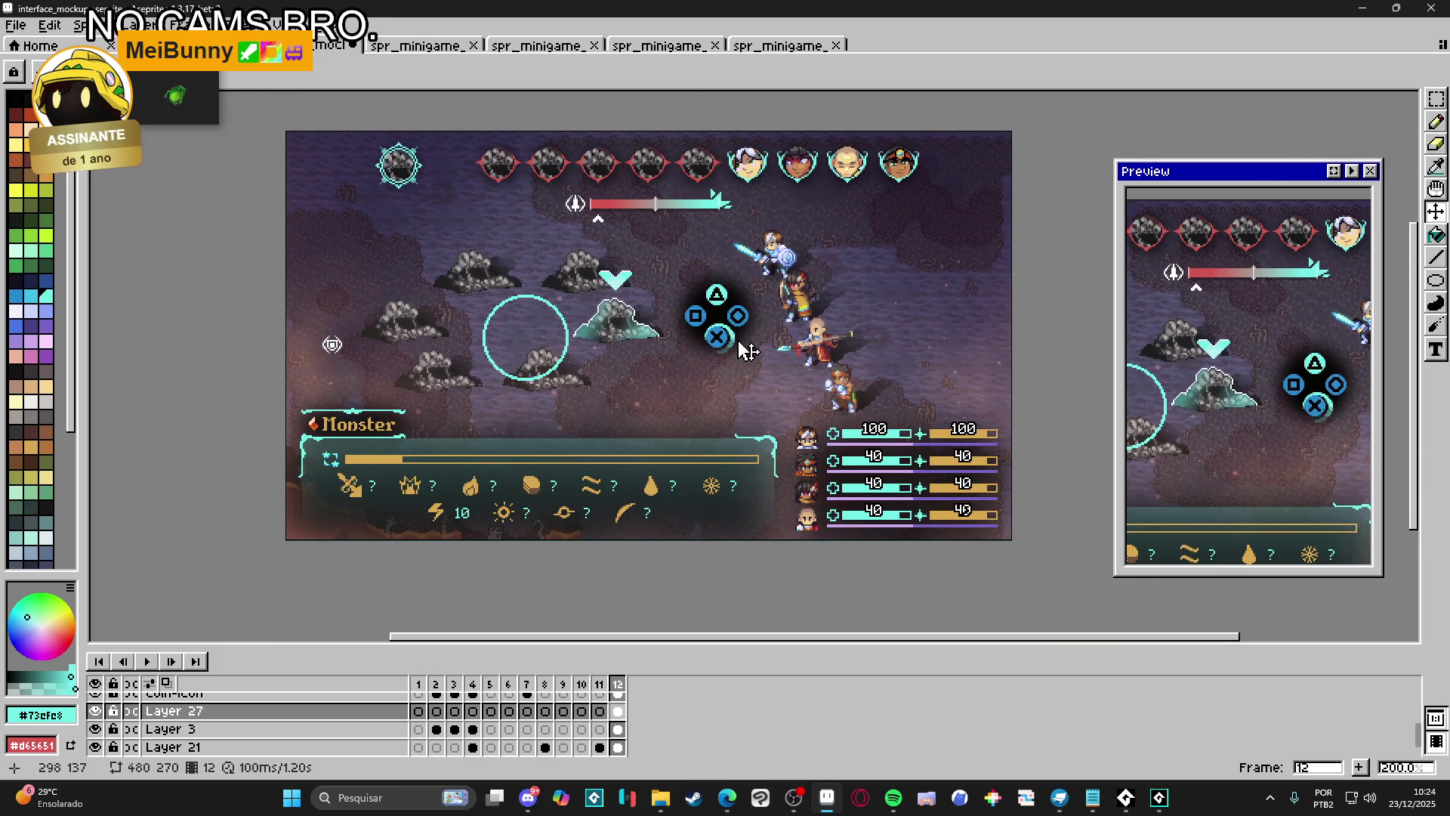
scroll(721, 339, up, 3)
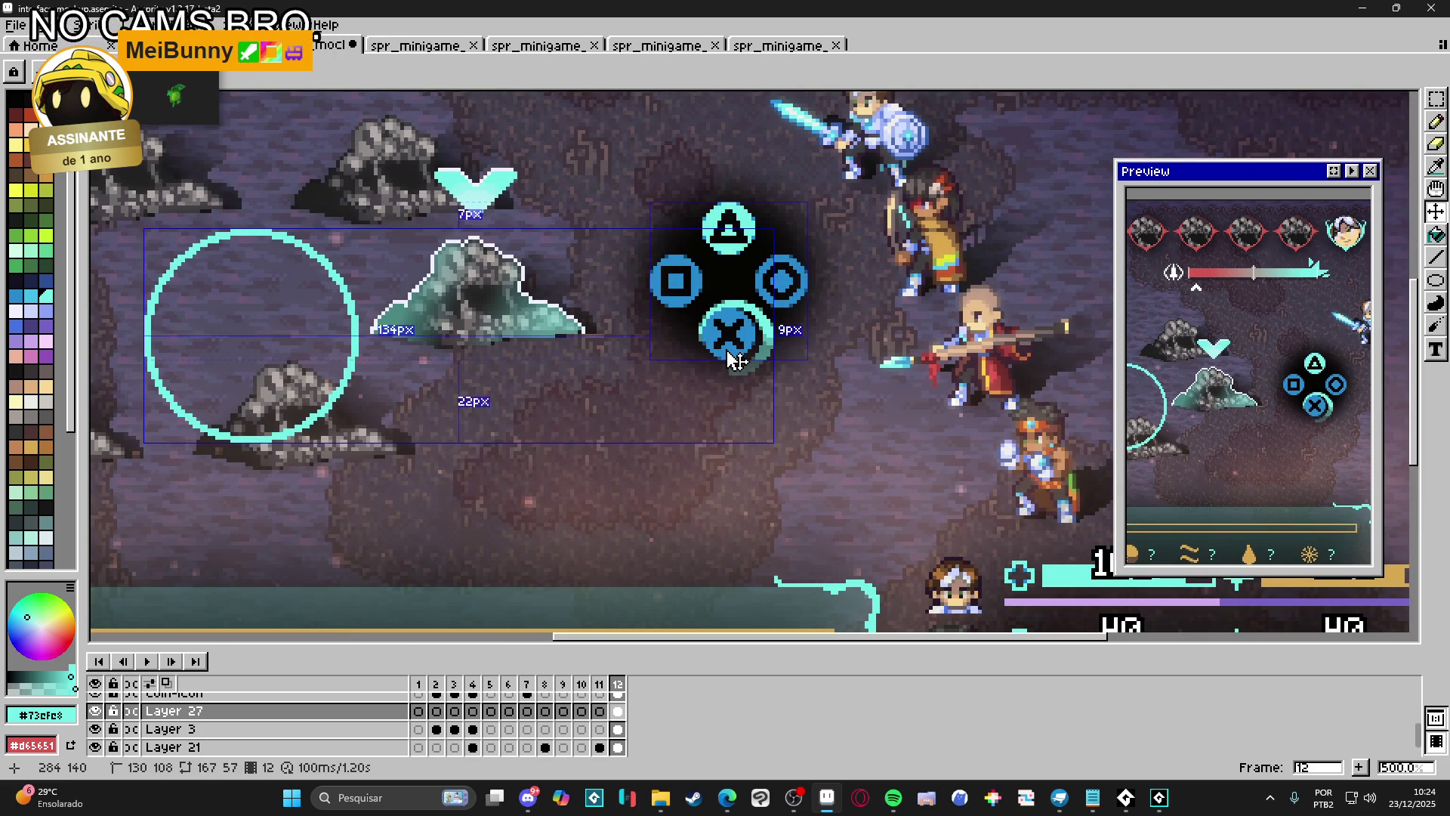
ctrl+click(736, 361)
key(m)
scroll(737, 355, up, 2)
drag(800, 261, 665, 394)
Return to GameMaker and play the minigame sequence from the start
scroll(669, 395, down, 4)
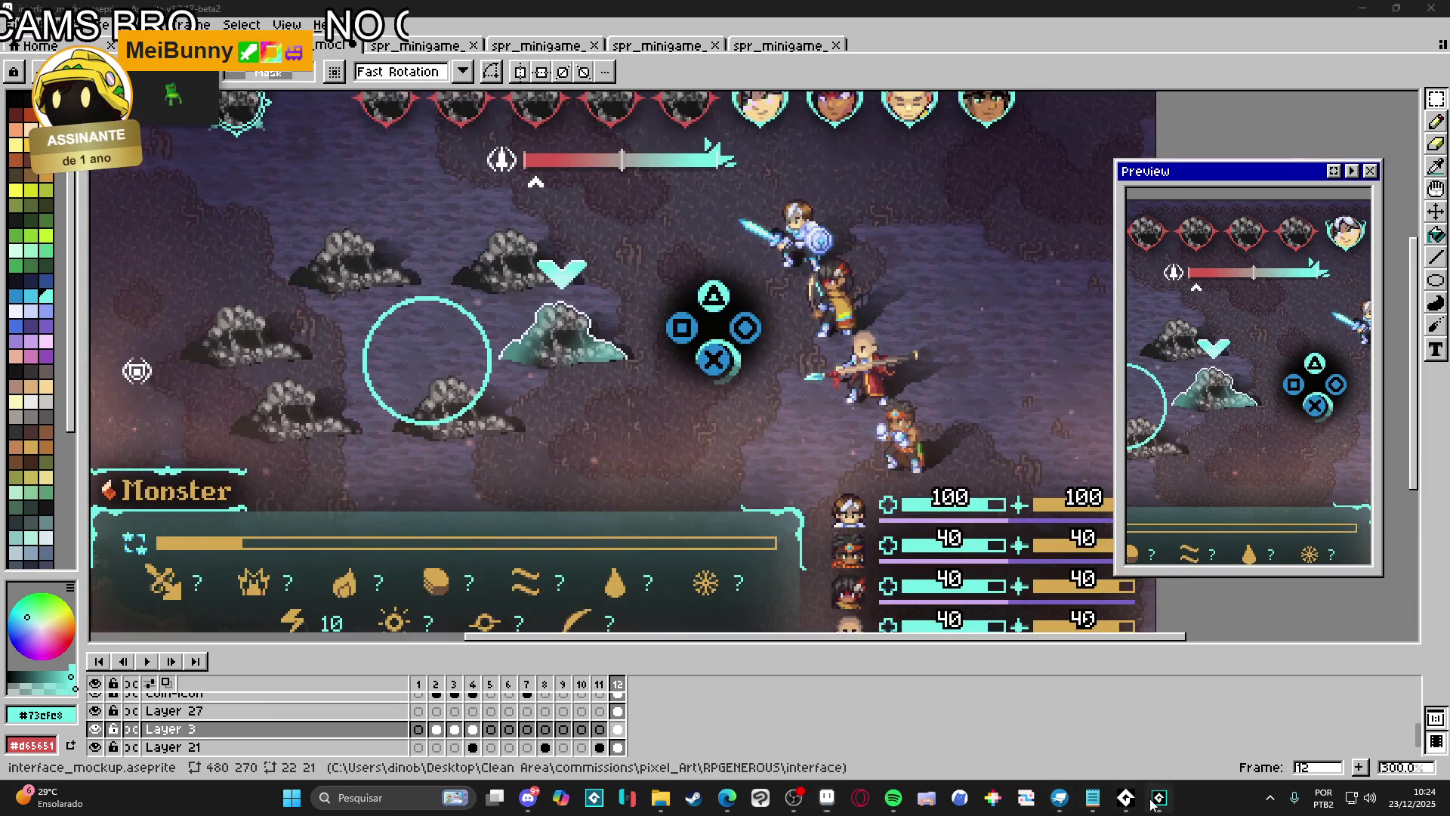
click(1160, 797)
click(892, 462)
key(space)
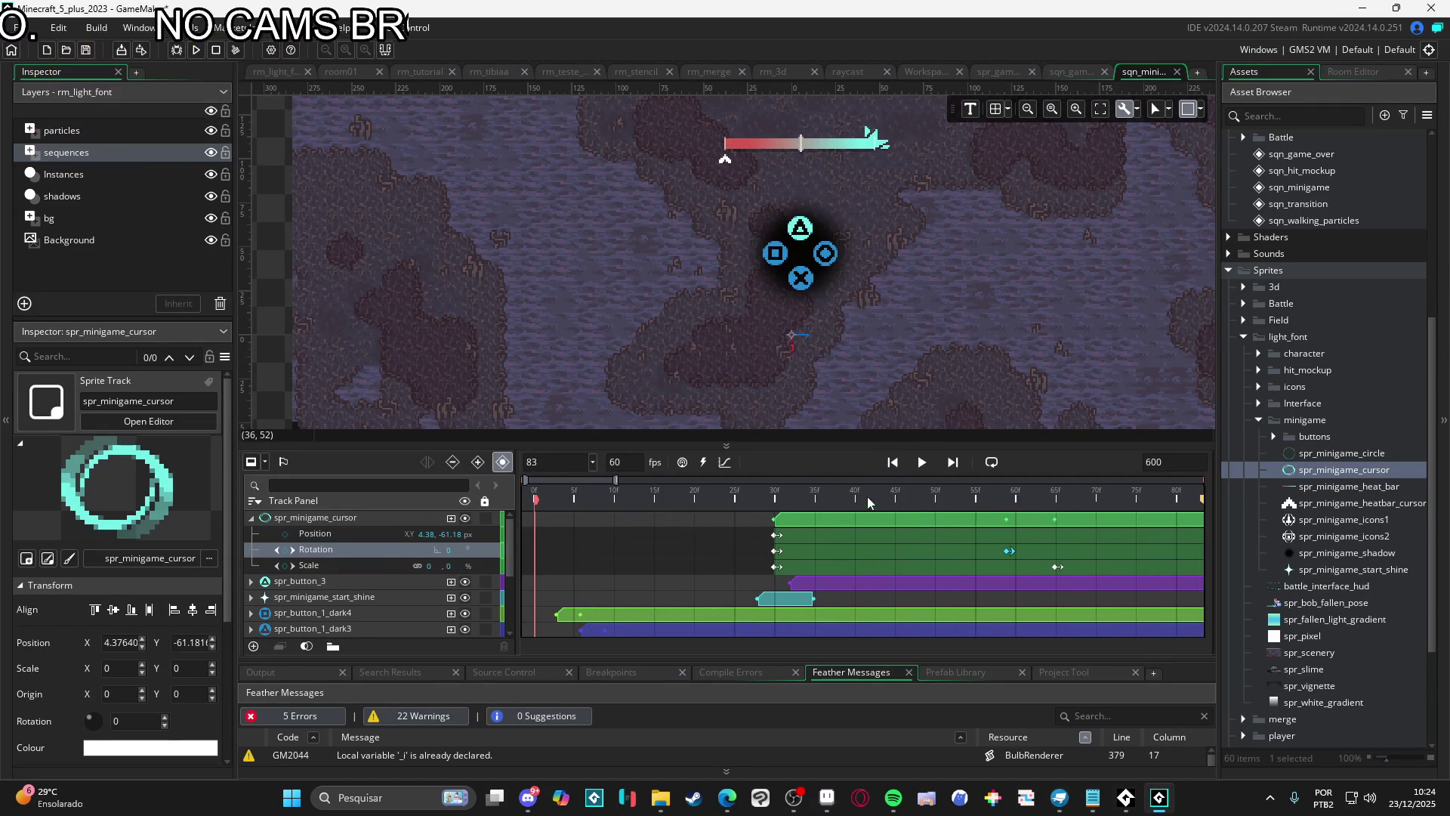
Replay the sequence, then undo twice to drop the Rotation track and restore spr_minigame_circle
key(Return)
key(Return)
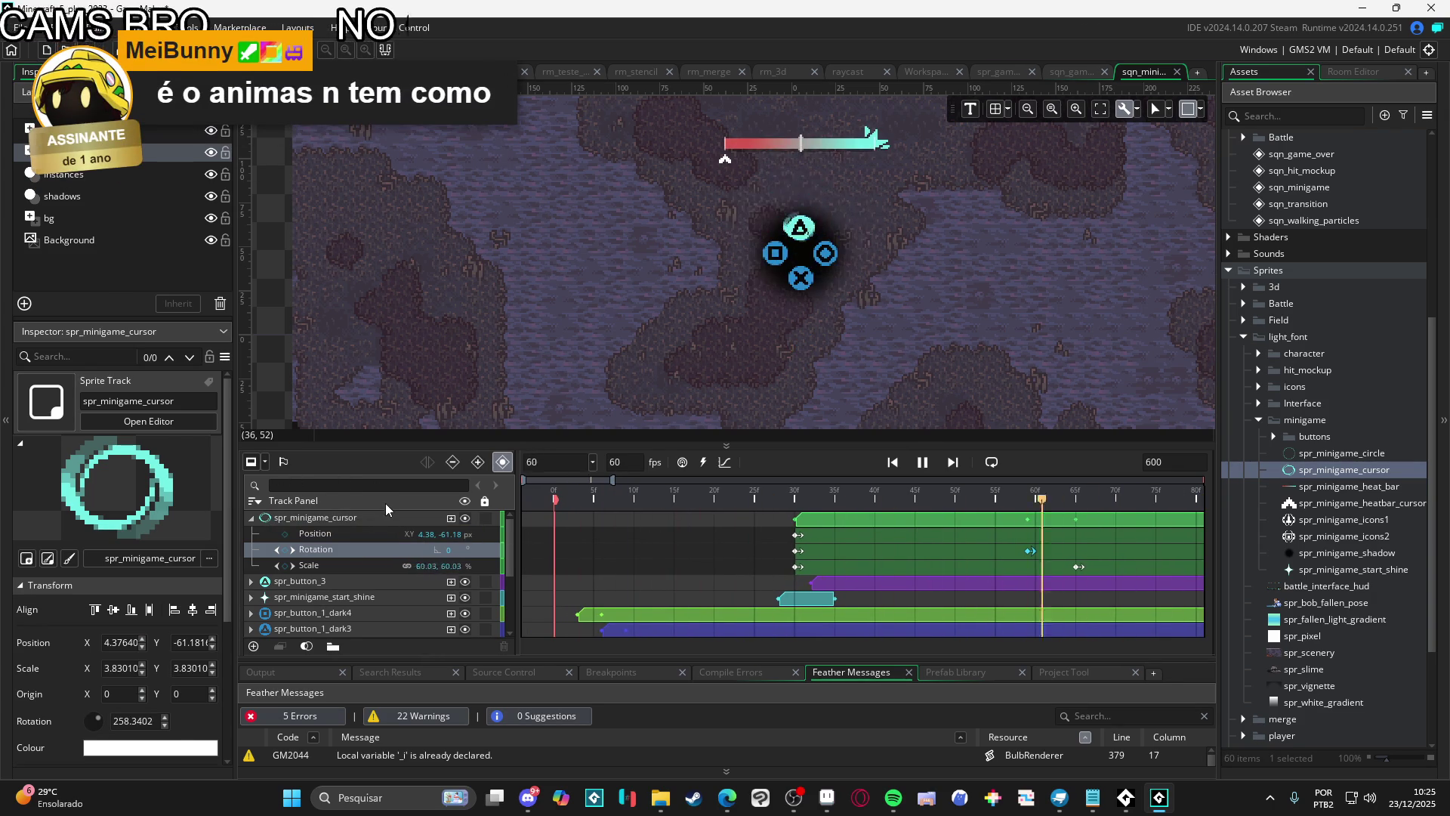
text(90)
key(Return)
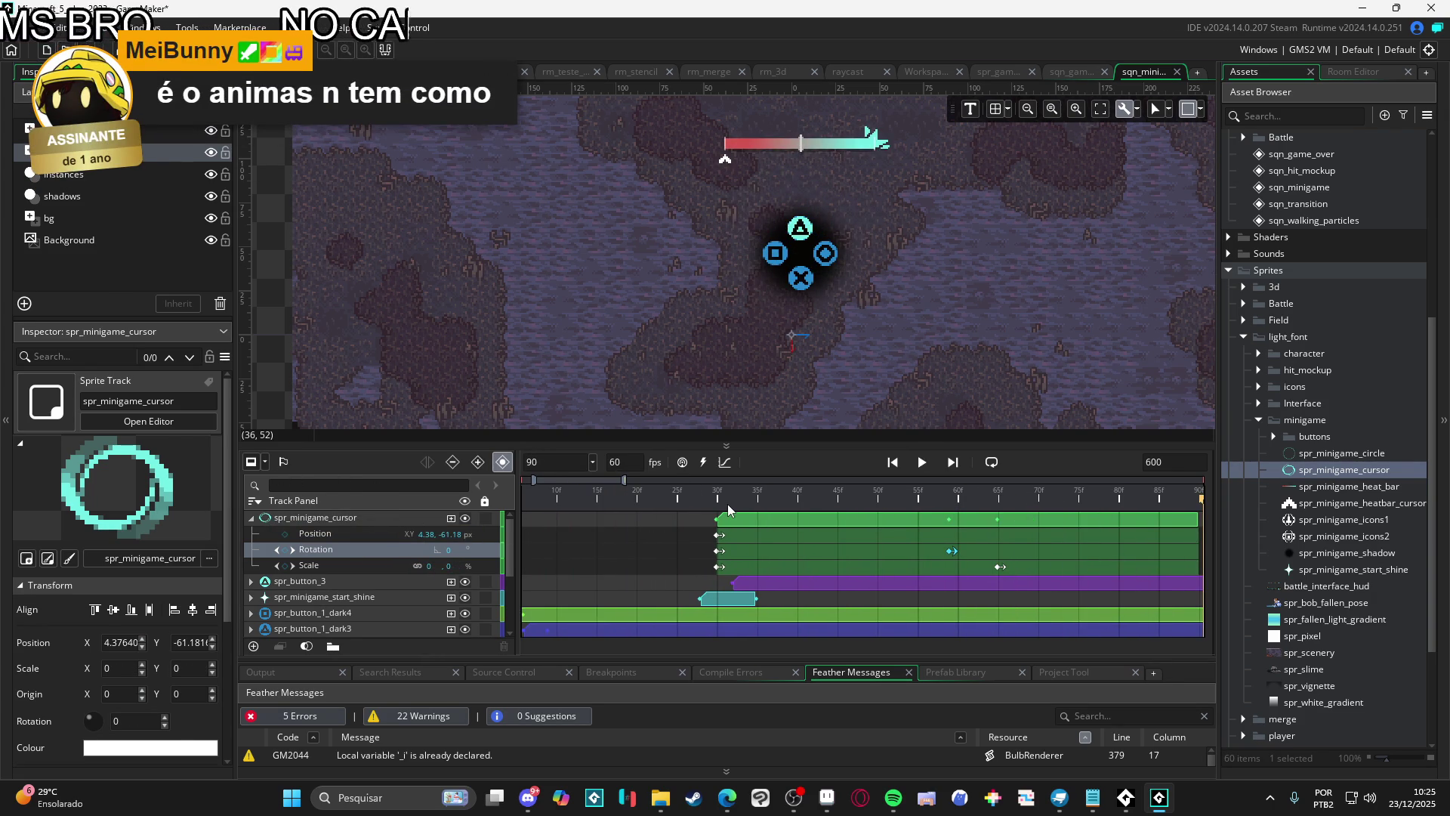
key(Return)
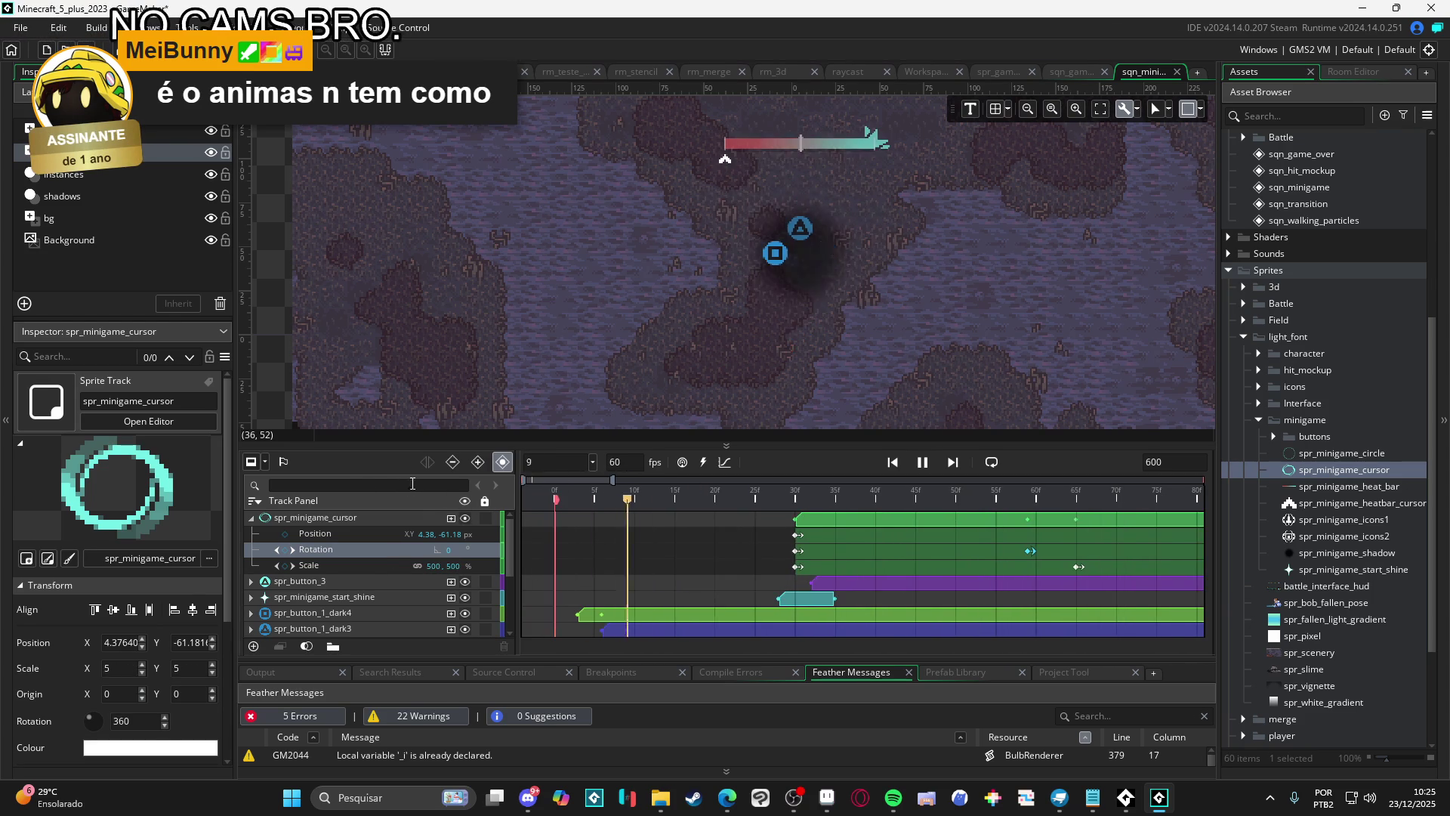
key(Return)
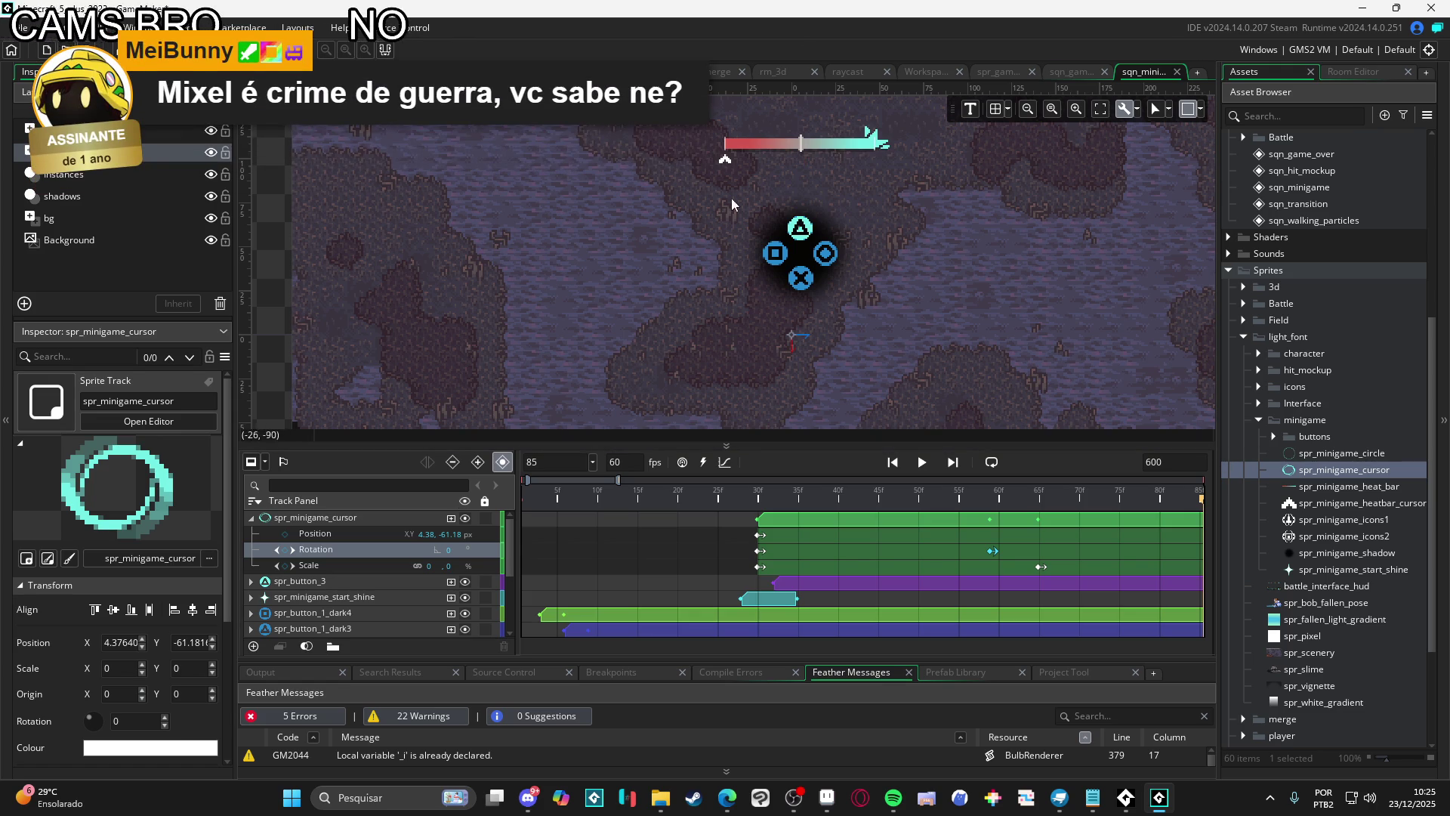
key(ctrl+z)
key(ctrl+z)
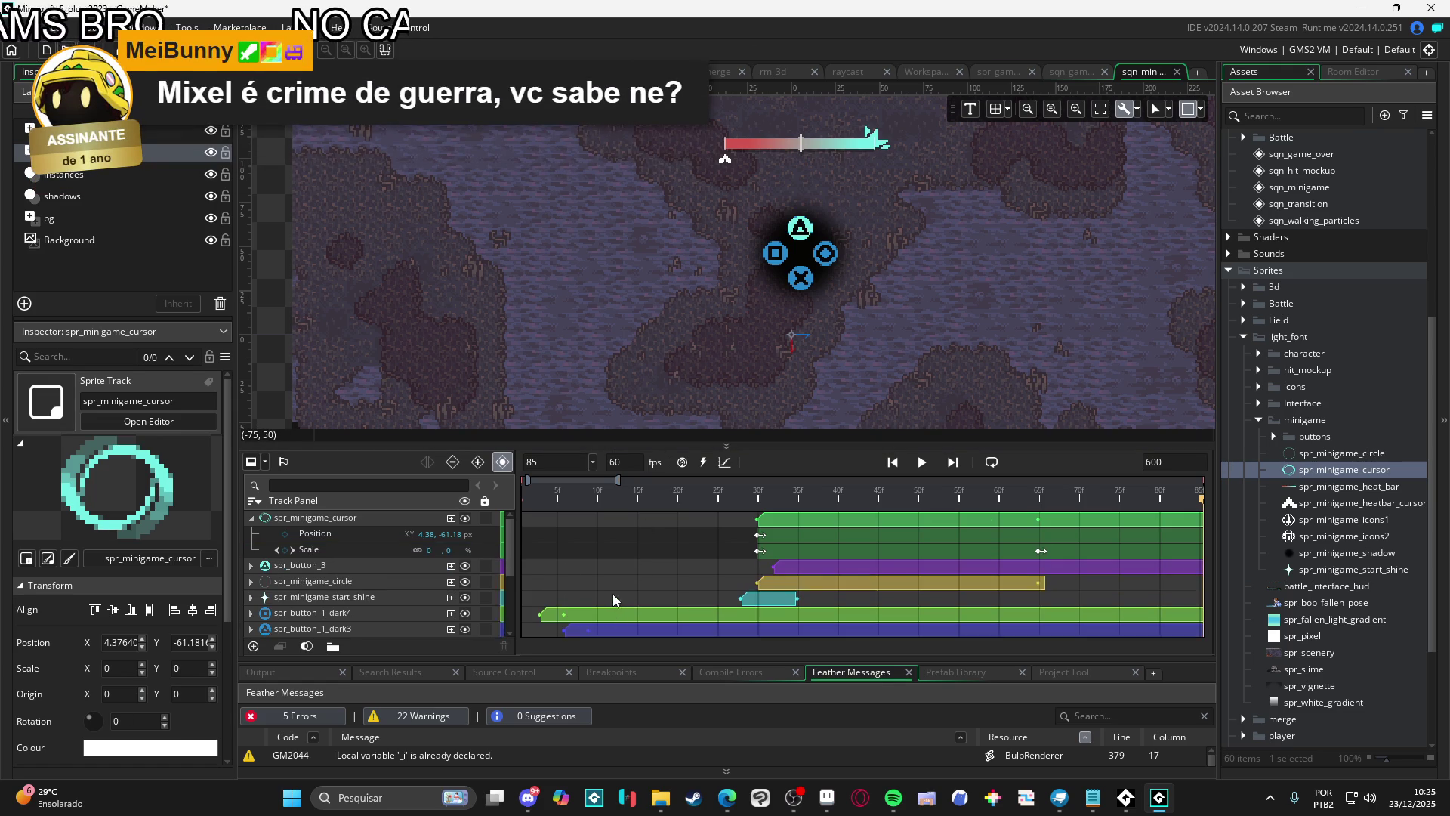
key(ctrl+z)
Play the sequence from frame 16 and scrub the playhead back and forth through the button animation
click(646, 500)
key(space)
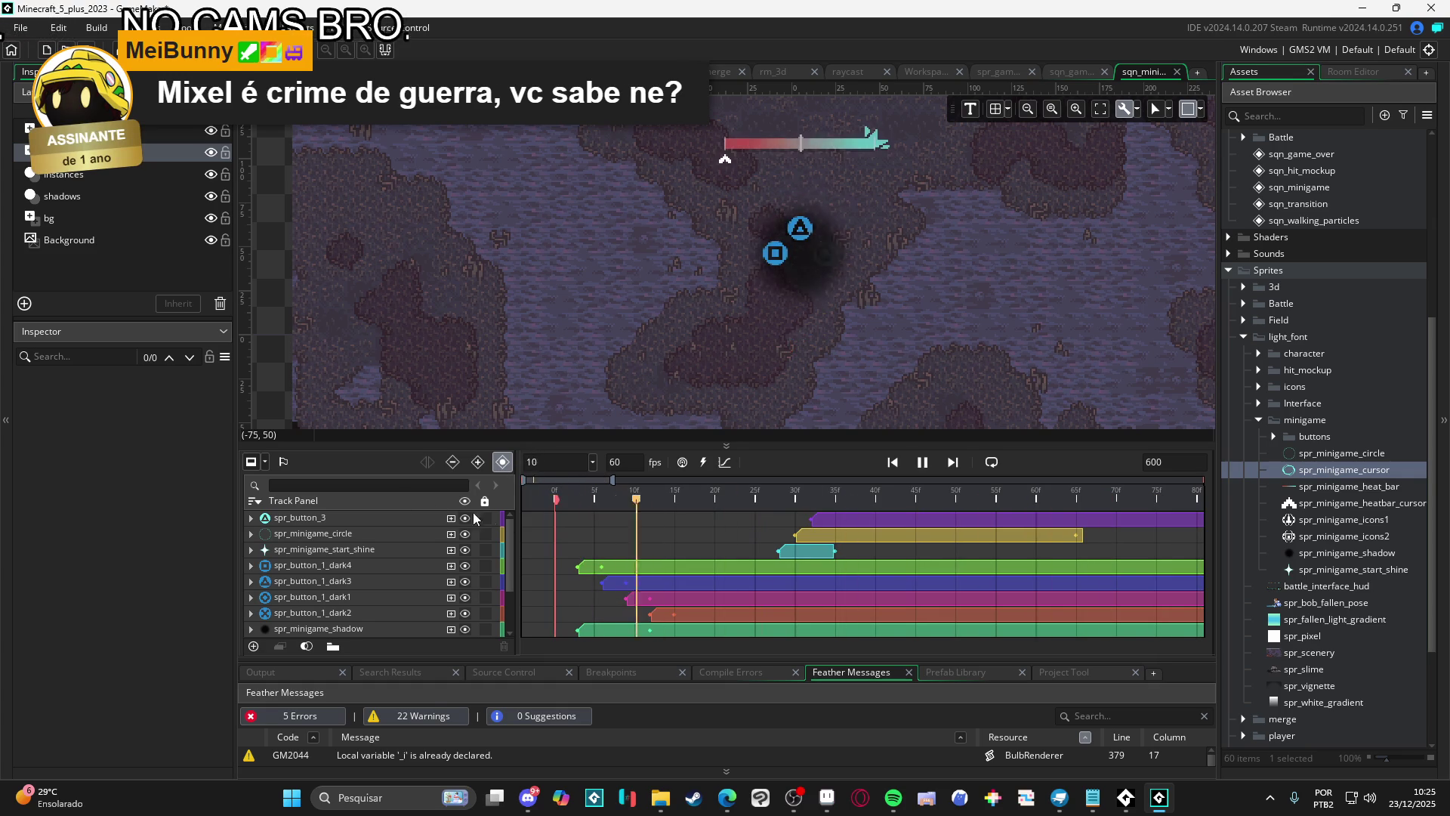
key(space)
key(space)
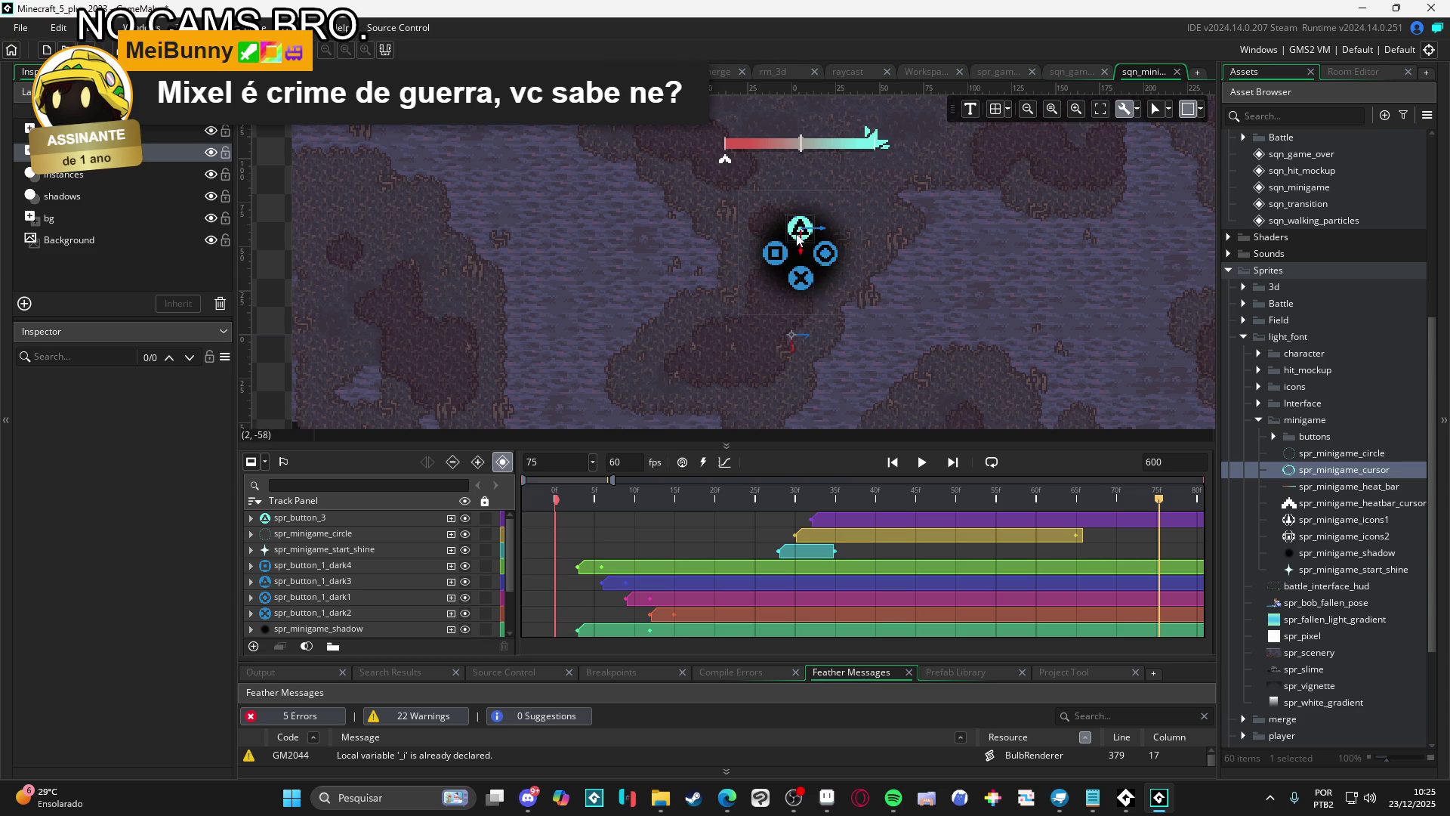
scroll(804, 258, up, 2)
scroll(805, 258, down, 2)
click(727, 497)
key(space)
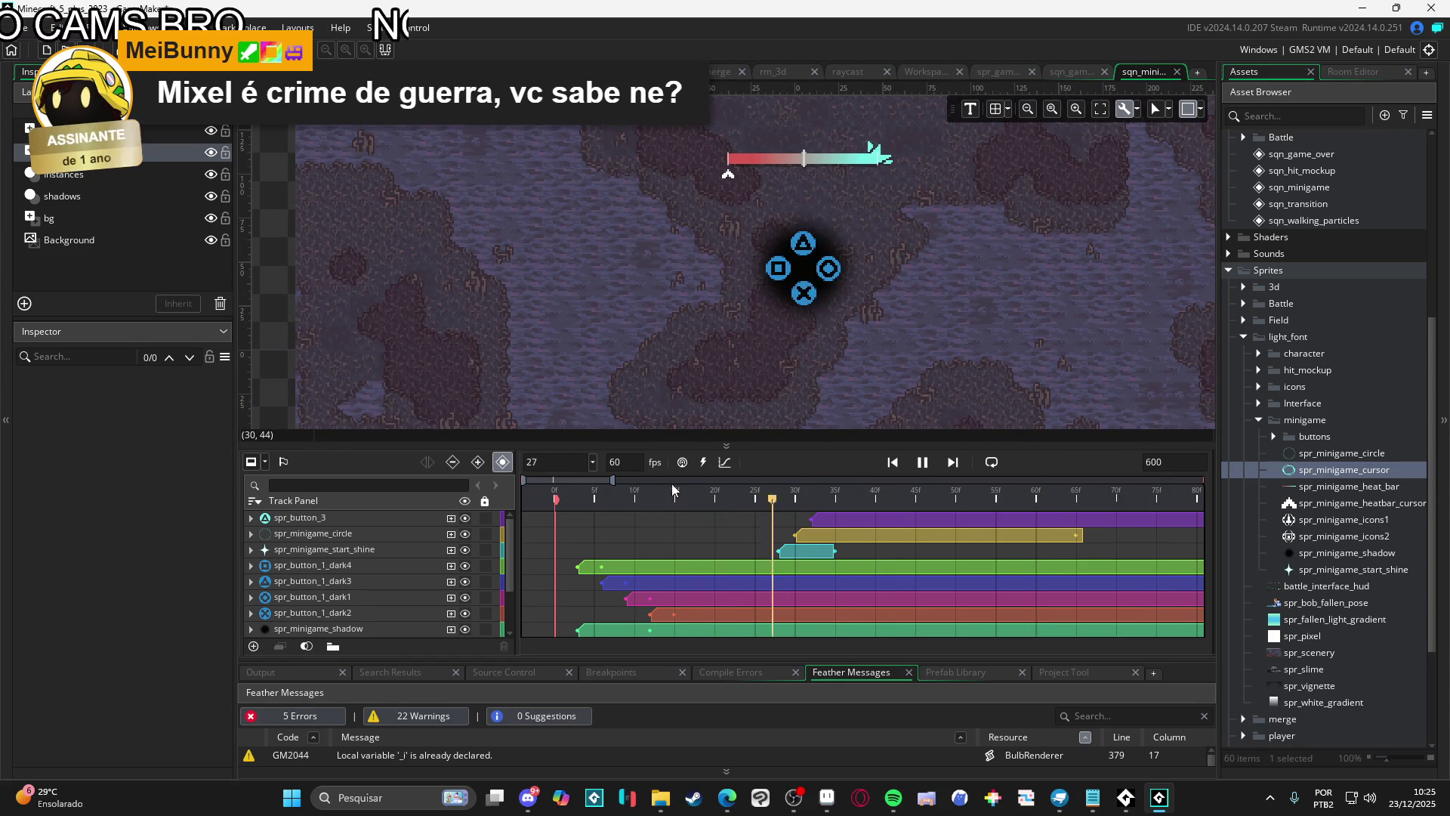
mouse_move(784, 497)
mouse_down()
mouse_move(740, 496)
mouse_move(994, 533)
mouse_move(884, 499)
mouse_move(658, 496)
mouse_move(1080, 496)
mouse_up()
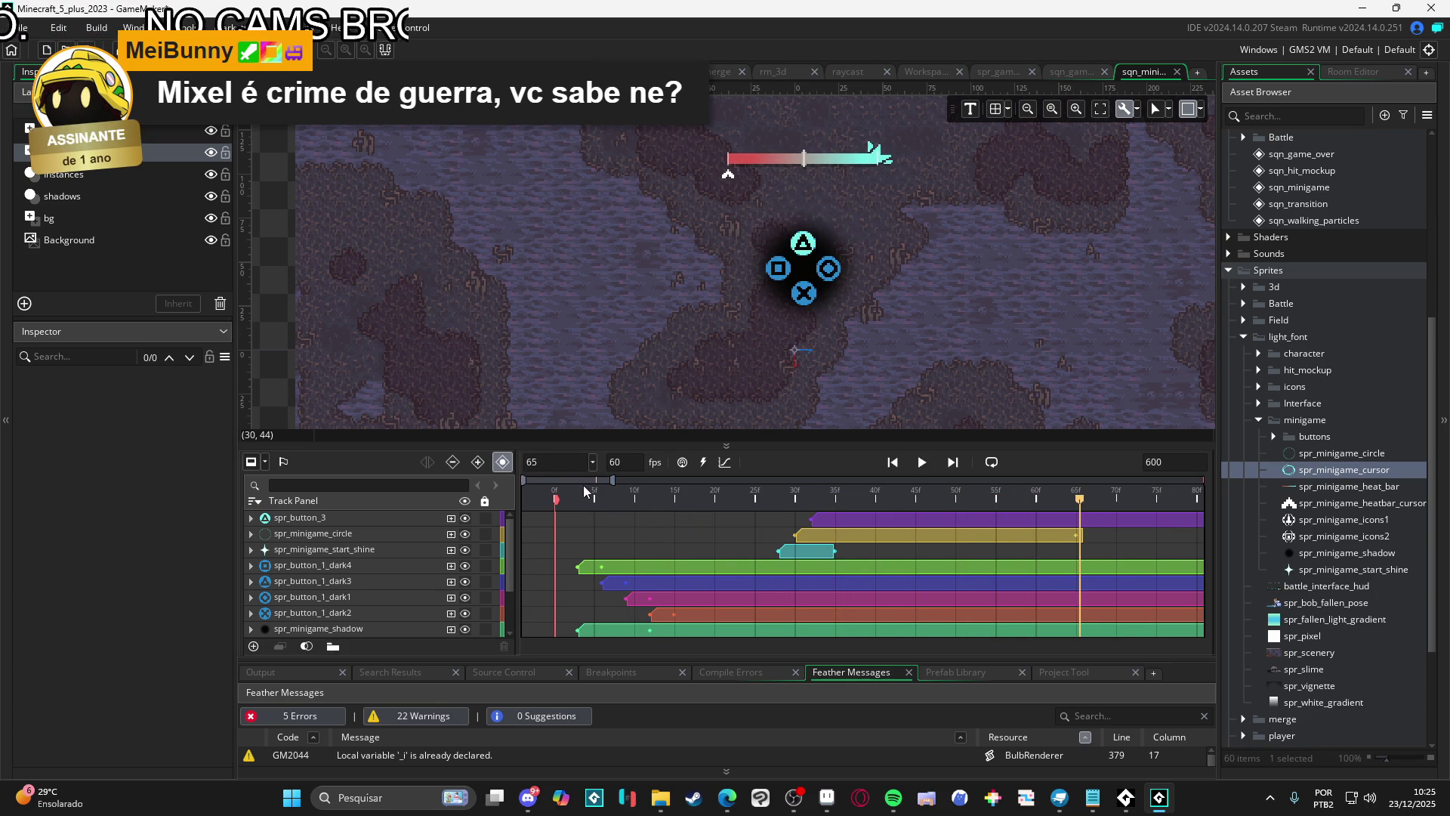
mouse_move(759, 490)
mouse_down()
mouse_move(647, 496)
mouse_move(916, 495)
mouse_move(634, 493)
mouse_move(982, 495)
mouse_move(554, 500)
mouse_up()
key(space)
key(space)
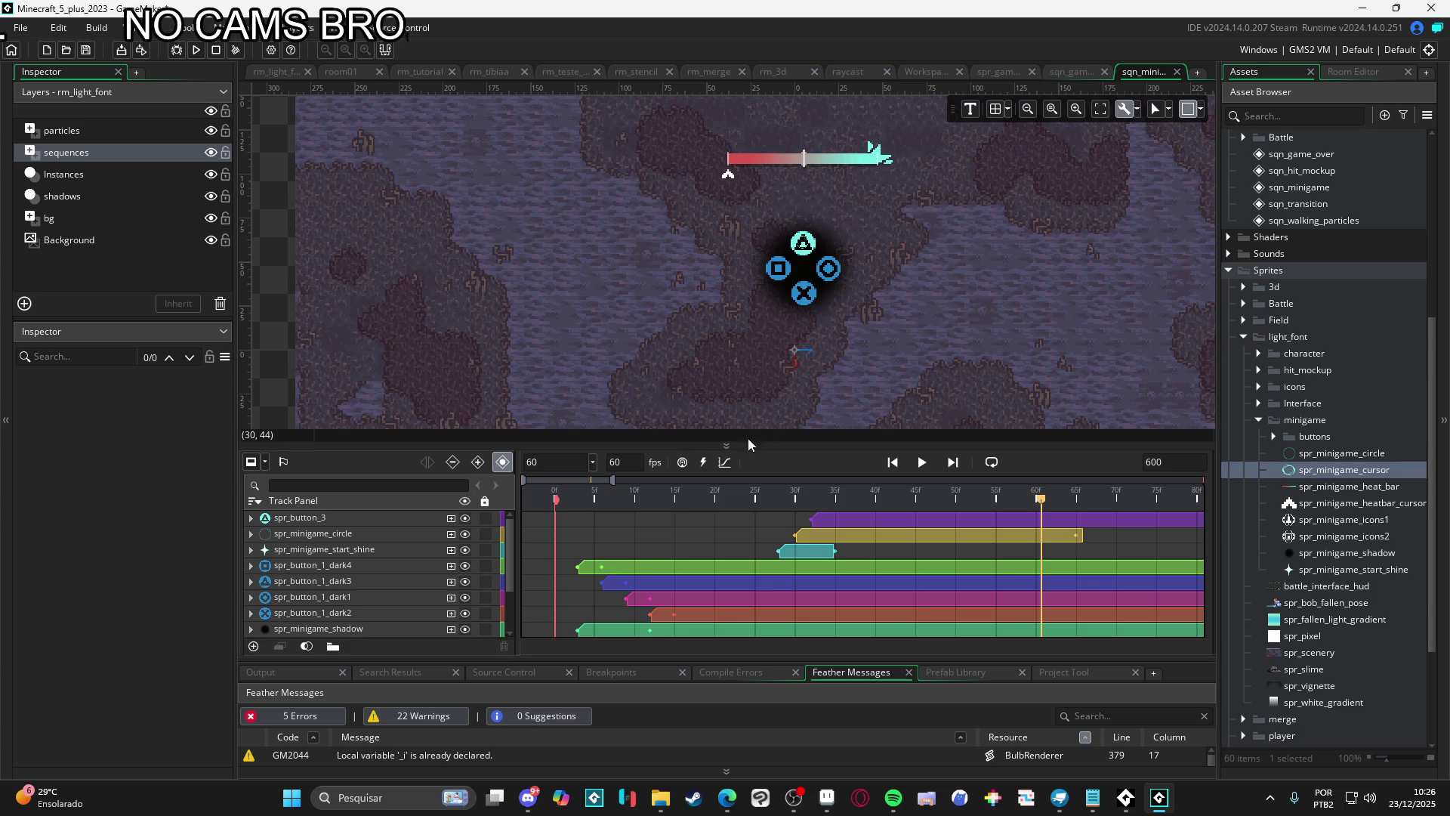
mouse_move(747, 503)
mouse_down()
mouse_move(998, 505)
mouse_move(787, 504)
mouse_move(861, 527)
mouse_move(988, 531)
mouse_move(1002, 521)
mouse_move(974, 506)
mouse_move(755, 505)
mouse_move(1005, 504)
mouse_move(683, 502)
mouse_move(793, 481)
mouse_move(970, 480)
mouse_move(961, 464)
mouse_up()
scroll(968, 477, down, 1)
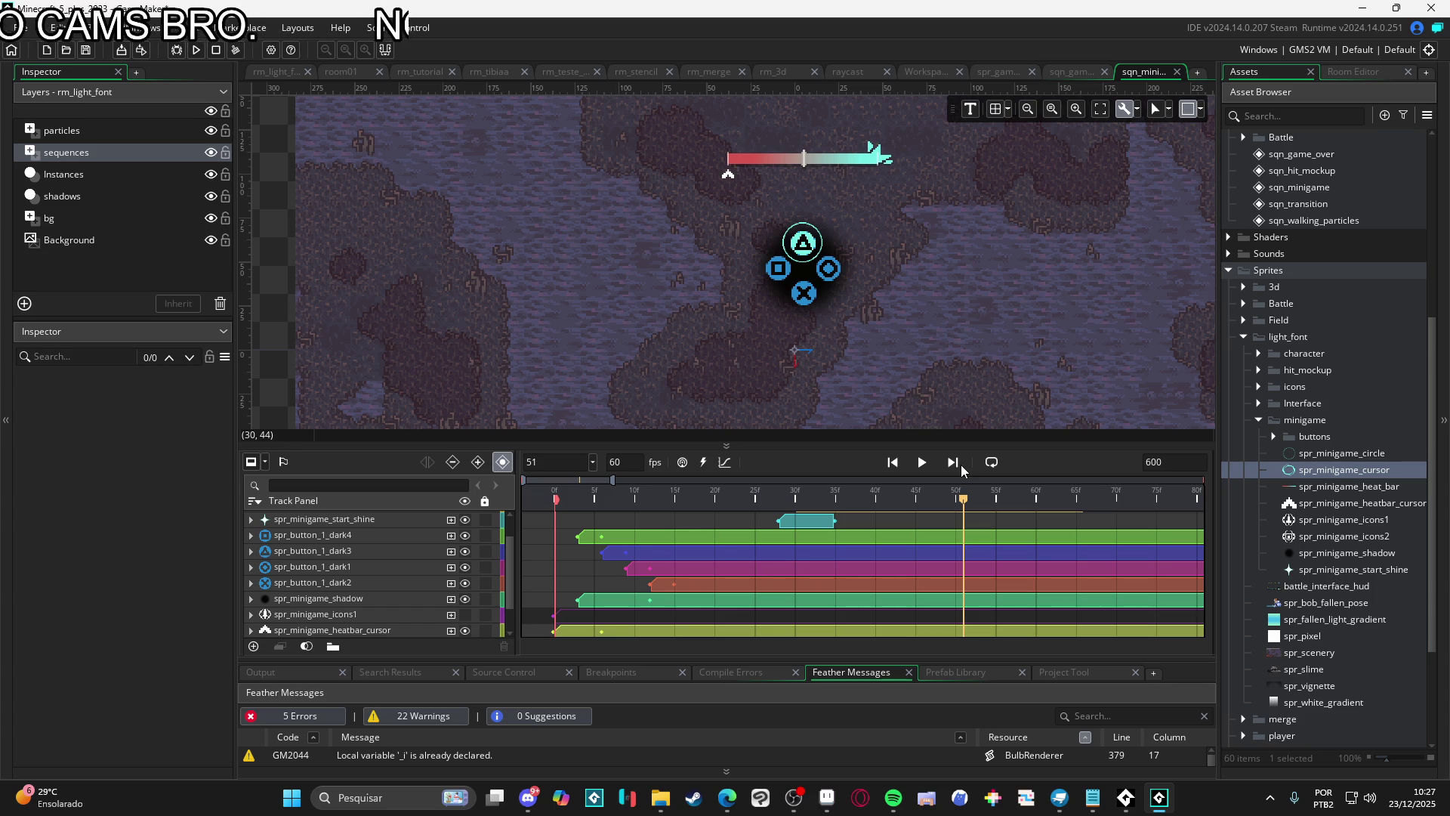
mouse_move(961, 464)
mouse_down()
mouse_move(900, 471)
mouse_move(994, 478)
mouse_move(605, 447)
mouse_move(955, 472)
mouse_move(710, 474)
mouse_move(1004, 504)
mouse_move(1052, 495)
mouse_move(743, 455)
mouse_move(1032, 491)
mouse_move(992, 489)
mouse_up()
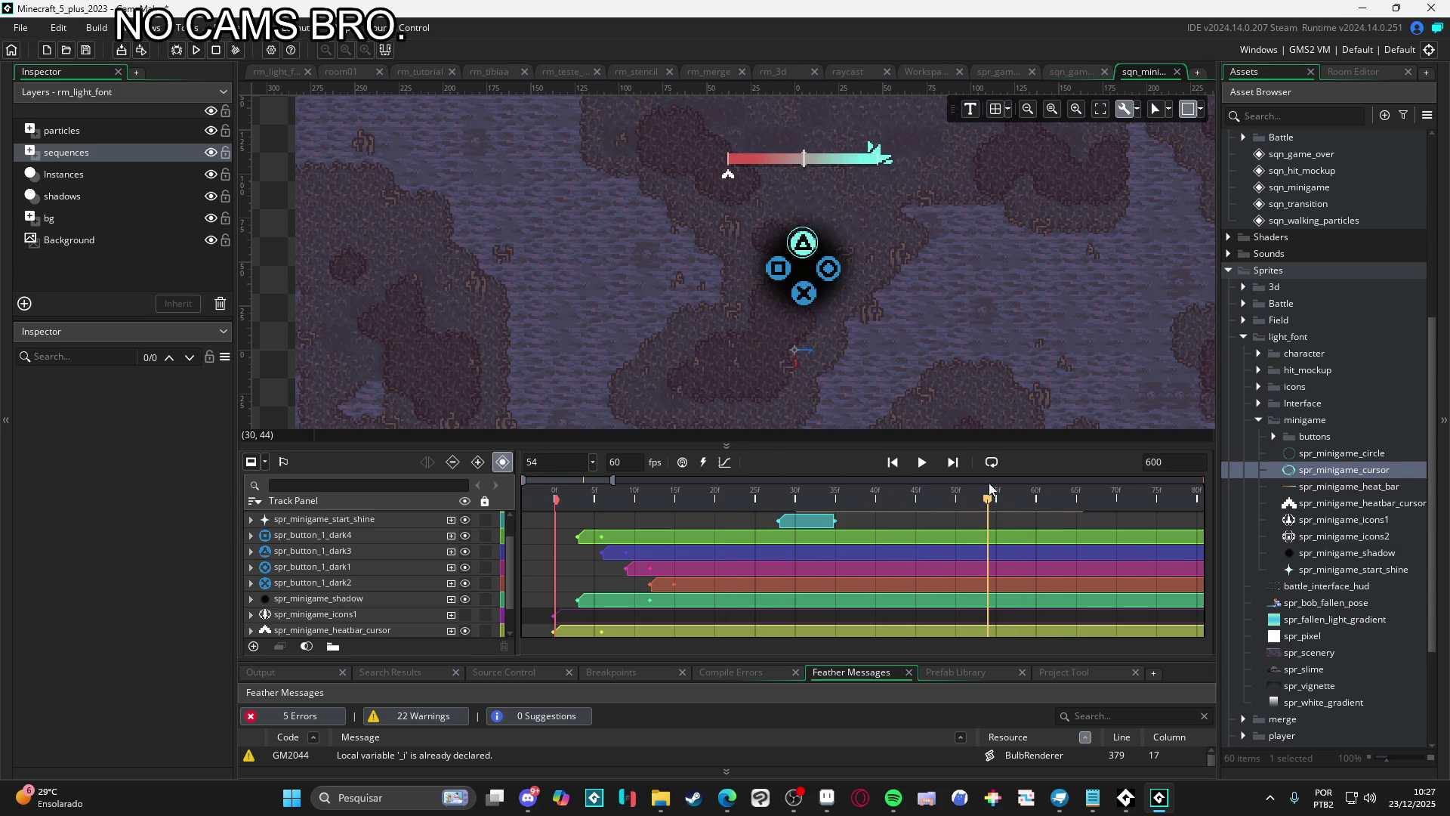
drag(992, 489, 979, 491)
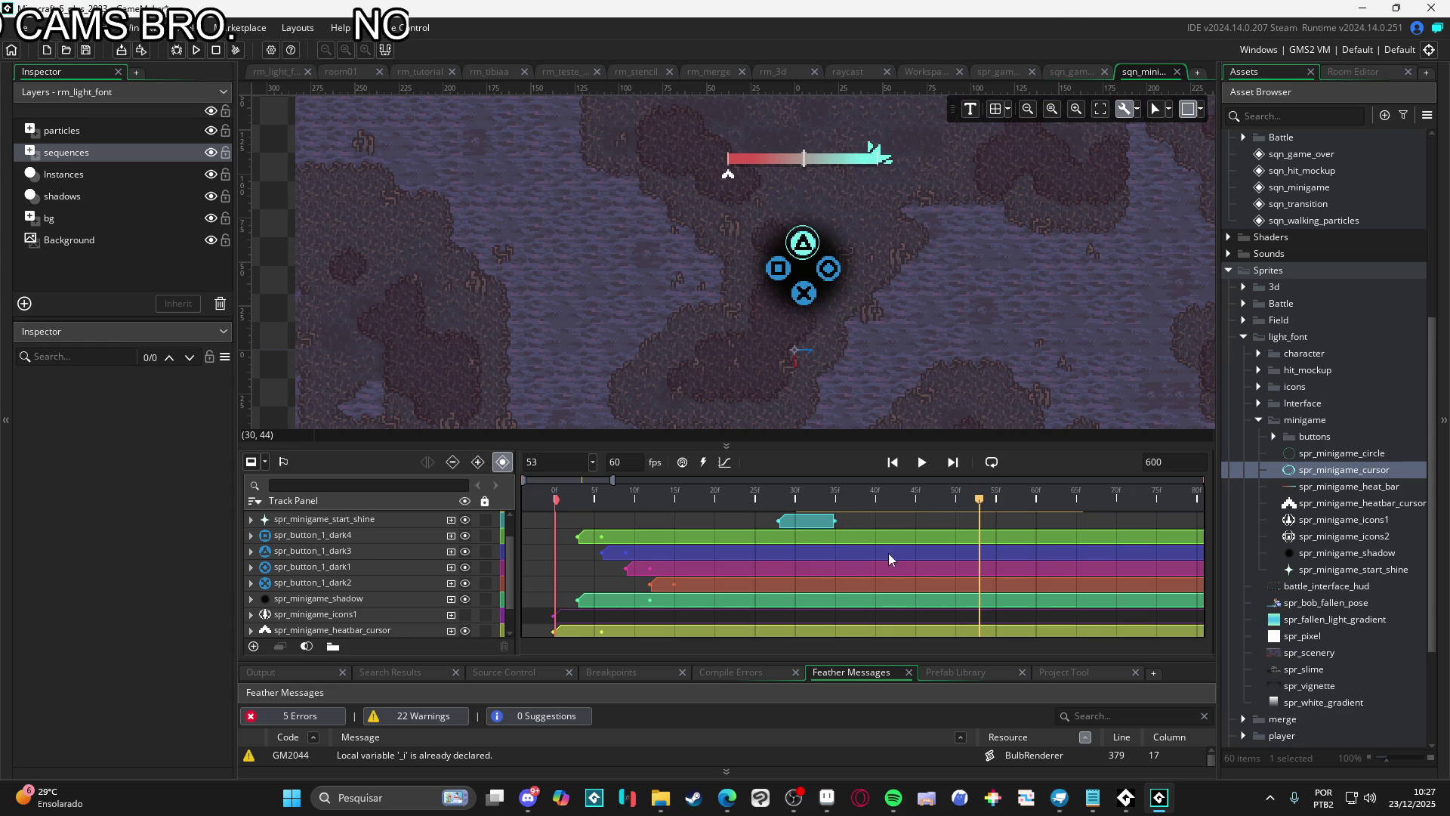
scroll(888, 551, up, 2)
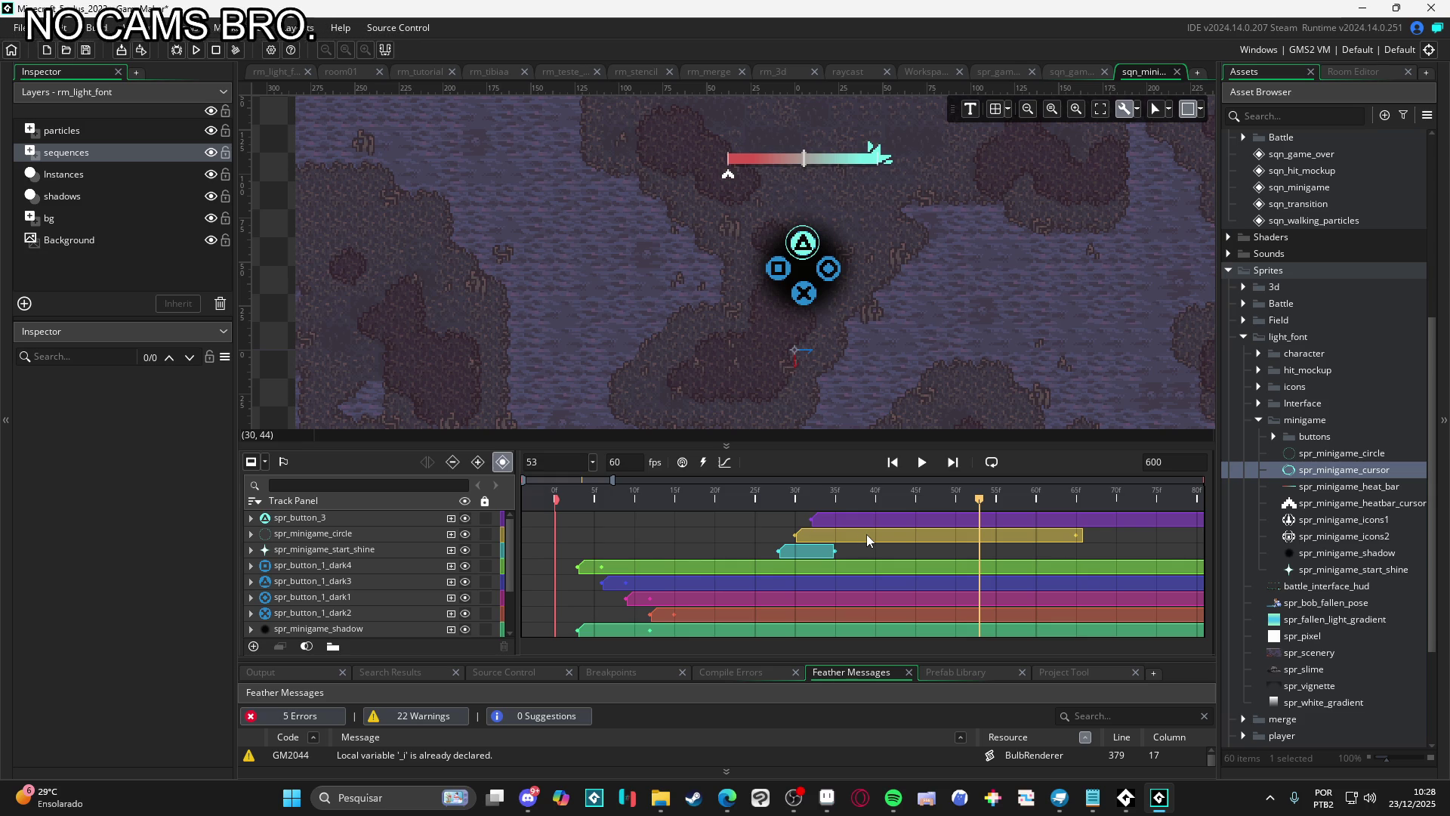
Scrub the timeline, start playback with Loop enabled, then pause it
click(876, 500)
mouse_move(876, 504)
mouse_down()
mouse_move(786, 502)
mouse_move(1007, 517)
mouse_move(763, 516)
mouse_move(995, 519)
mouse_move(759, 487)
mouse_move(995, 517)
mouse_move(555, 512)
mouse_up()
click(923, 463)
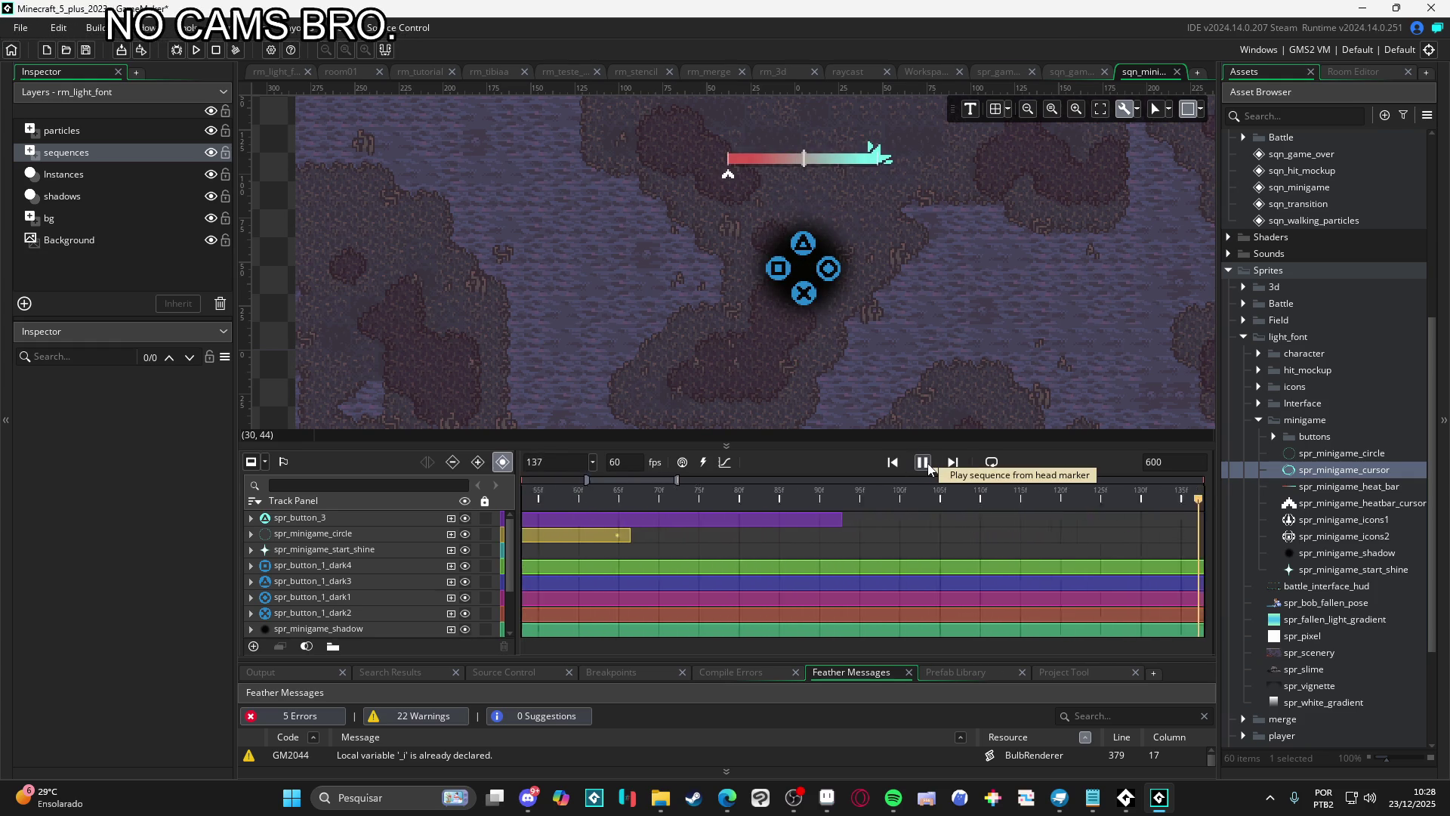
click(991, 463)
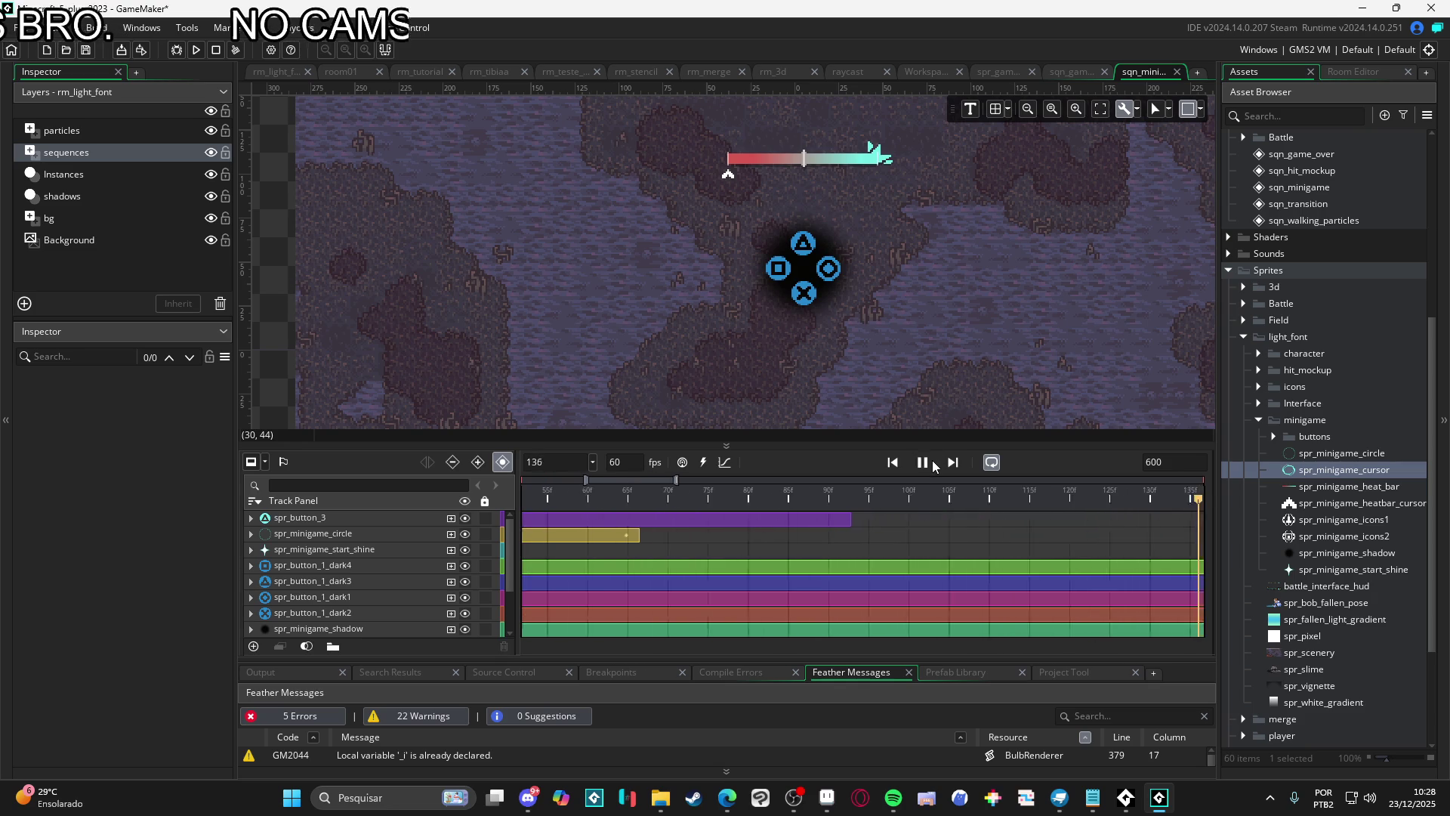
click(922, 462)
Replay the button animation from frame 0 several times, pausing at frame 72
drag(890, 497, 556, 496)
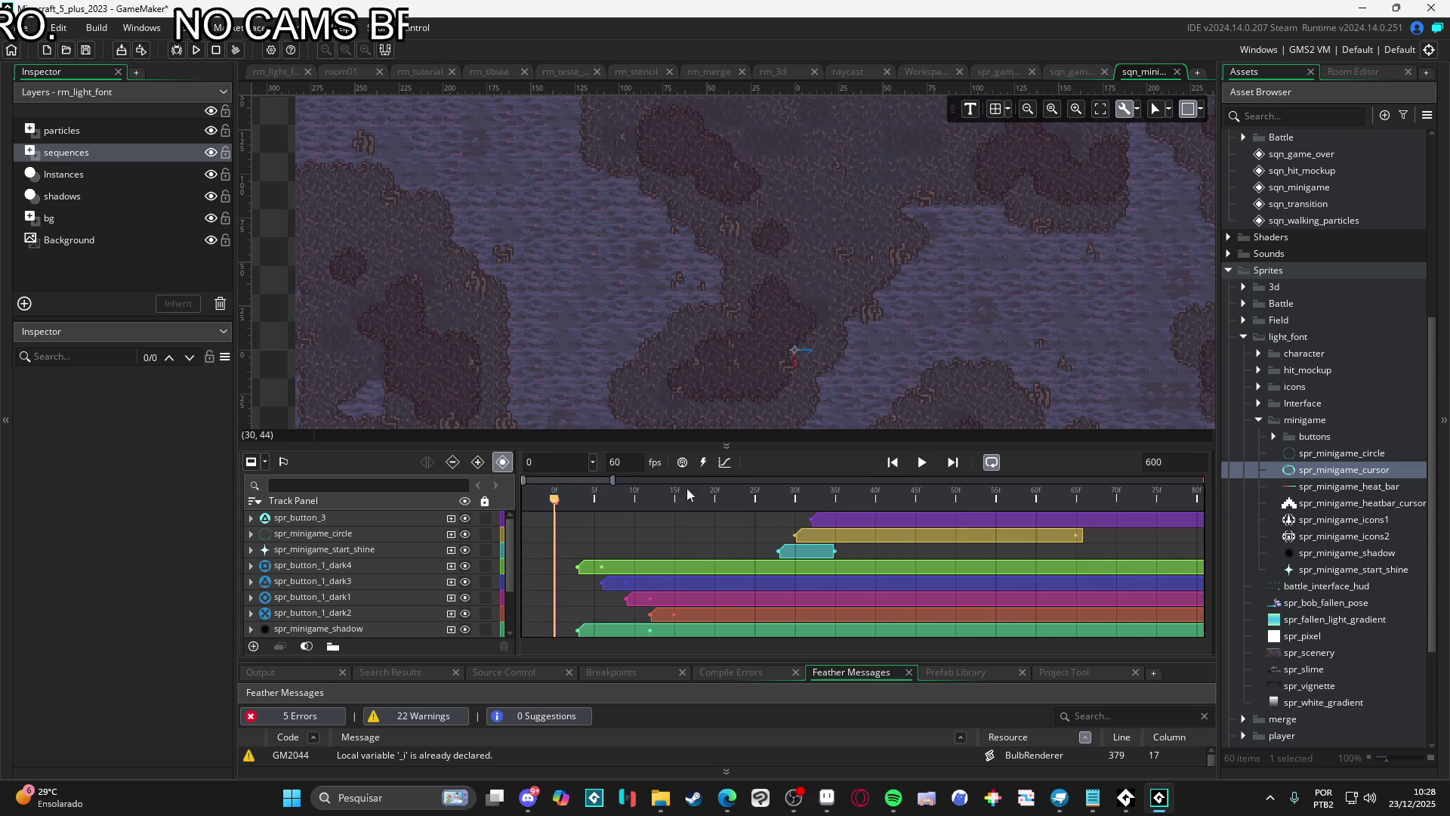
click(923, 461)
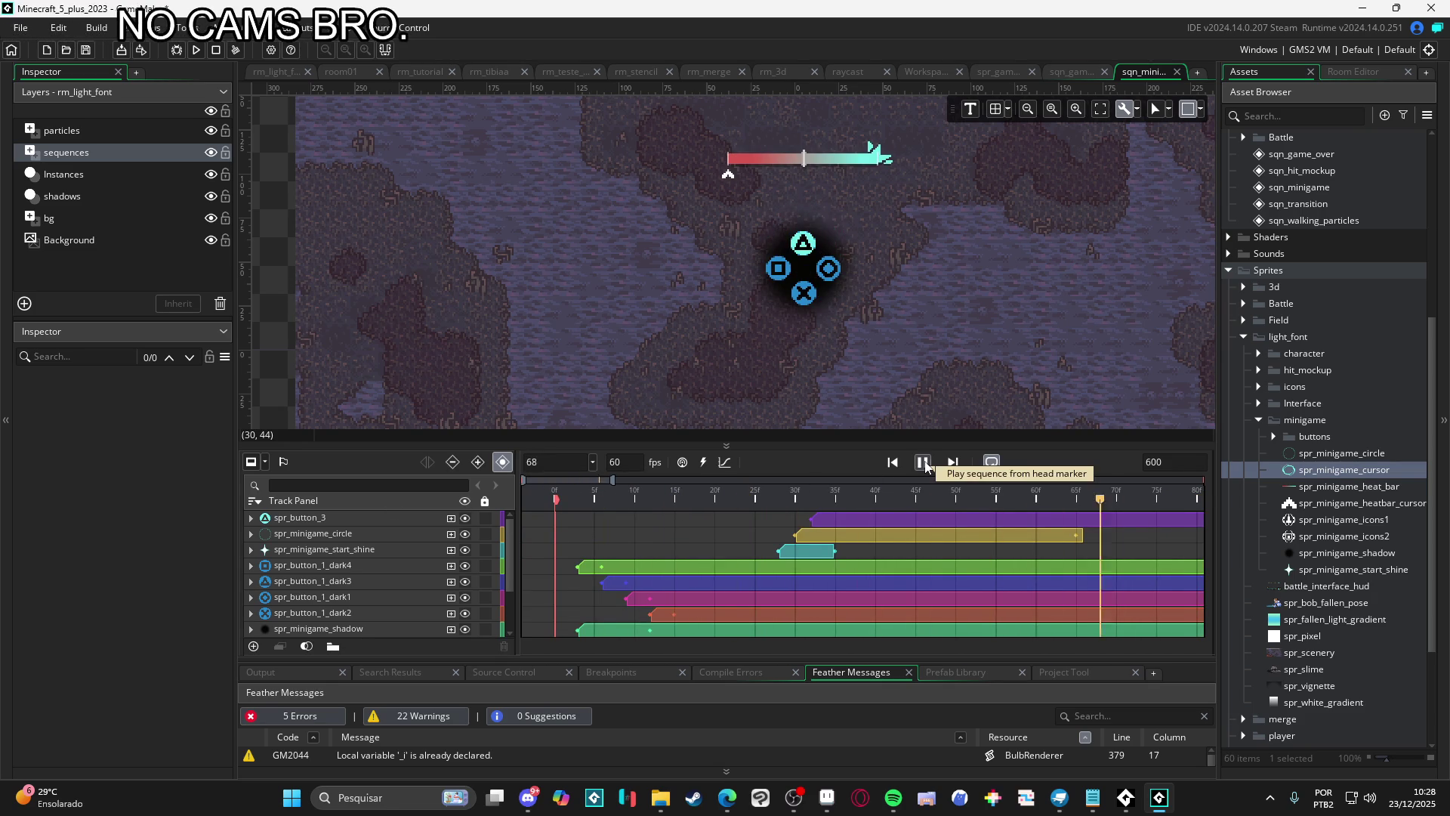
key(Return)
click(922, 462)
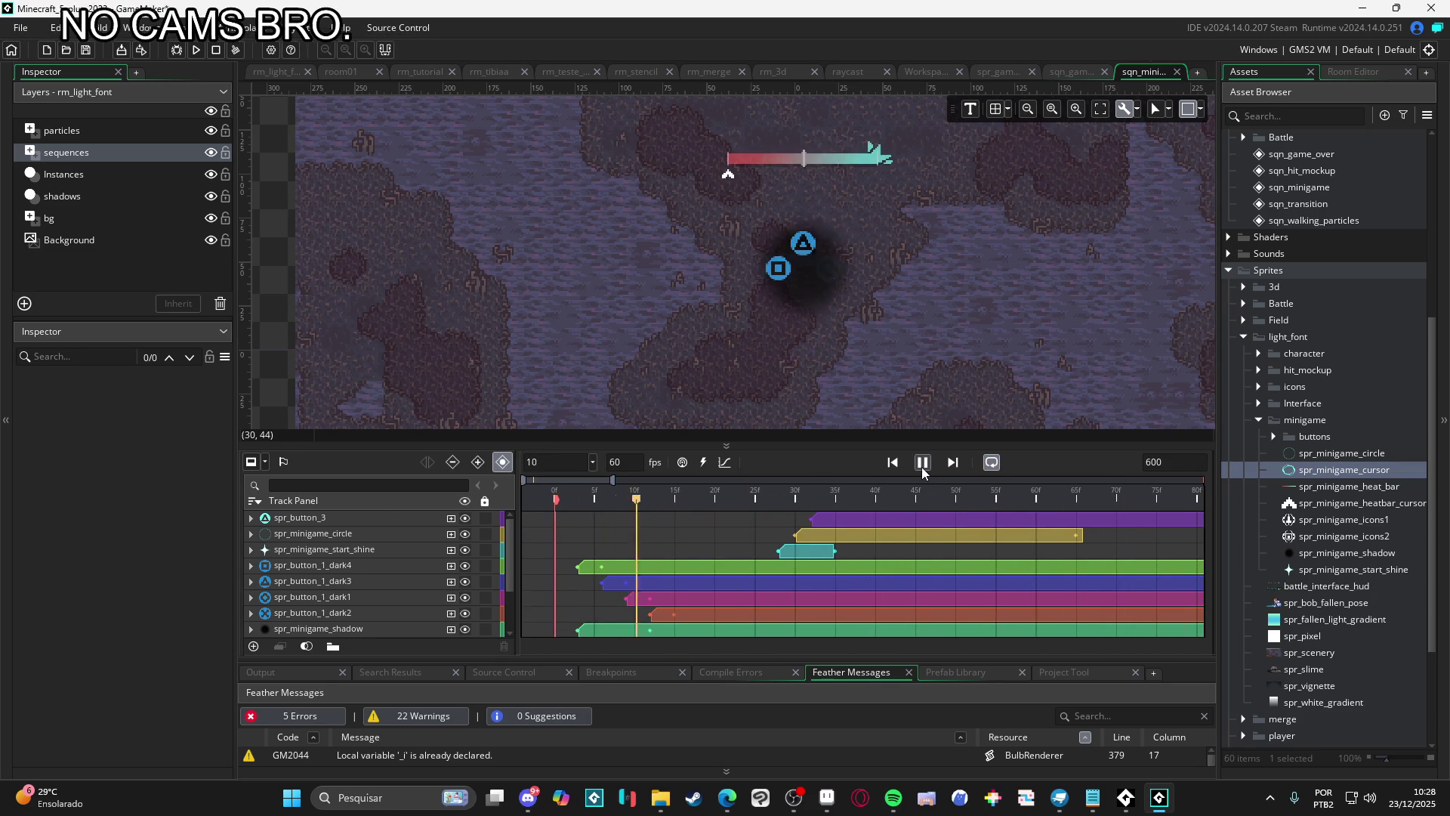
scroll(719, 511, down, 2)
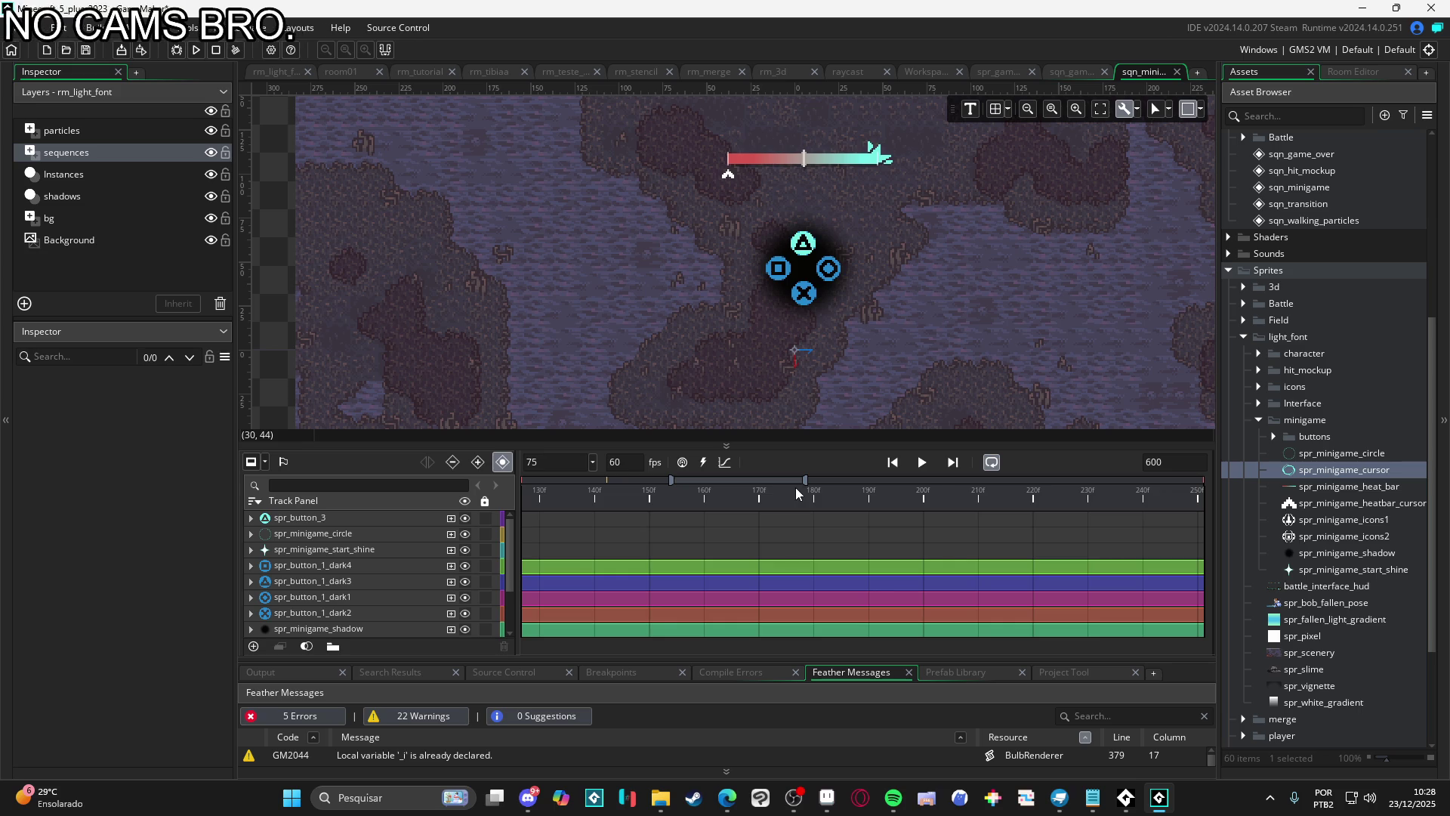
key(Return)
click(923, 462)
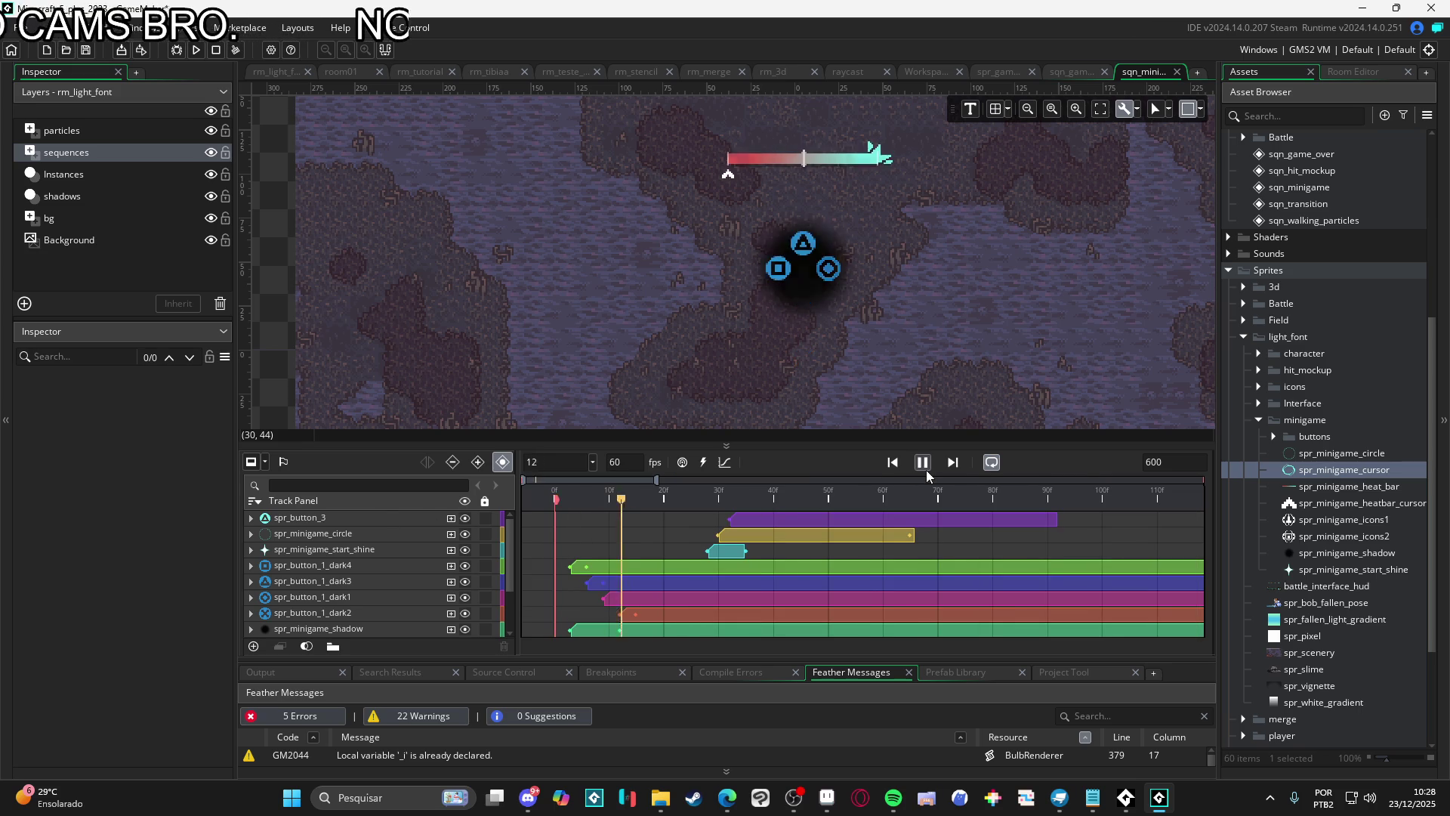
click(926, 468)
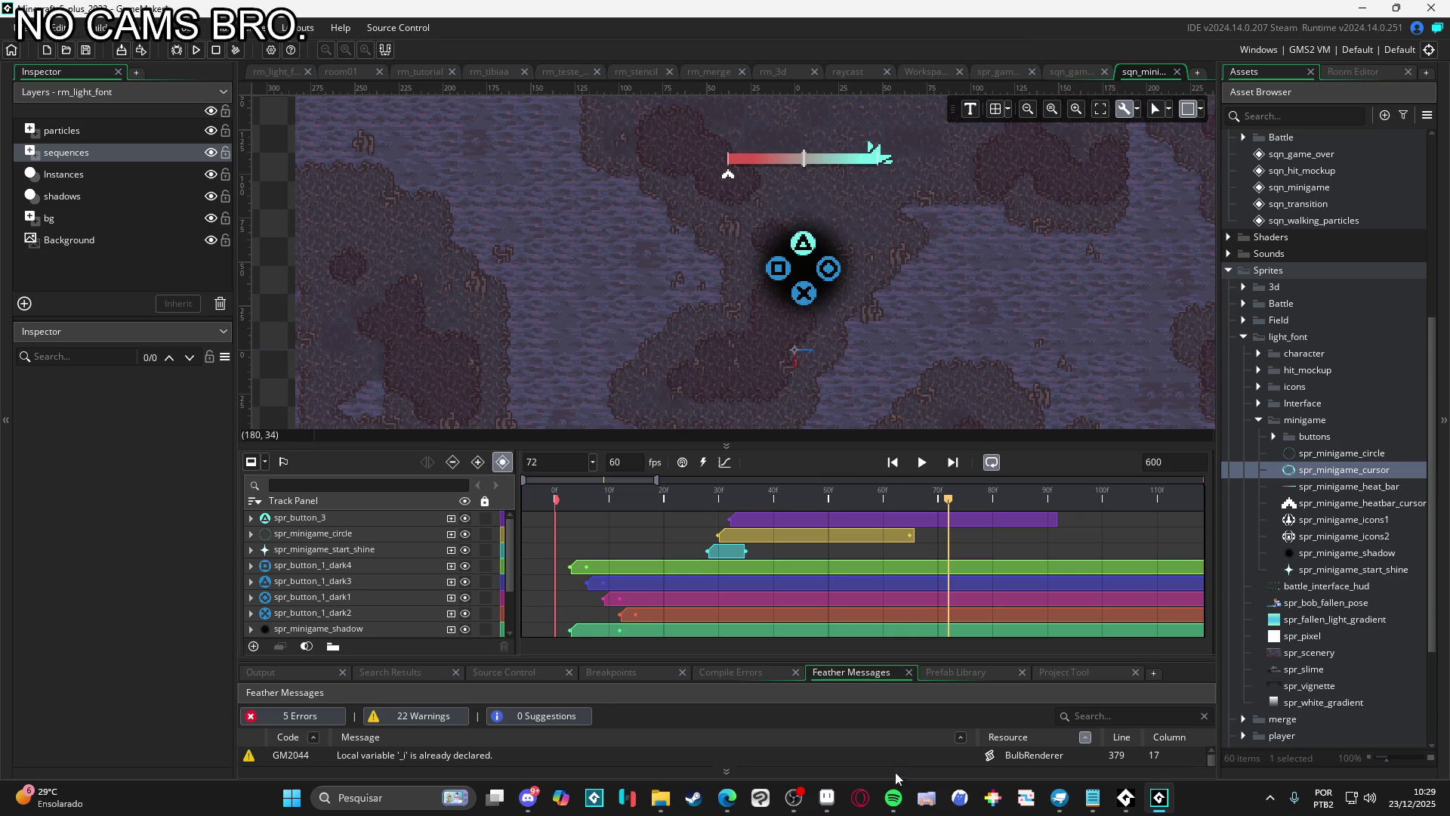
click(827, 797)
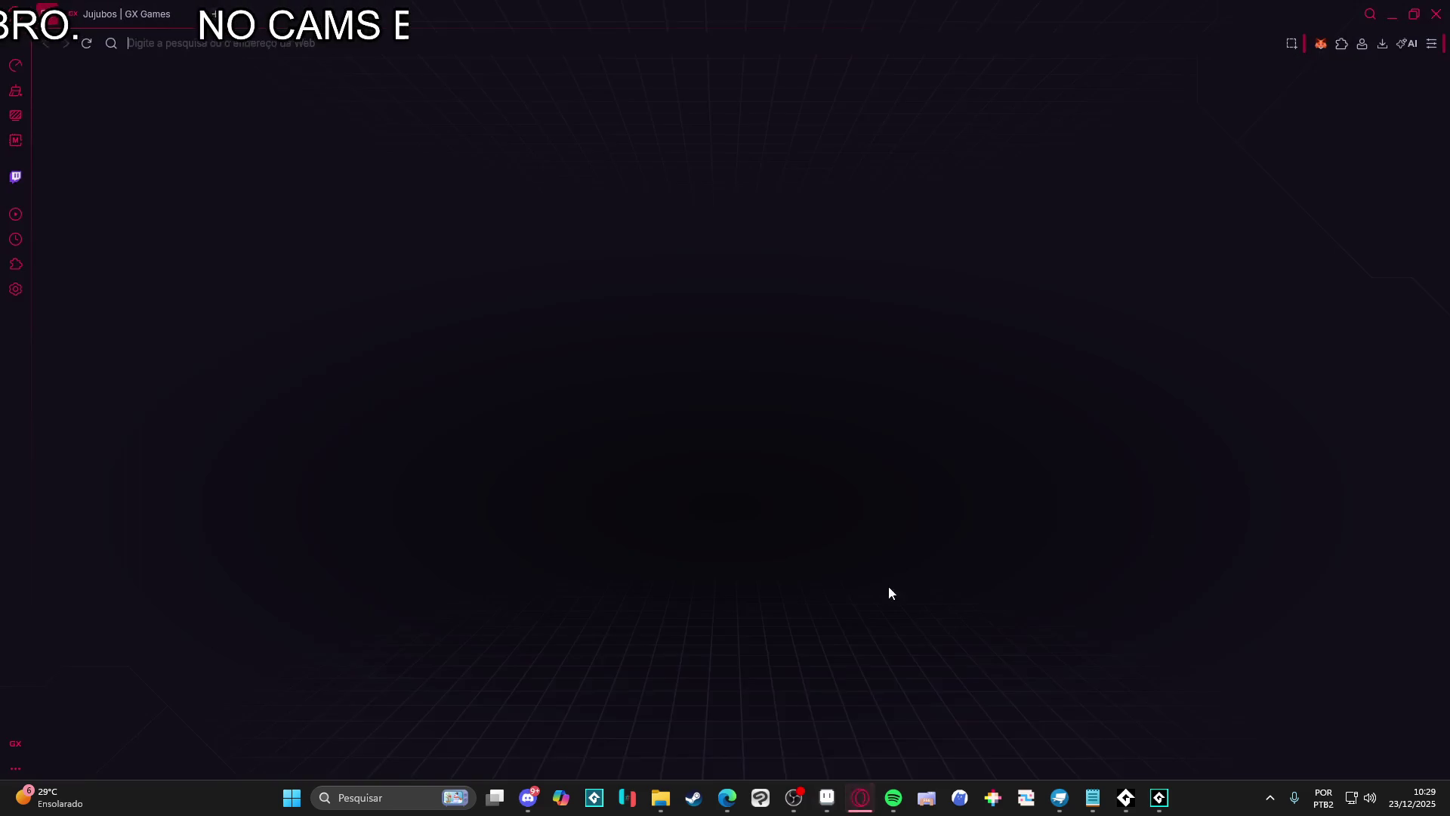
Quit Opera GX, confirm the exit, and pan the Aseprite battle UI mockup
key(alt+F4)
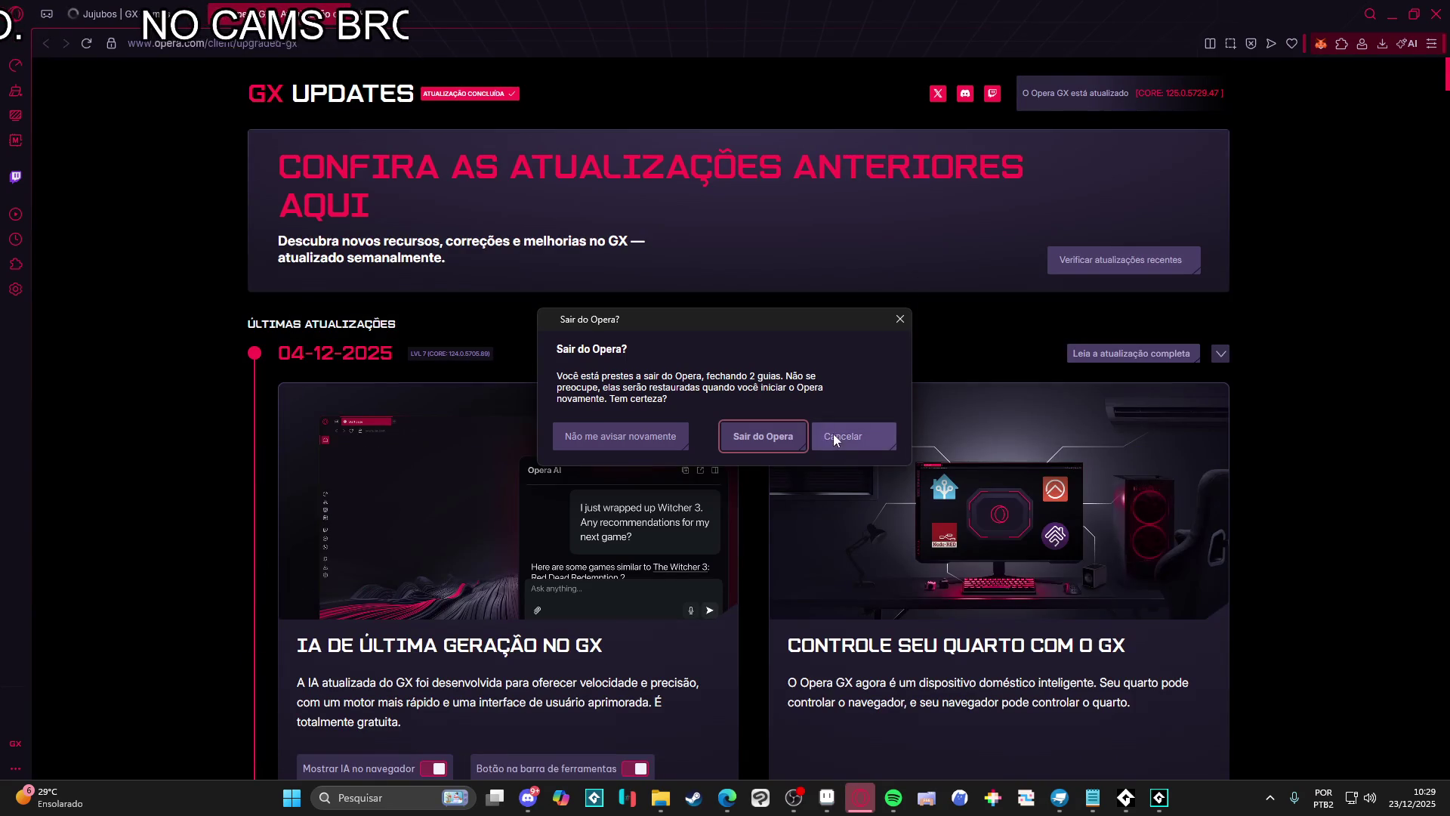
click(763, 436)
drag(871, 290, 911, 326)
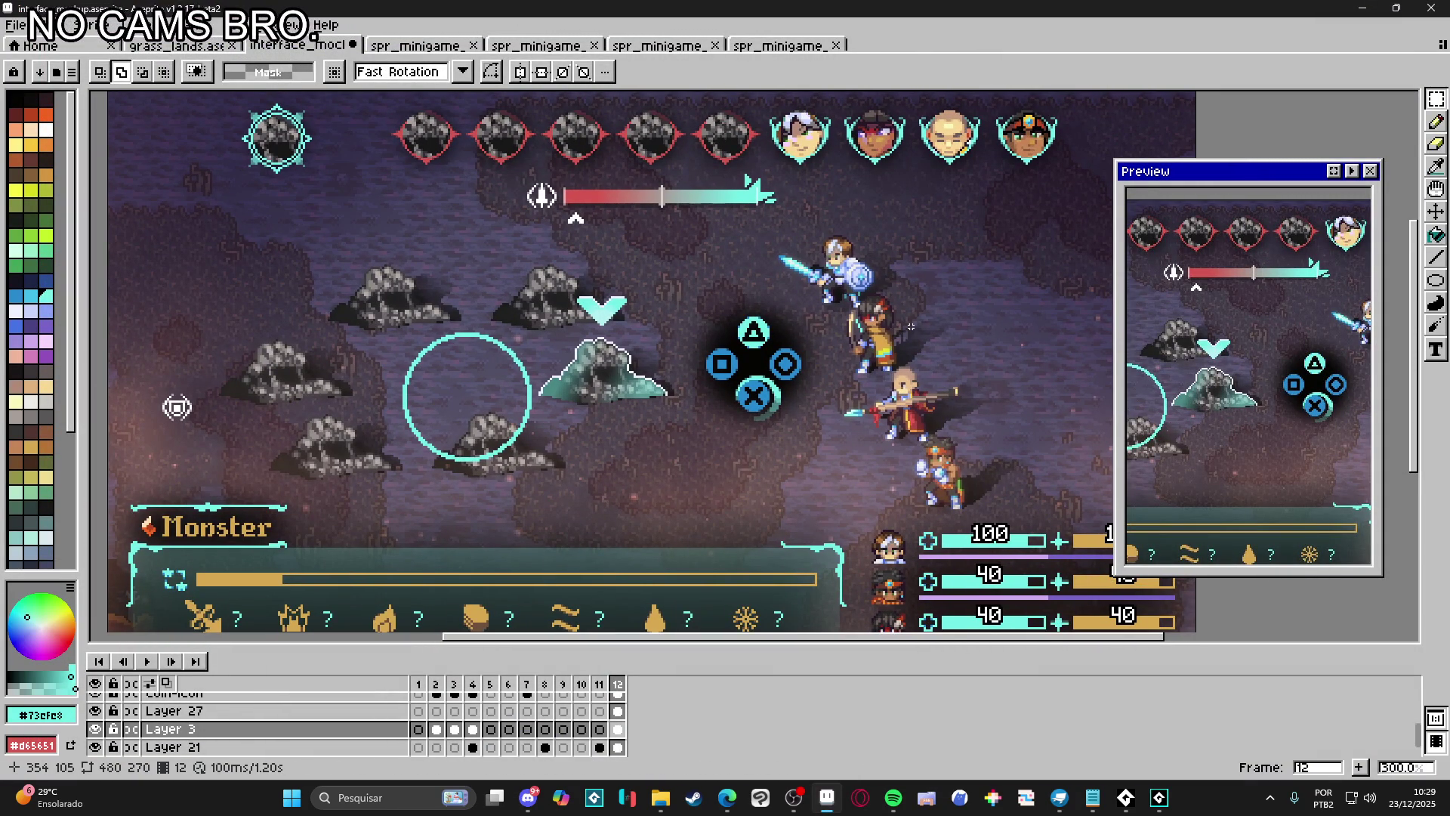
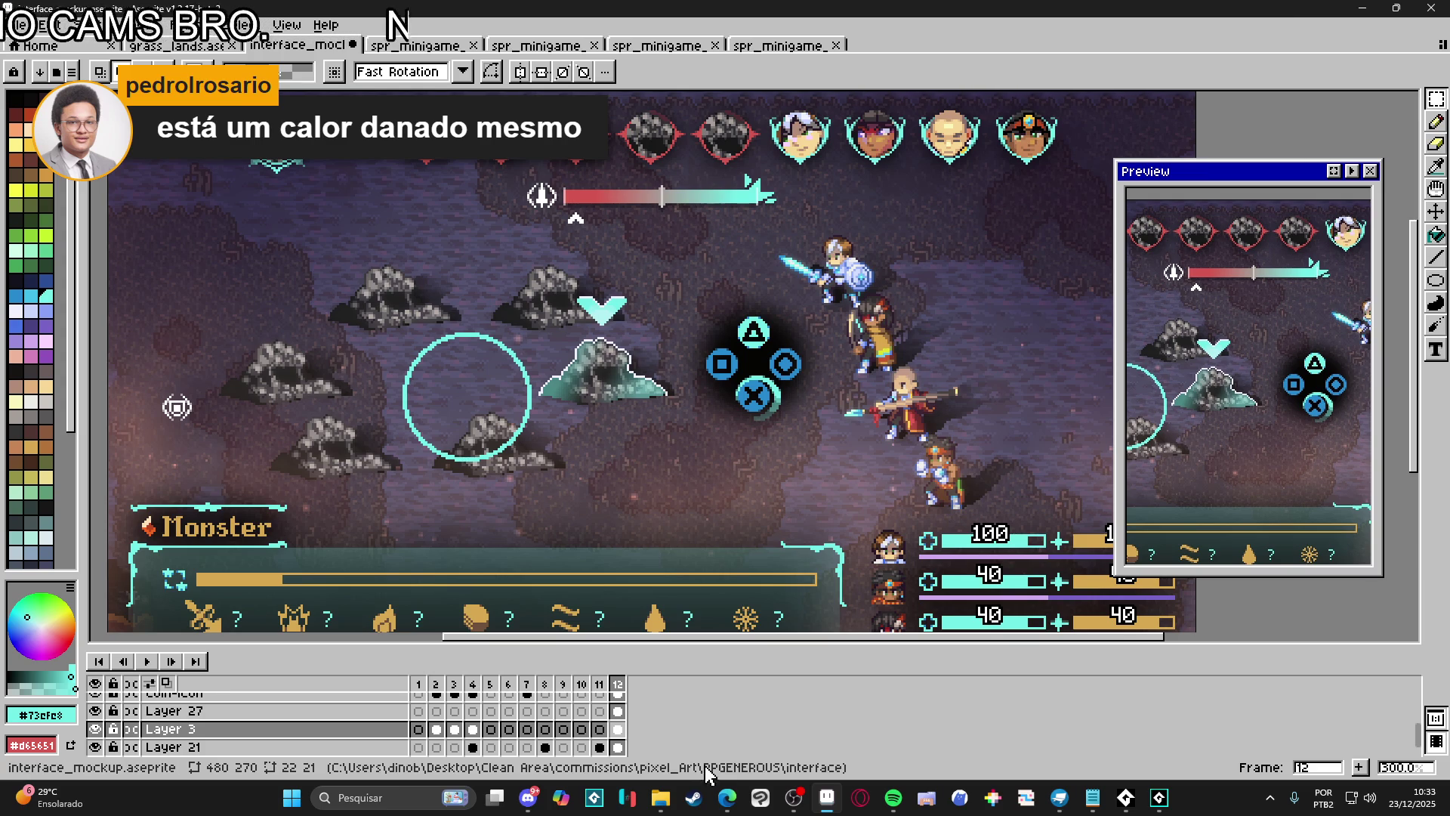
Switch from the Aseprite mockup to the Steam store window
mouse_move(635, 808)
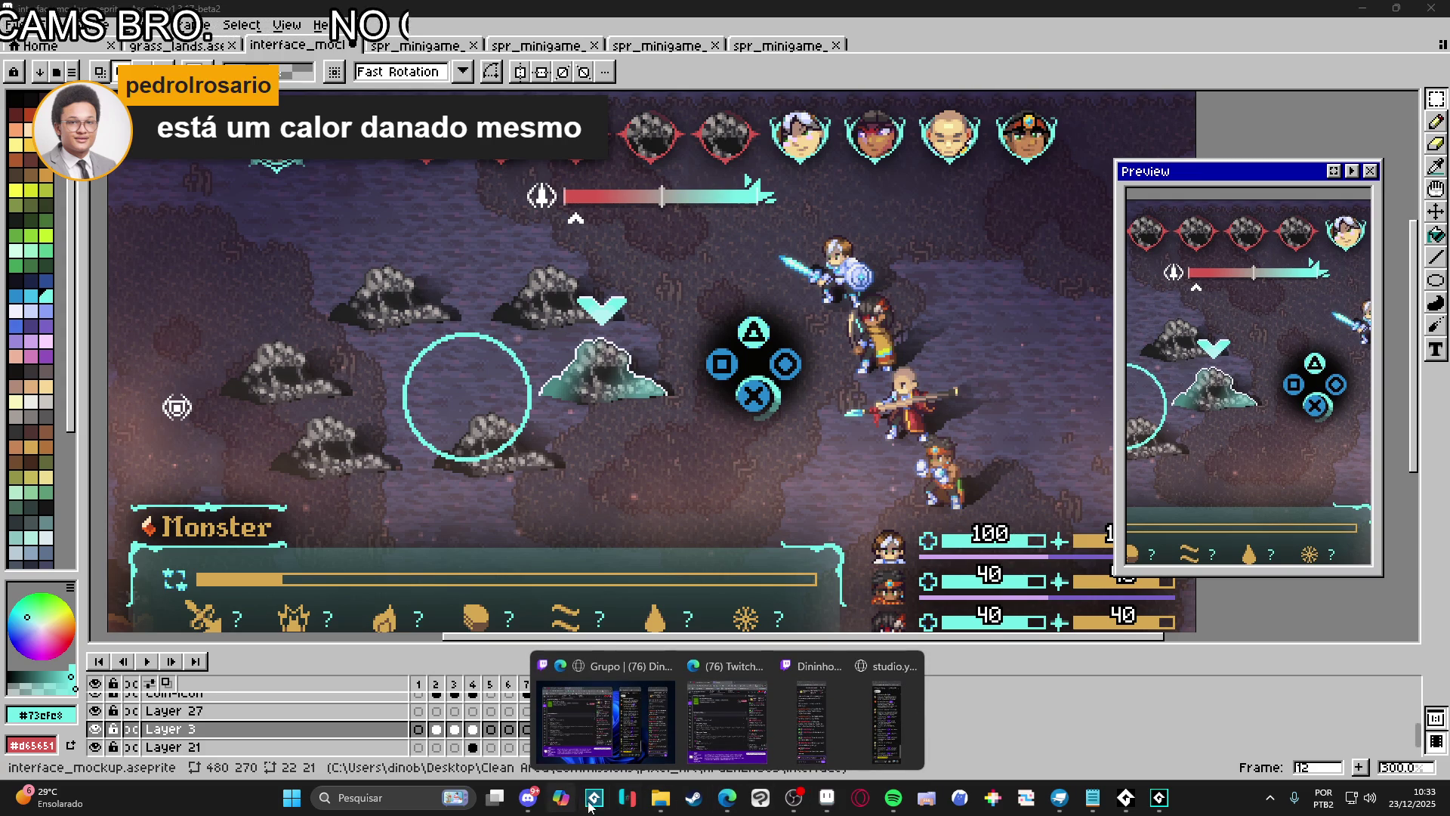
click(693, 798)
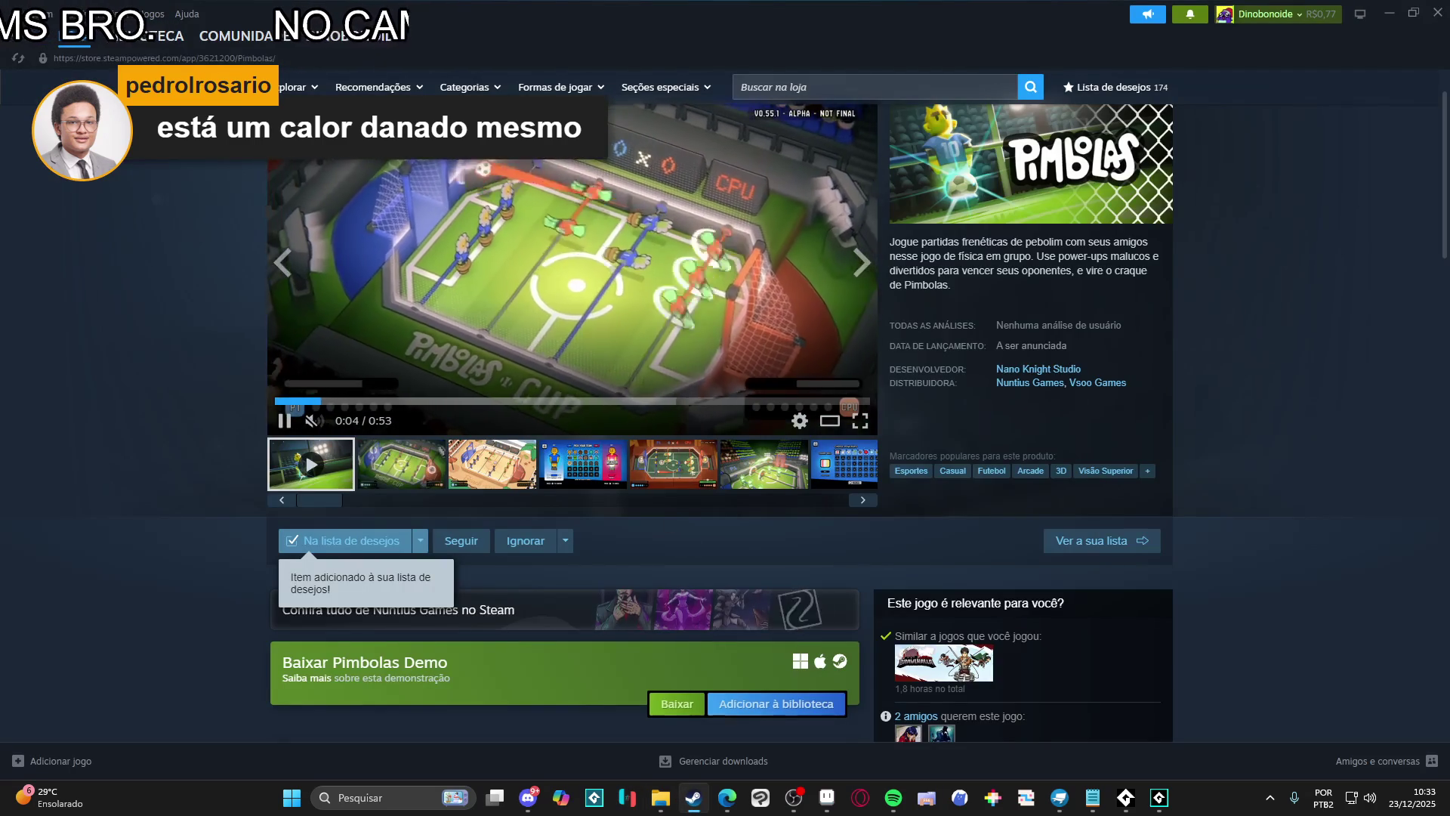
Scroll through the Pimbolas store page to review its demo offer and release notice
scroll(74, 341, down, 2)
scroll(85, 317, down, 2)
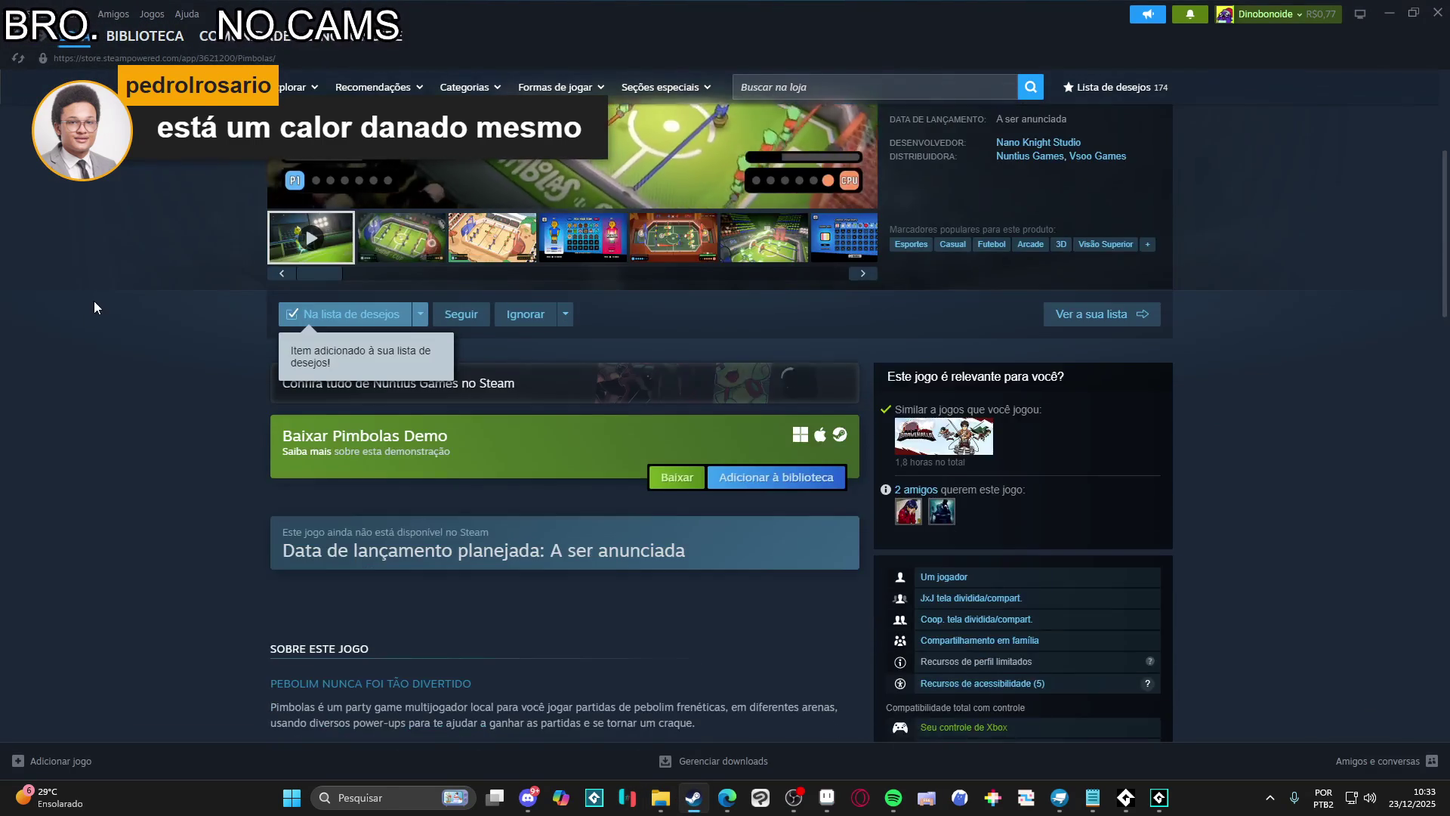
scroll(102, 325, up, 3)
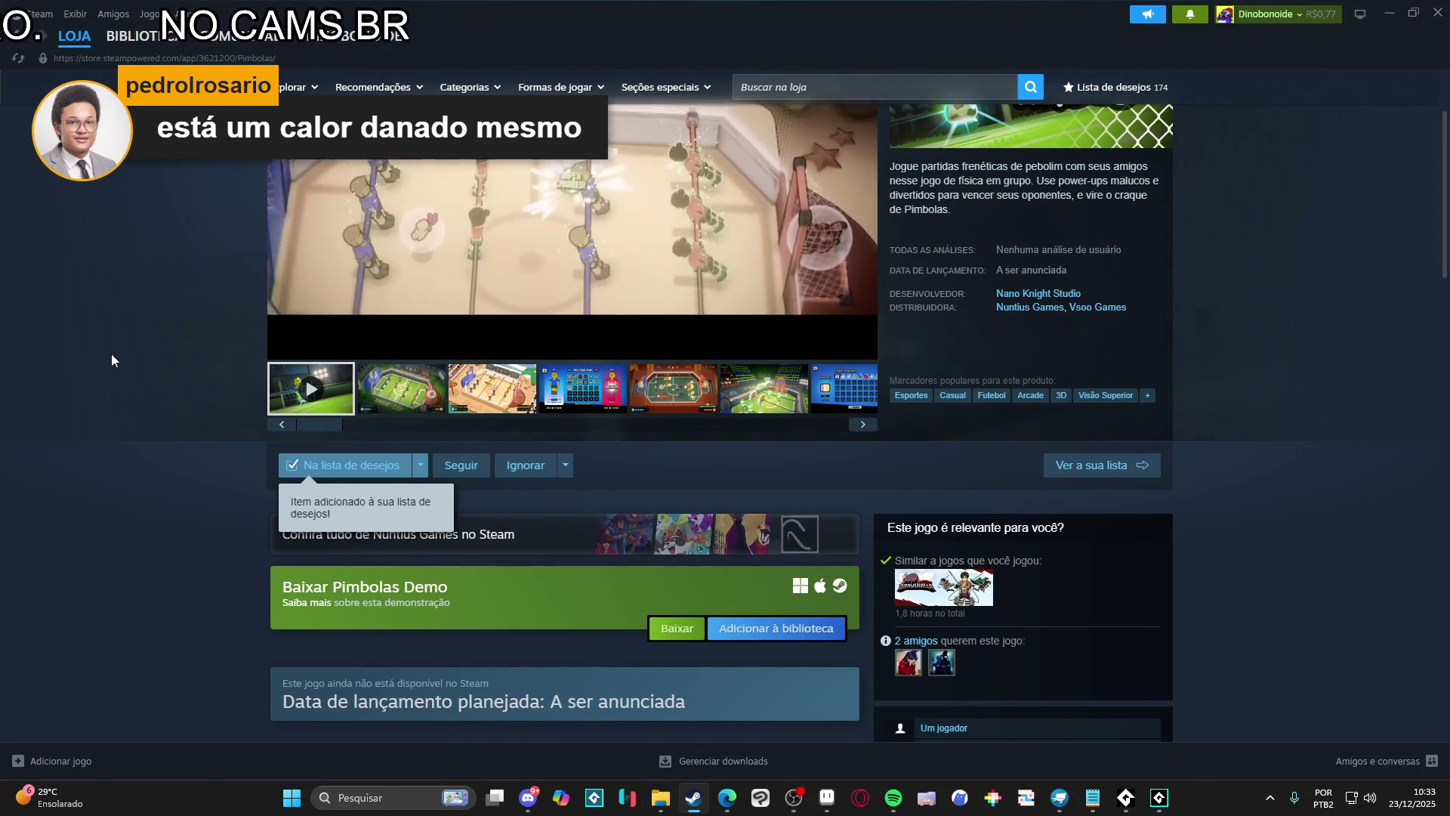
scroll(113, 418, down, 1)
scroll(123, 410, up, 3)
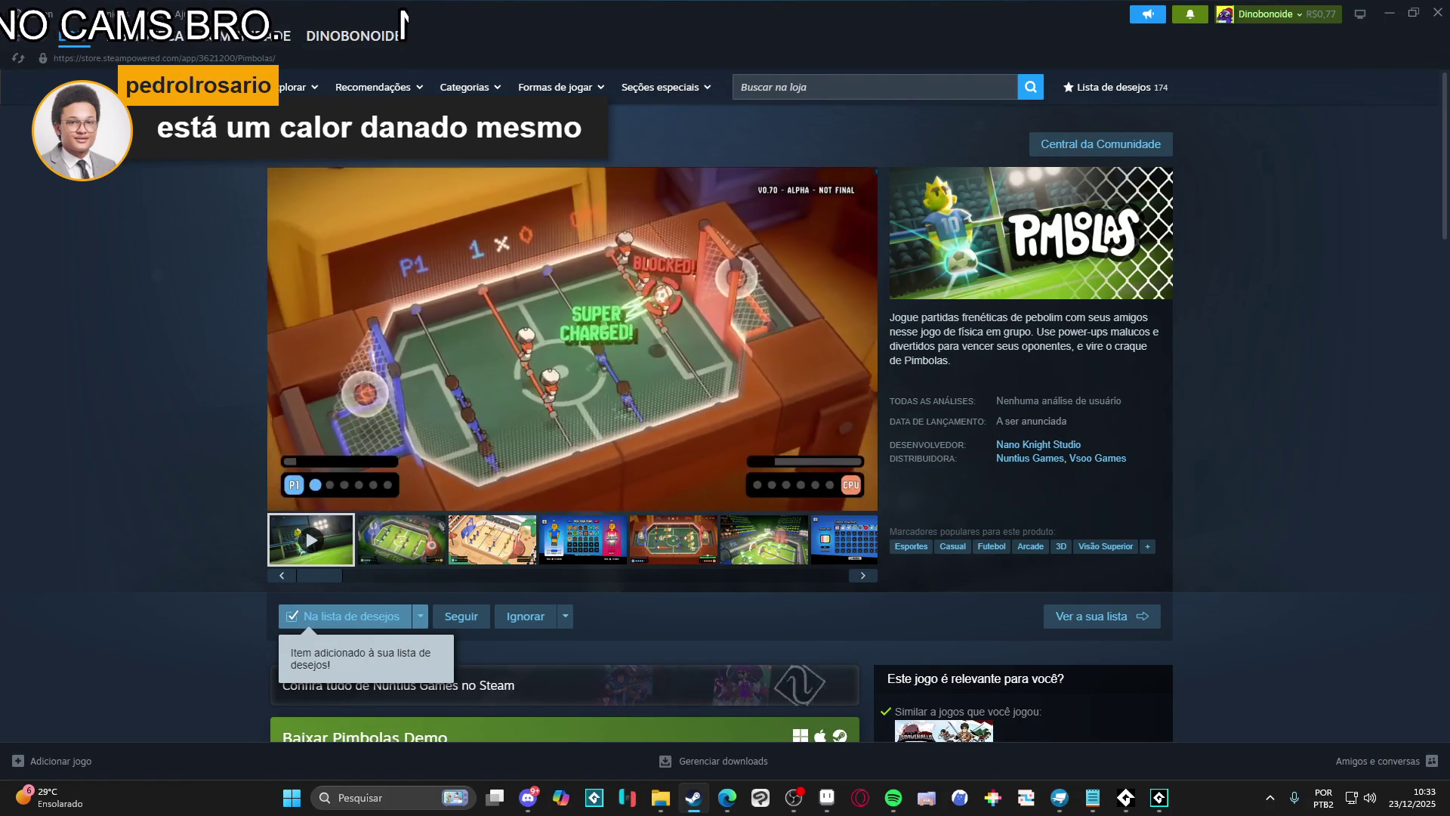
Open the Jogos menu and go to the Steam store front page
click(151, 14)
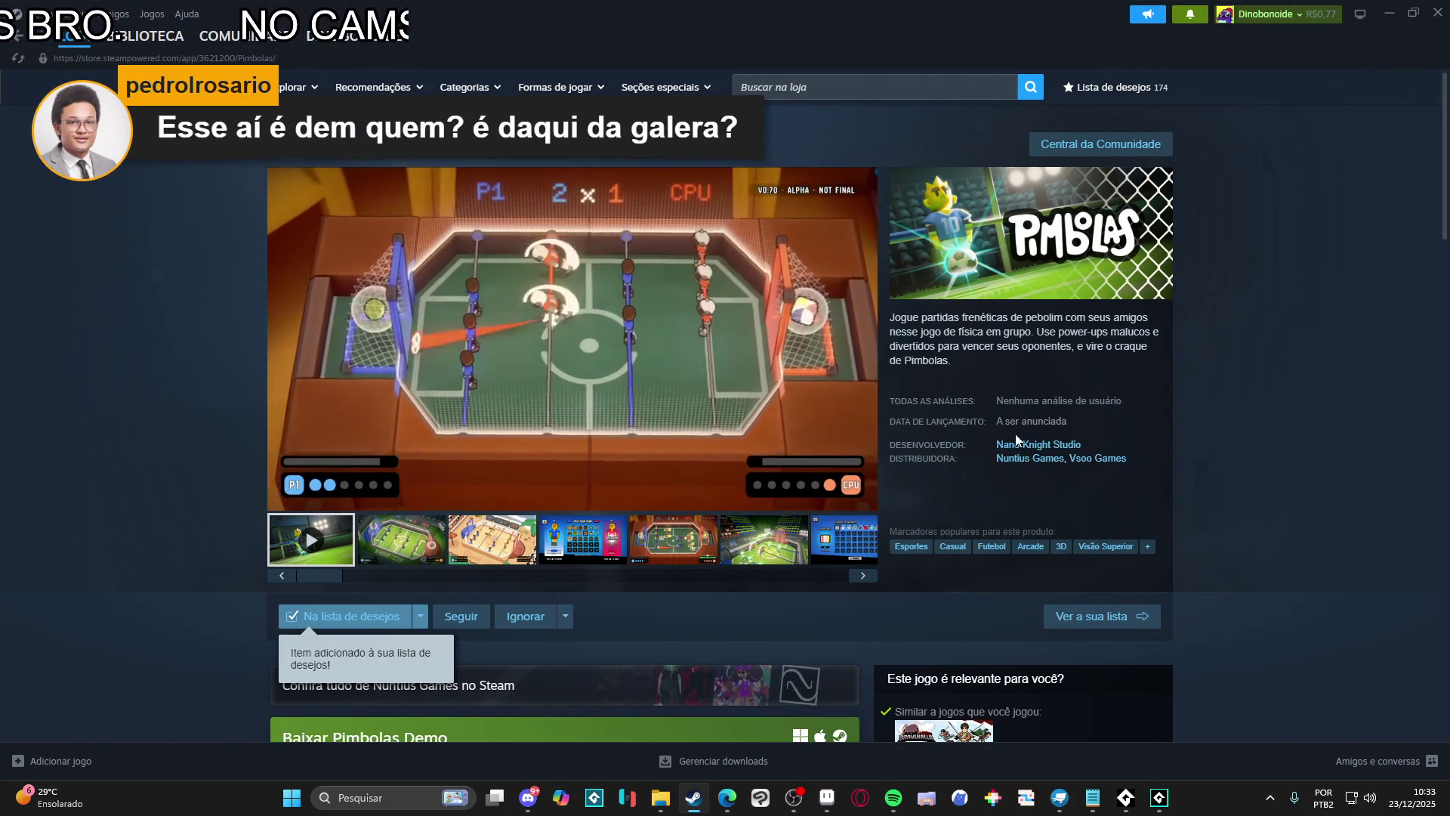
scroll(955, 425, down, 2)
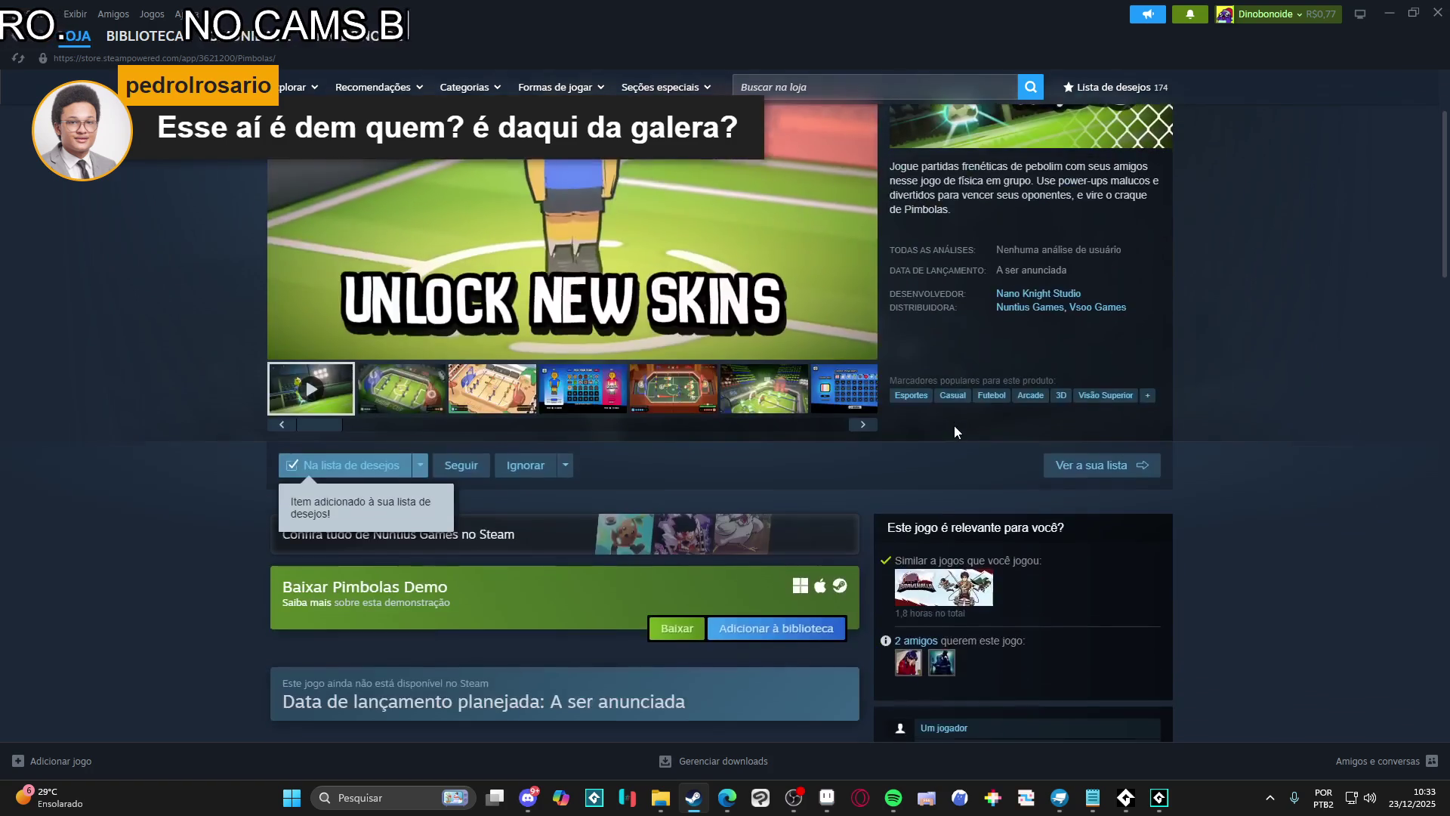
scroll(944, 400, up, 1)
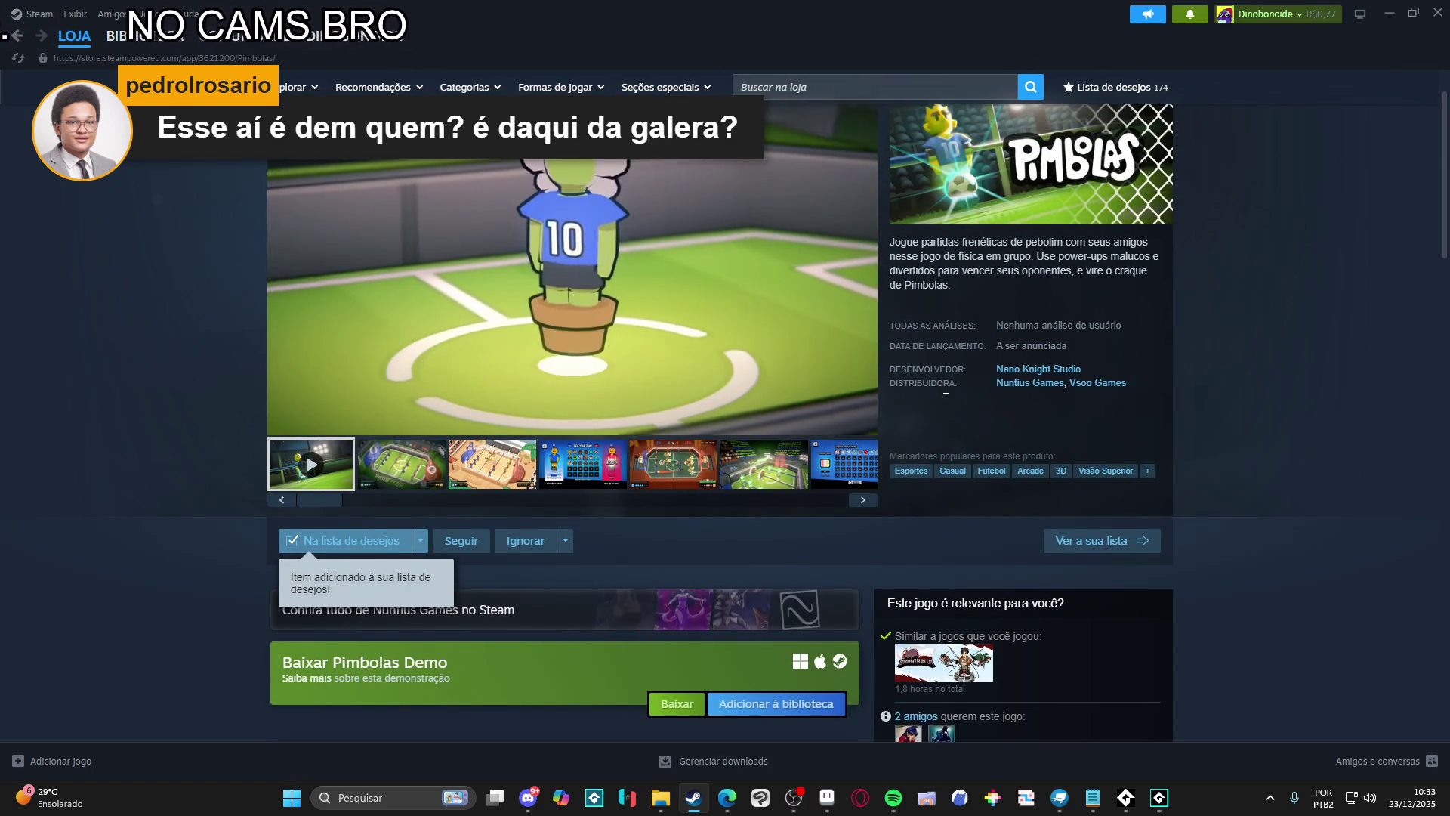
mouse_move(154, 38)
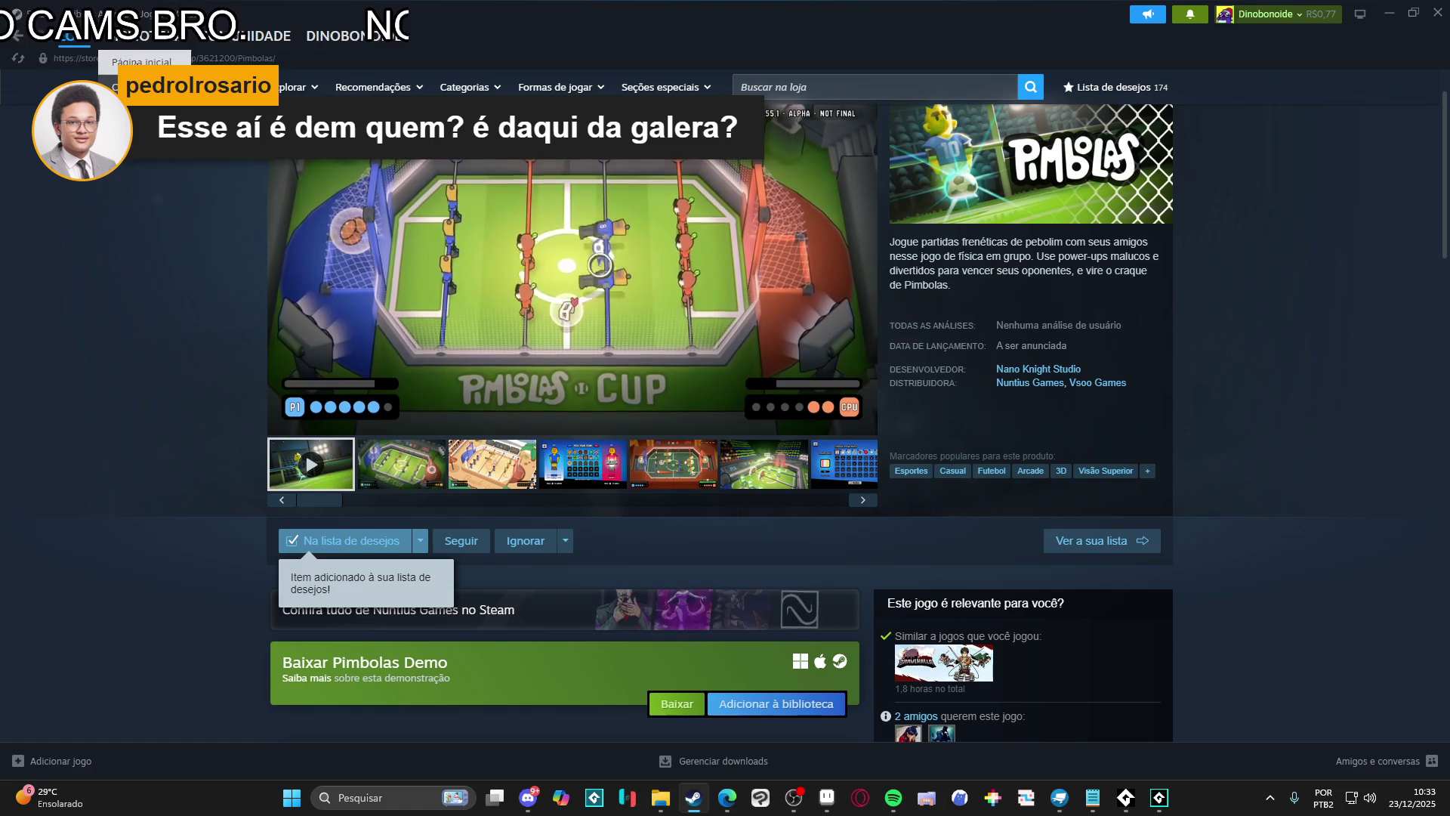
click(73, 53)
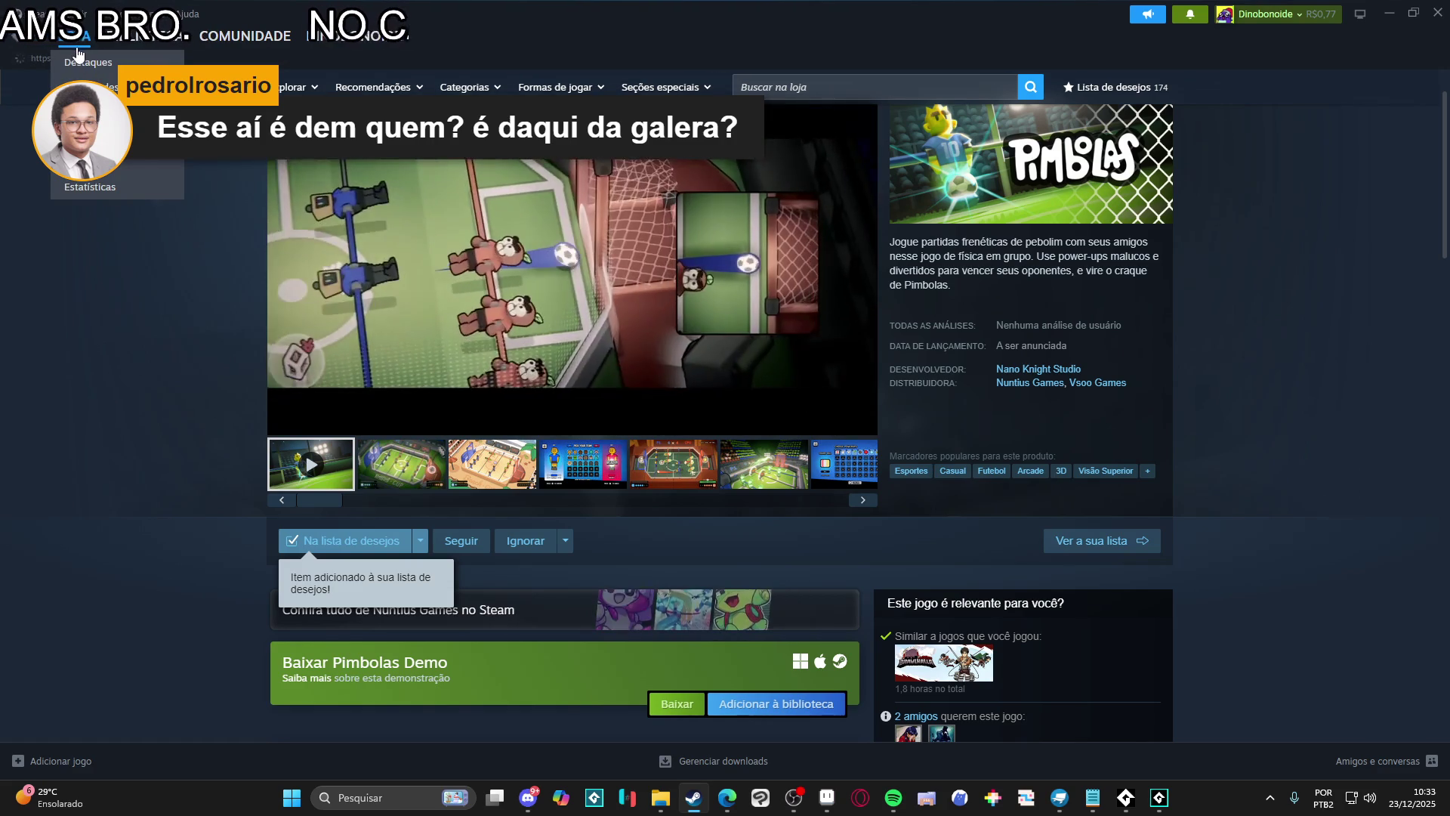
Scroll down the sale rows to the wishlist deals, such as House Flipper at -90%
scroll(214, 273, down, 3)
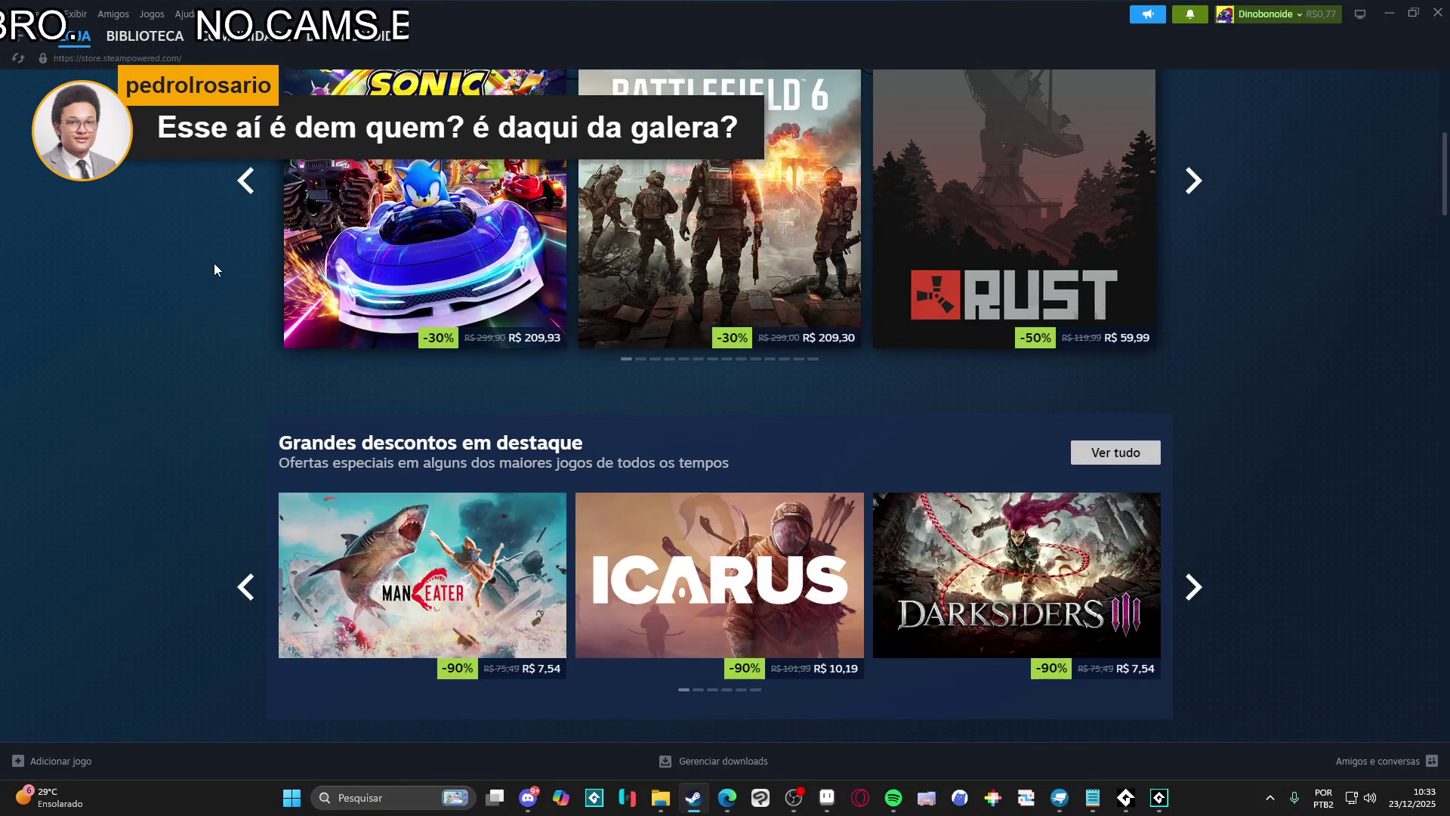
scroll(216, 266, down, 2)
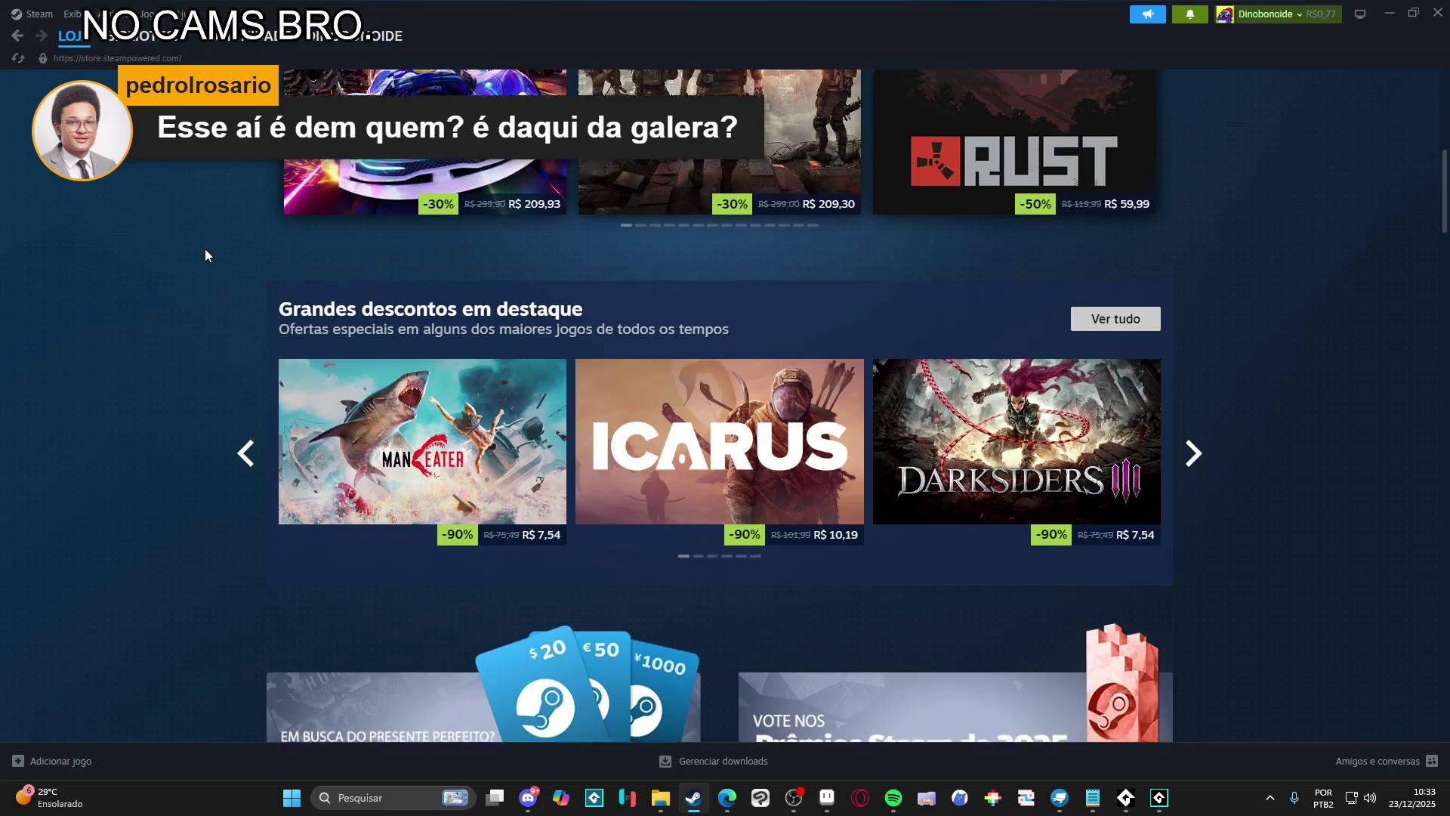
scroll(205, 249, down, 3)
scroll(206, 250, down, 4)
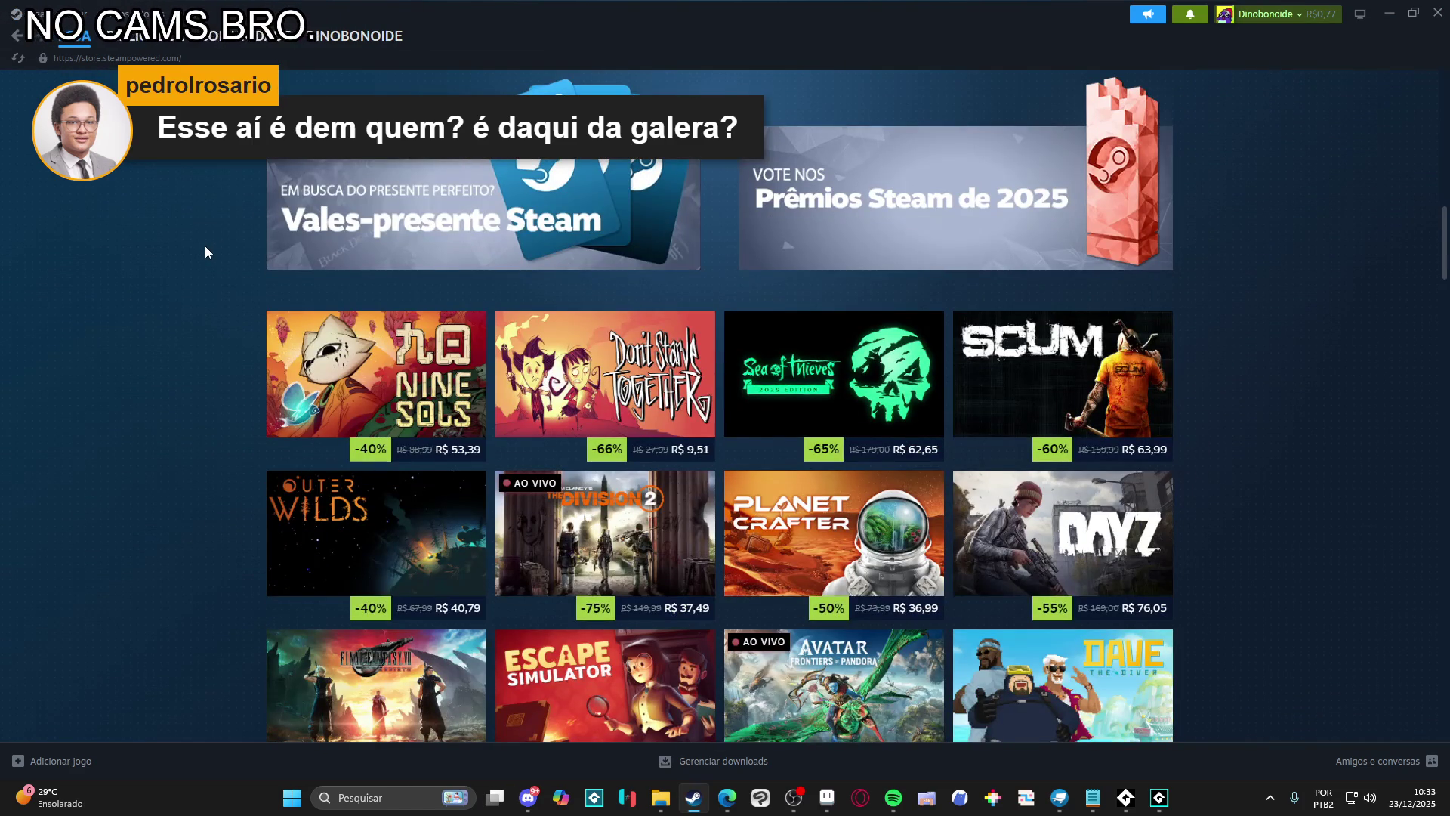
scroll(205, 252, down, 3)
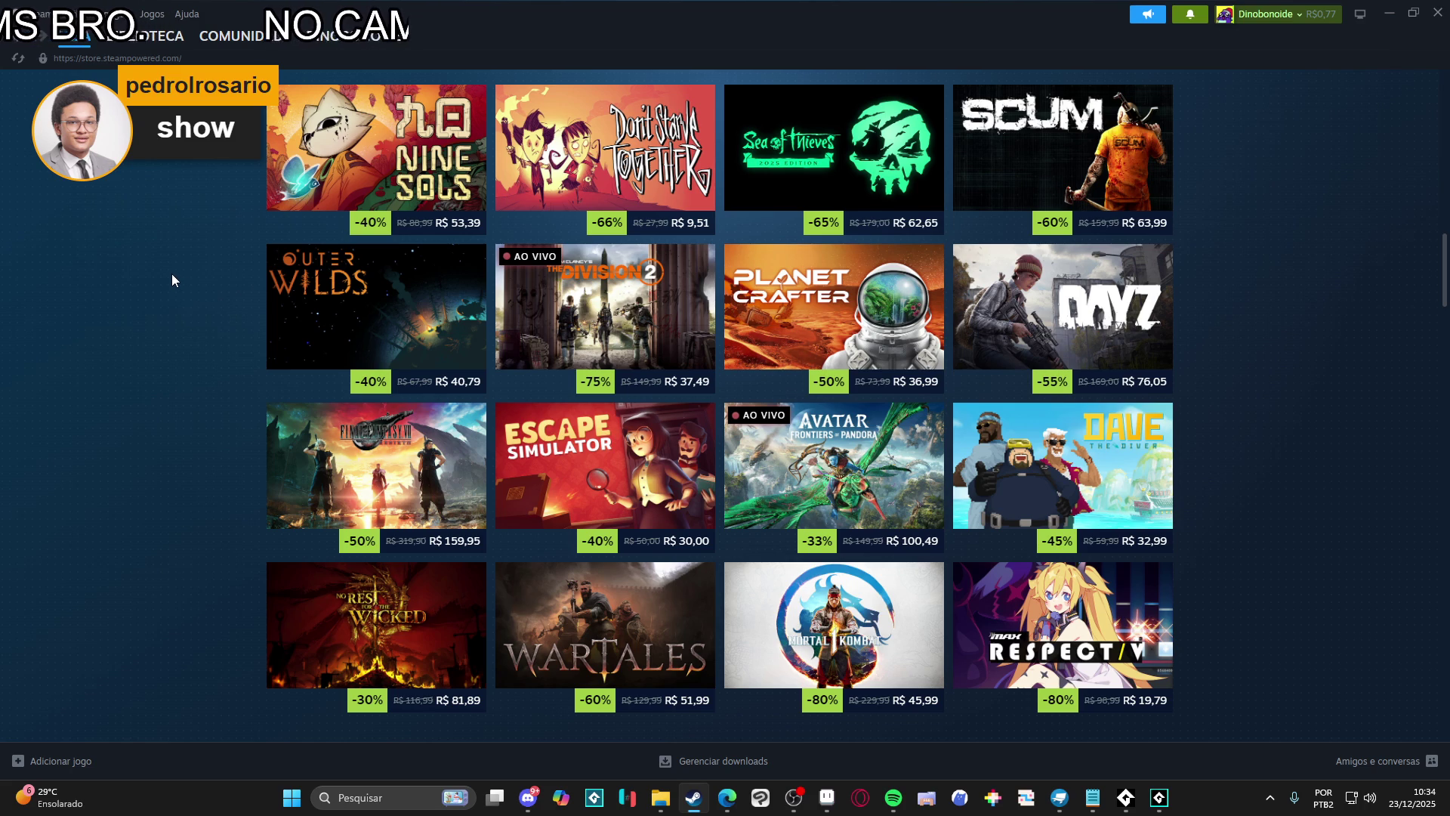
scroll(170, 271, up, 1)
scroll(171, 269, down, 3)
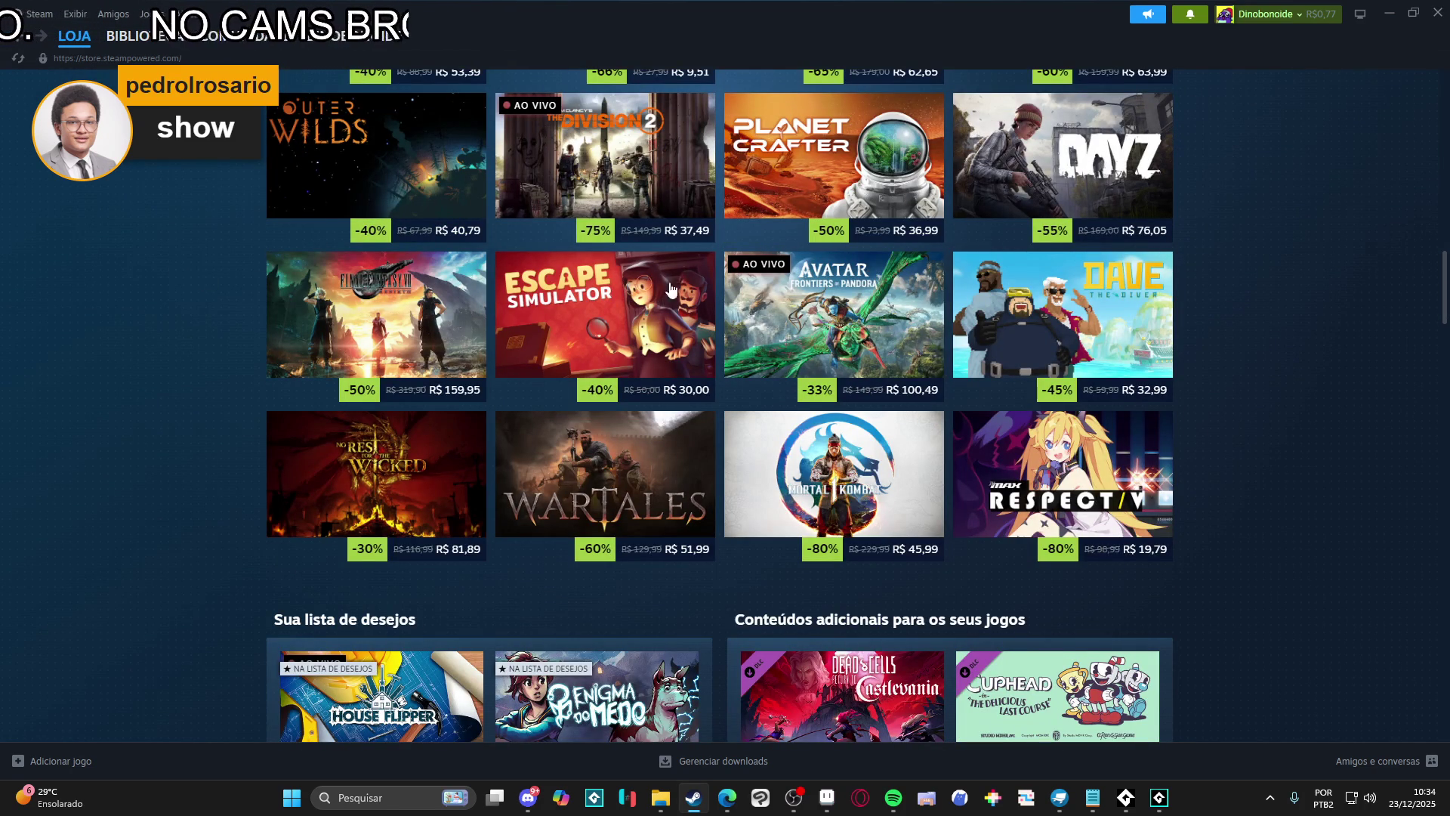
mouse_move(820, 329)
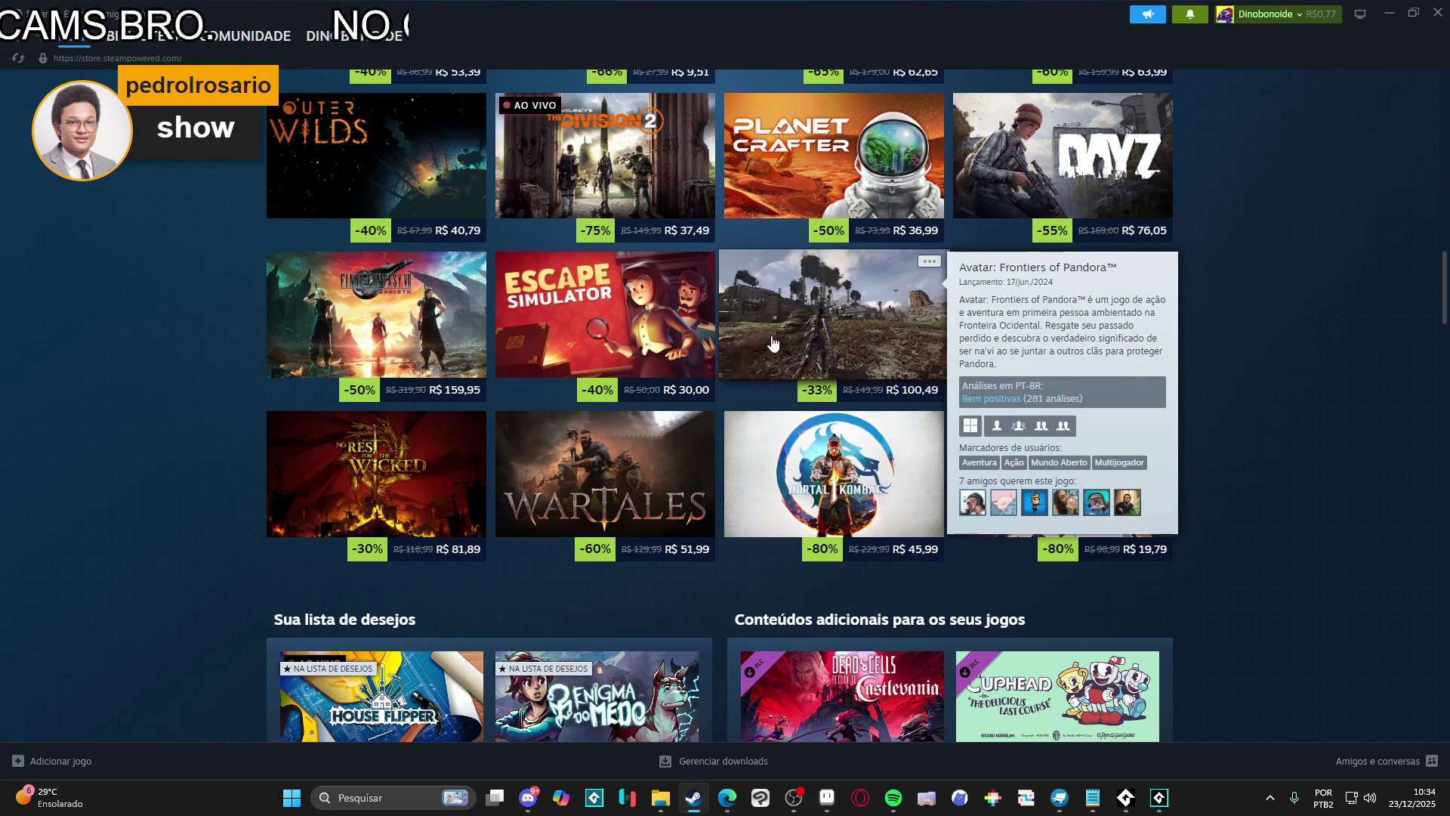
scroll(423, 337, down, 5)
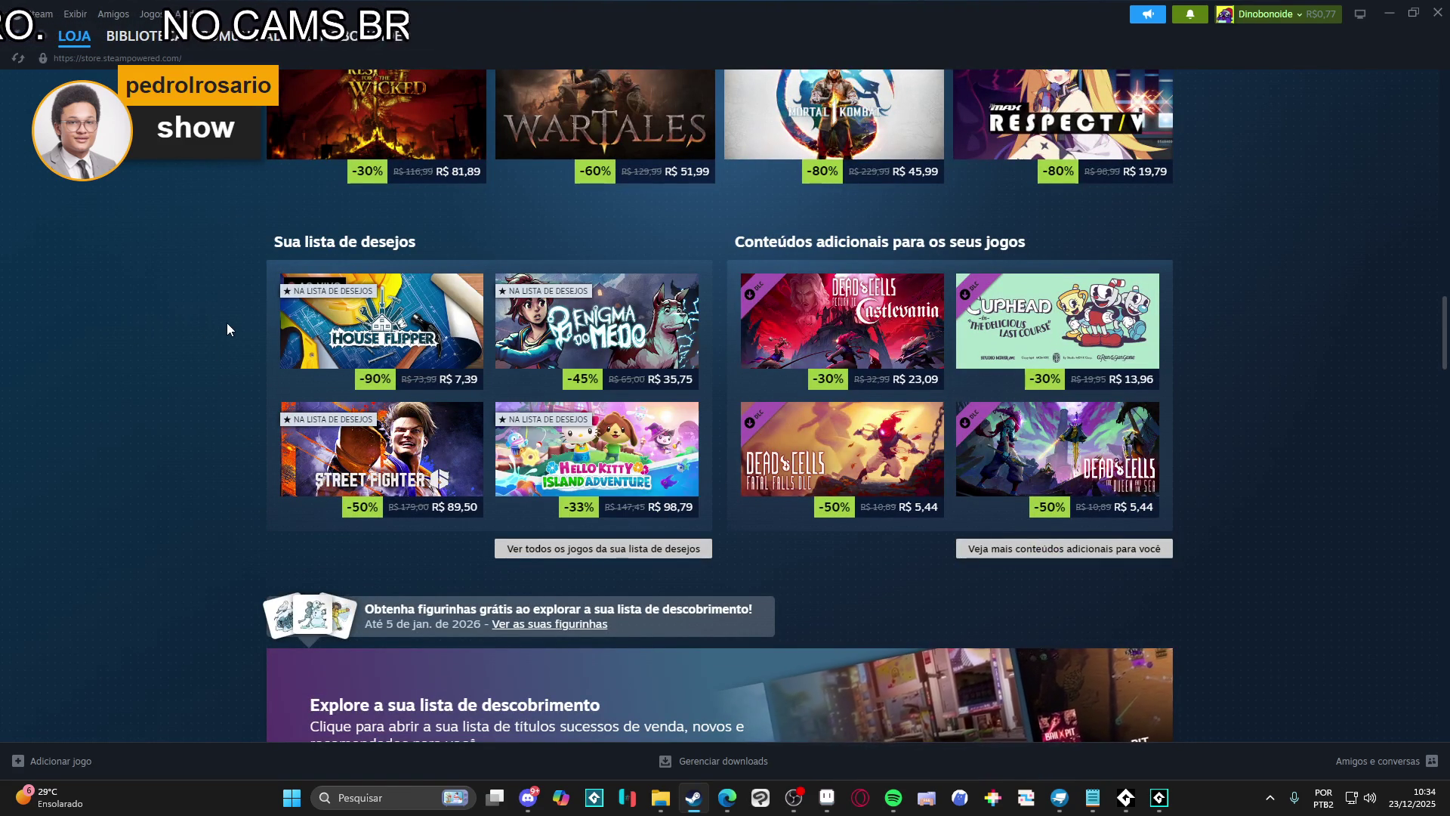
scroll(225, 344, down, 1)
scroll(225, 345, down, 3)
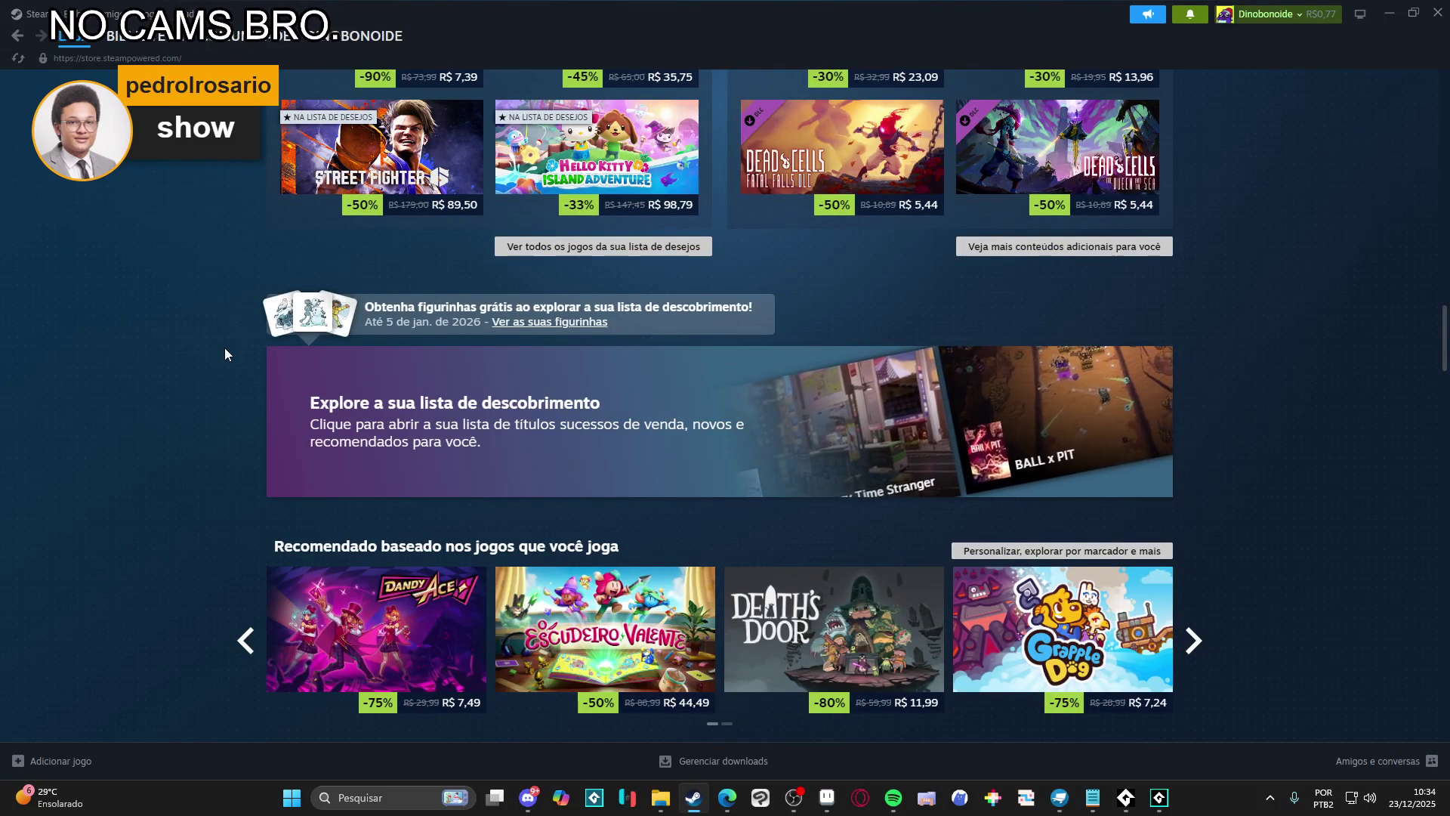
scroll(224, 349, down, 4)
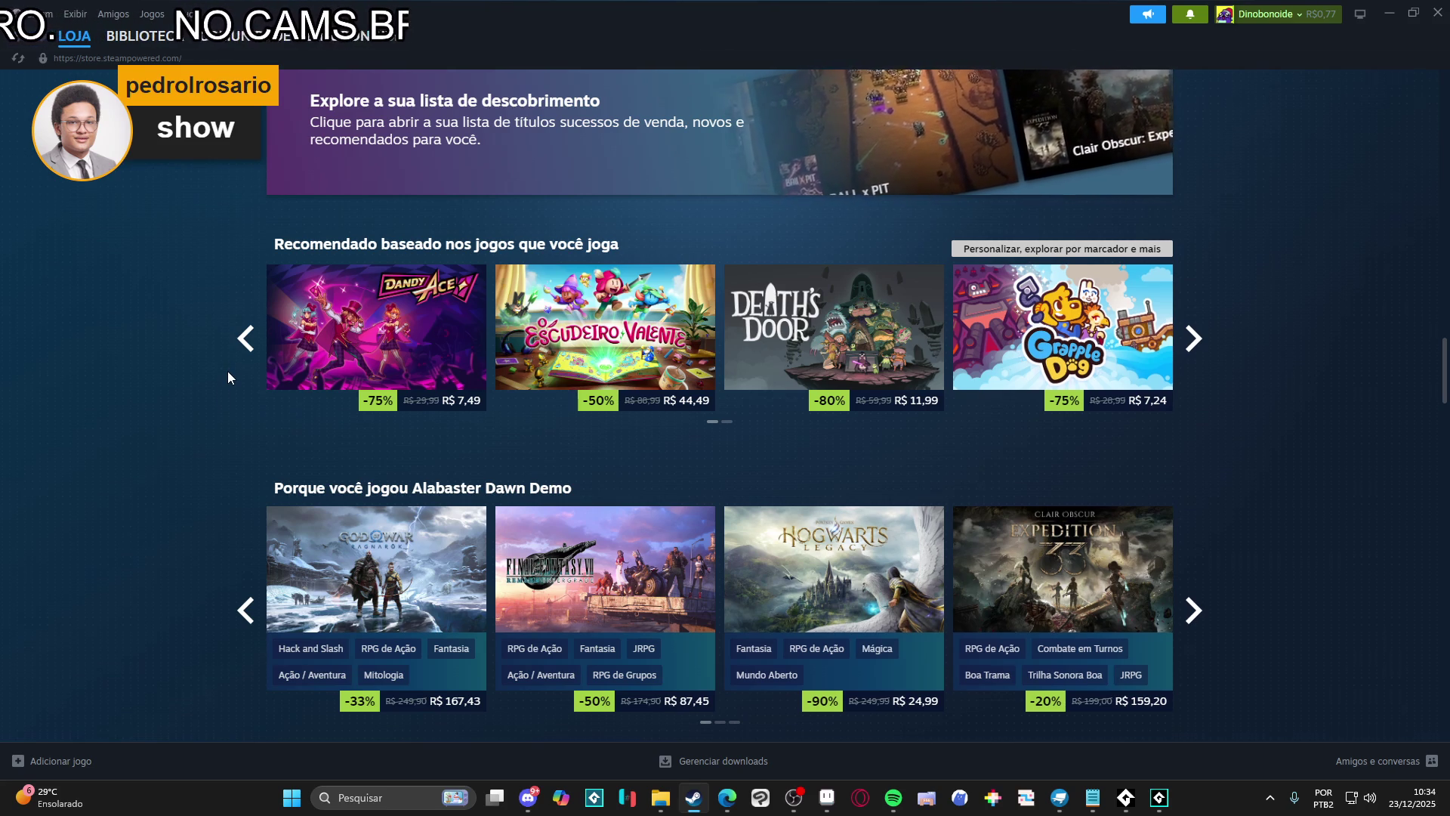
scroll(228, 376, down, 7)
scroll(228, 376, down, 1)
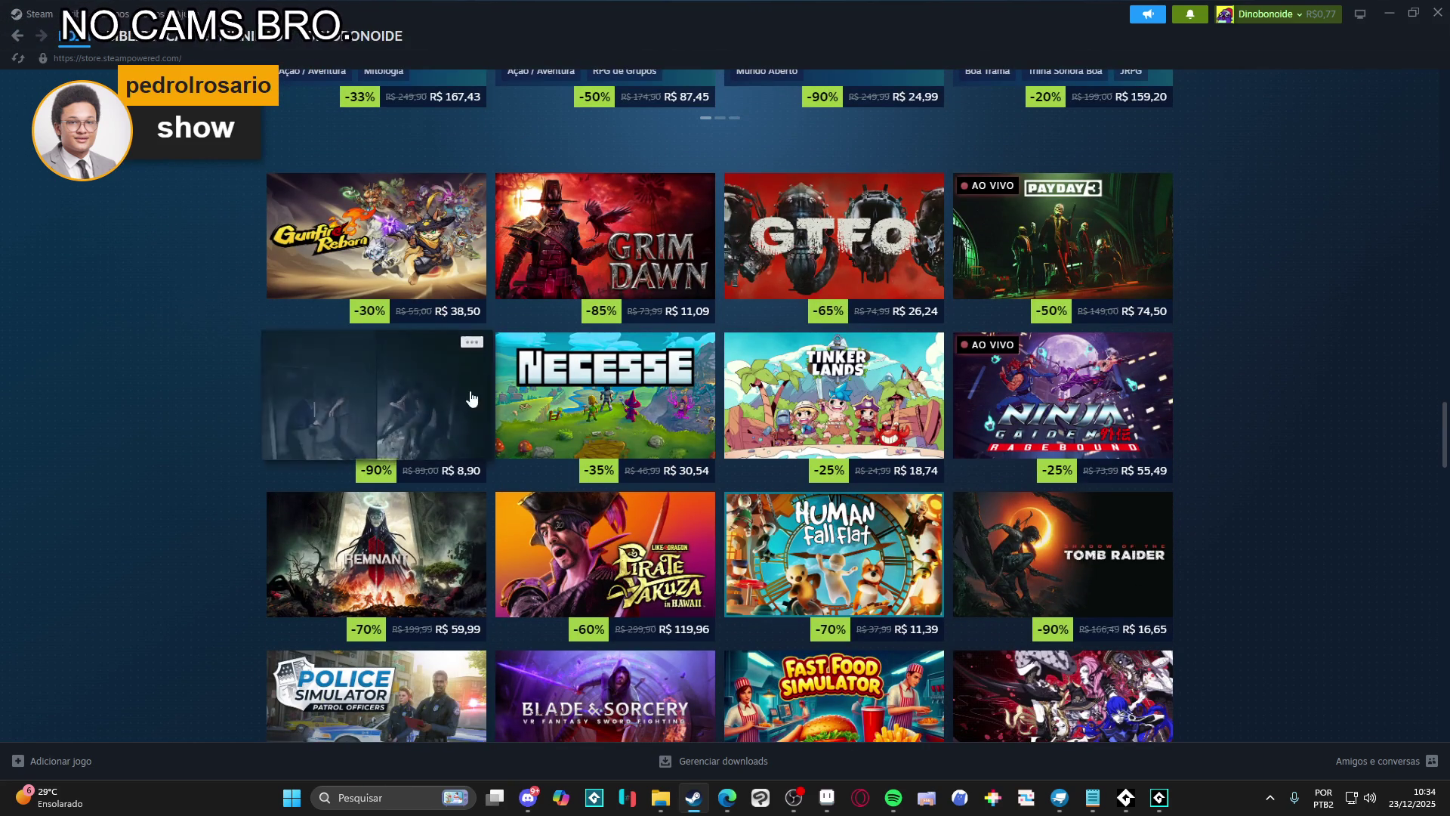
mouse_move(803, 389)
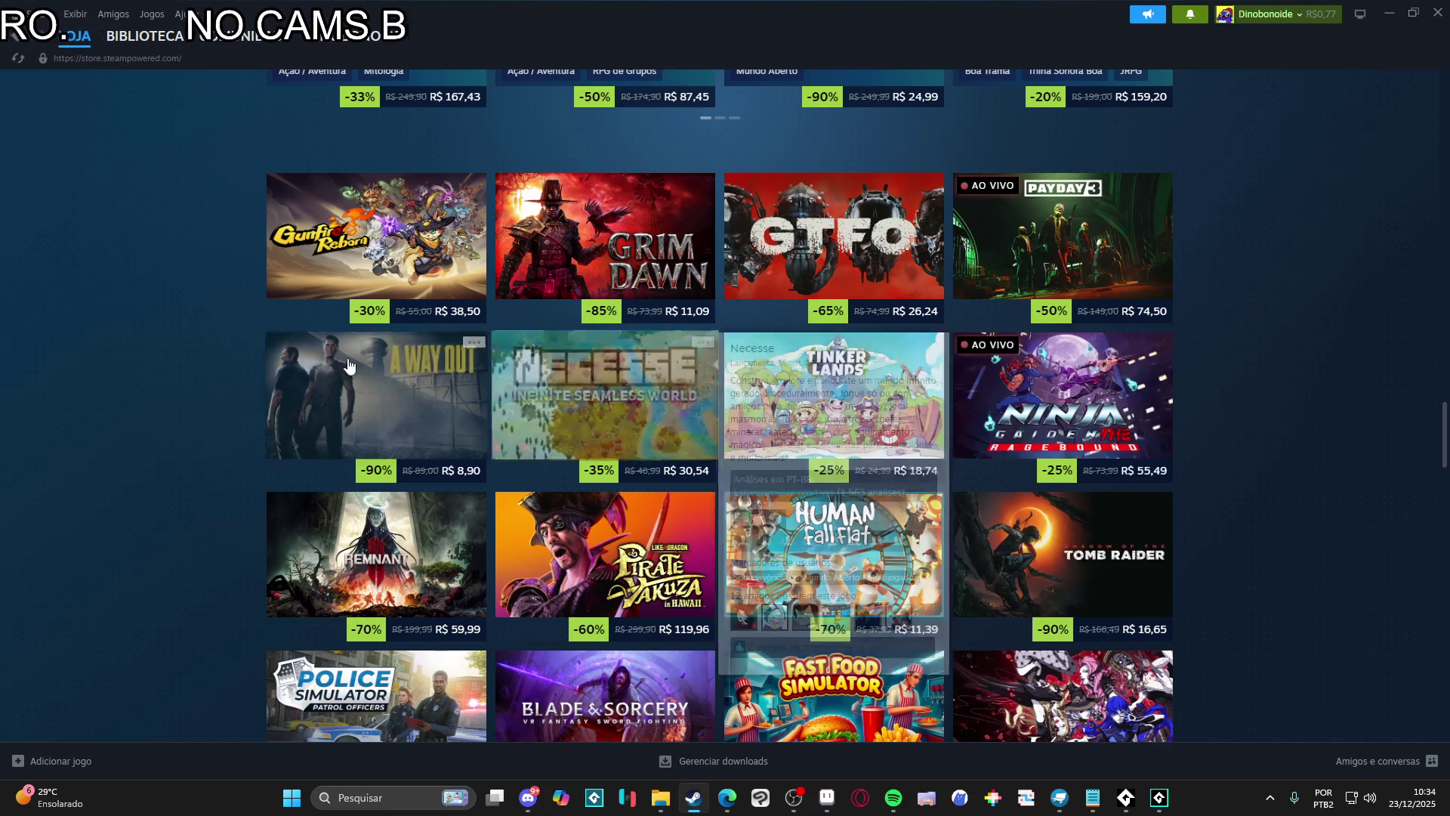
mouse_move(433, 385)
mouse_move(597, 400)
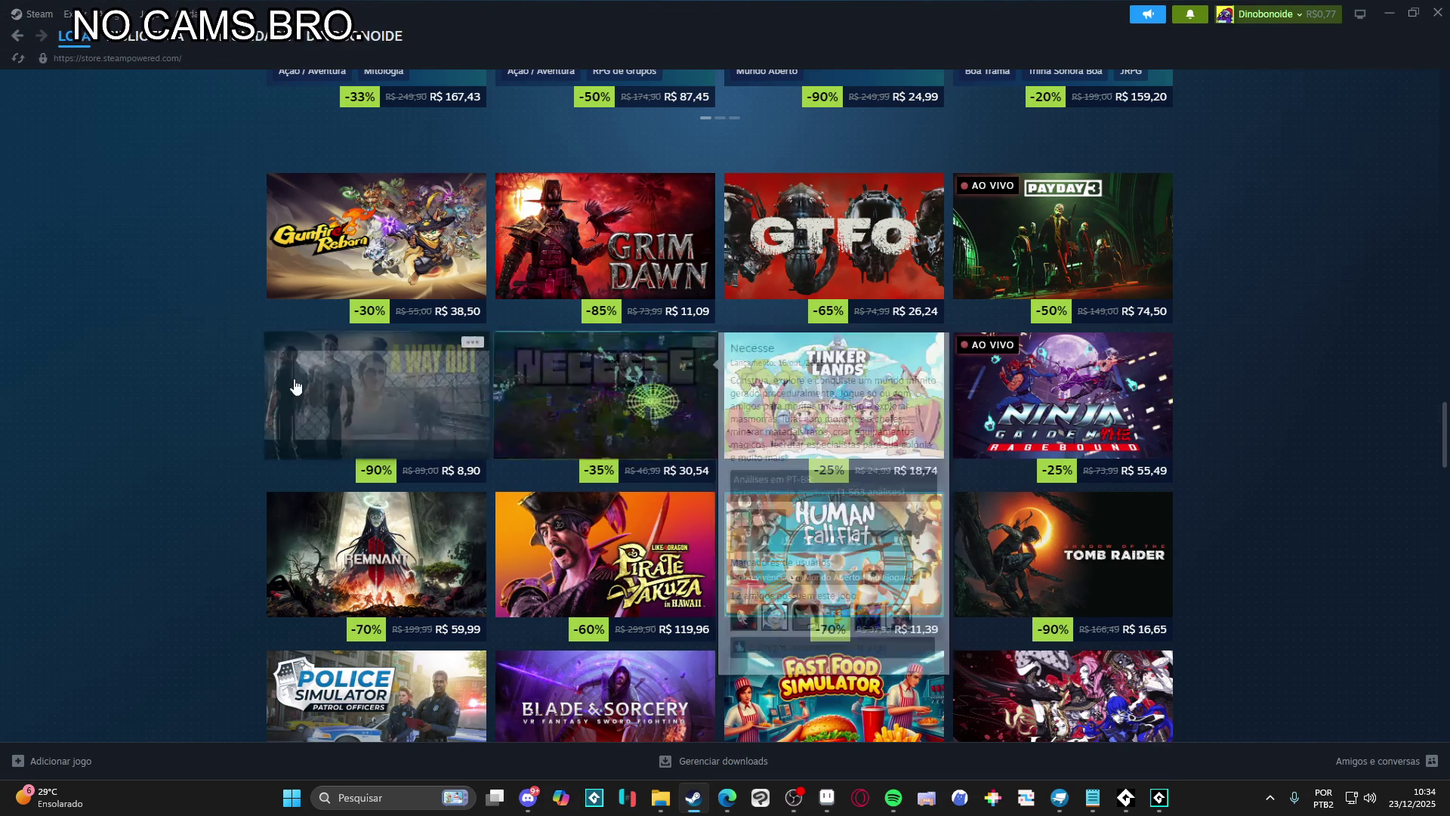
scroll(178, 372, down, 3)
scroll(173, 374, down, 1)
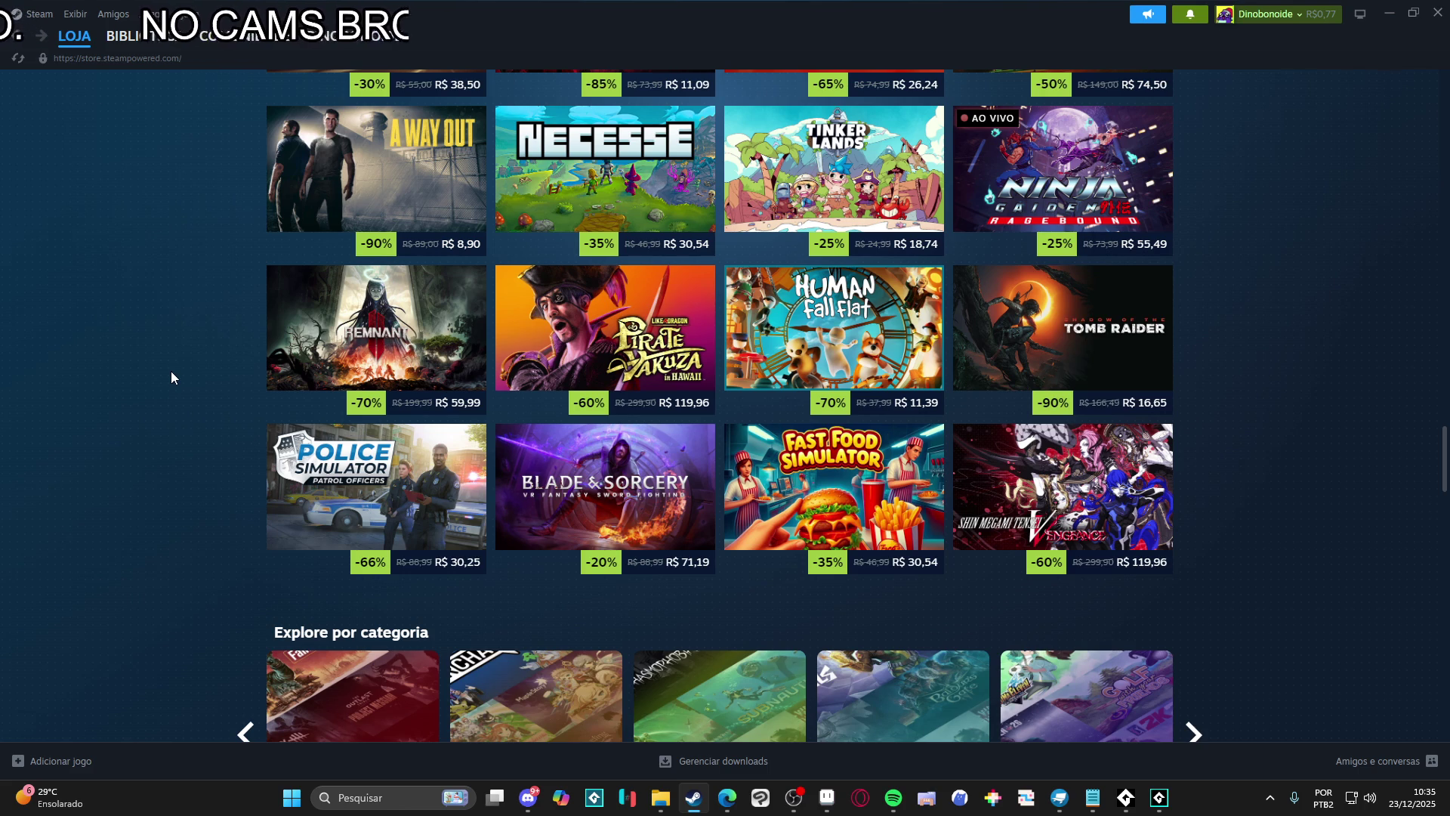
scroll(171, 370, down, 5)
Scroll past the Megabonk and platformer rows to the Aseprite recommendation at -35% (R$ 24,69)
scroll(162, 370, down, 3)
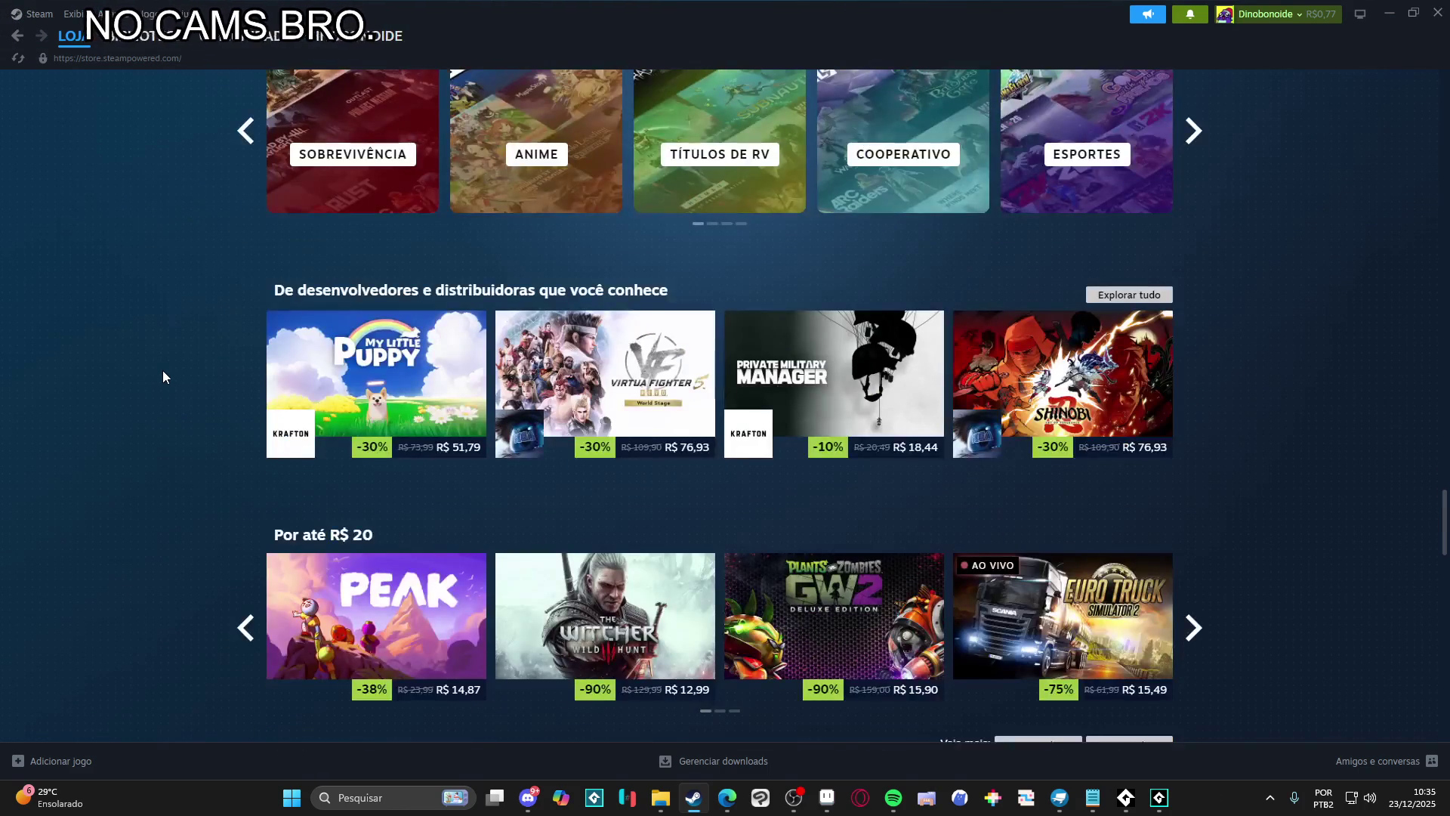
scroll(165, 468, down, 3)
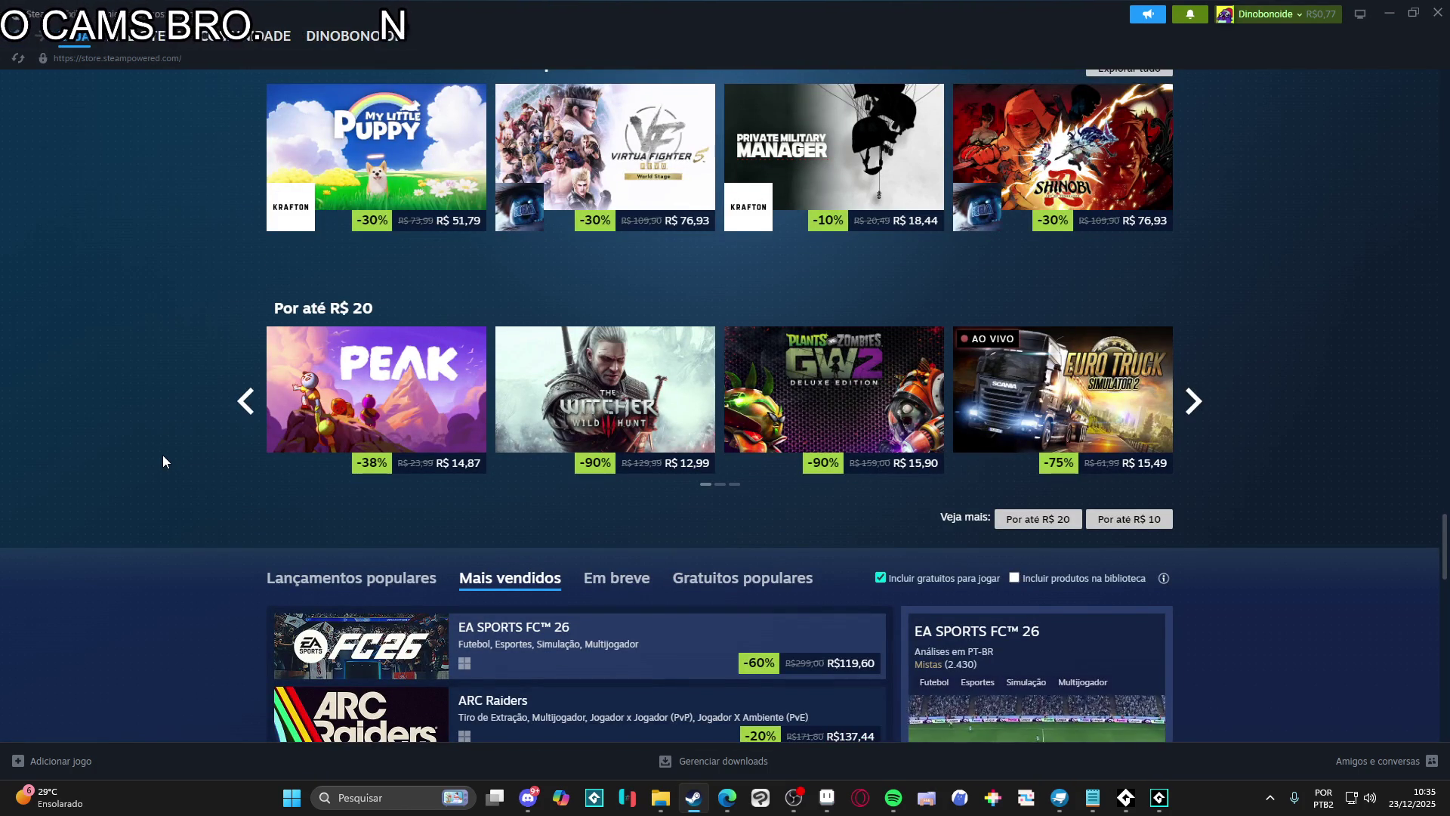
mouse_move(378, 383)
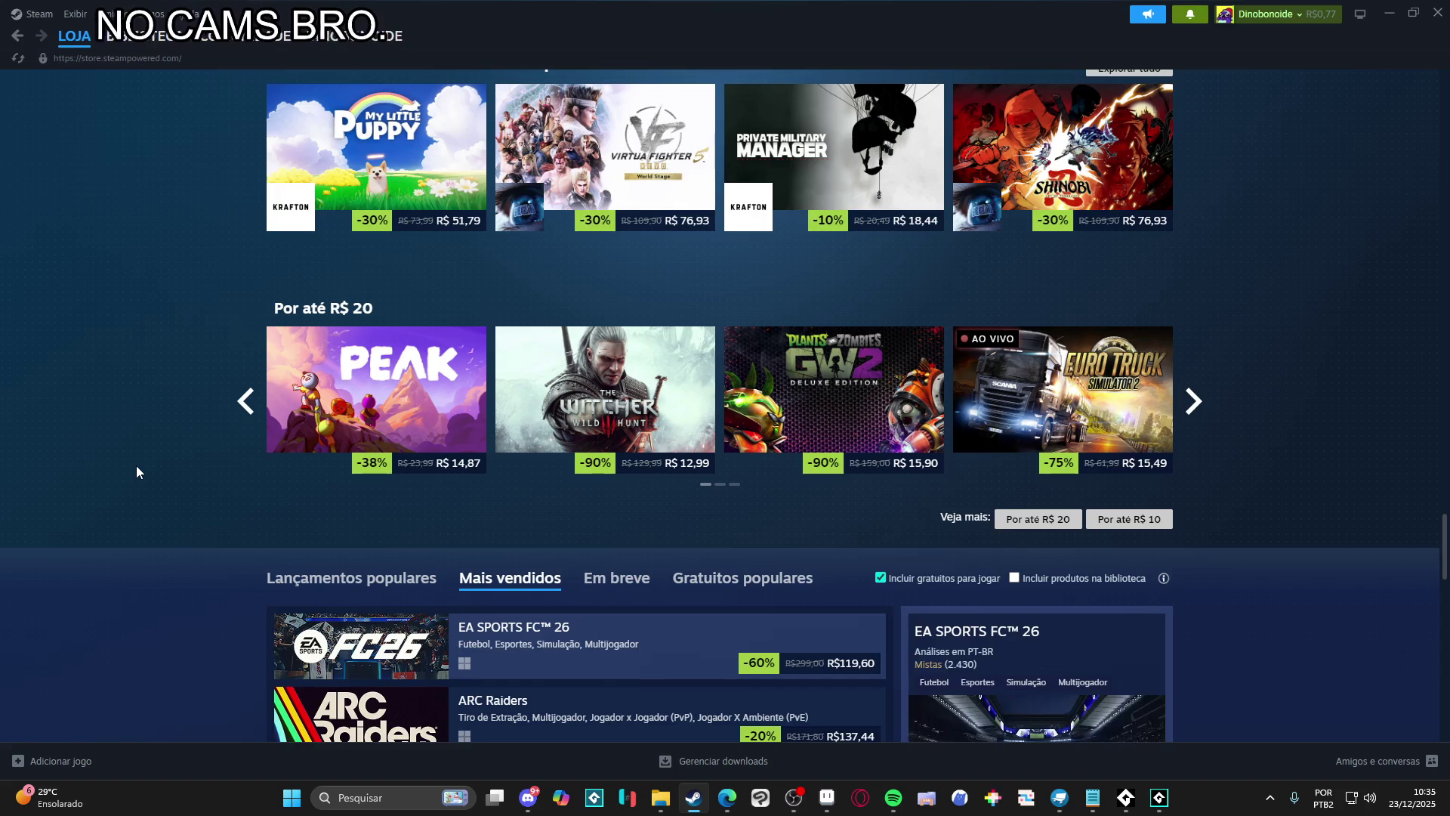
scroll(136, 473, down, 2)
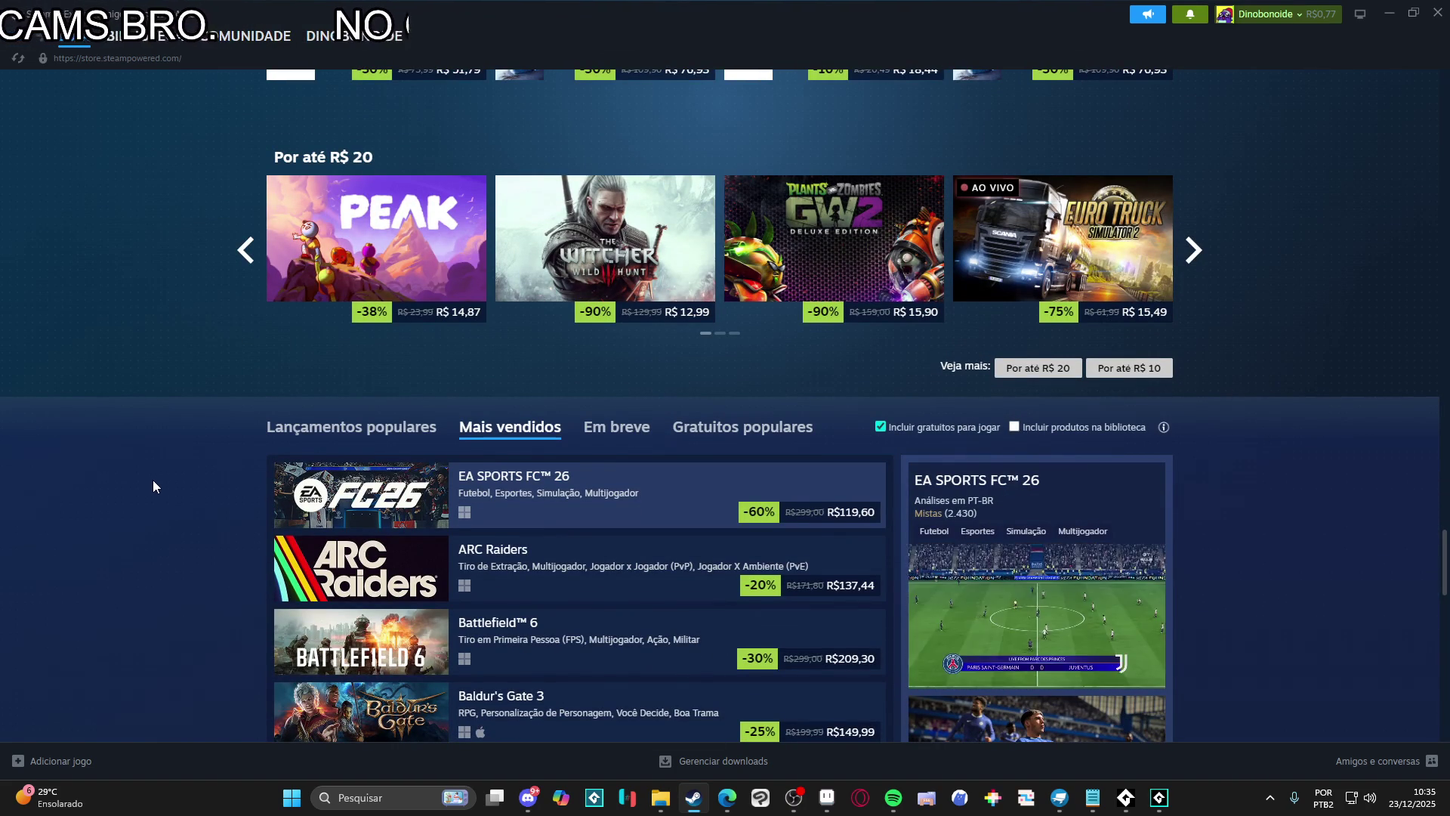
scroll(152, 484, down, 5)
scroll(163, 484, down, 5)
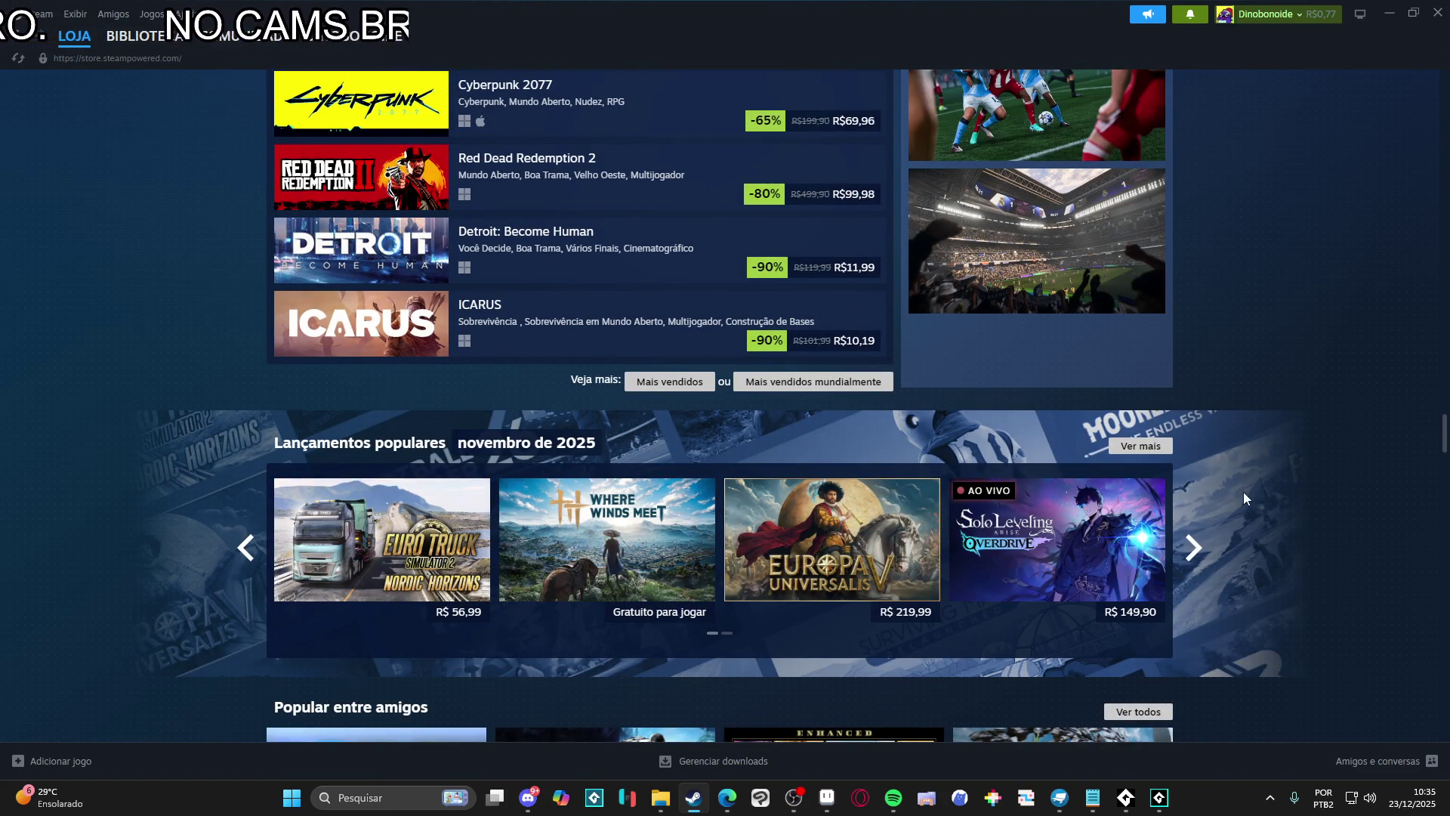
scroll(1243, 492, down, 5)
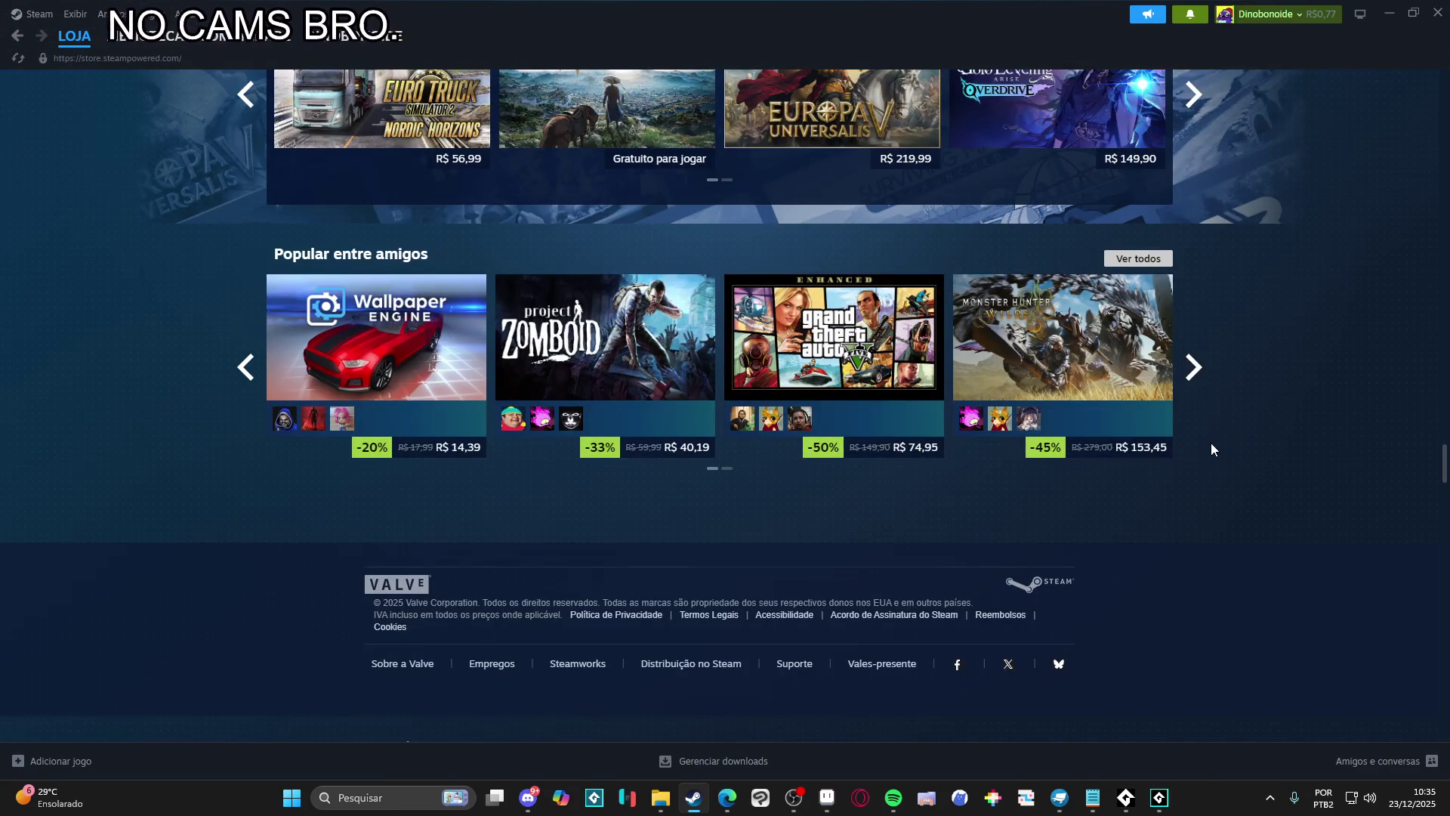
scroll(1208, 446, down, 2)
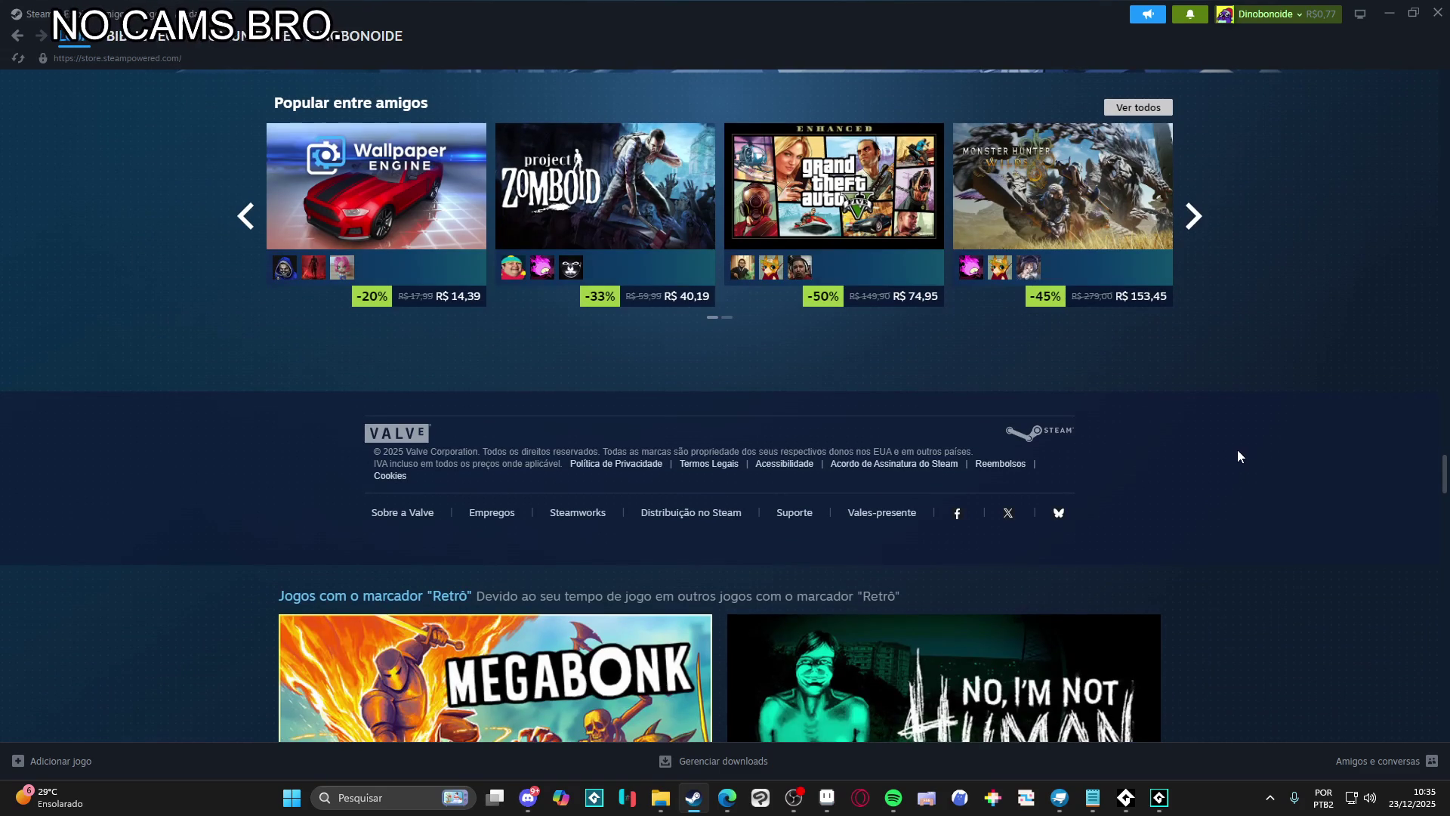
mouse_move(843, 207)
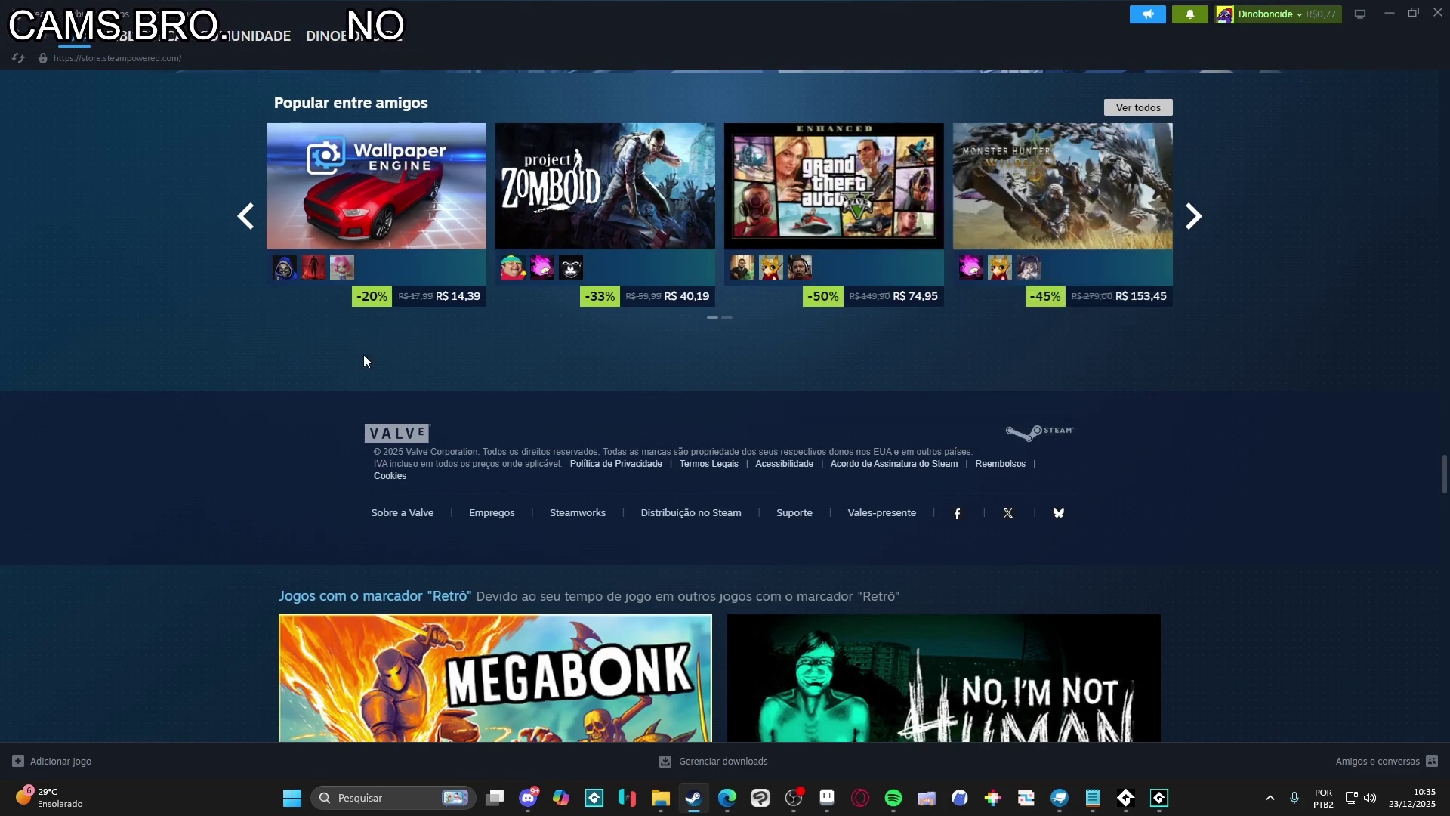
scroll(279, 358, down, 6)
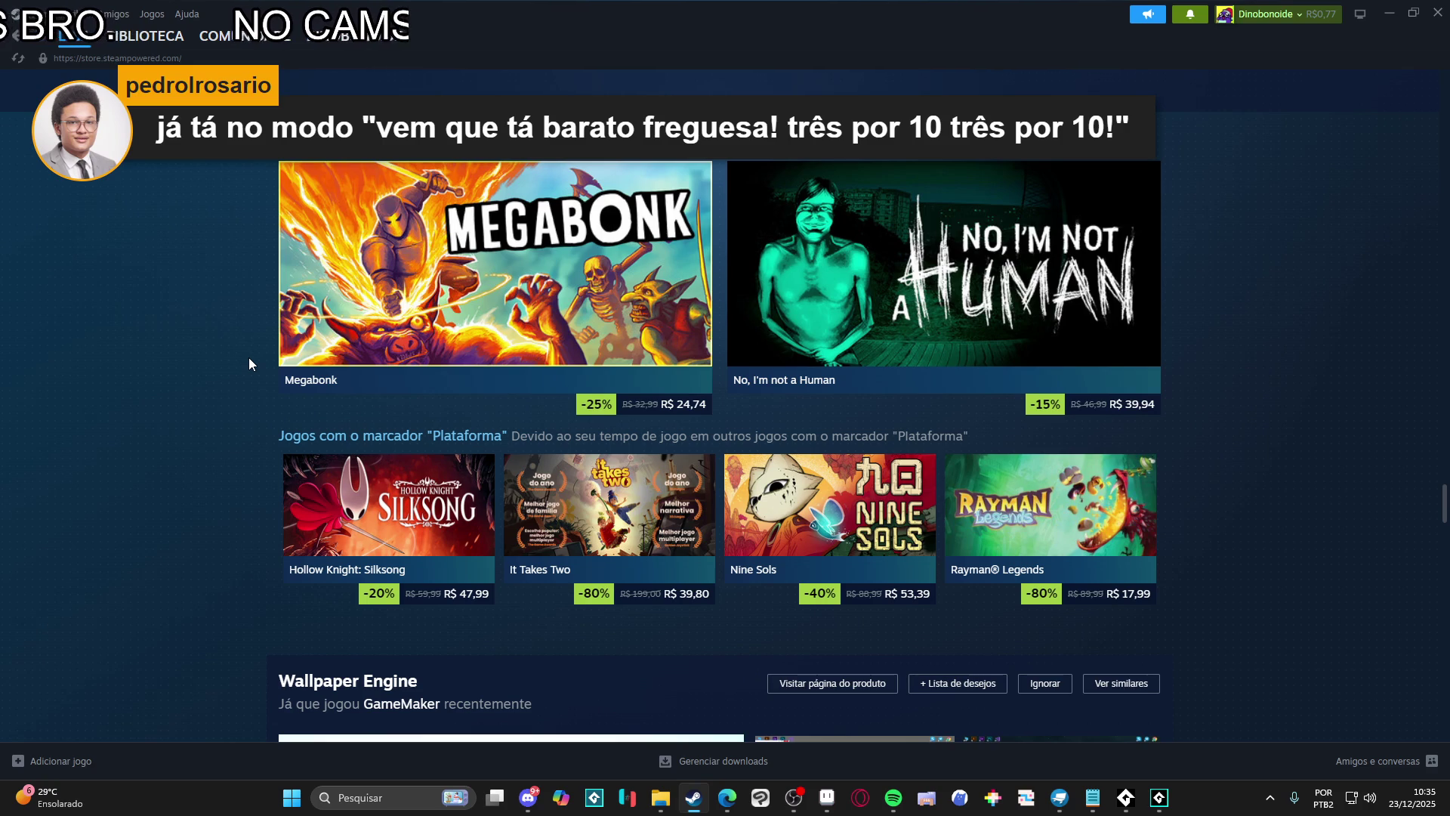
scroll(243, 357, down, 1)
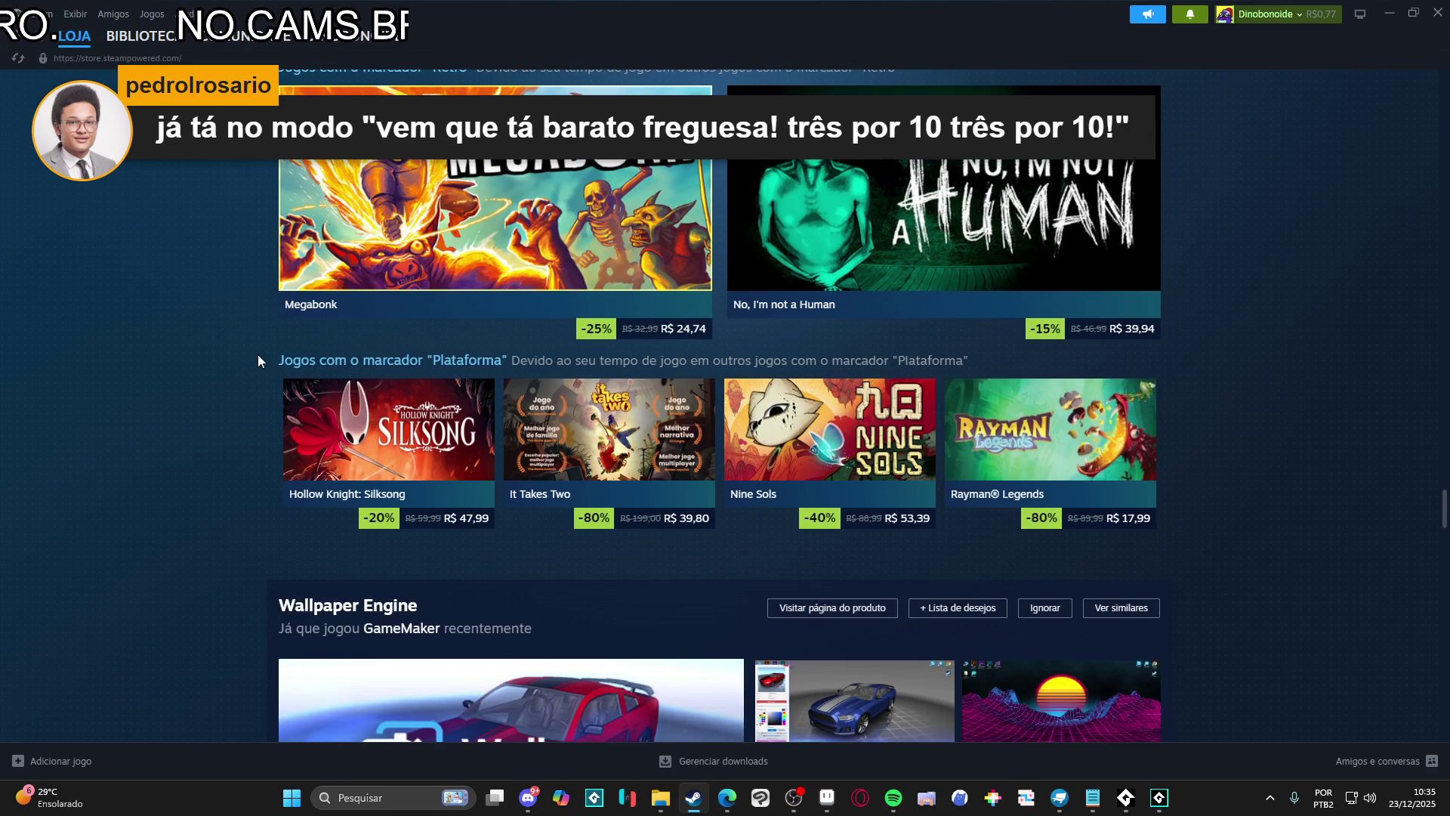
scroll(256, 355, down, 8)
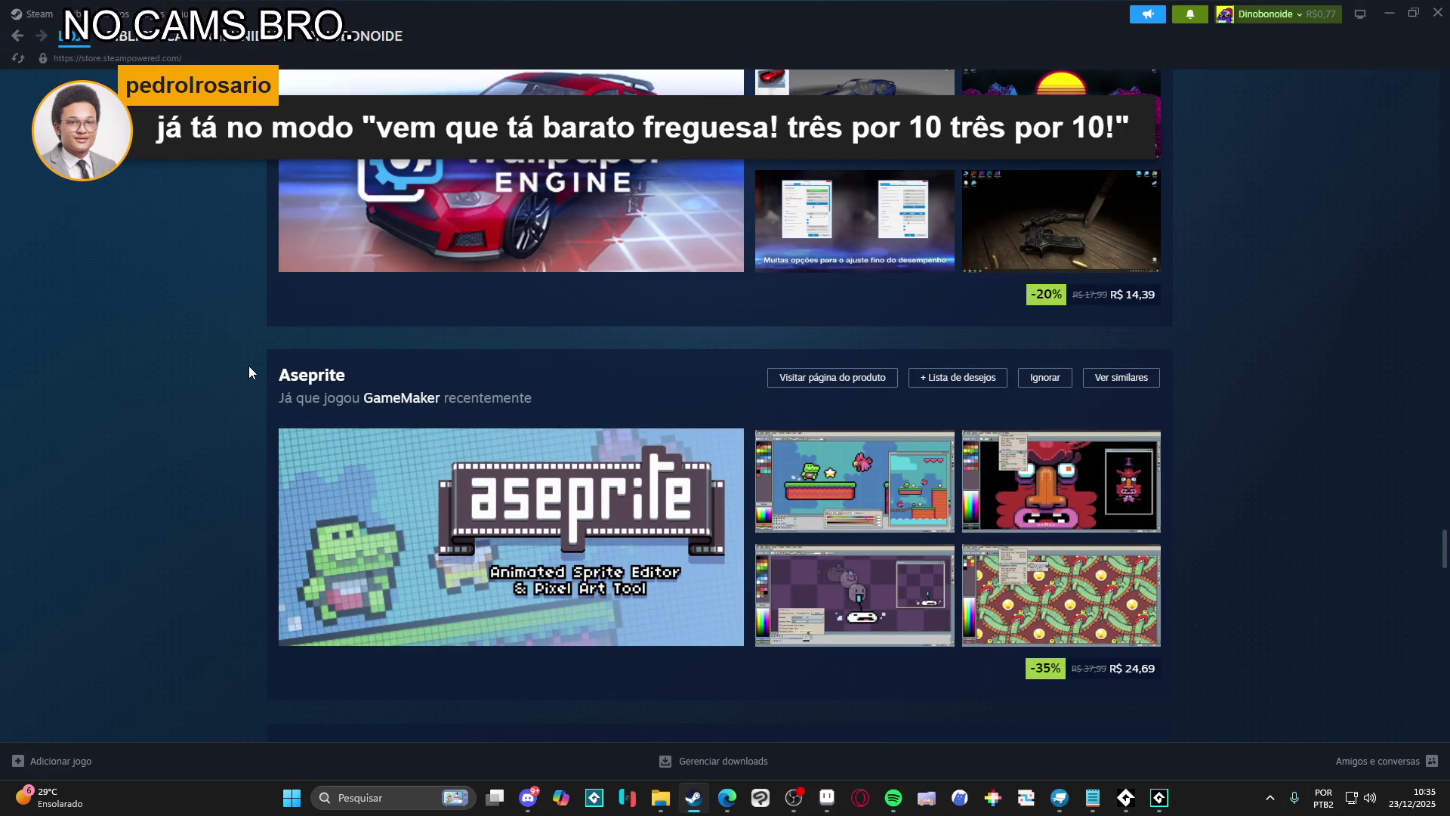
Scroll on past Lossless Scaling, Crosshair X and ARC Raiders to It Takes Two and Split Fiction
scroll(247, 366, down, 2)
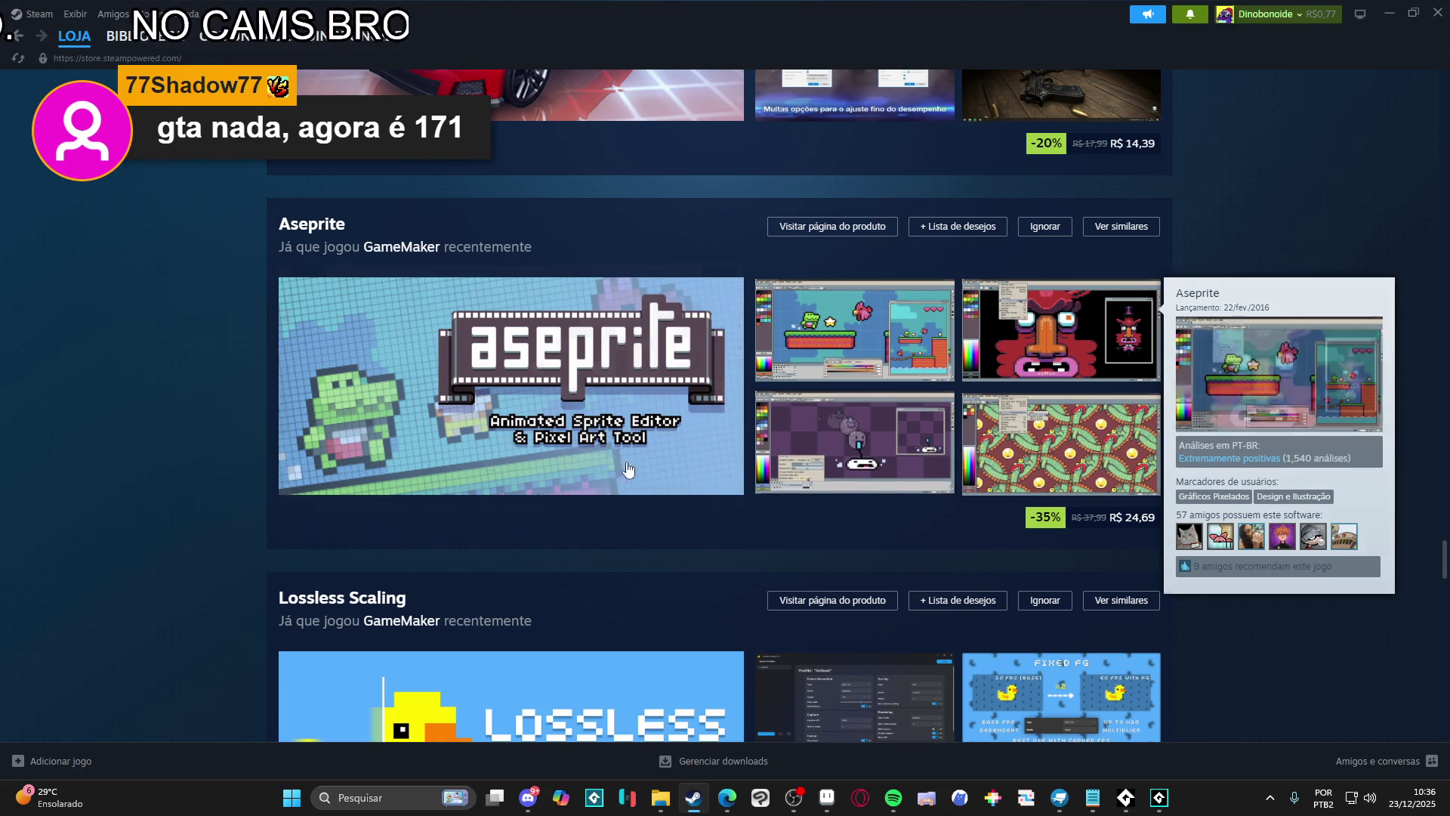
scroll(246, 315, down, 4)
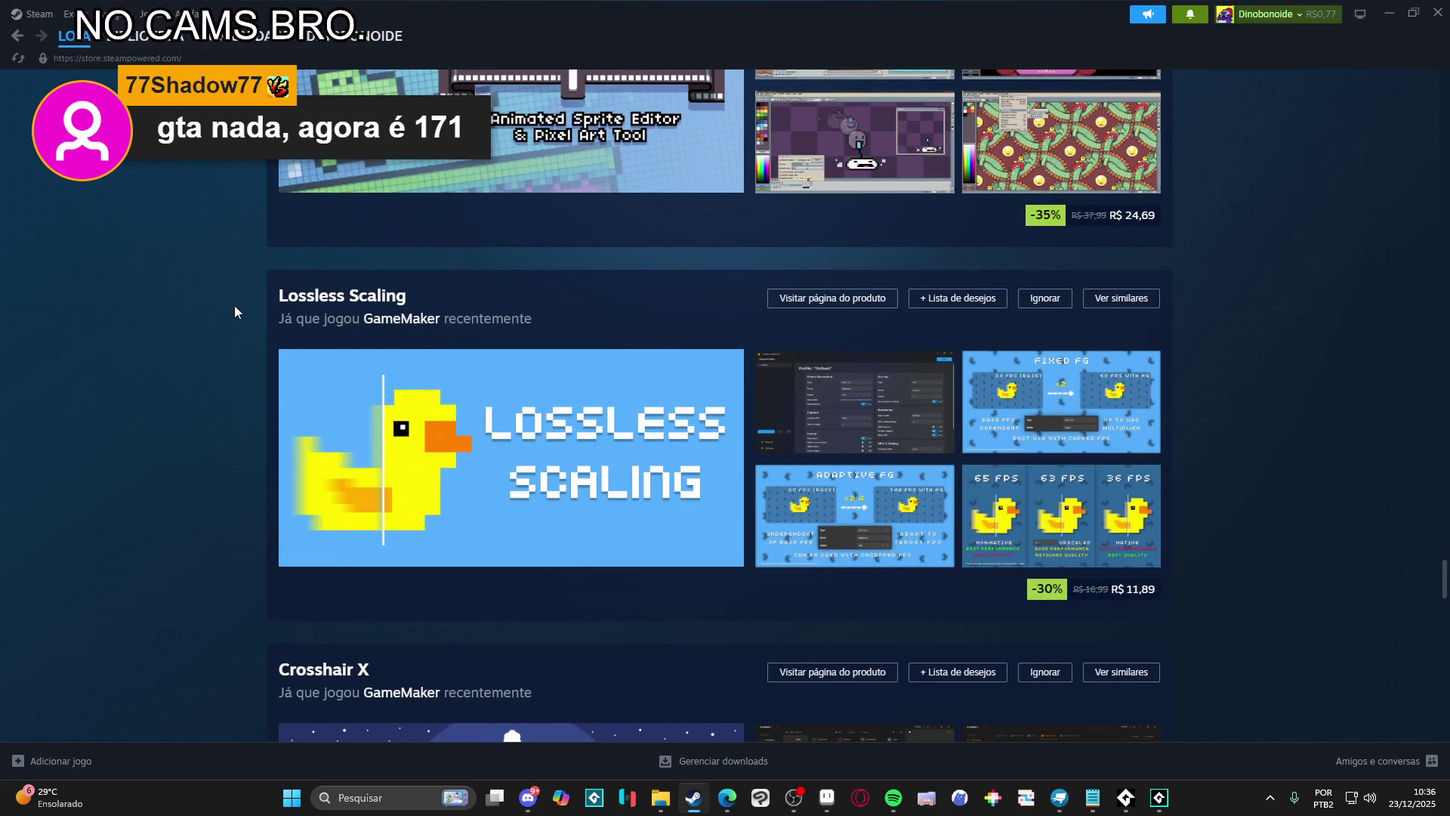
scroll(232, 314, up, 3)
mouse_move(903, 301)
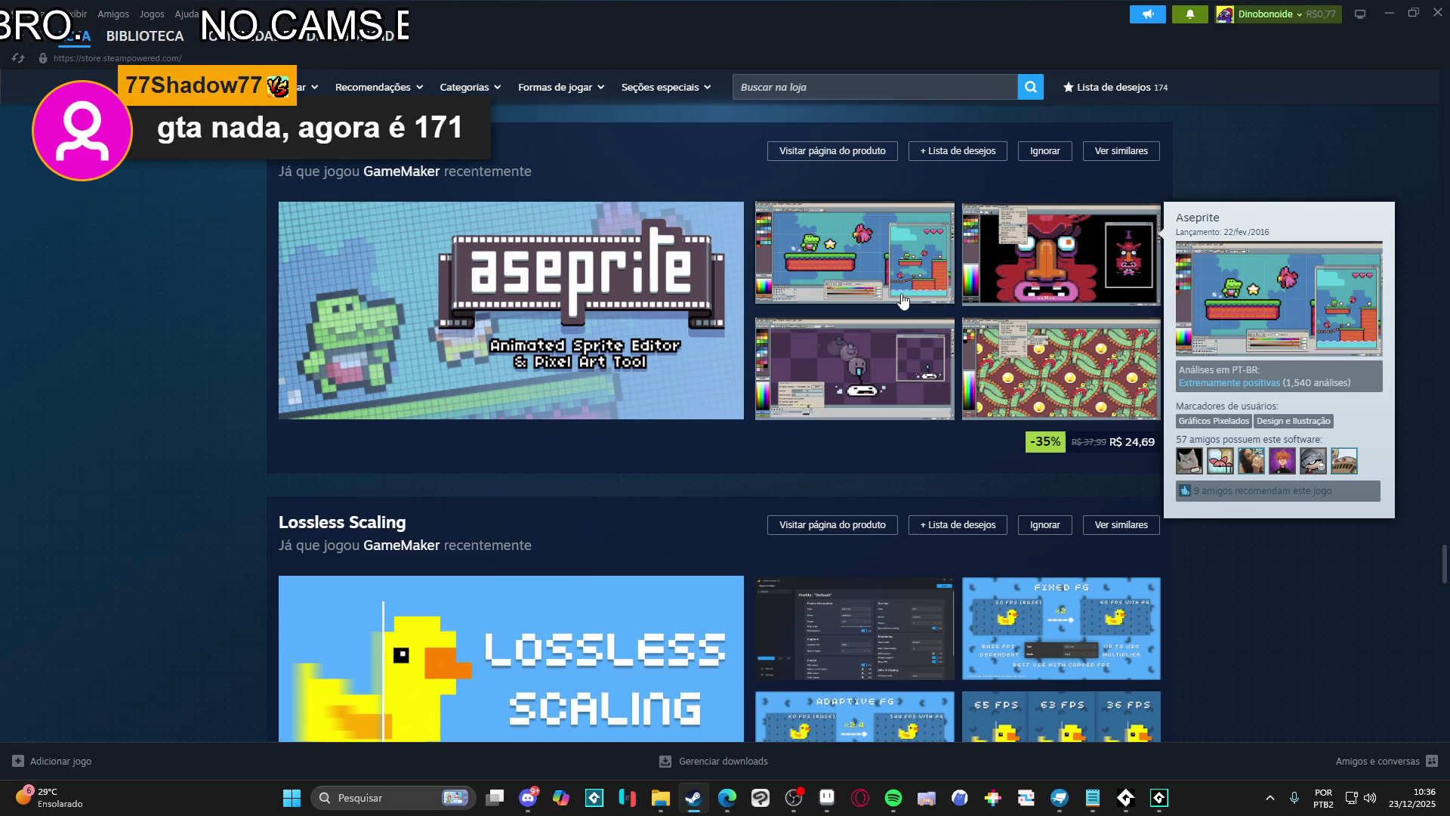
scroll(178, 372, down, 5)
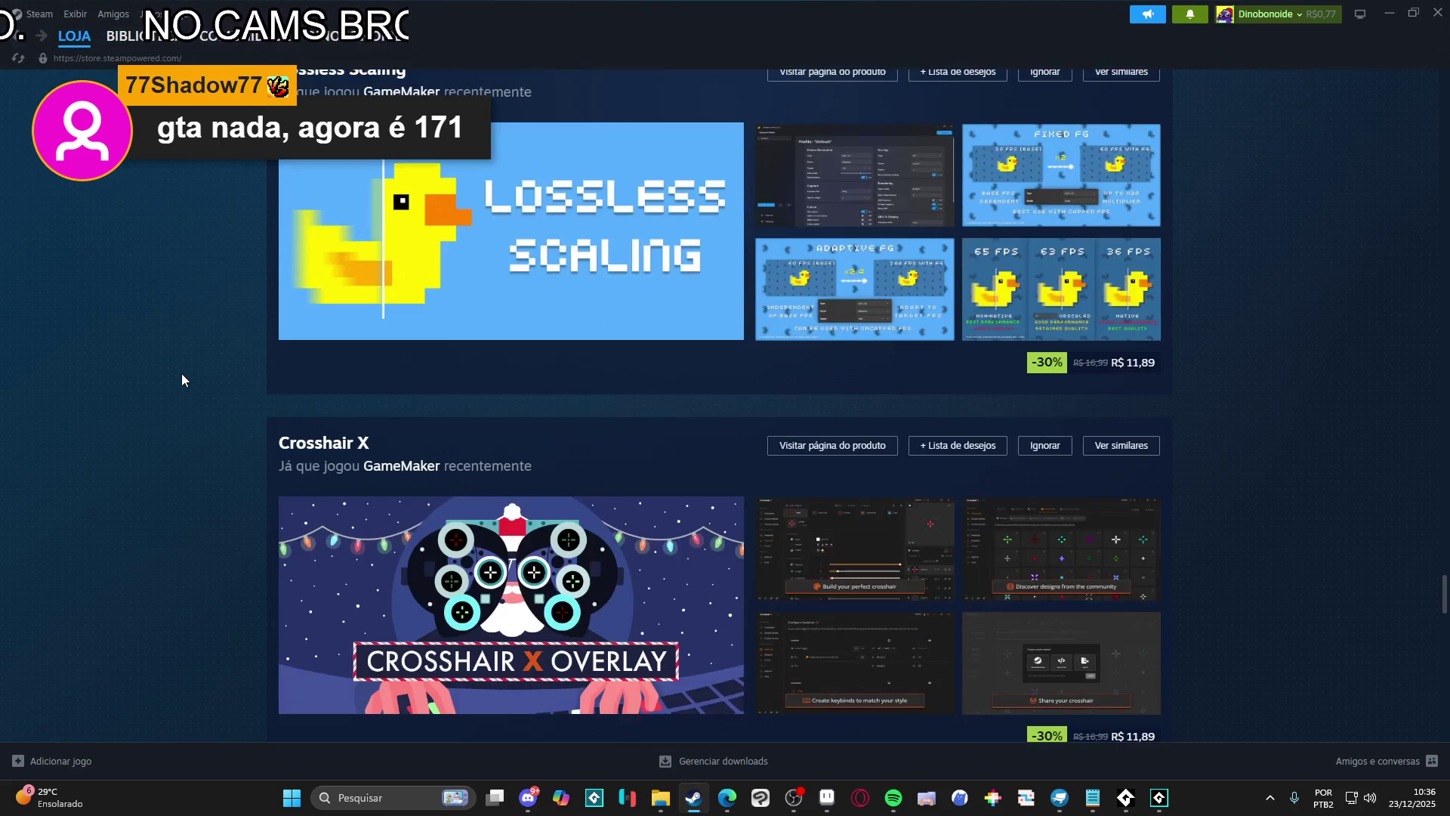
scroll(182, 373, down, 3)
scroll(186, 378, down, 4)
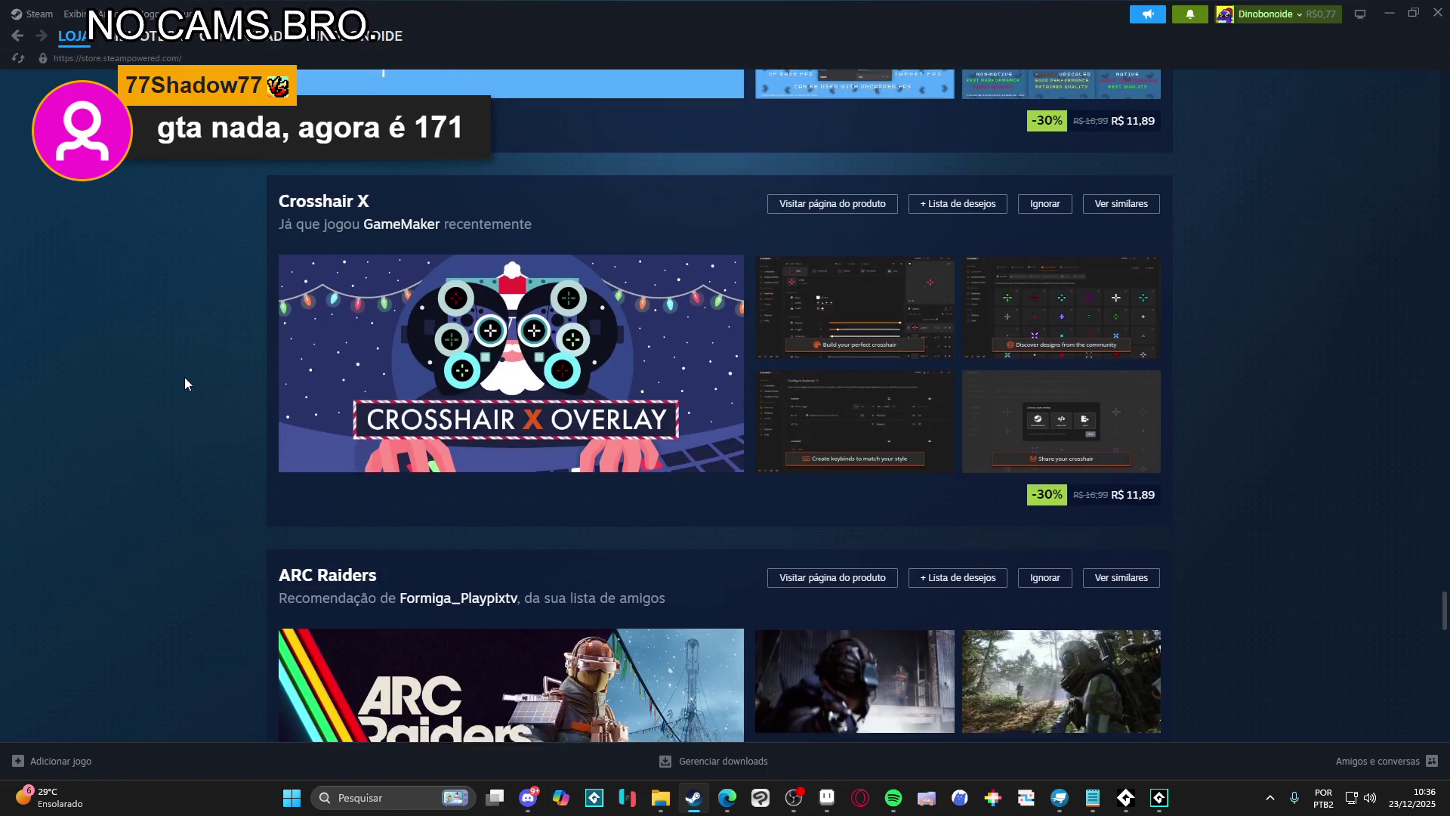
scroll(185, 378, up, 4)
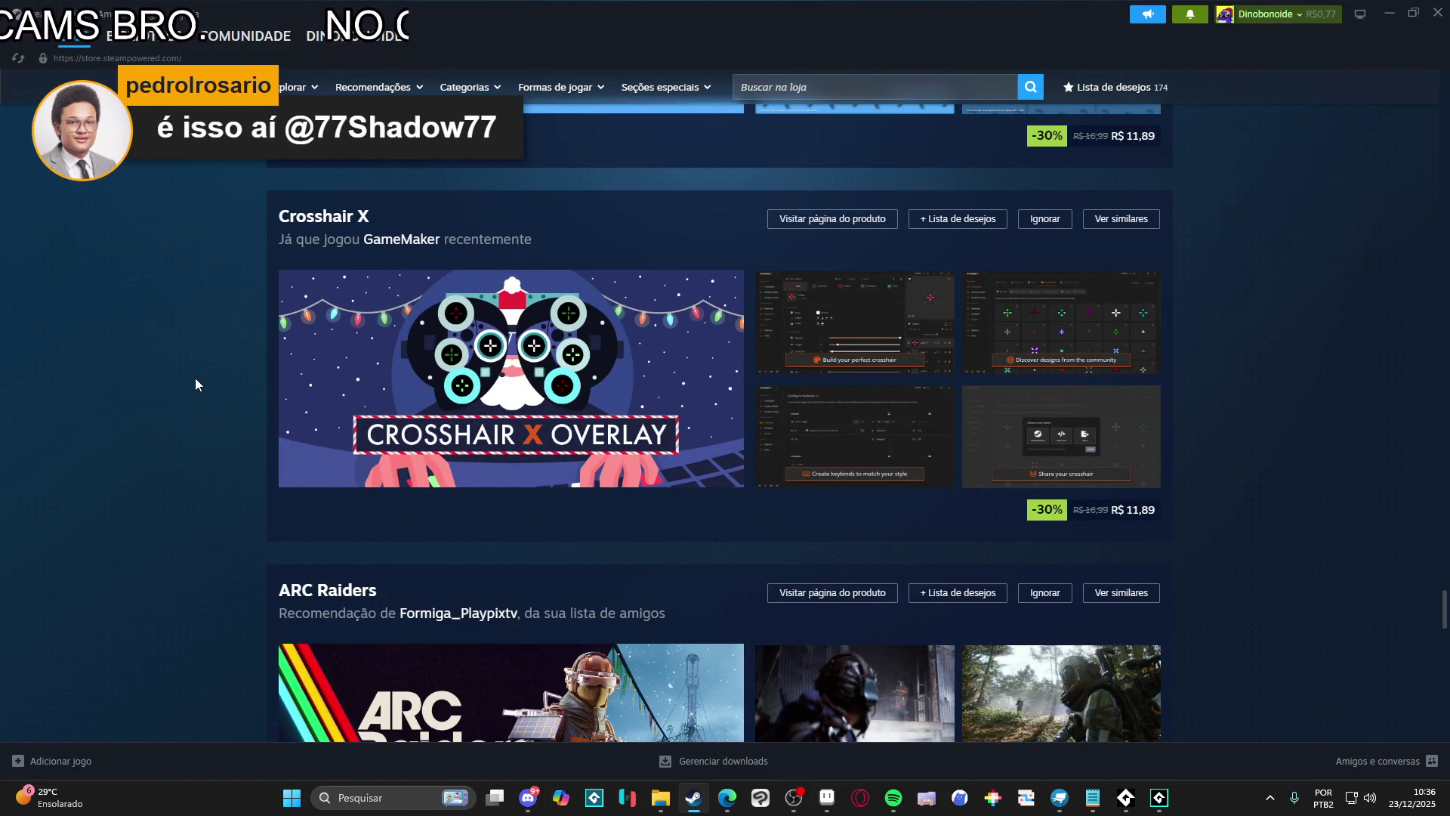
scroll(195, 377, down, 4)
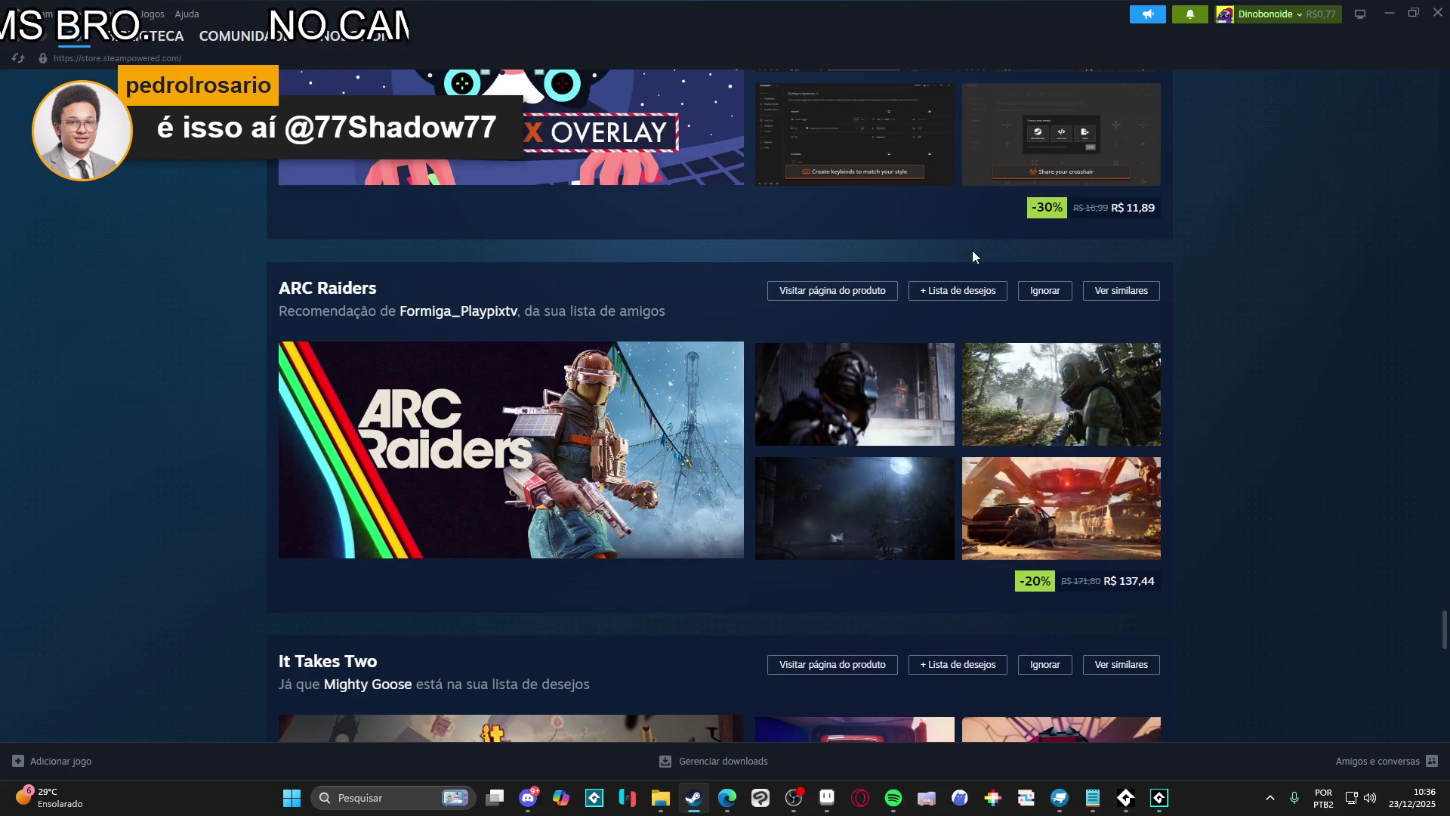
scroll(1105, 329, down, 4)
scroll(1283, 442, down, 3)
scroll(1323, 559, down, 7)
drag(1444, 566, 1443, 76)
Search the store for '171' and open its store page
click(866, 87)
text(171)
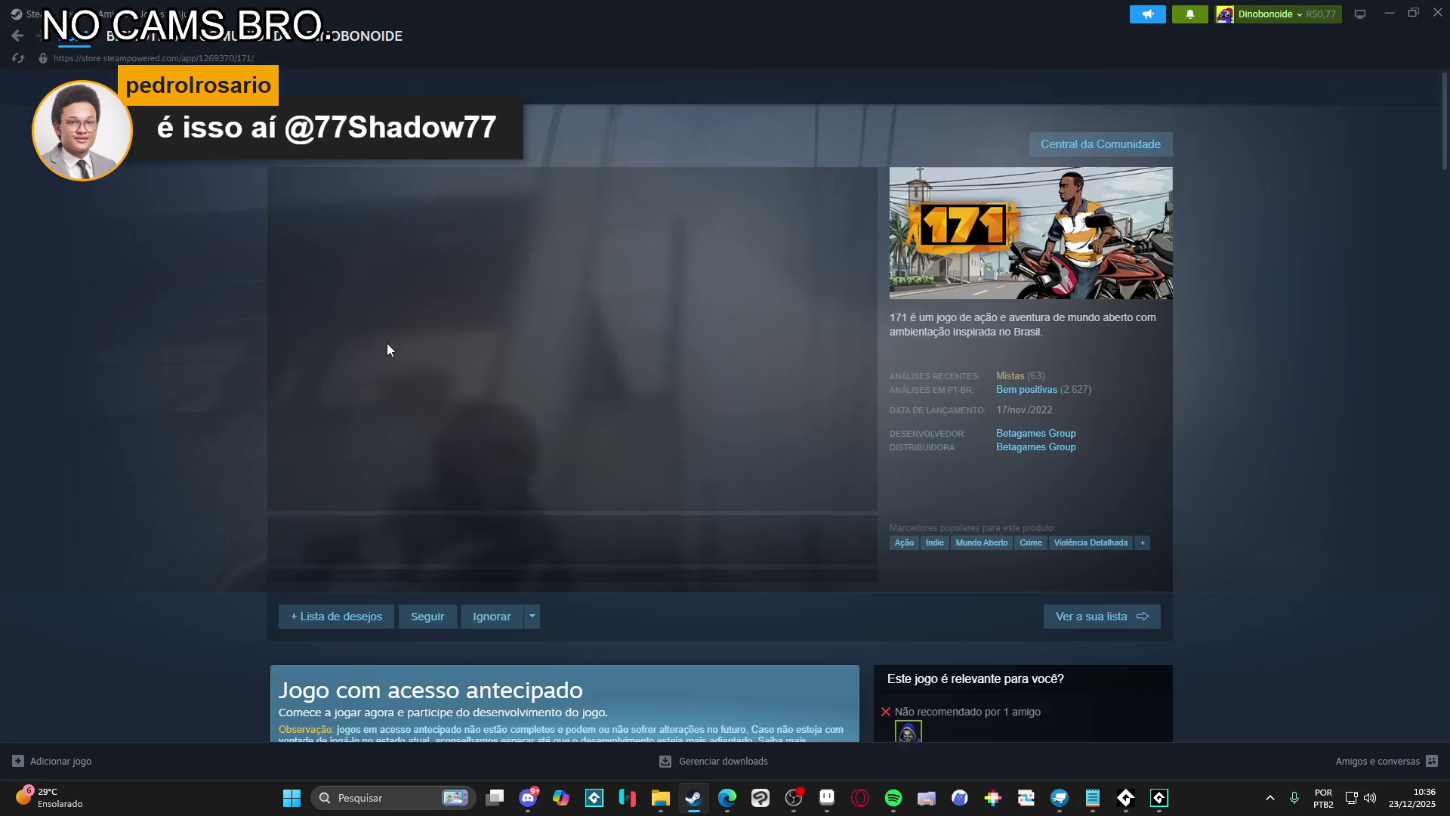
scroll(387, 343, down, 6)
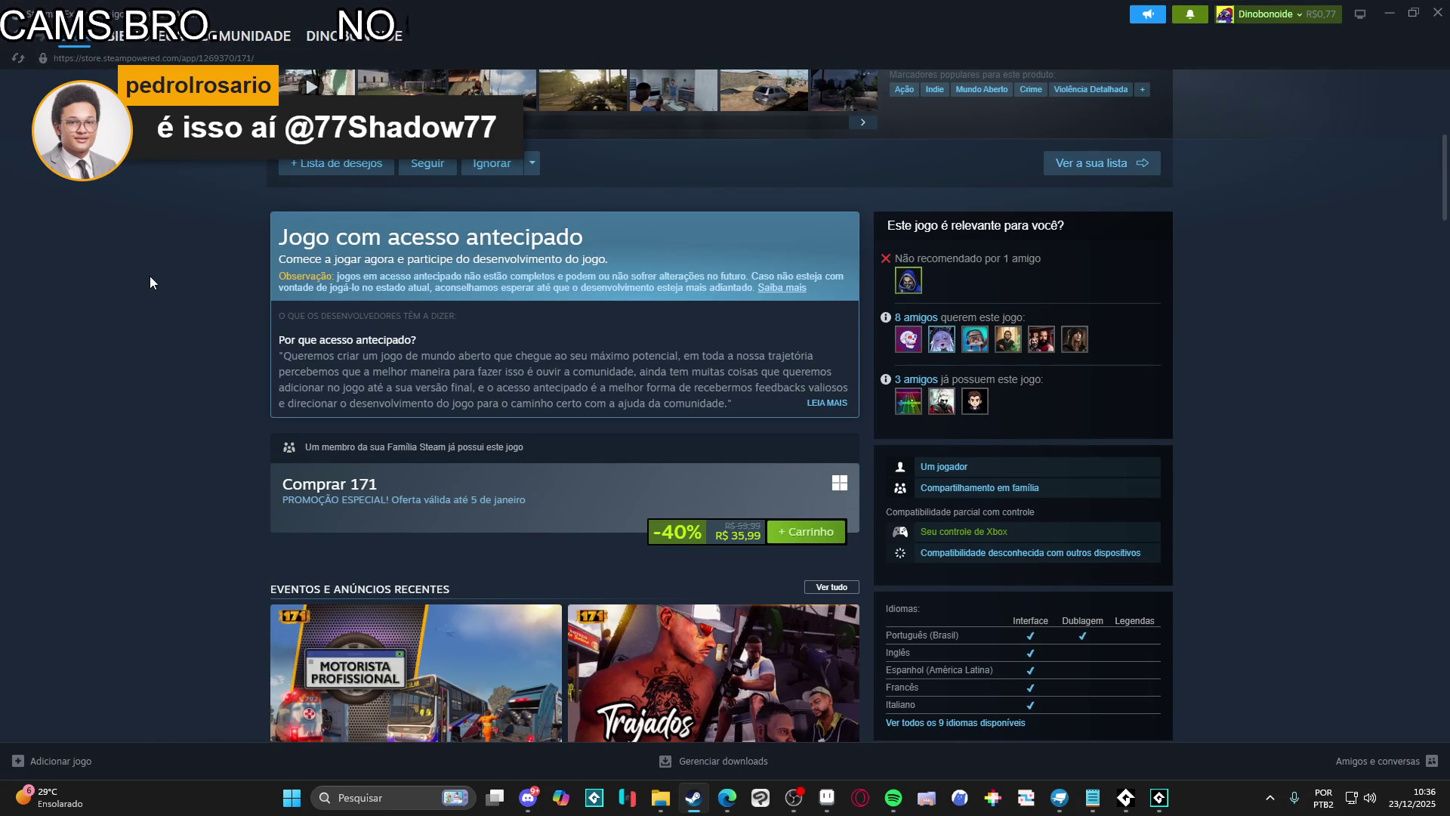
scroll(149, 275, up, 6)
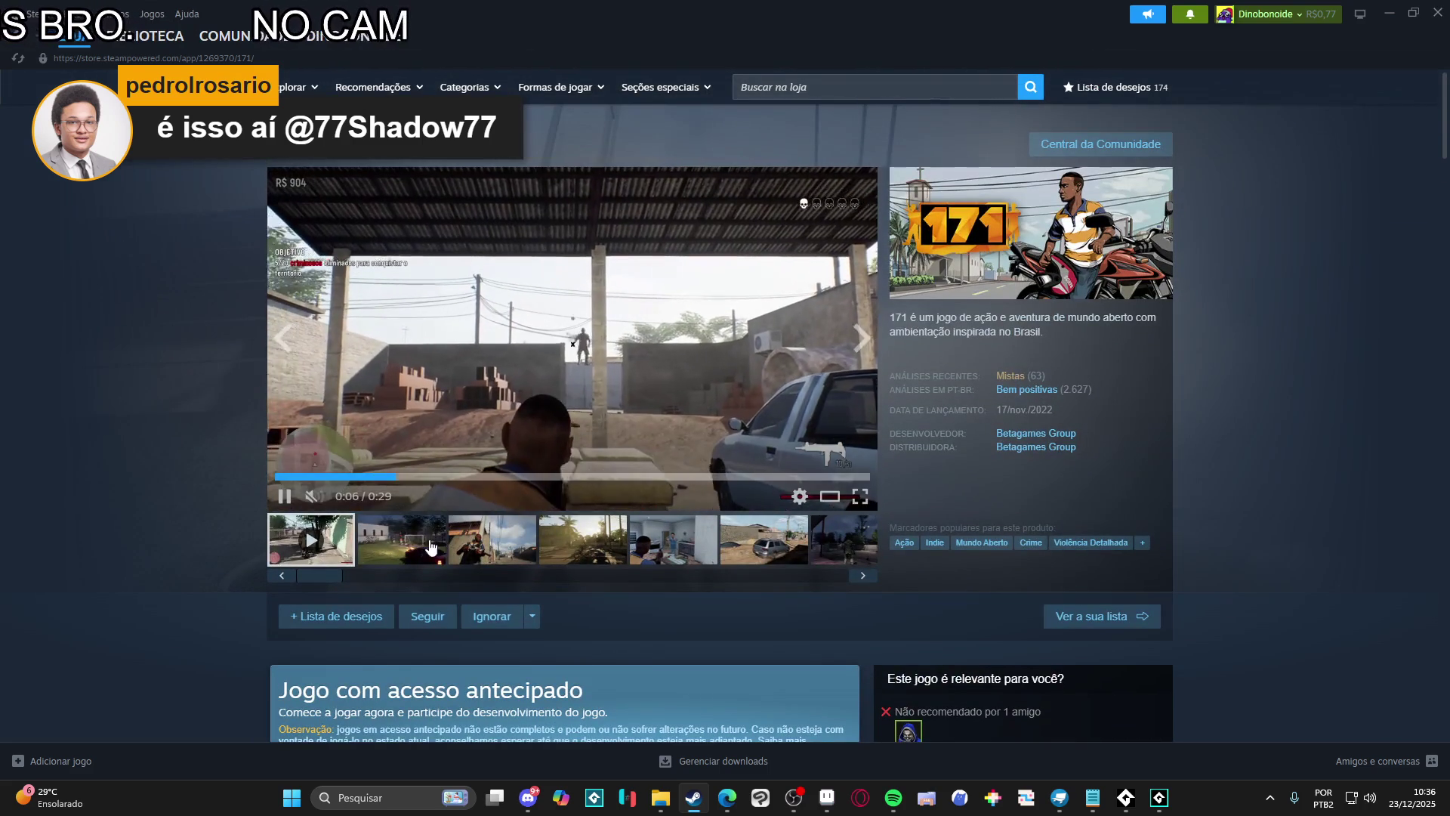
Flip through the 171 gallery screenshots: kitchen, goalpost, armed man, silver car on dirt road
click(401, 539)
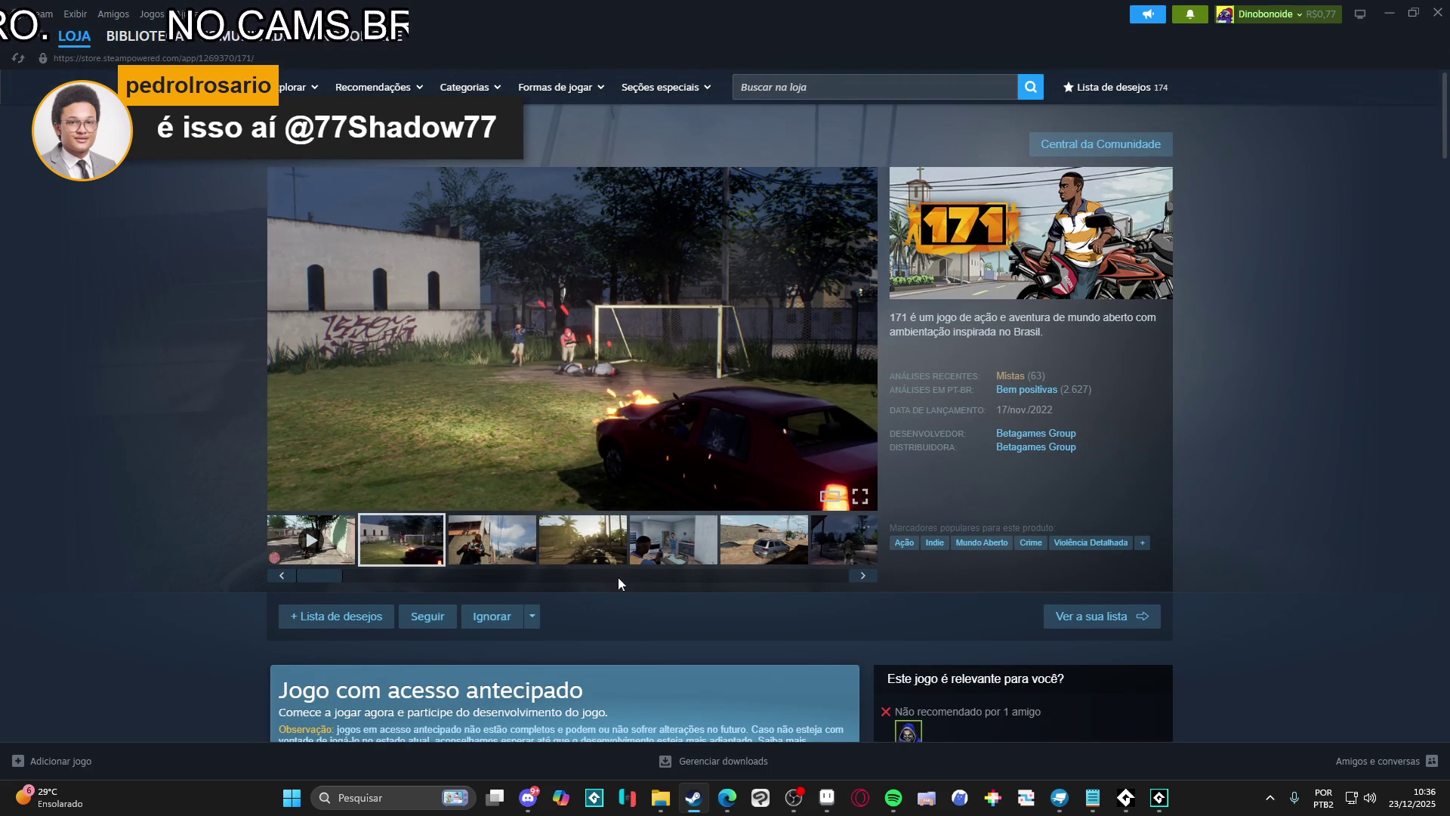
click(652, 537)
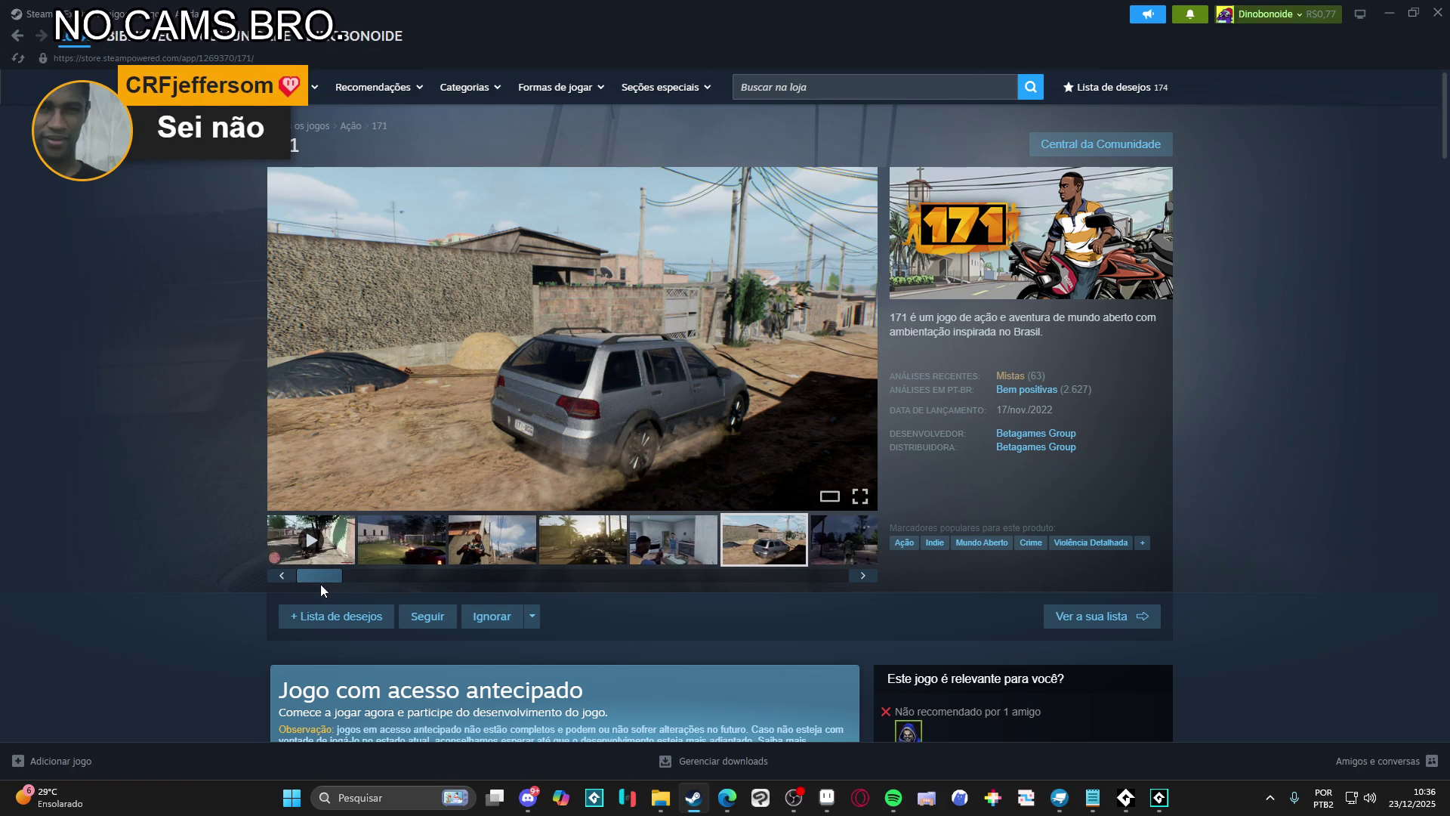
click(435, 555)
click(496, 538)
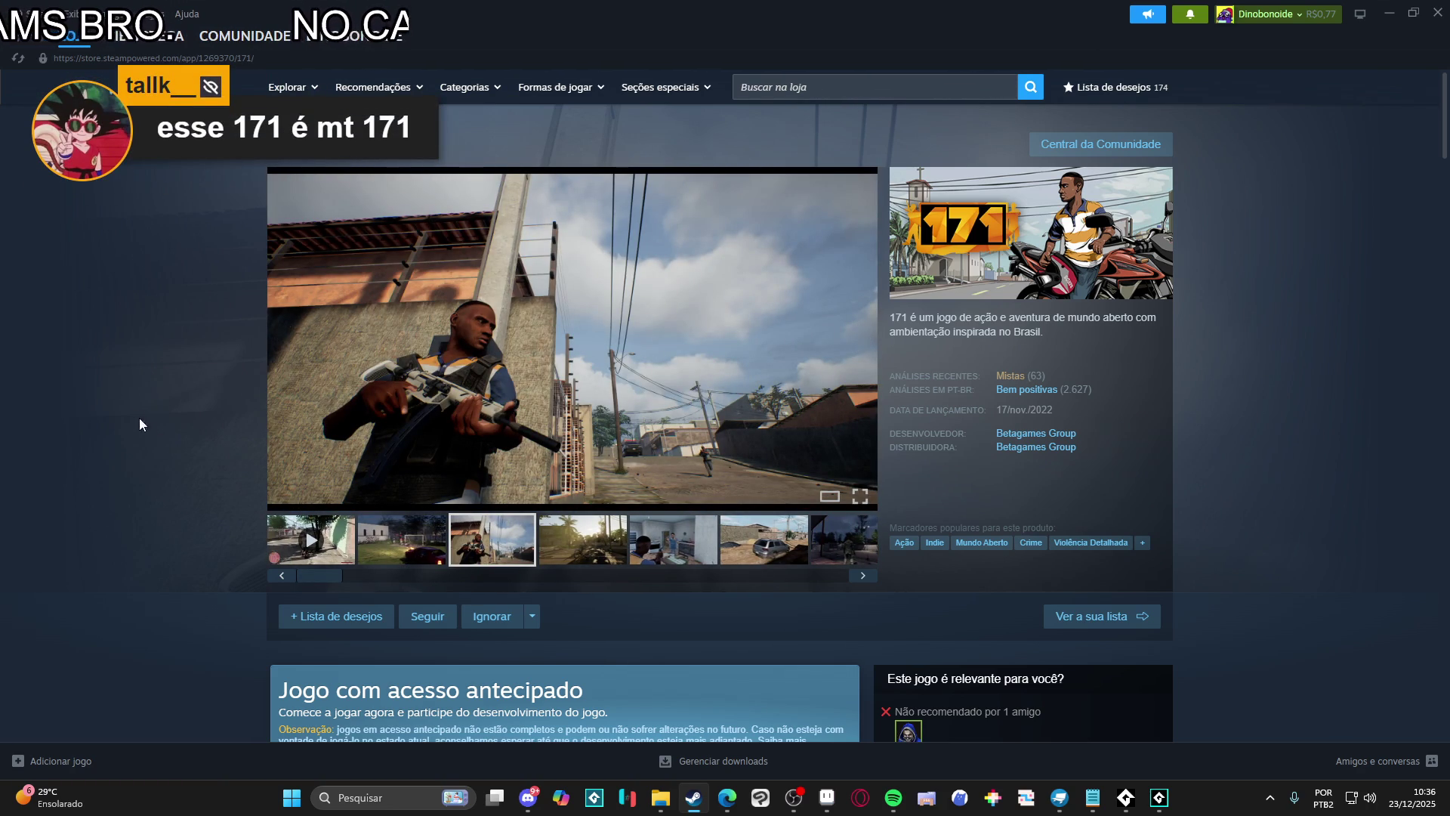
click(570, 542)
click(671, 550)
click(775, 557)
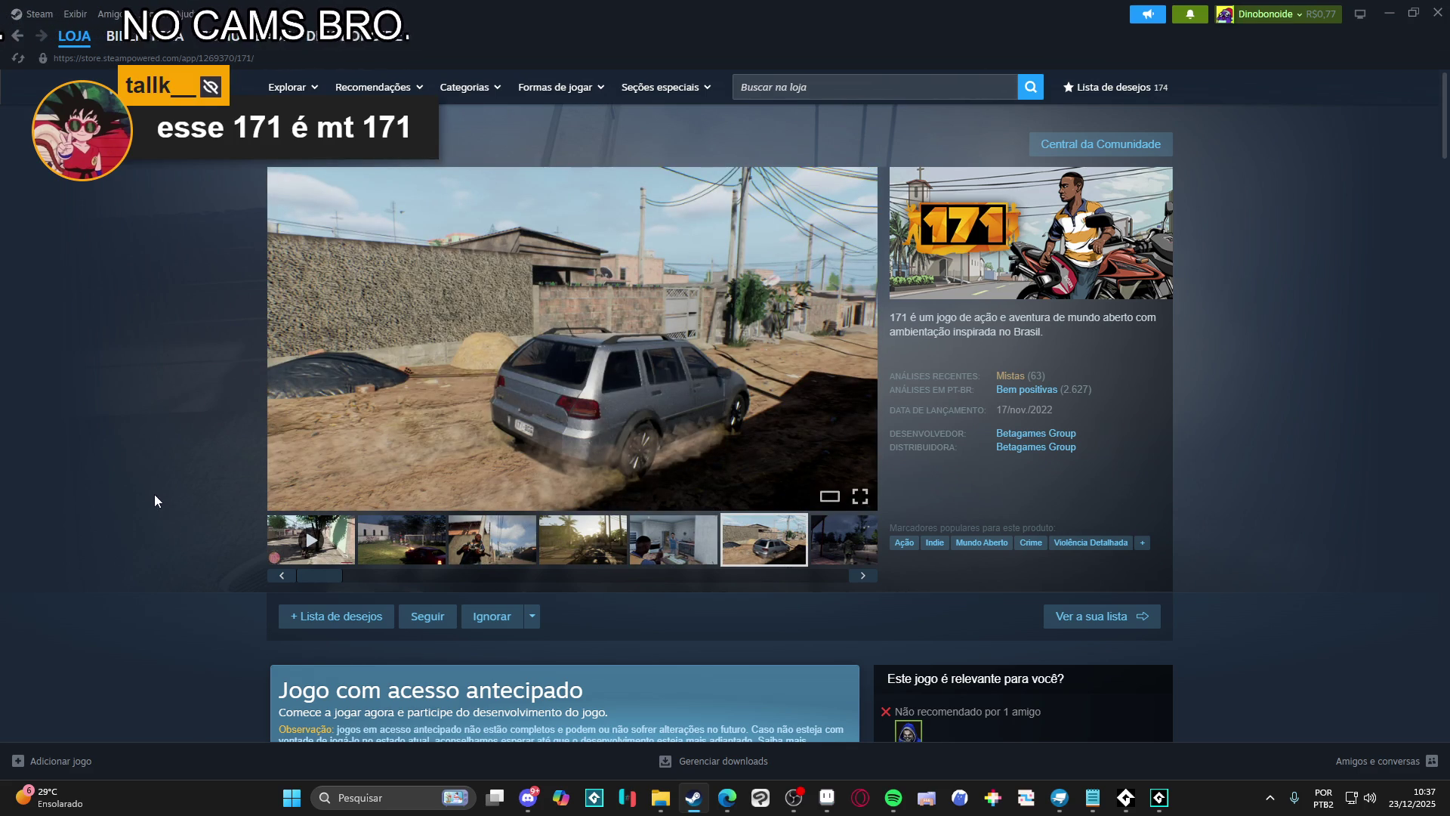
scroll(189, 510, down, 1)
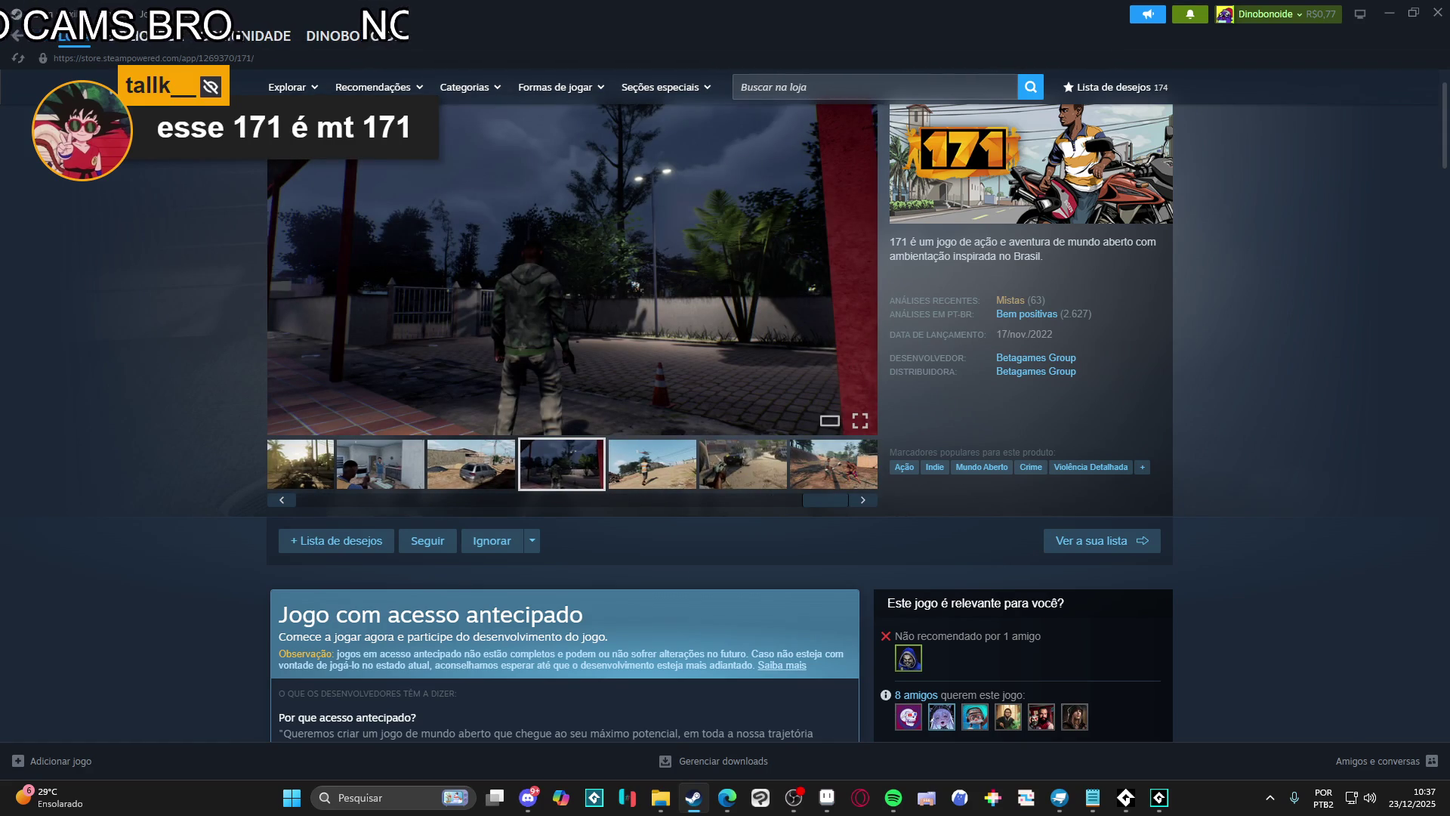
Check the Betagames Group developer and publisher listings, then bring up the browser article
click(1032, 361)
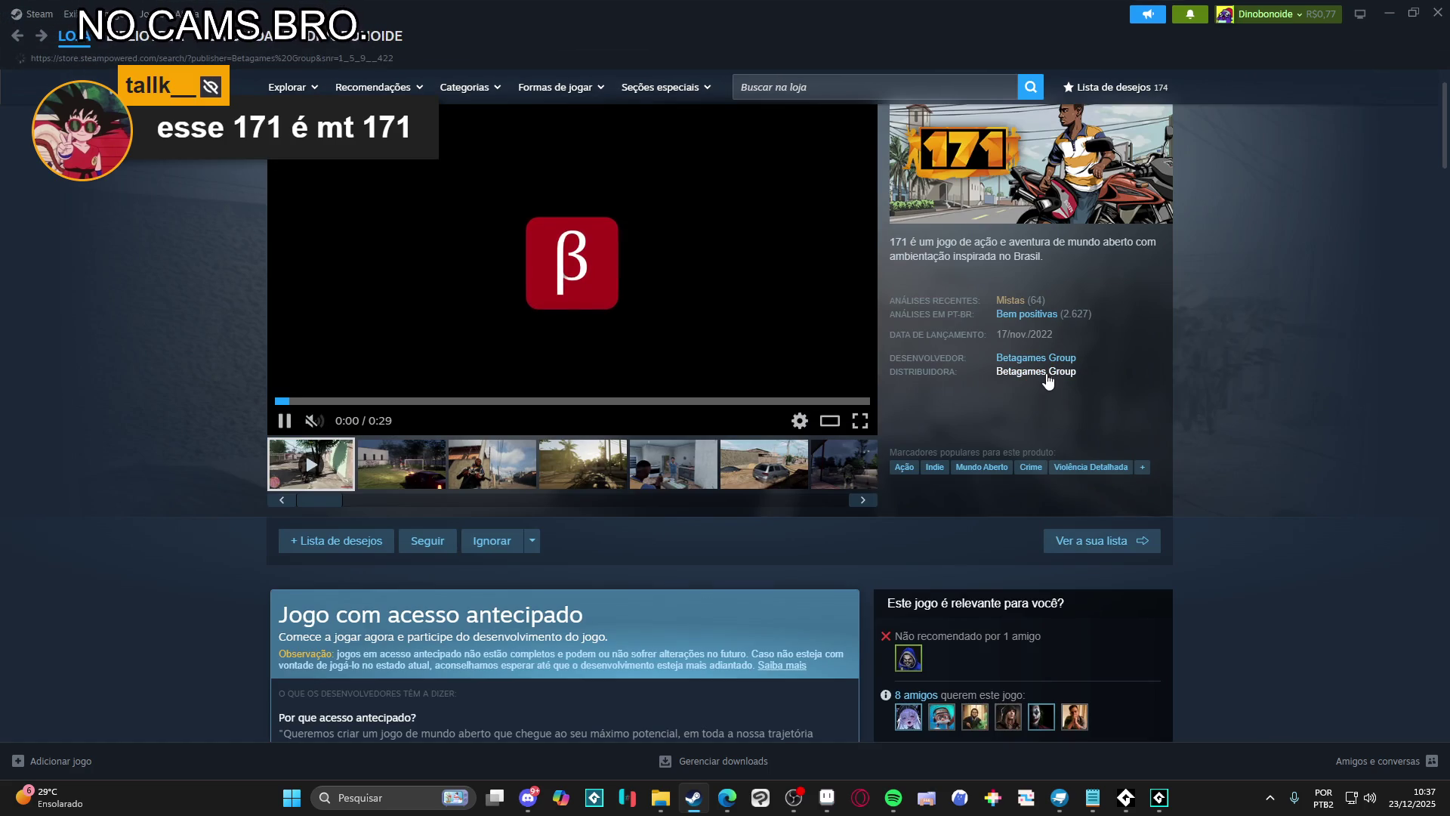
click(1047, 376)
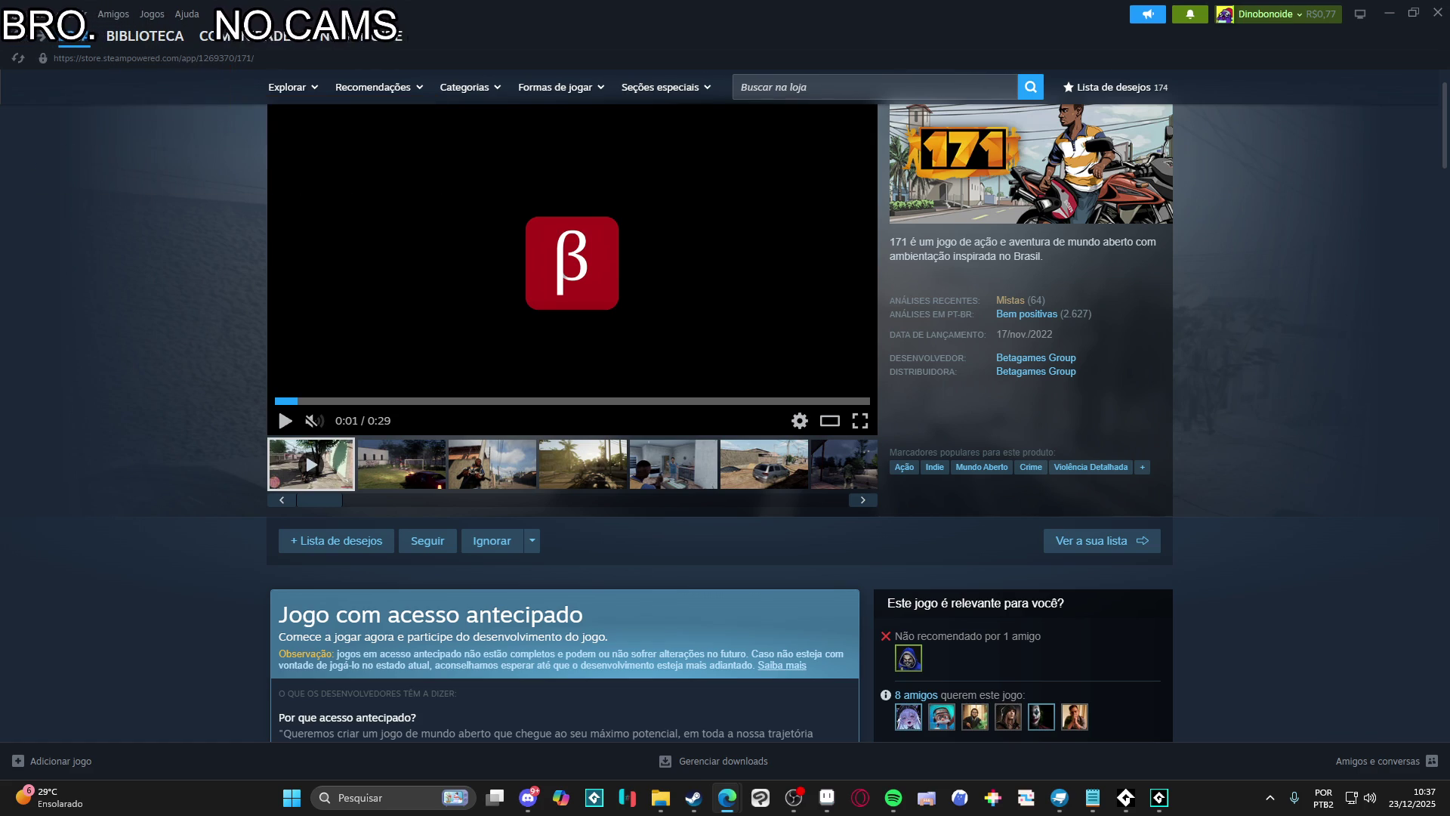
click(728, 797)
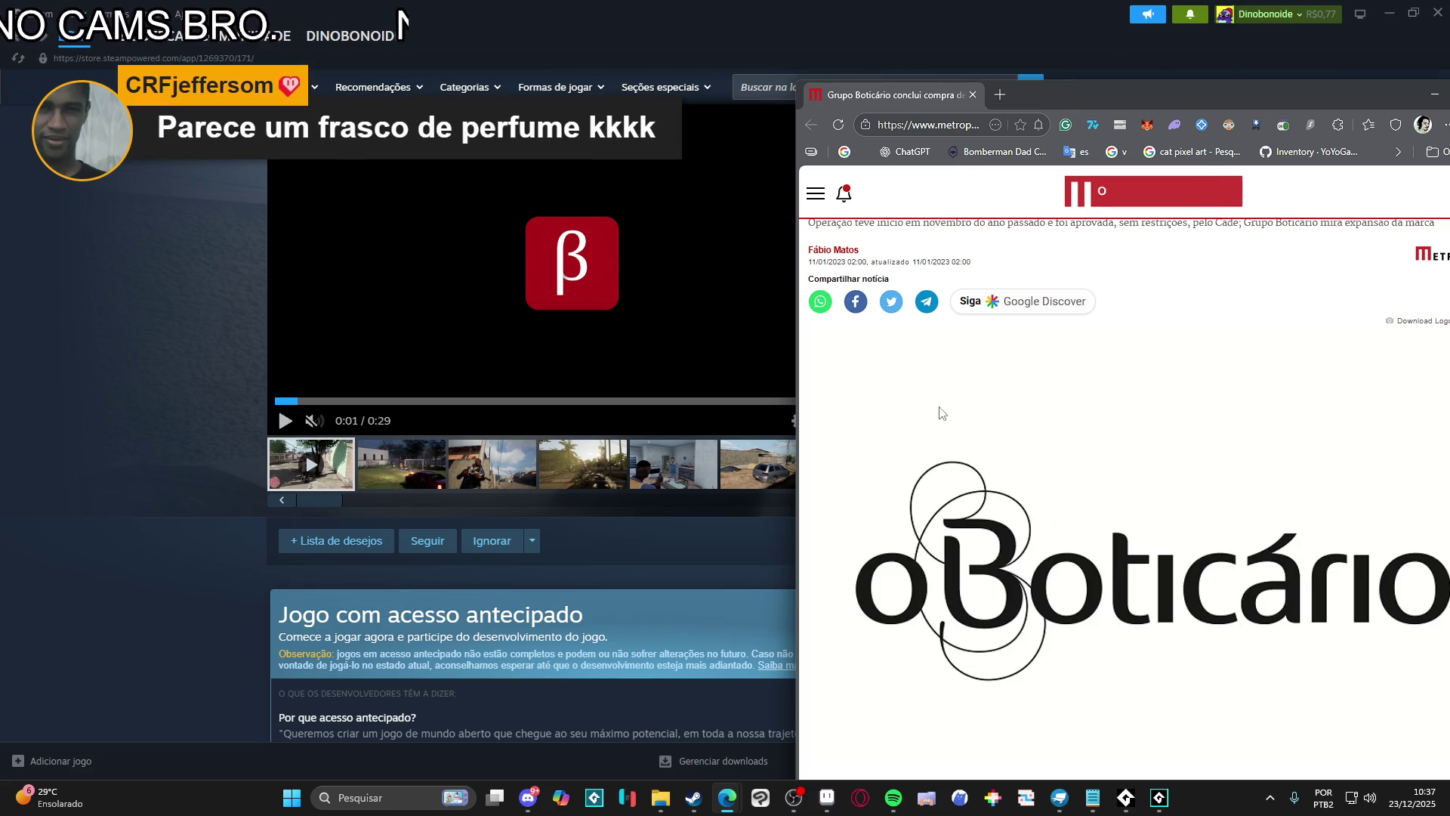
Close the Edge window with the O Boticário article and minimize Steam
mouse_move(1187, 106)
mouse_down()
mouse_move(955, 174)
mouse_move(774, 172)
mouse_move(1025, 129)
mouse_up()
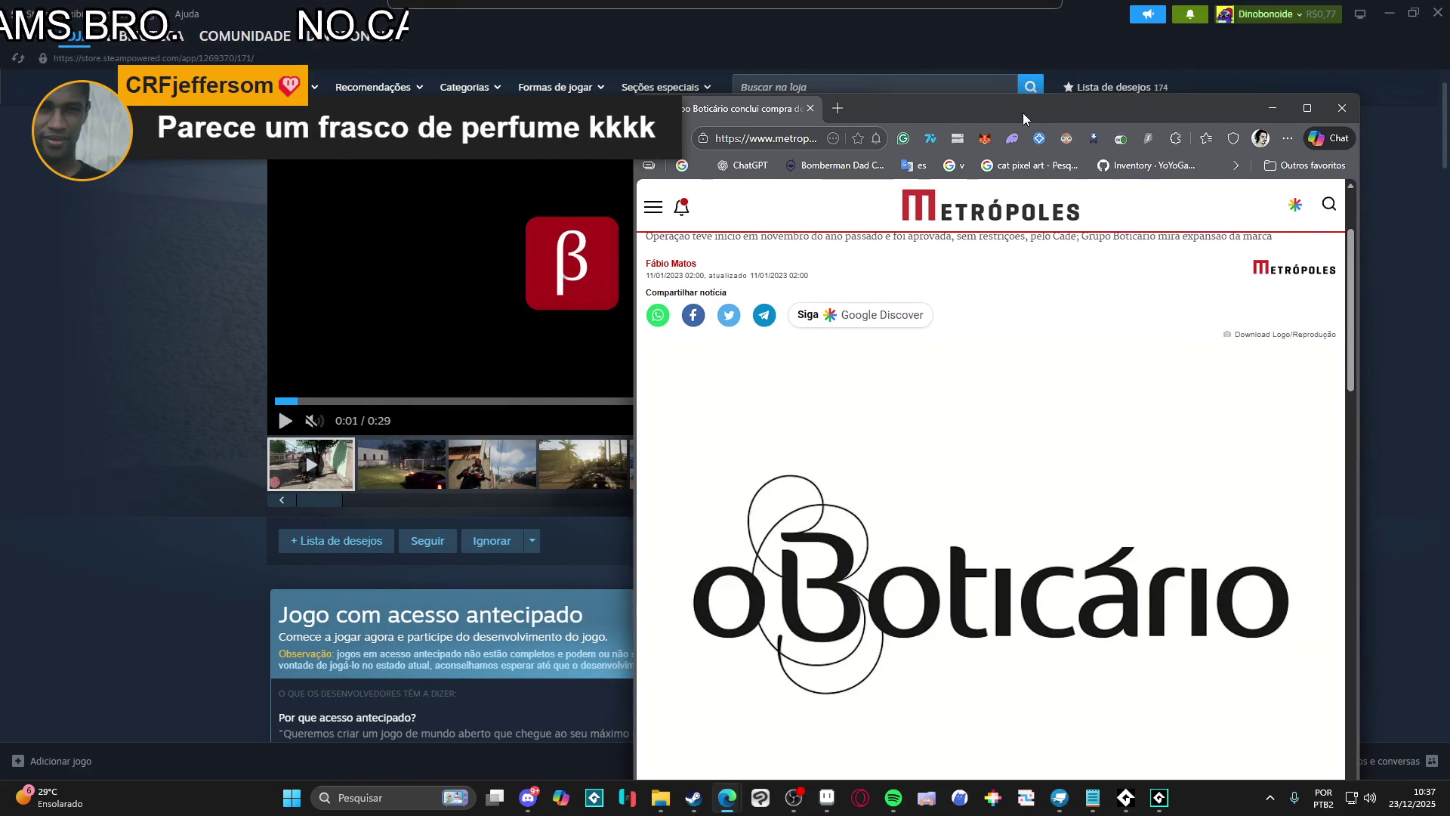
click(1323, 124)
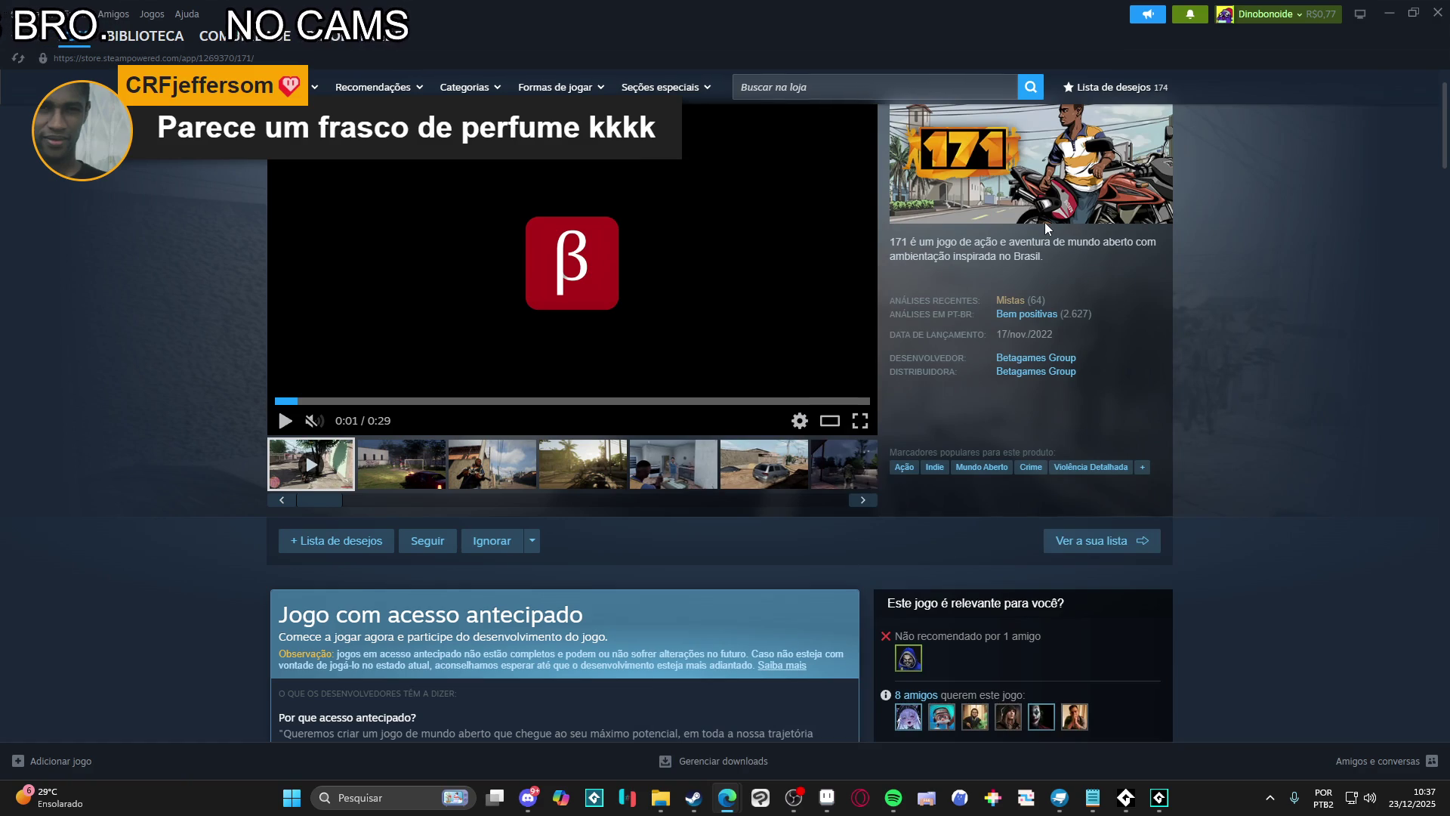
click(1390, 7)
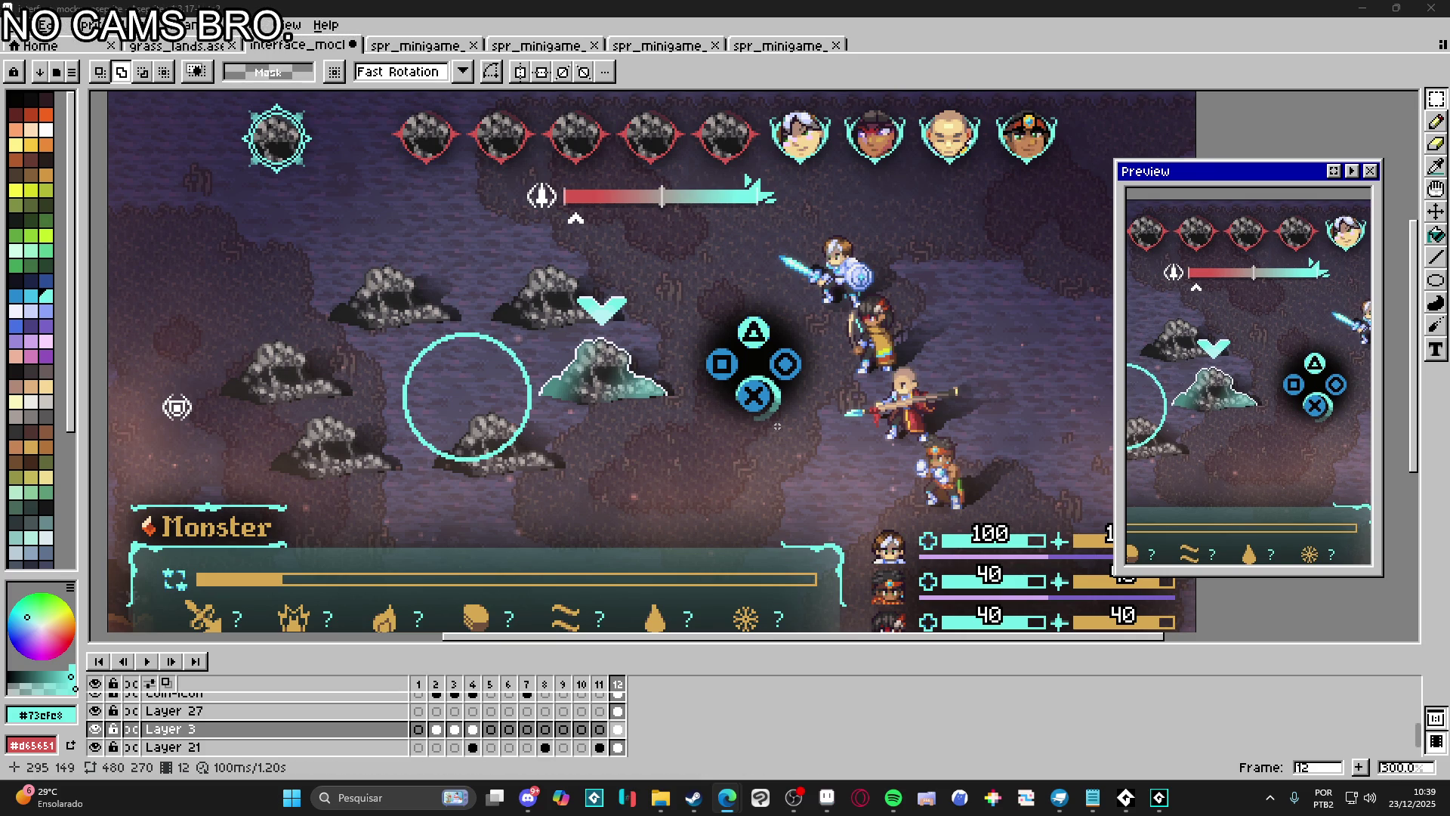
Zoom into the Aseprite battle mockup, then switch to the GameMaker minigame sequence
scroll(777, 427, up, 4)
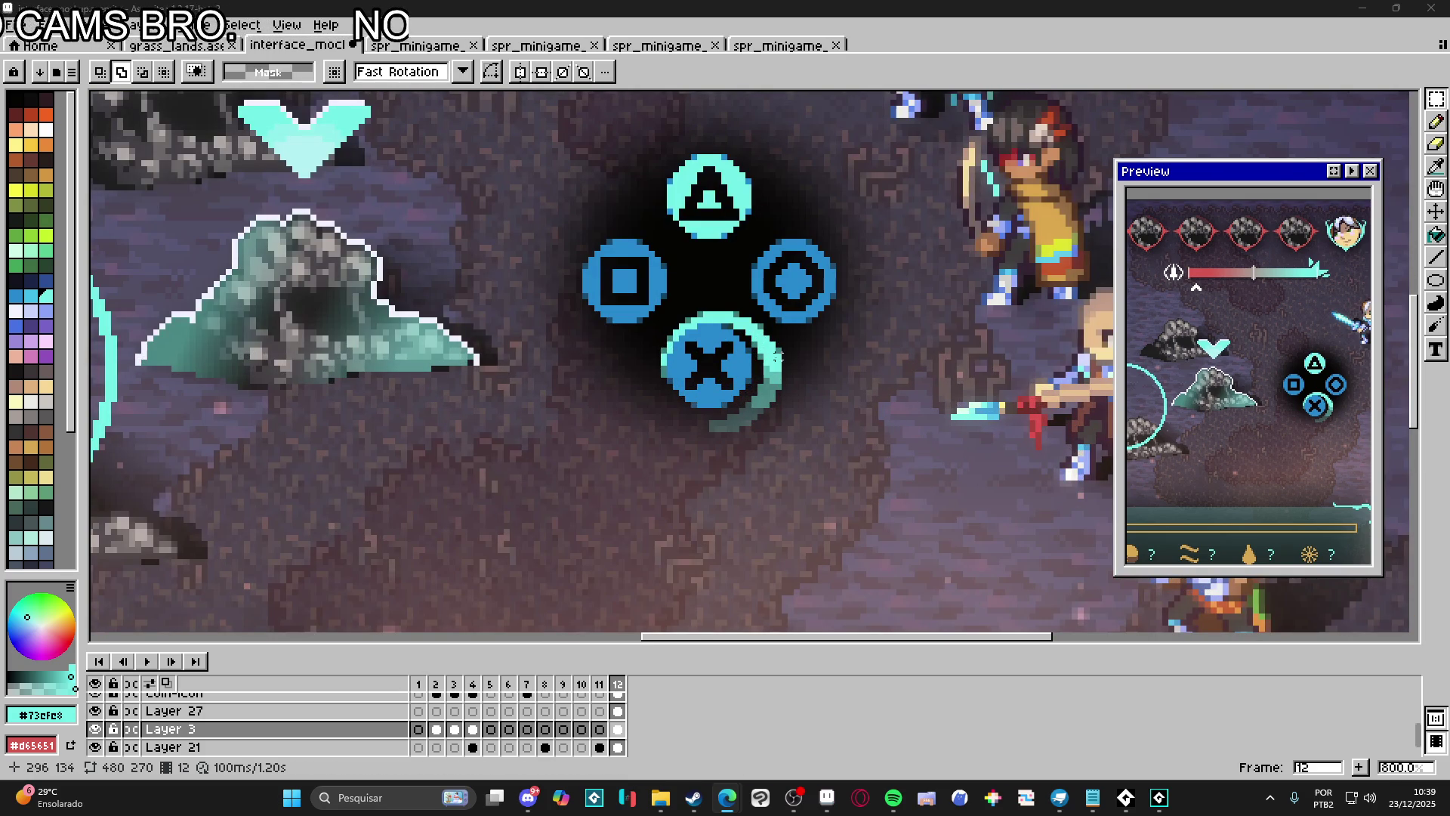
click(1160, 798)
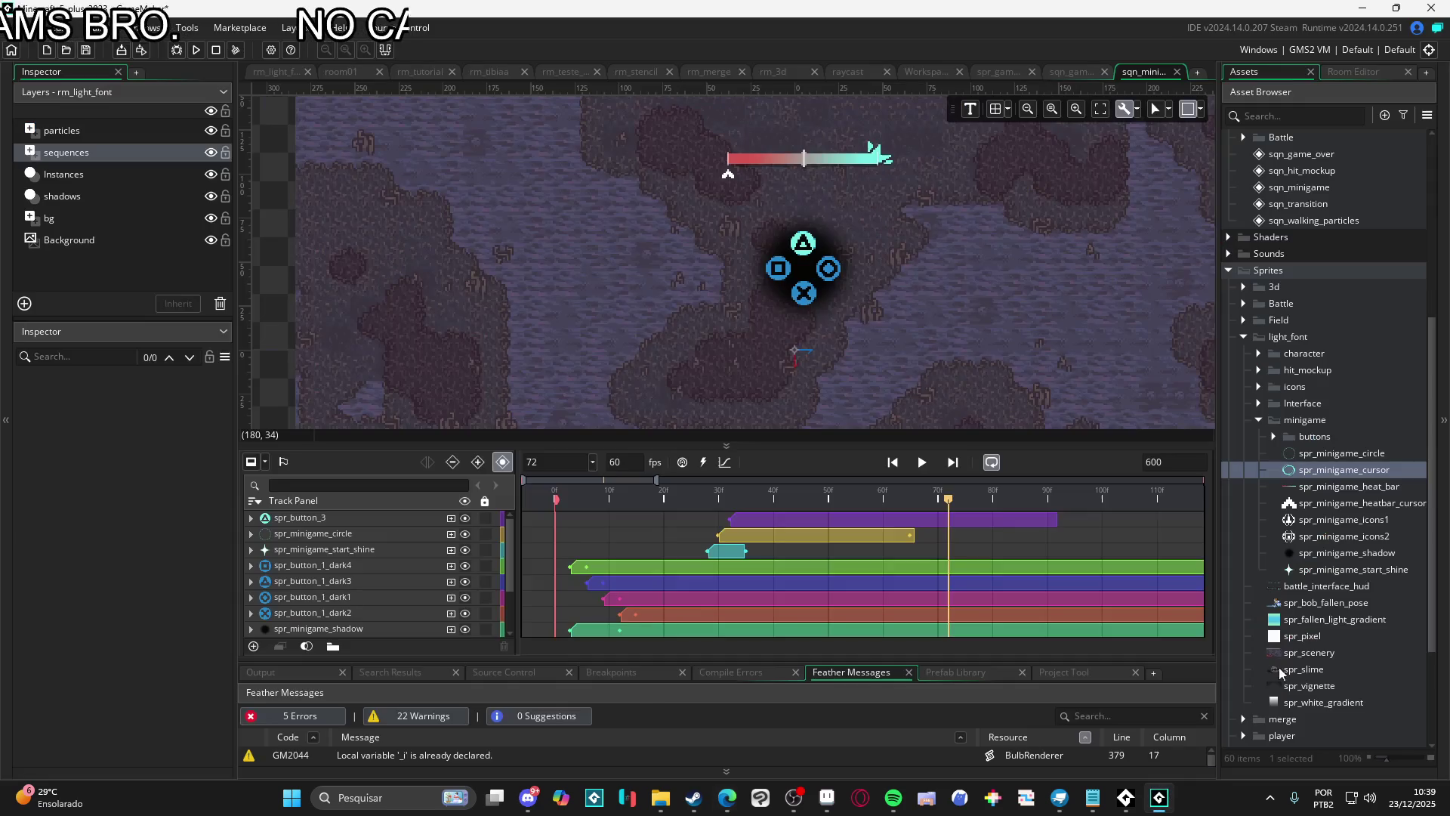
Enable nine-slice on spr_minigame_cursor with left, top, right and bottom guides all at 7
double_click(1345, 470)
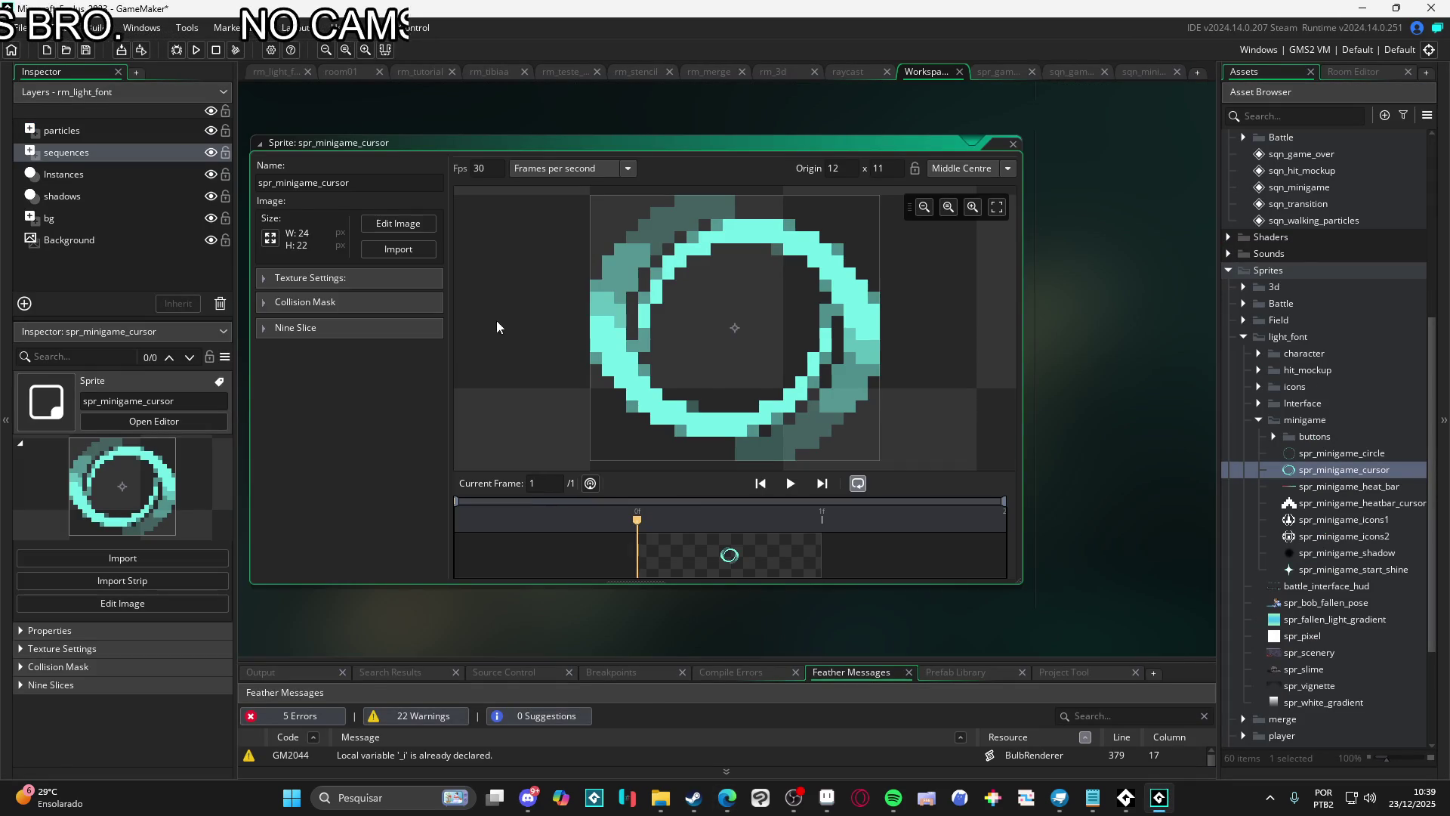
click(265, 327)
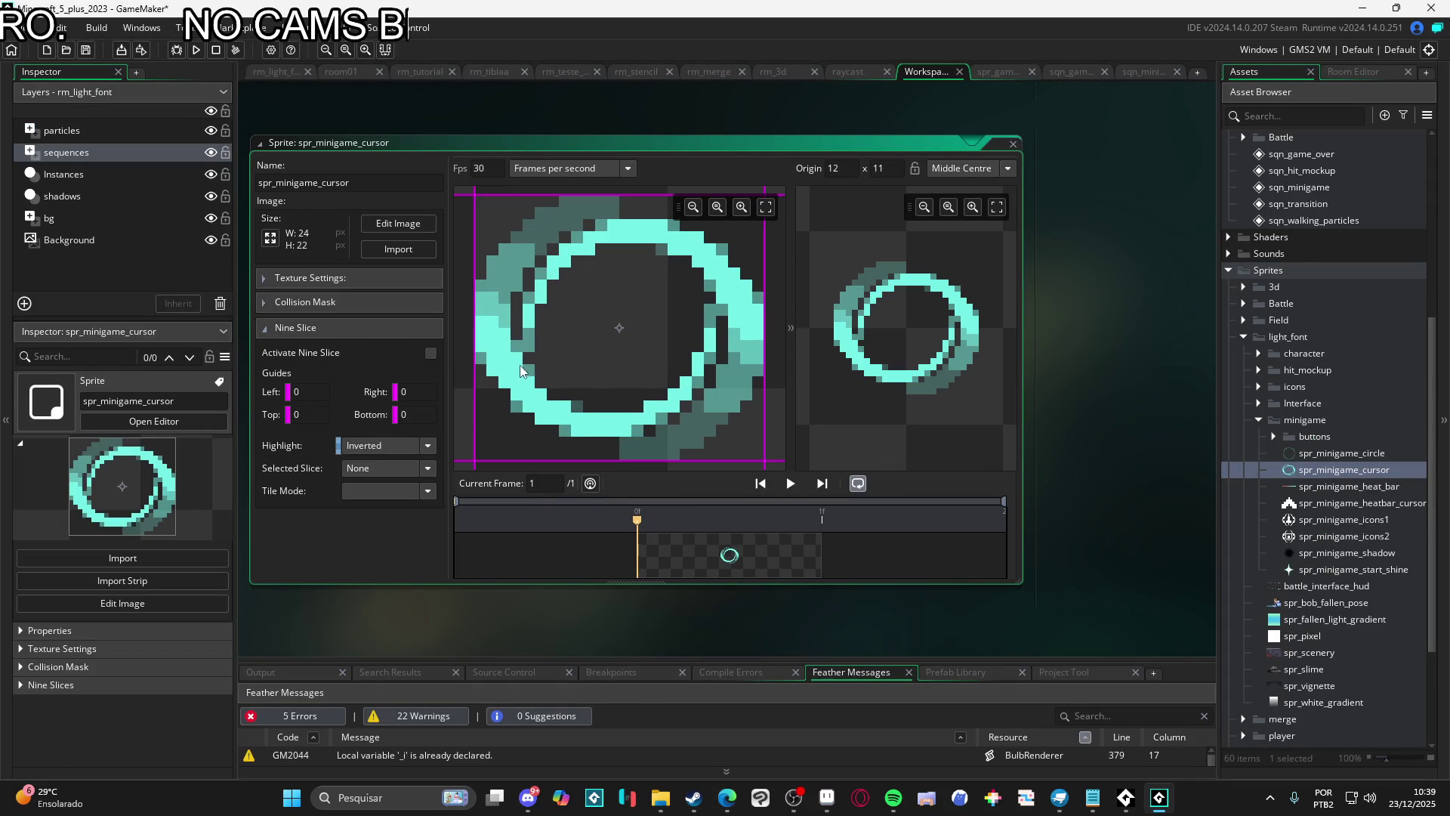
mouse_move(473, 356)
mouse_down()
mouse_move(580, 359)
mouse_move(559, 361)
mouse_up()
drag(642, 194, 633, 279)
drag(764, 355, 679, 356)
drag(624, 459, 627, 374)
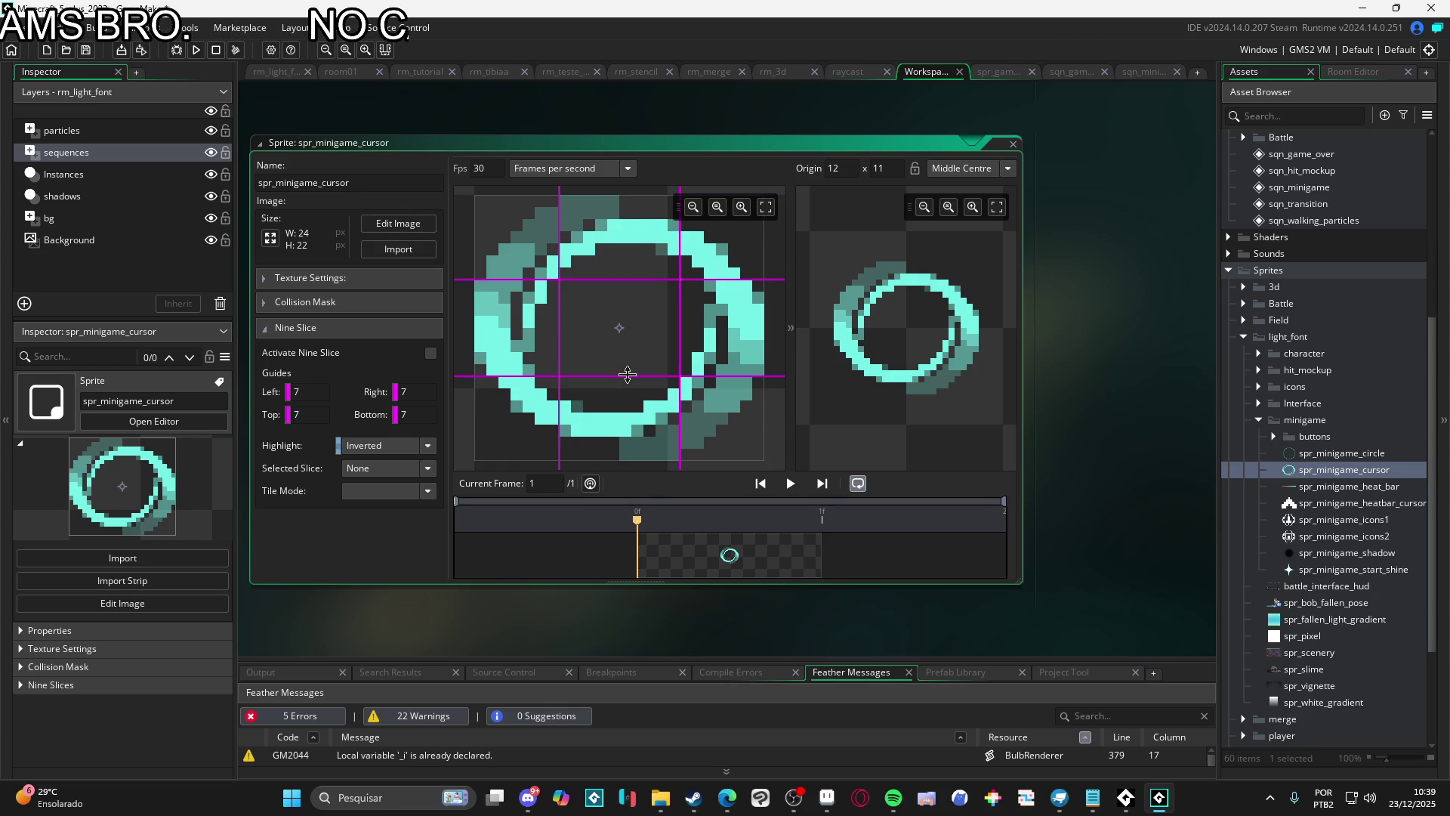
click(431, 353)
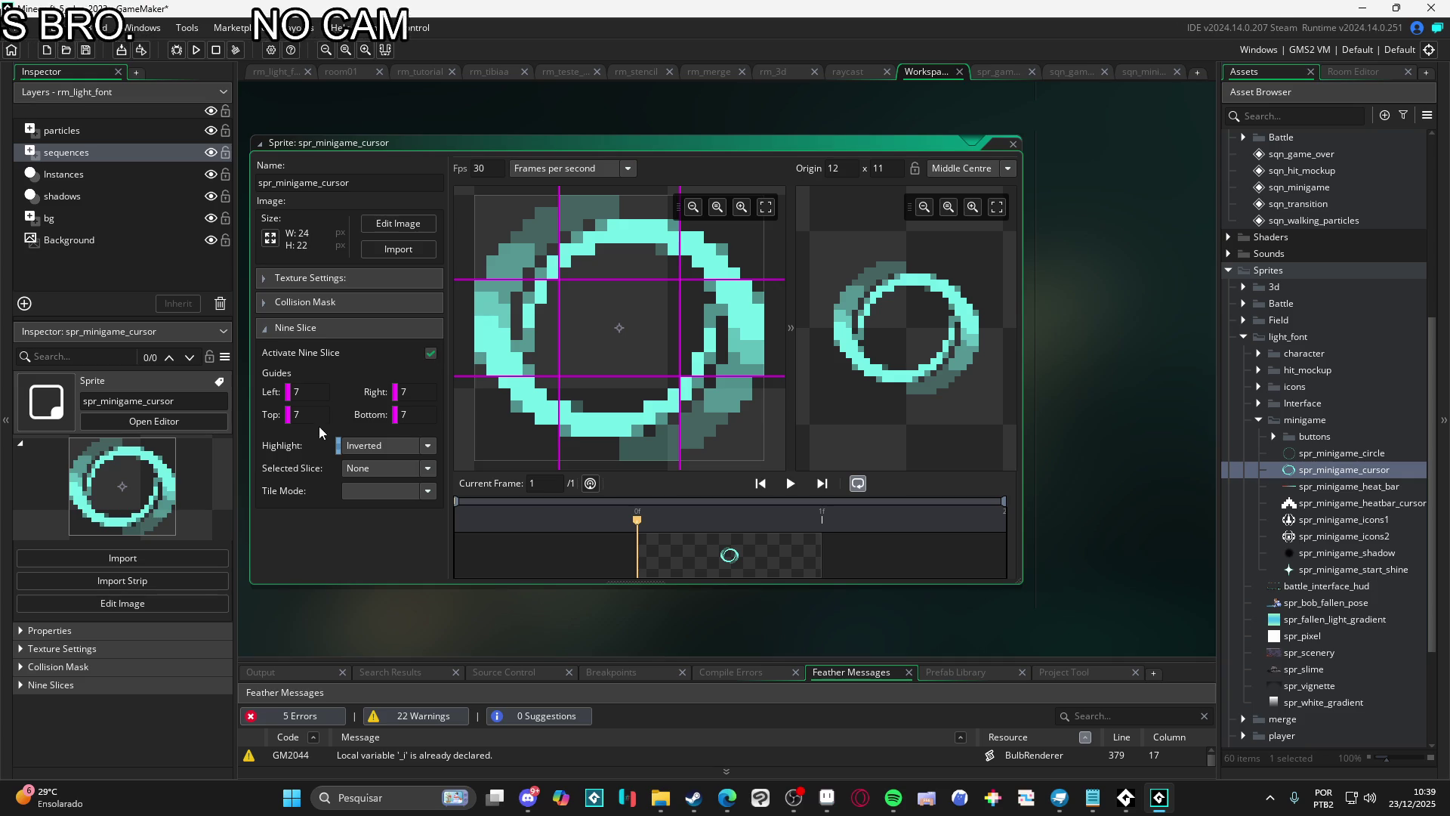
click(332, 355)
click(333, 355)
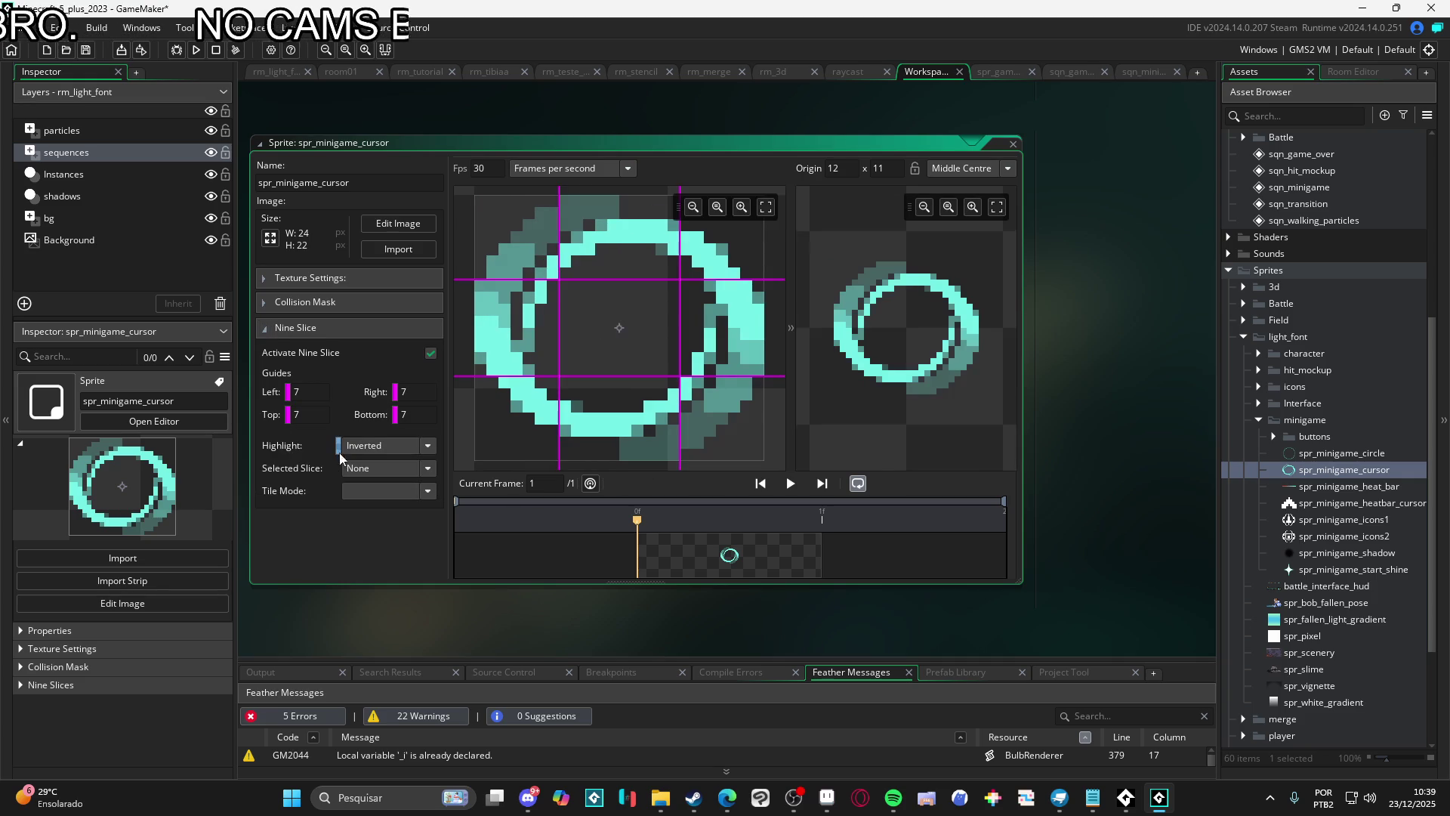
Stretch the nine-slice preview box taller and widen the sprite editor
mouse_move(923, 398)
mouse_down()
mouse_move(921, 468)
mouse_move(911, 394)
mouse_up()
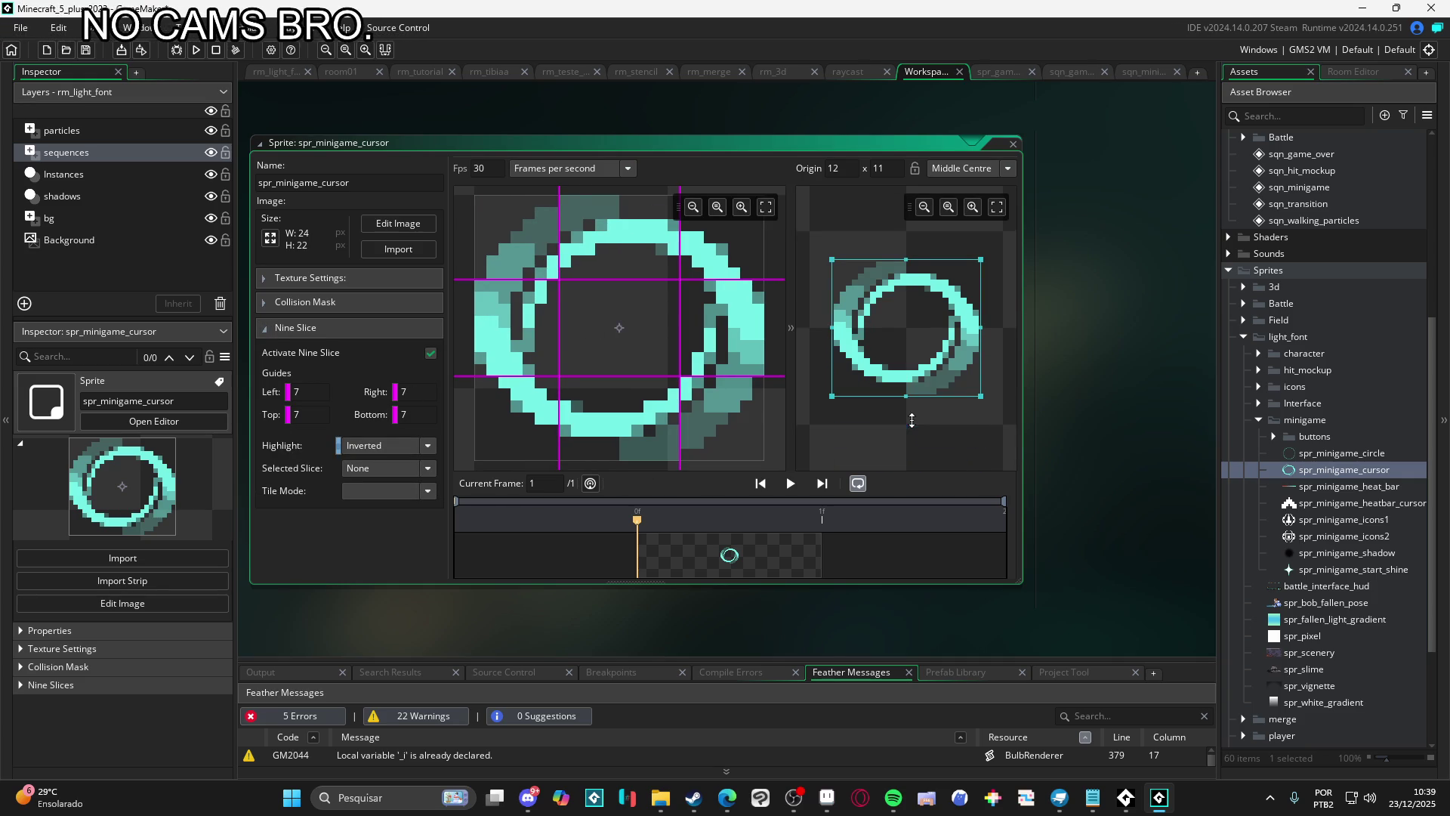
drag(1022, 415, 1173, 415)
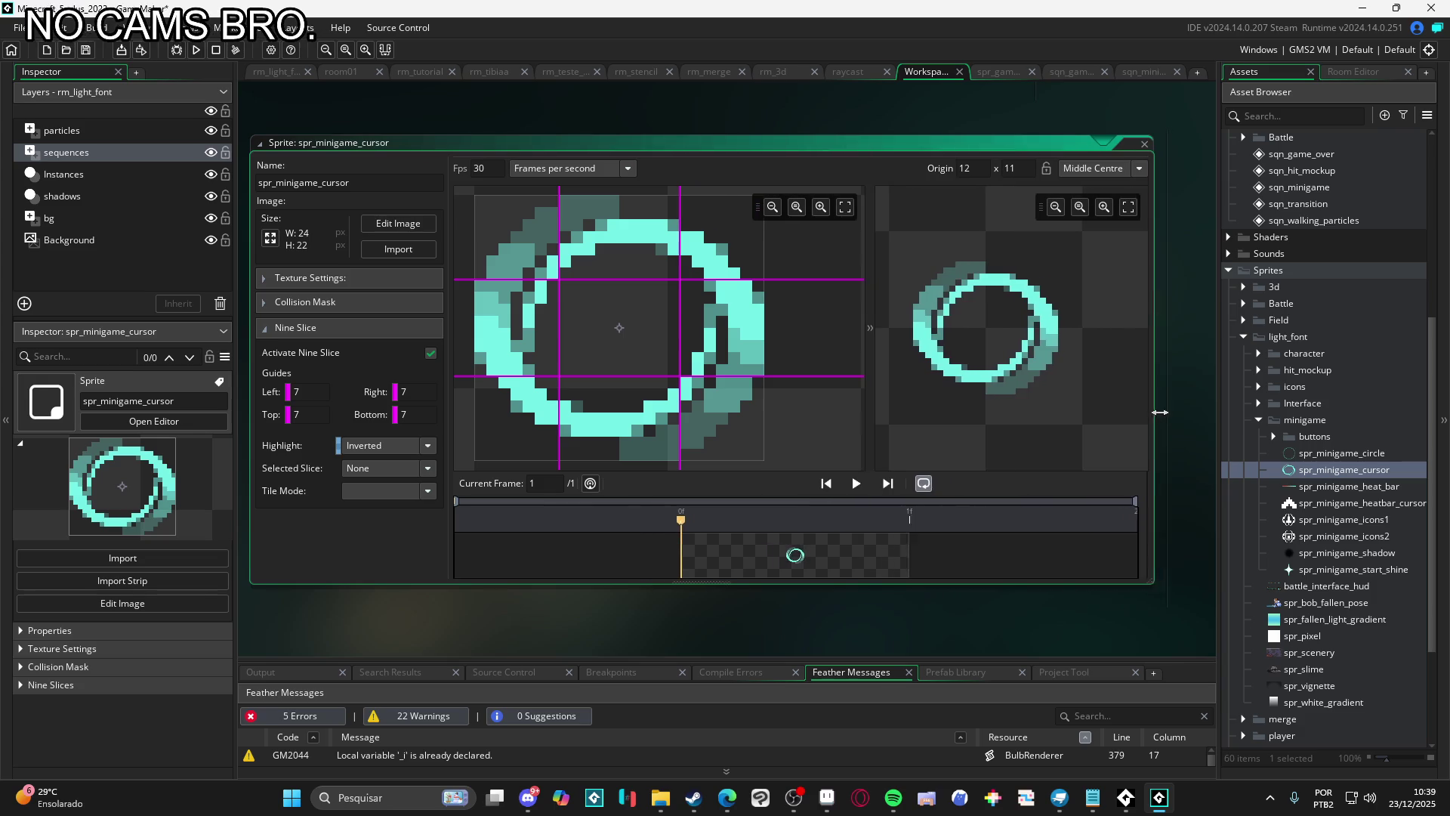
scroll(998, 366, down, 3)
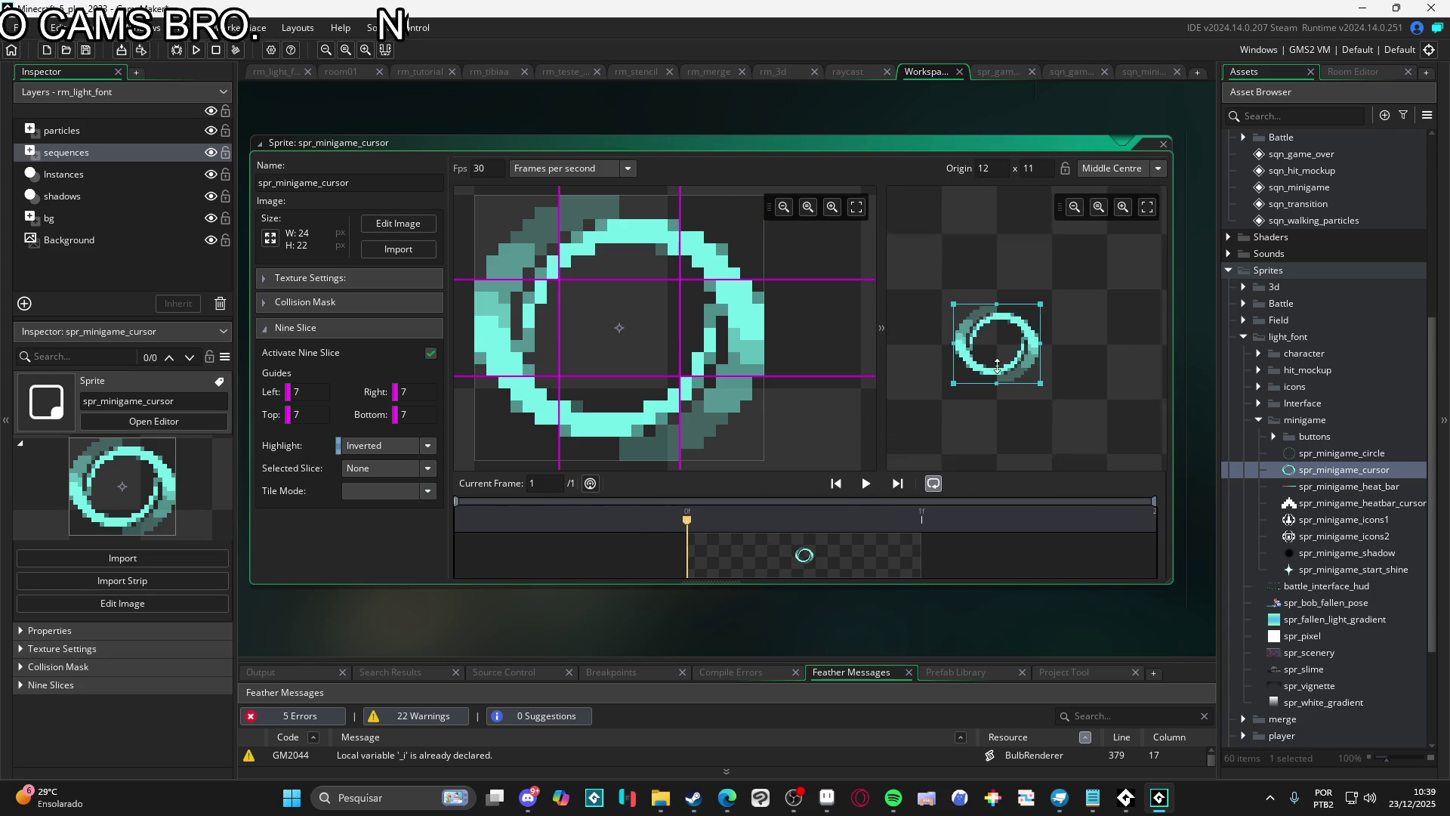
Test the cursor ring by enlarging, rotating into a diamond and resizing the nine-slice preview box
mouse_move(962, 377)
mouse_down()
mouse_move(892, 476)
mouse_move(971, 473)
mouse_move(974, 400)
mouse_move(892, 466)
mouse_move(902, 477)
mouse_move(944, 400)
mouse_move(894, 469)
mouse_up()
mouse_move(1036, 322)
mouse_down()
mouse_move(1043, 340)
mouse_move(1013, 306)
mouse_move(915, 388)
mouse_move(1161, 213)
mouse_move(1017, 349)
mouse_up()
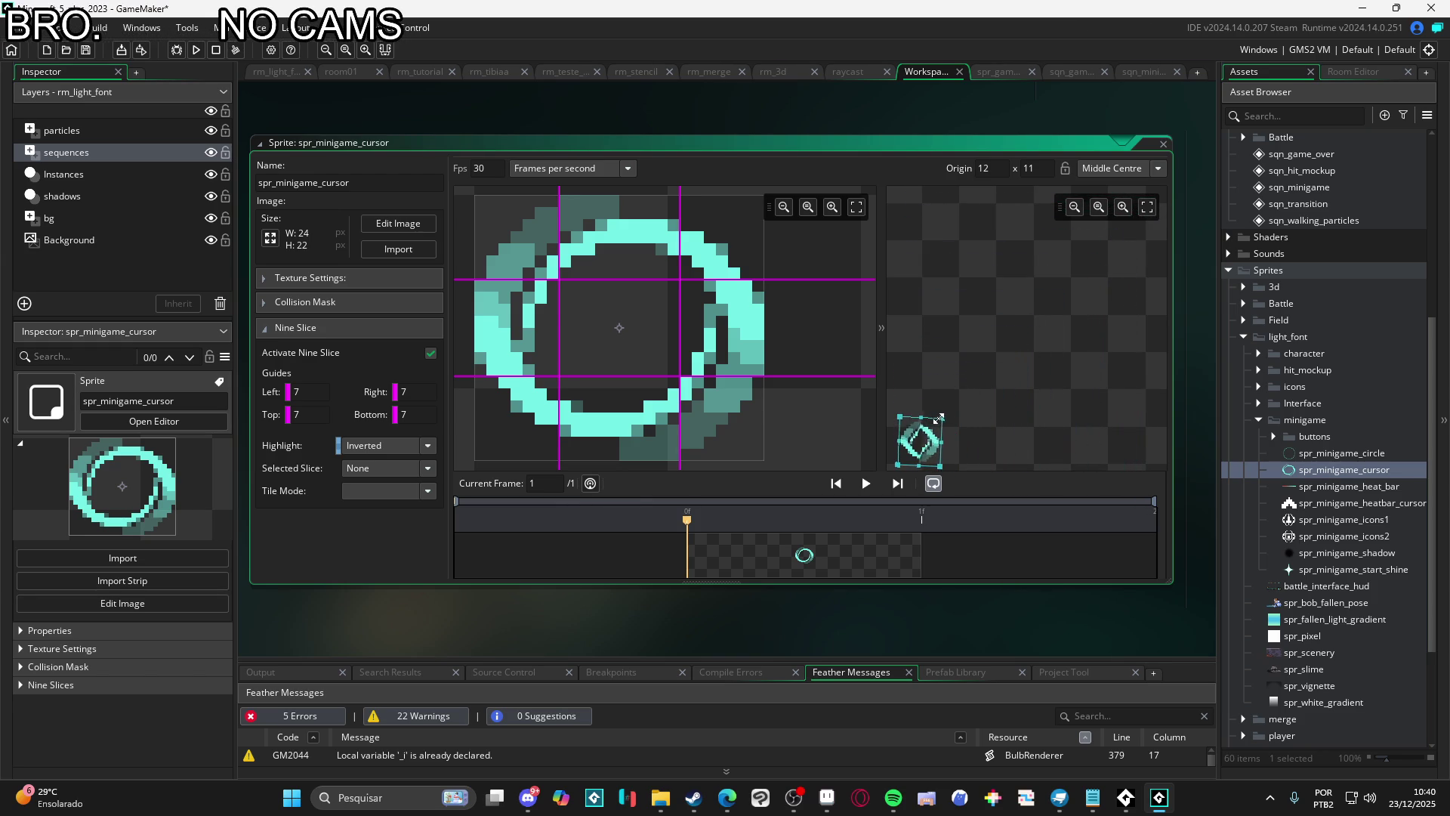
mouse_move(1019, 343)
mouse_down()
mouse_move(1082, 266)
mouse_move(982, 341)
mouse_move(959, 421)
mouse_move(1093, 302)
mouse_move(1059, 344)
mouse_move(1068, 200)
mouse_up()
scroll(1068, 200, up, 1)
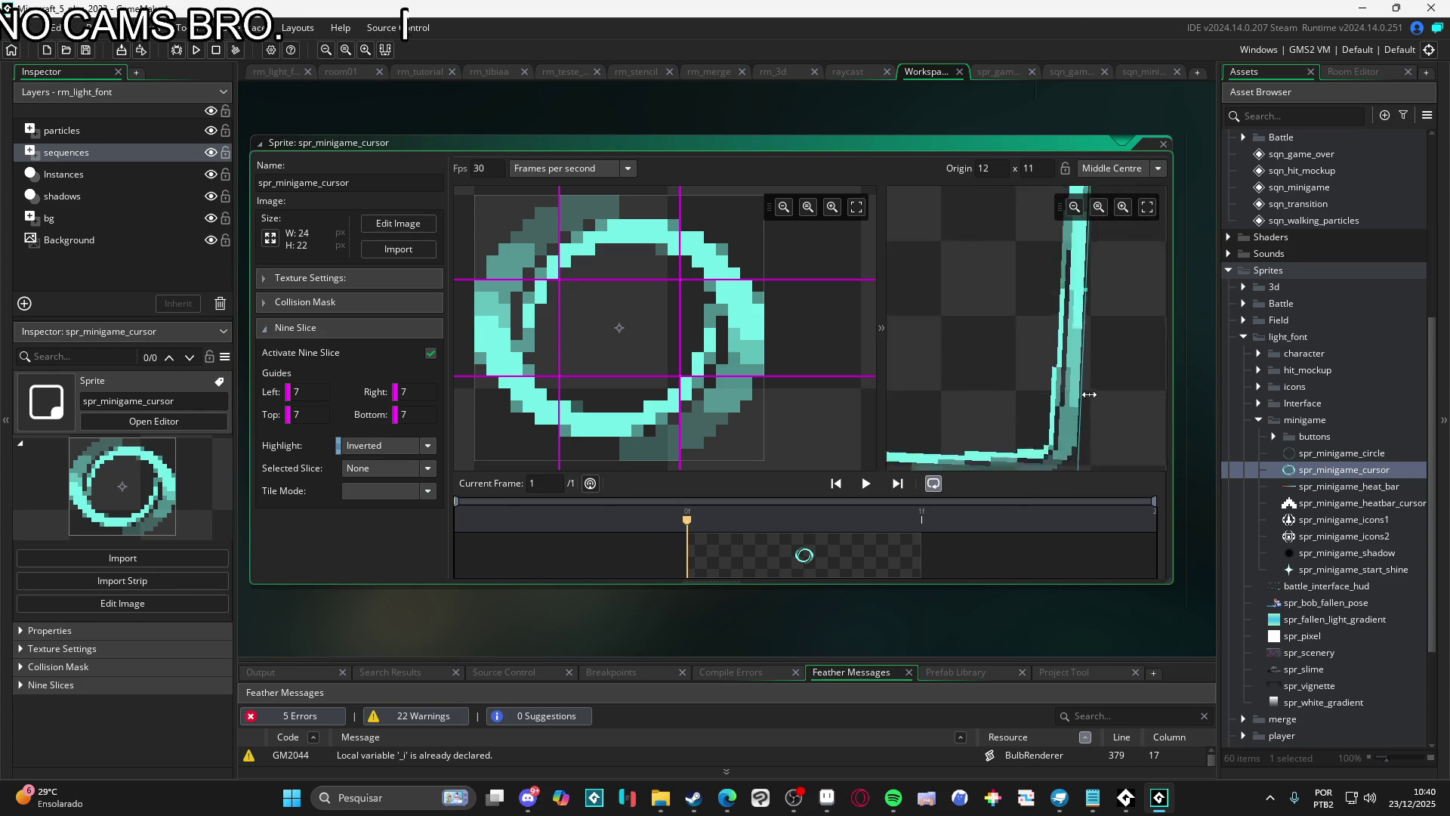
scroll(1089, 394, down, 1)
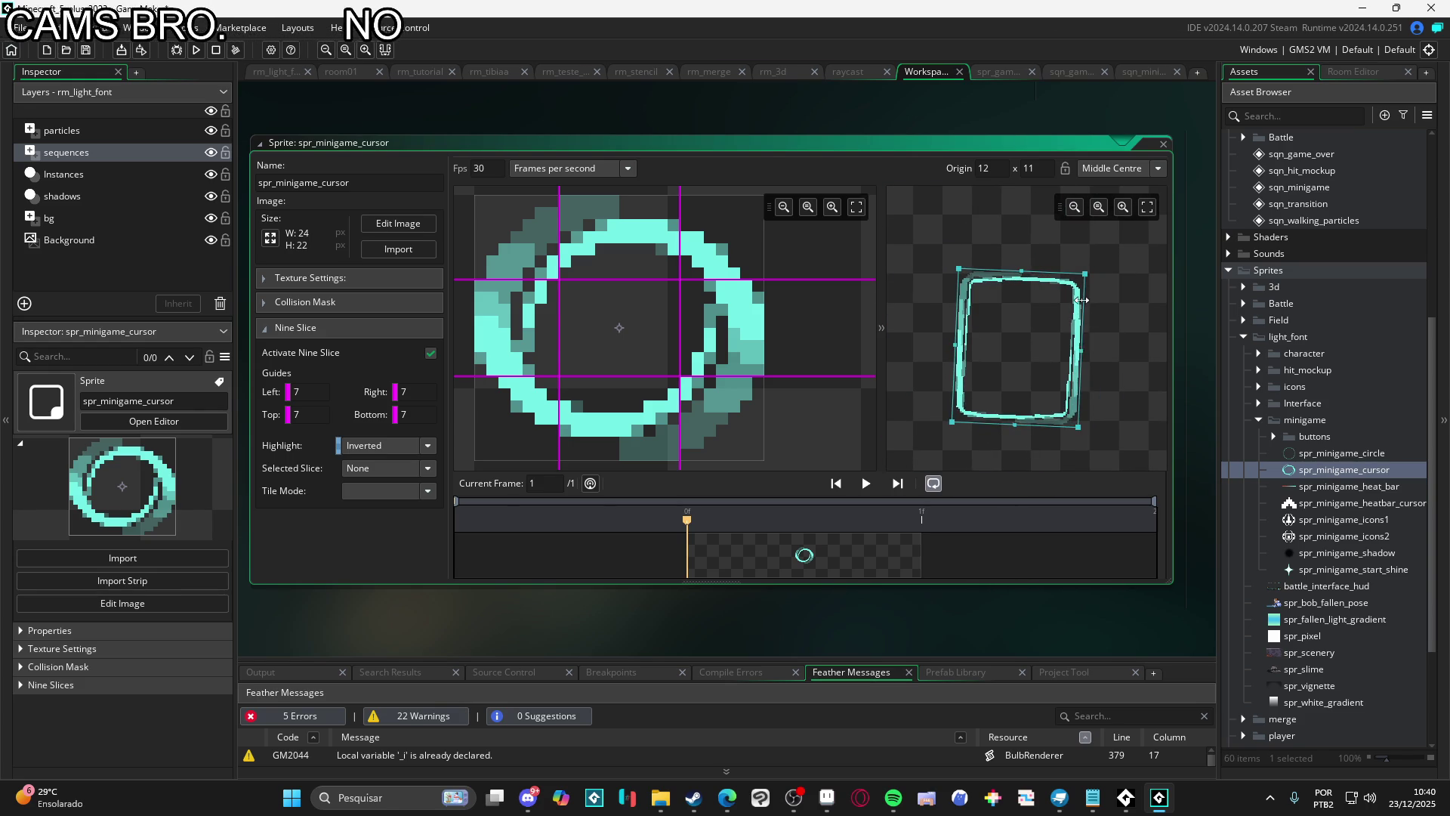
scroll(1082, 300, up, 2)
mouse_move(1082, 235)
mouse_down()
mouse_move(961, 350)
mouse_move(1062, 332)
mouse_up()
scroll(954, 366, down, 2)
Move the left and right nine-slice guides in to 8 and re-stretch the preview box
drag(681, 347, 668, 349)
drag(560, 331, 572, 330)
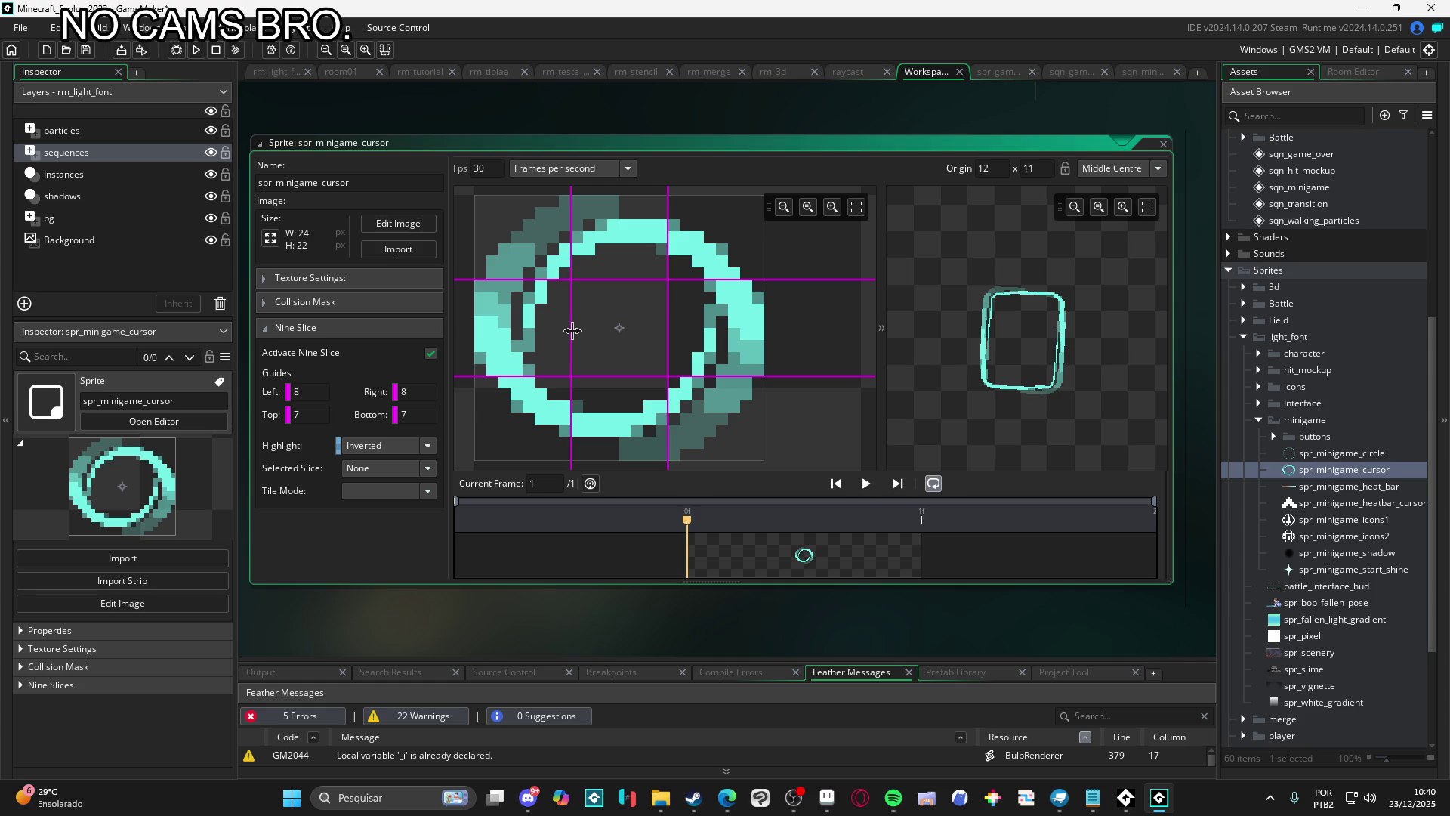
mouse_move(978, 340)
mouse_down()
mouse_move(1004, 227)
mouse_move(1002, 255)
mouse_up()
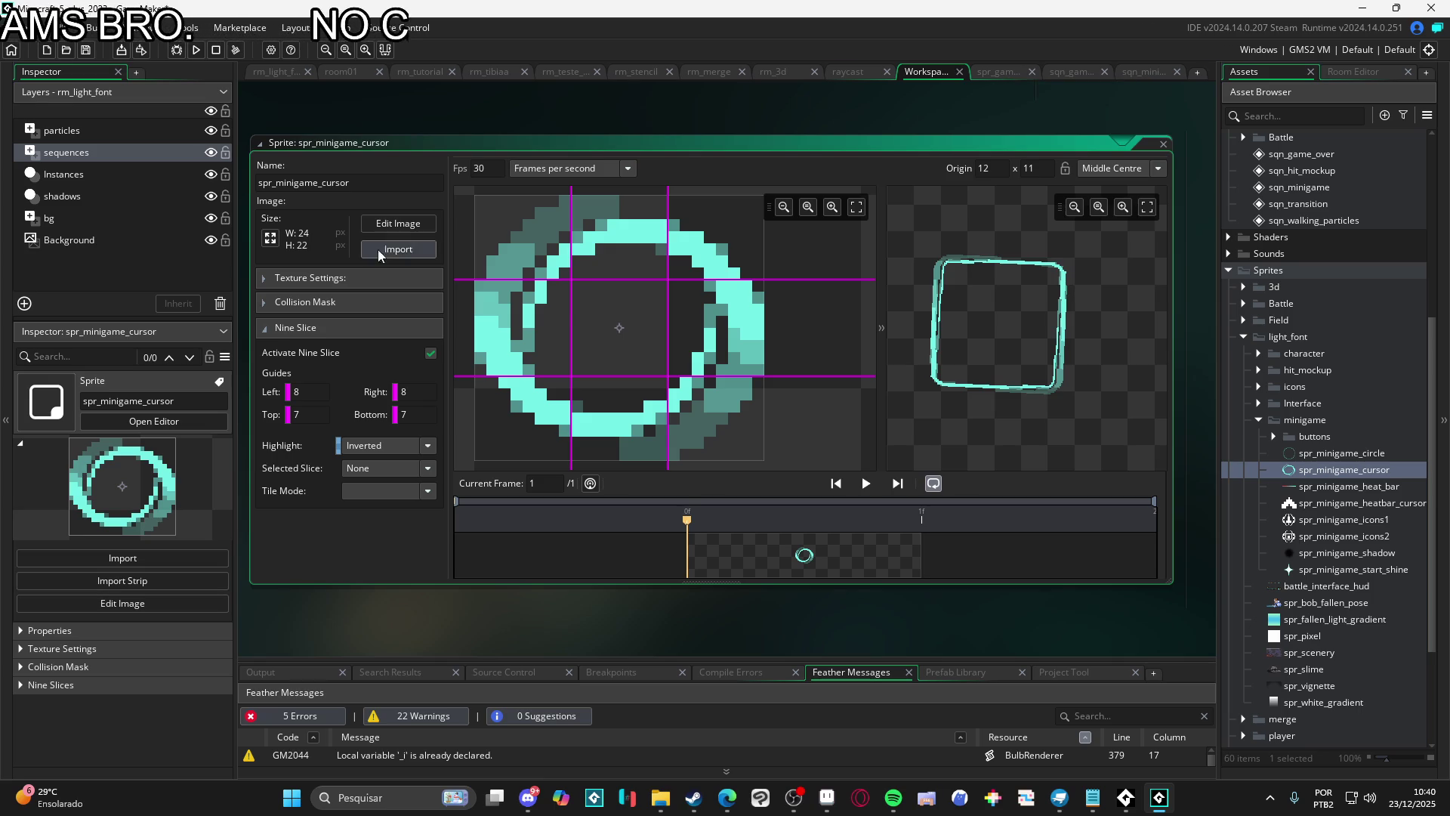
click(1076, 72)
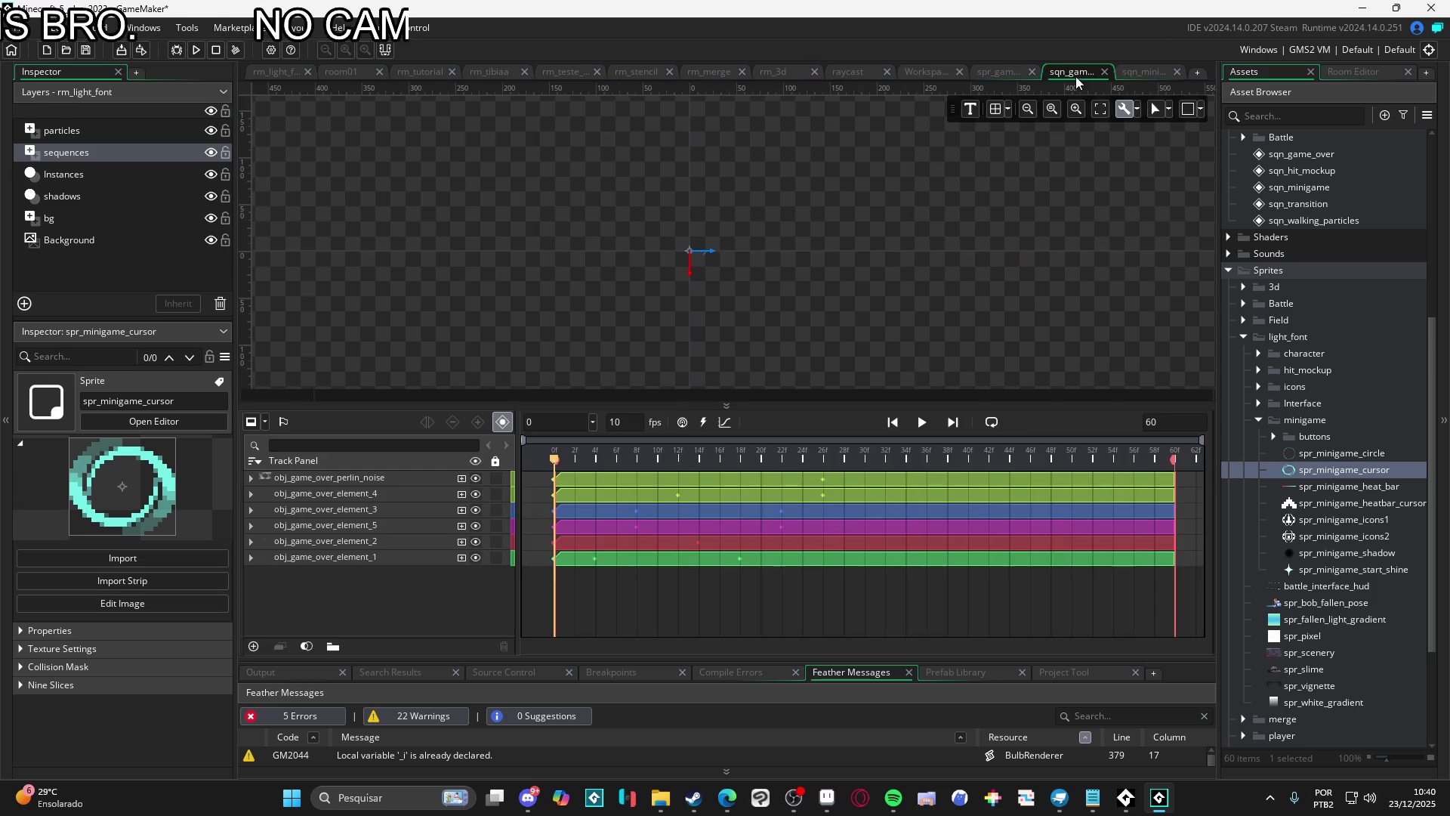
Play the game over sequence, then step back through the editors to sqn_minigame
key(space)
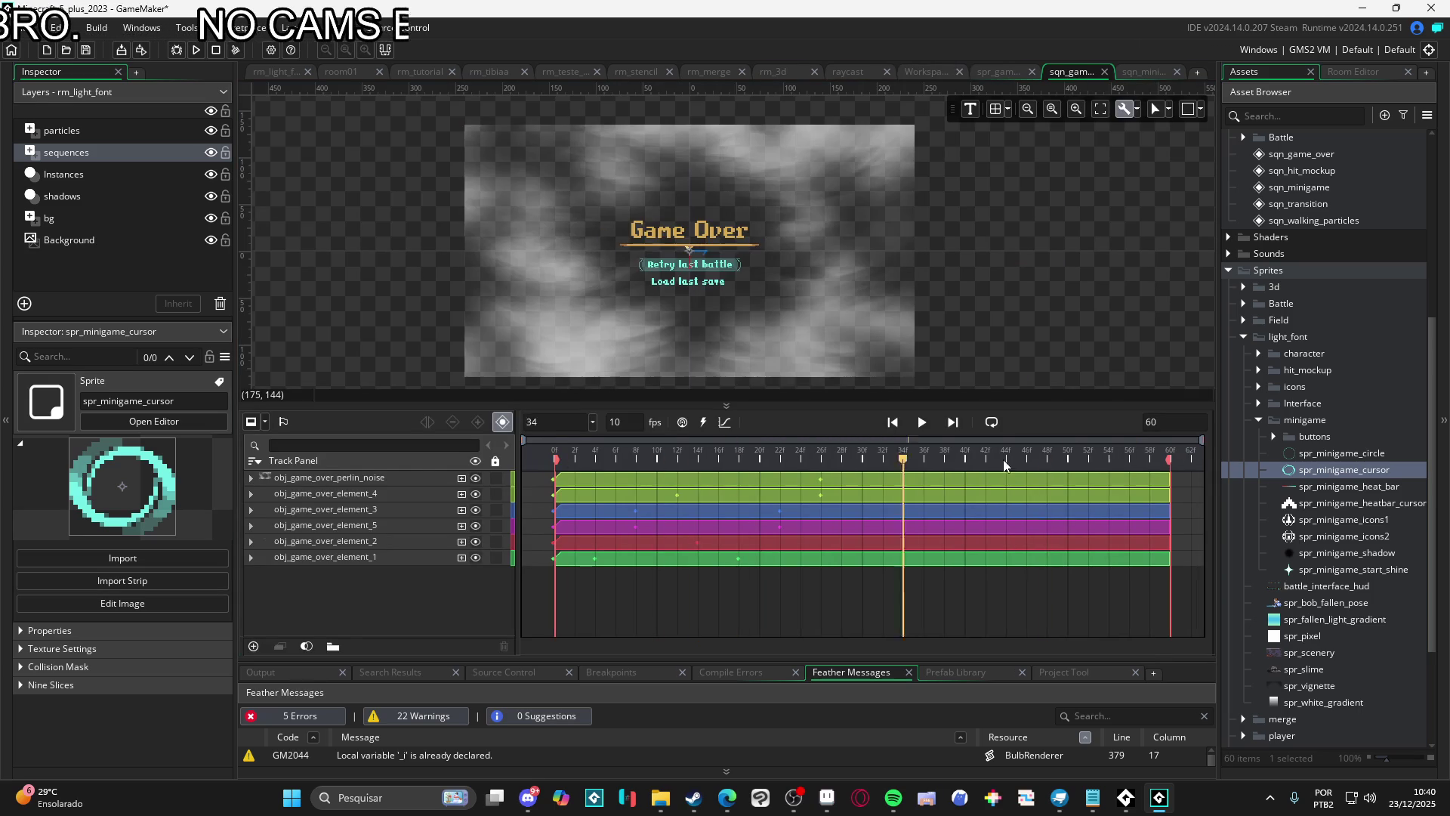
click(999, 68)
click(935, 71)
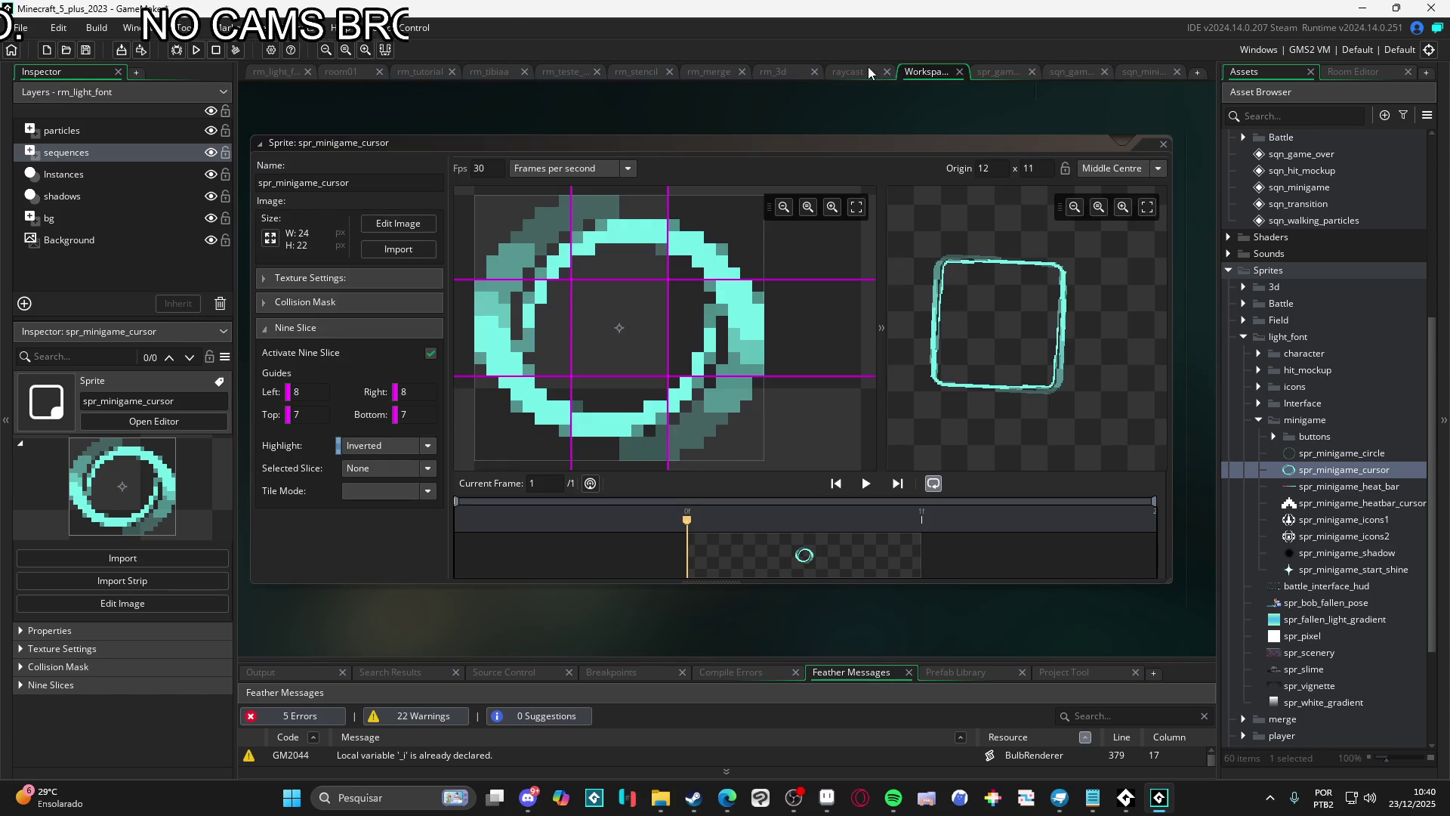
click(869, 71)
click(772, 71)
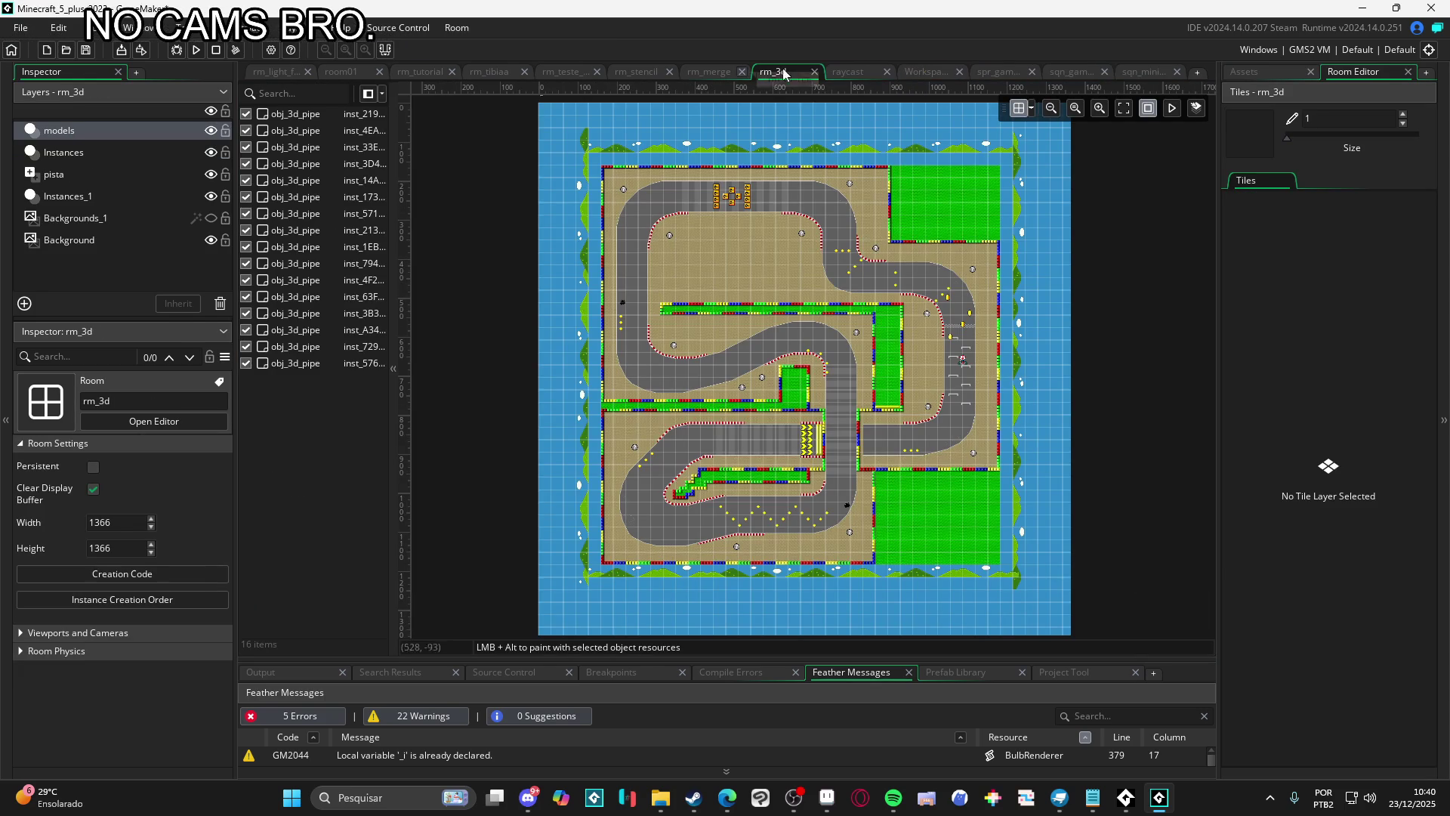
click(1136, 76)
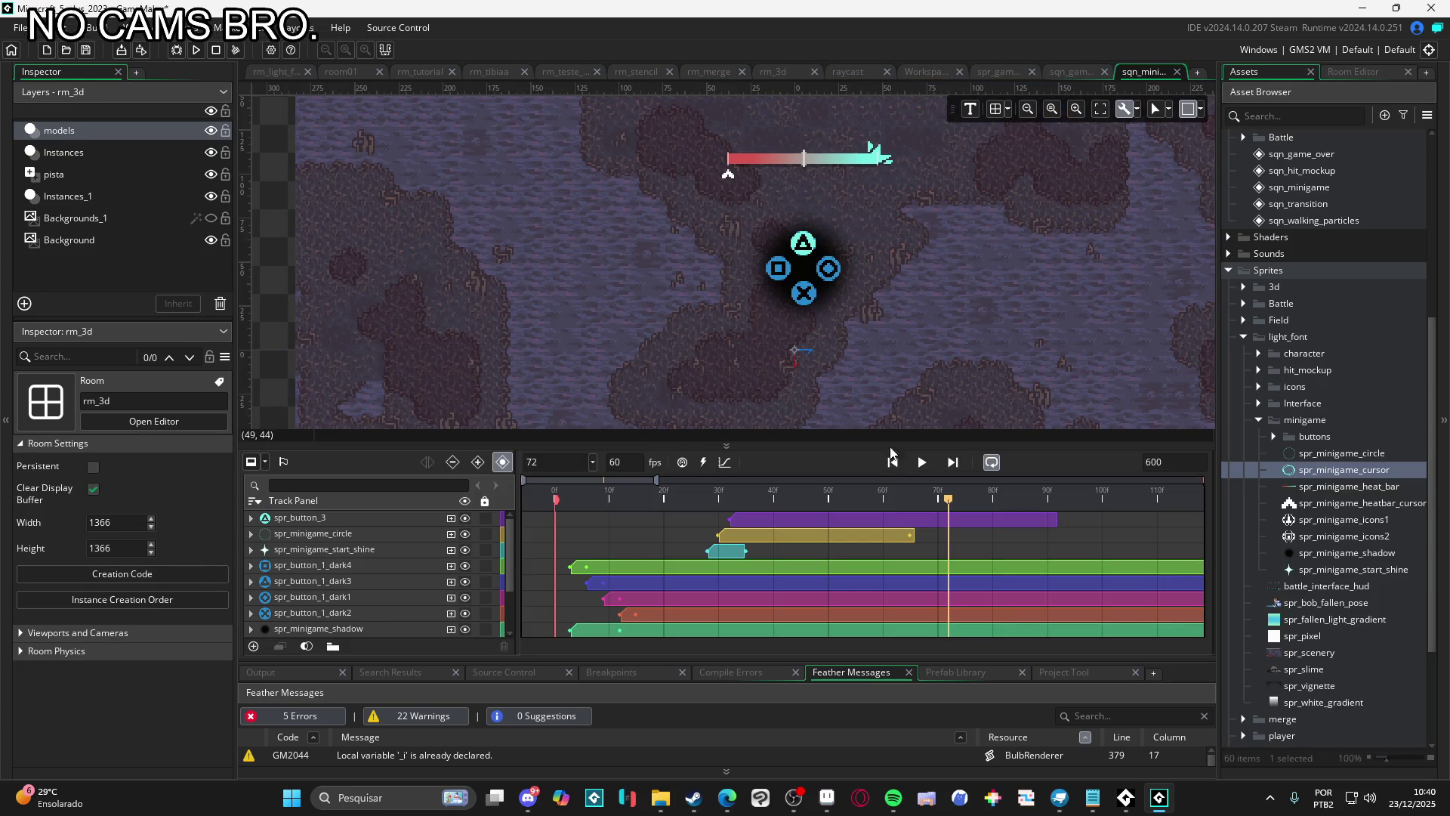
Add spr_minigame_cursor as a new track and paste the circle's Position and Scale keys onto it
mouse_move(1330, 469)
mouse_down()
mouse_move(929, 261)
mouse_move(811, 269)
mouse_up()
drag(1009, 518, 790, 533)
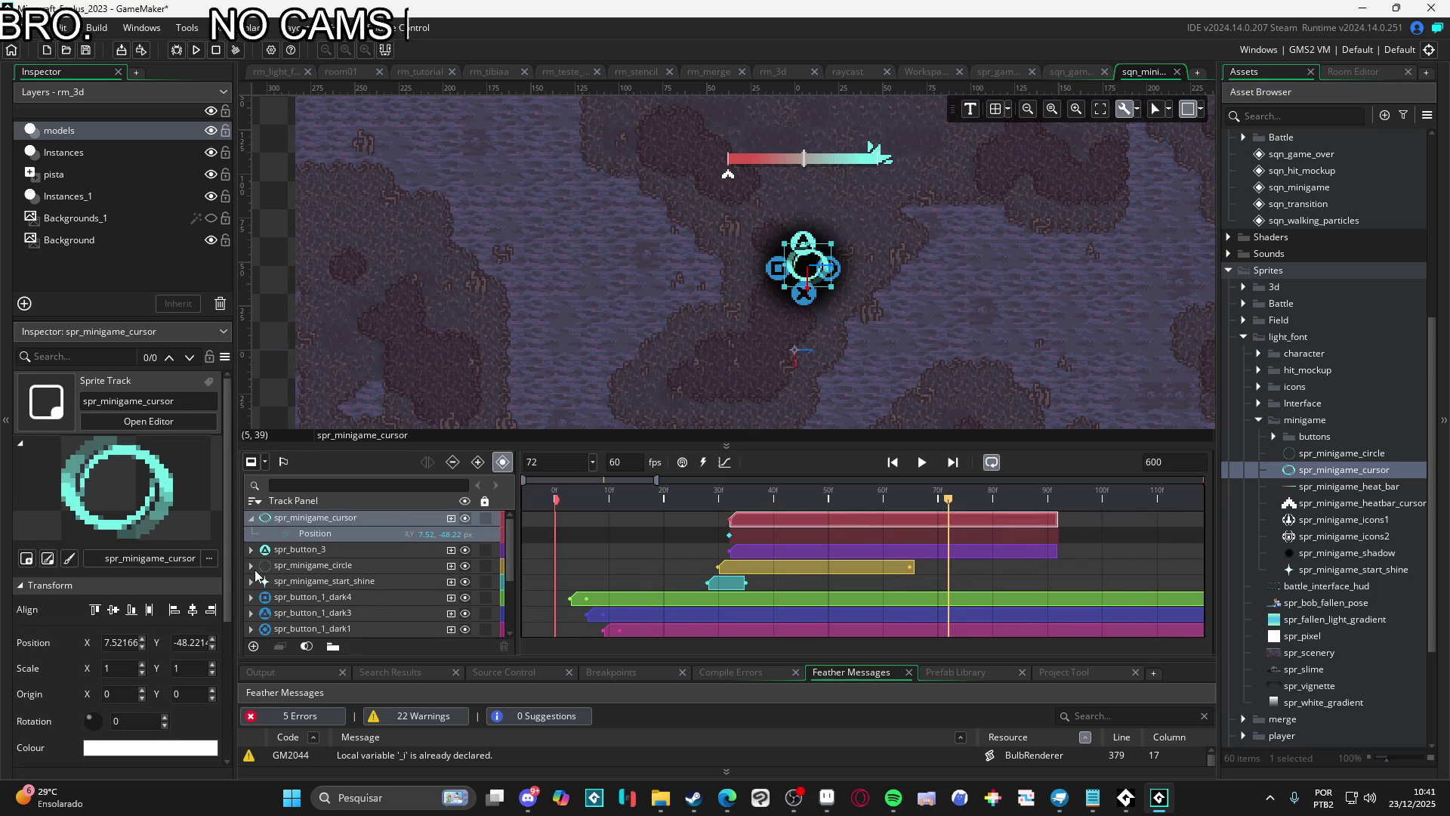
click(253, 566)
click(333, 587)
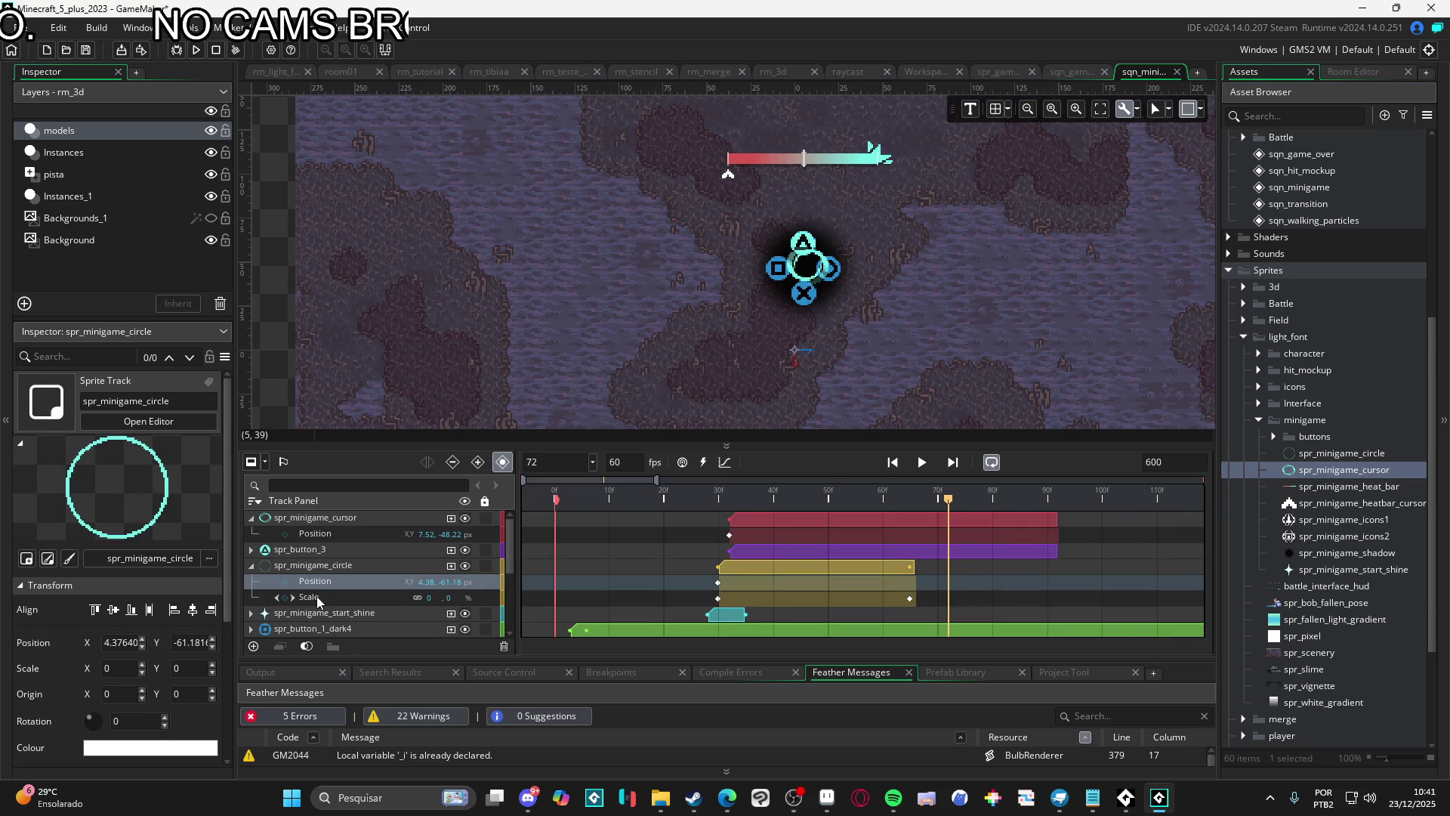
shift+click(318, 600)
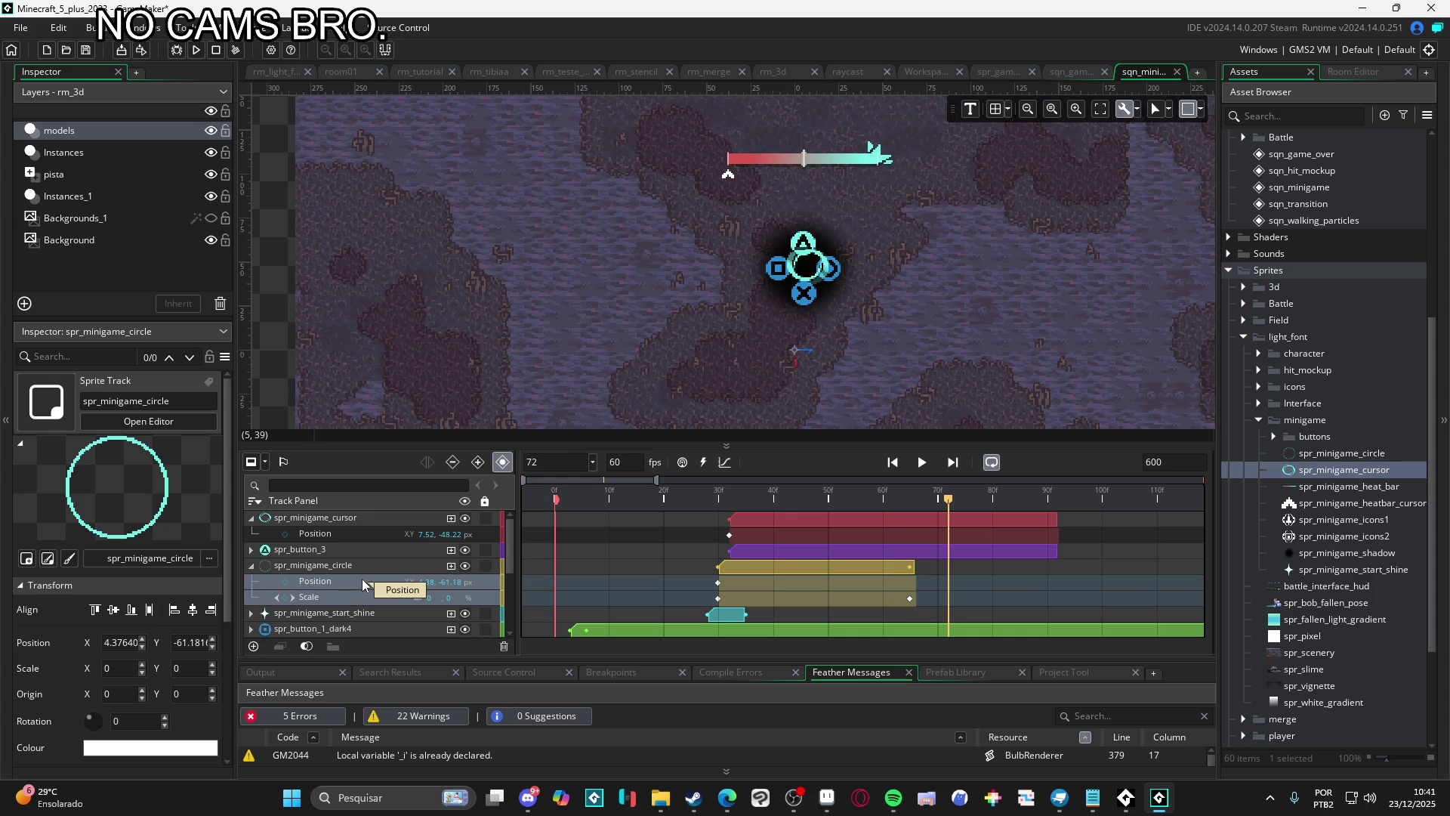
key(ctrl+c)
click(340, 520)
key(ctrl+v)
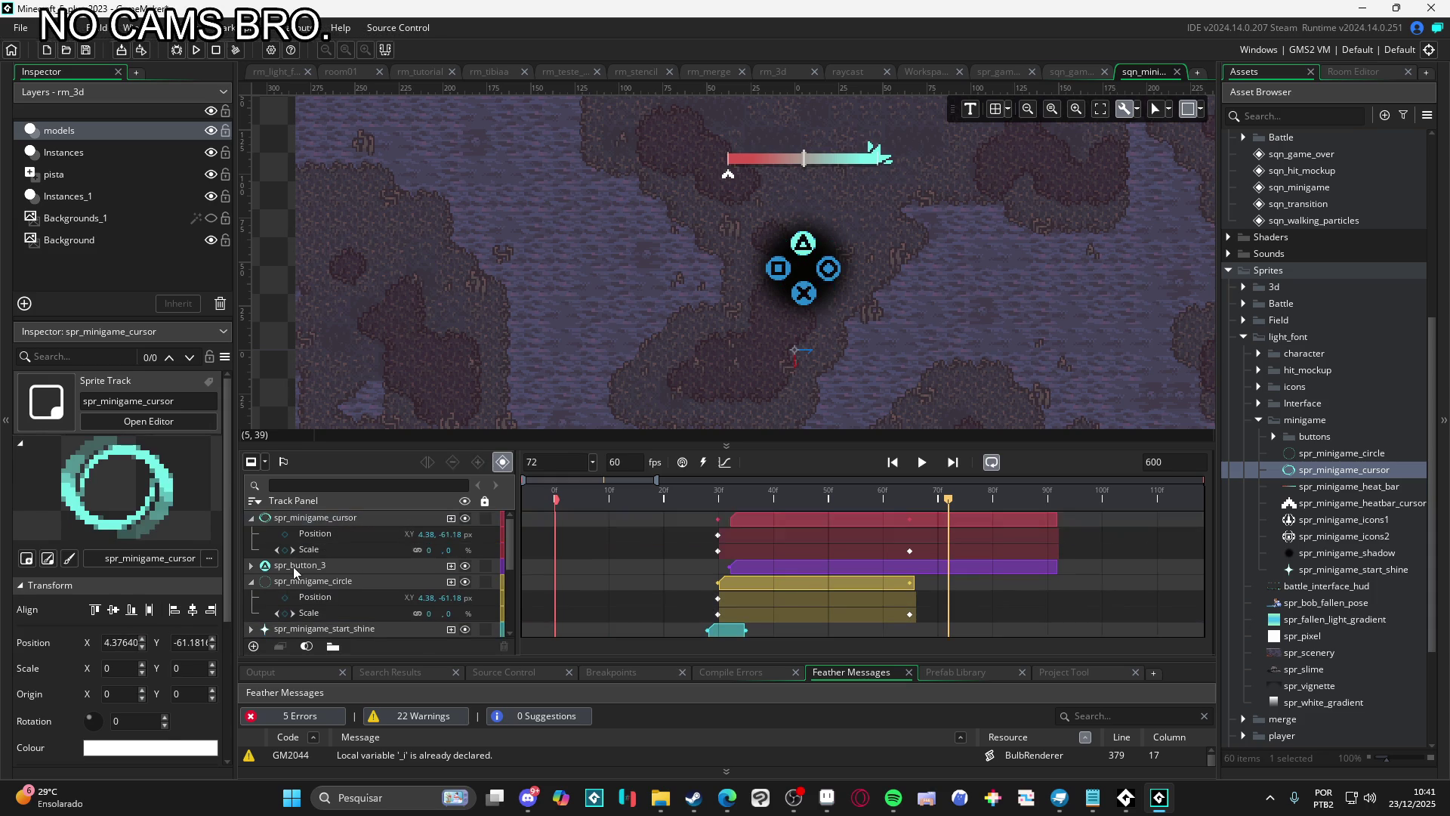
Delete the spr_minigame_circle track and shift the cursor clip slightly earlier
click(298, 581)
key(Delete)
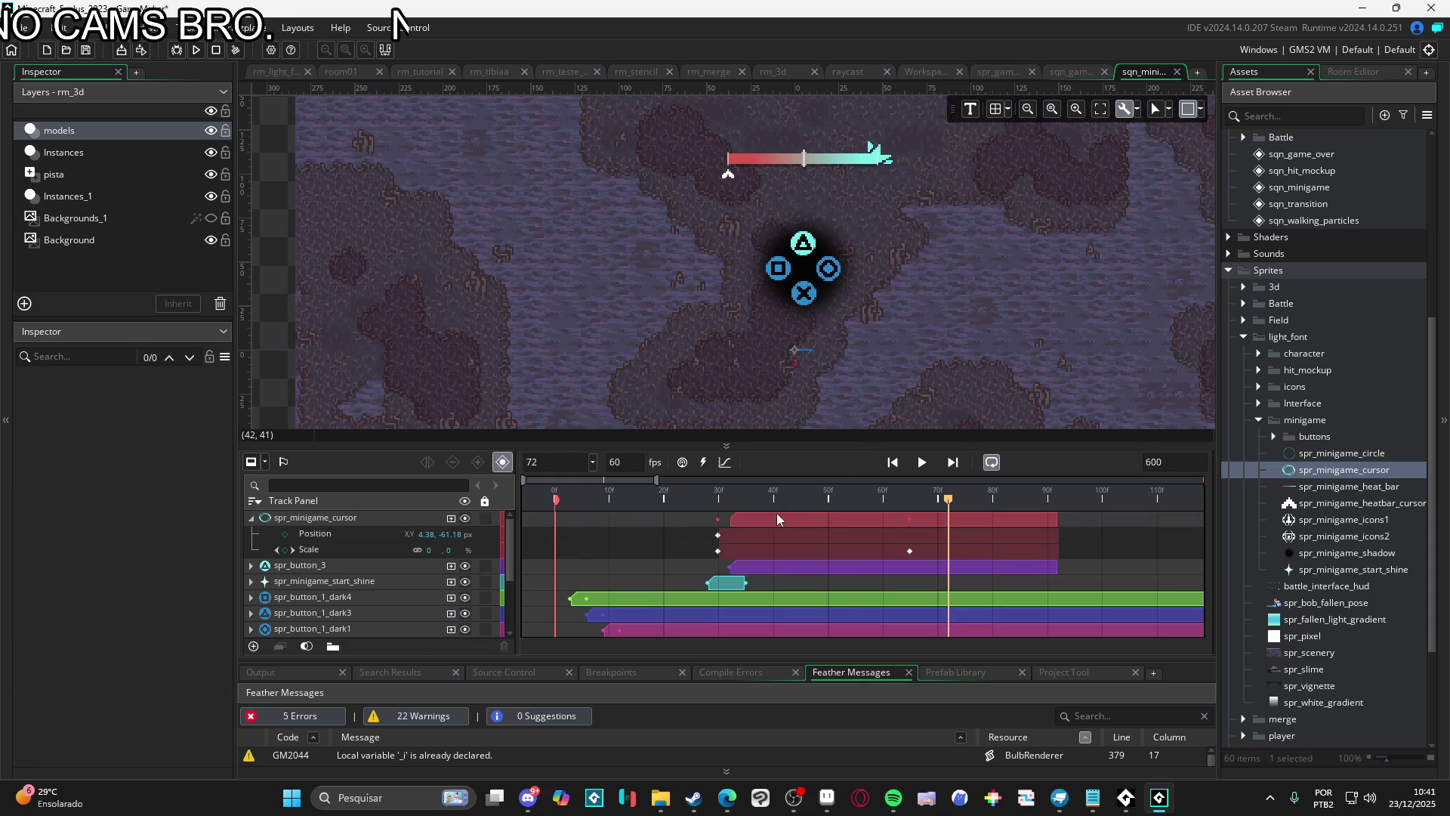
drag(765, 523, 754, 524)
Set the cursor's first Scale keyframe to 400, 400 and scrub to frame 55
click(655, 497)
mouse_move(648, 498)
mouse_down()
mouse_move(741, 484)
mouse_move(718, 491)
mouse_up()
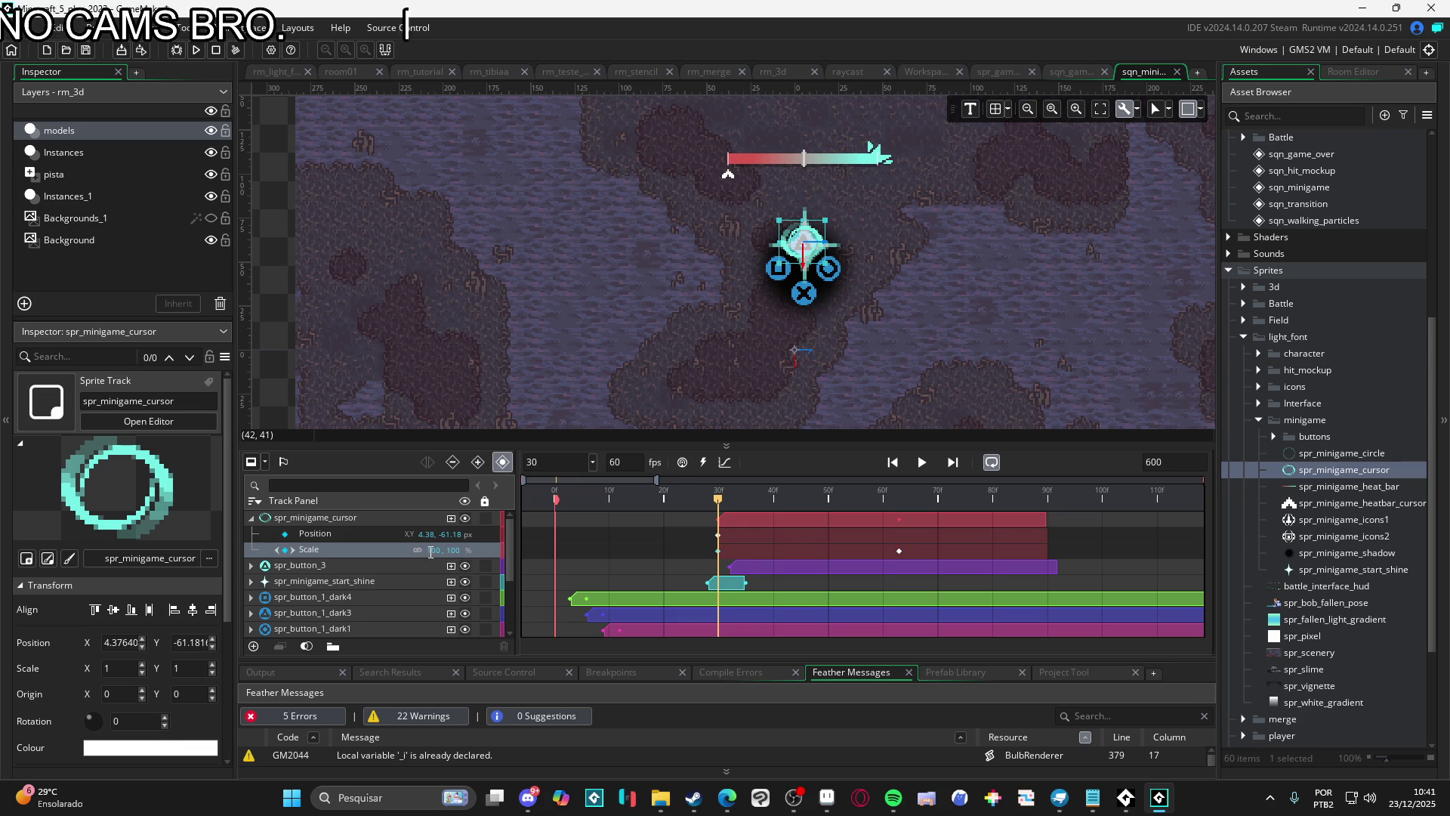
text(400)
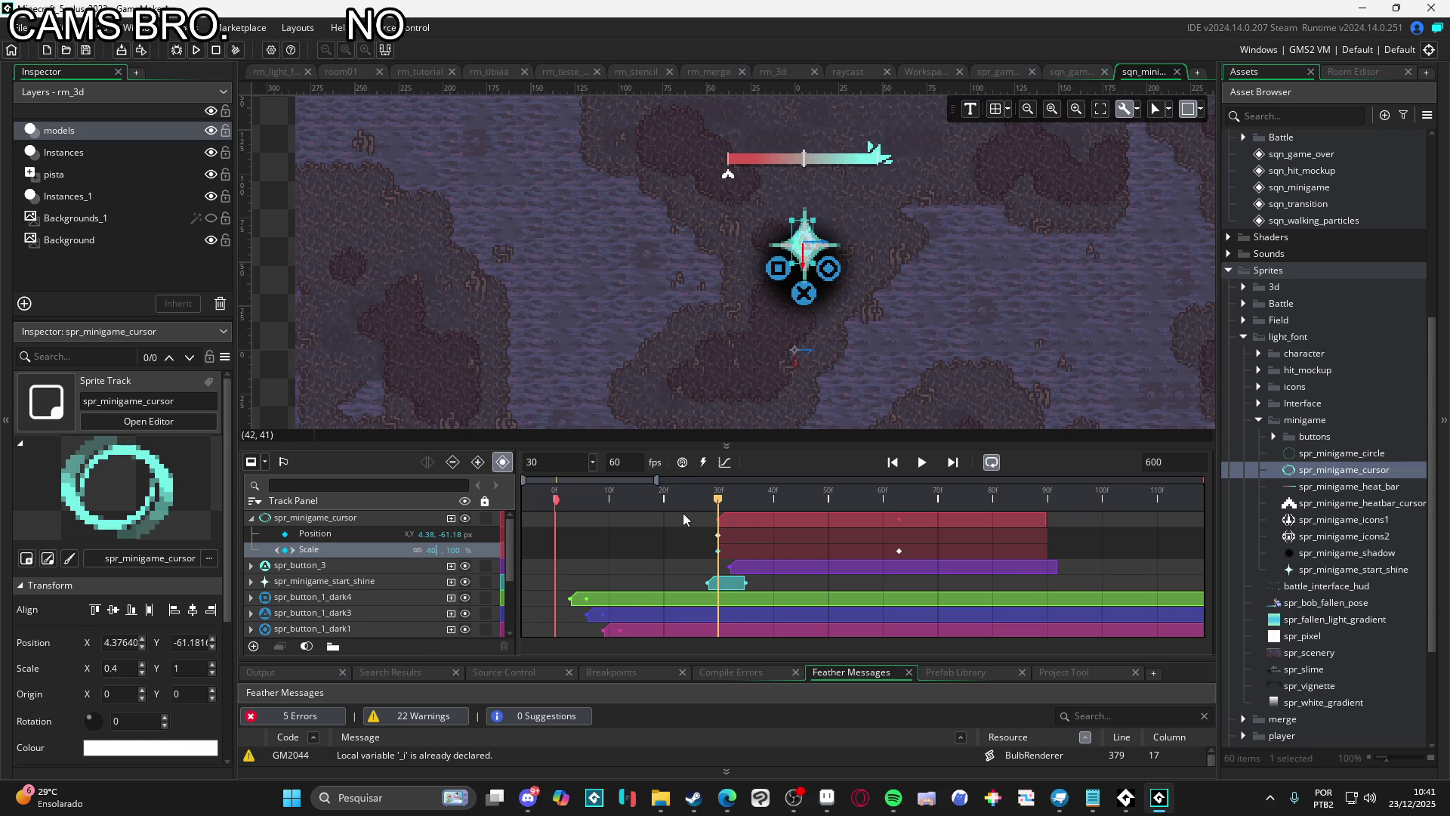
key(Tab)
text(400)
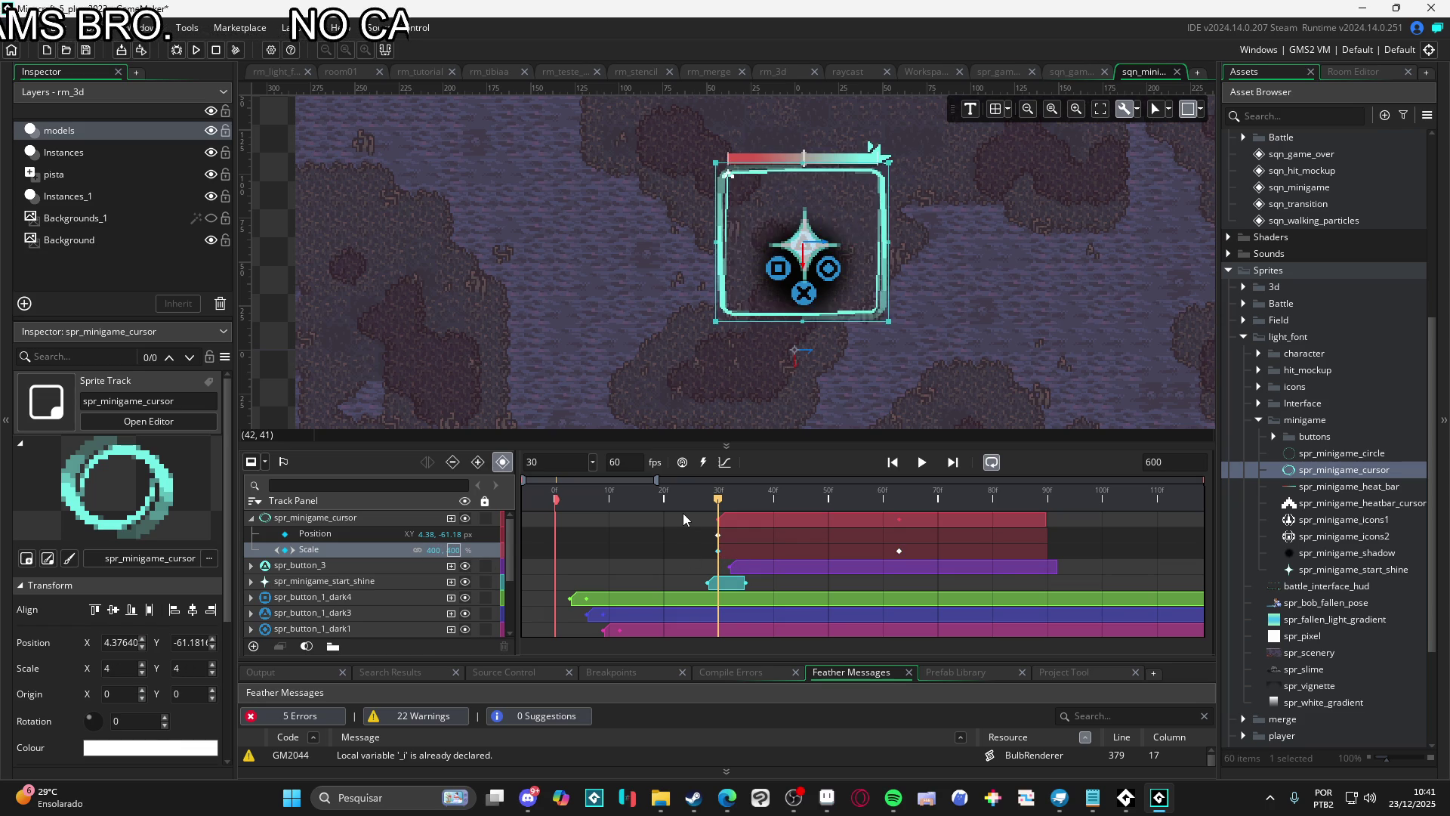
mouse_move(725, 505)
mouse_down()
mouse_move(863, 515)
mouse_move(652, 522)
mouse_move(855, 511)
mouse_up()
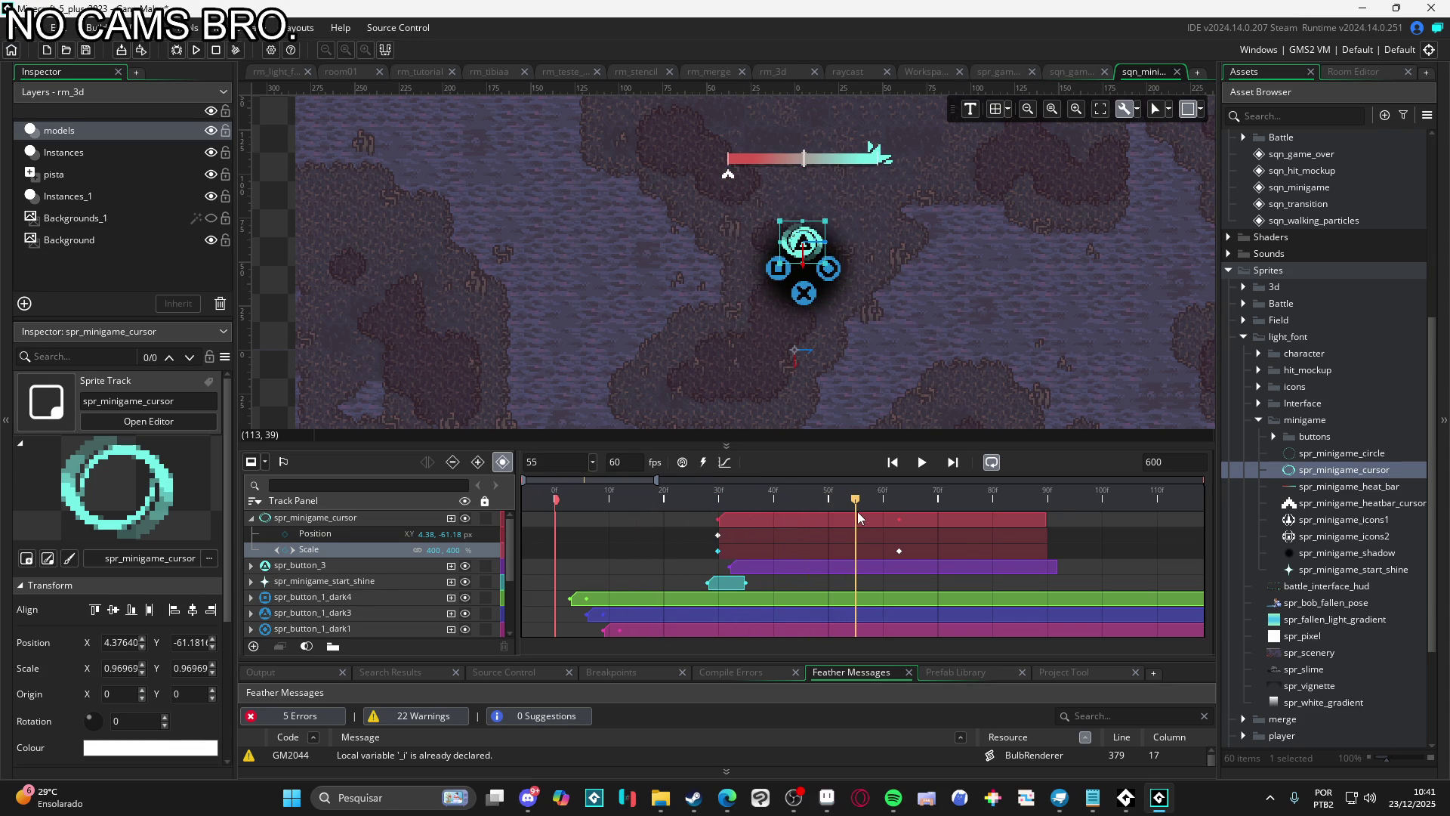
Scrub around frames 45–55 and select the cursor's Rotation keyframe at frame 55
click(803, 512)
drag(803, 512, 856, 521)
click(855, 552)
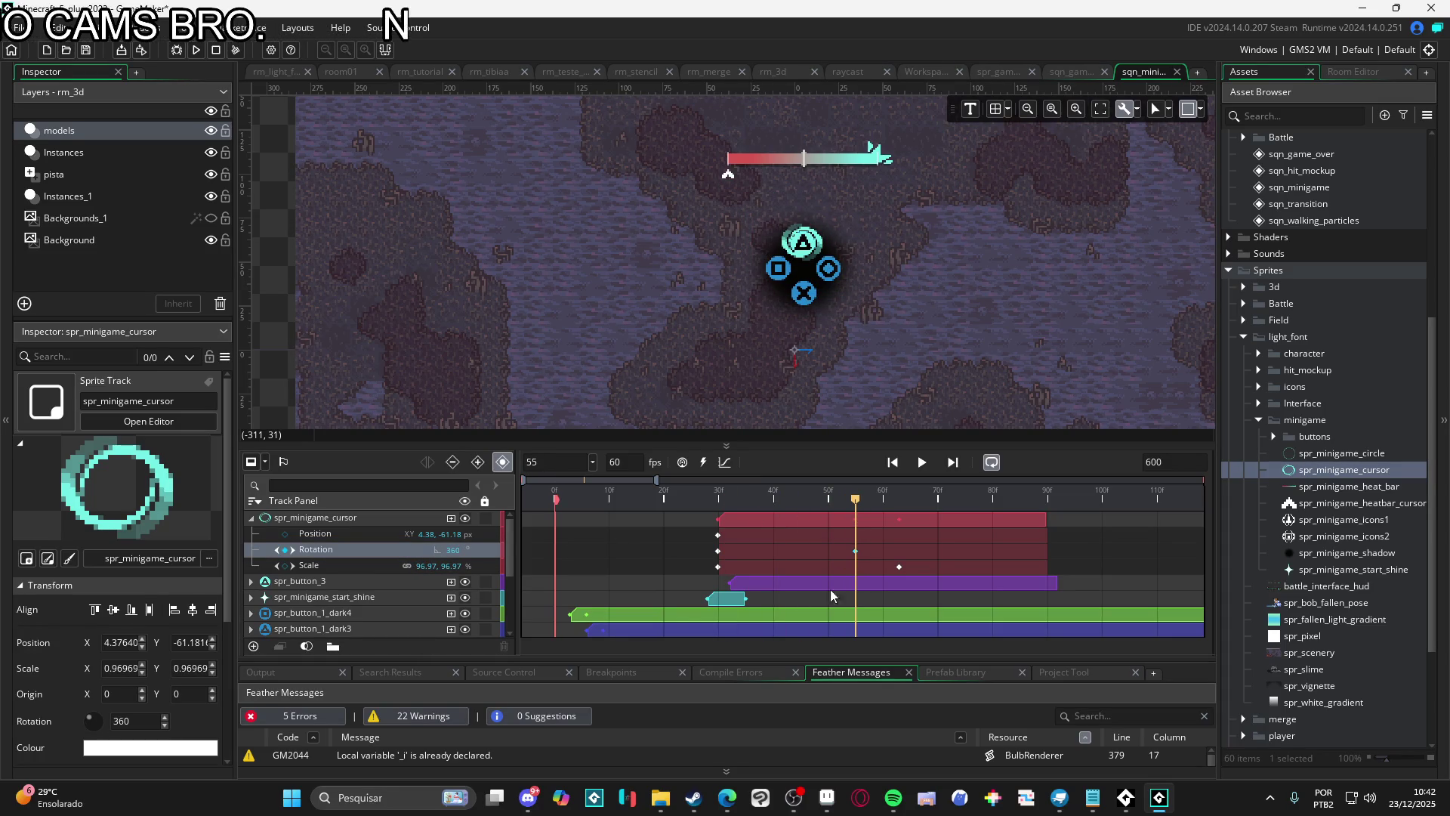
mouse_move(850, 499)
mouse_down()
mouse_move(619, 500)
mouse_move(857, 528)
mouse_up()
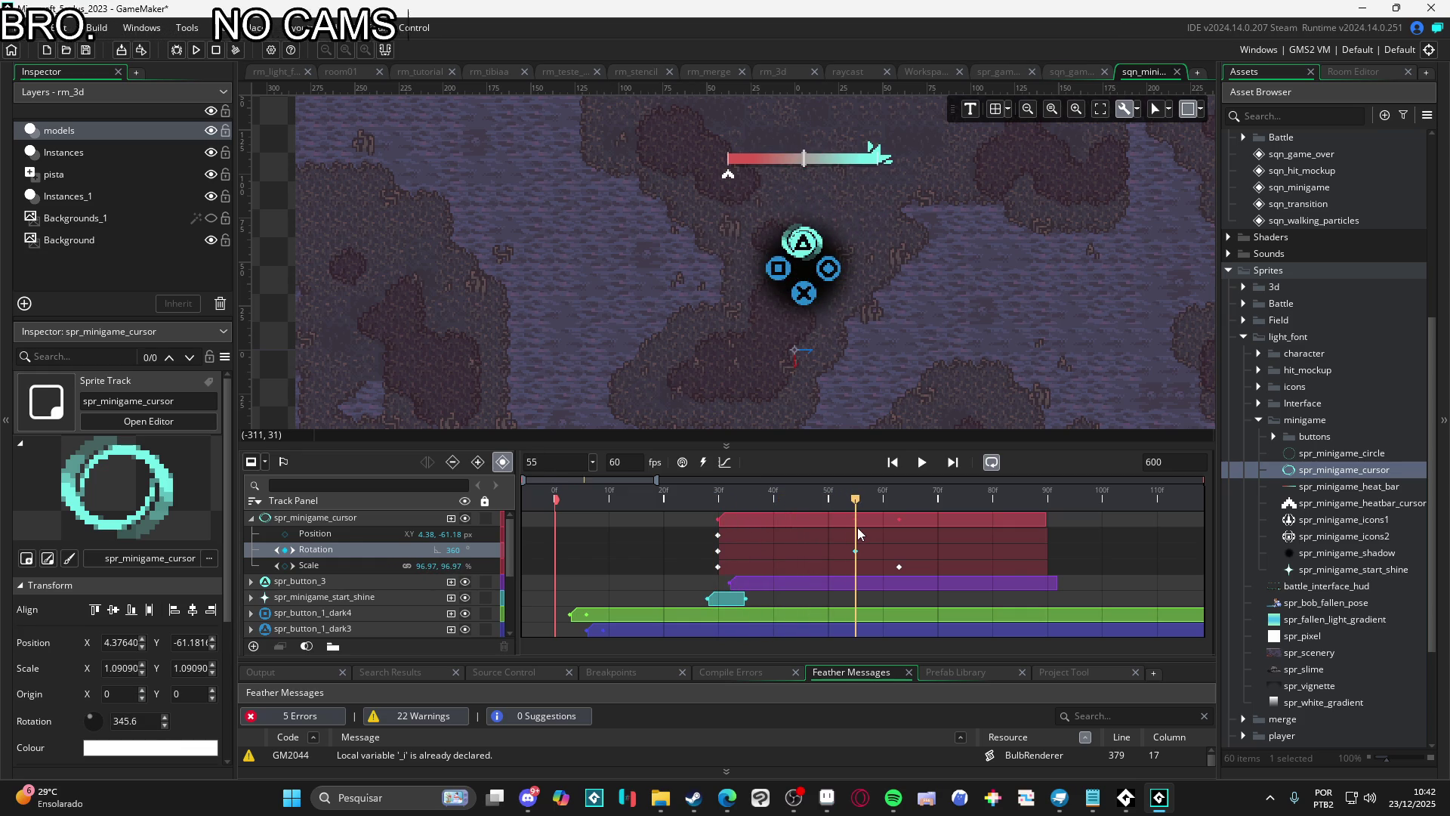
Replay the spinning cursor, then move the final Scale keyframe to frame 90 and preview
key(space)
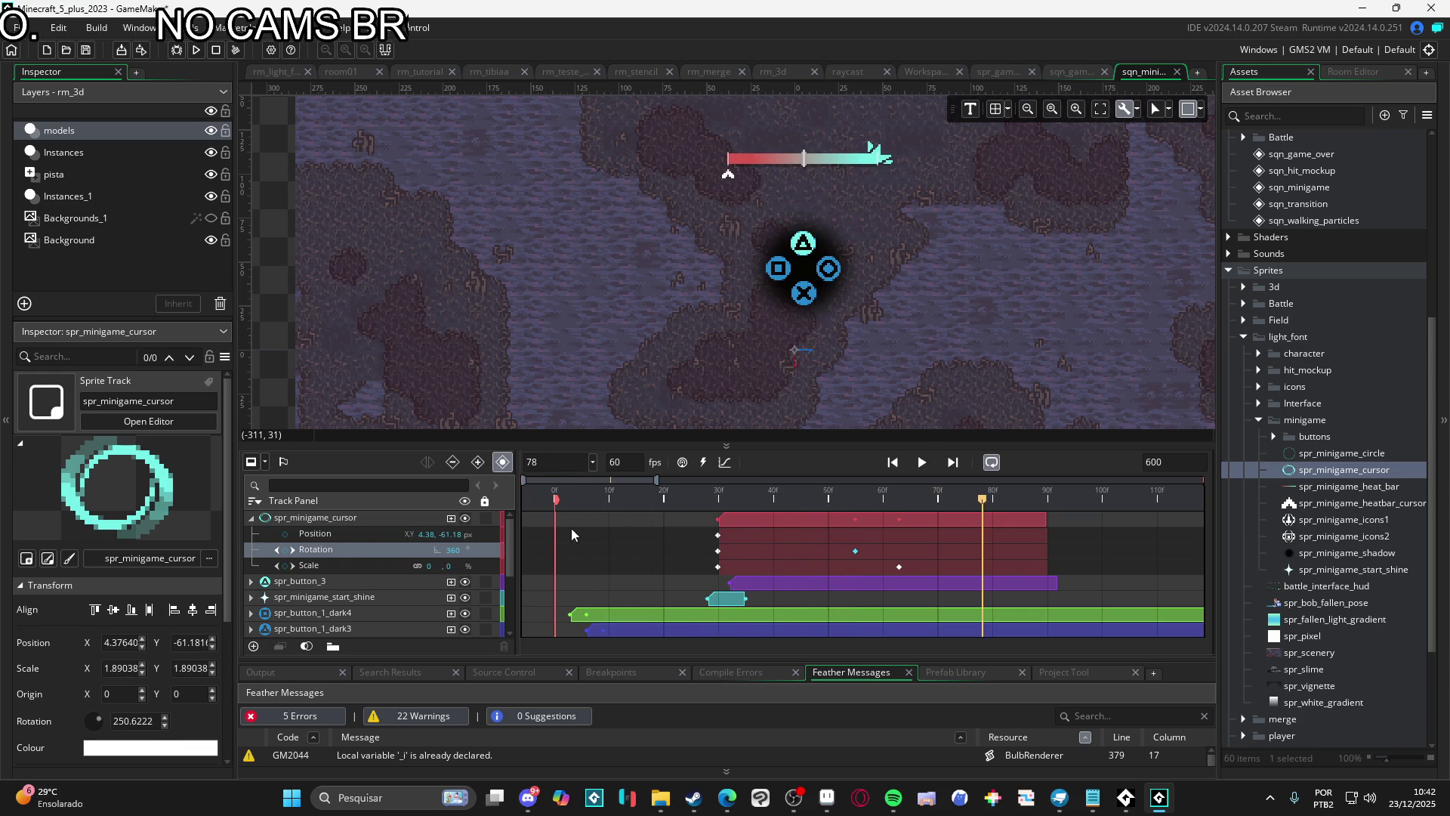
click(536, 492)
key(space)
key(space)
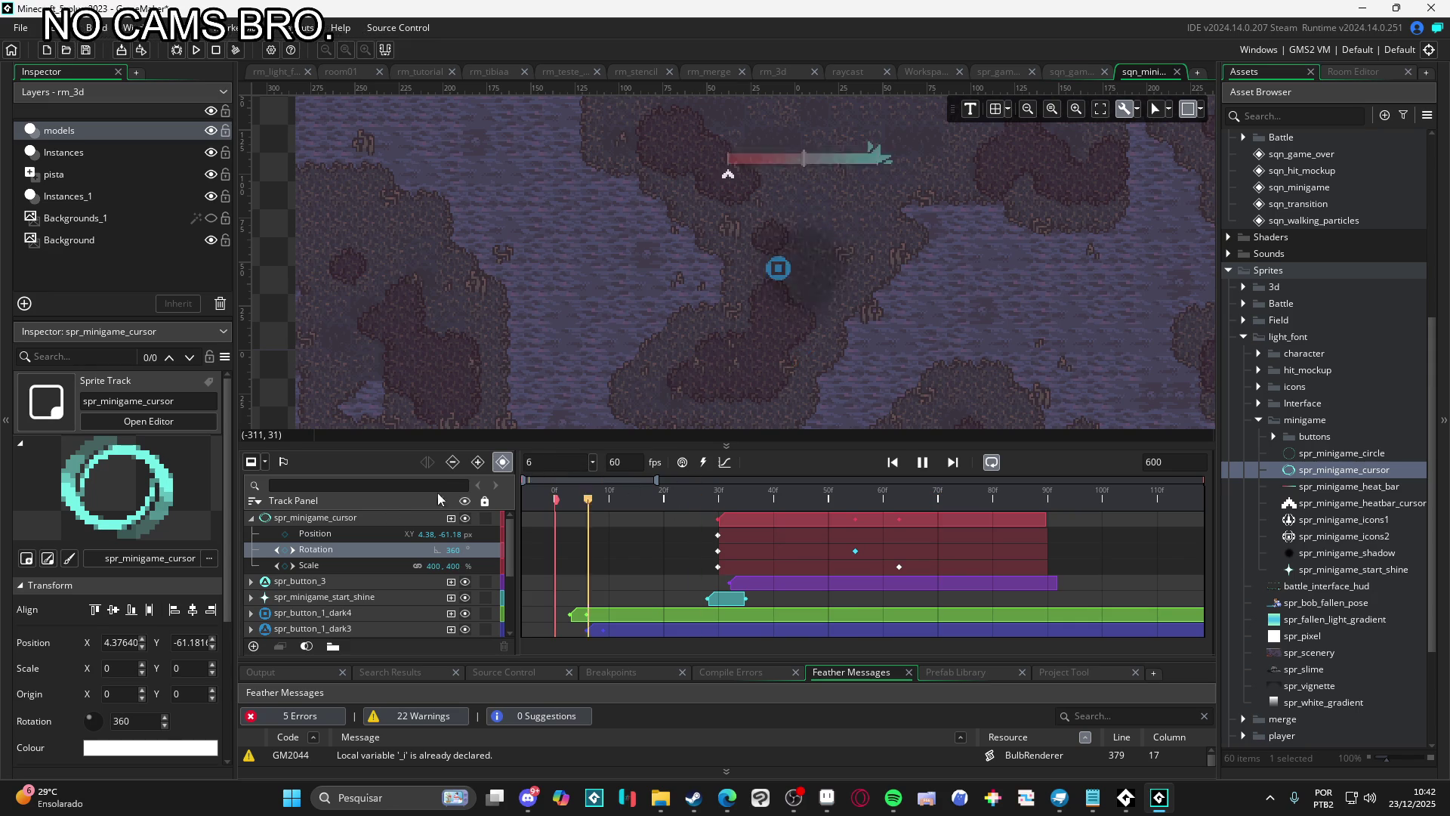
key(space)
key(space)
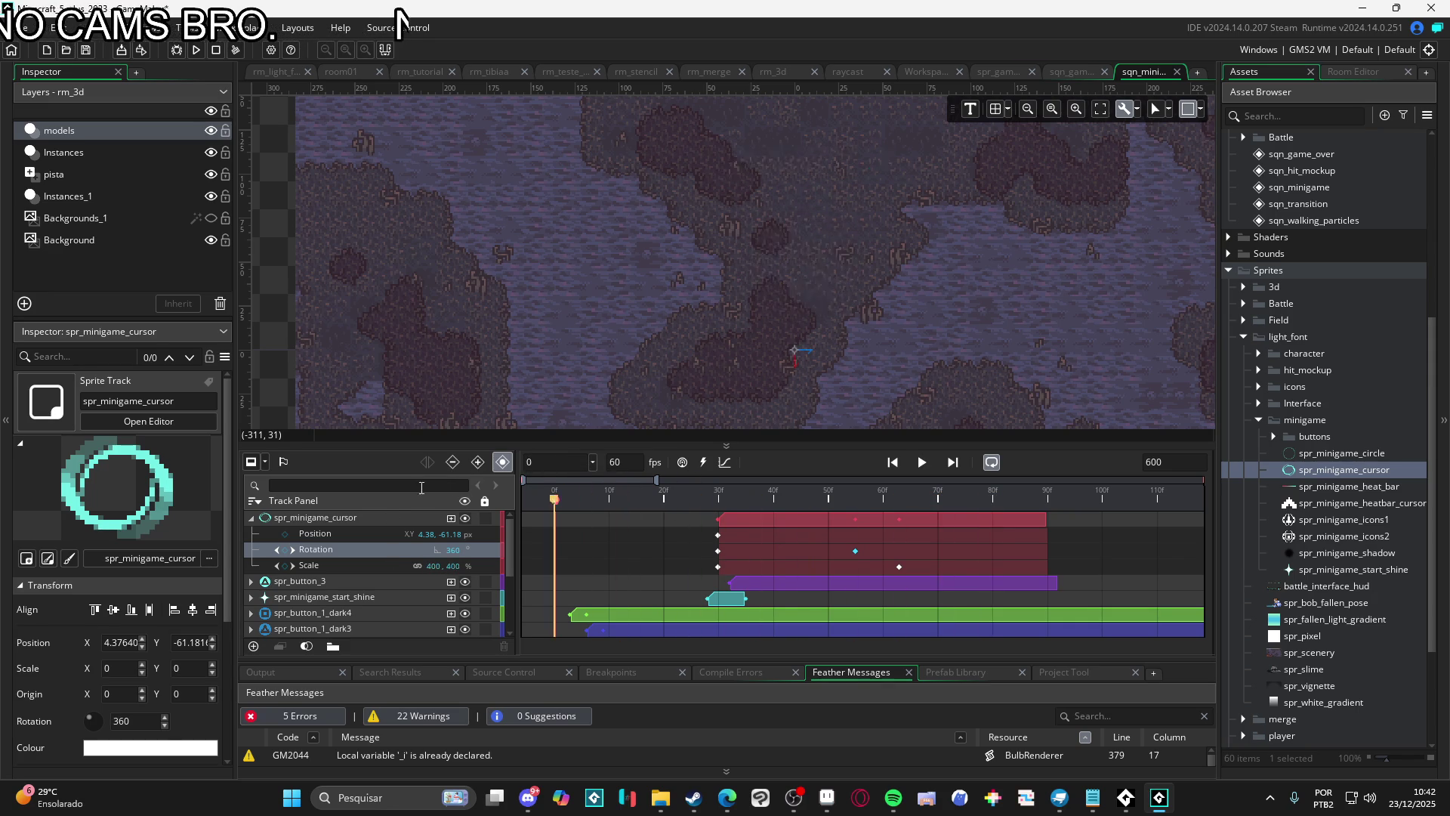
key(space)
key(space)
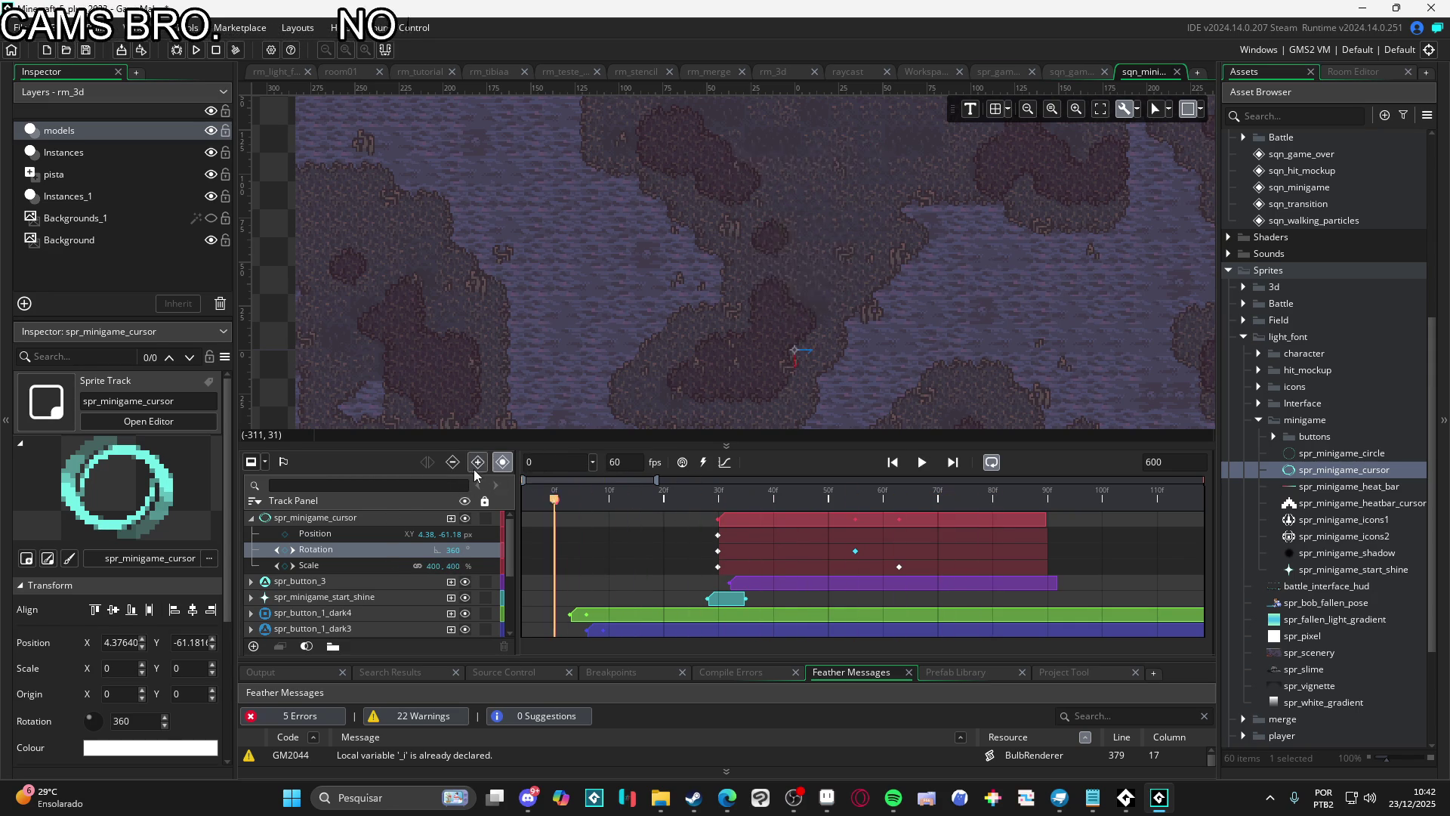
key(space)
key(space)
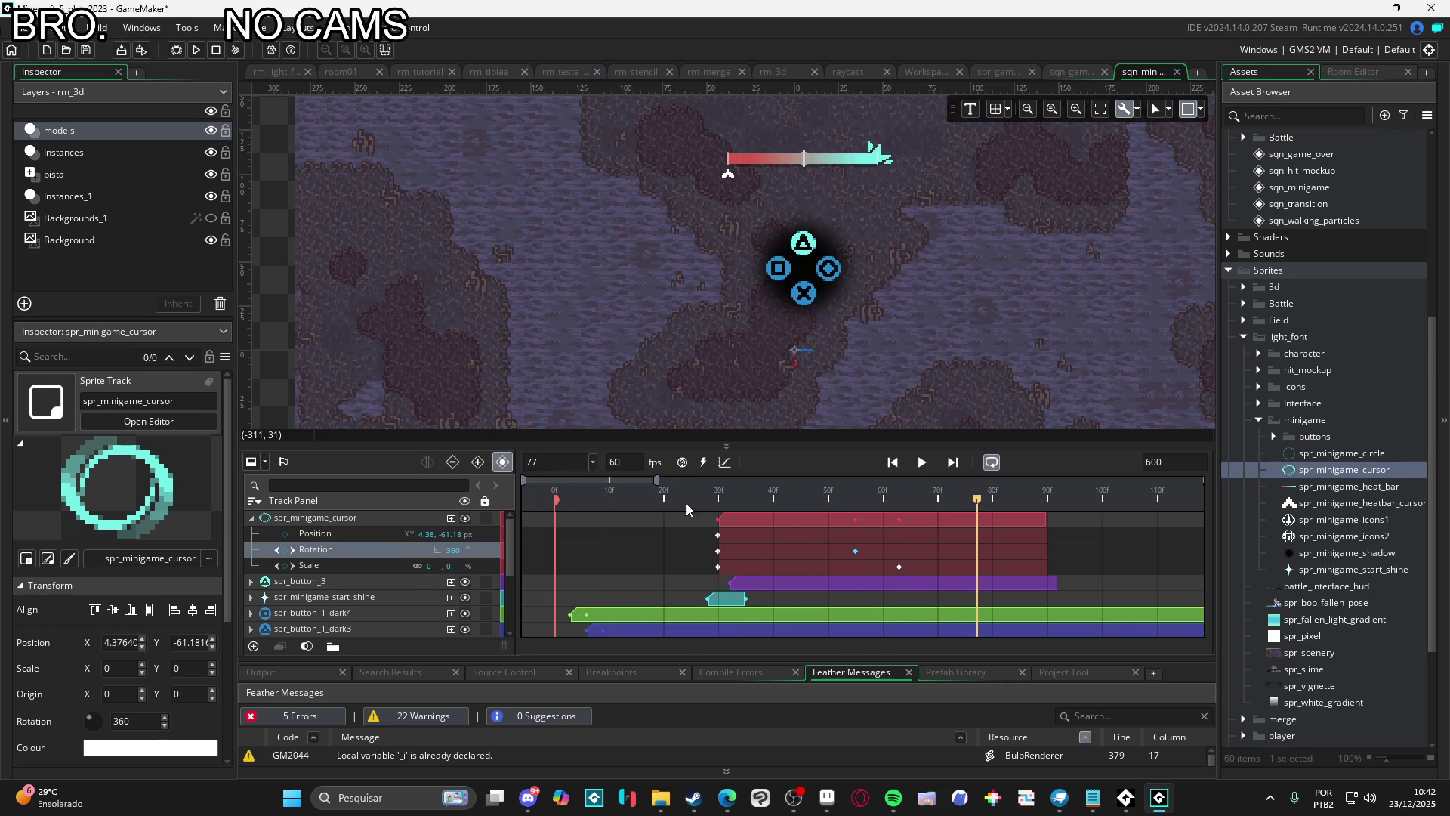
click(942, 506)
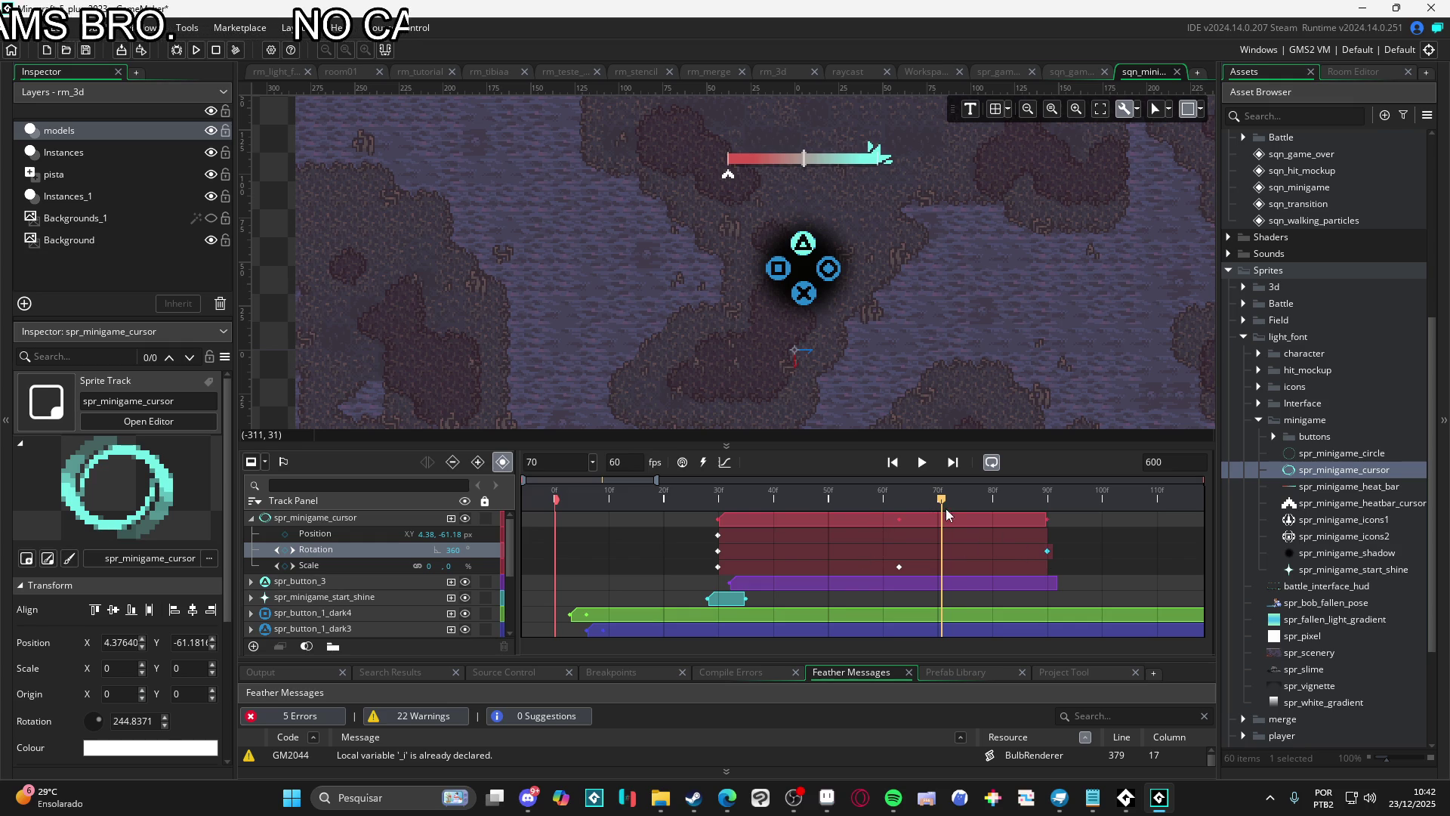
drag(899, 567, 1047, 566)
key(space)
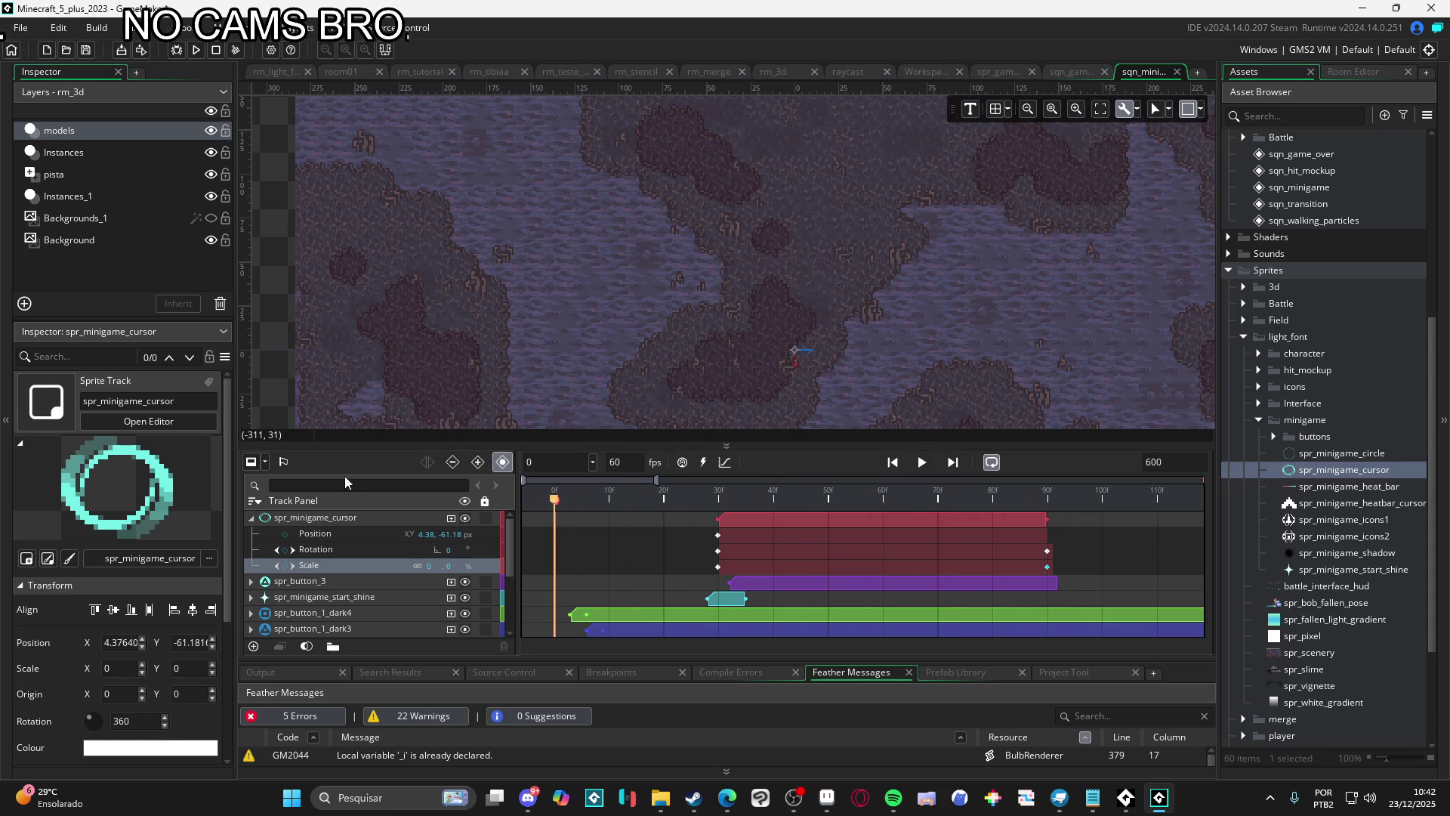
Undo an accidental clip move, replay the sequence and scrub to frame 75
key(space)
drag(897, 518, 539, 484)
key(ctrl+z)
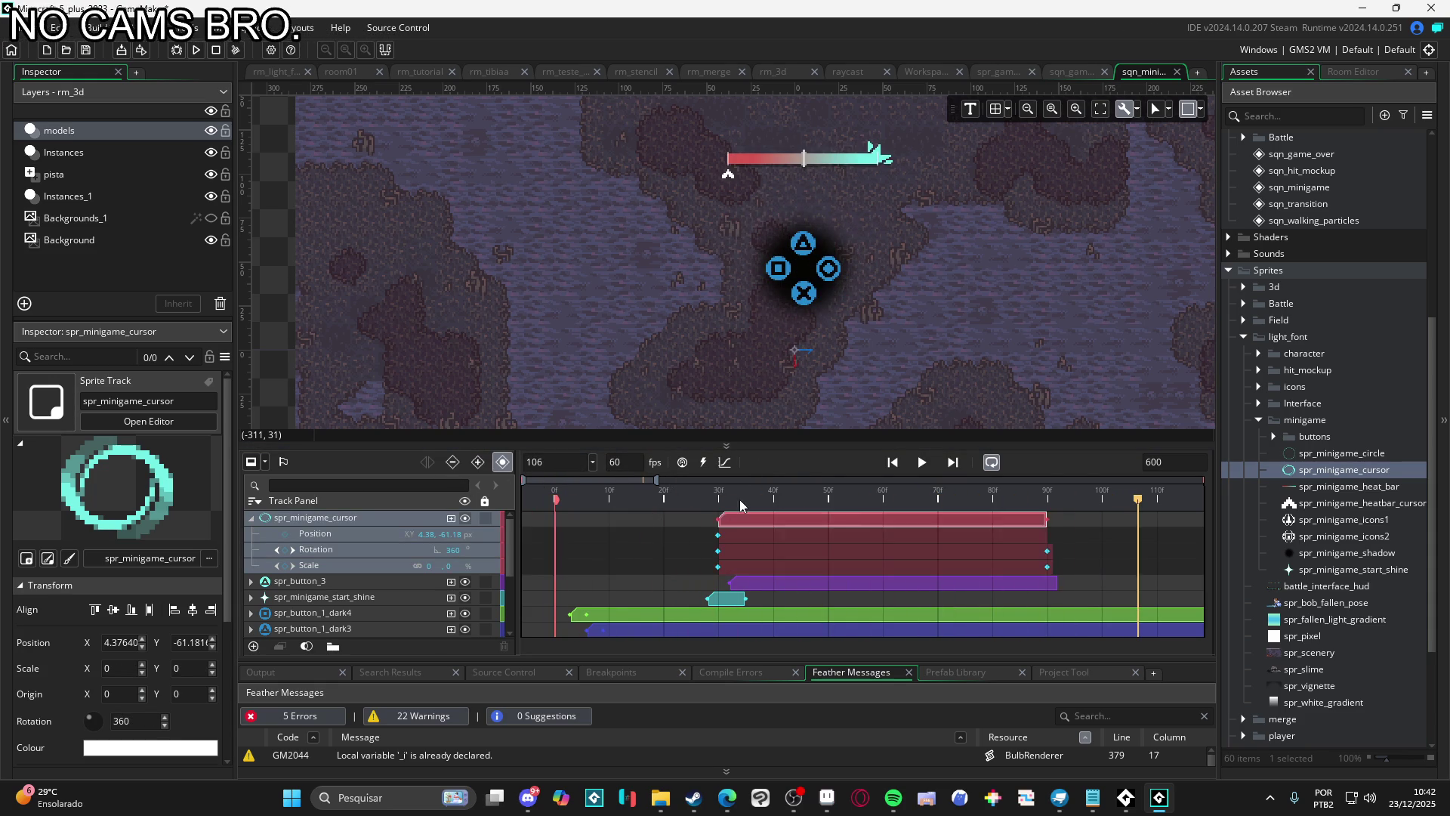
key(space)
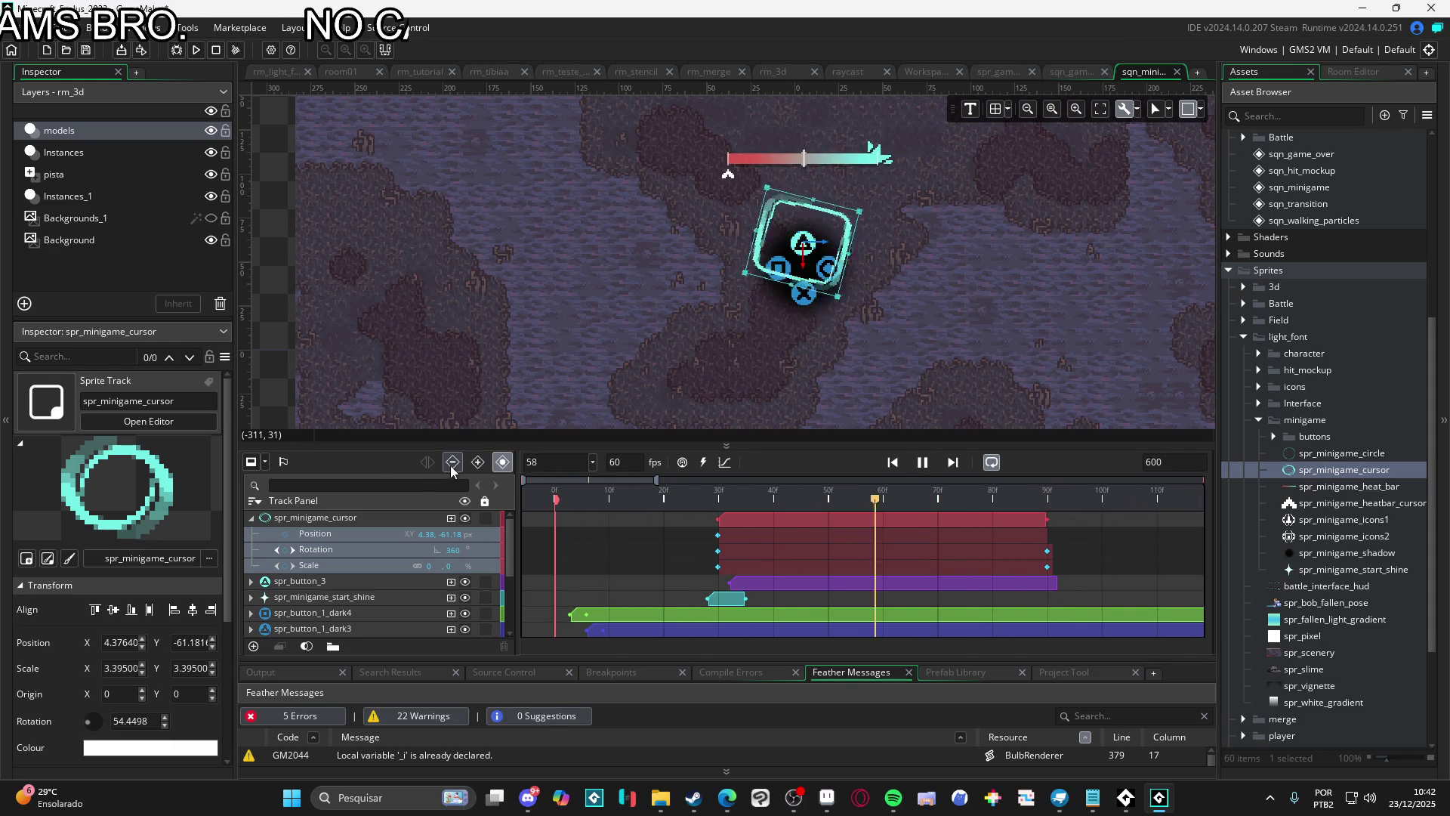
key(space)
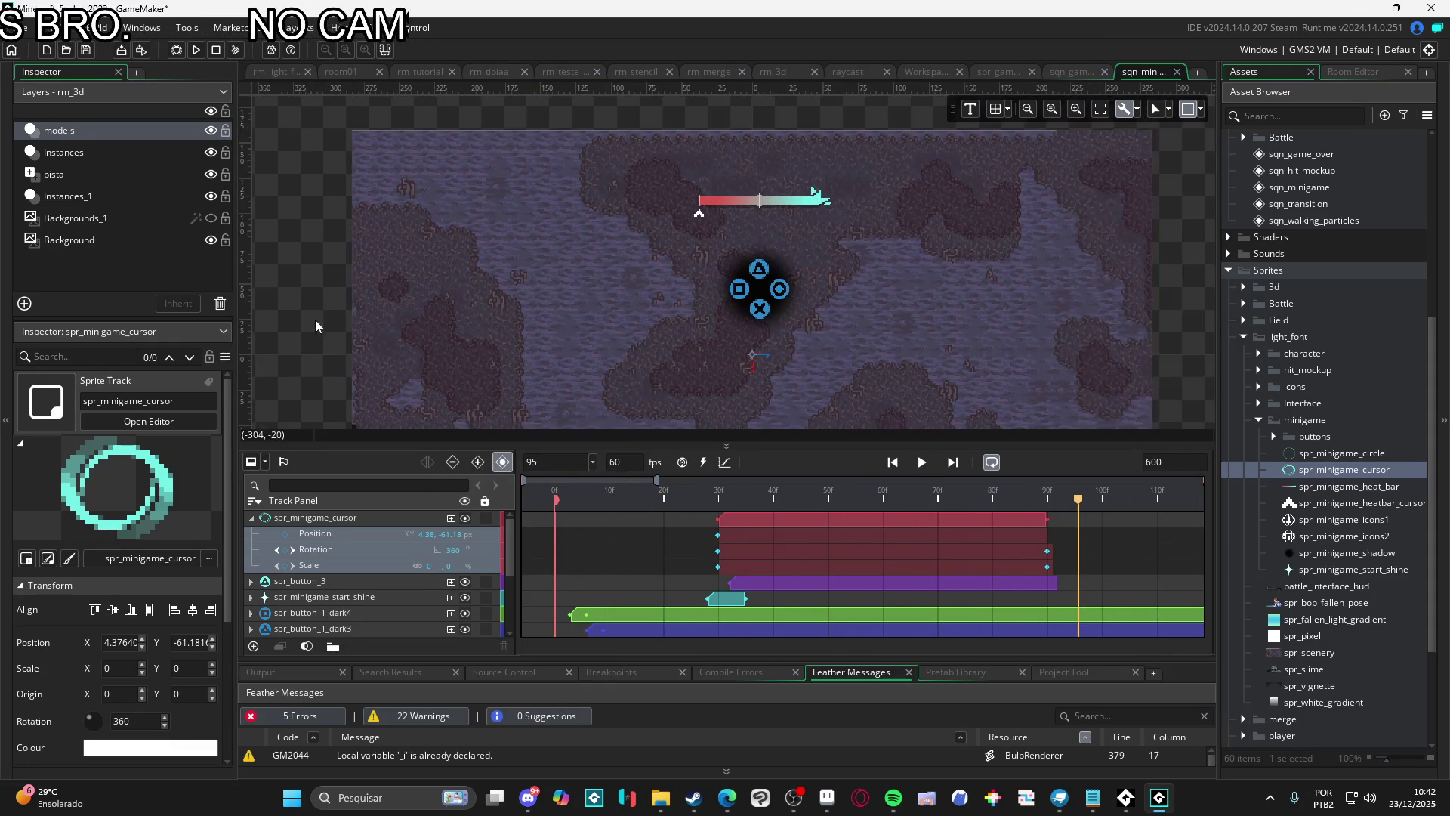
key(space)
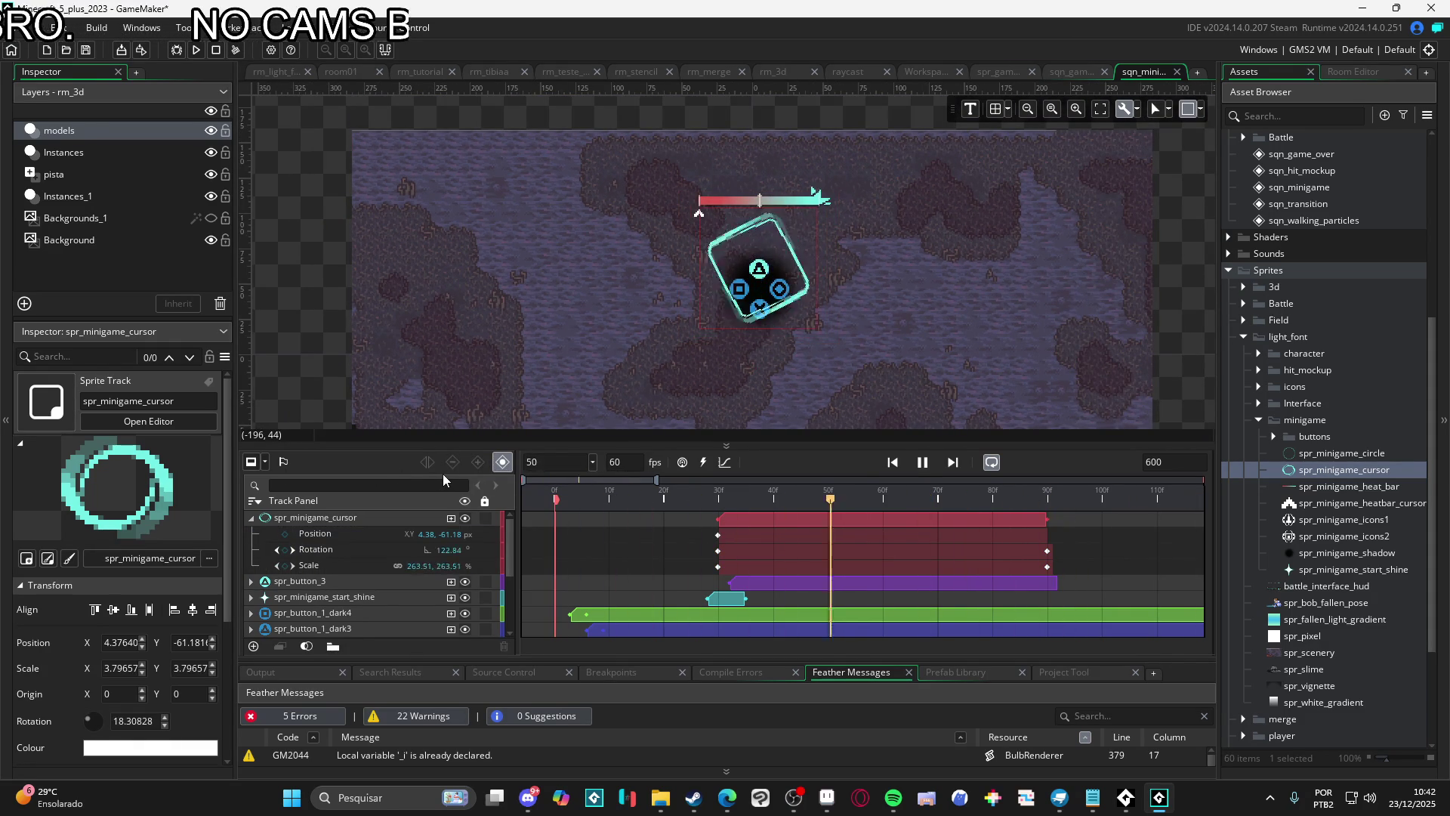
key(space)
drag(821, 496, 969, 518)
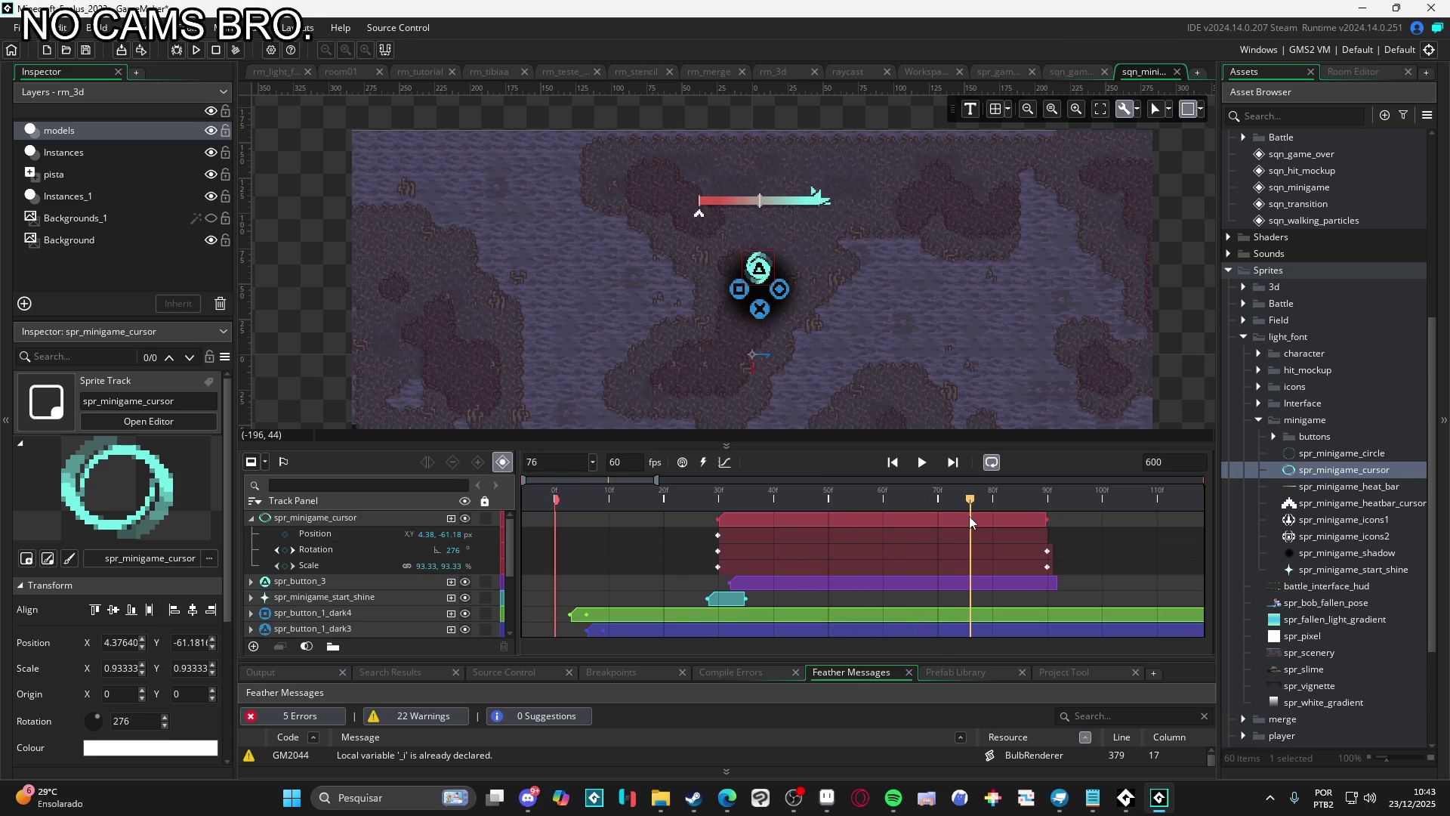
mouse_move(971, 521)
mouse_down()
mouse_move(950, 521)
mouse_move(966, 527)
mouse_up()
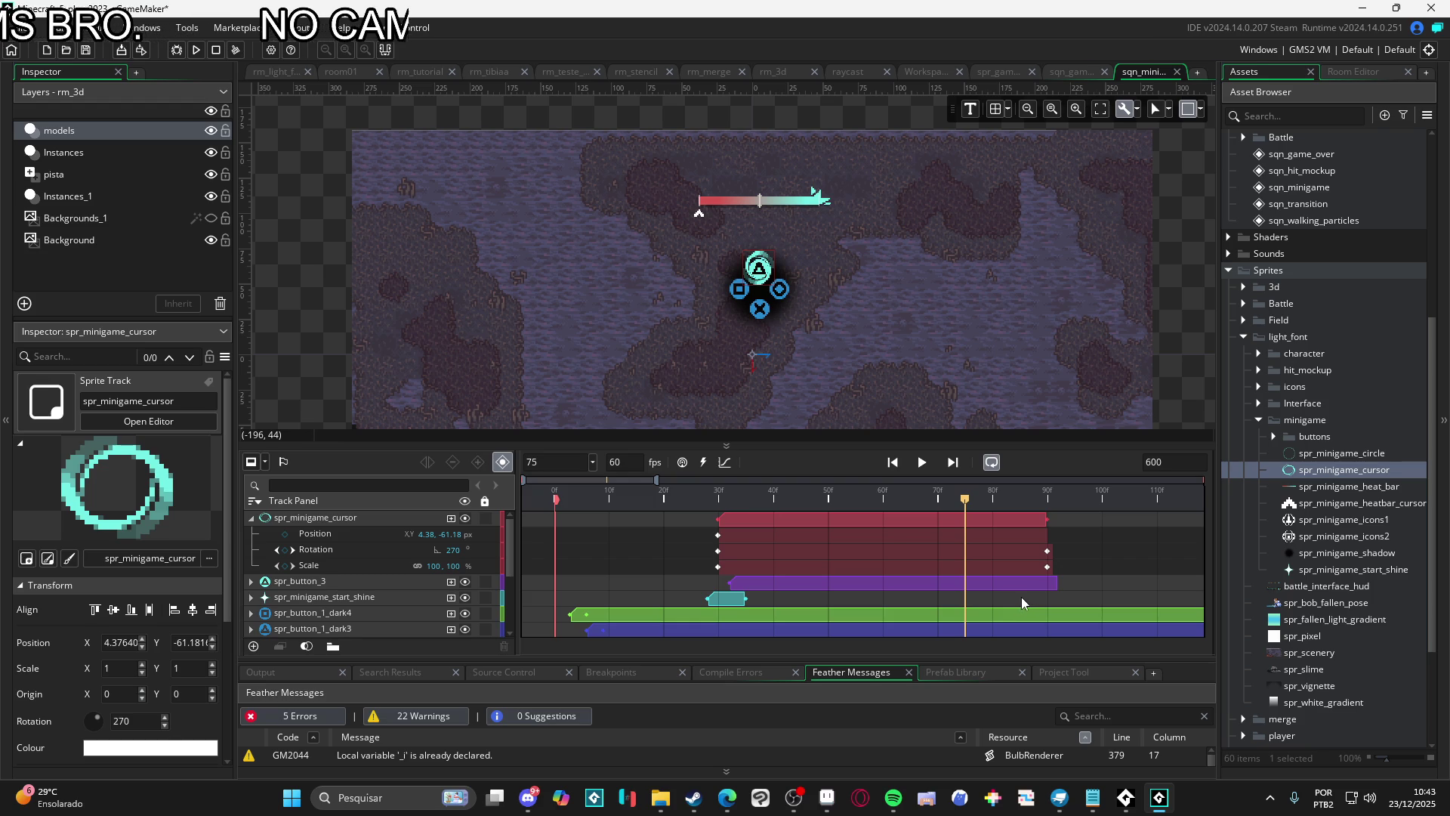
Set the cursor's frame-30 Scale keyframe to 100, 100
click(1048, 567)
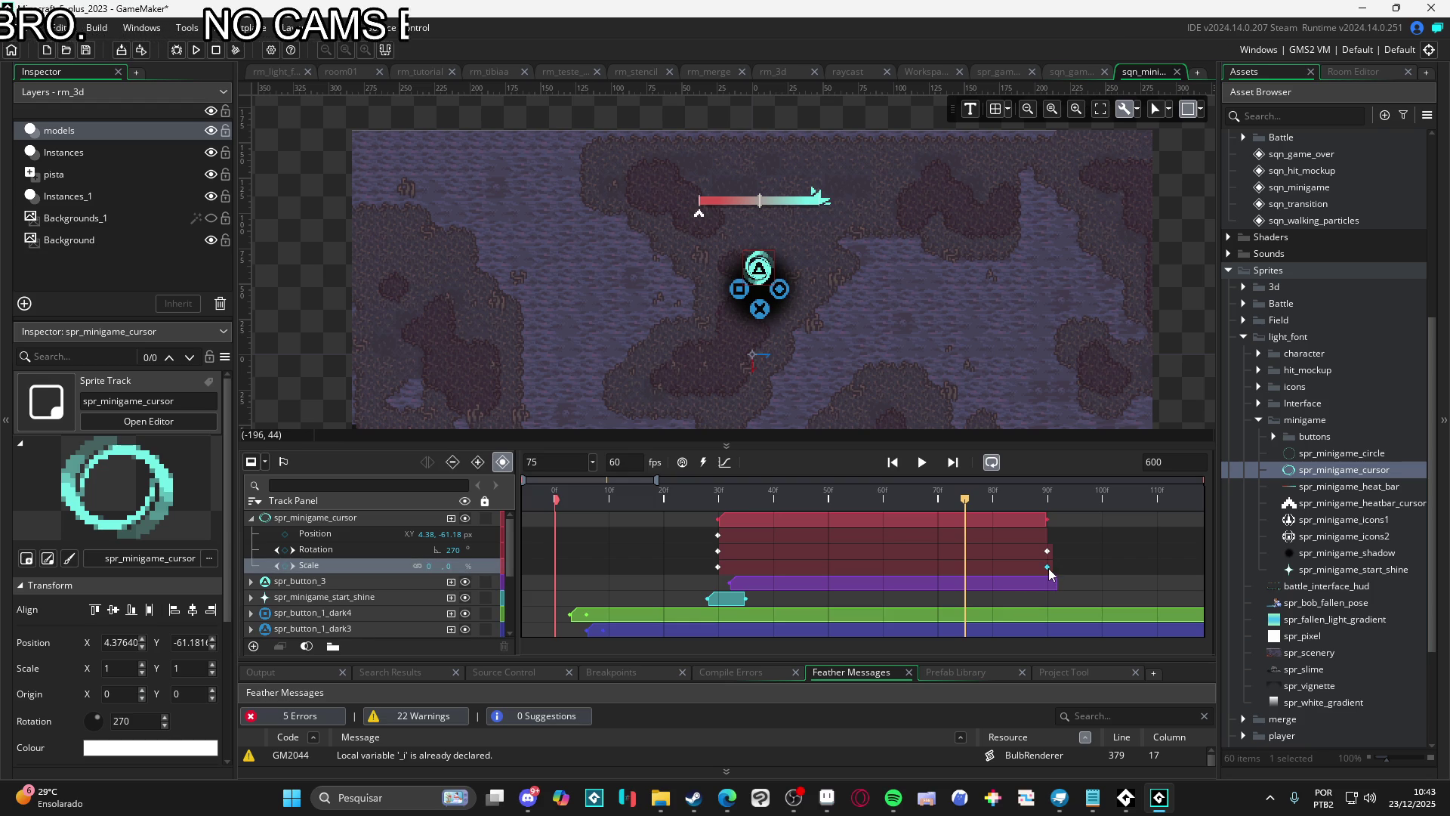
click(718, 572)
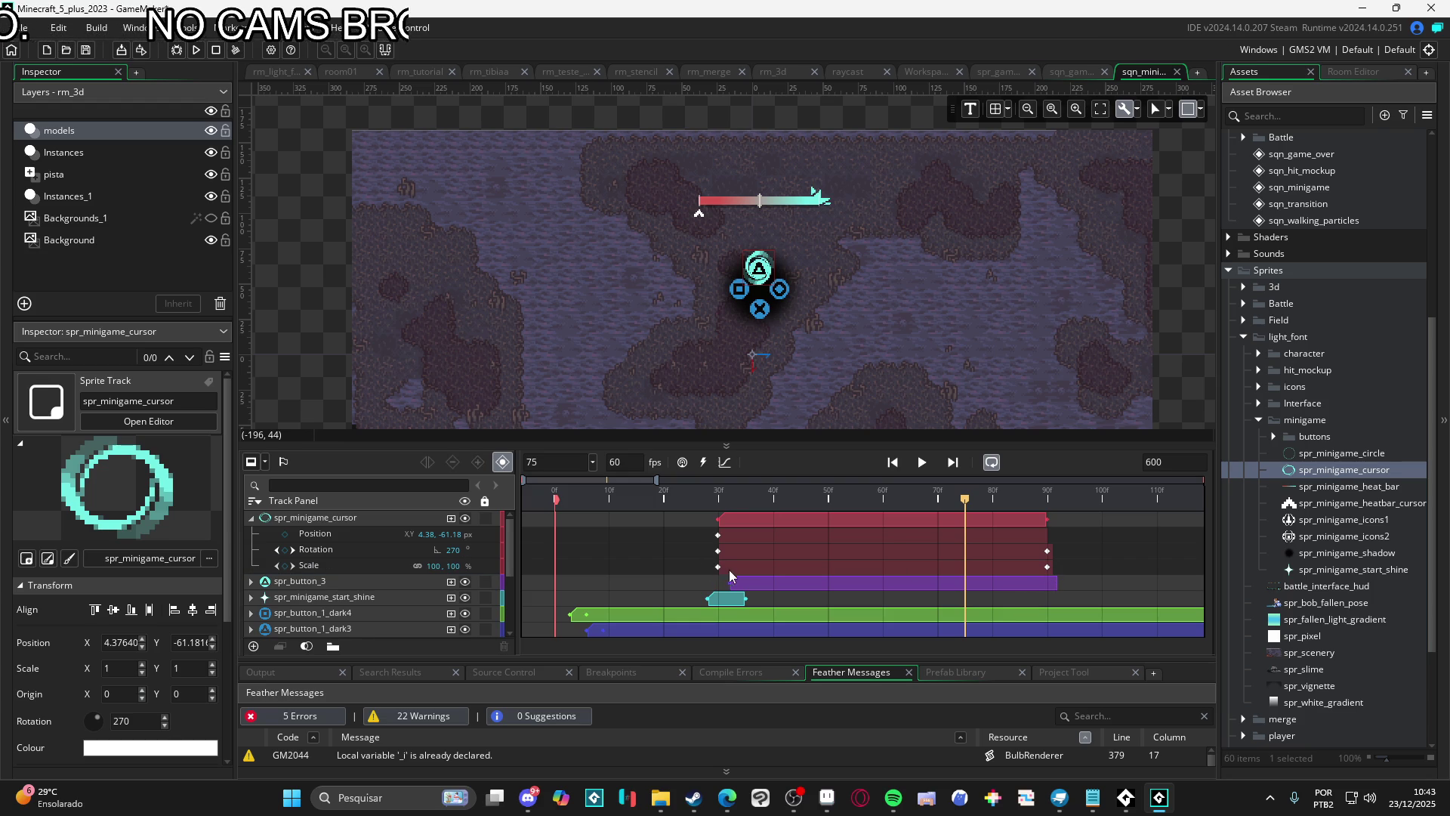
click(720, 567)
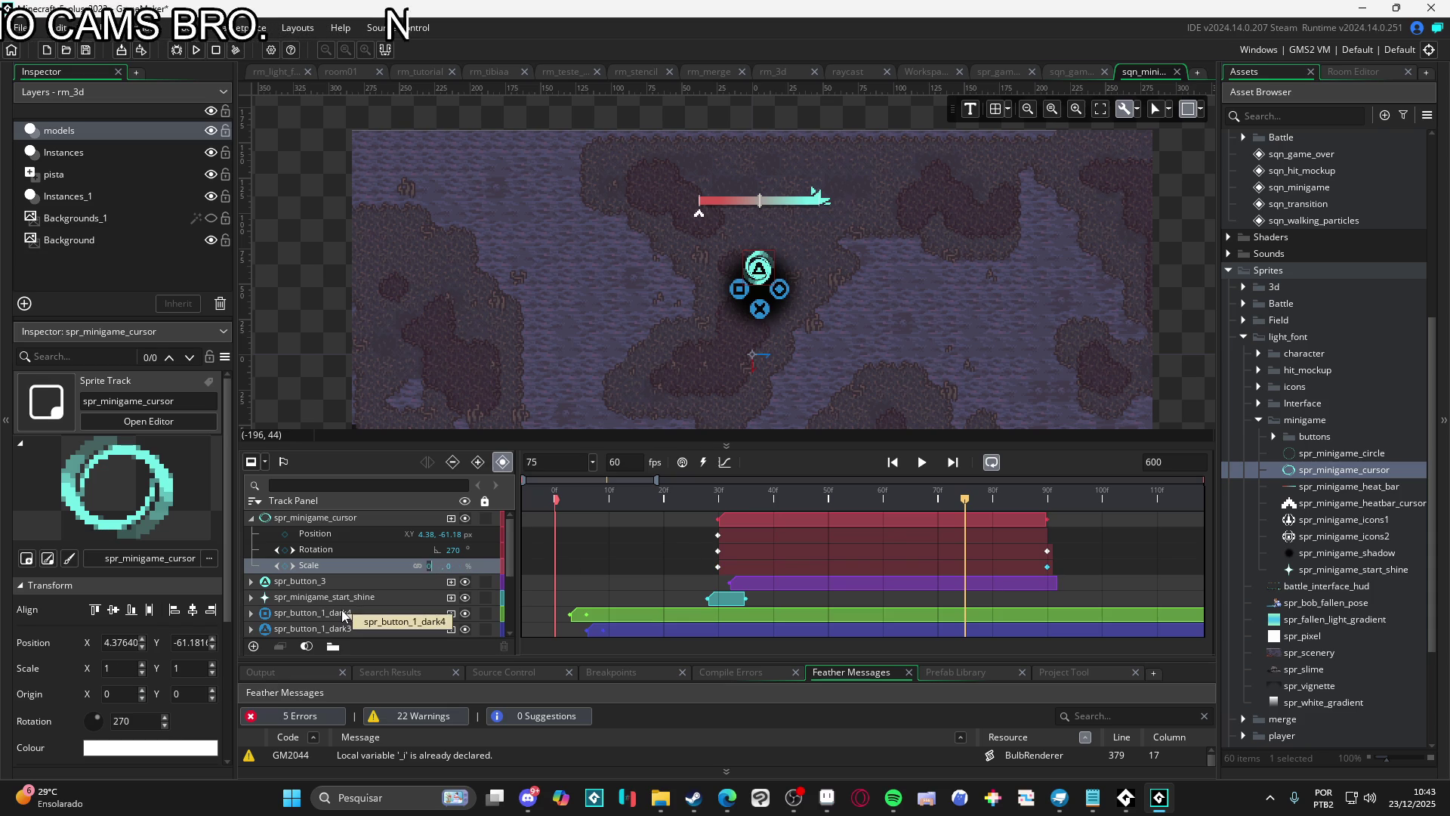
text(100, 100)
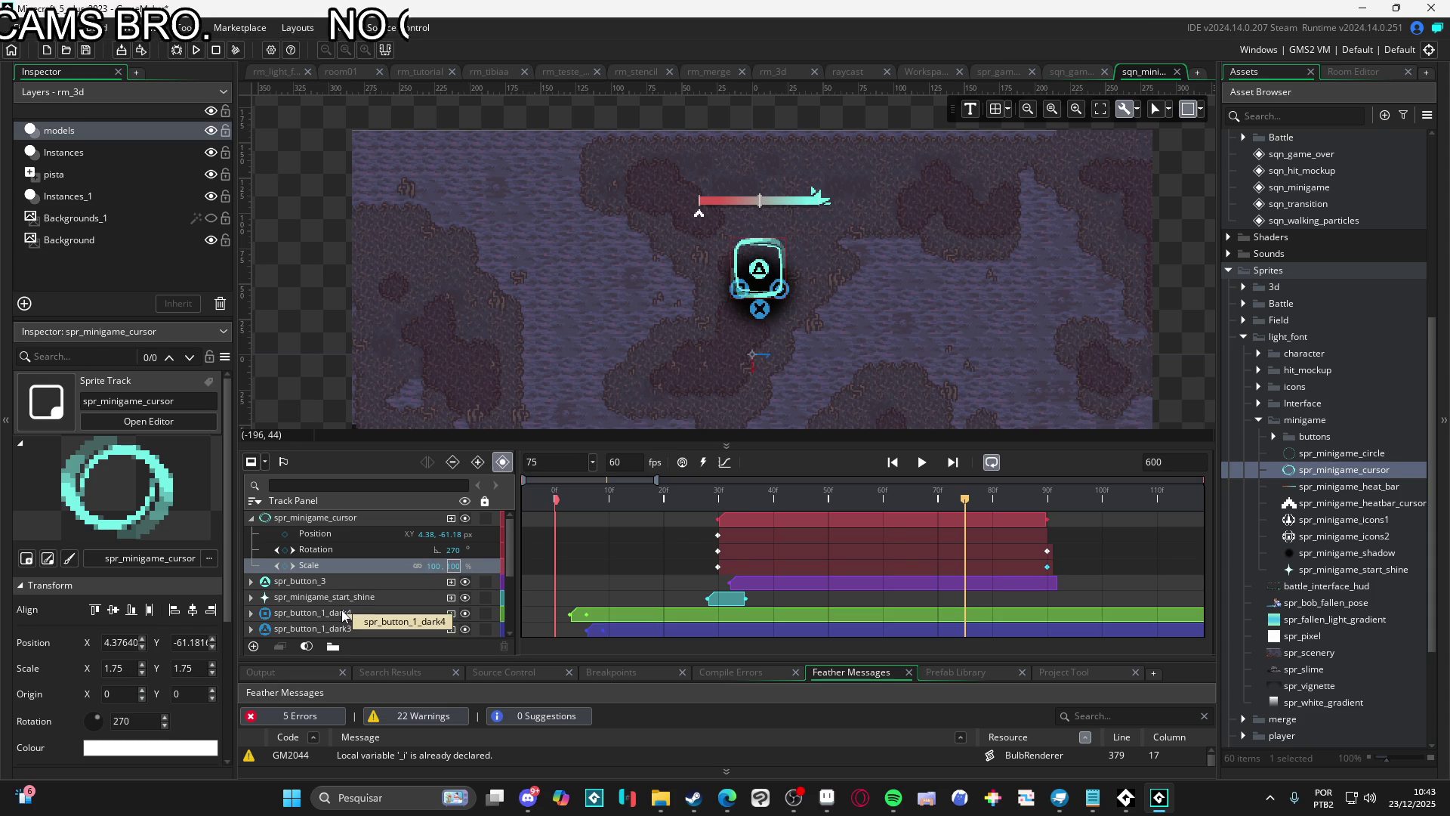
Preview the spin-and-shrink animation, then collapse the cursor track's property rows
click(921, 461)
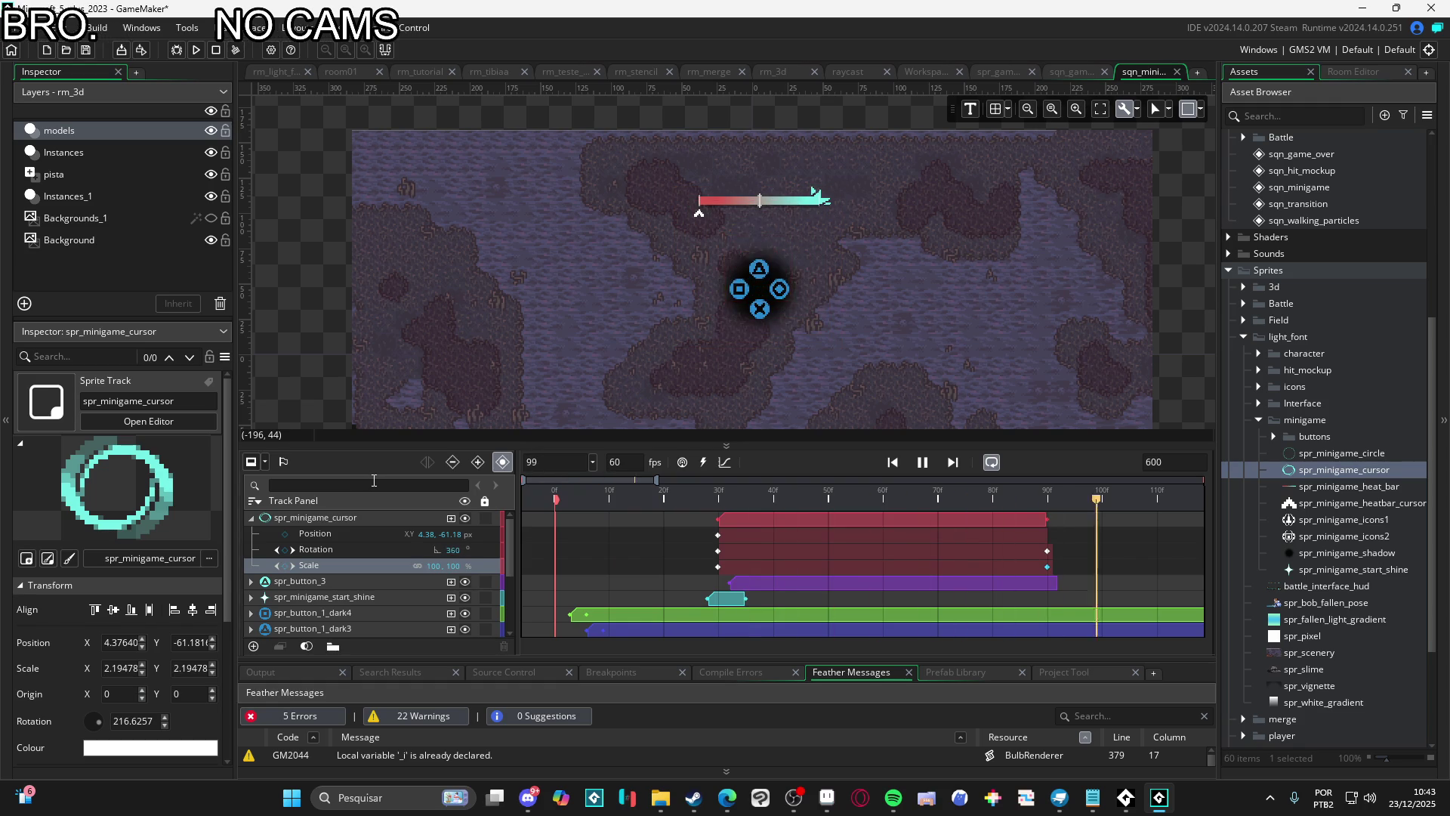
key(space)
key(space)
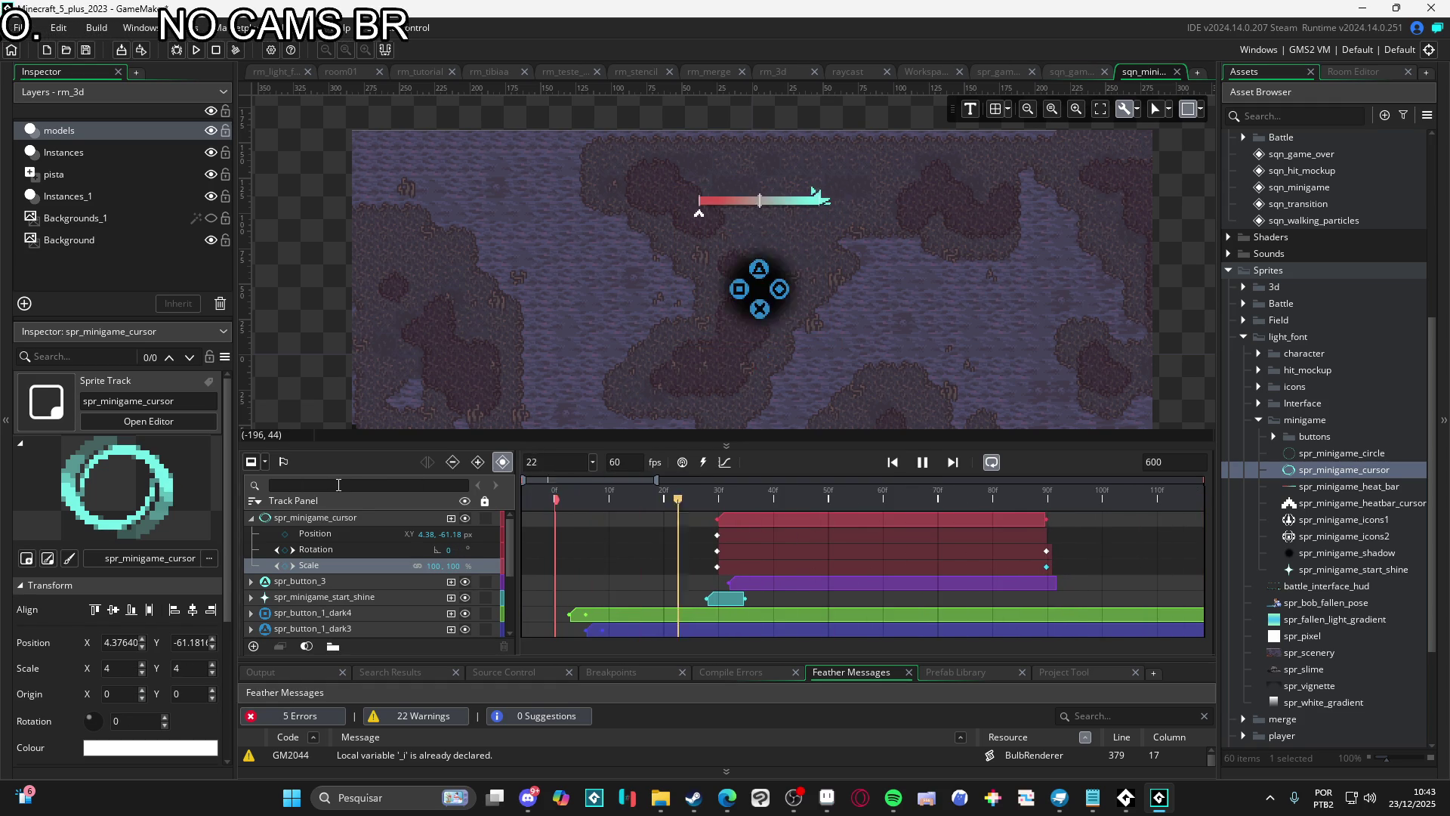
key(space)
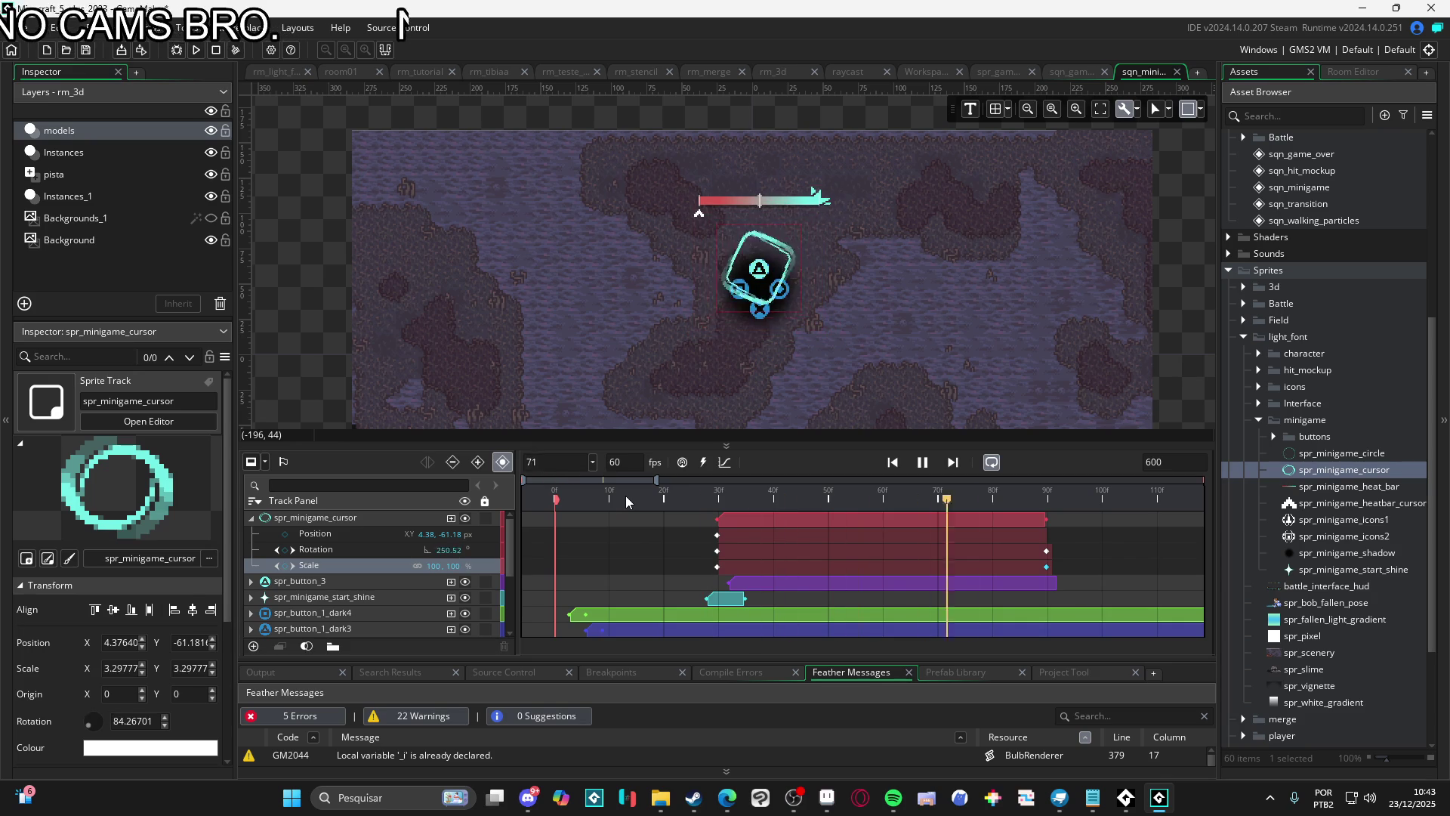
click(723, 498)
key(space)
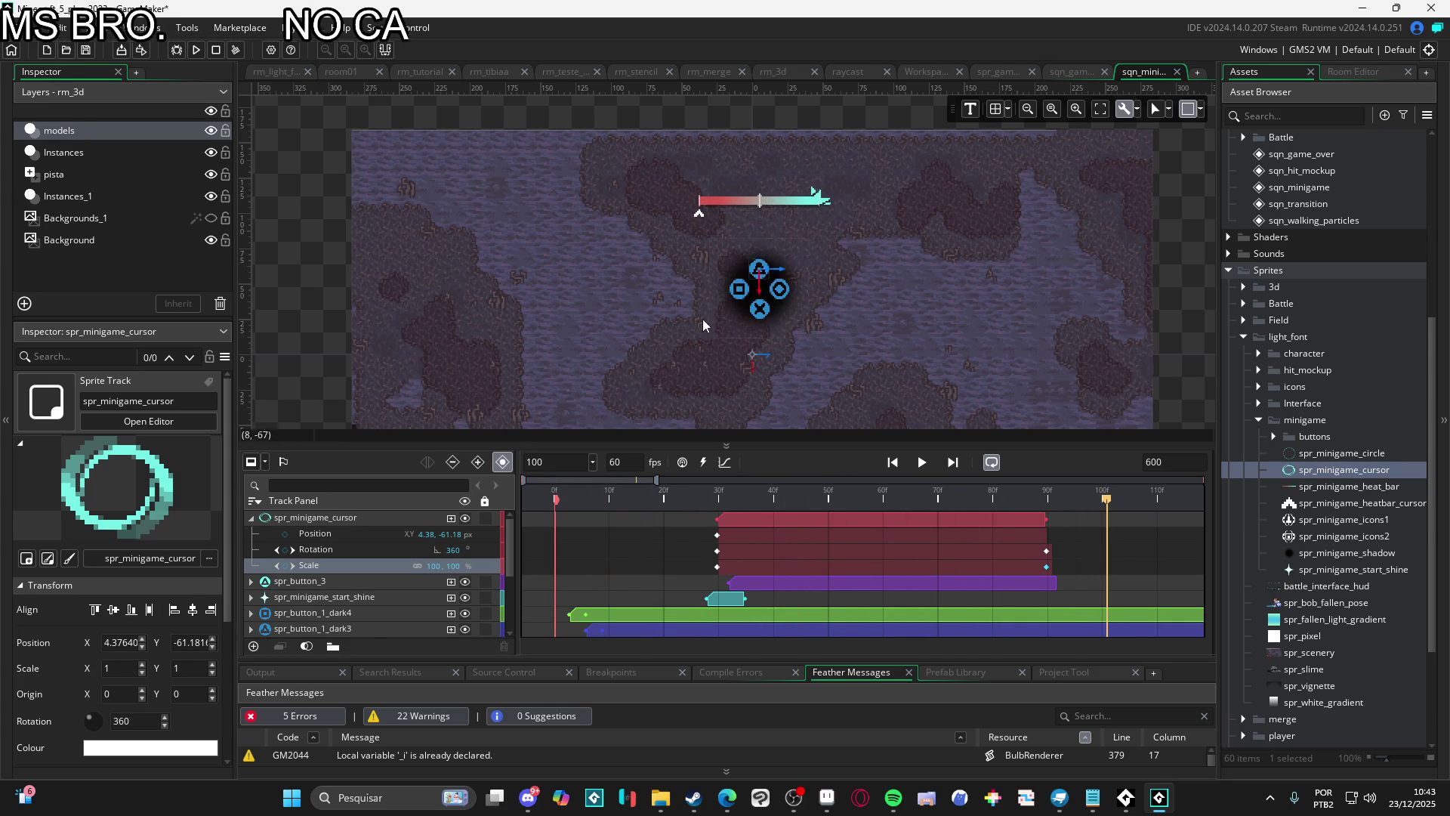
click(250, 518)
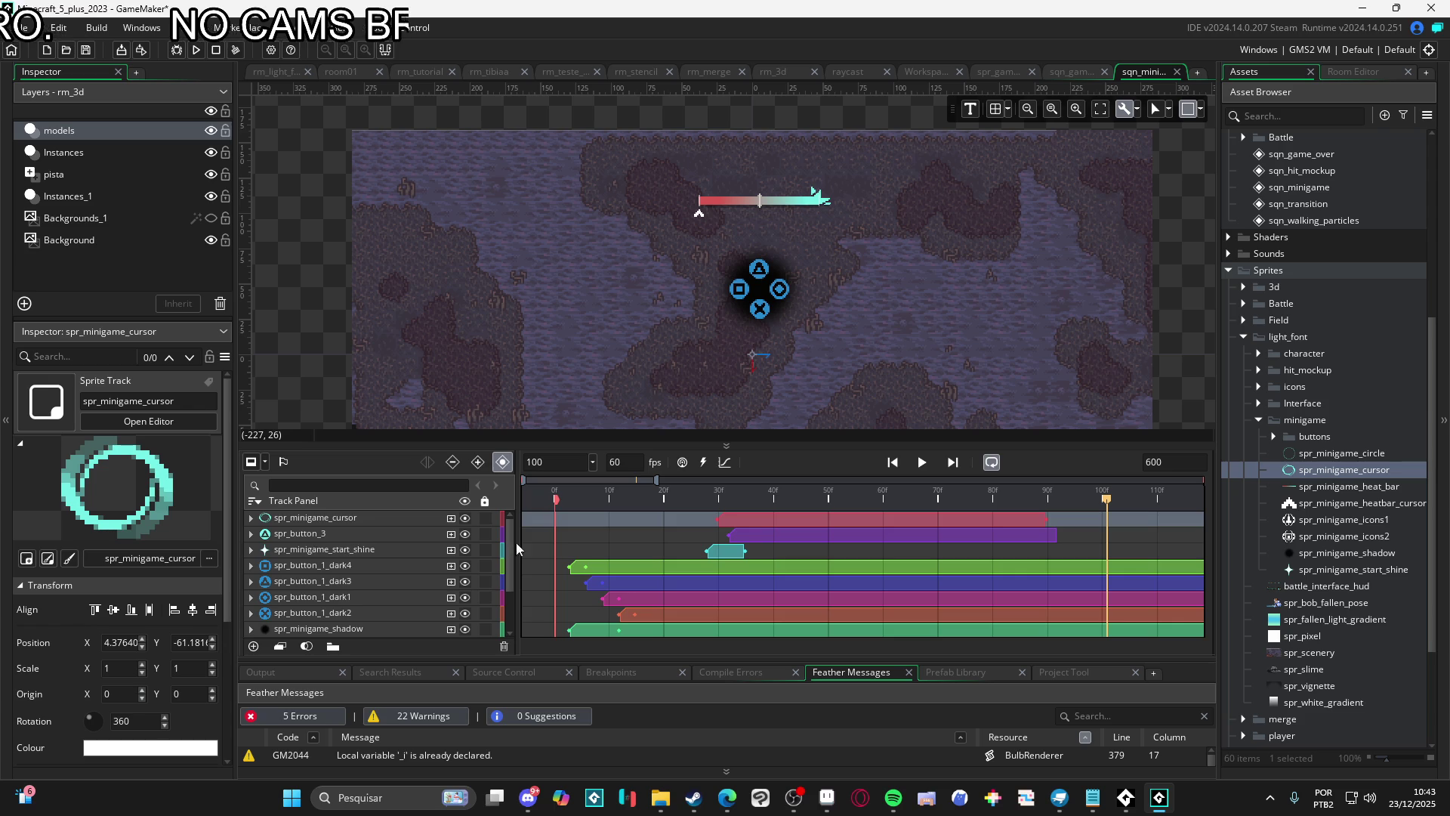
scroll(616, 599, down, 2)
scroll(593, 574, up, 2)
key(space)
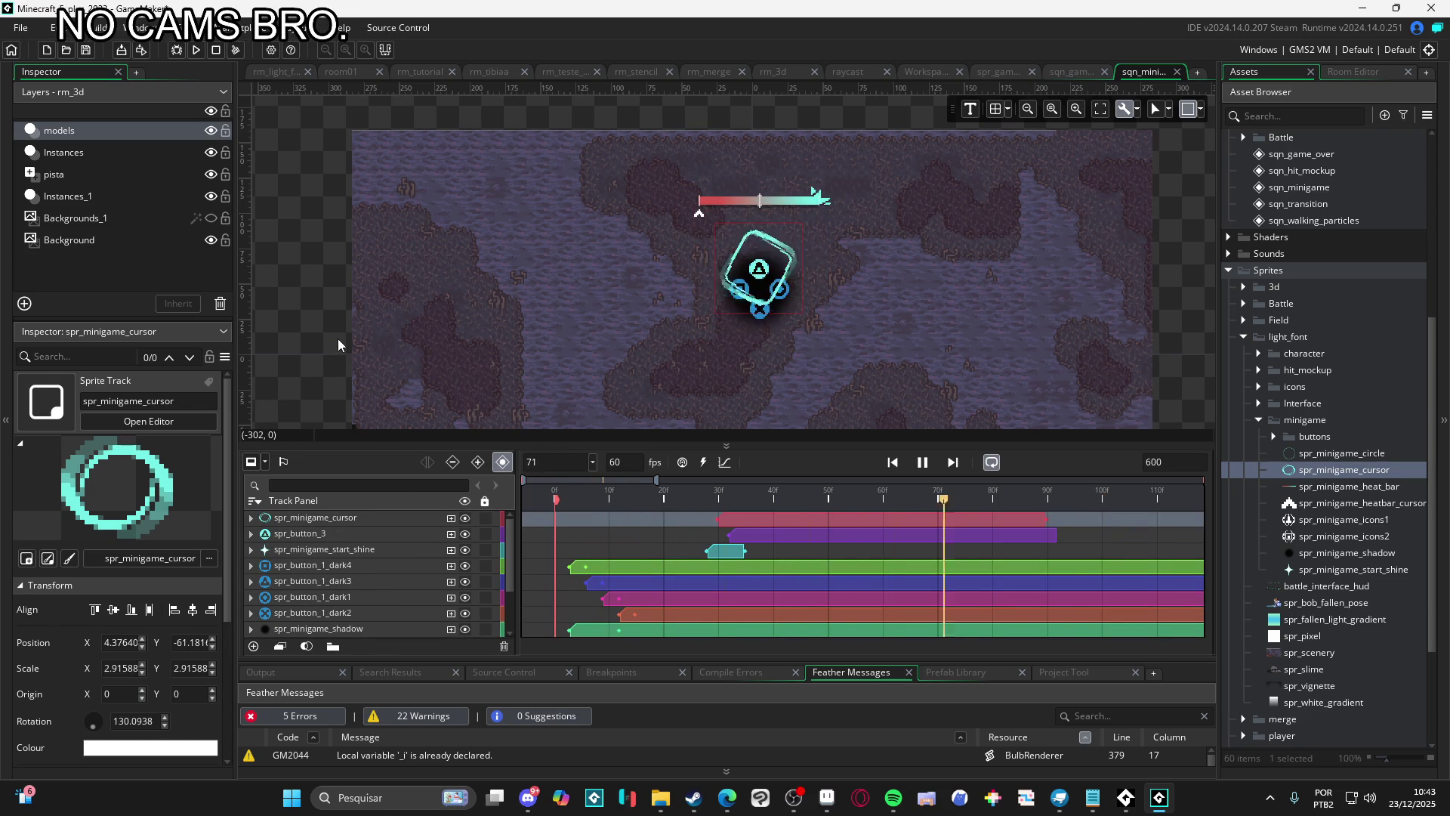
key(space)
scroll(370, 544, down, 2)
click(332, 612)
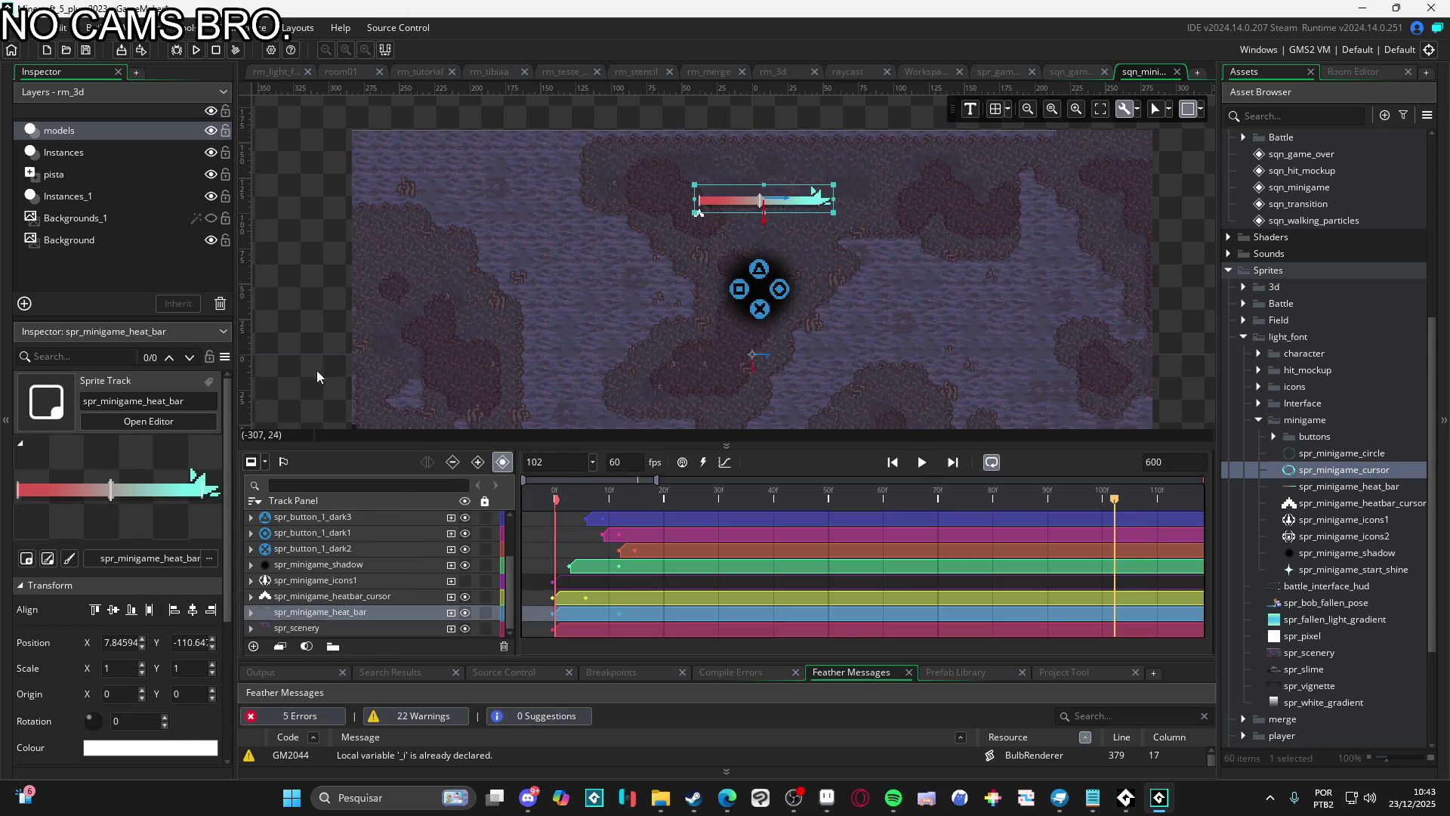
key(space)
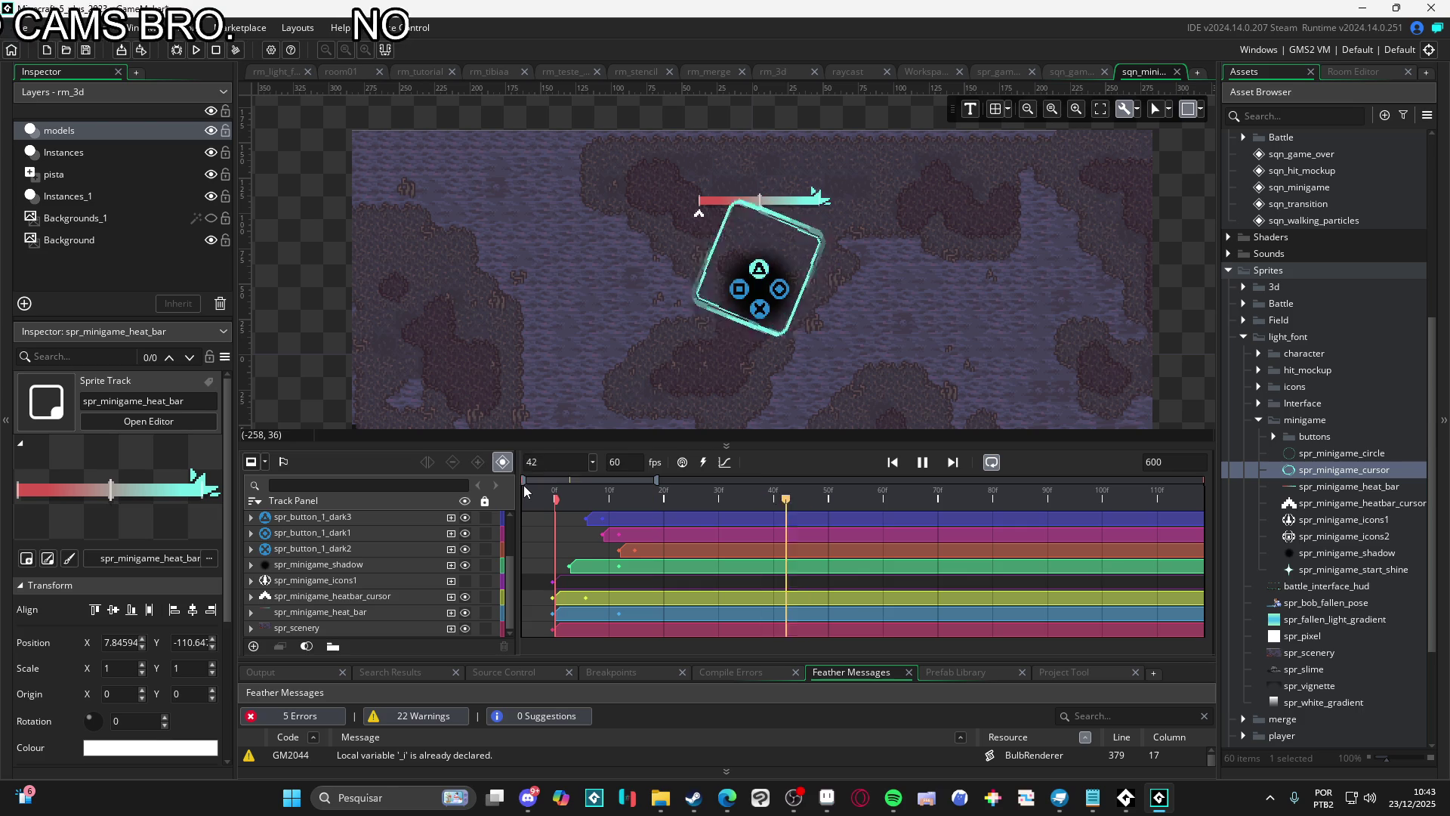
scroll(850, 342, up, 2)
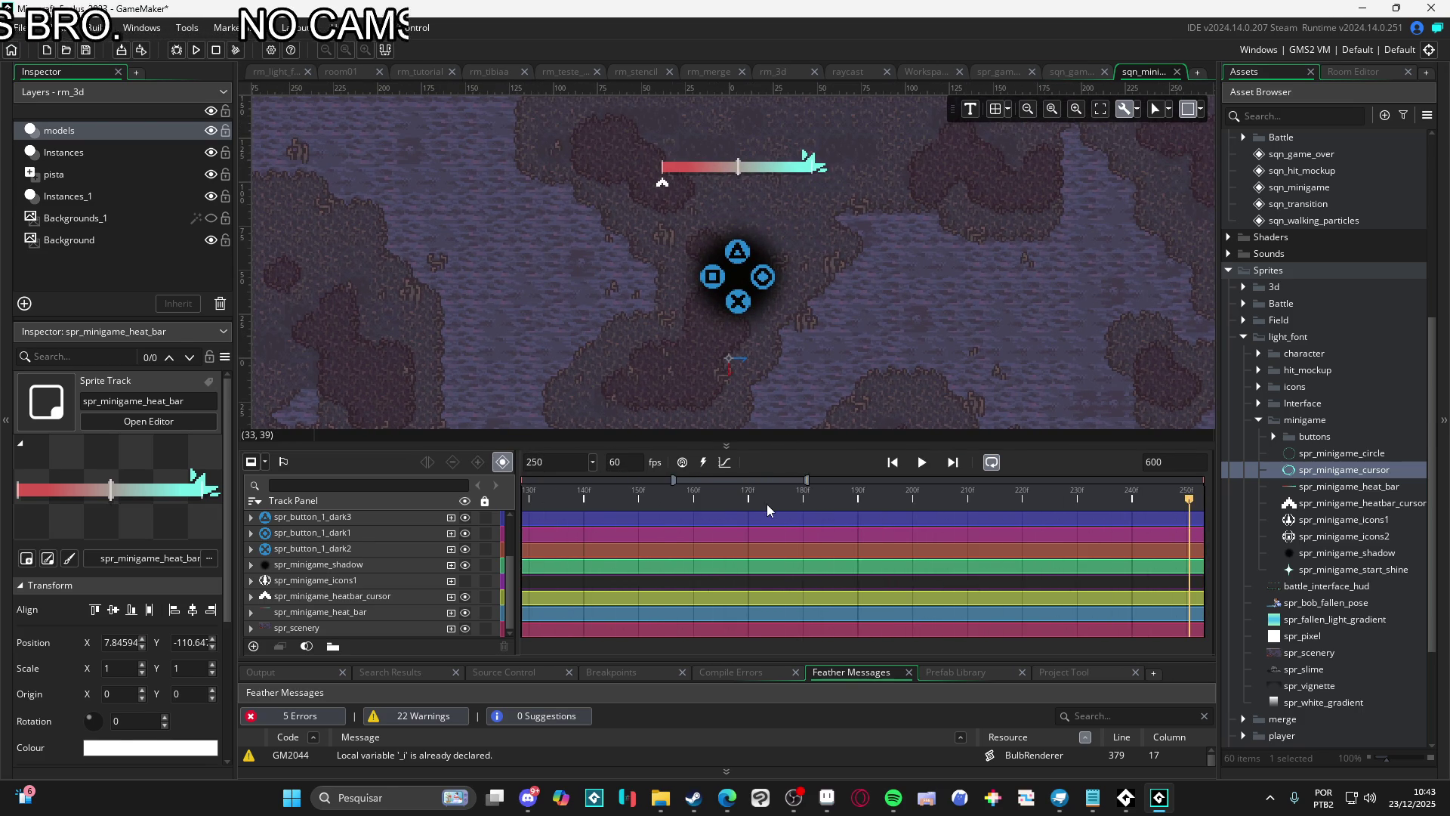
key(space)
key(space)
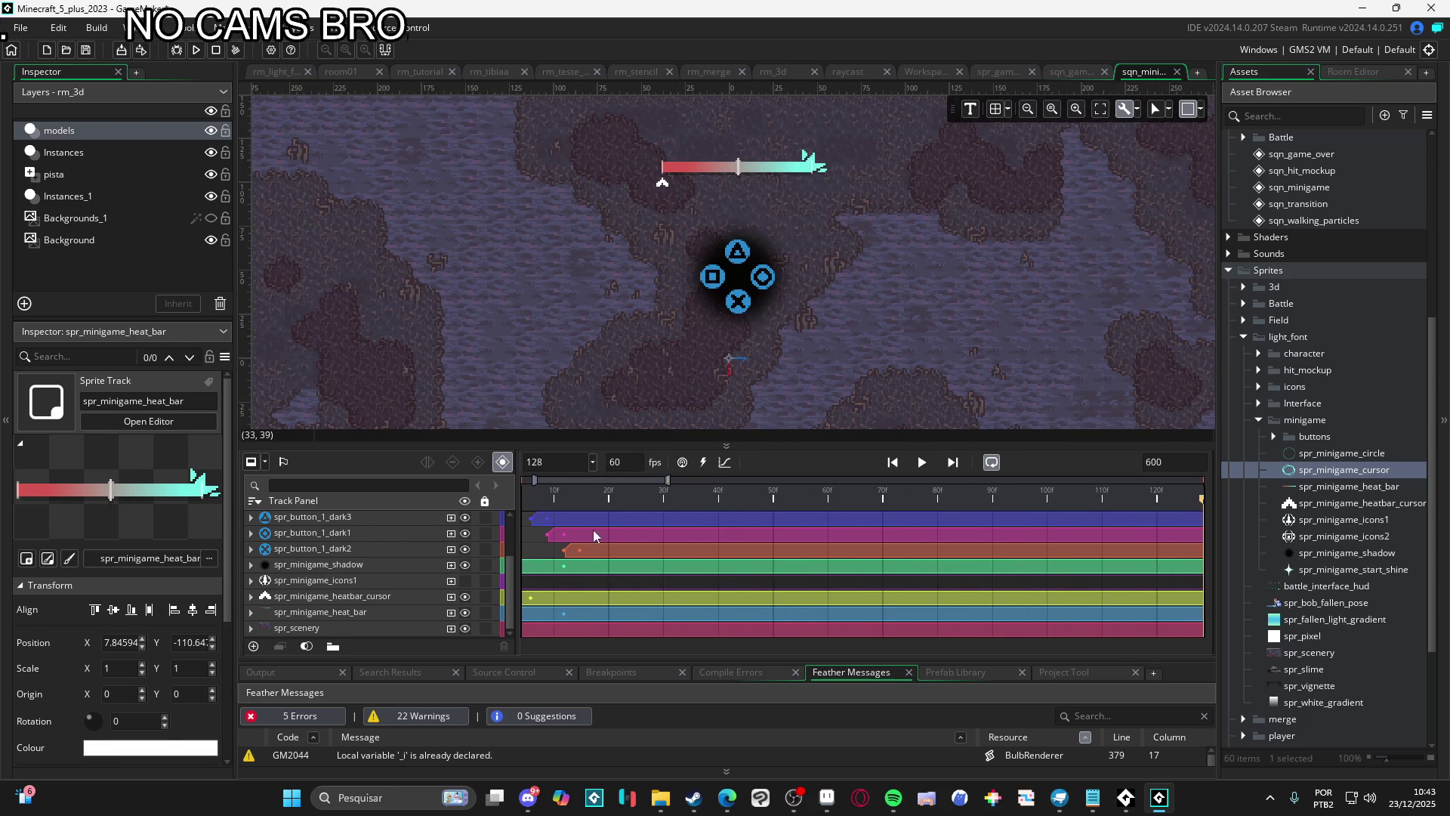
key(space)
key(space)
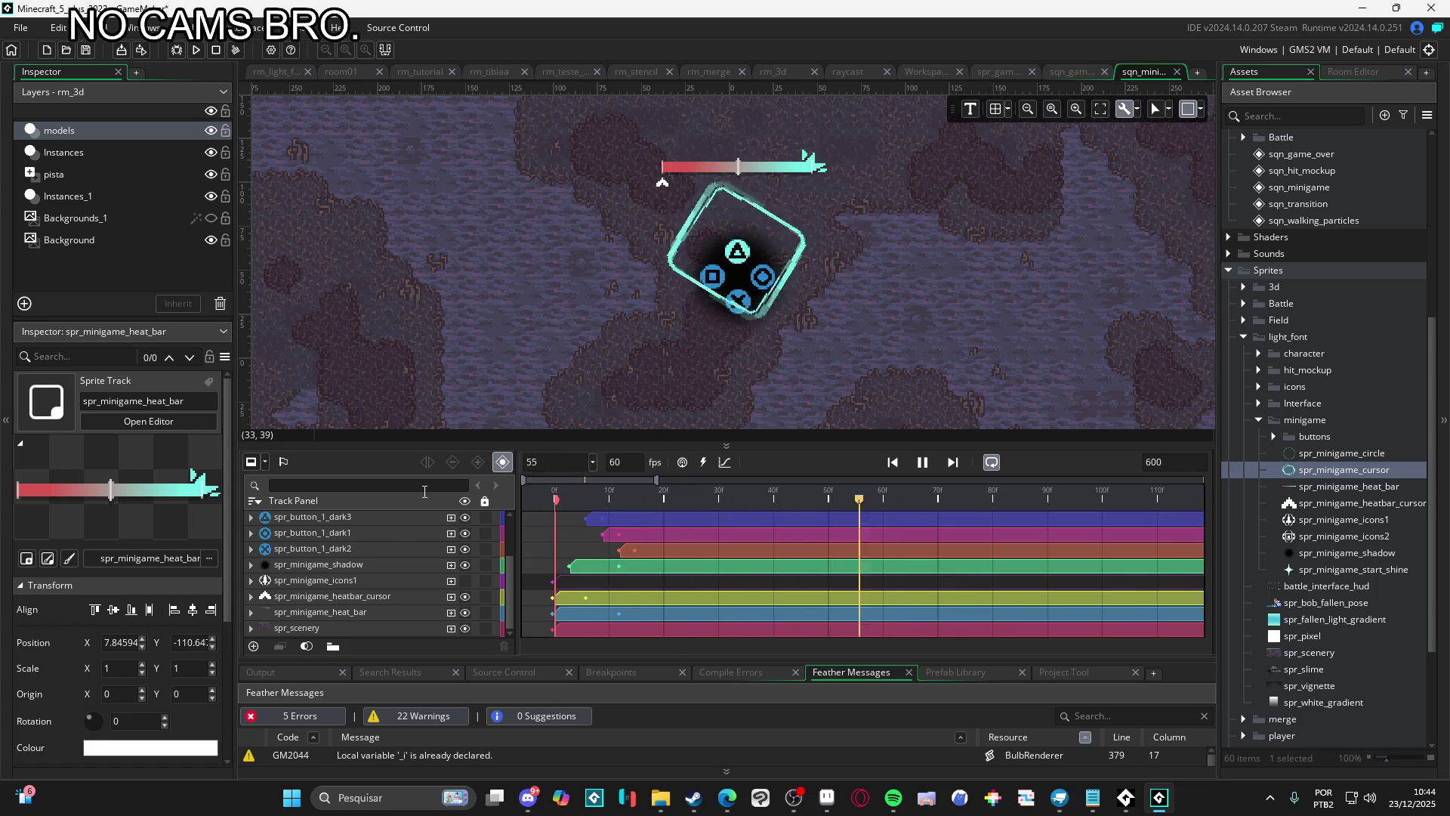
key(space)
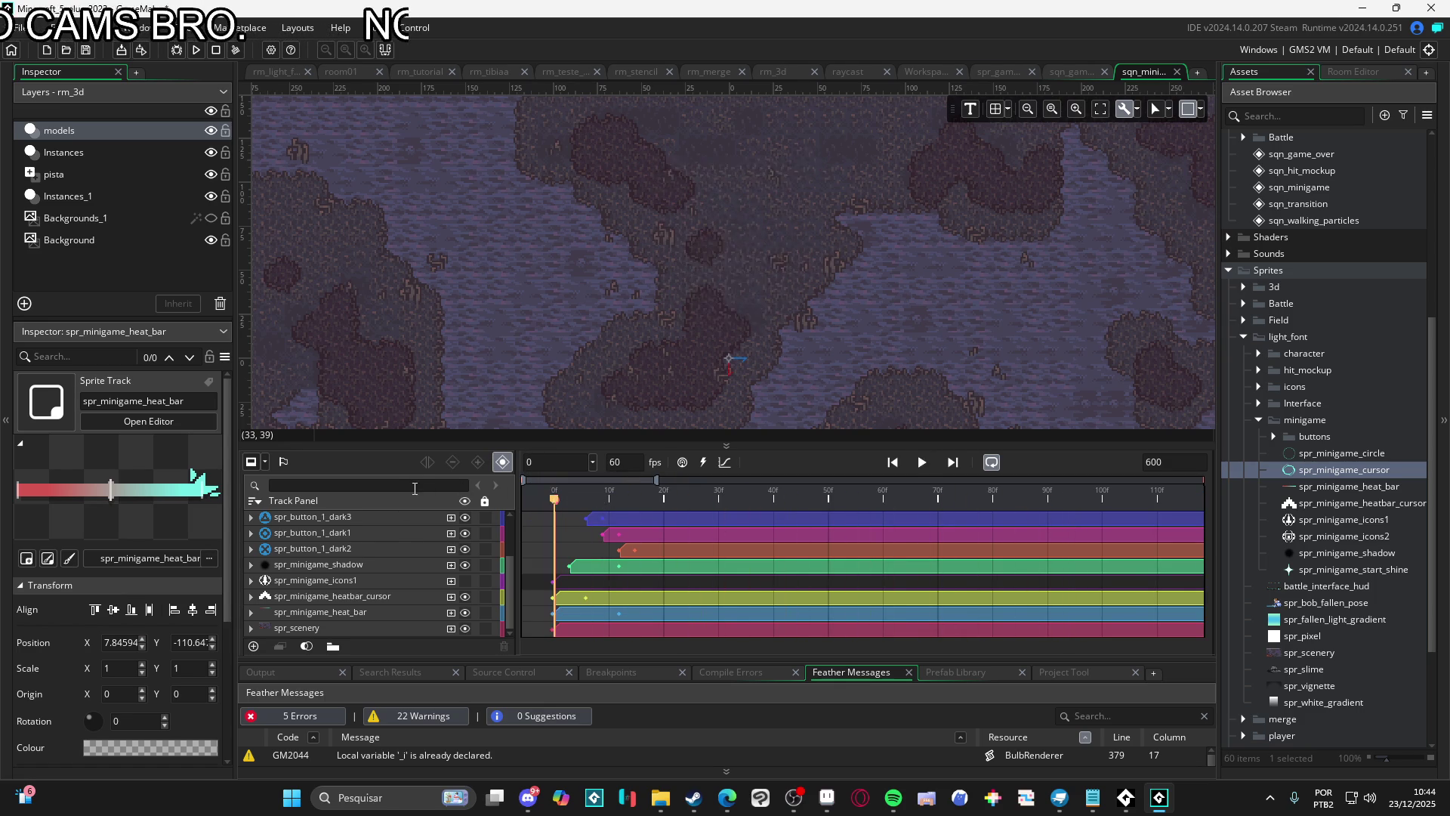
key(space)
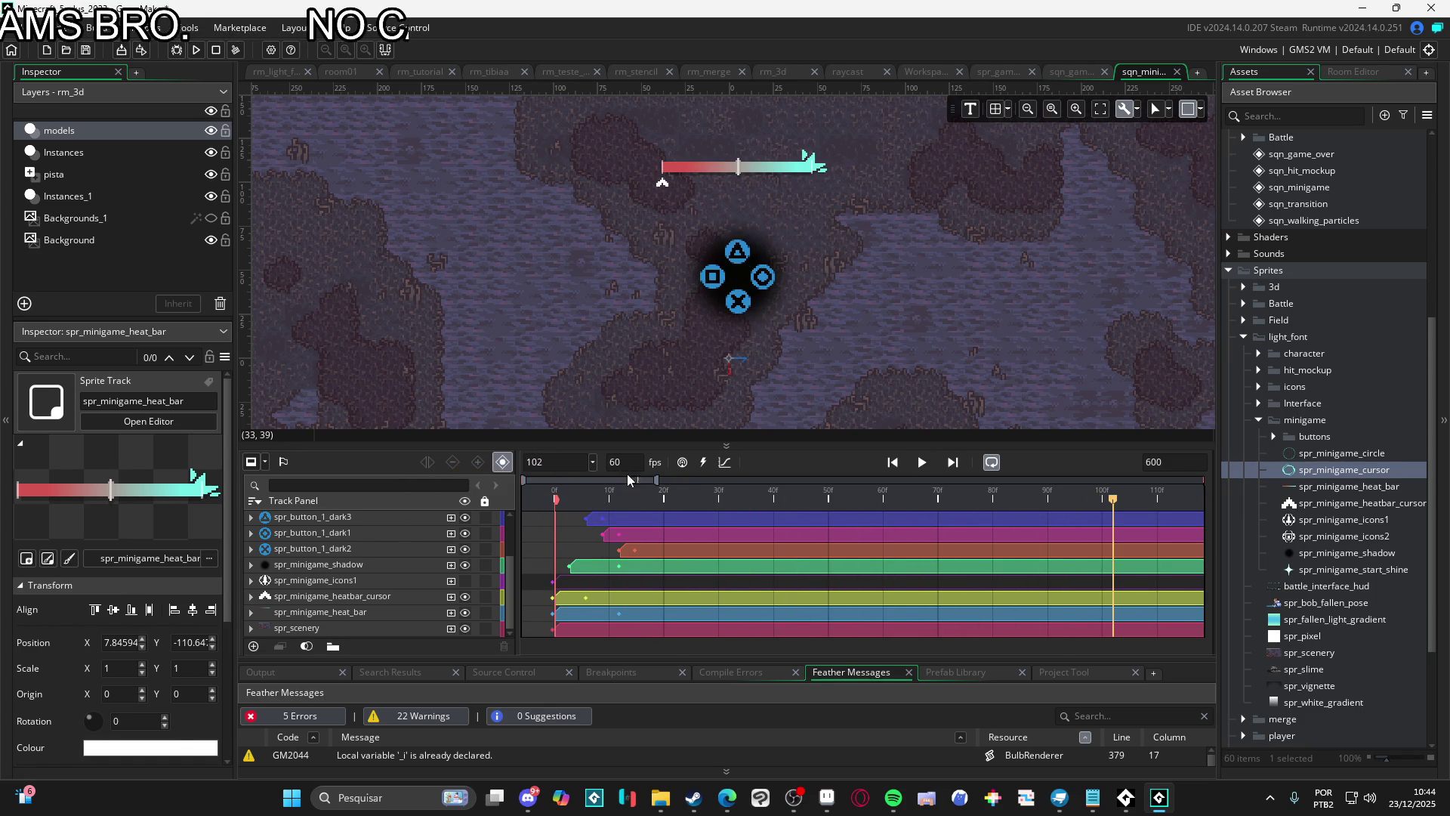
key(space)
key(space)
key(space)
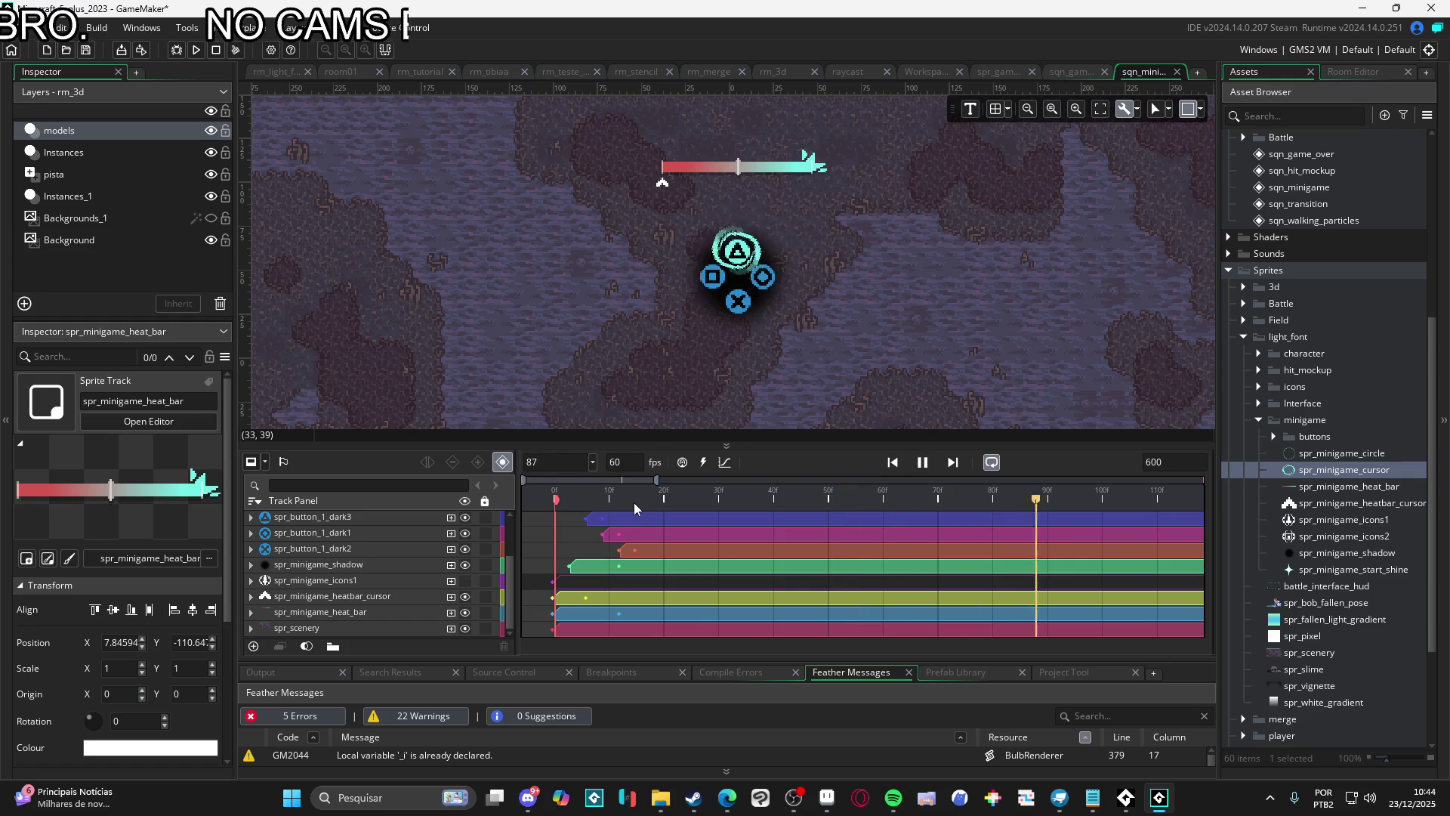
key(space)
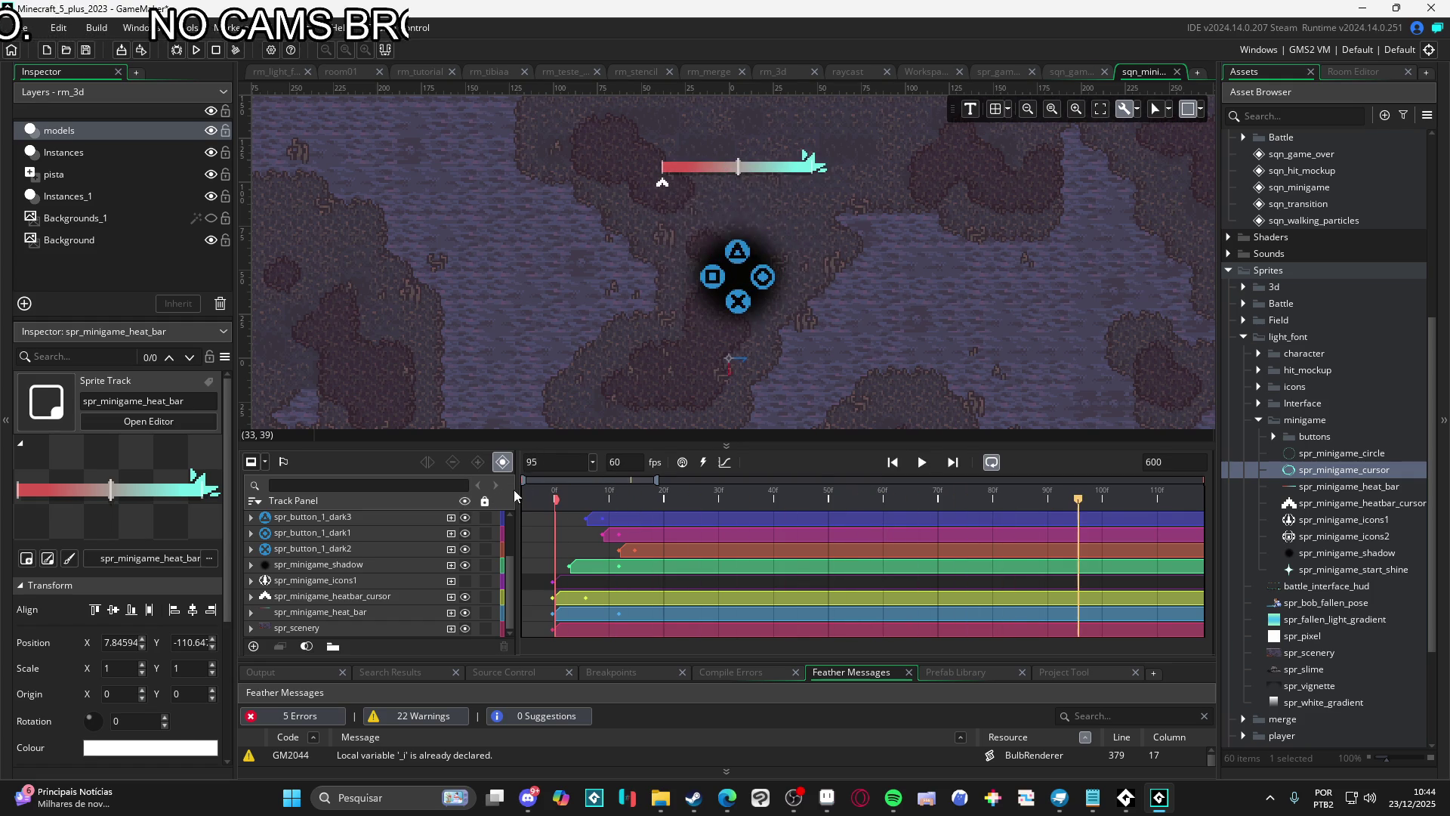
key(space)
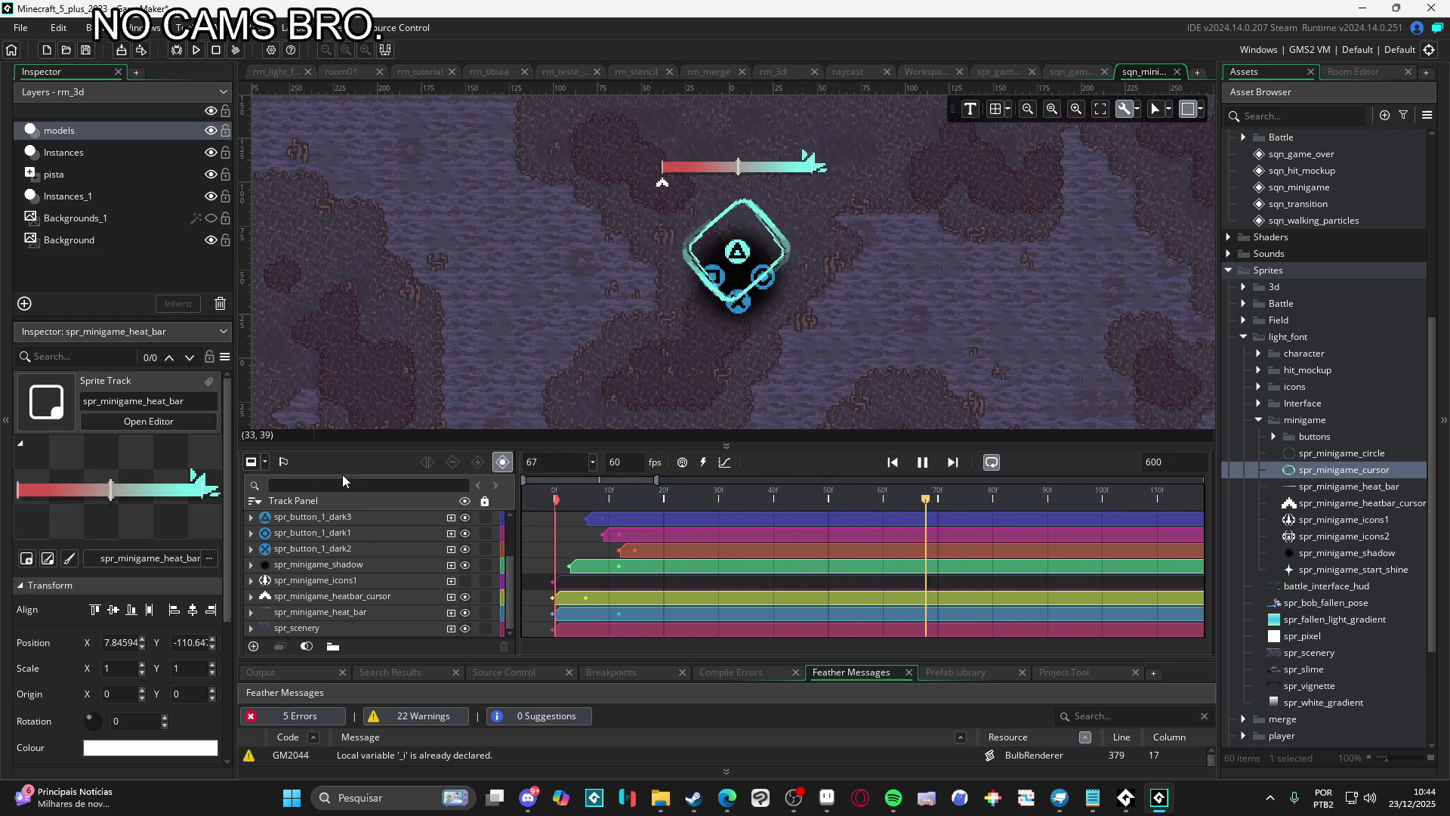
drag(533, 502, 1045, 491)
scroll(1022, 571, down, 5)
scroll(881, 555, up, 2)
scroll(828, 606, up, 2)
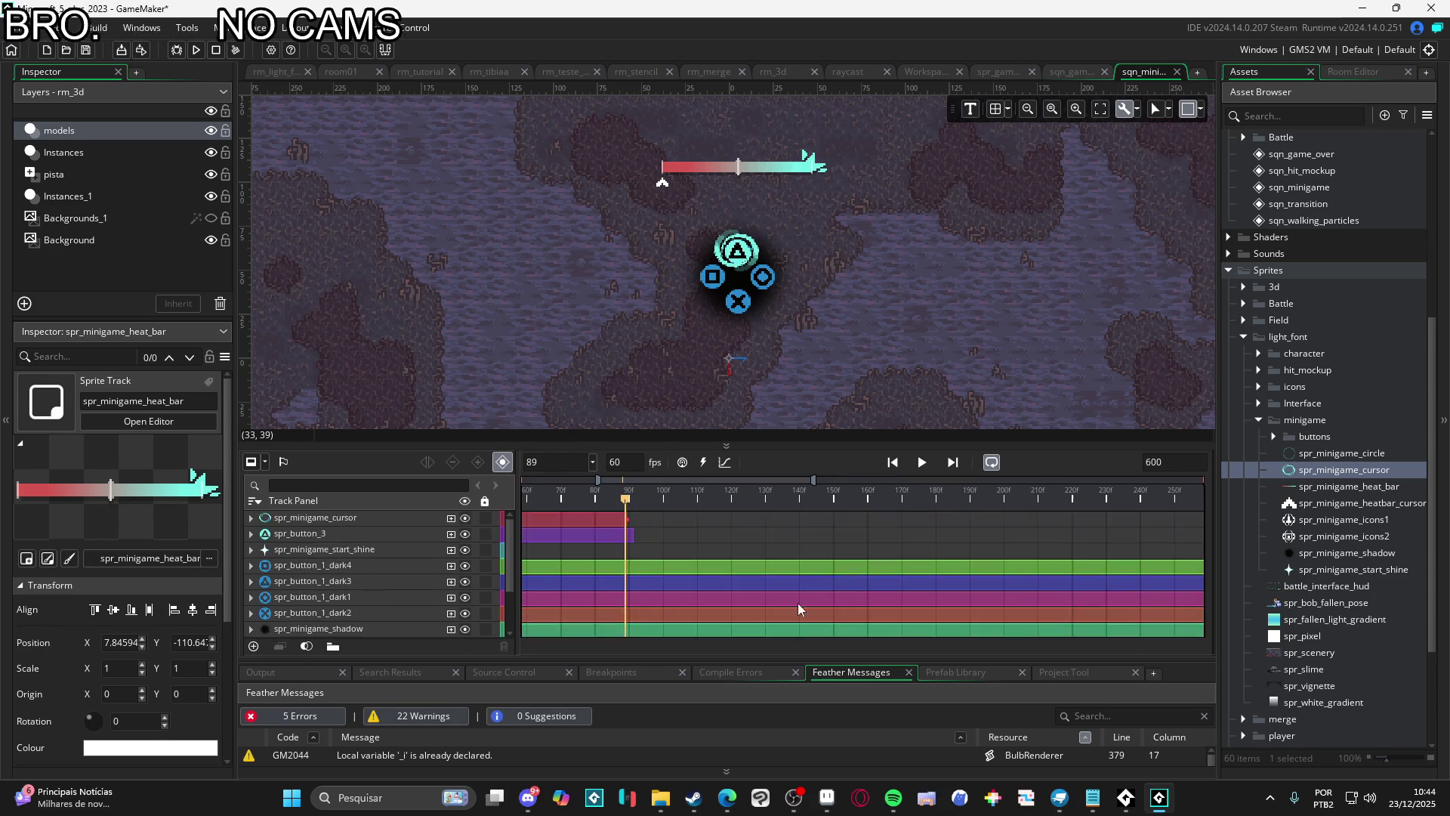
Extend the cursor and spr_button_3 clips to about frame 120 and play the sequence
click(609, 520)
drag(627, 521, 731, 521)
drag(633, 583, 731, 582)
drag(626, 514, 495, 506)
key(space)
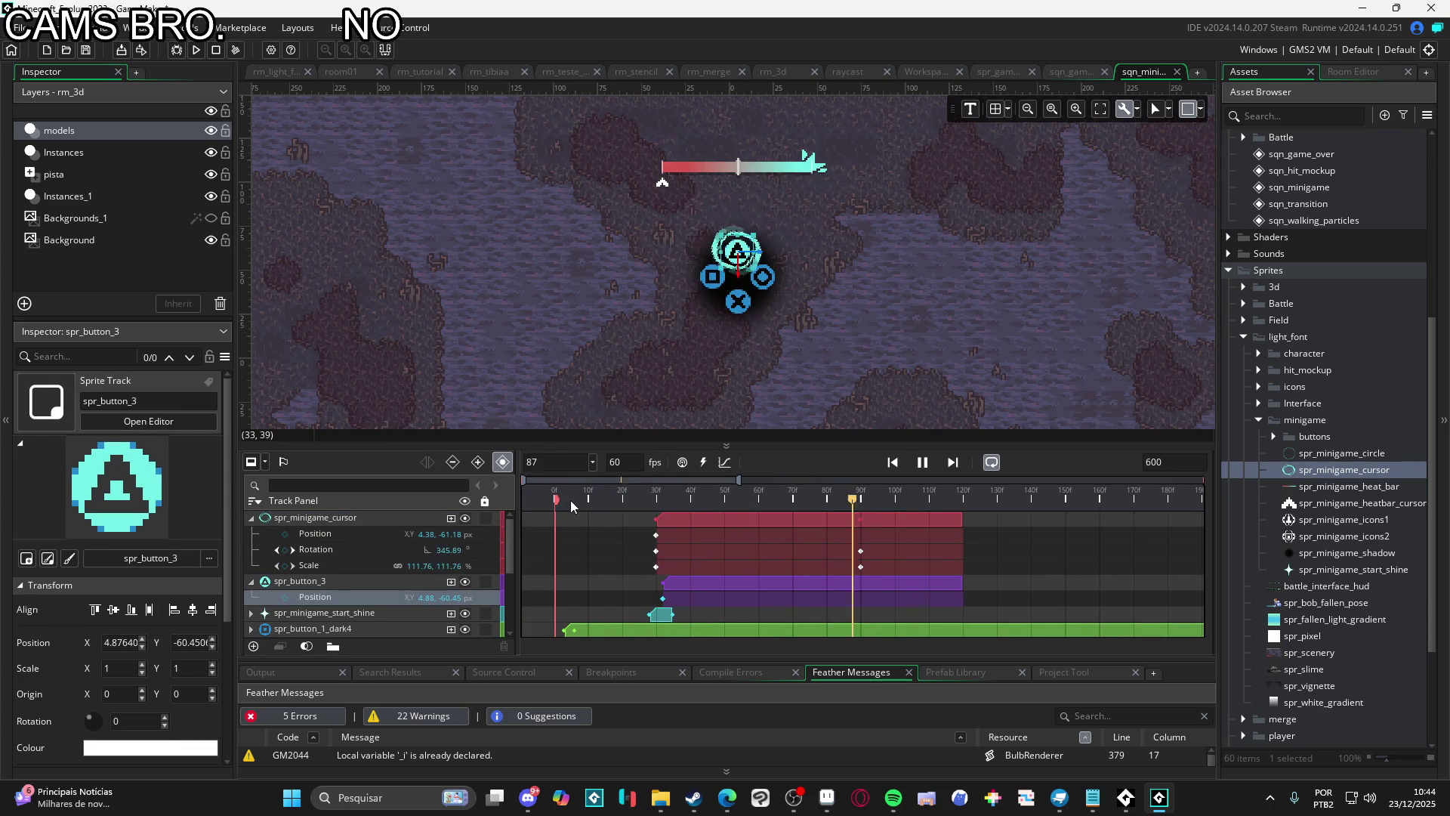
key(space)
Add a Scale keyframe of 0, 0 for the cursor at frame 95
click(868, 500)
drag(869, 500, 880, 500)
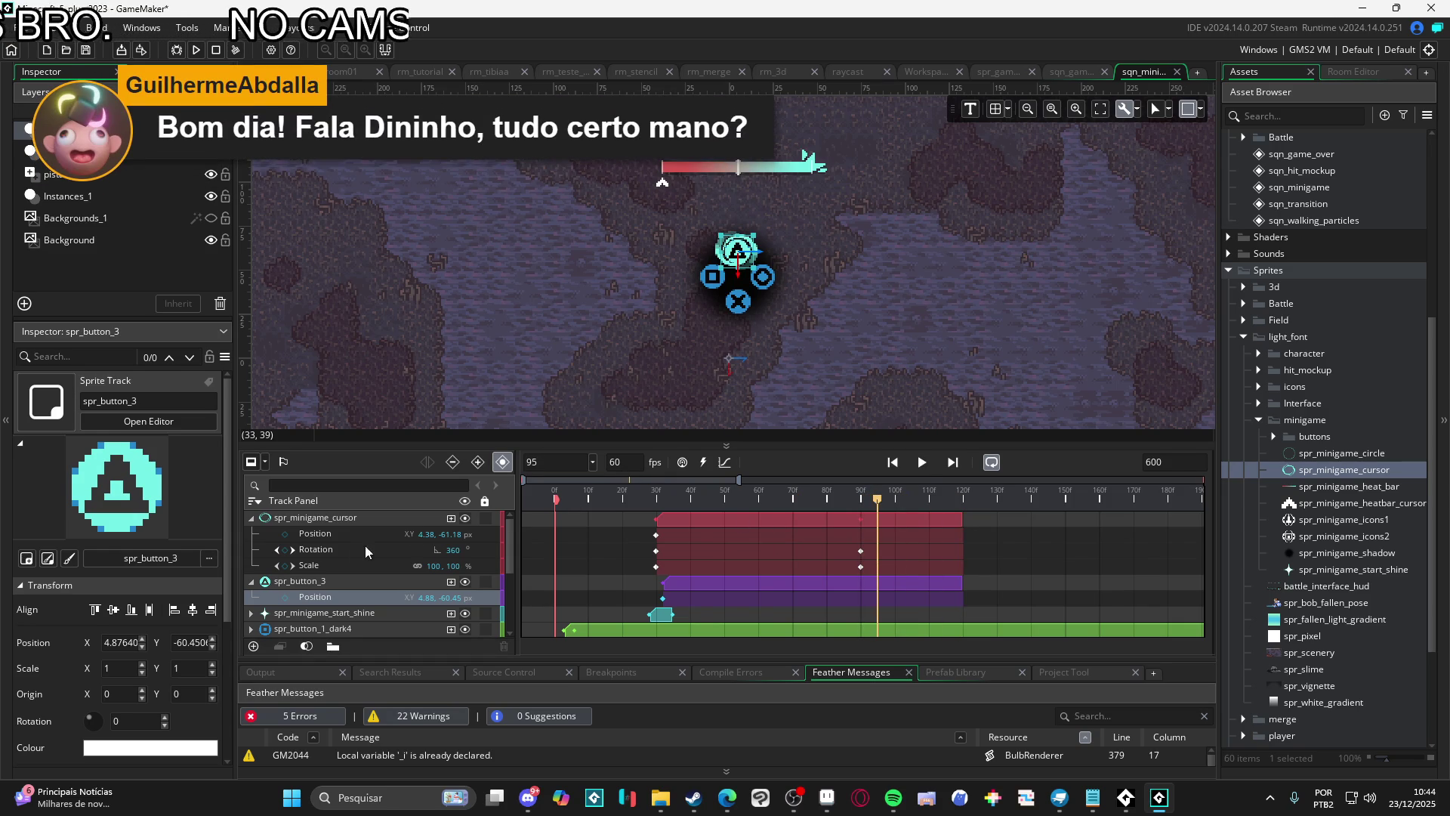
click(285, 566)
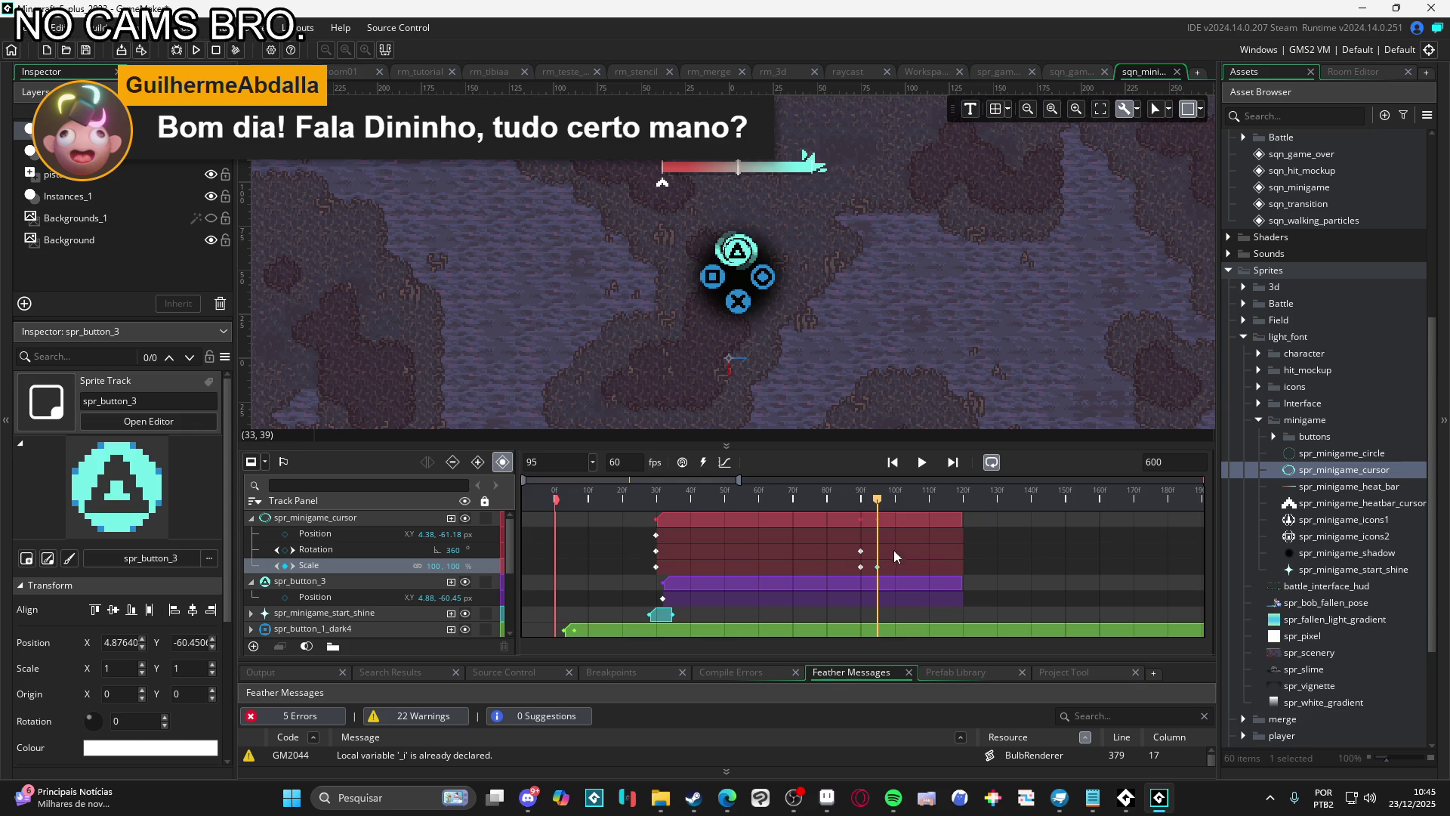
drag(878, 500, 928, 501)
click(290, 565)
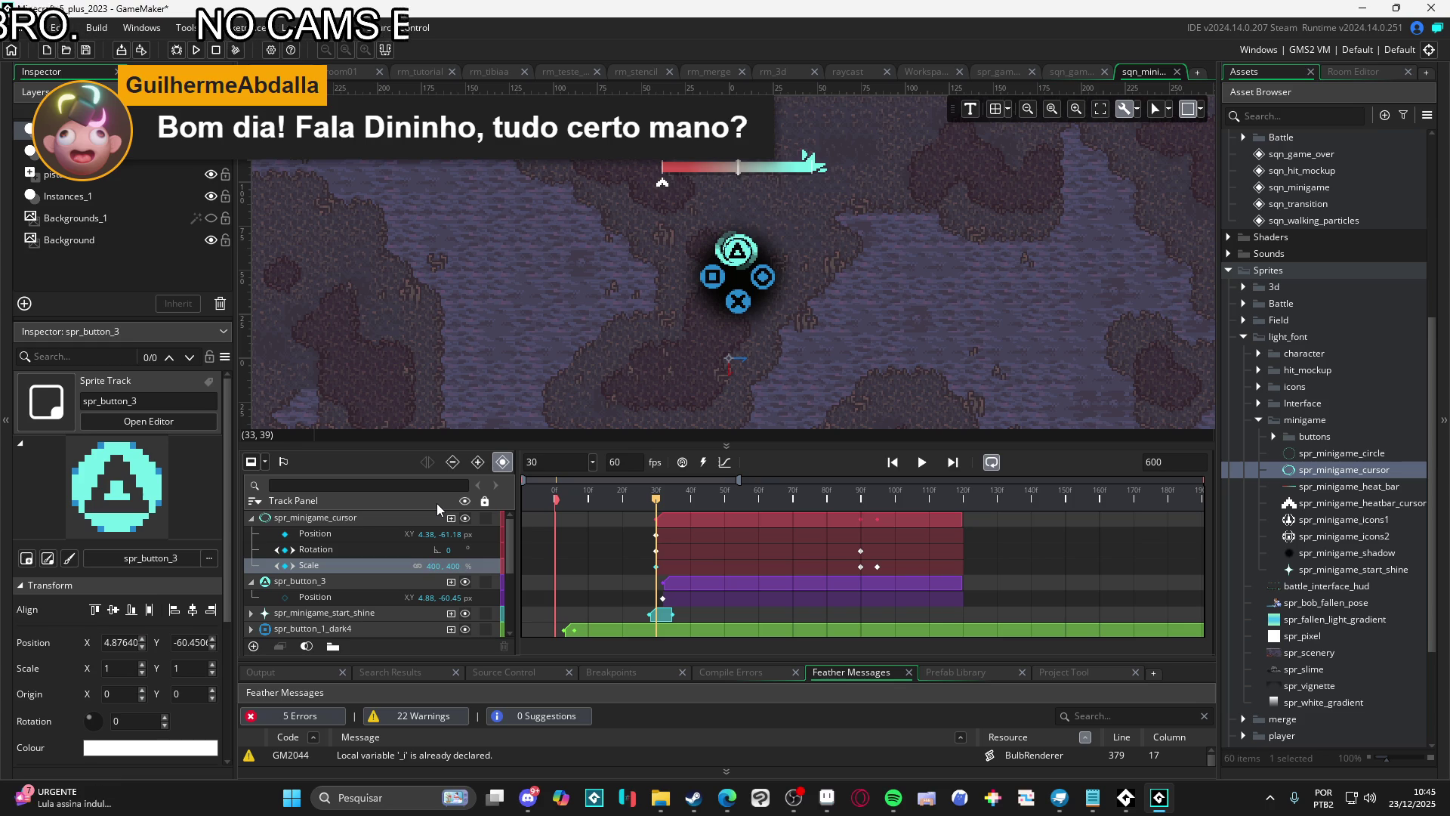
mouse_move(755, 492)
mouse_down()
mouse_move(892, 491)
mouse_move(879, 488)
mouse_up()
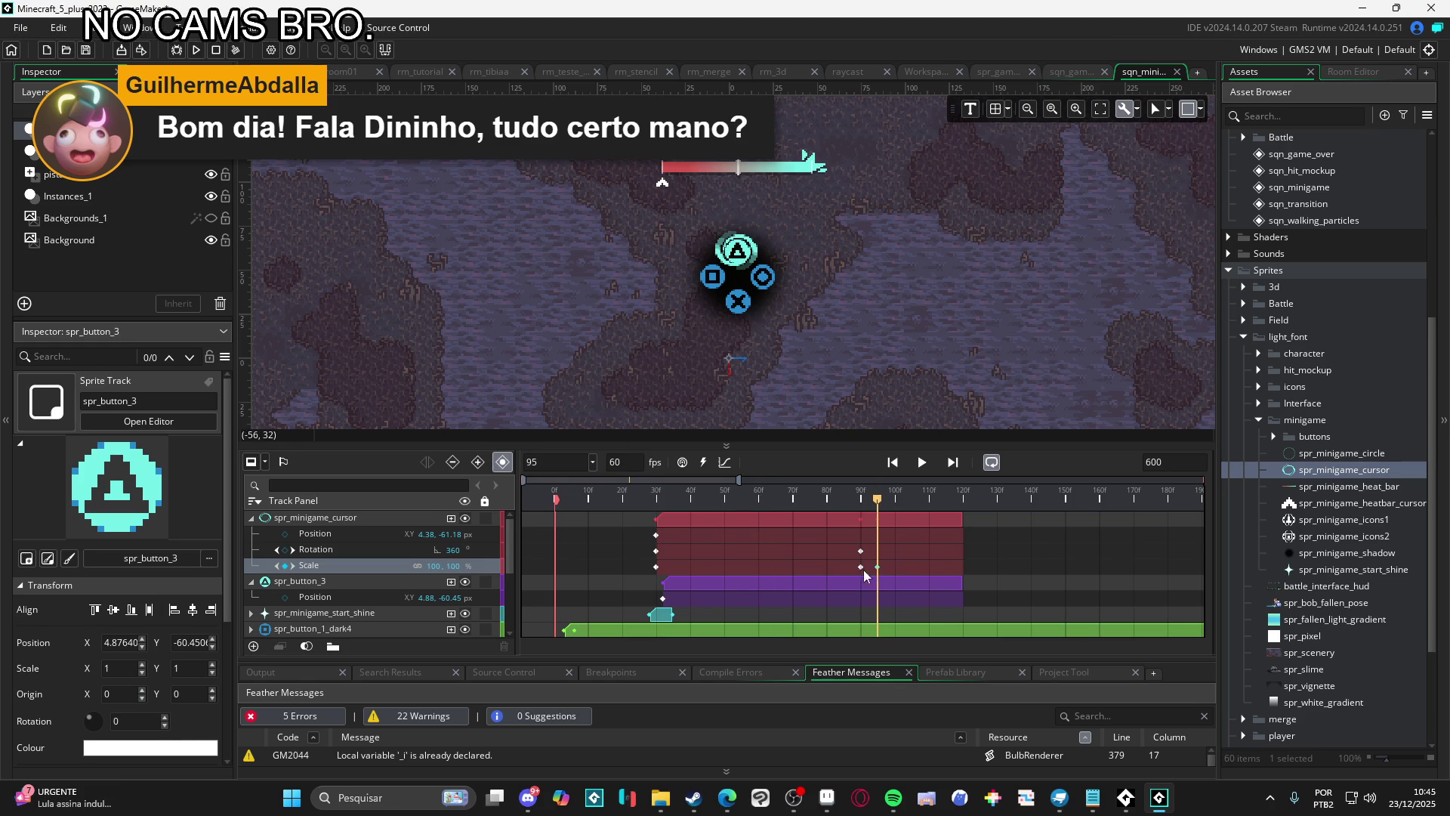
text(0)
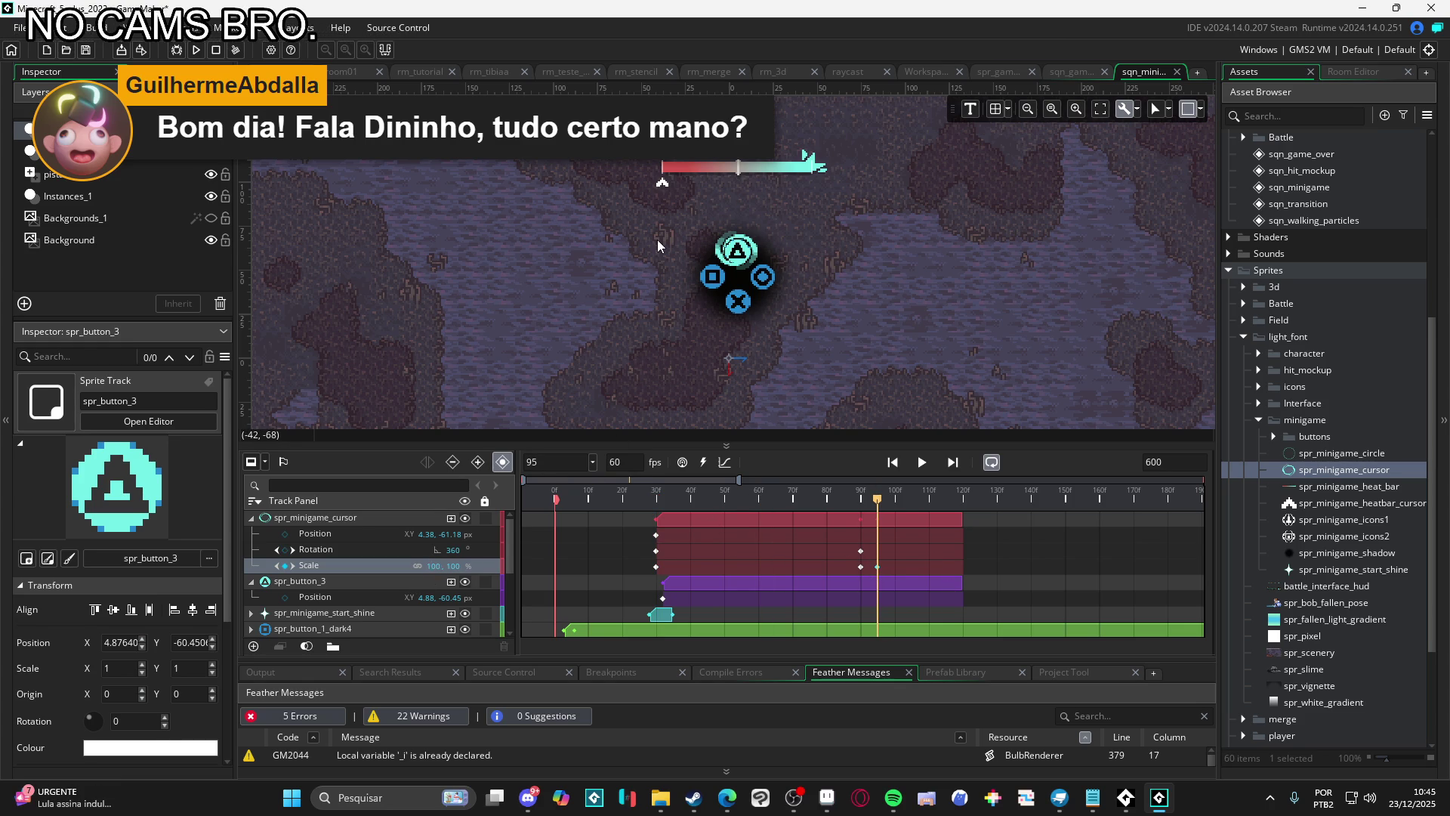
key(Tab)
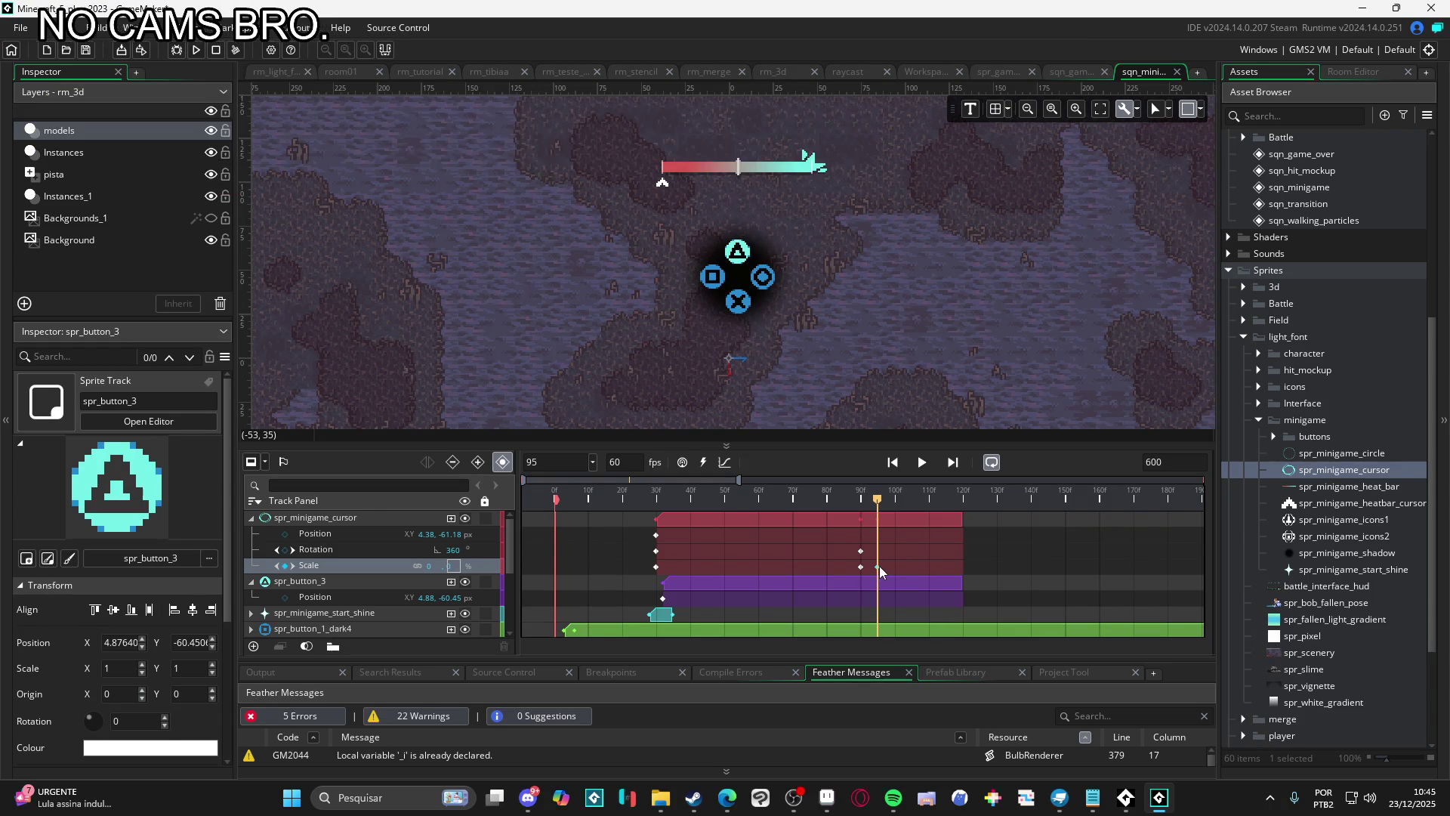
Nudge the zero-scale keyframe to frame 100 and scrub to preview the shrink
drag(880, 565, 886, 565)
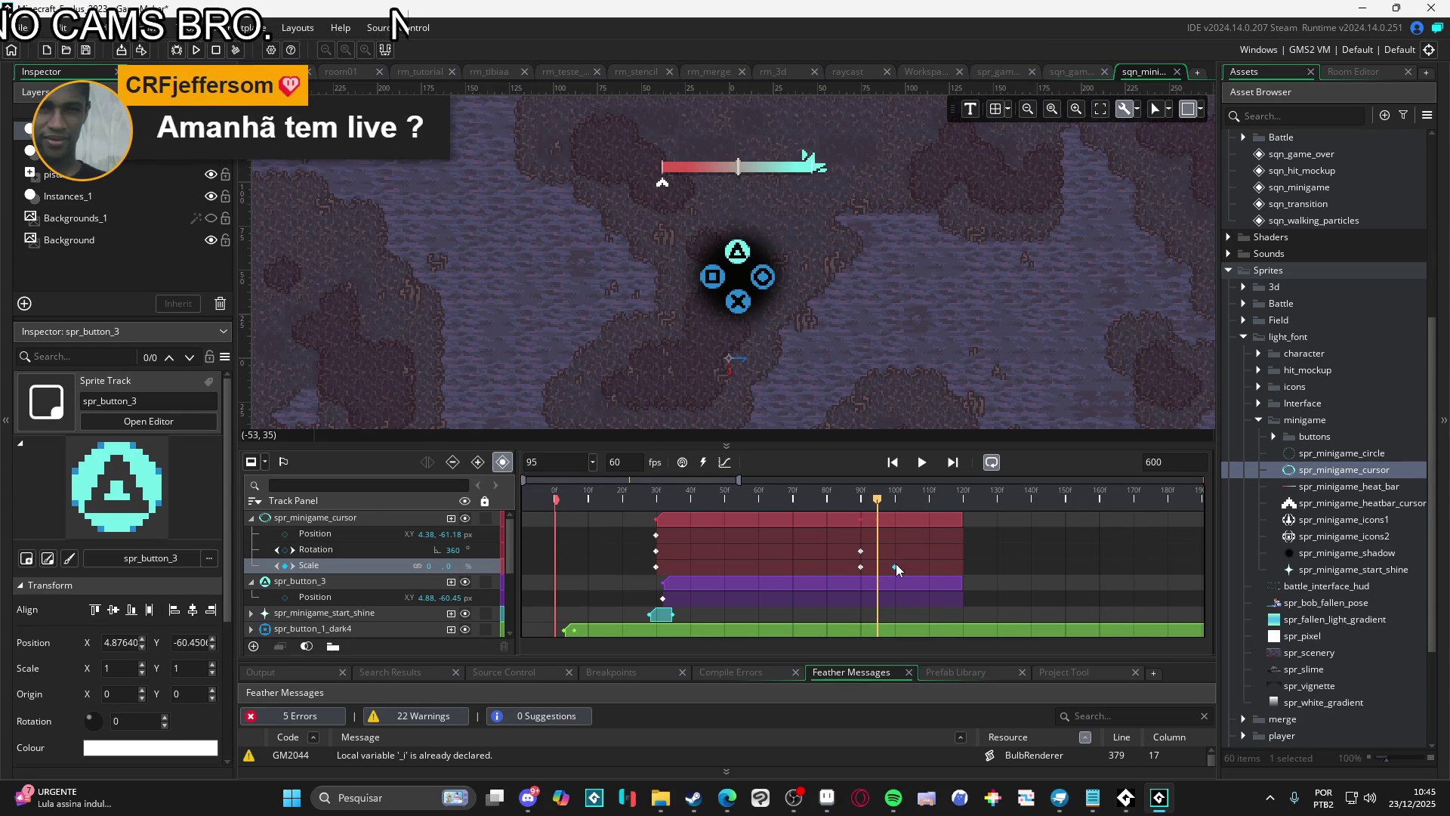
mouse_move(885, 491)
mouse_down()
mouse_move(774, 496)
mouse_move(959, 498)
mouse_move(836, 495)
mouse_move(887, 500)
mouse_move(865, 505)
mouse_up()
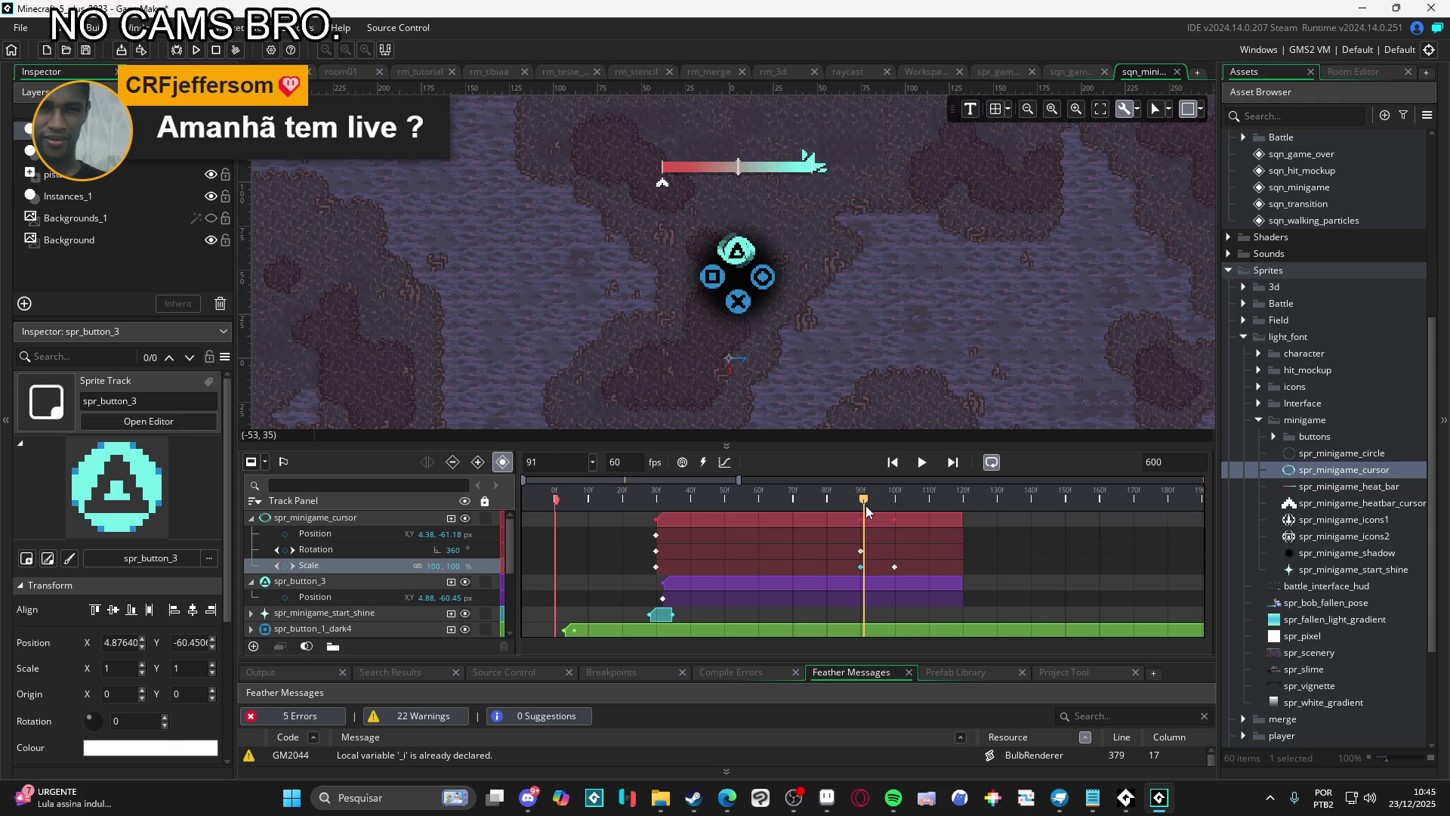
drag(865, 506, 894, 501)
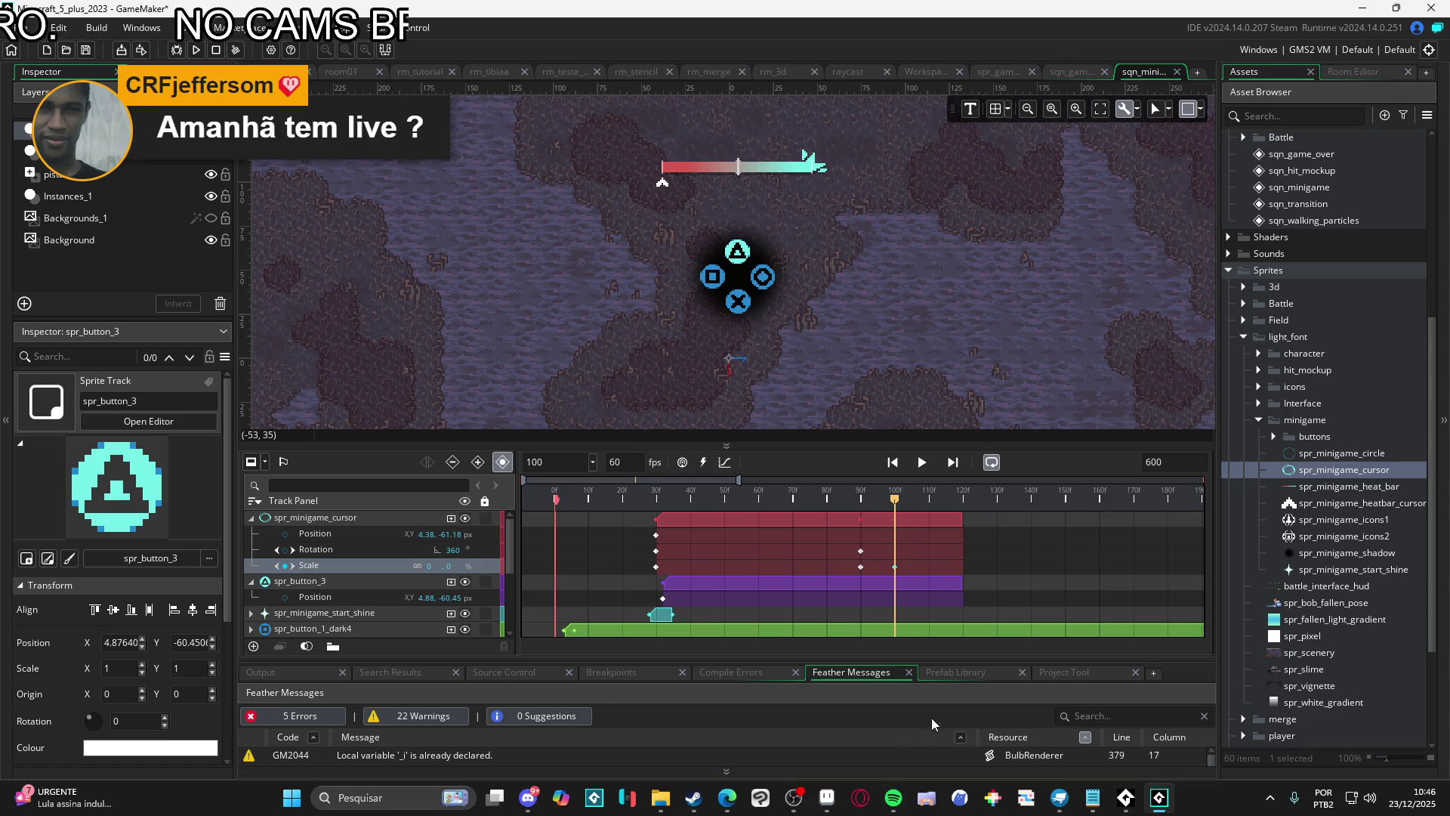
Start a Windows search from the taskbar
mouse_move(1126, 808)
scroll(782, 374, down, 2)
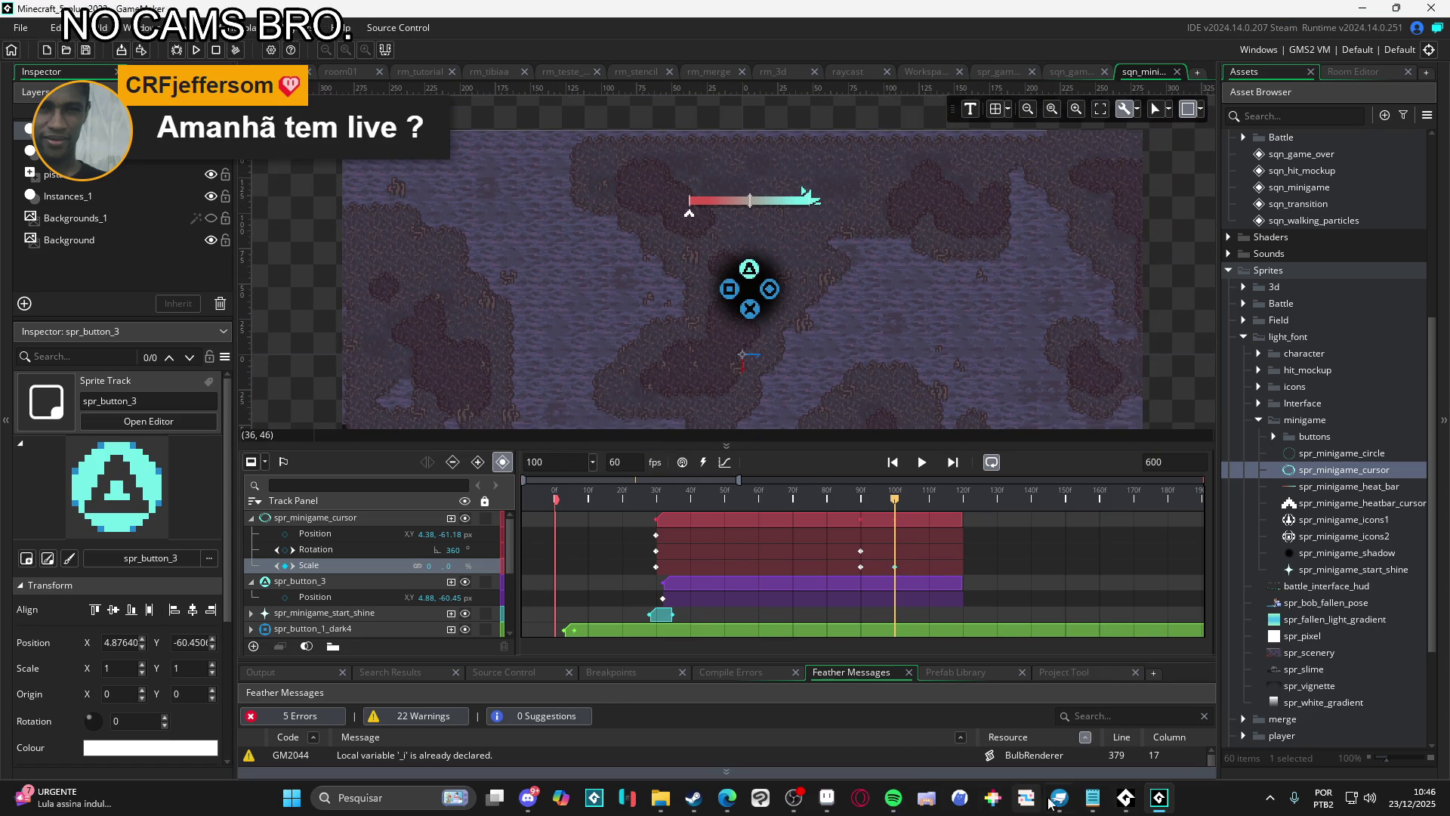
click(407, 795)
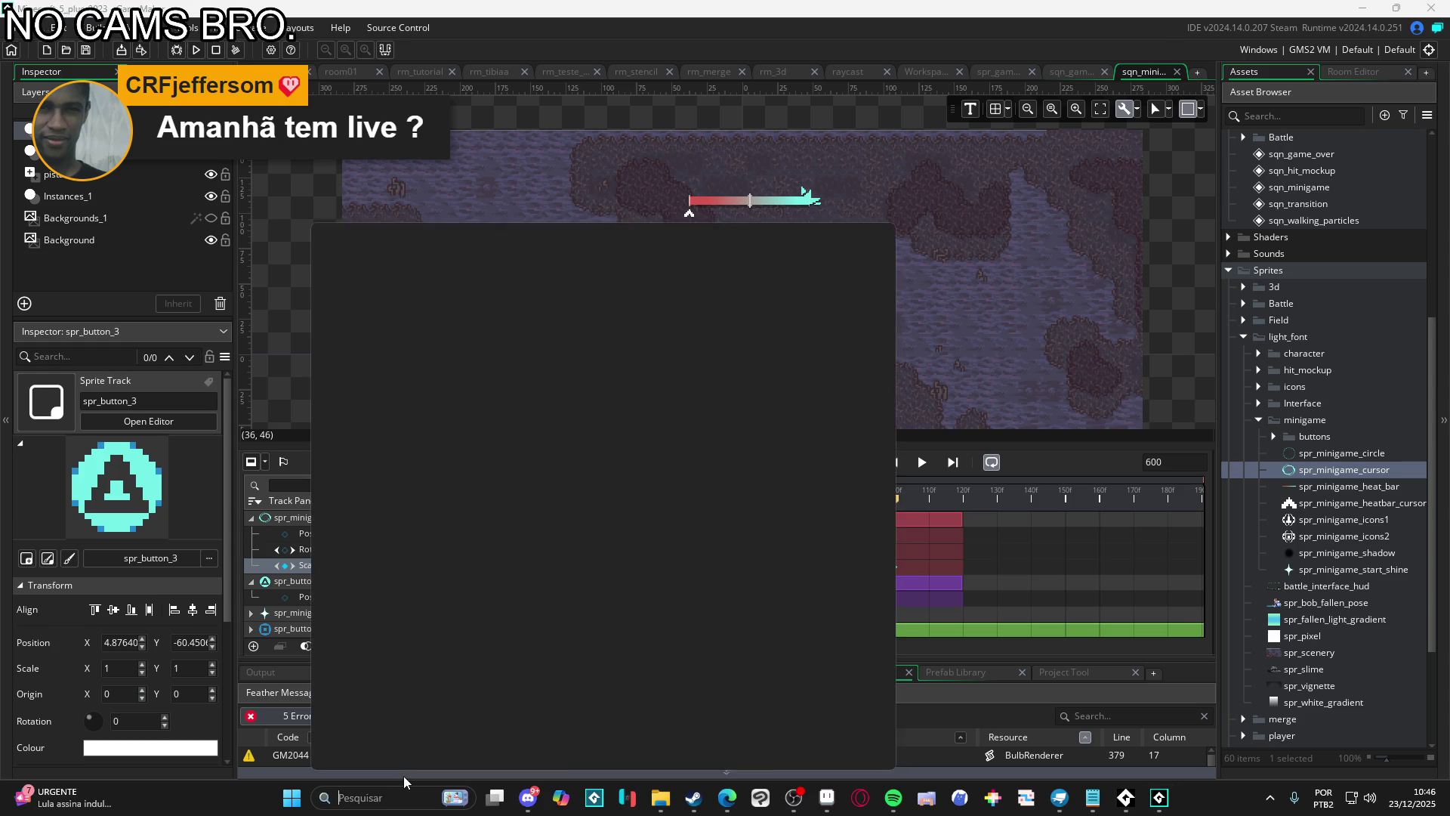
Launch Figma via search 'fi' and zoom into the combat-interface mockups
text(fi)
key(Return)
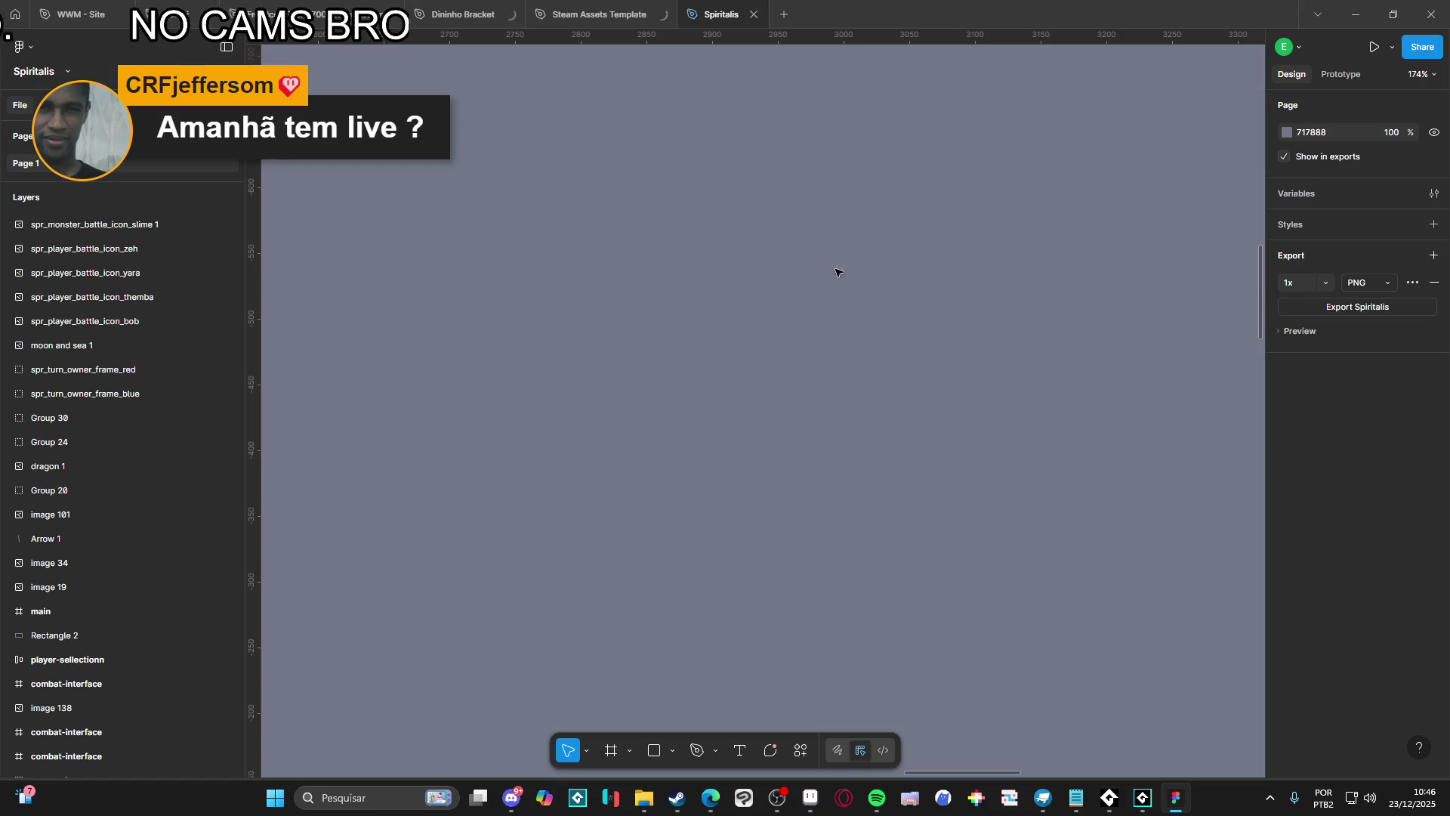
scroll(931, 429, down, 5)
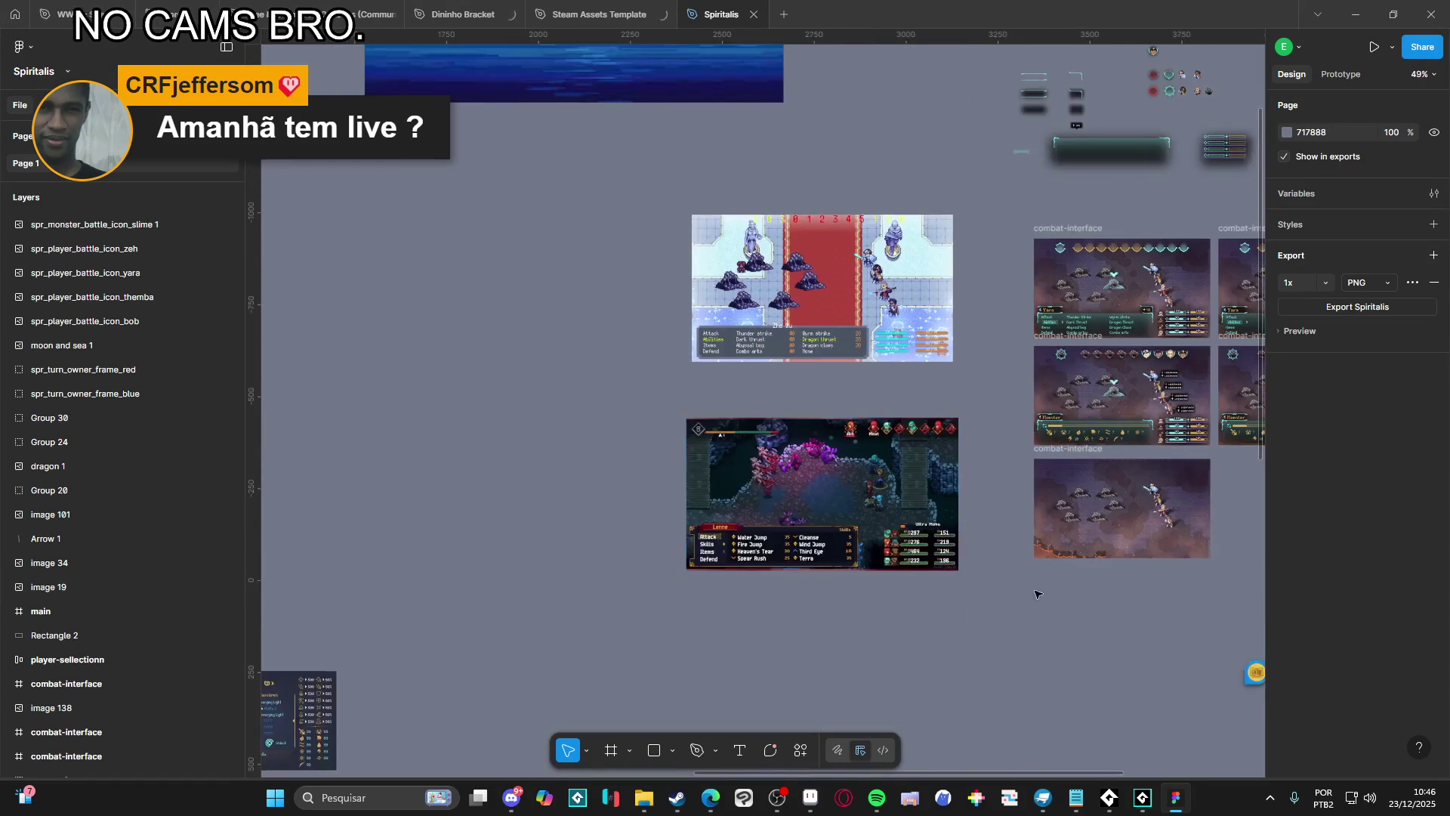
scroll(951, 597, up, 5)
scroll(835, 538, up, 10)
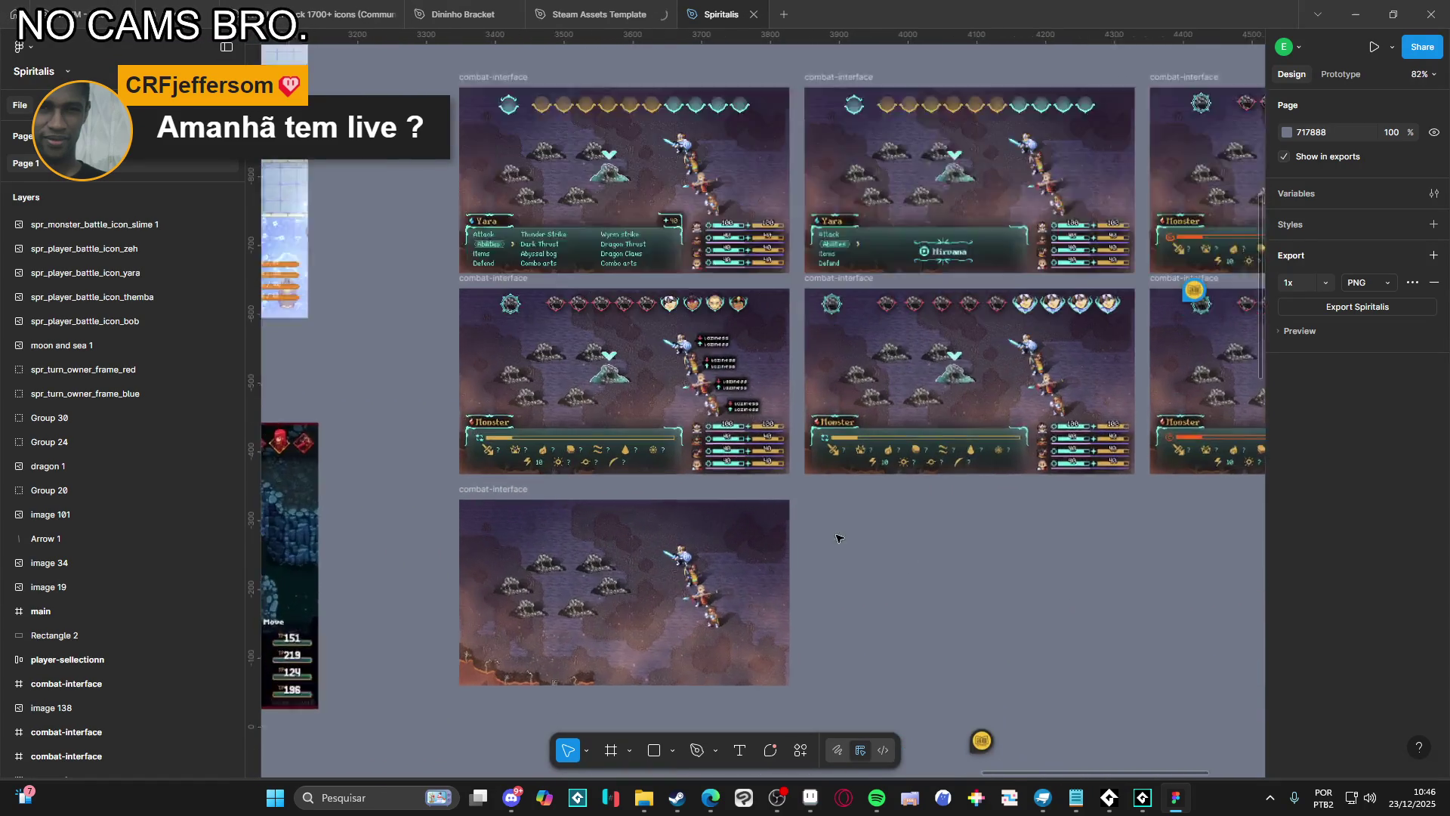
scroll(809, 618, down, 5)
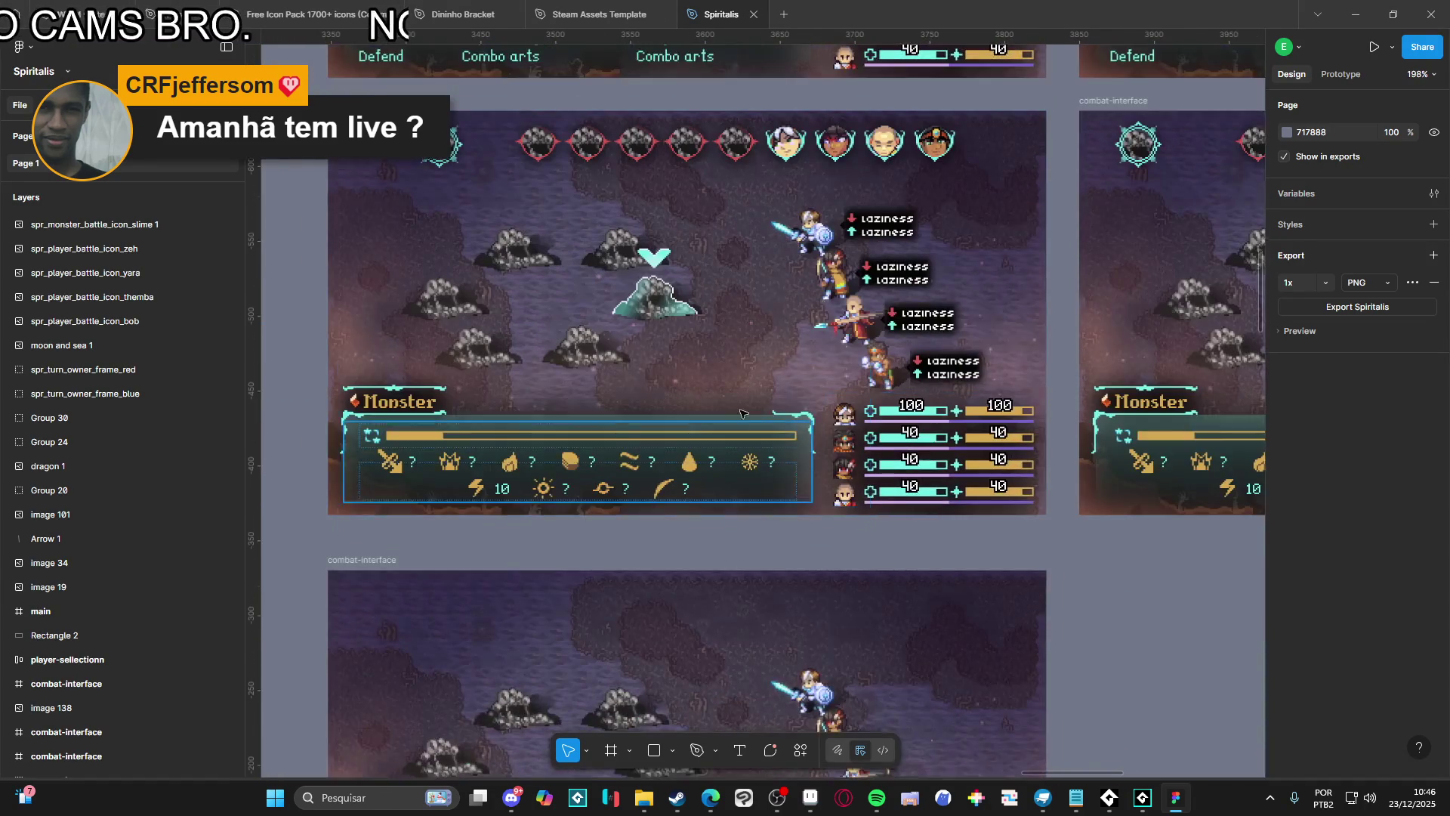
scroll(855, 501, up, 3)
scroll(855, 501, up, 1)
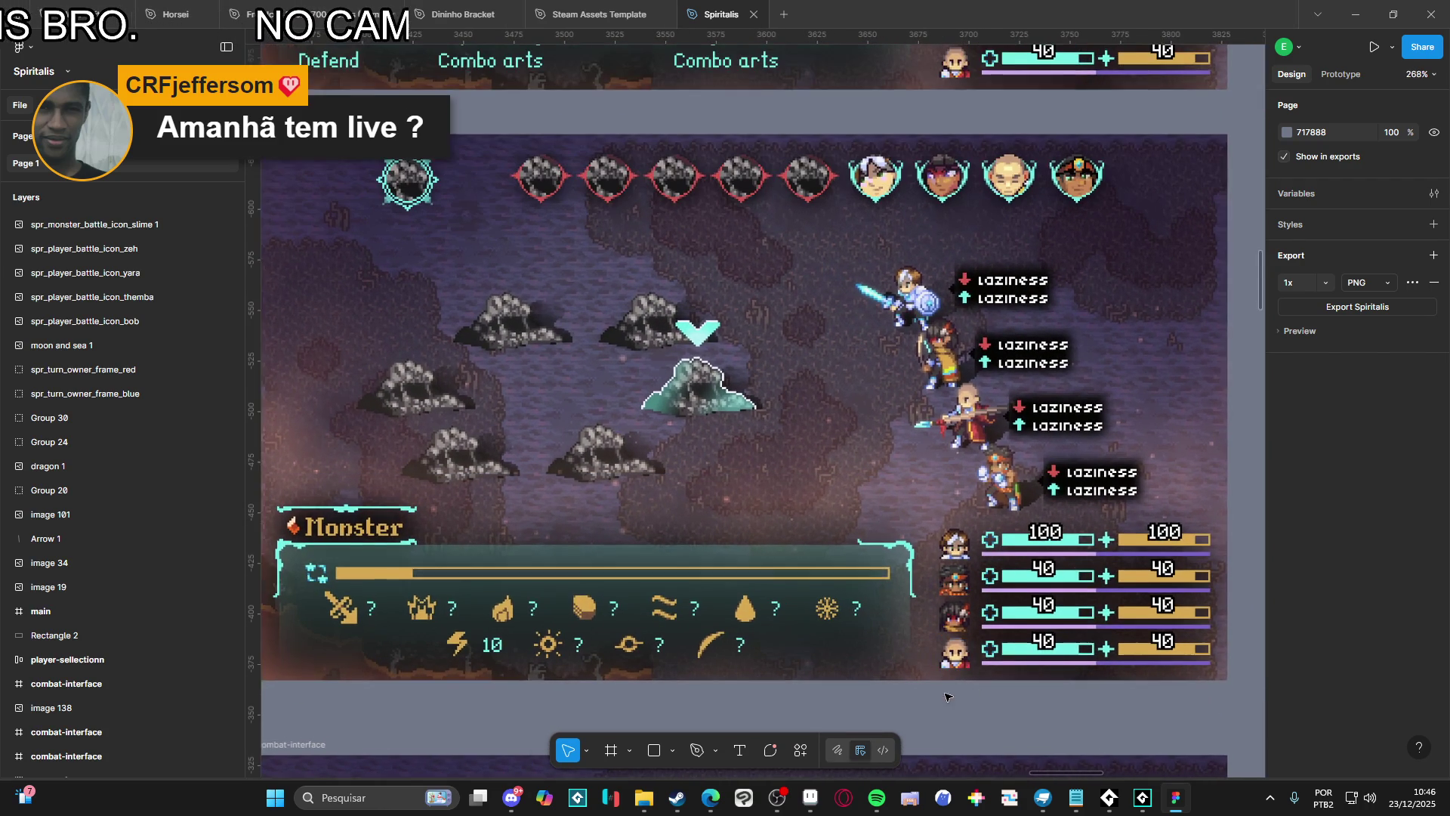
scroll(963, 677, up, 1)
Switch through the Steam window back to the GameMaker project
click(676, 797)
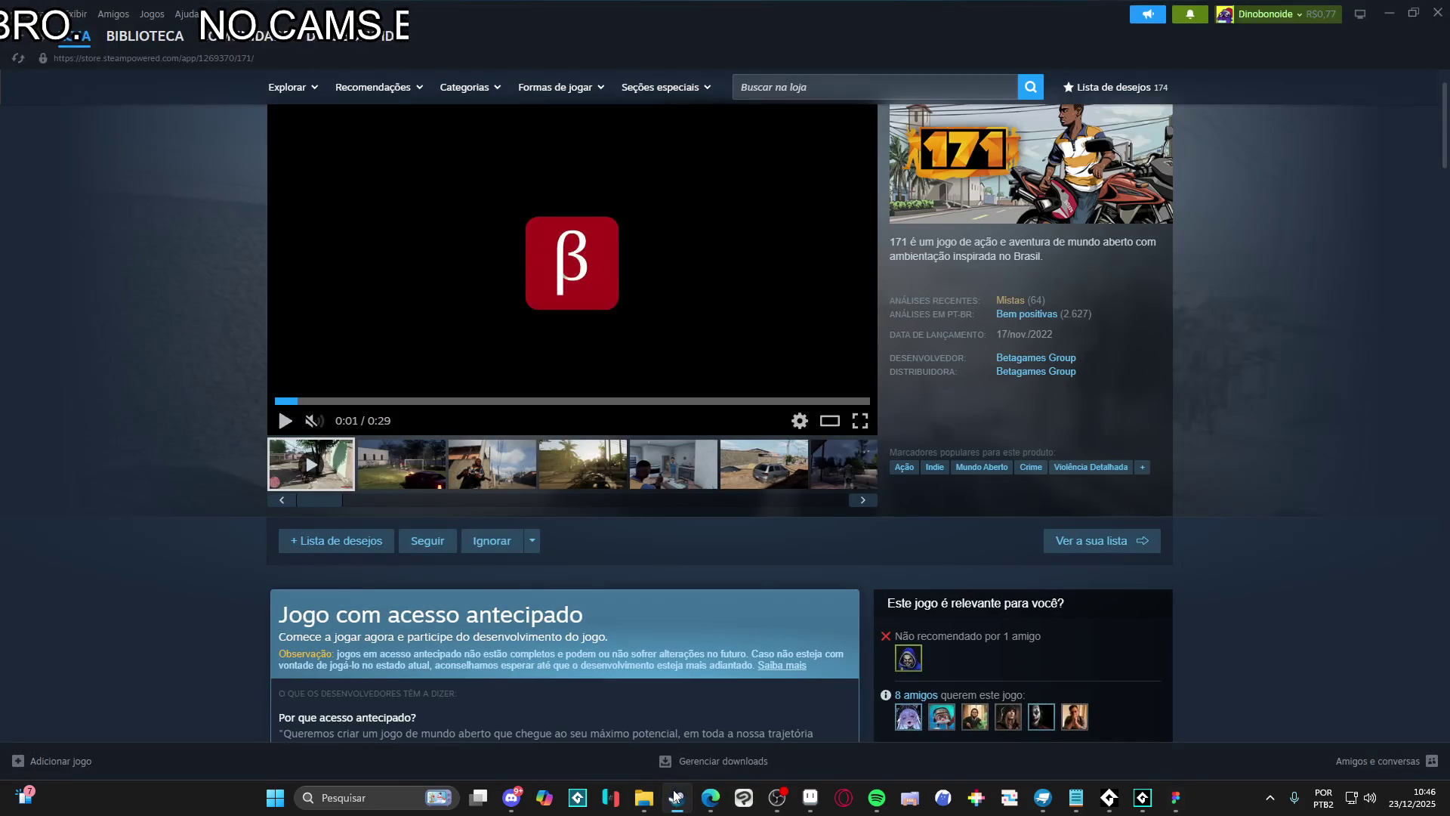
click(676, 797)
click(1143, 797)
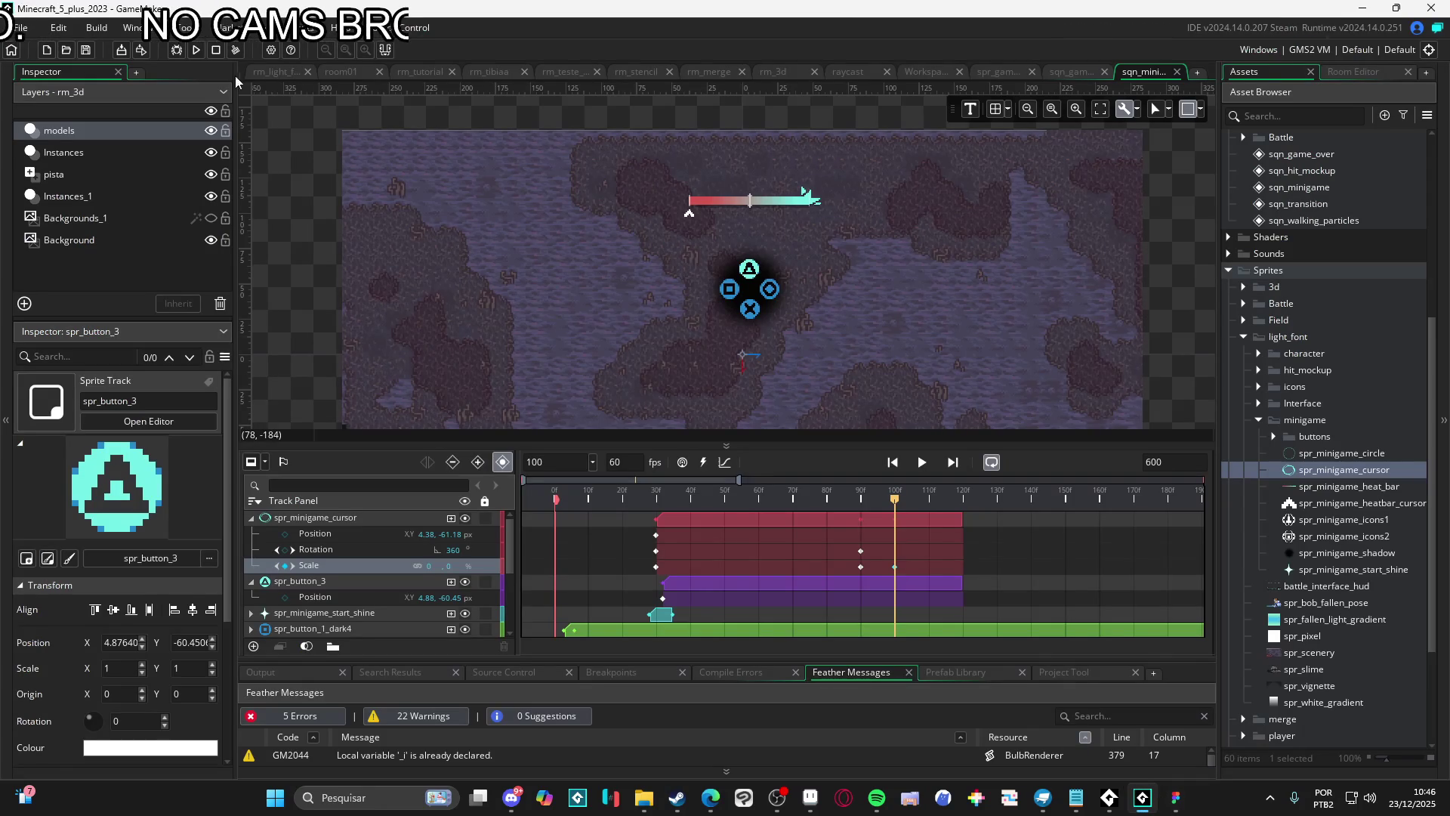
Browse the Edit menu and glance at Figma before returning to GameMaker
click(58, 27)
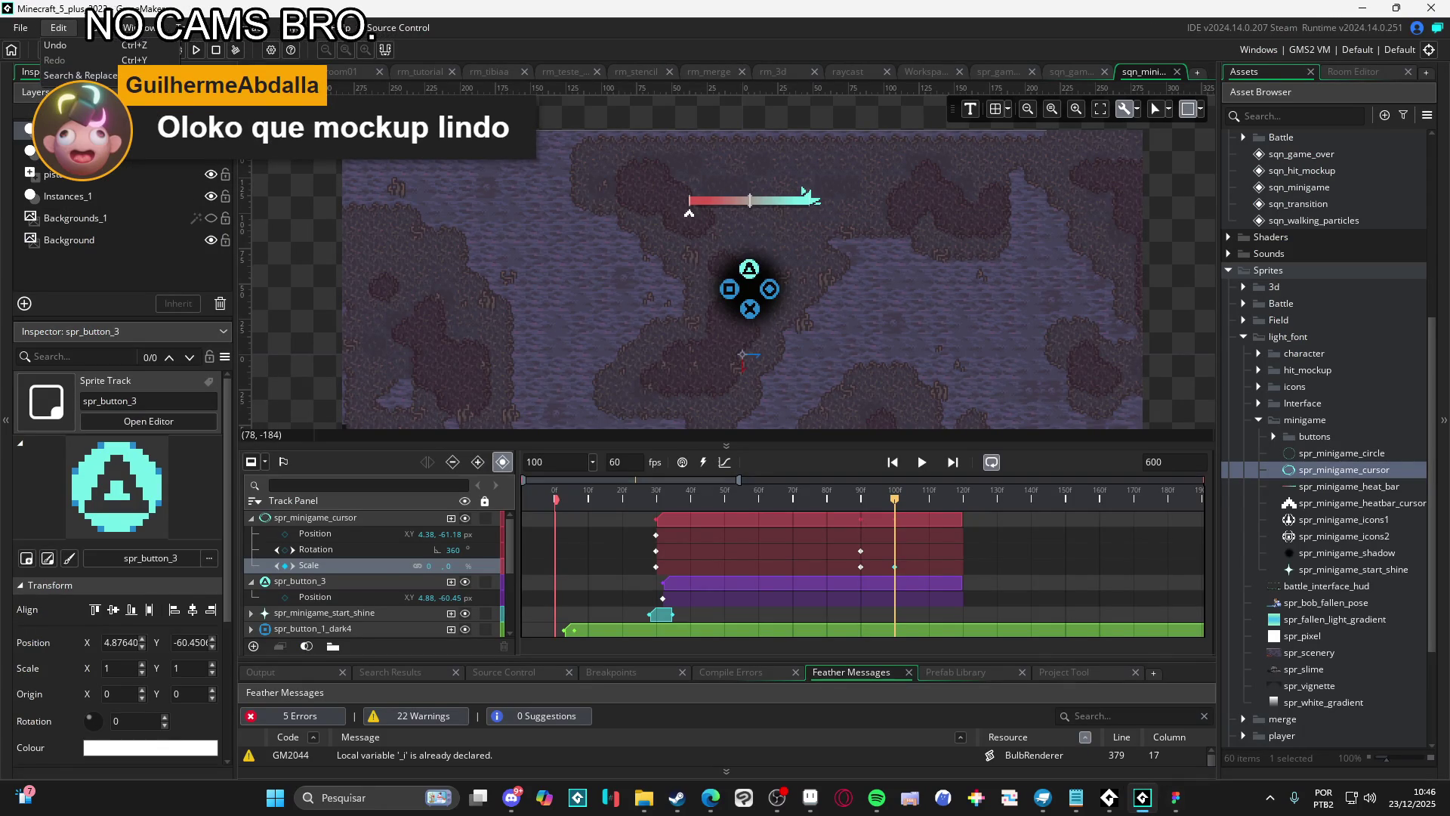
key(Left)
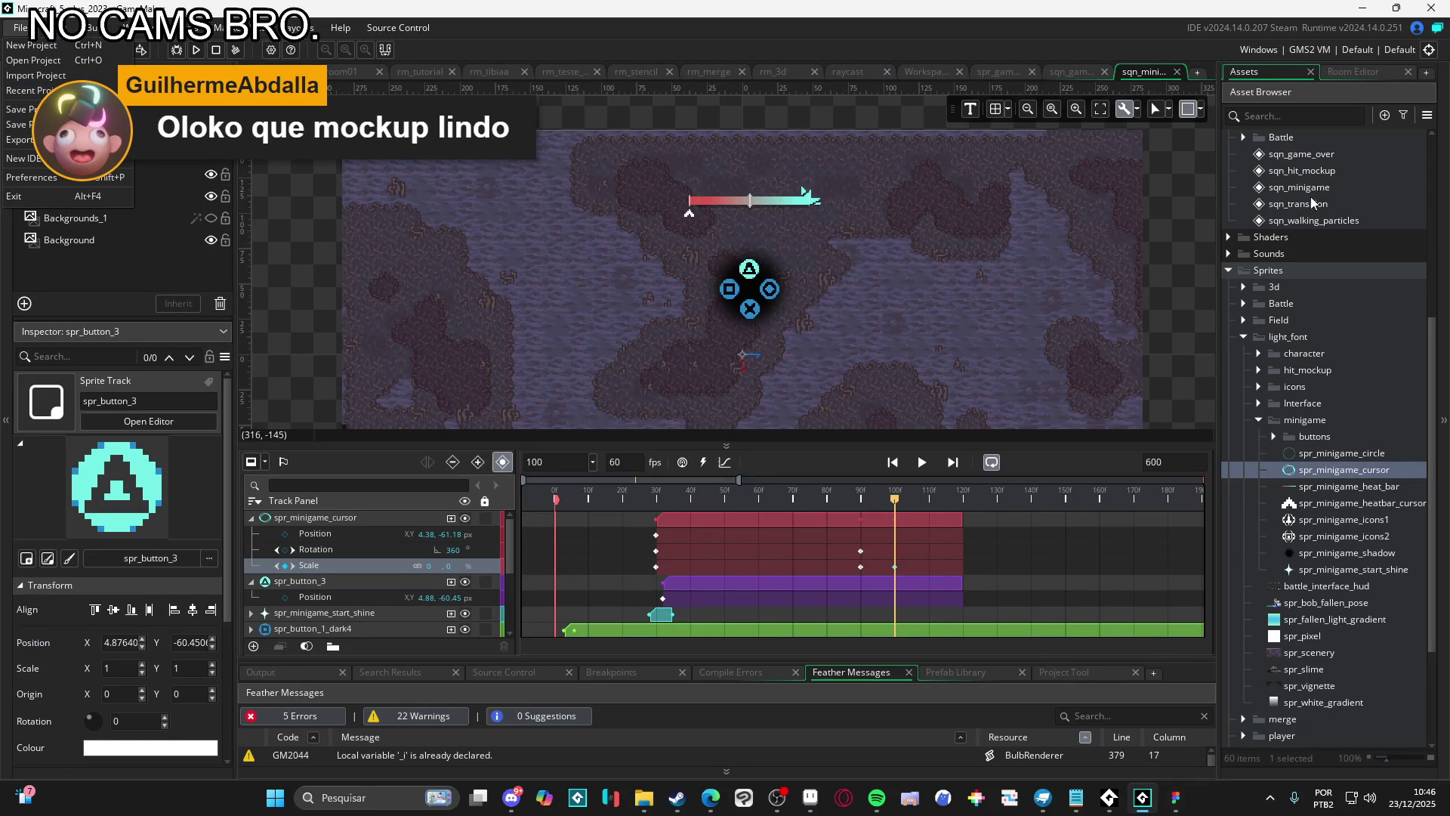
click(1176, 799)
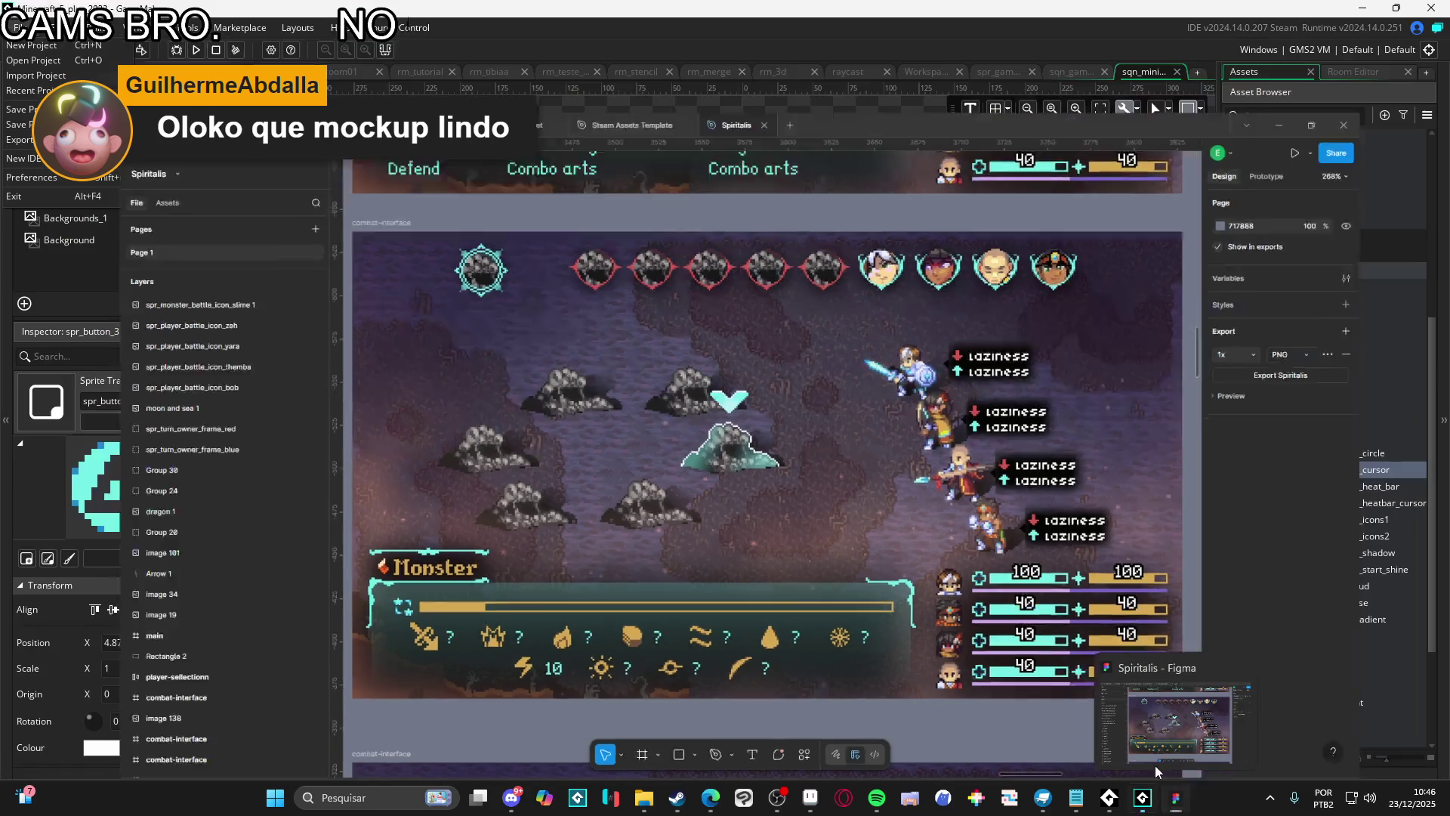
click(1176, 798)
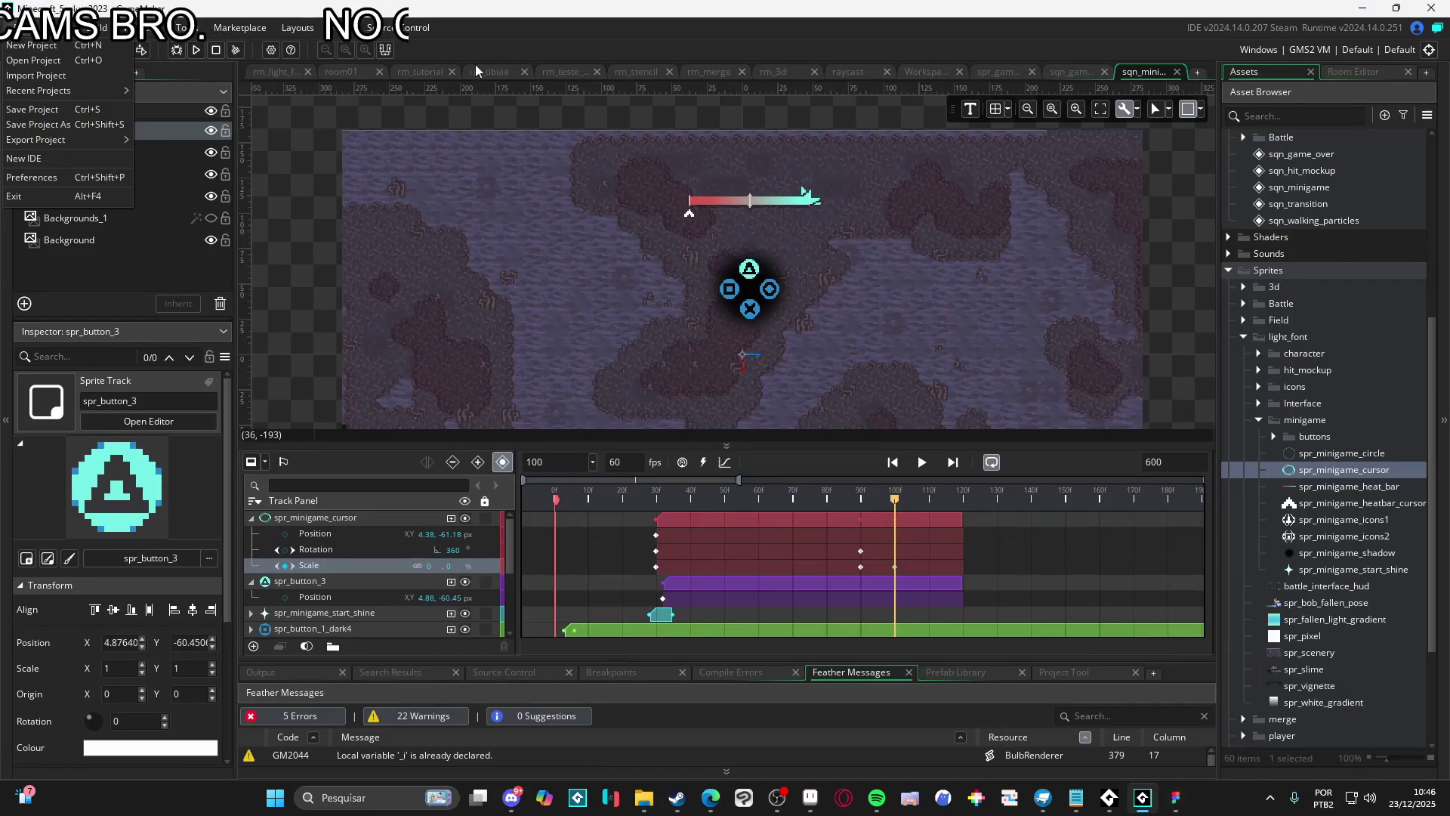
Open rm_tutorial with the Assets dock shown, toggle the room grid, and pan slightly
click(424, 70)
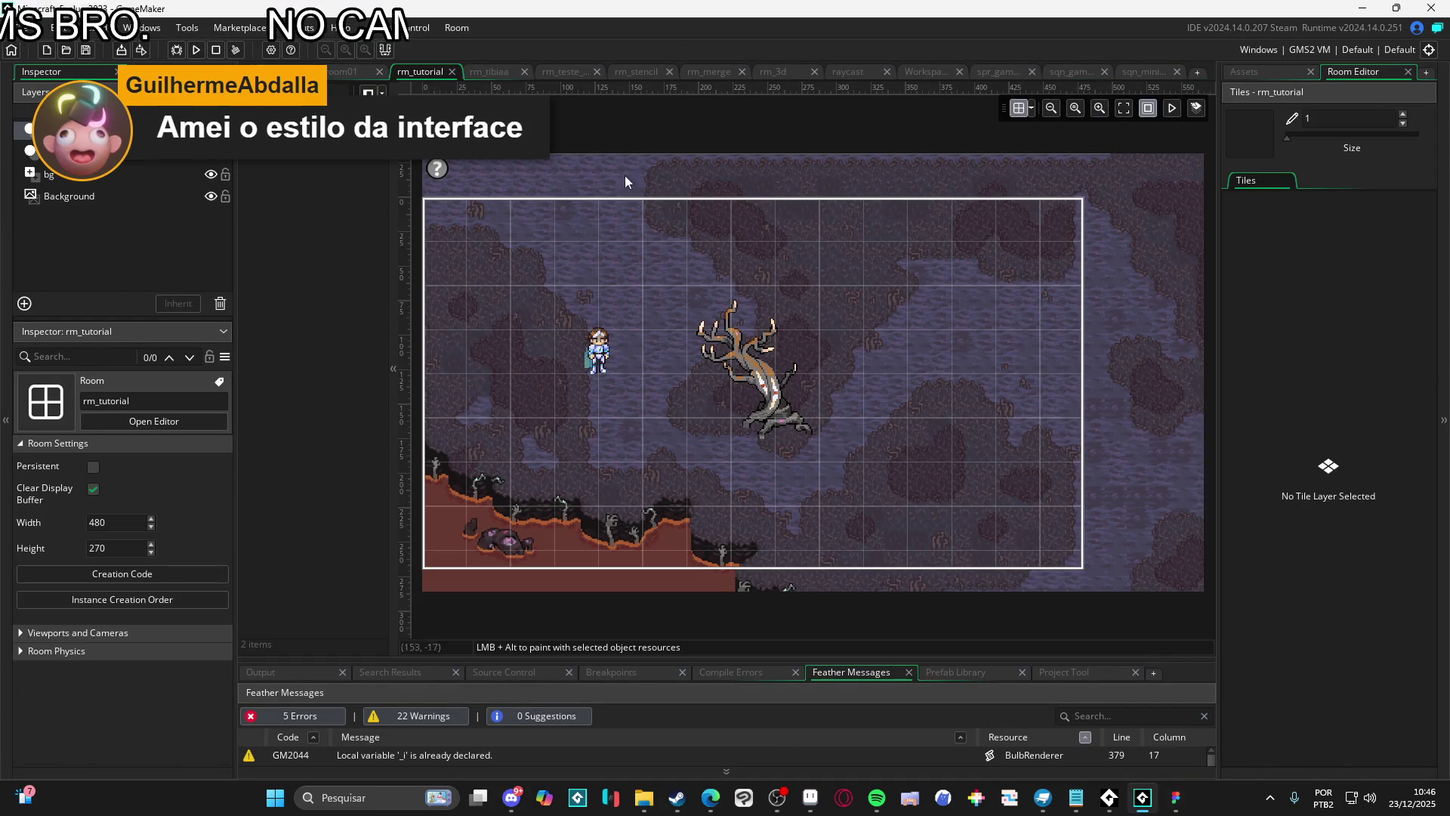
click(1247, 71)
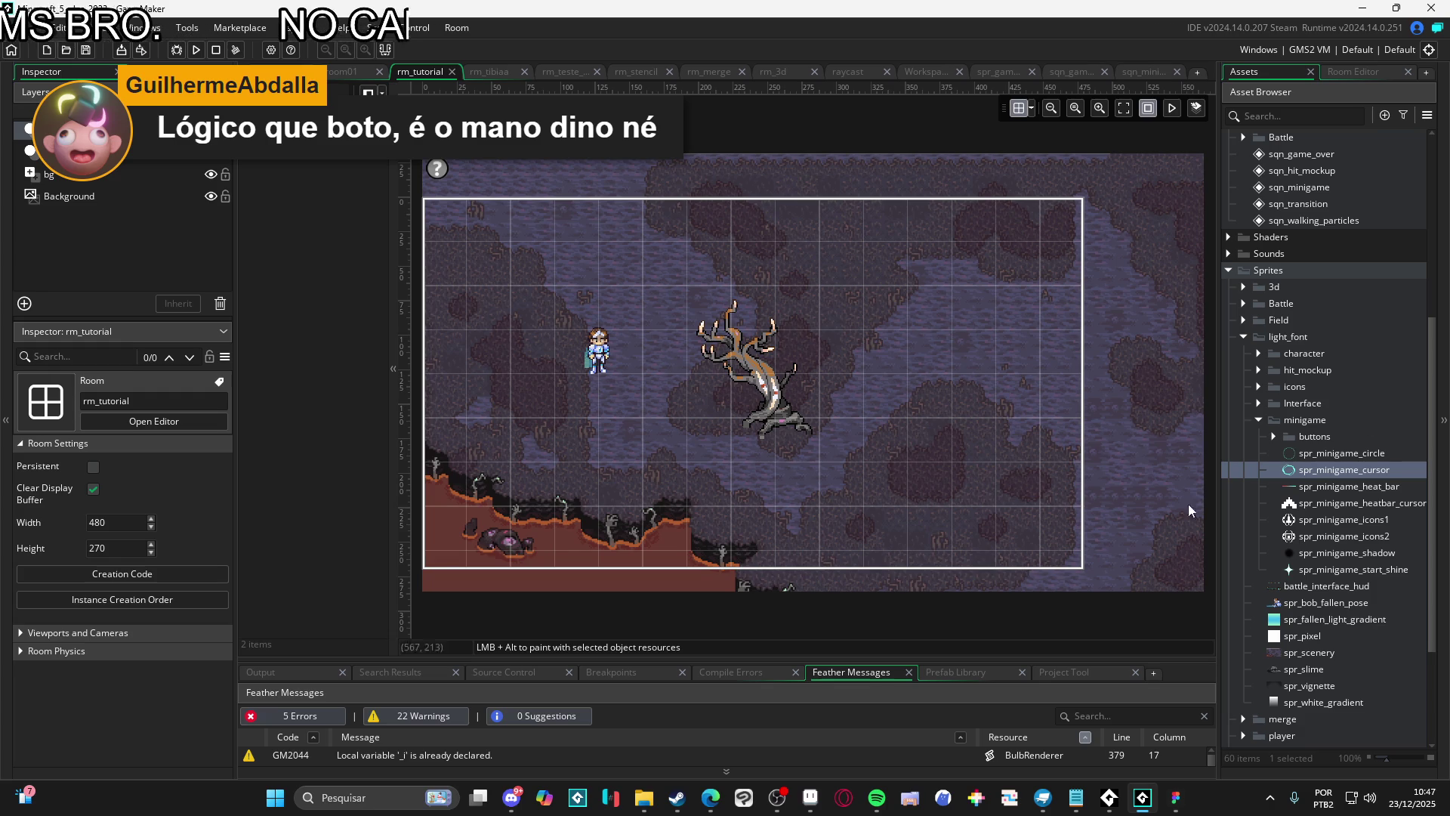
click(1020, 109)
click(1019, 109)
click(1019, 109)
click(1020, 109)
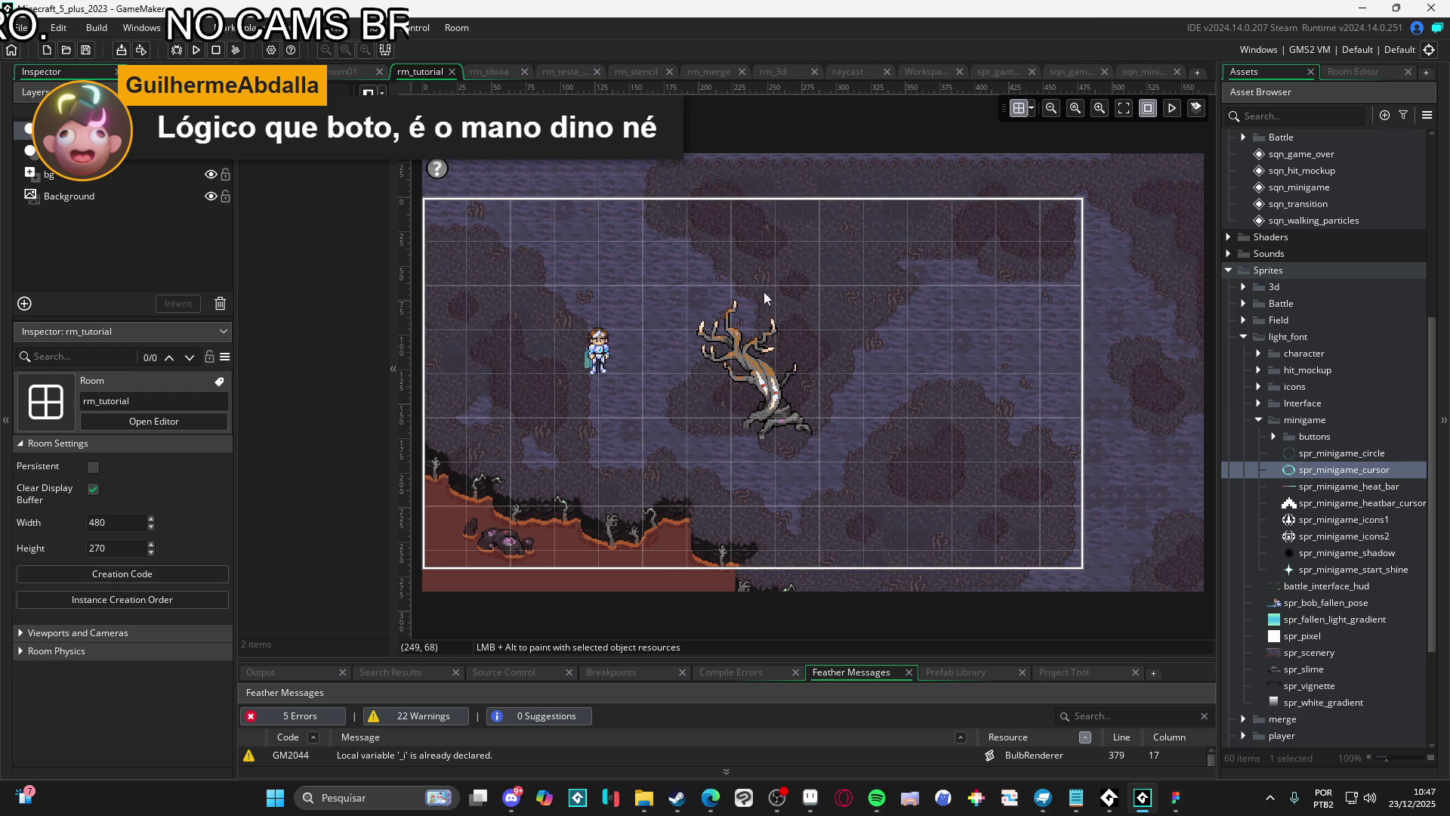
drag(712, 283, 729, 289)
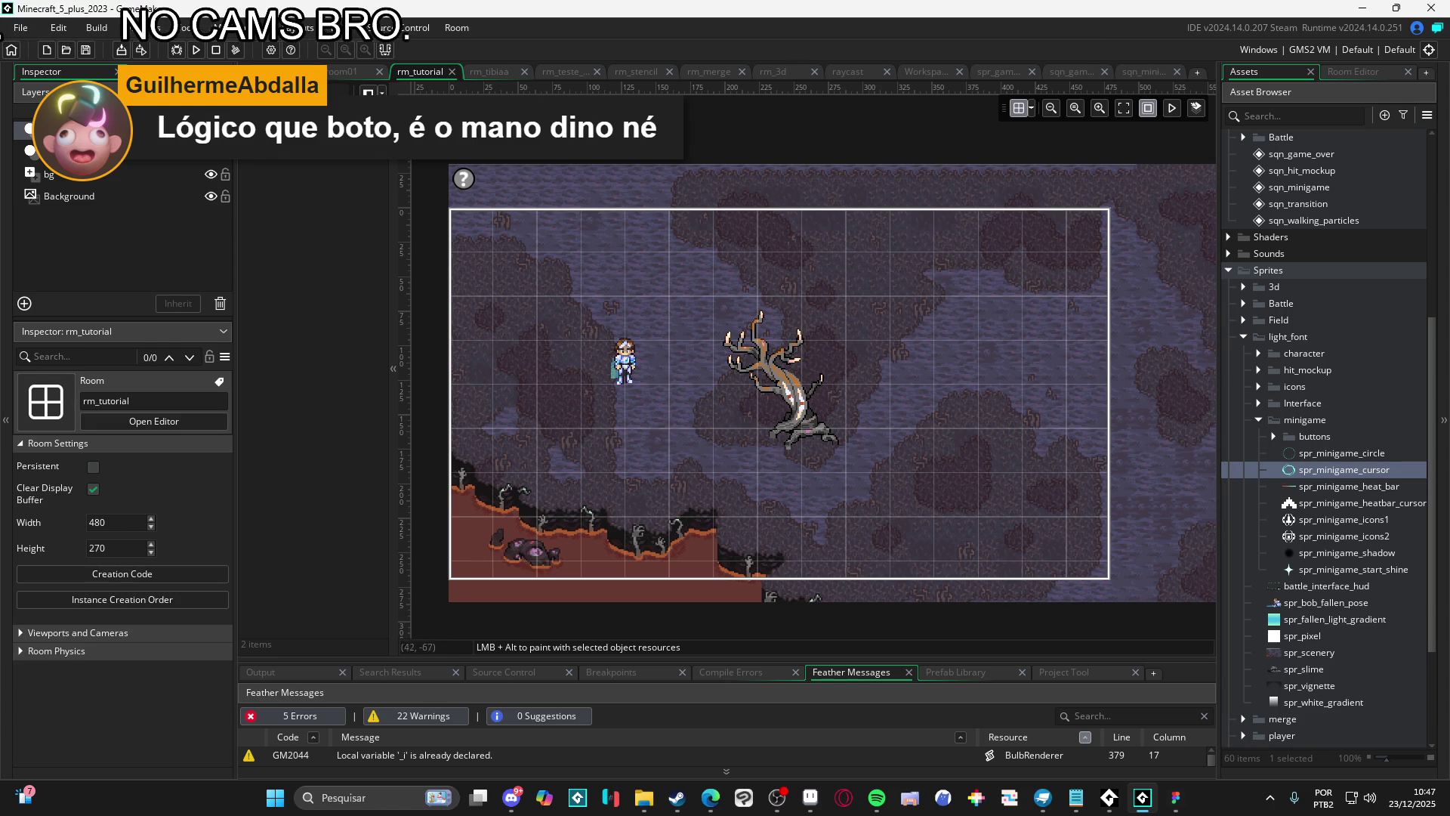
Open rm_light_font and move the Instances layer to the bottom, keeping user-defined depths
click(287, 71)
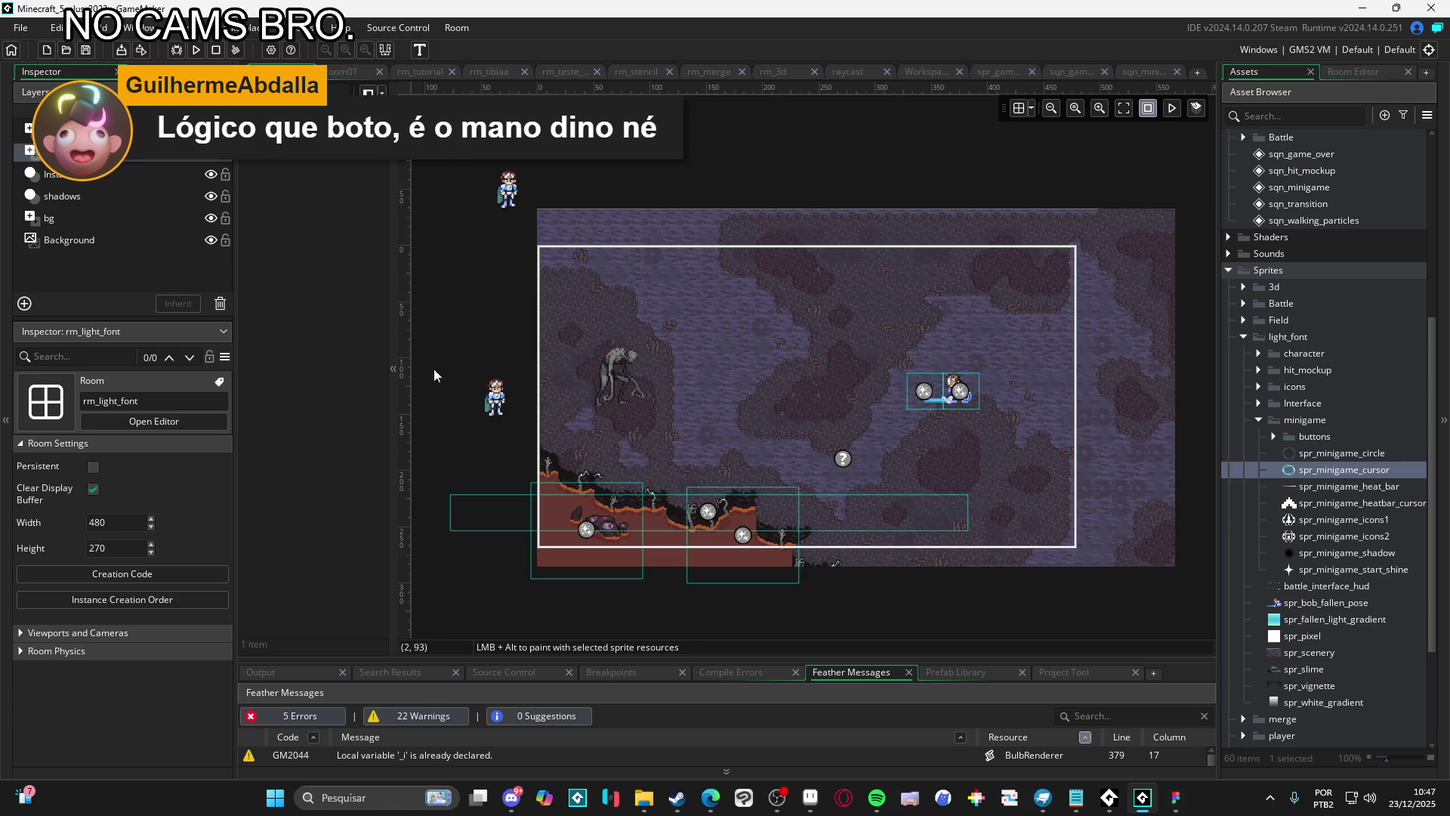
click(152, 139)
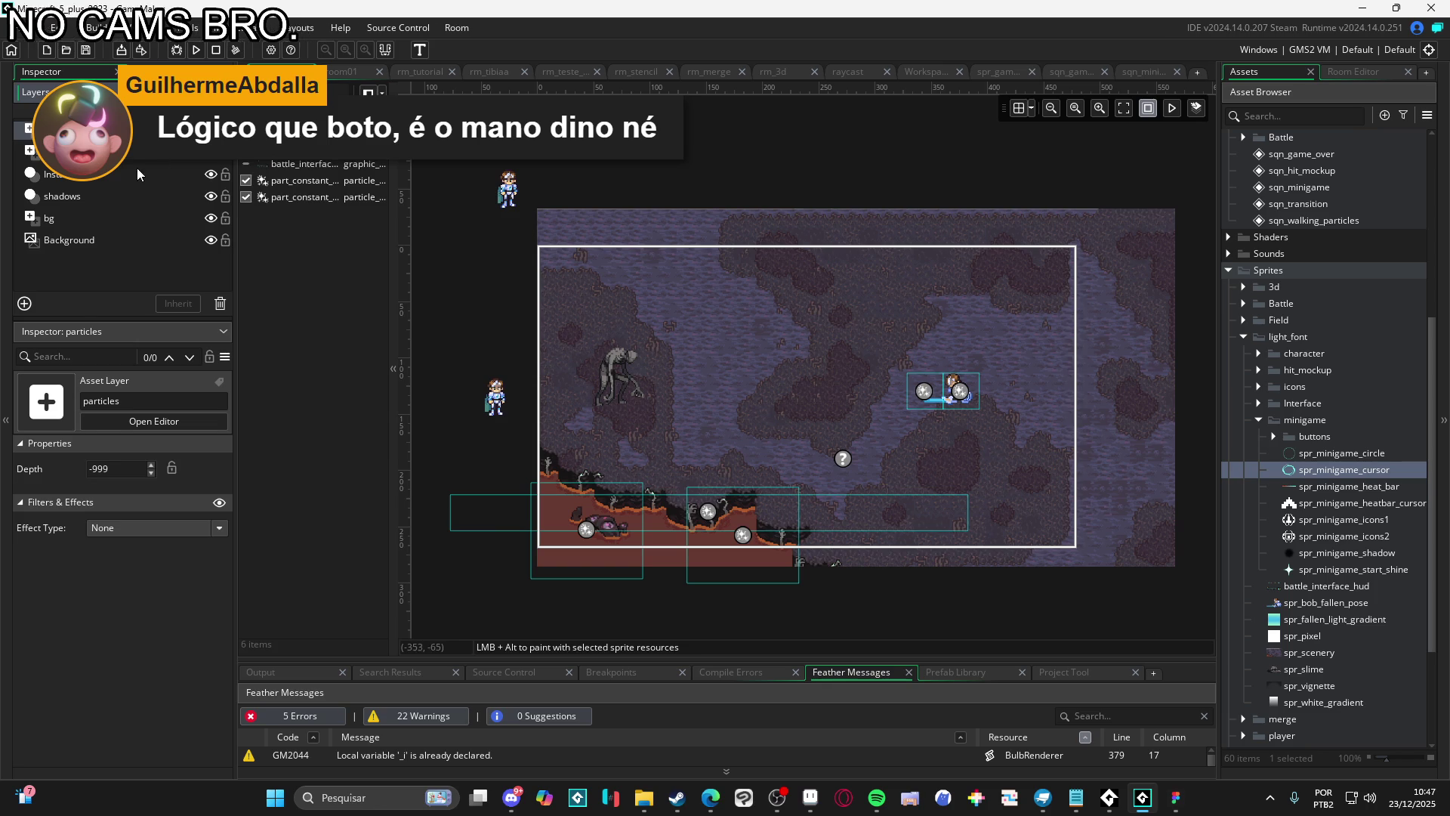
drag(129, 170, 113, 246)
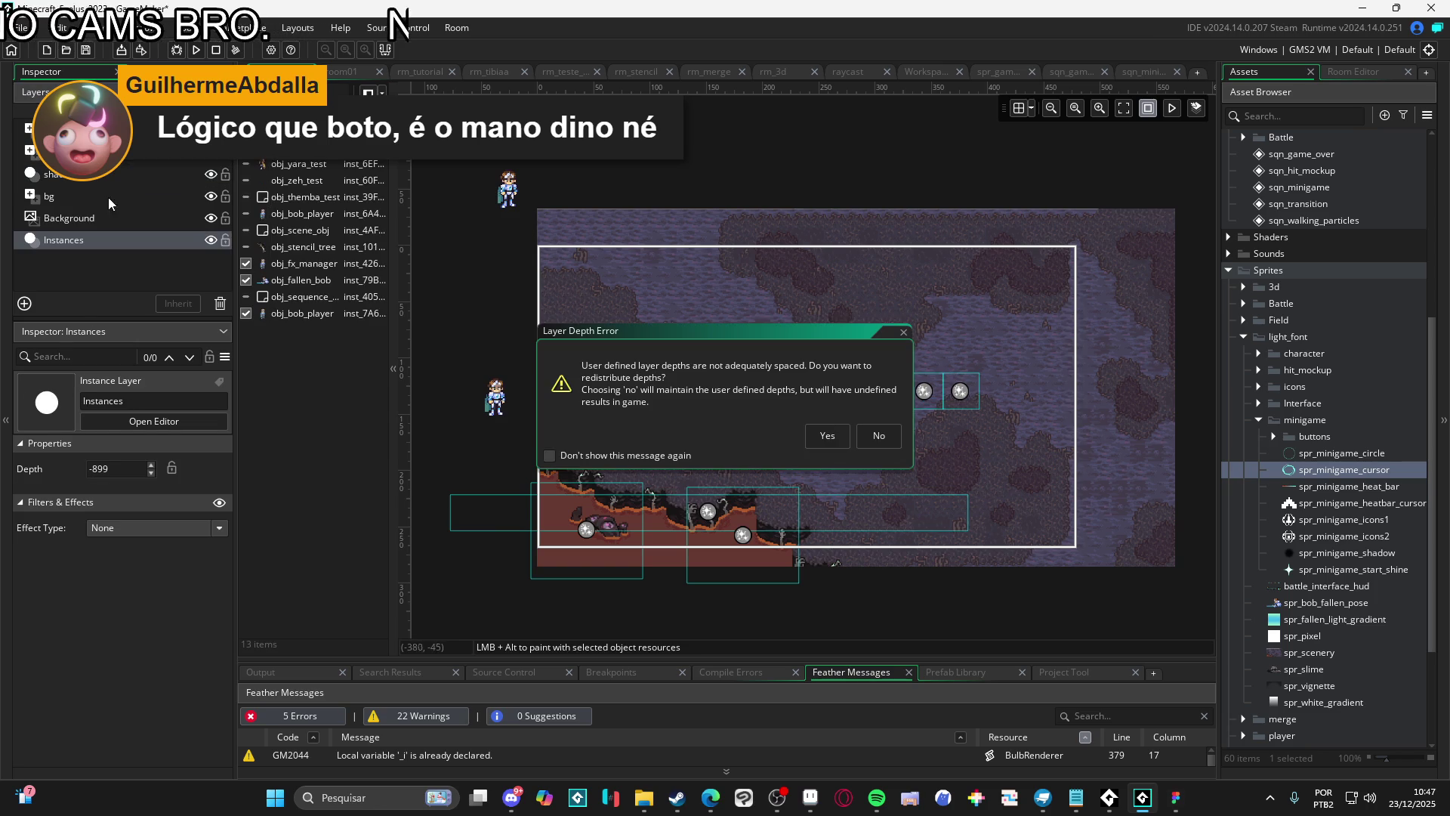
click(878, 436)
Enable the obj_yara_test, obj_zeh_test, obj_themba_test and obj_bob_player instances
click(246, 164)
click(246, 181)
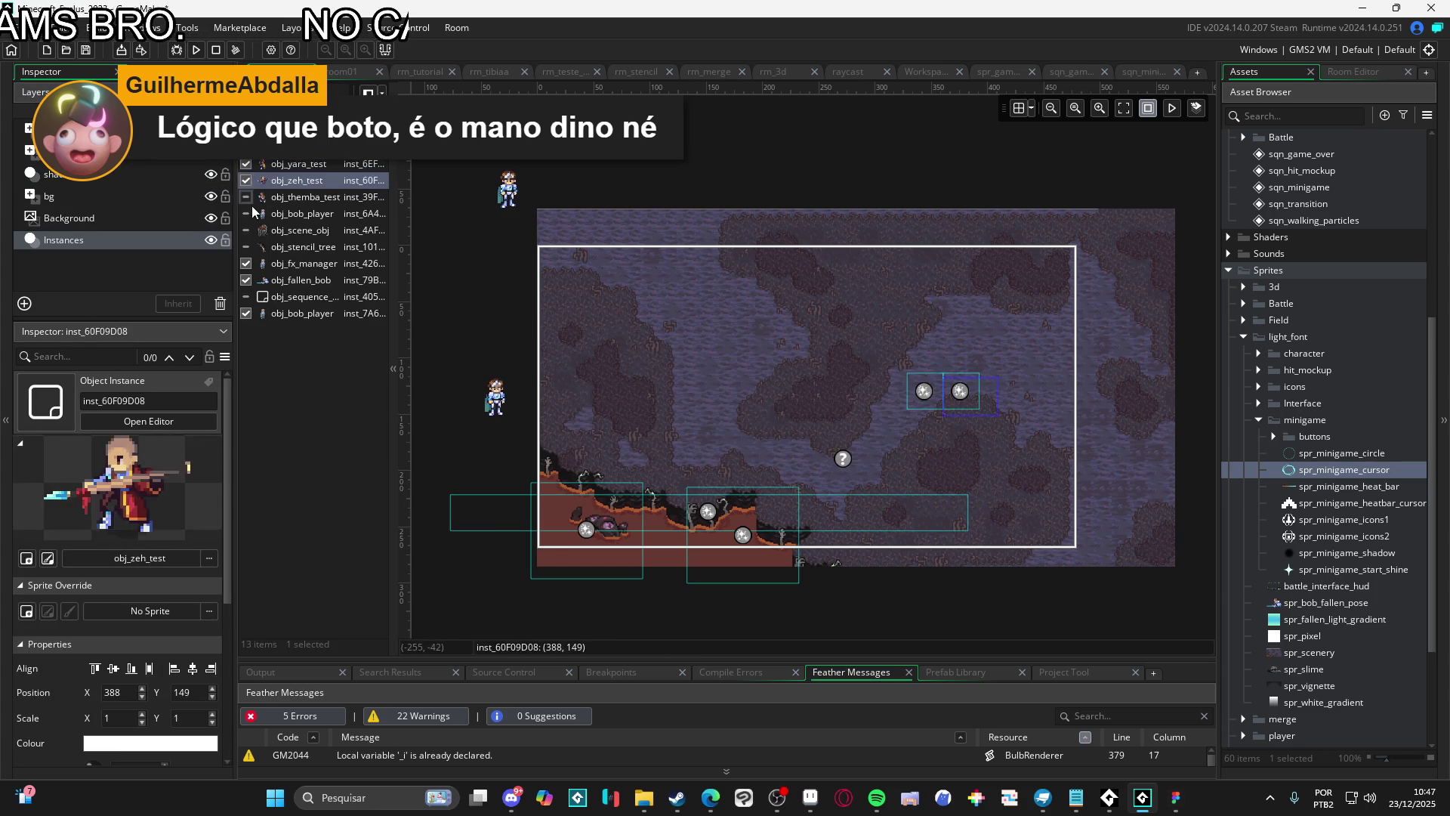
click(256, 213)
click(245, 197)
click(246, 230)
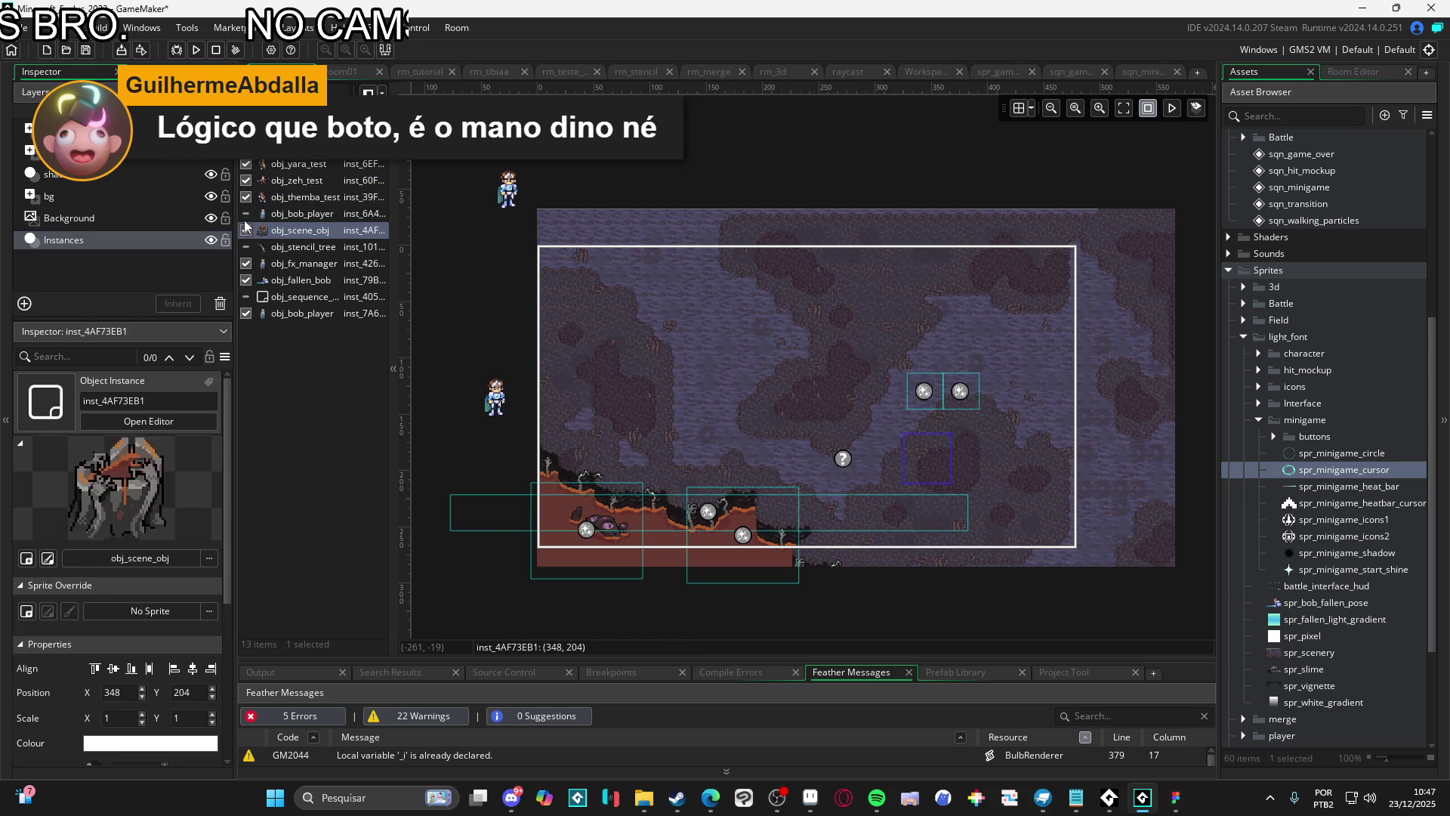
click(246, 214)
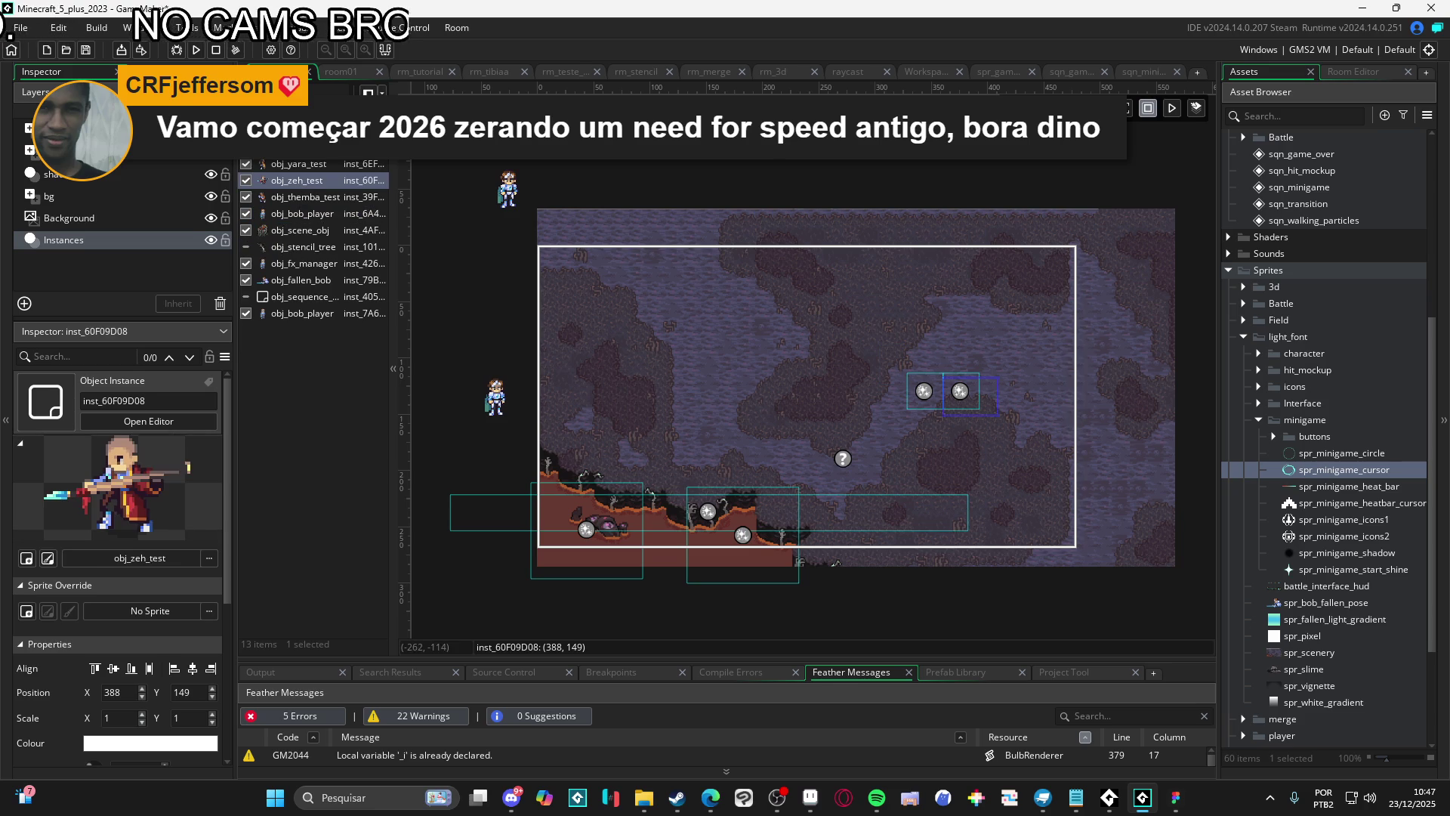
click(925, 290)
Move the Instances layer above the background so the sprites show
drag(179, 233, 132, 195)
click(876, 437)
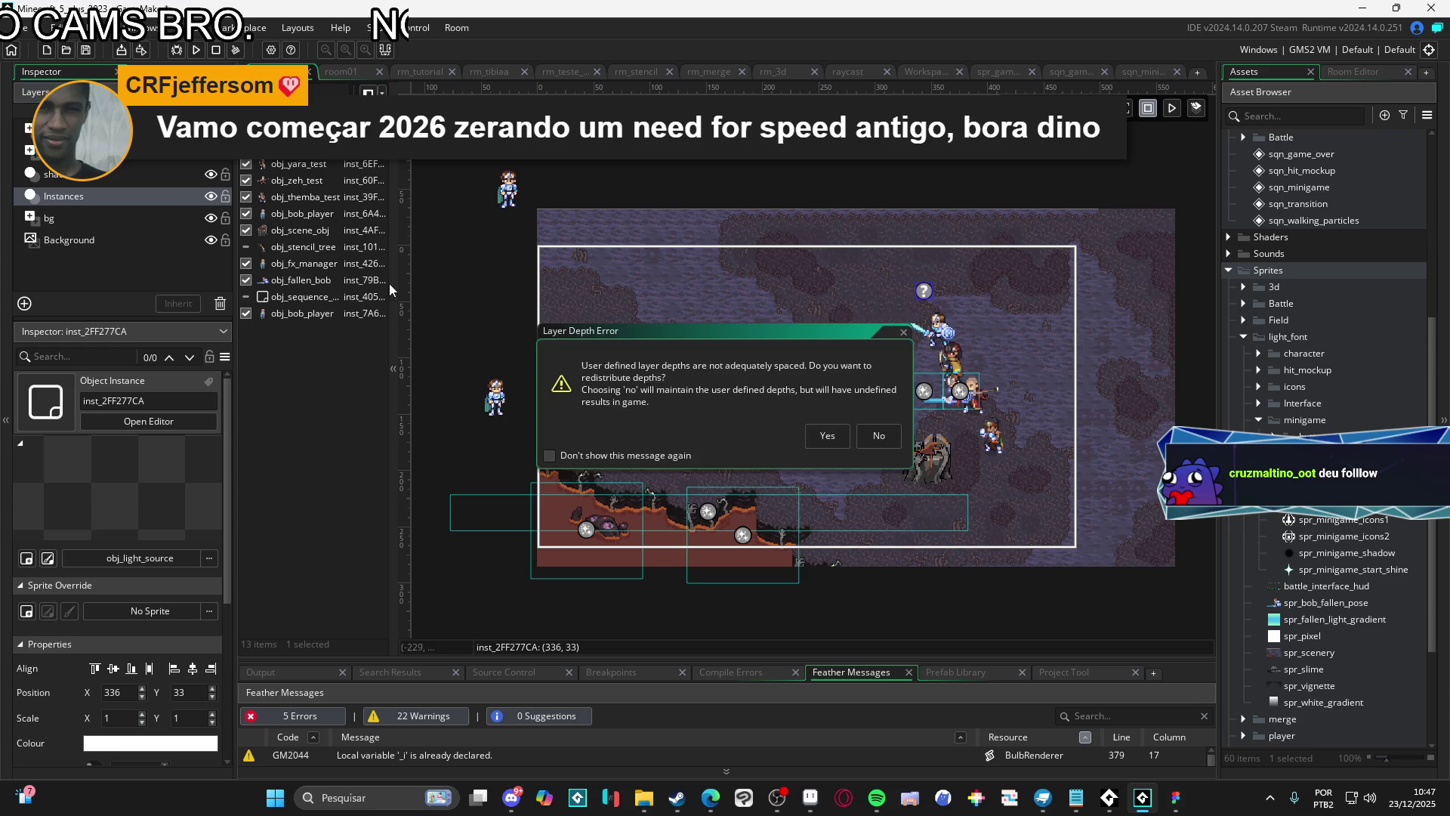
click(867, 440)
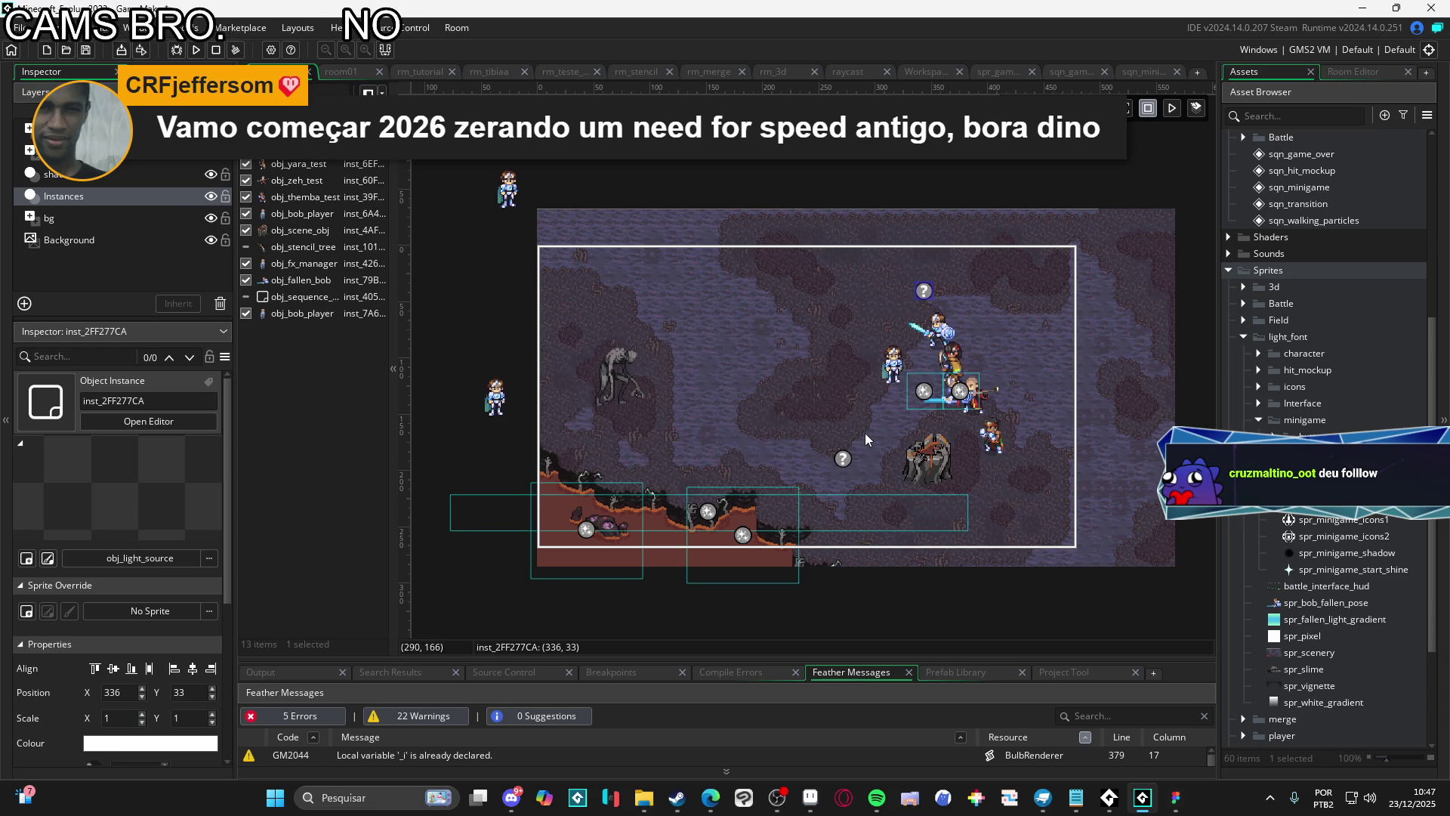
click(888, 367)
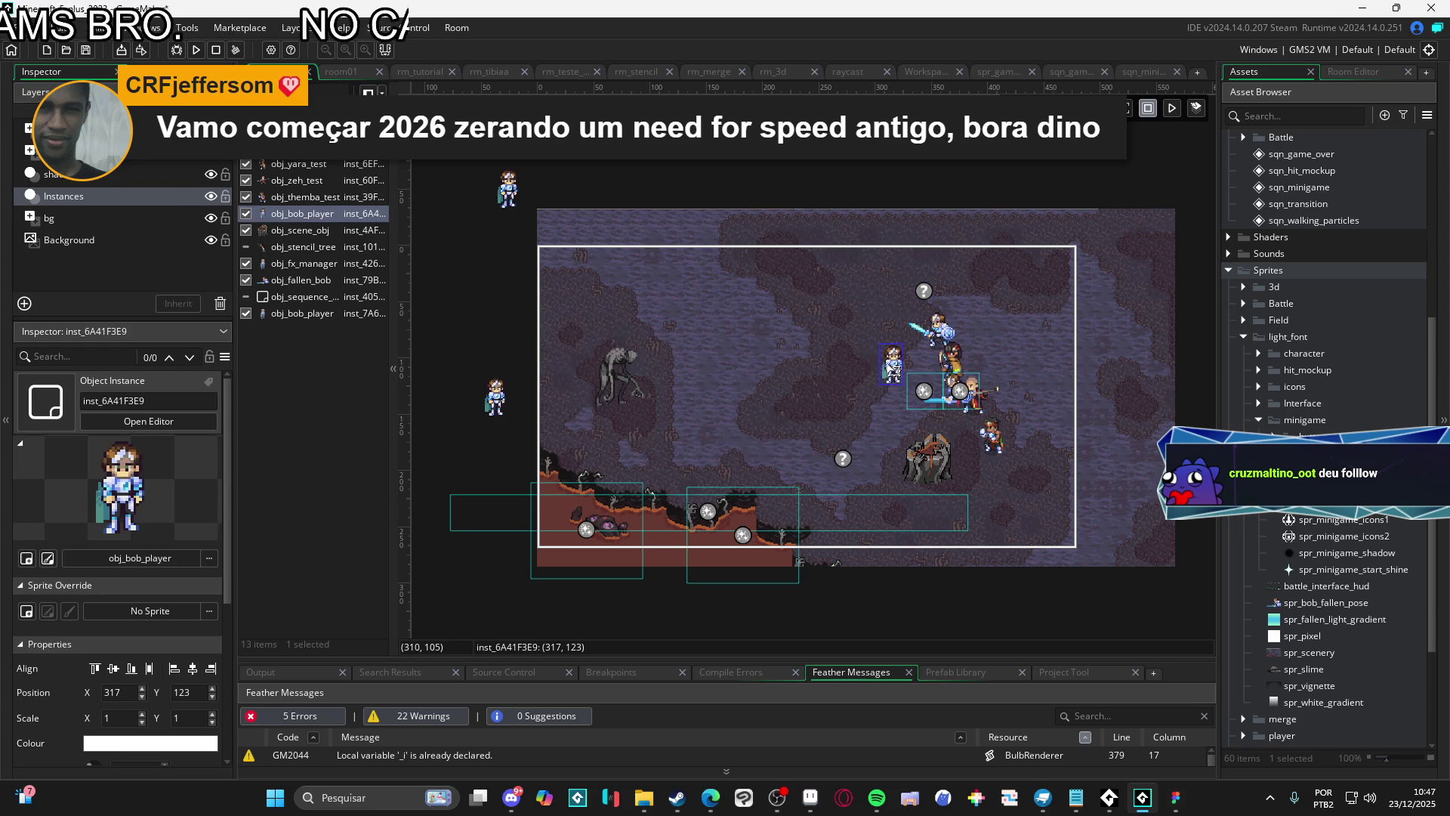
Show obj_stencil_tree, hide obj_sequence_manager, and select the sequences asset layer
click(246, 247)
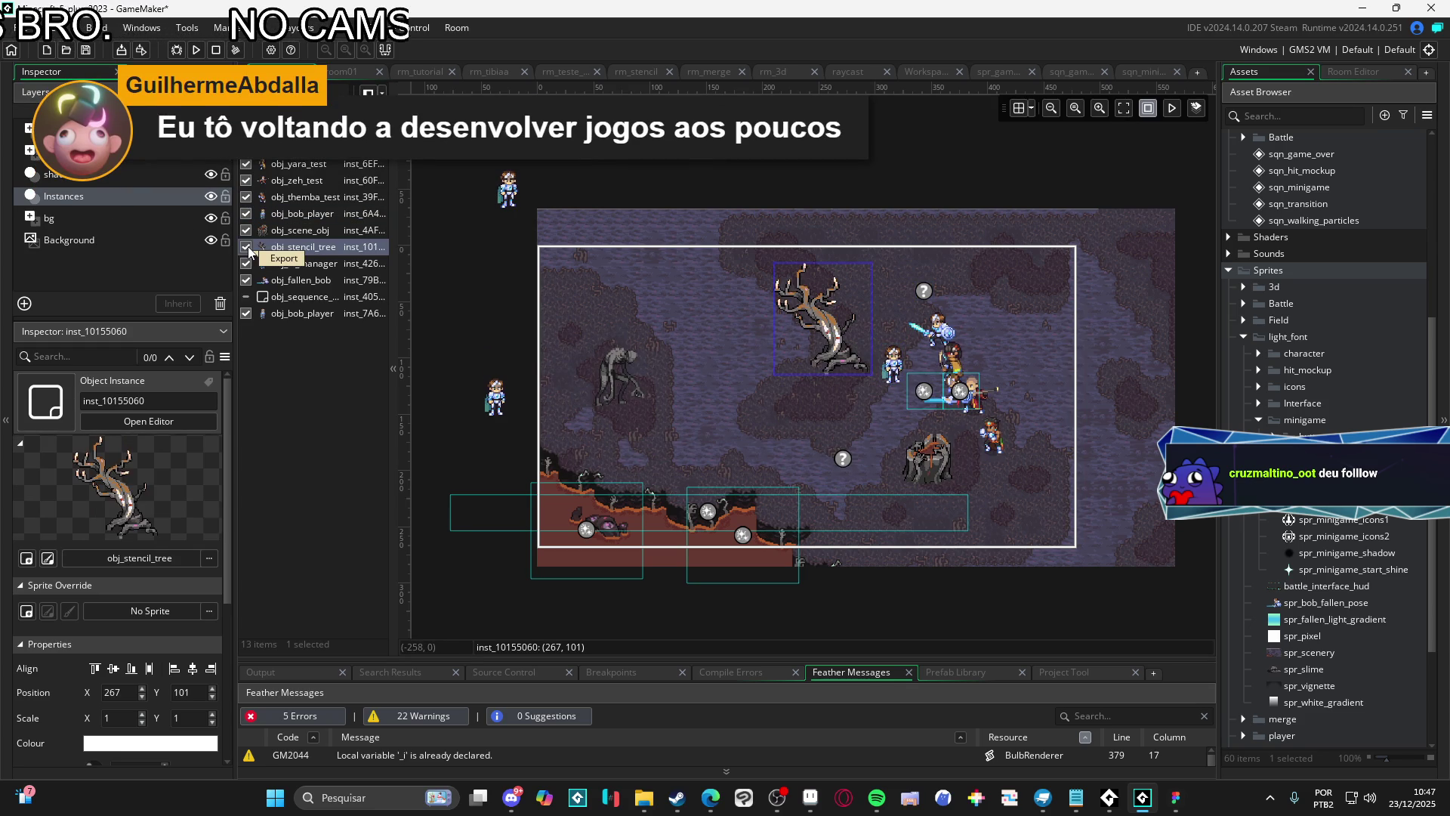
click(246, 297)
click(246, 299)
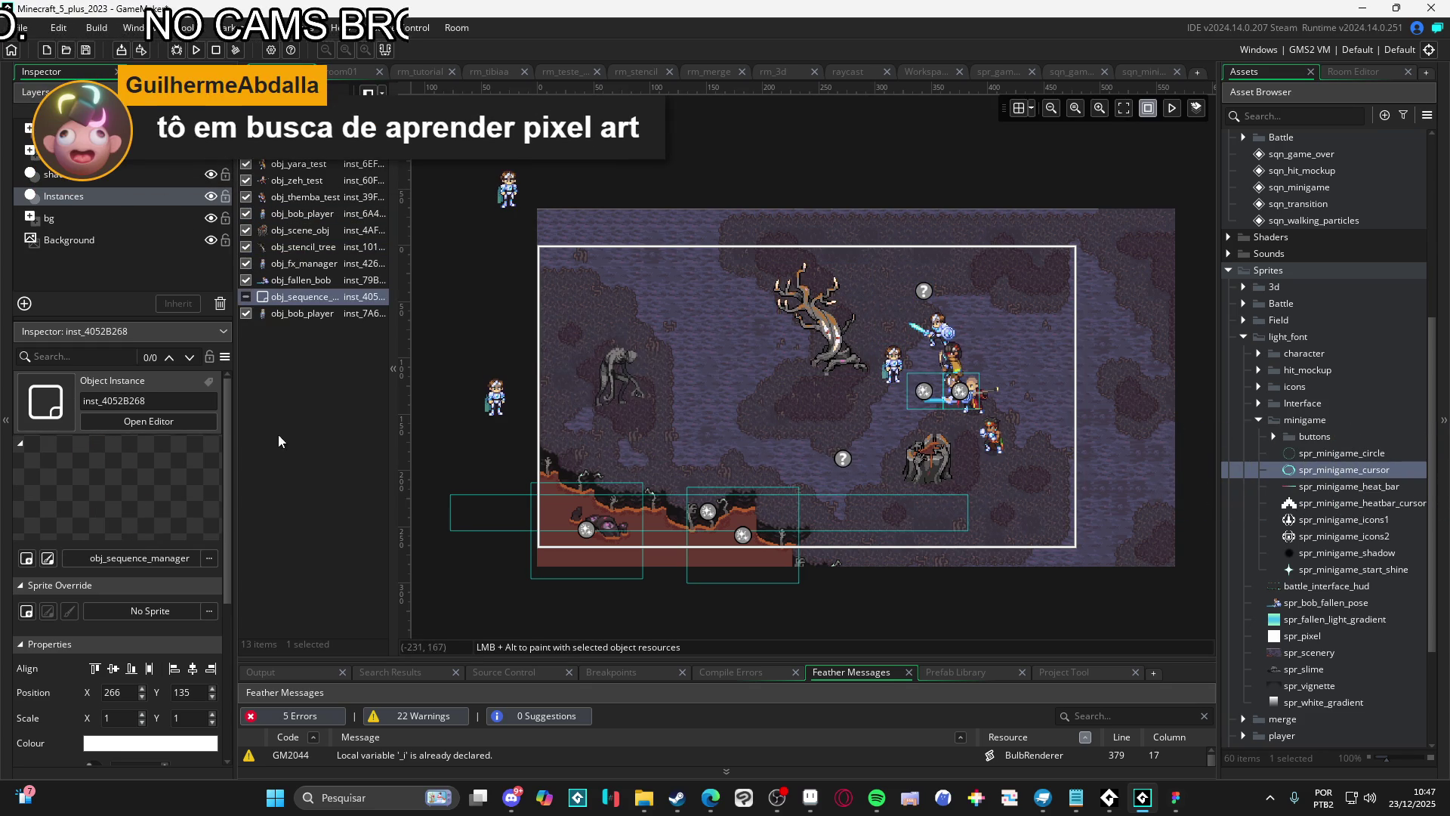
click(89, 183)
click(75, 151)
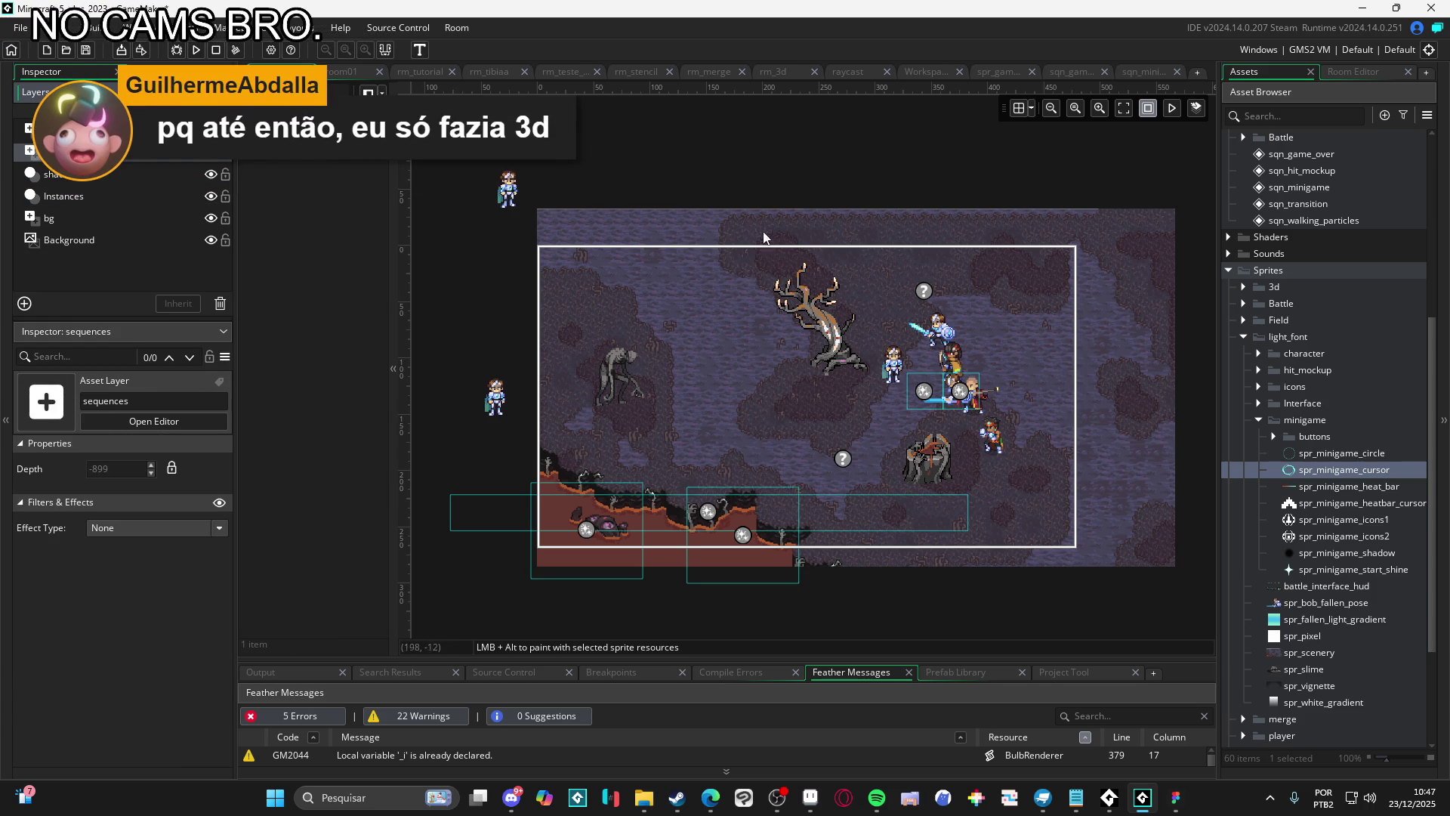
drag(804, 133, 741, 115)
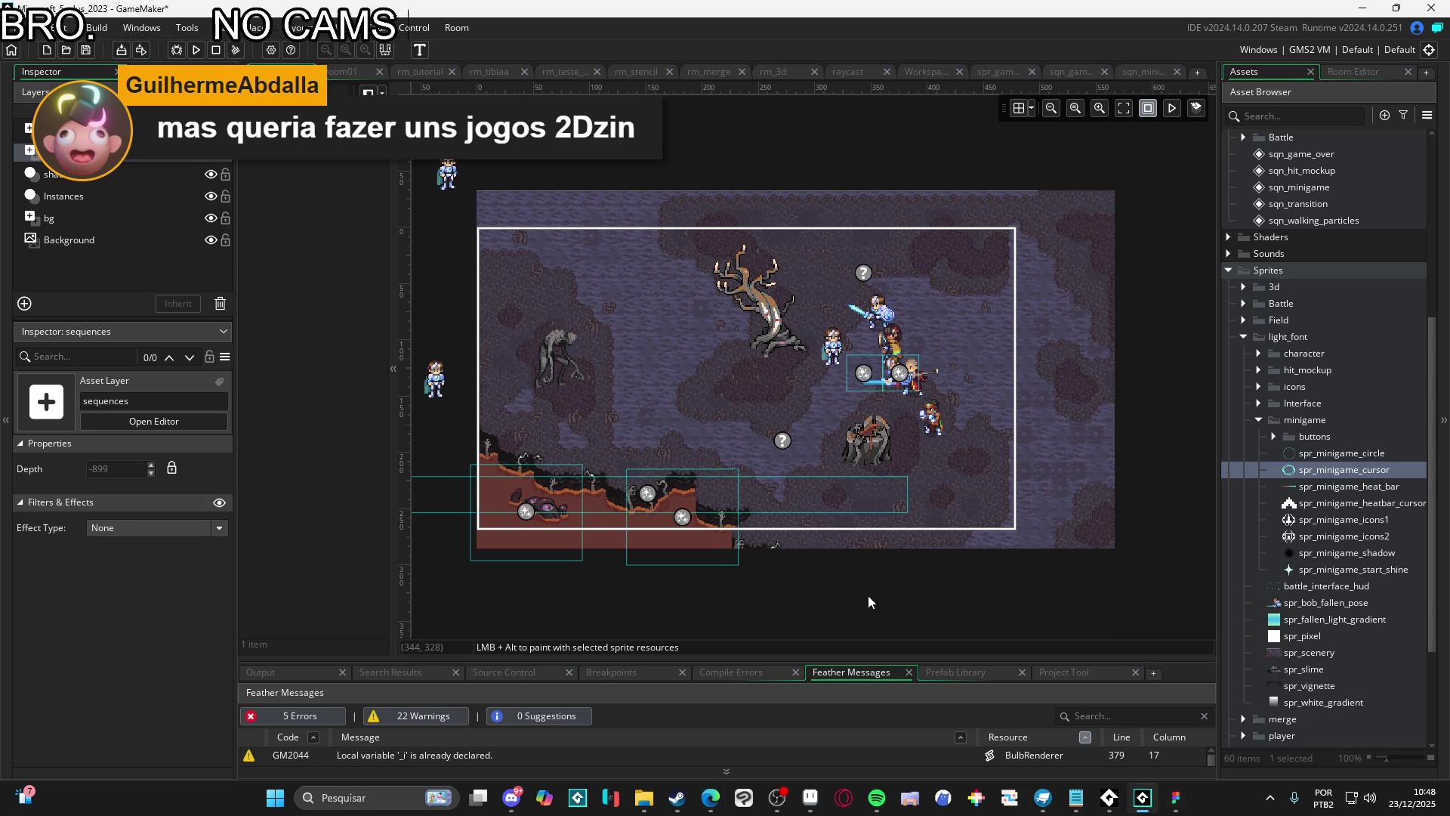
Test-run the room twice with F5, selecting the game over sequence in between
key(F5)
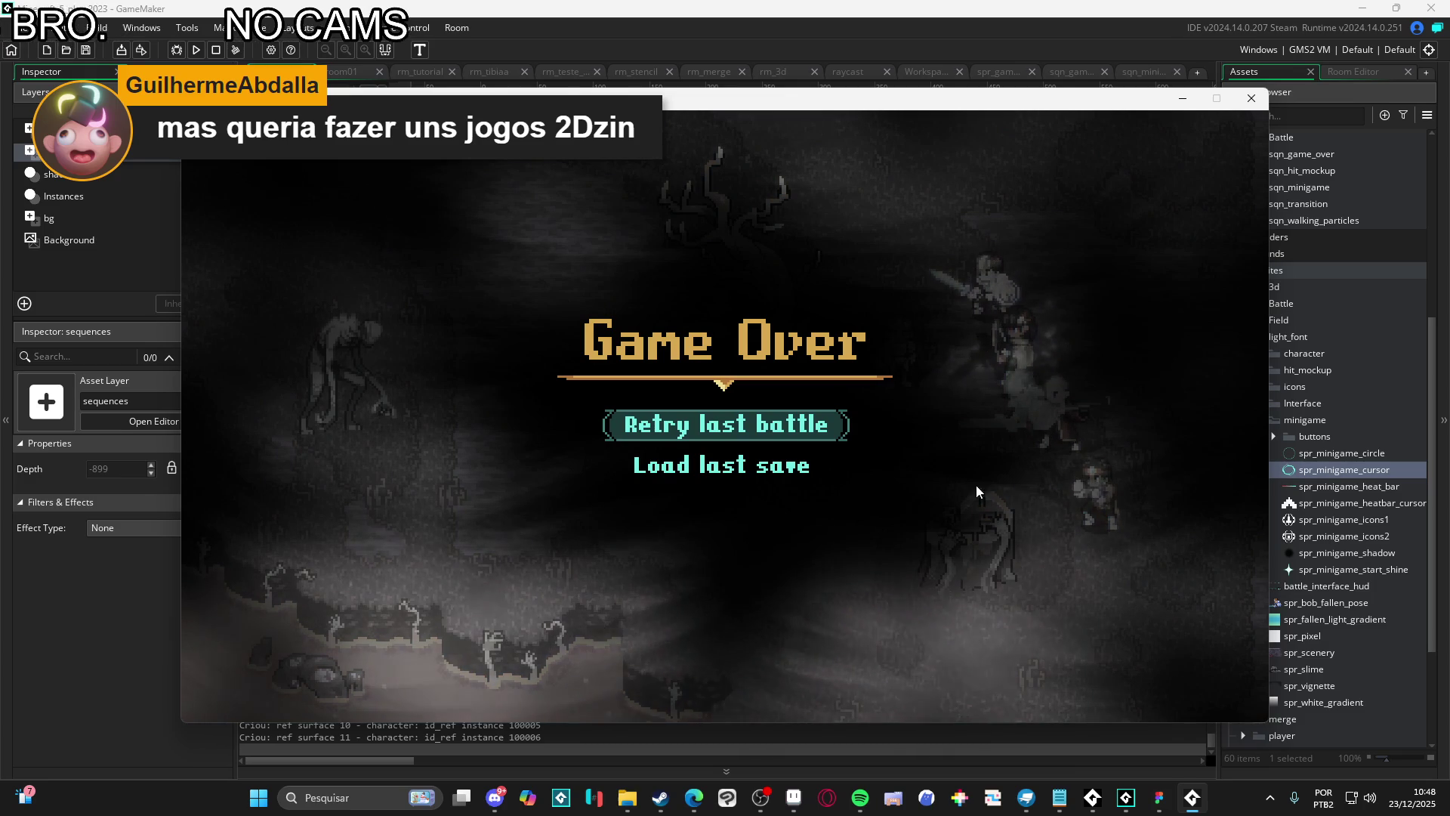
click(1246, 100)
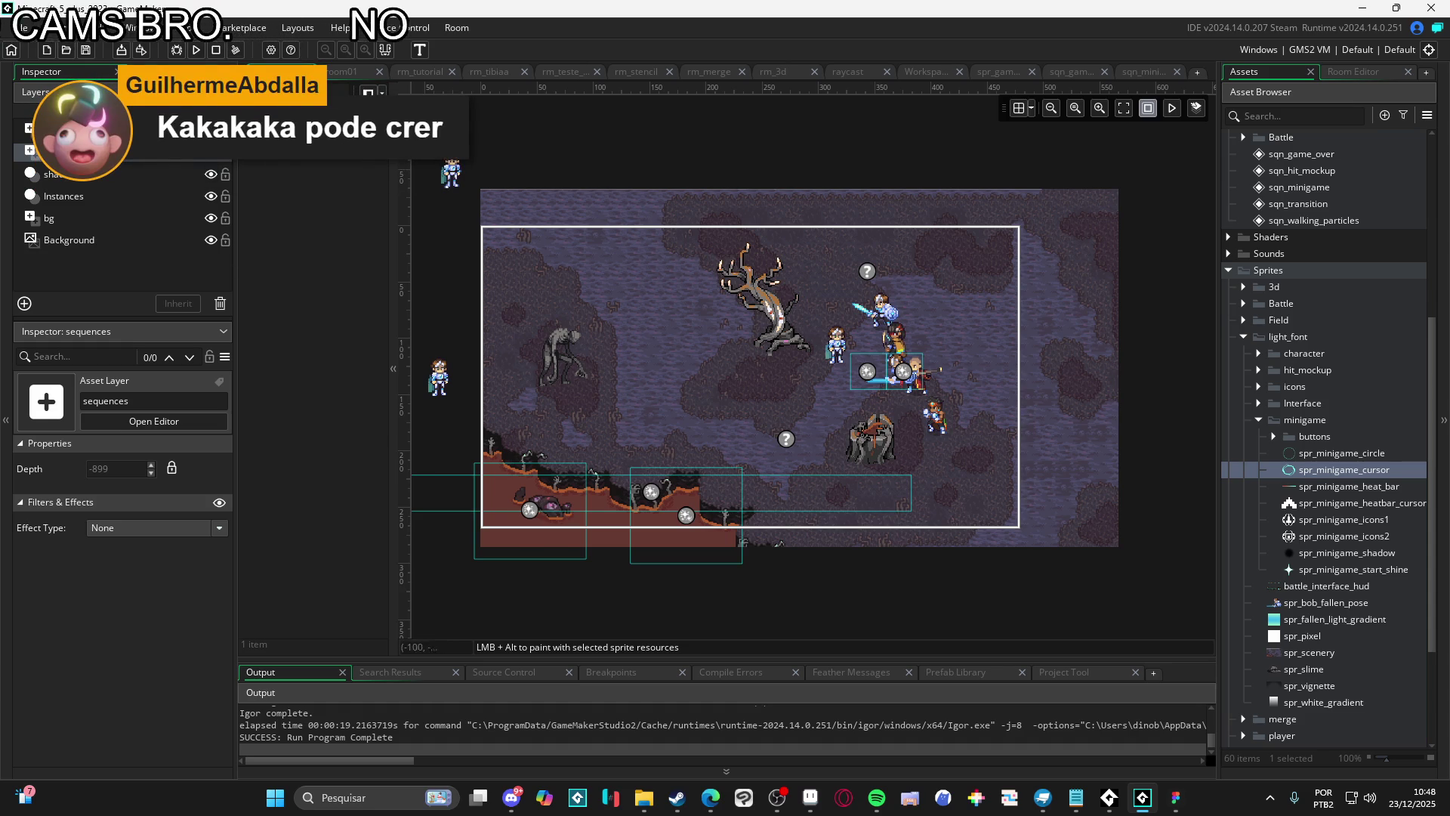
click(252, 121)
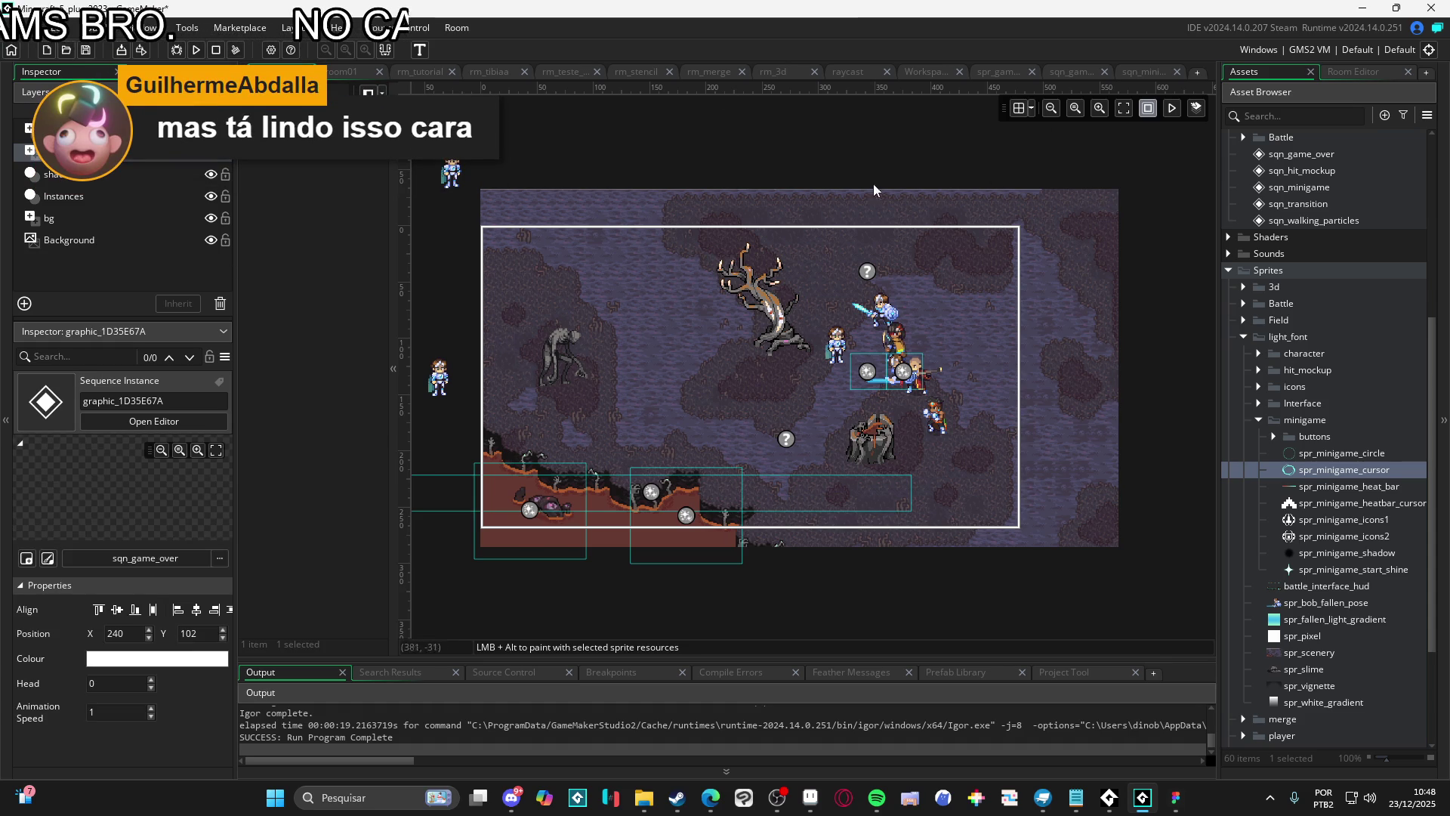
key(F5)
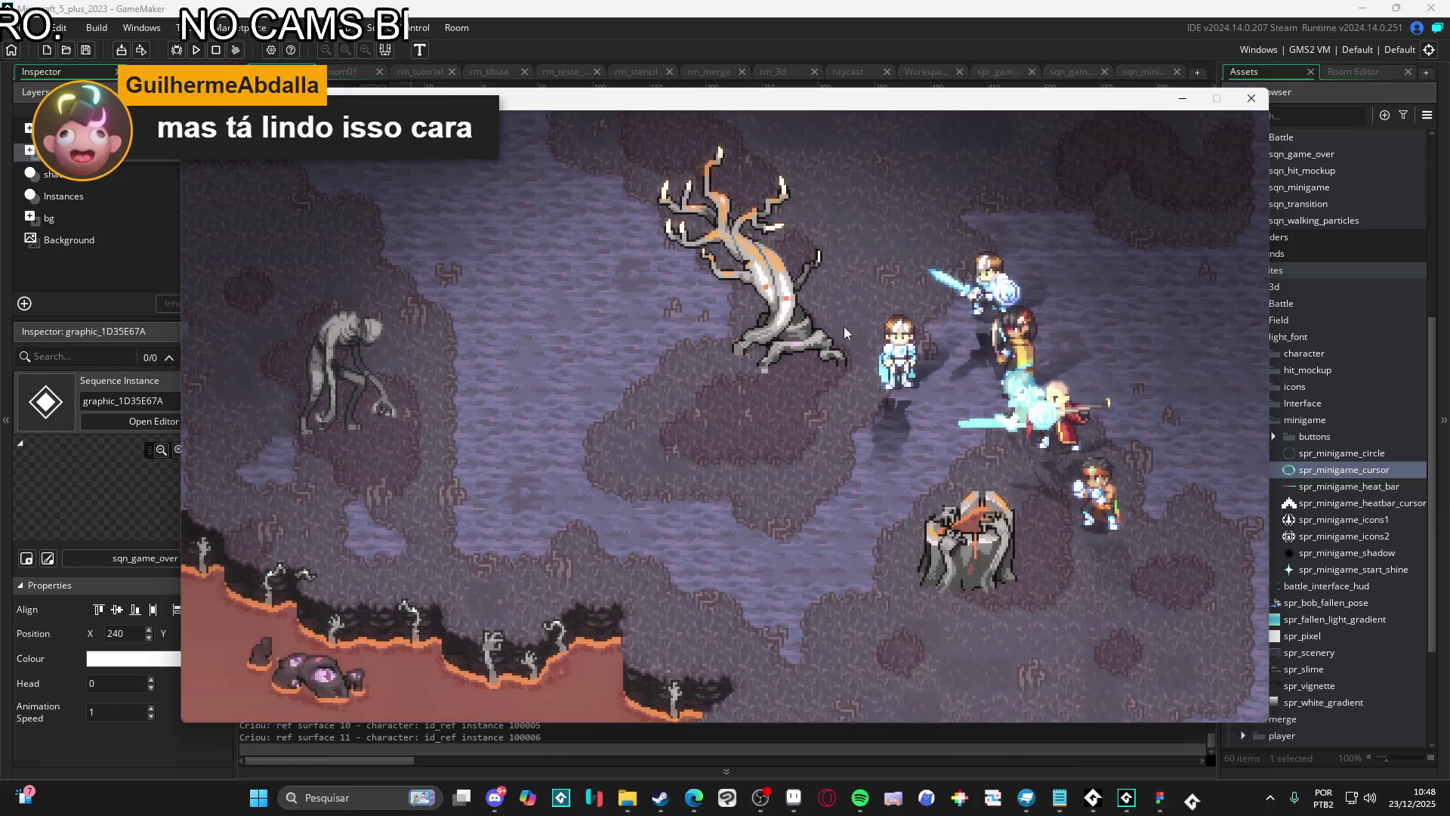
click(1249, 106)
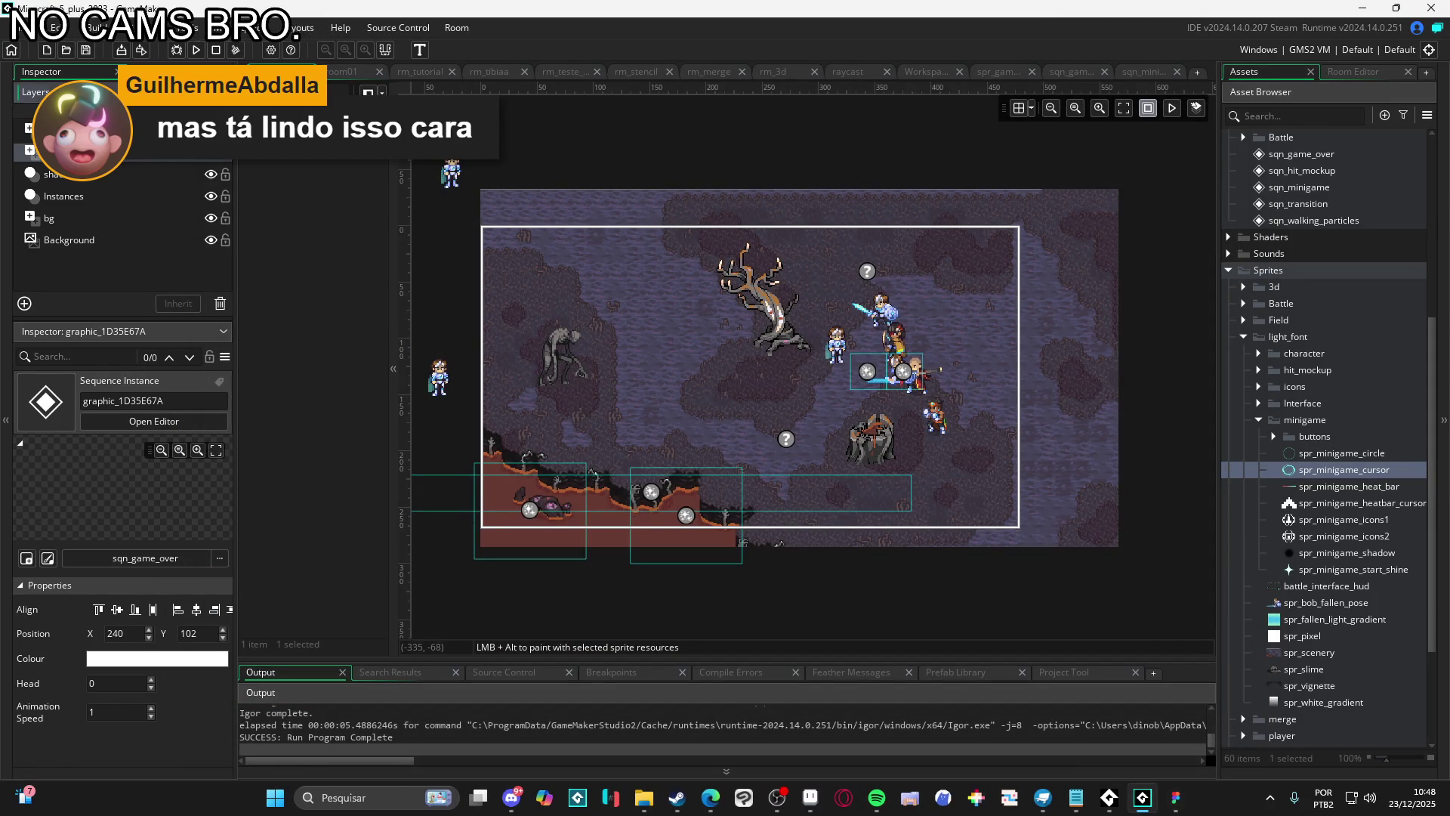
Stretch the obj_fallen_bob instance to Scale Y about 1.107
click(114, 175)
click(121, 197)
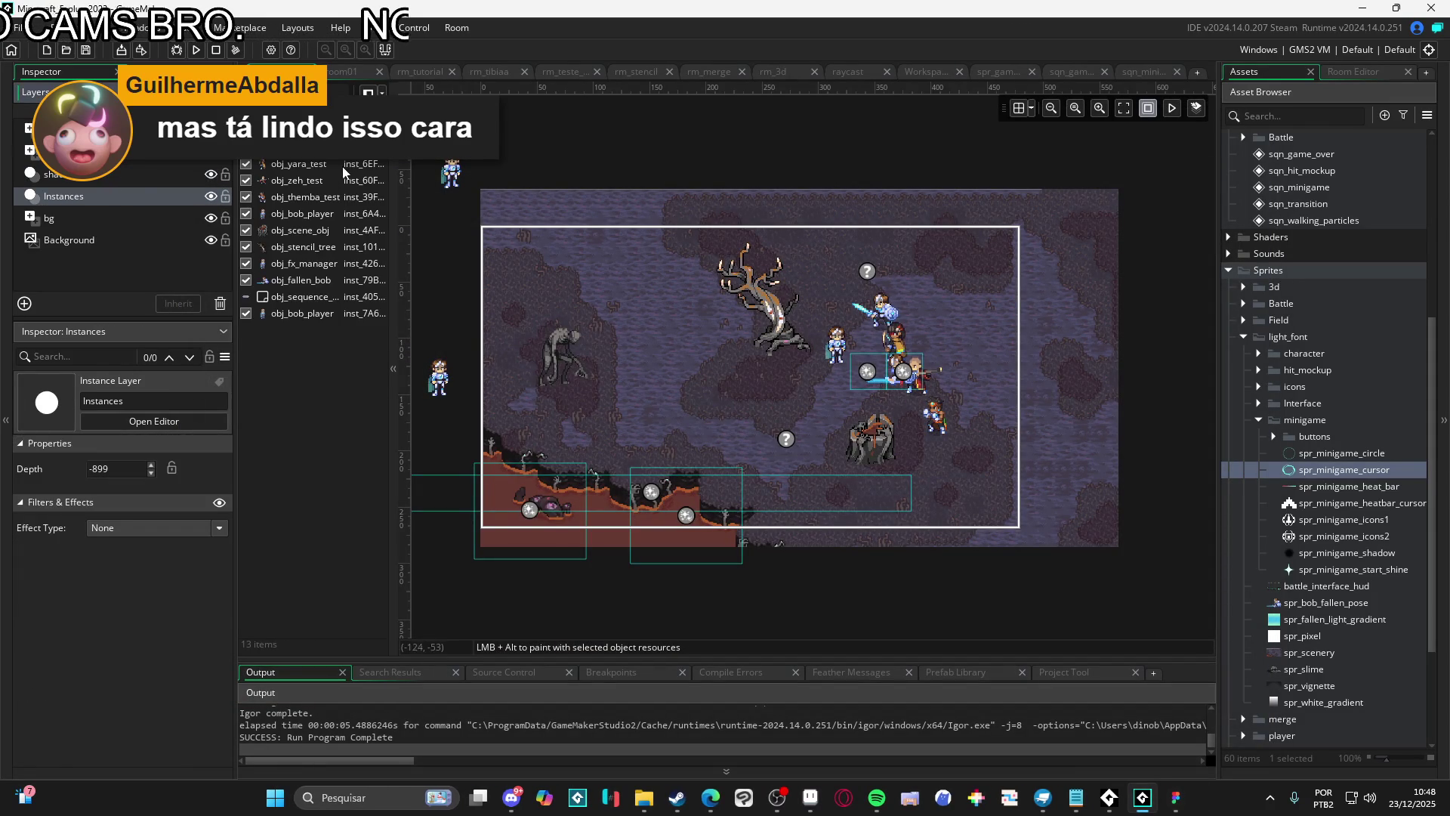
click(313, 280)
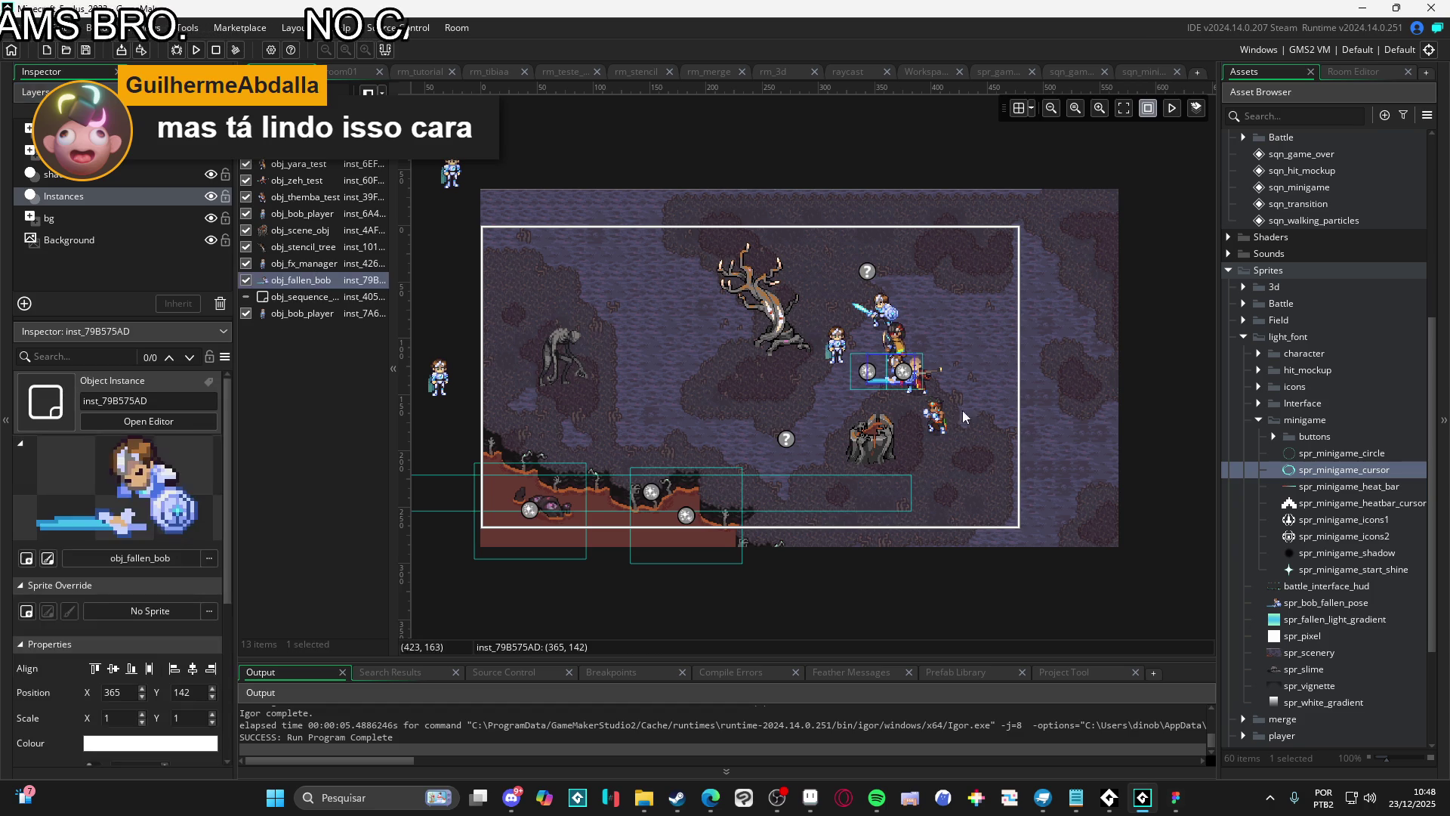
mouse_move(851, 387)
mouse_down()
mouse_move(904, 388)
mouse_move(586, 451)
mouse_move(594, 463)
mouse_move(1120, 248)
mouse_up()
scroll(908, 387, up, 5)
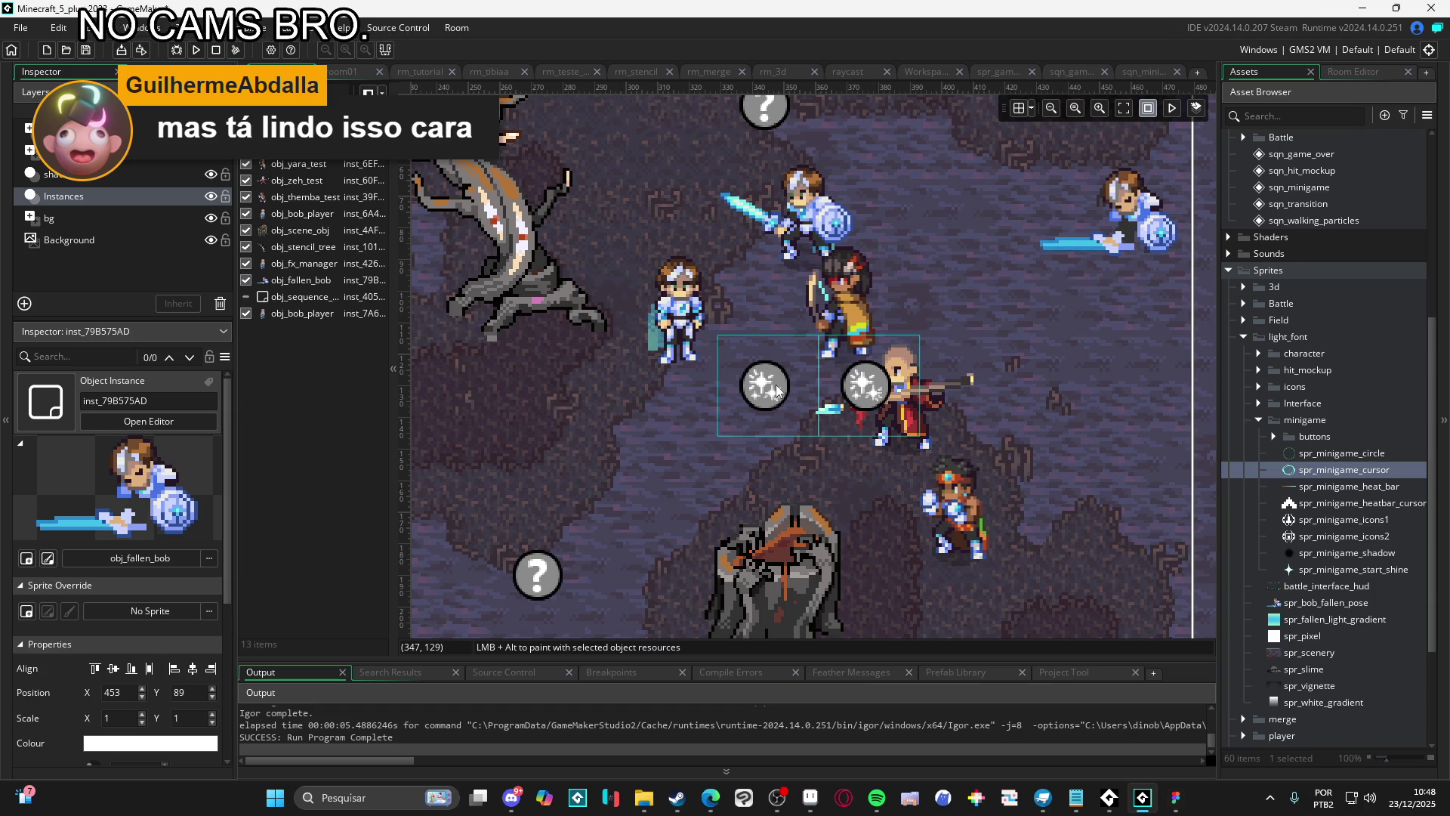
Move both part_constant_shine particles onto fallen Bob, then test-run and close the game
click(751, 380)
ctrl+click(865, 388)
mouse_move(865, 389)
mouse_down()
mouse_move(624, 602)
mouse_move(871, 389)
mouse_move(838, 445)
mouse_up()
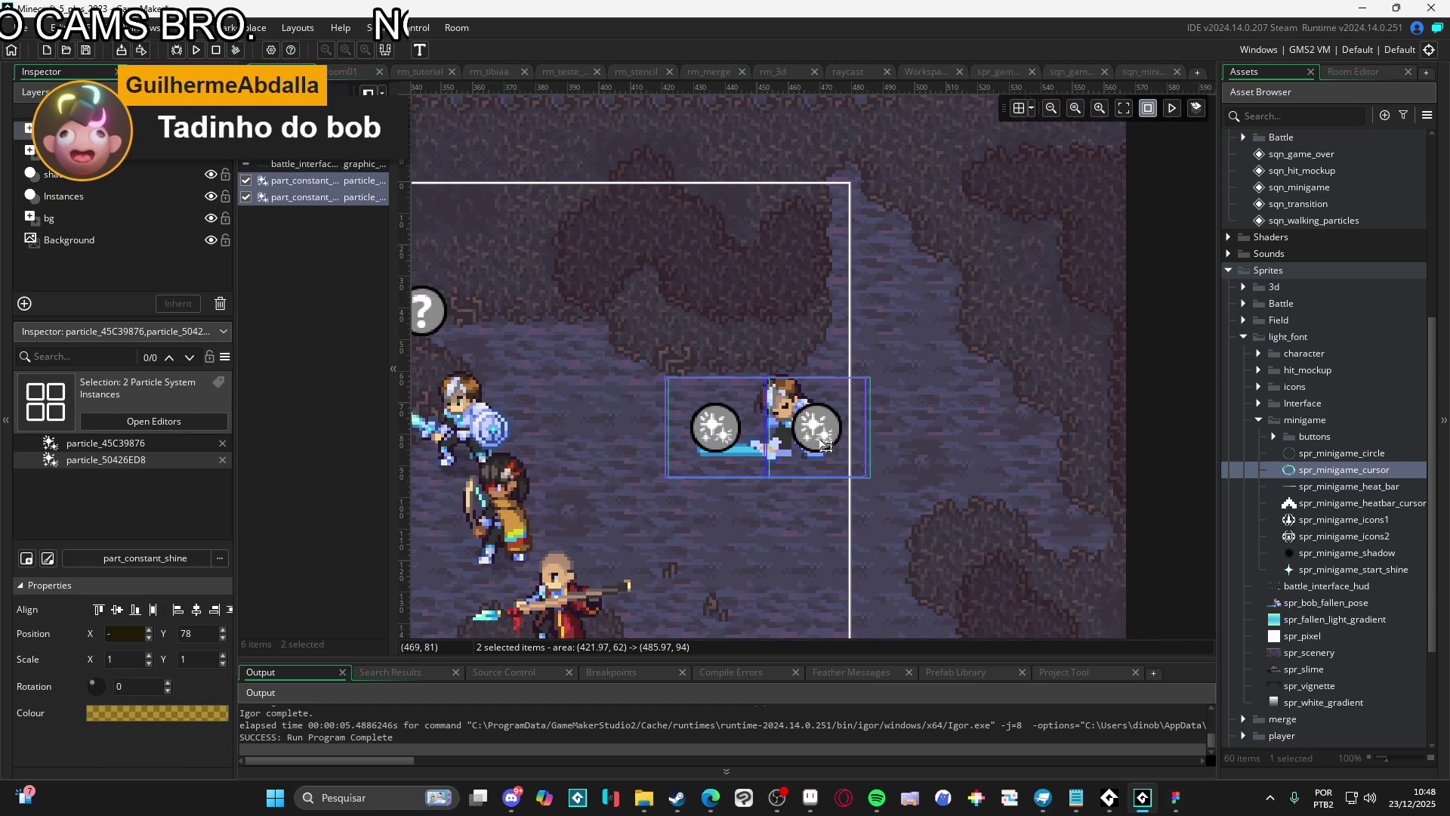
scroll(1080, 359, down, 3)
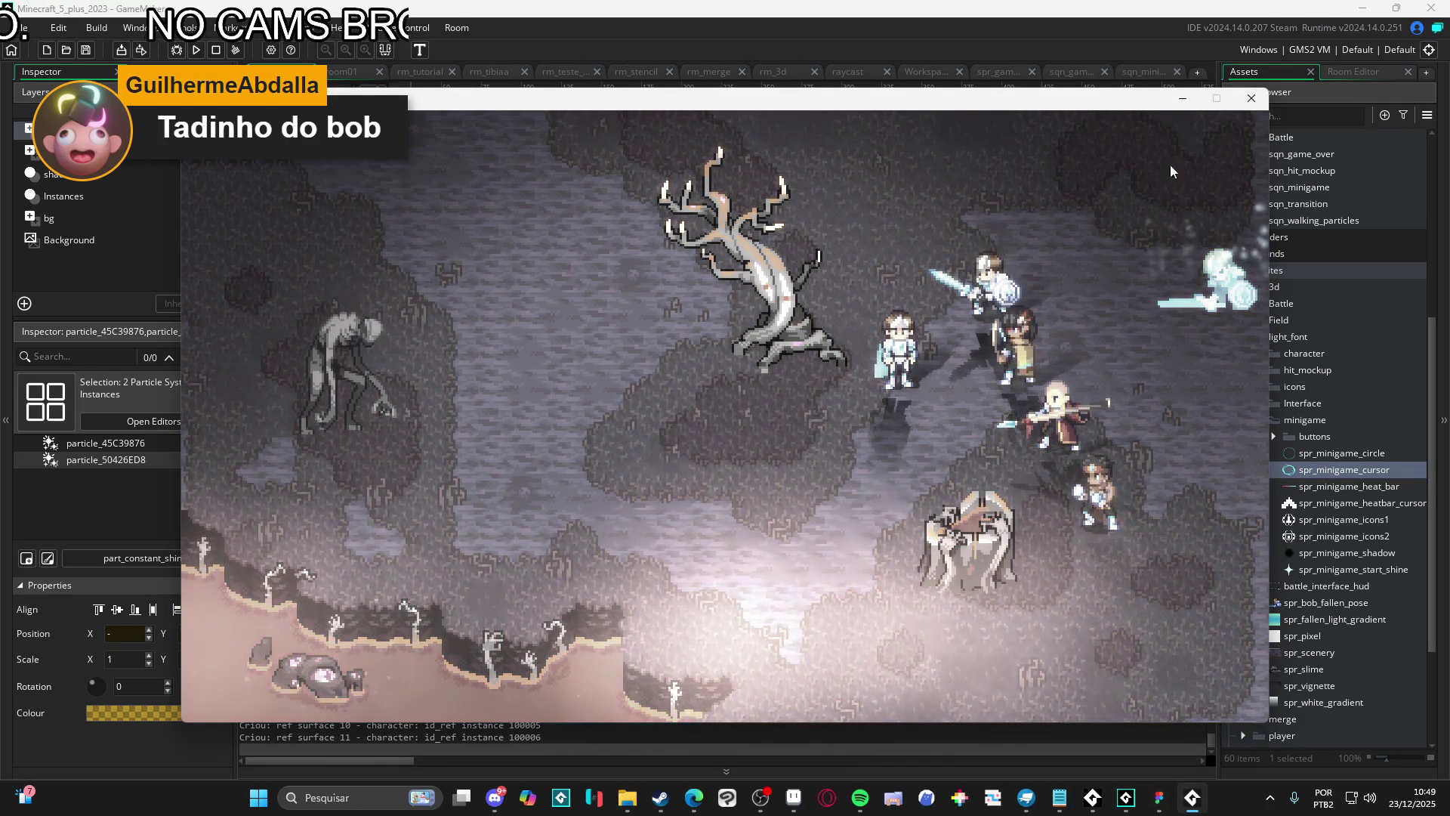
click(1251, 99)
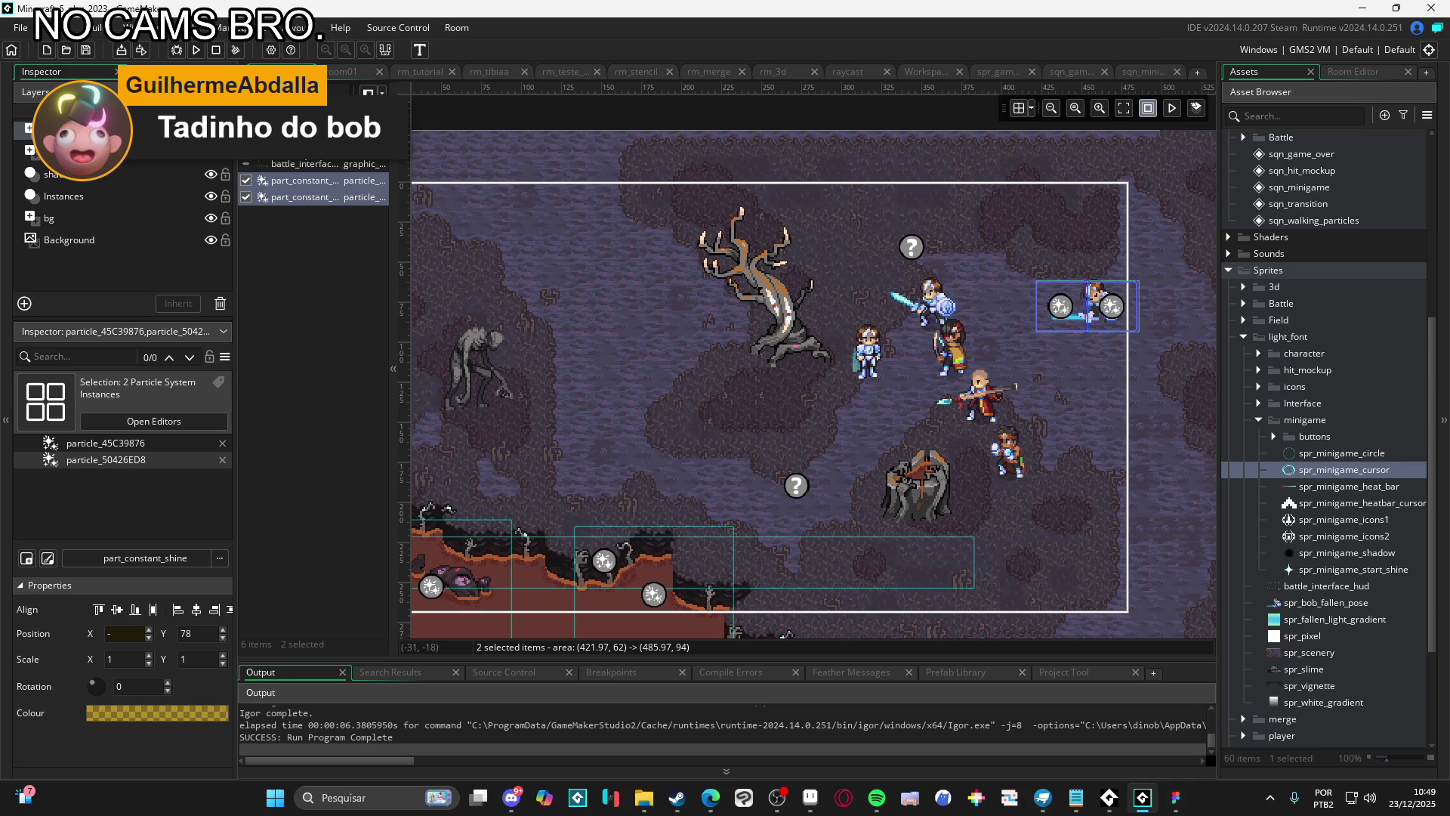
click(133, 196)
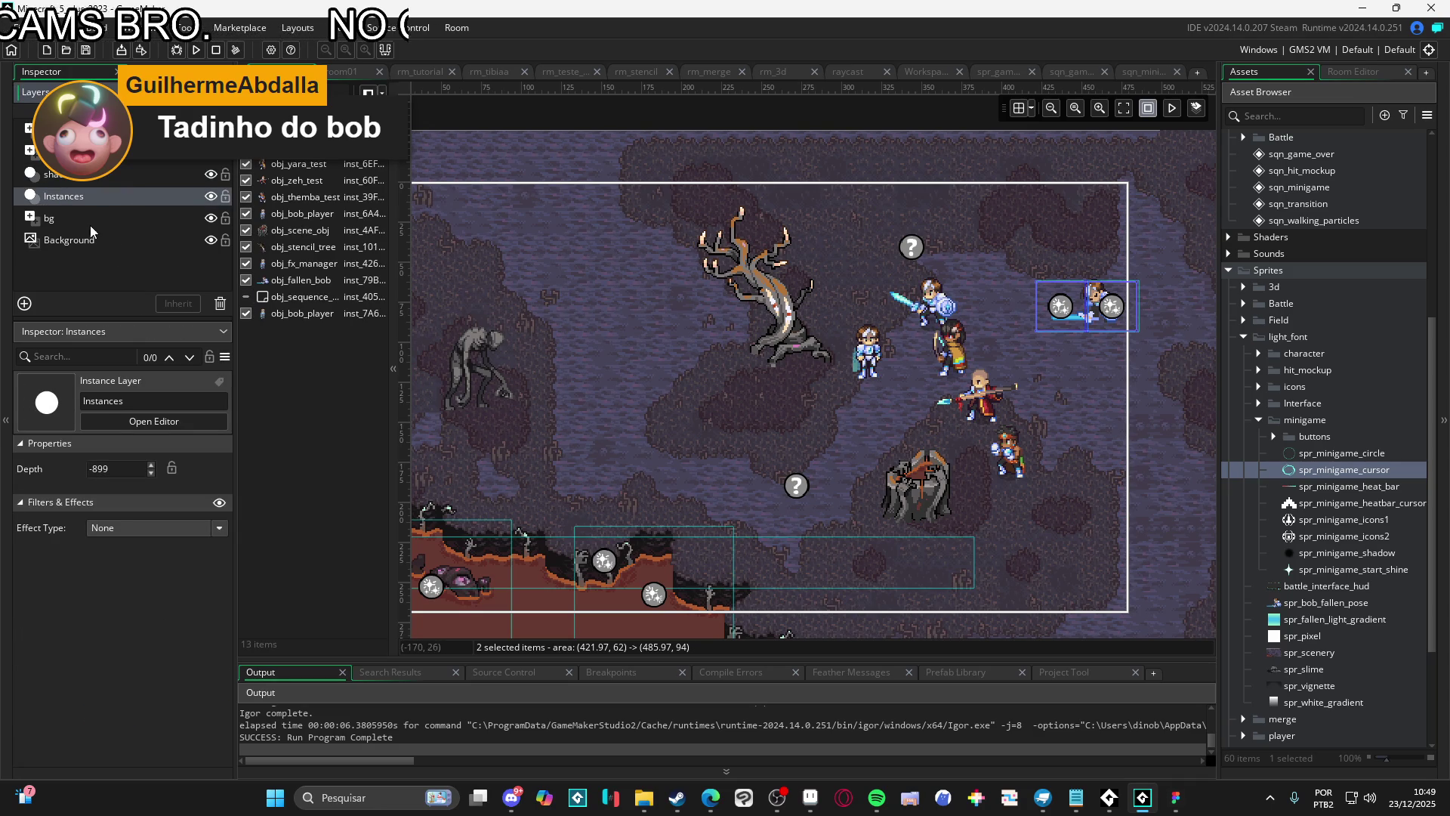
Open the Draw GUI End event code of obj_light_source from the light source instance
double_click(911, 247)
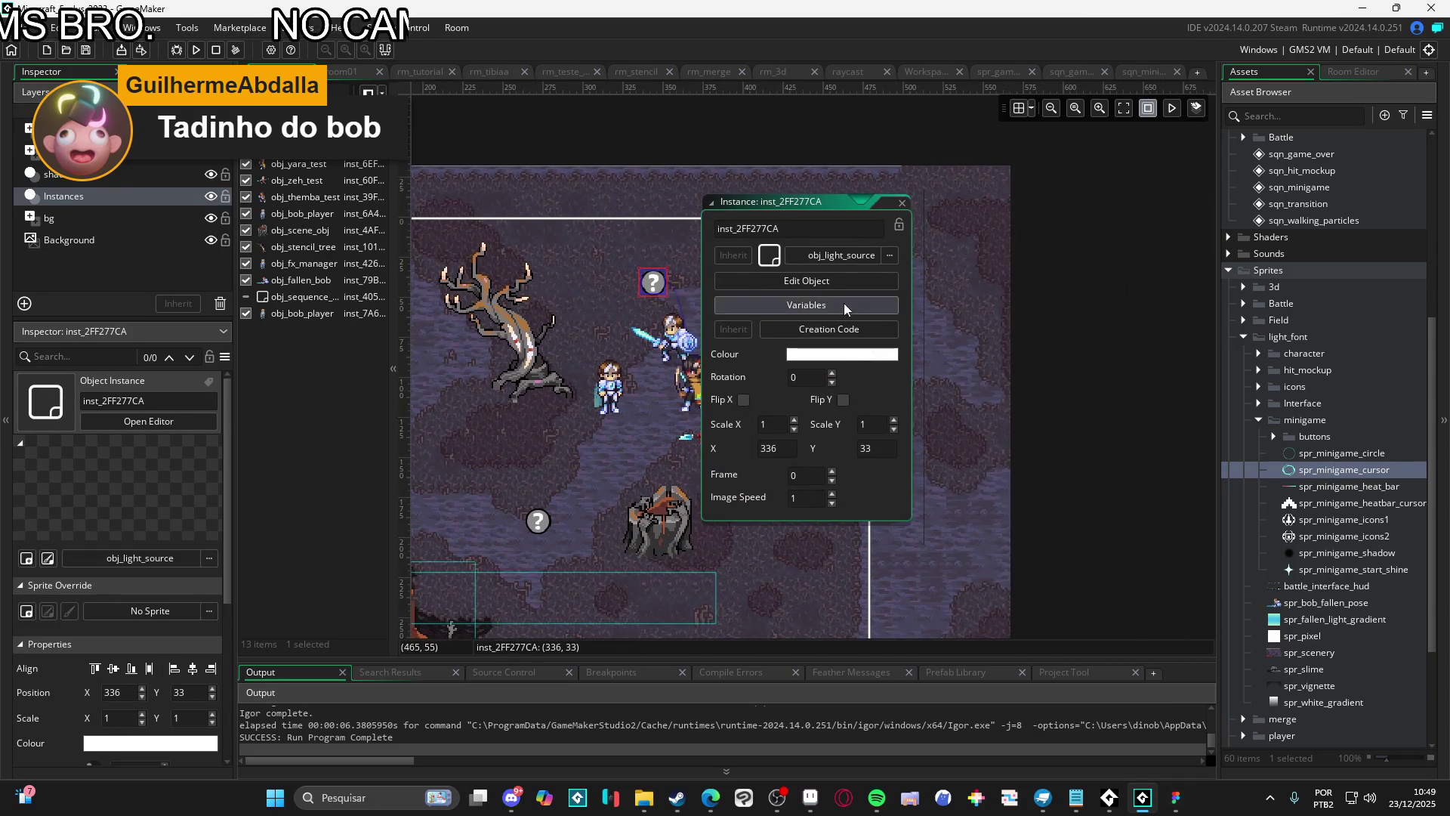
click(845, 302)
double_click(773, 326)
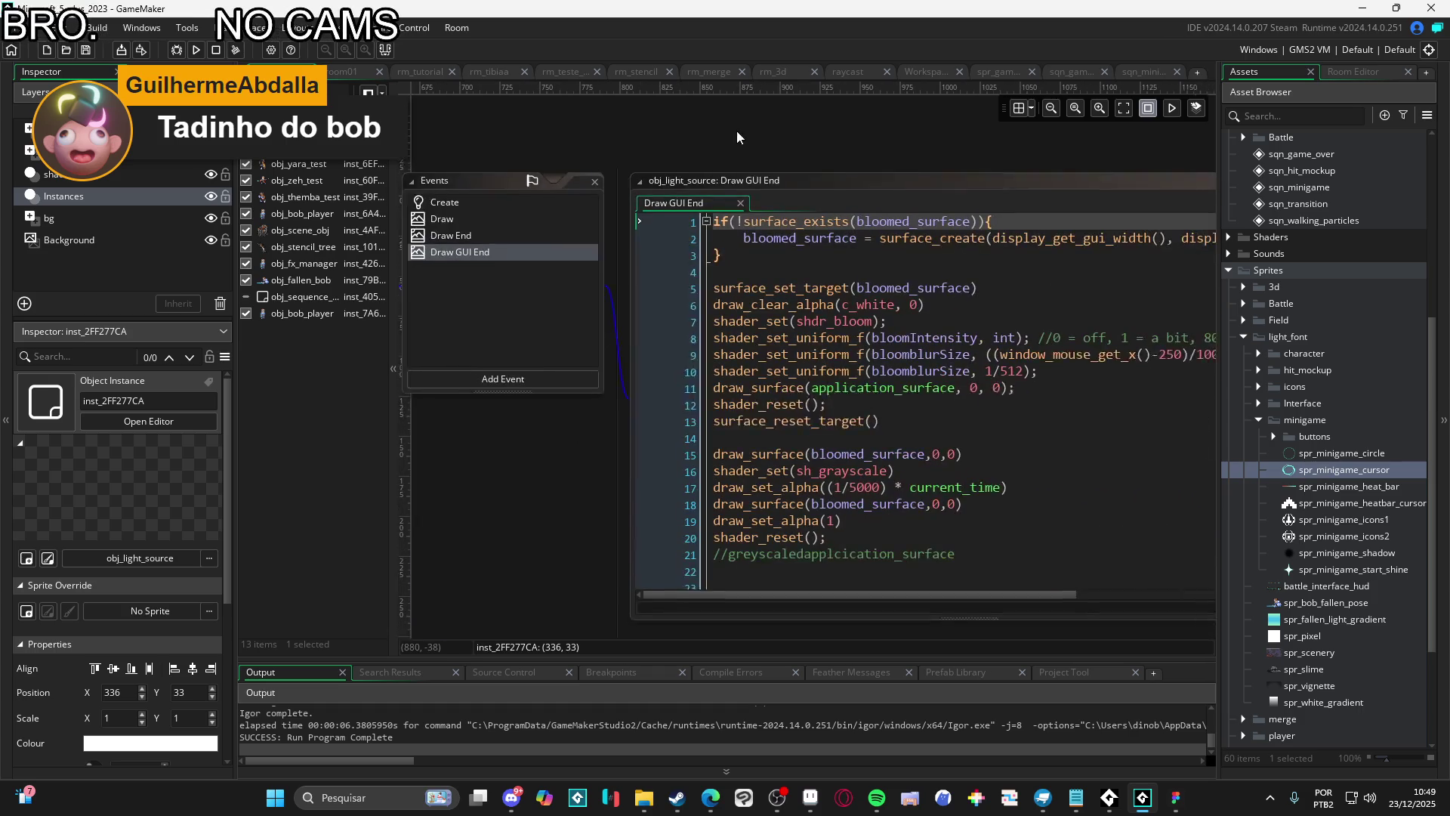
Comment out grayscale overlay lines 16–20, then run the game and close it
mouse_move(831, 498)
mouse_down()
mouse_move(679, 453)
mouse_move(665, 398)
mouse_up()
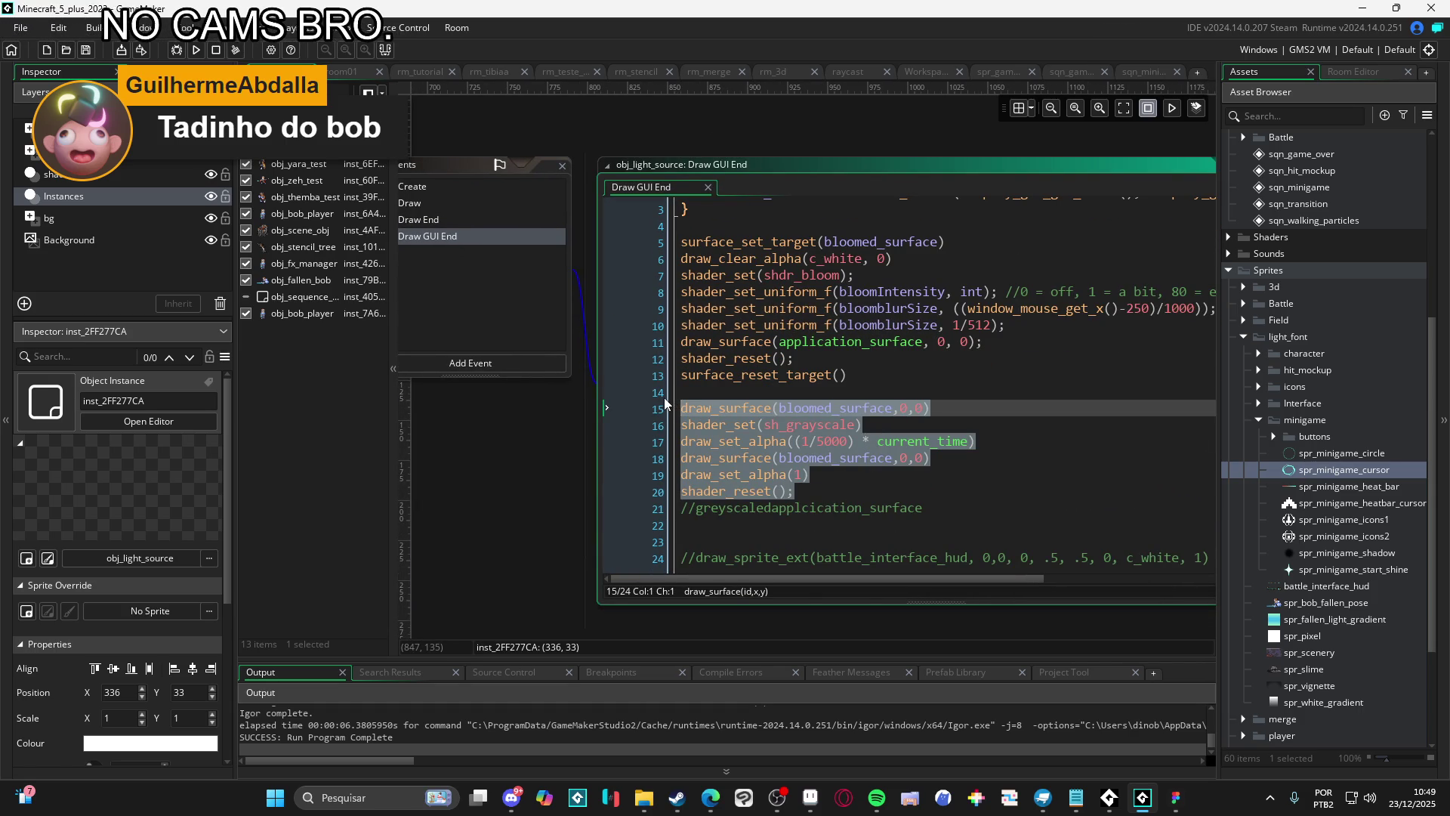
mouse_move(664, 398)
mouse_down()
mouse_move(664, 448)
mouse_move(659, 425)
mouse_up()
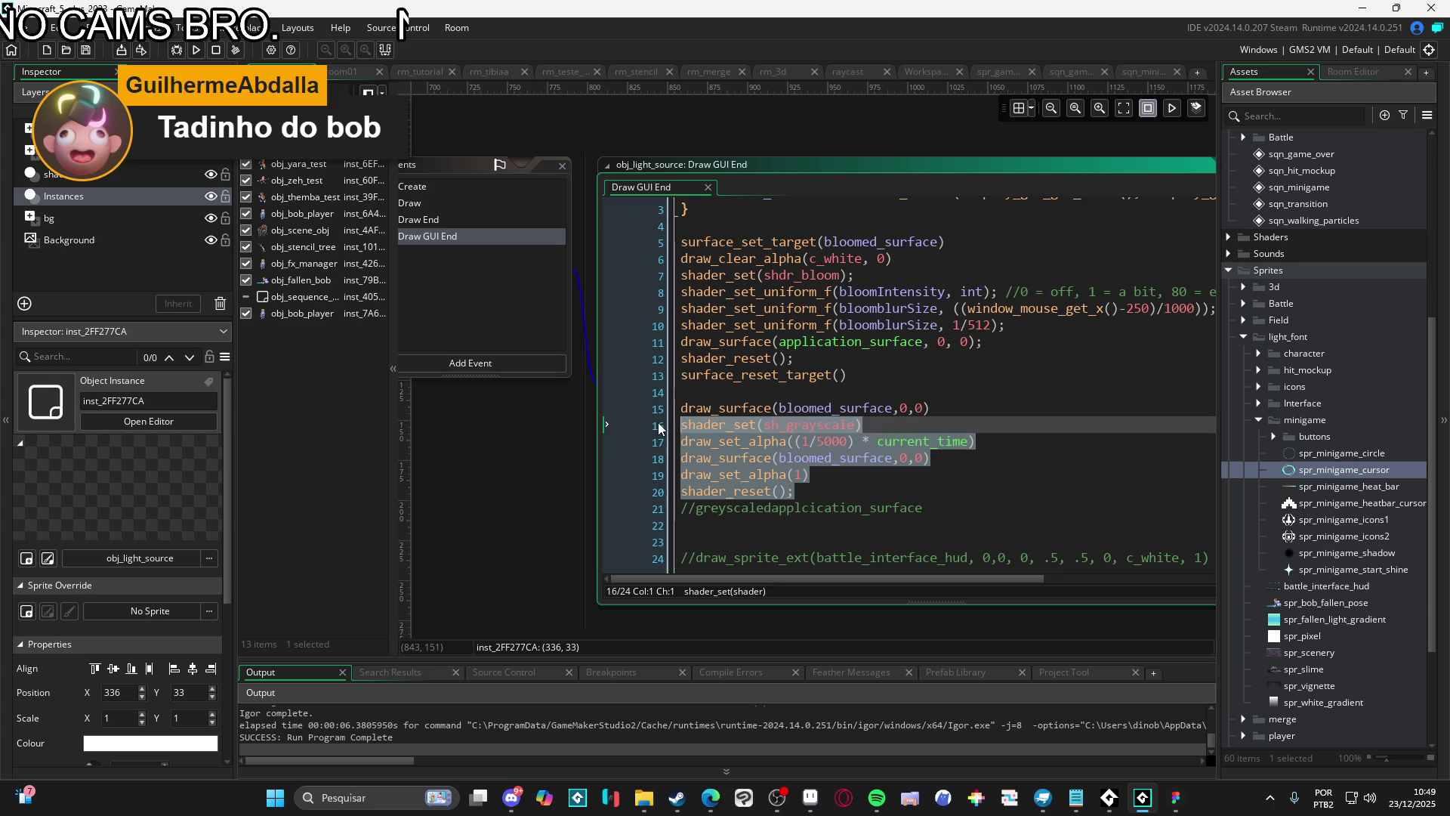
key(ctrl+k)
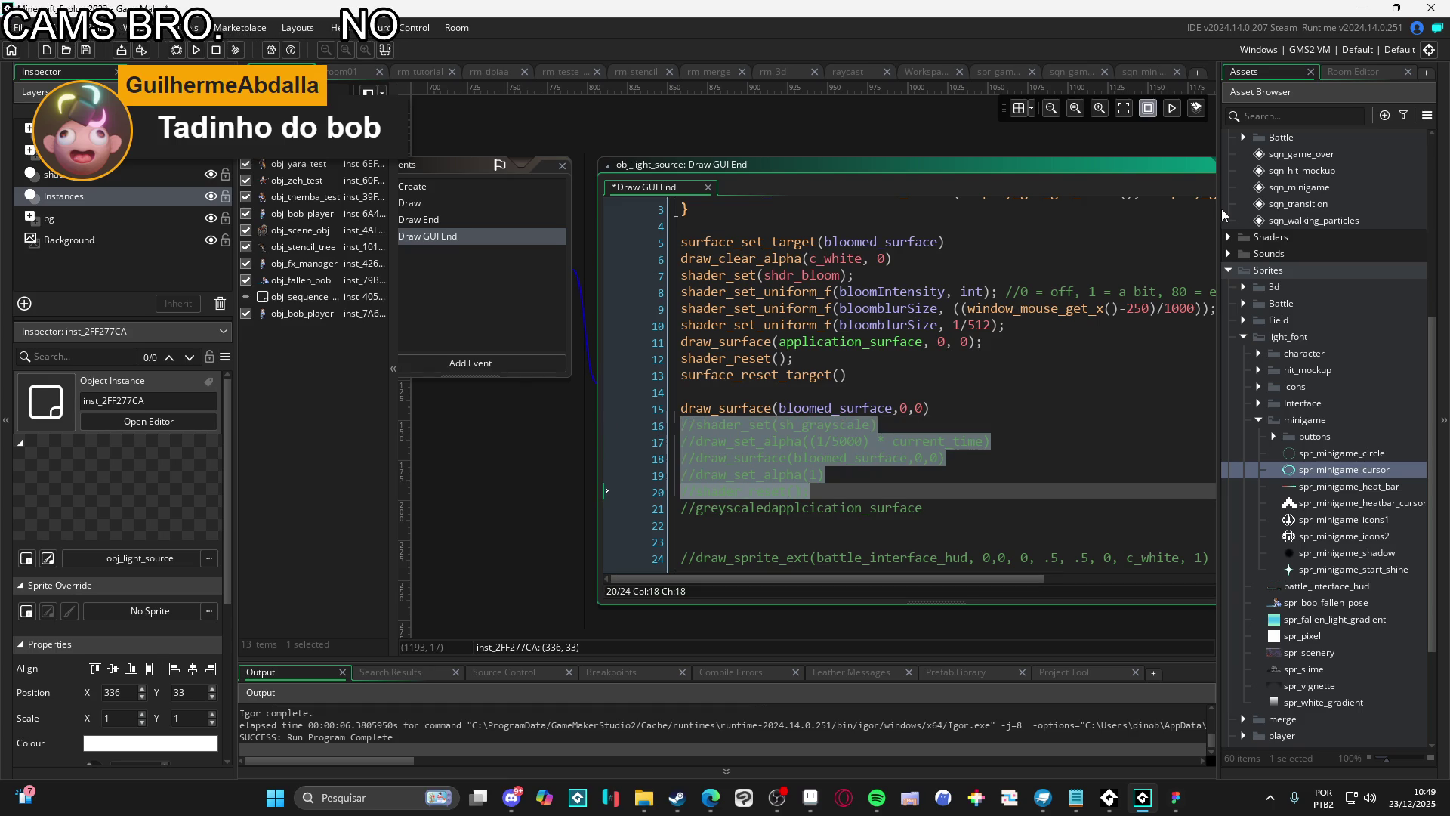
key(F5)
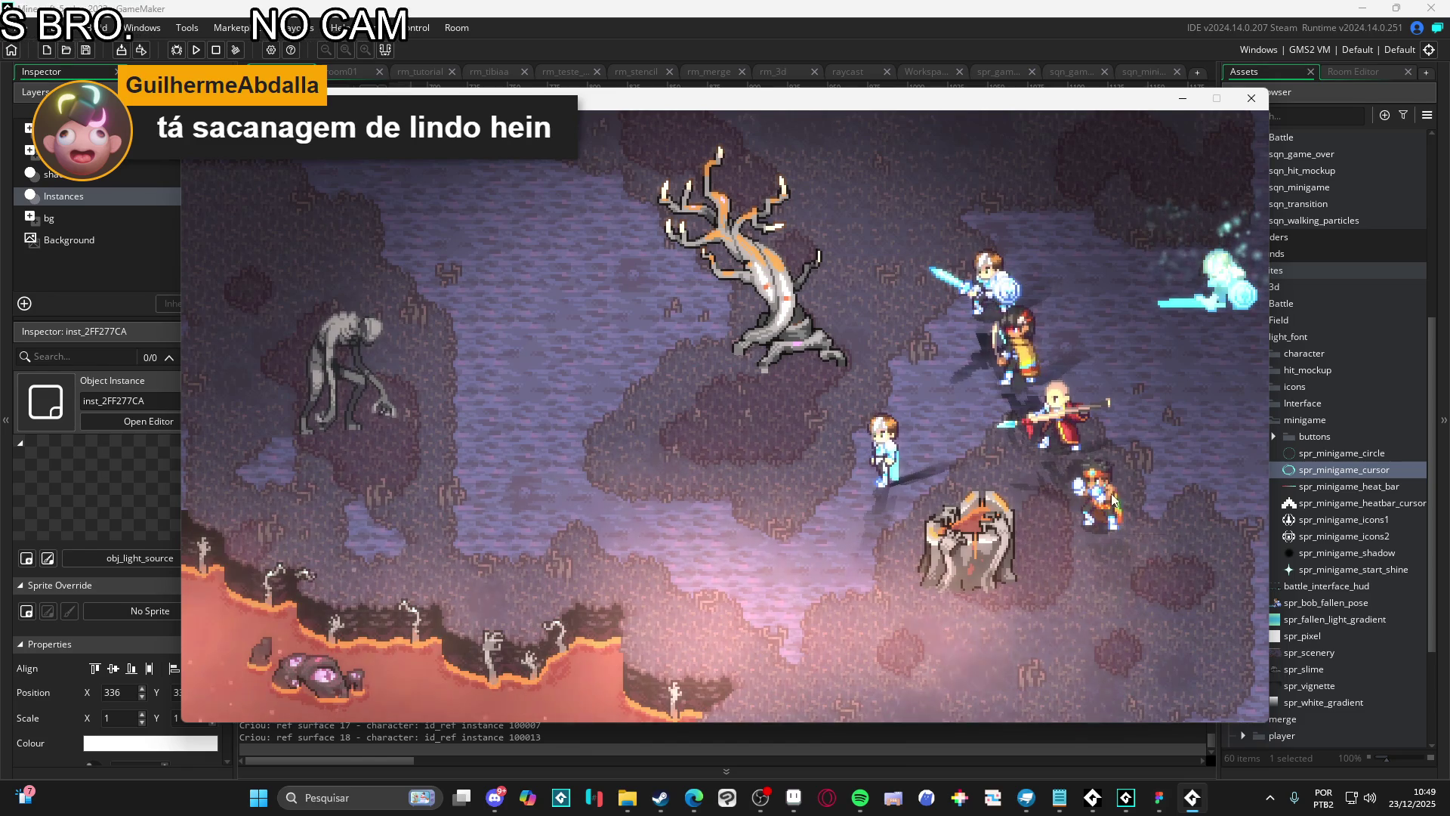
click(1251, 98)
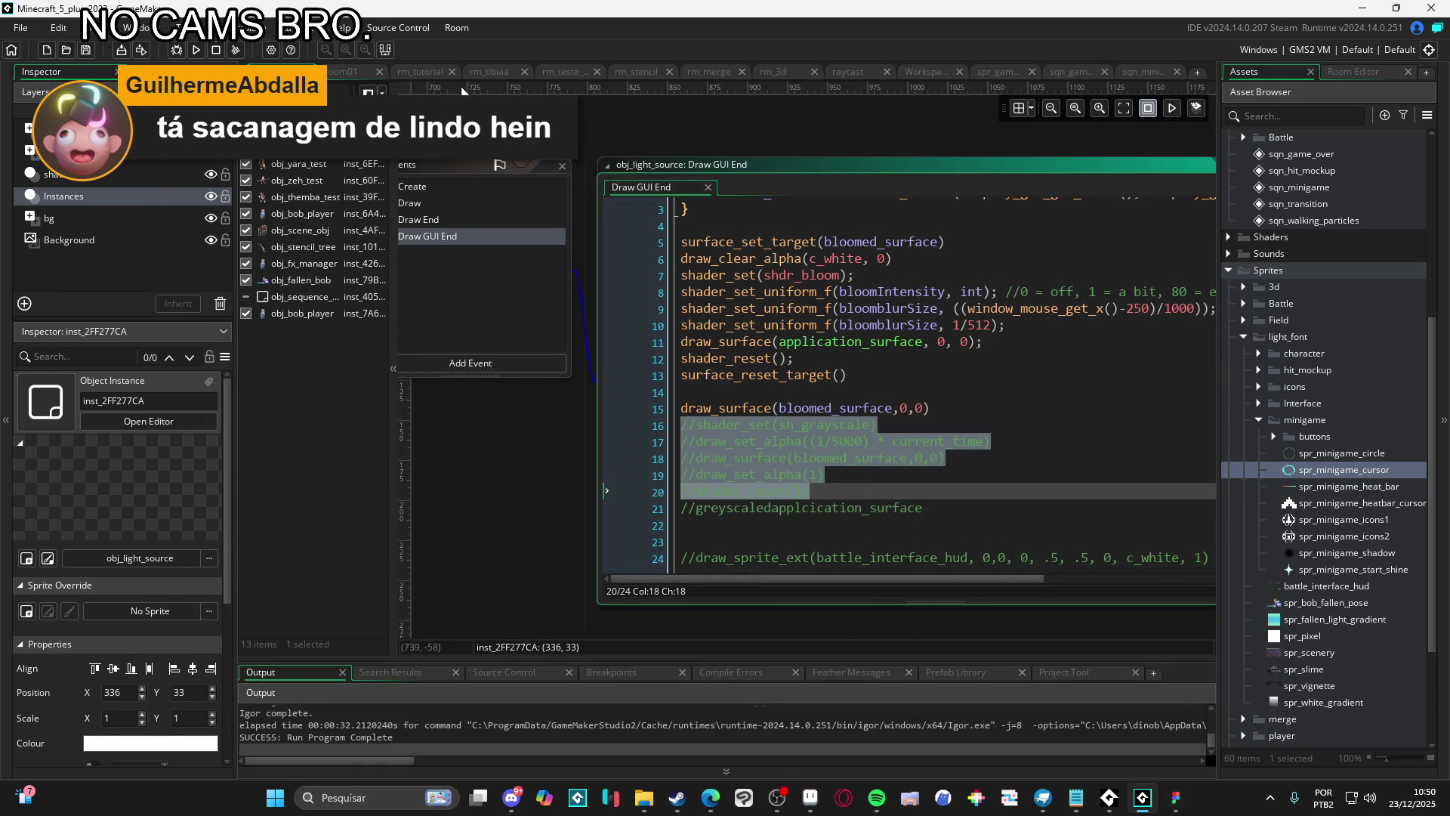
Return to the rm_light_font room and close the instance and object windows
click(424, 71)
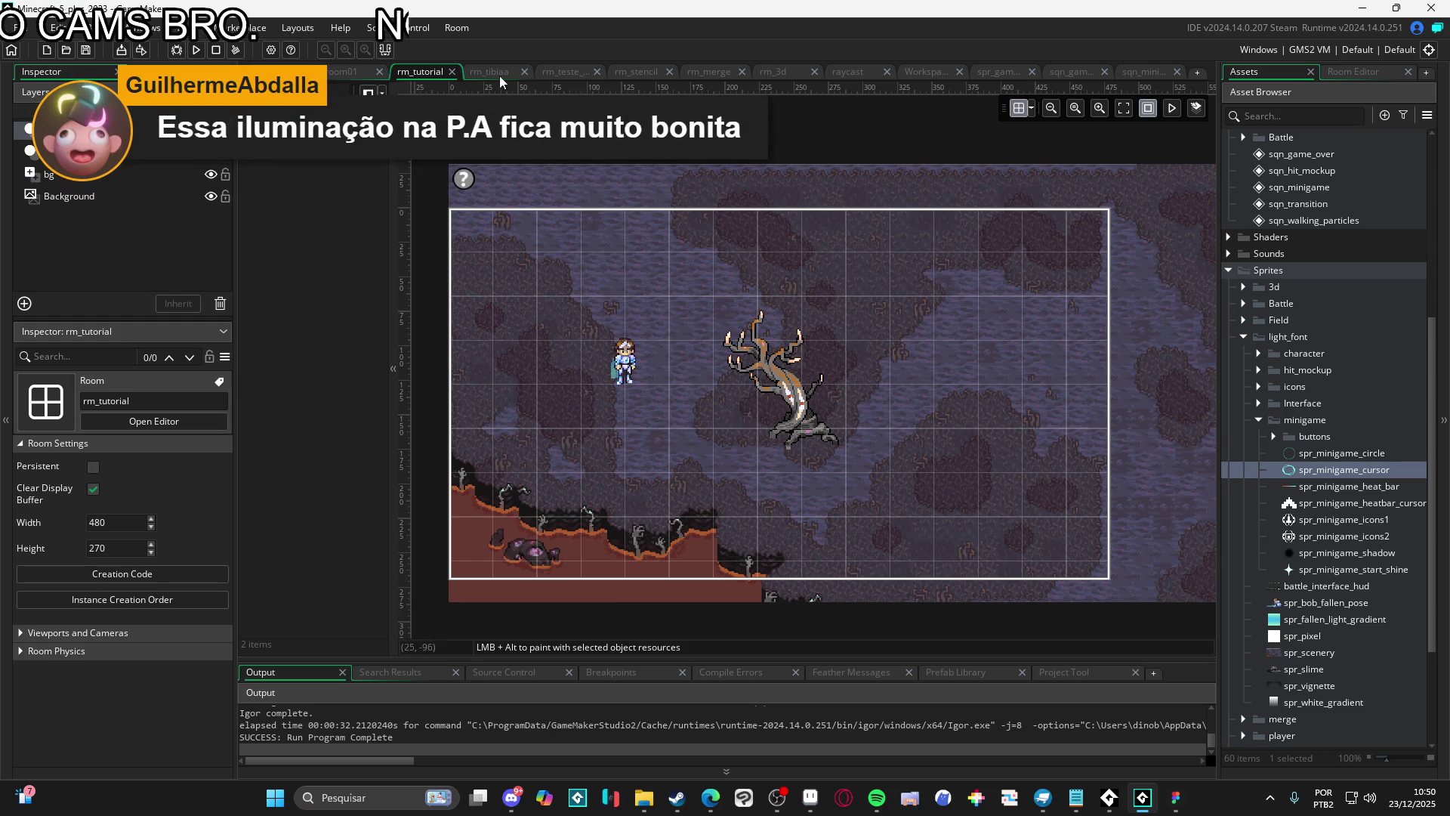
key(ctrl+Tab)
scroll(529, 238, left, 10)
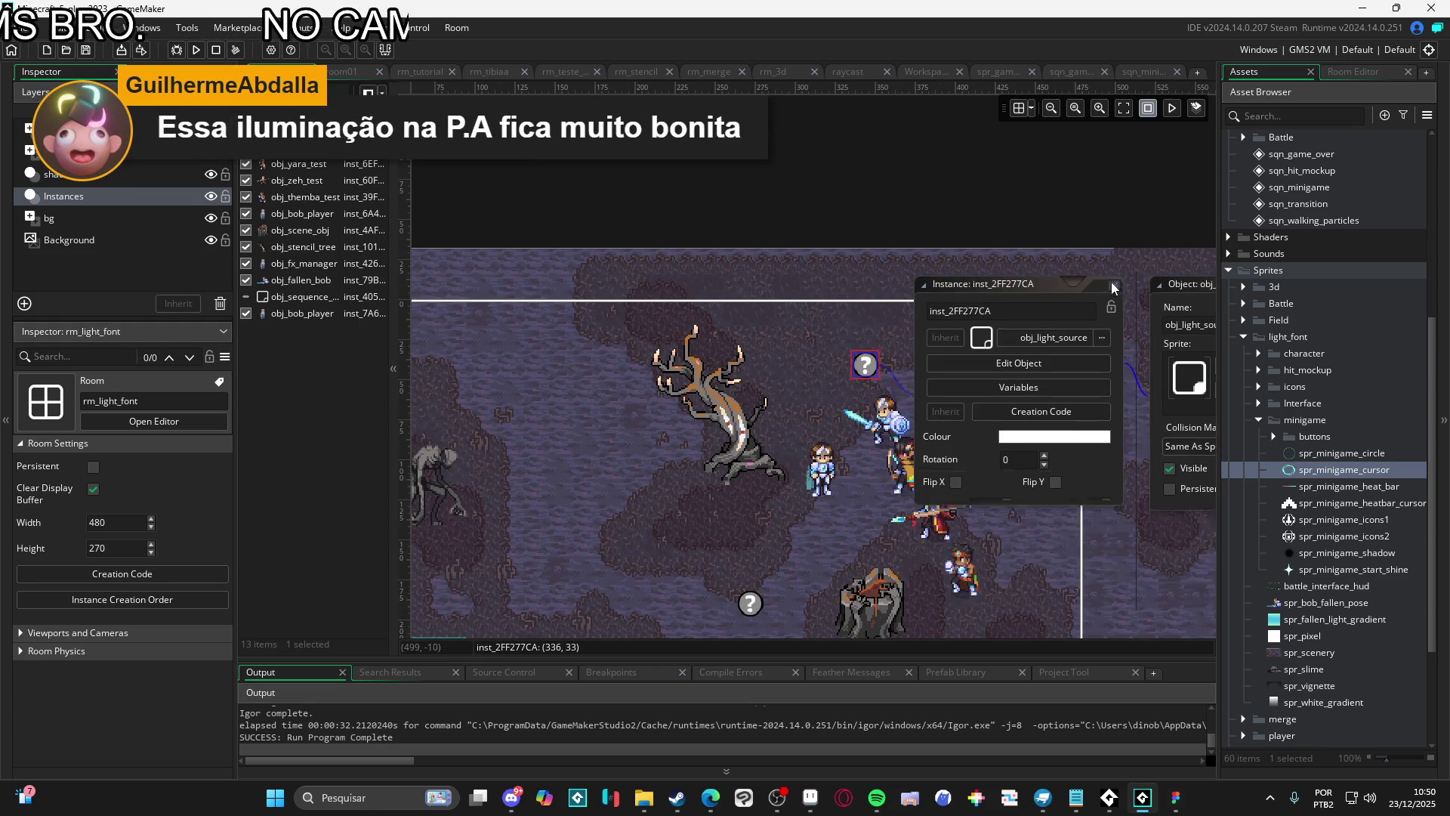
click(1113, 287)
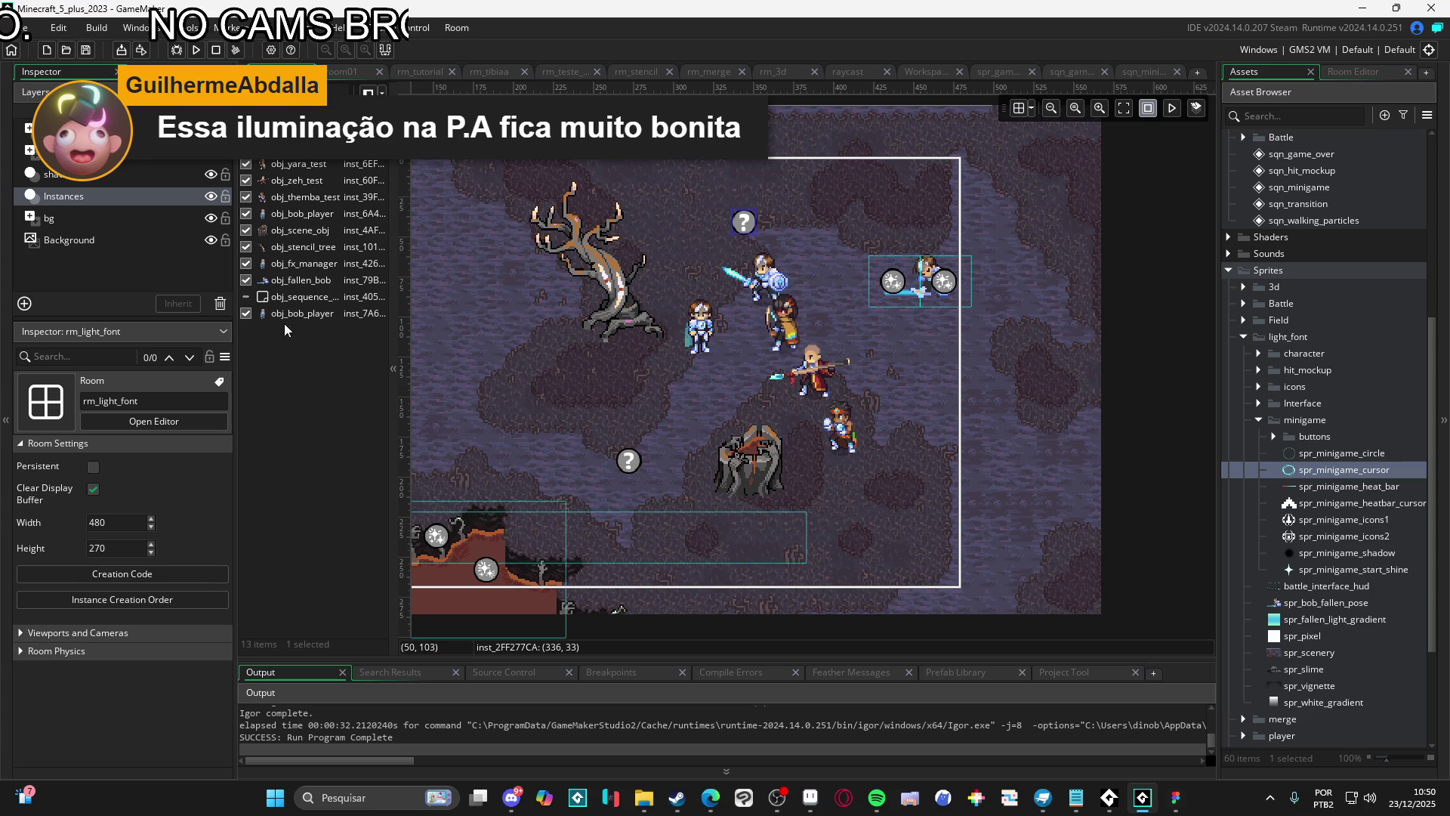
Open the light source instance's properties, object editor and creation code
double_click(744, 222)
click(907, 221)
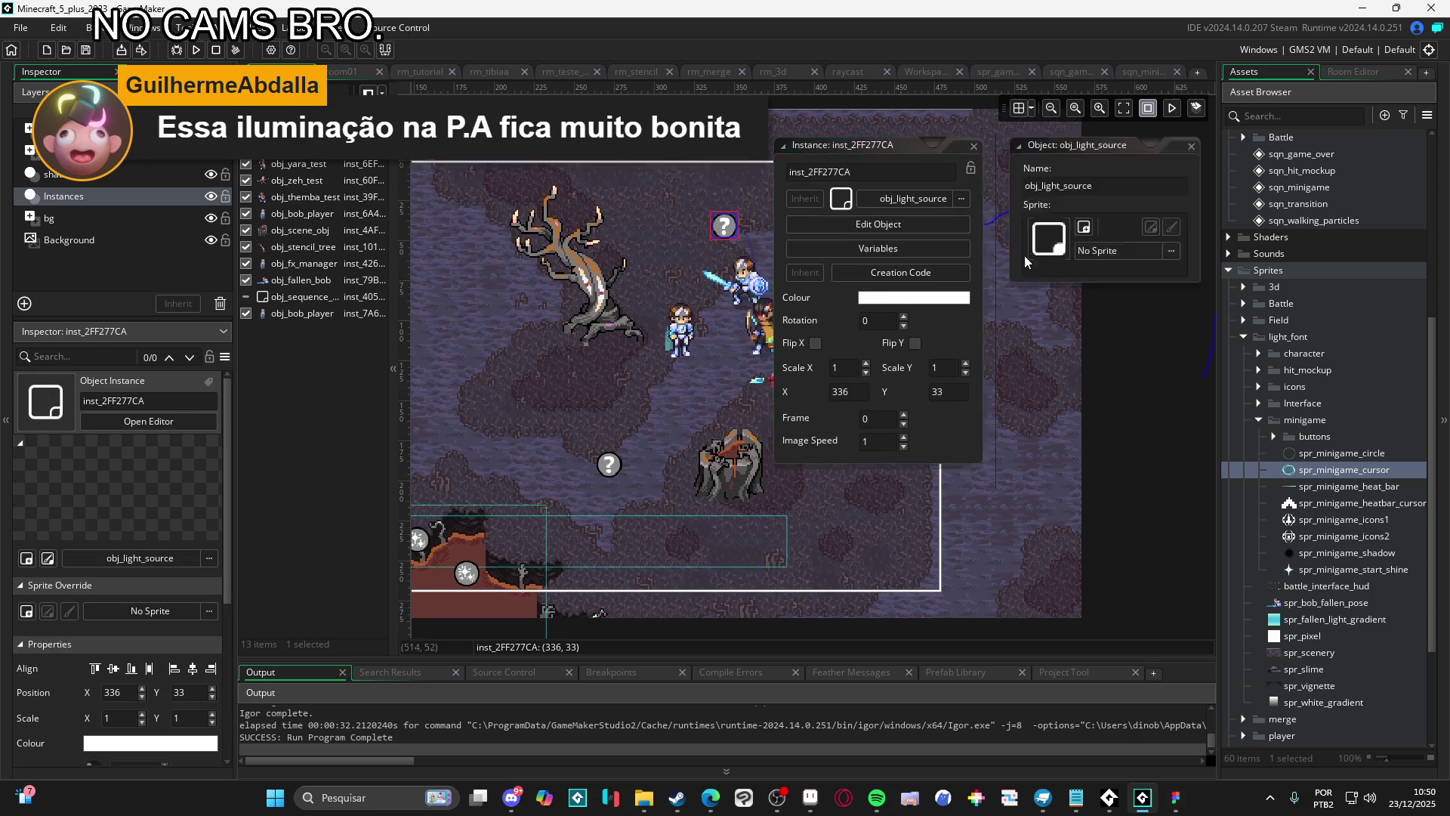
scroll(873, 470, left, 5)
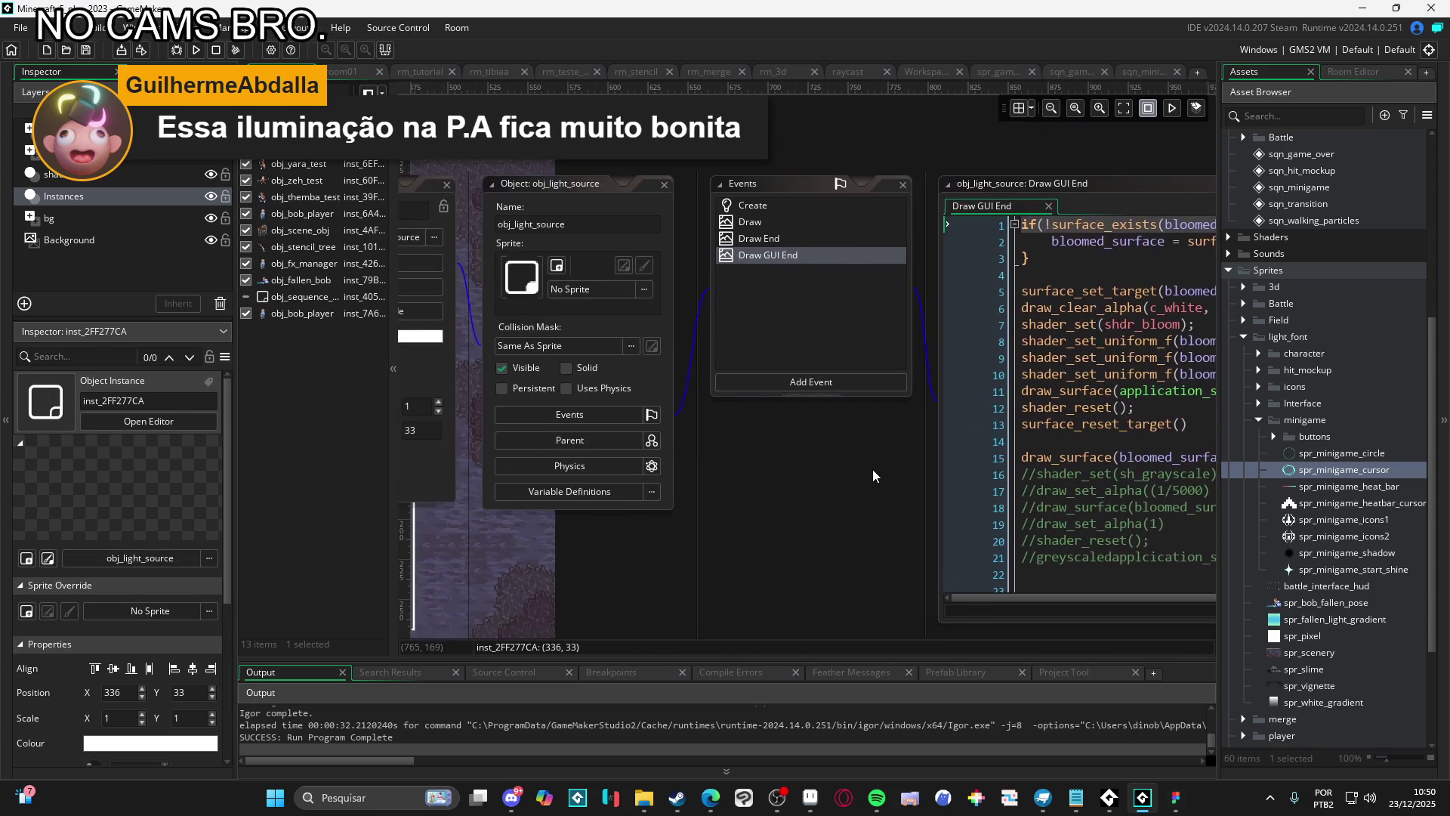
scroll(982, 547, left, 5)
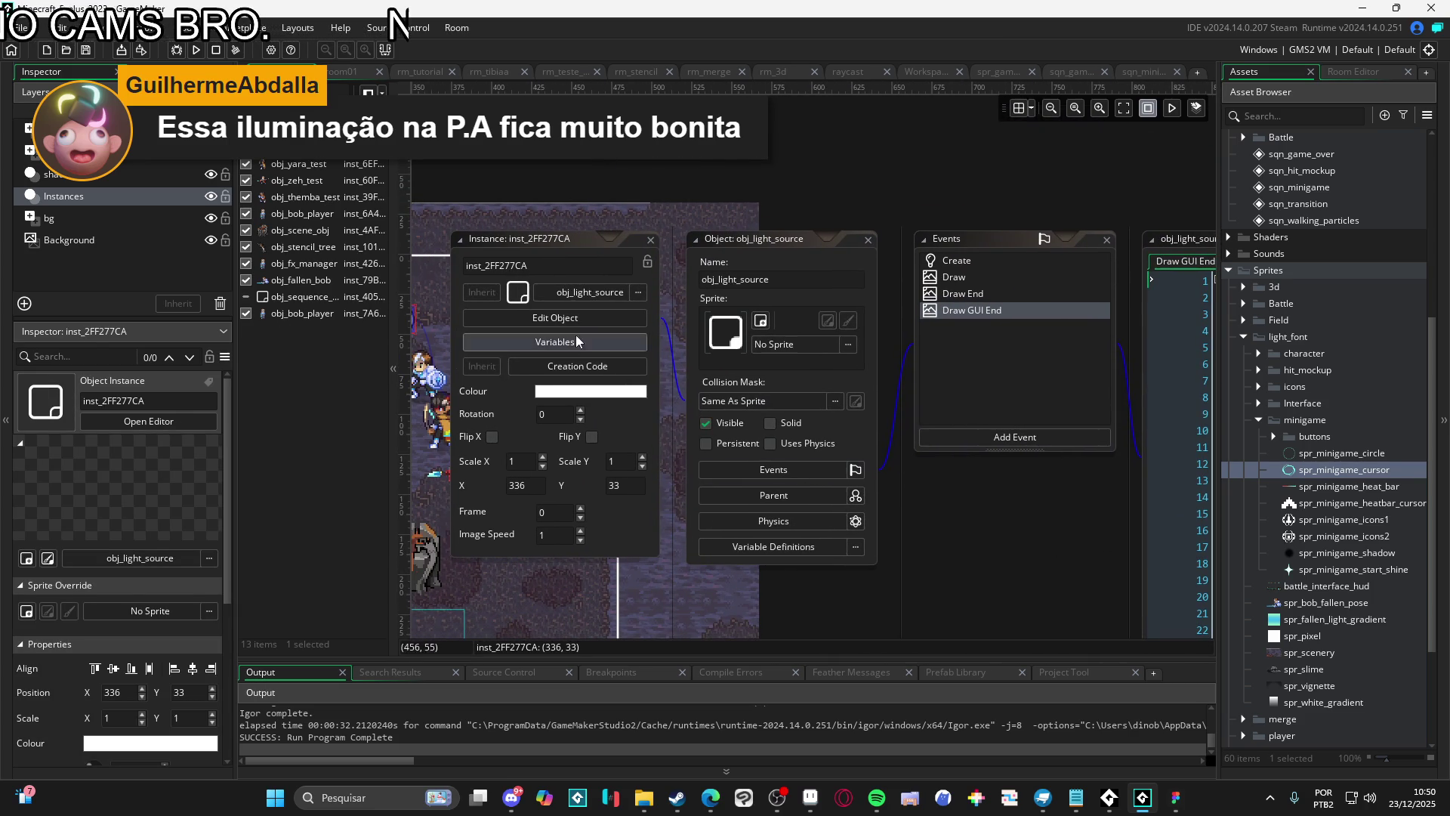
click(577, 366)
scroll(586, 285, up, 5)
scroll(1046, 283, left, 5)
scroll(781, 358, down, 5)
scroll(781, 357, left, 3)
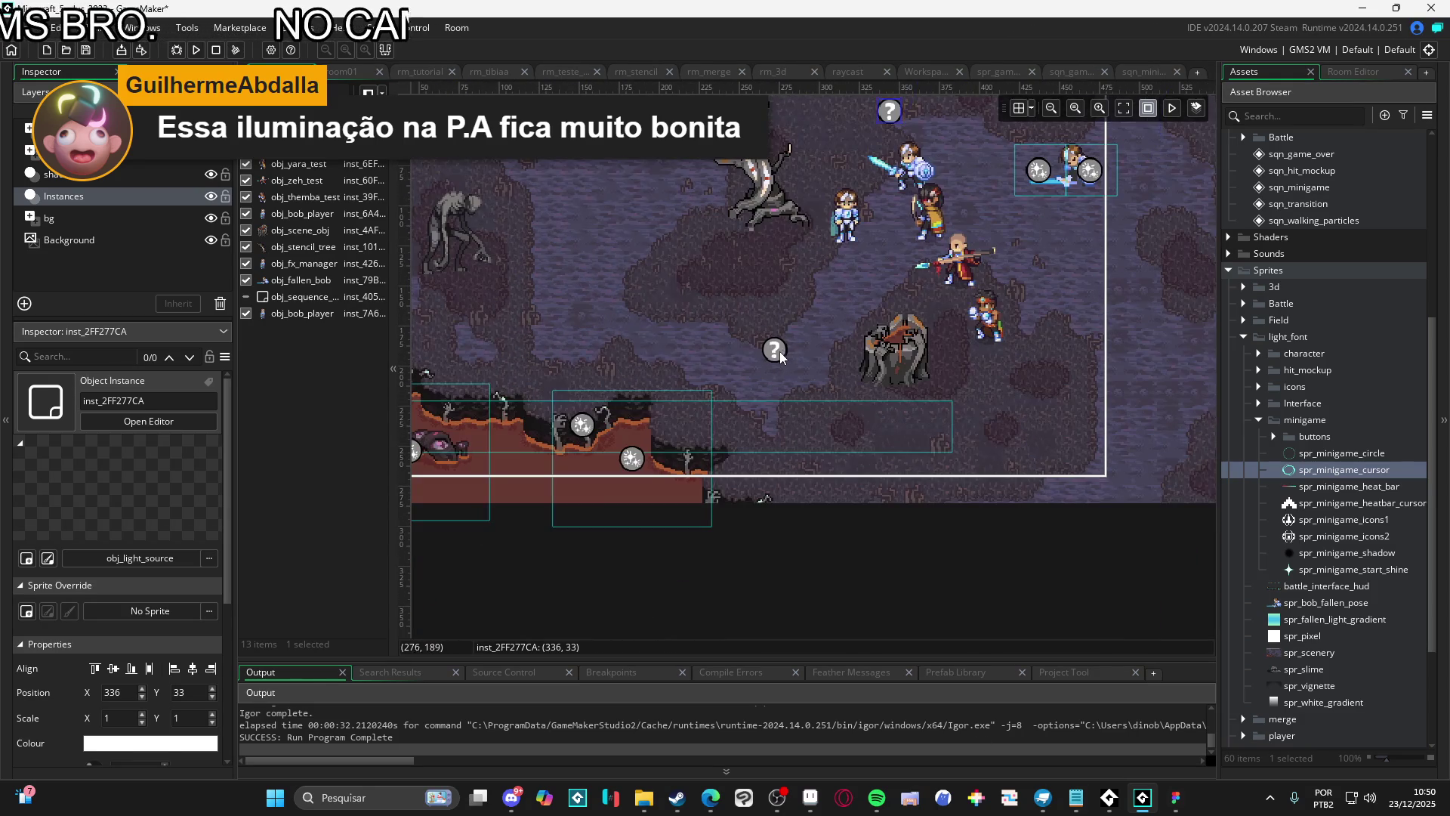
Select the light-source instance at 264, 182, then build and run the game
click(777, 352)
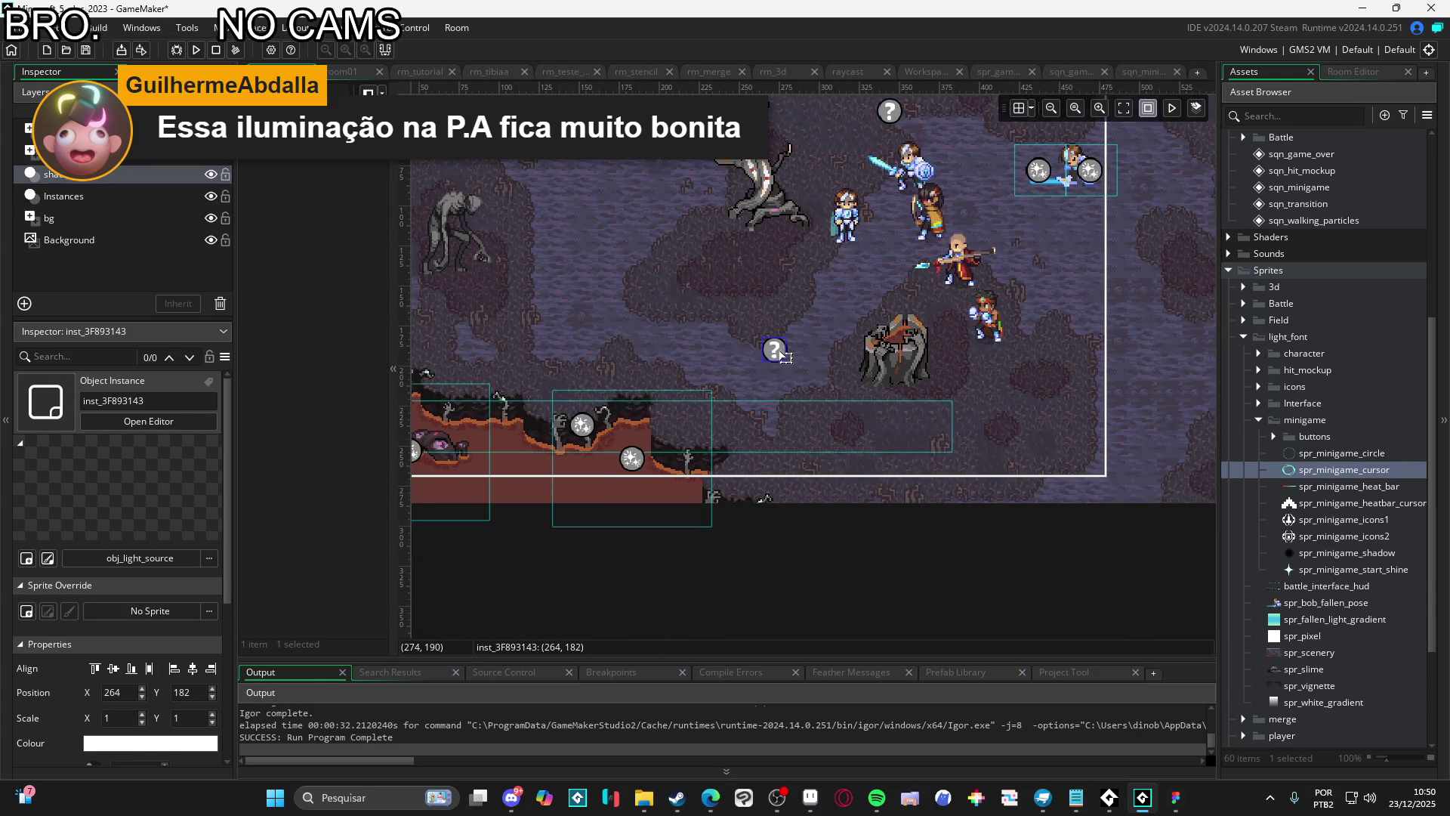
scroll(712, 380, up, 1)
scroll(712, 380, right, 1)
click(833, 172)
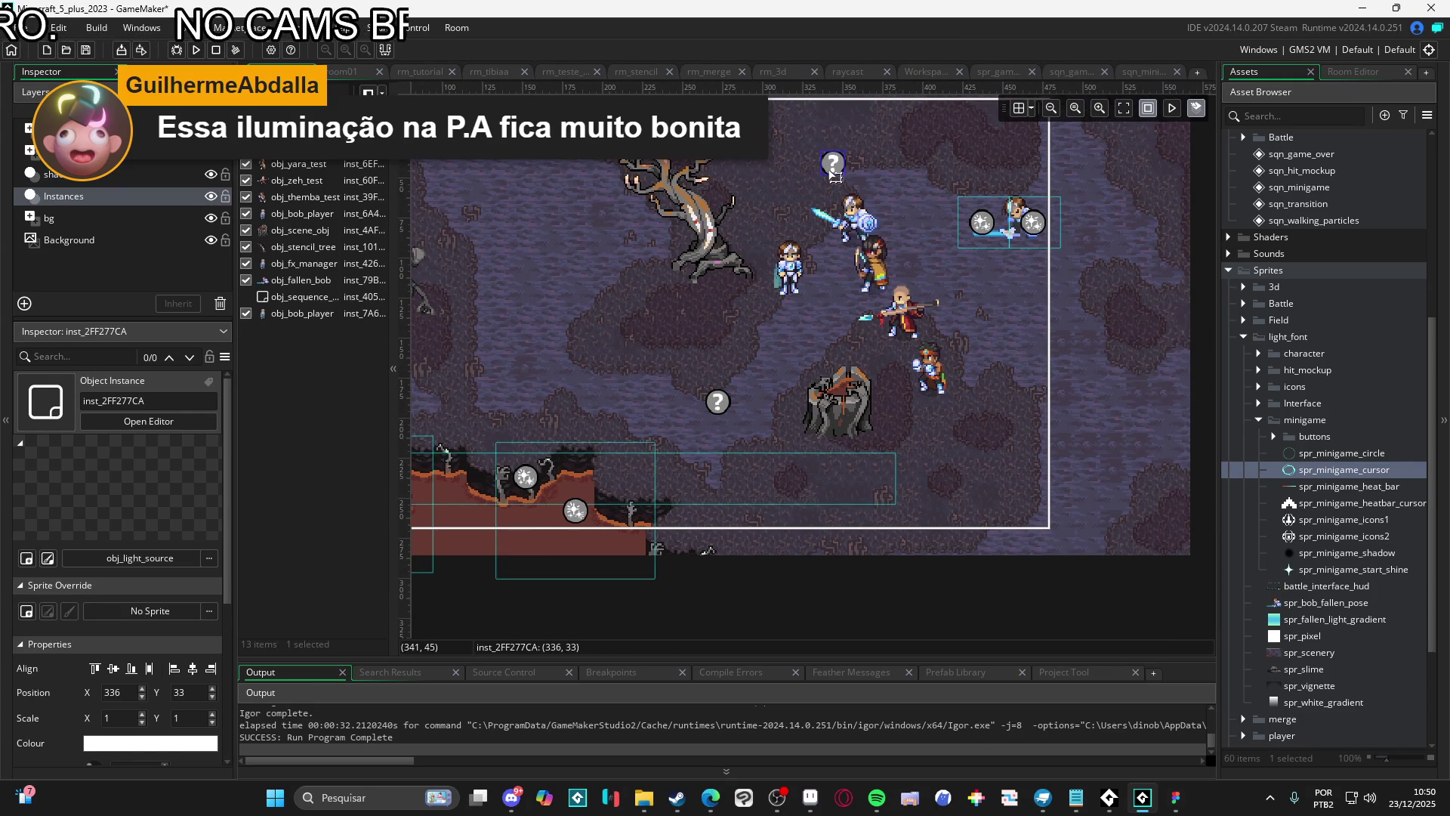
click(718, 402)
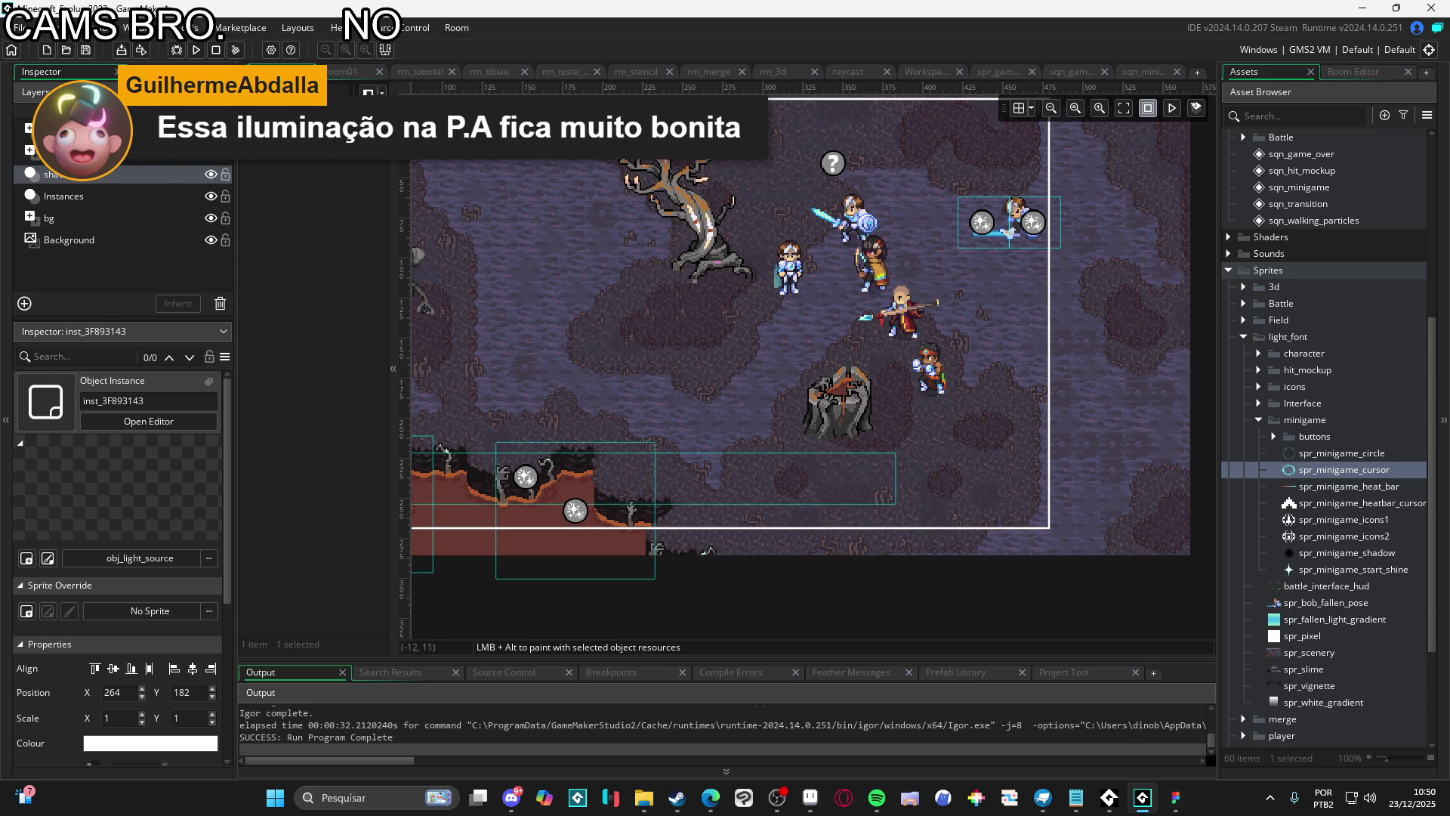
key(F5)
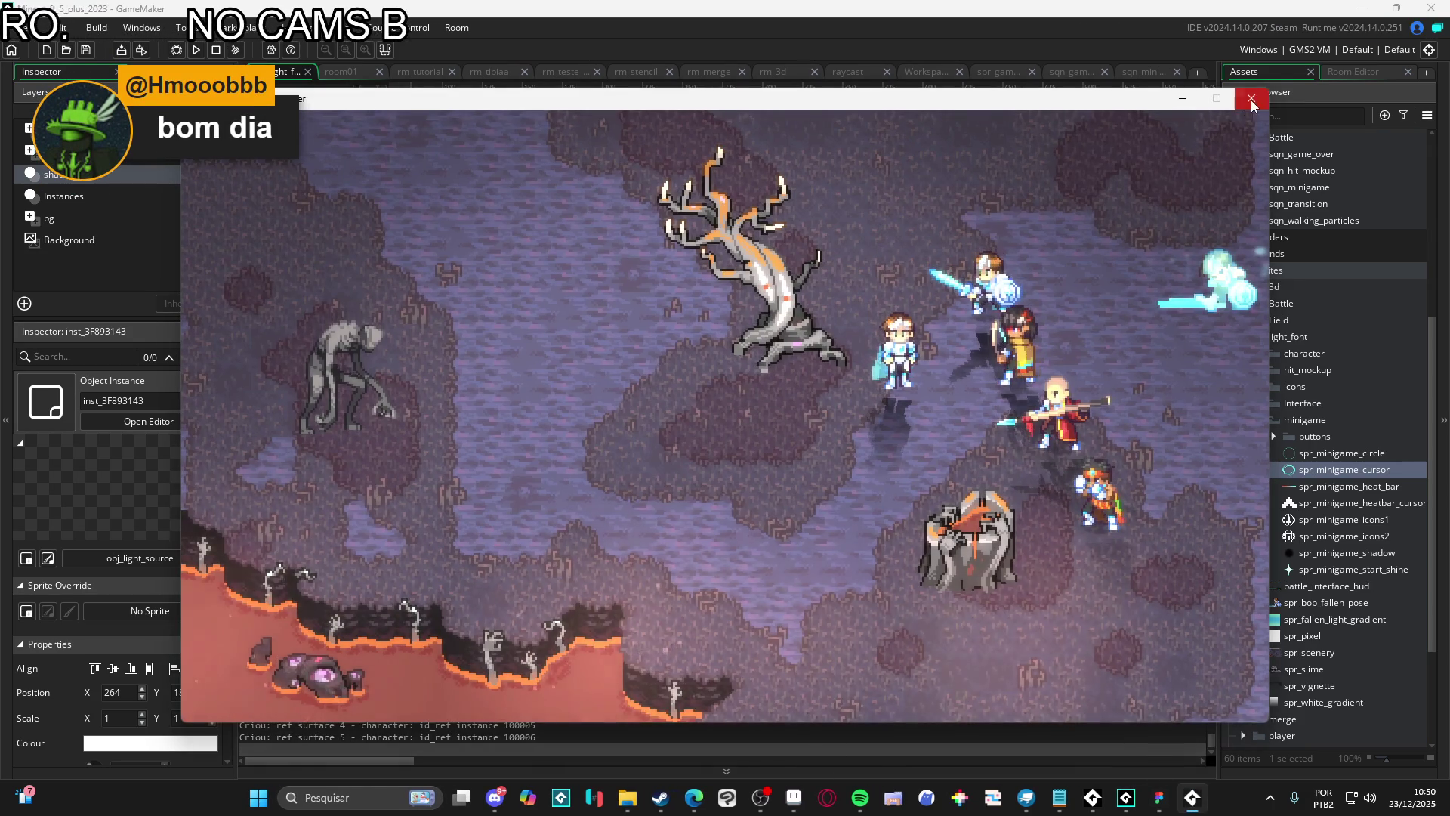
Close the game, select obj_light_source on the shadows layer, and run again
click(1252, 100)
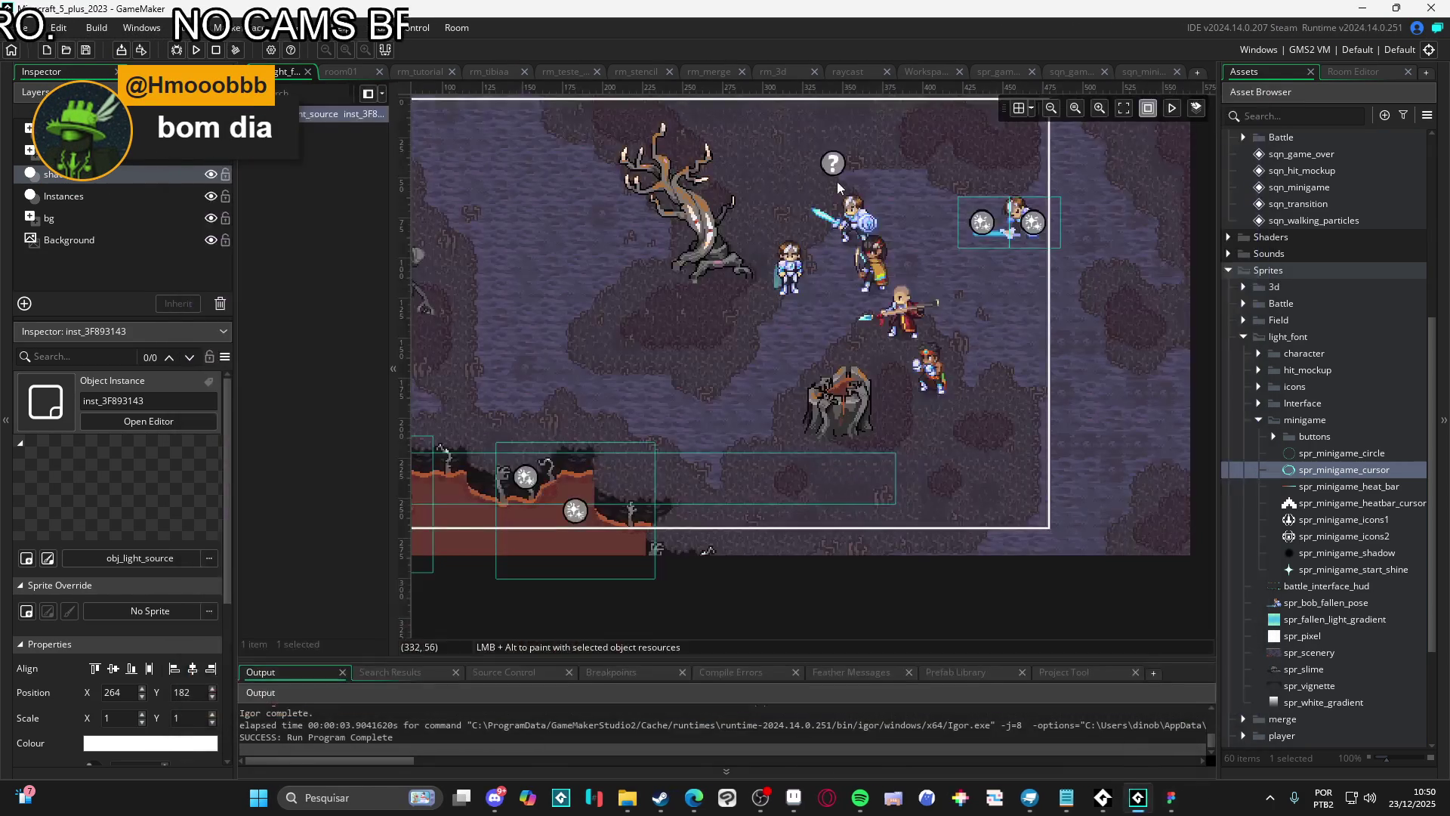
click(833, 167)
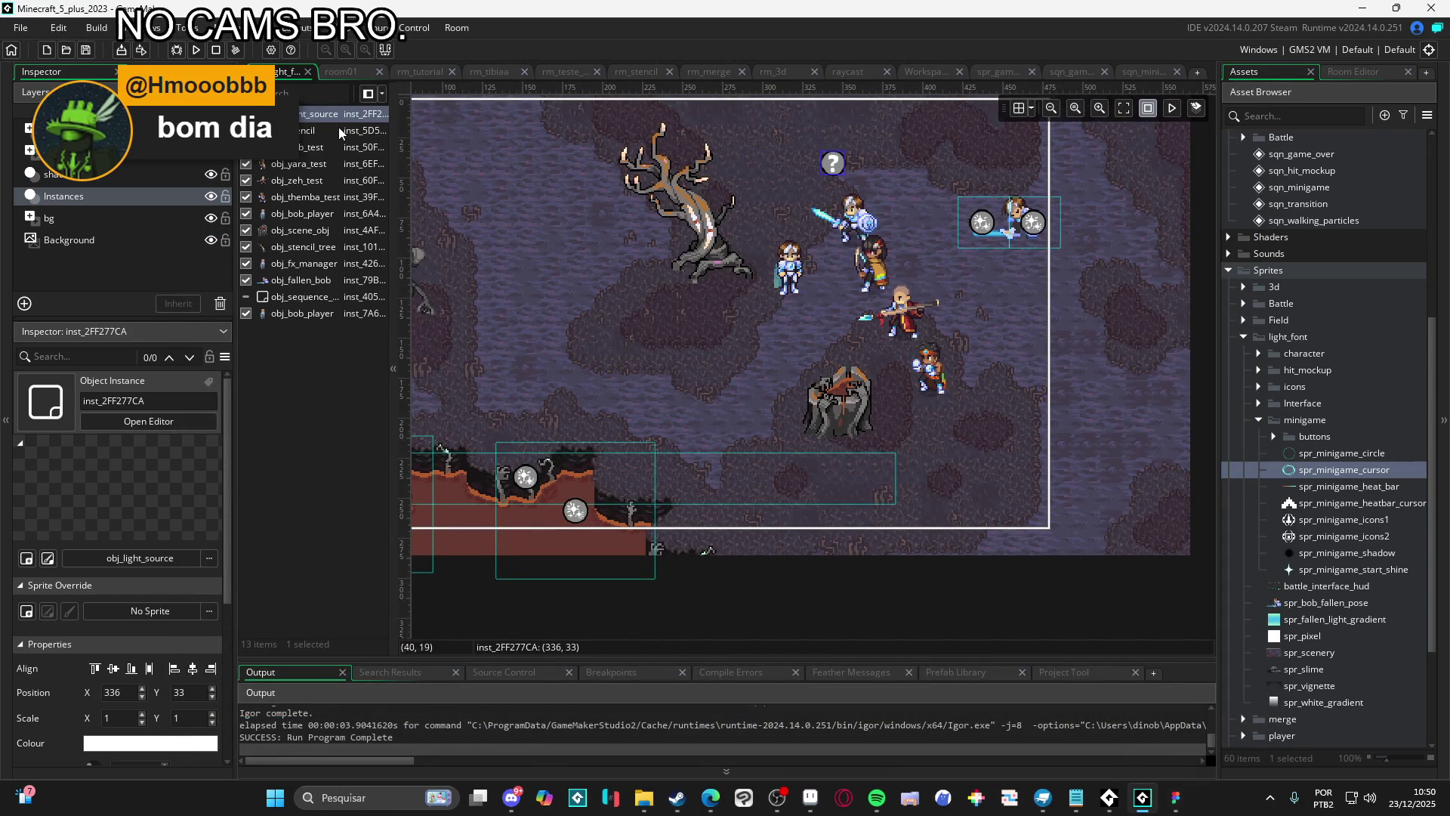
click(83, 174)
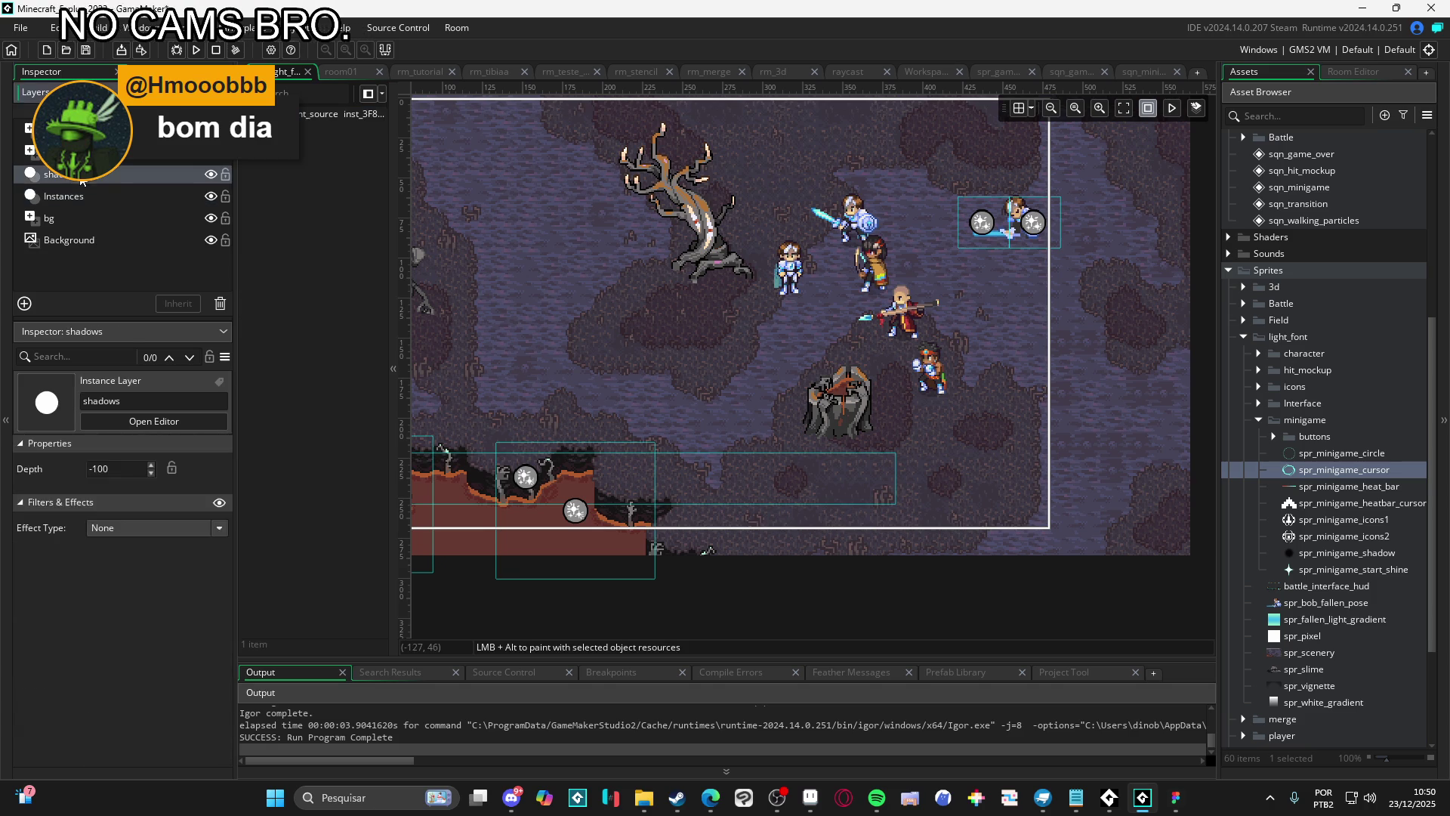
click(333, 114)
key(F5)
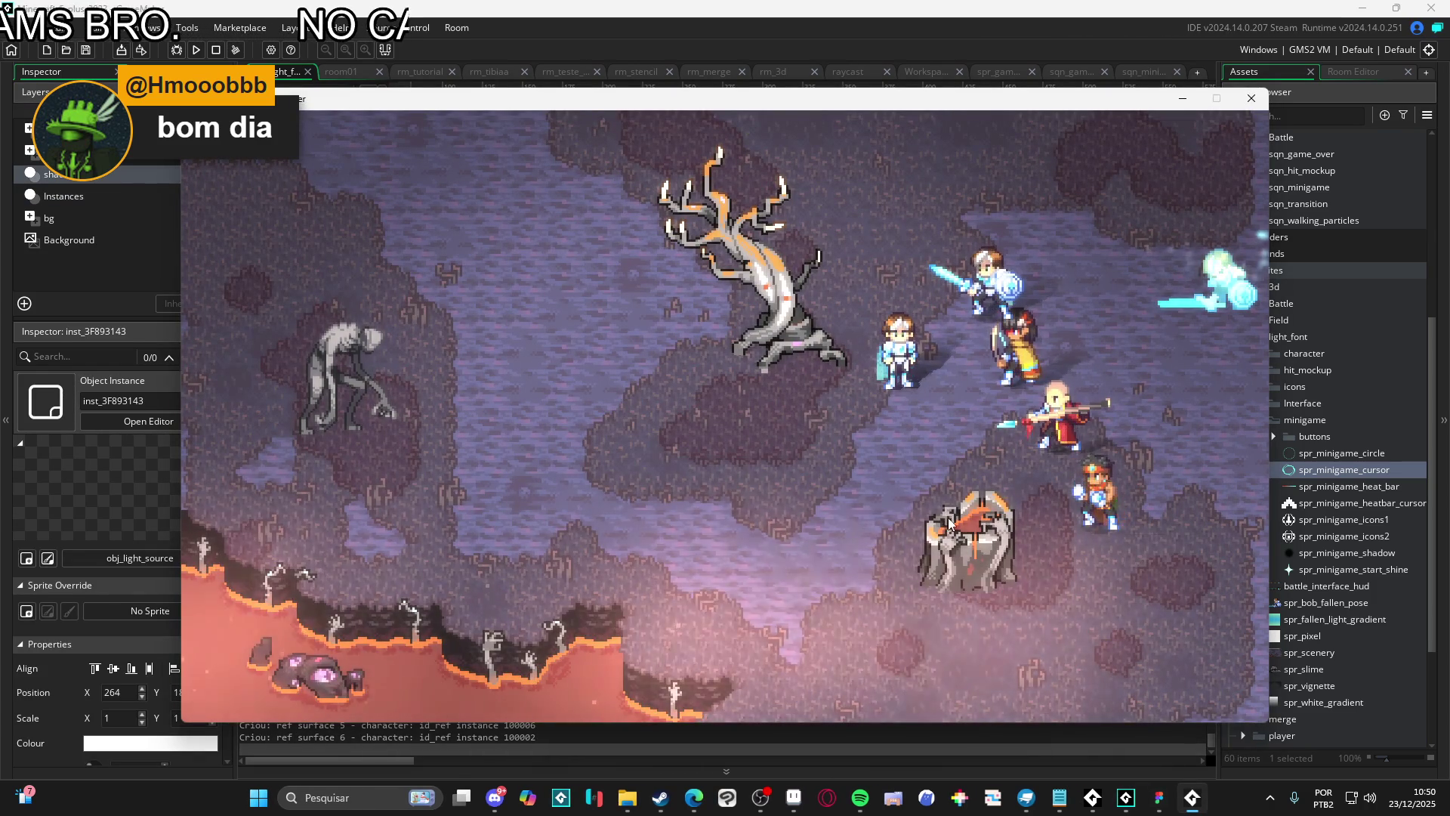
Walk the character around to test the lighting, then focus the asset search box
key(Down)
key(Left)
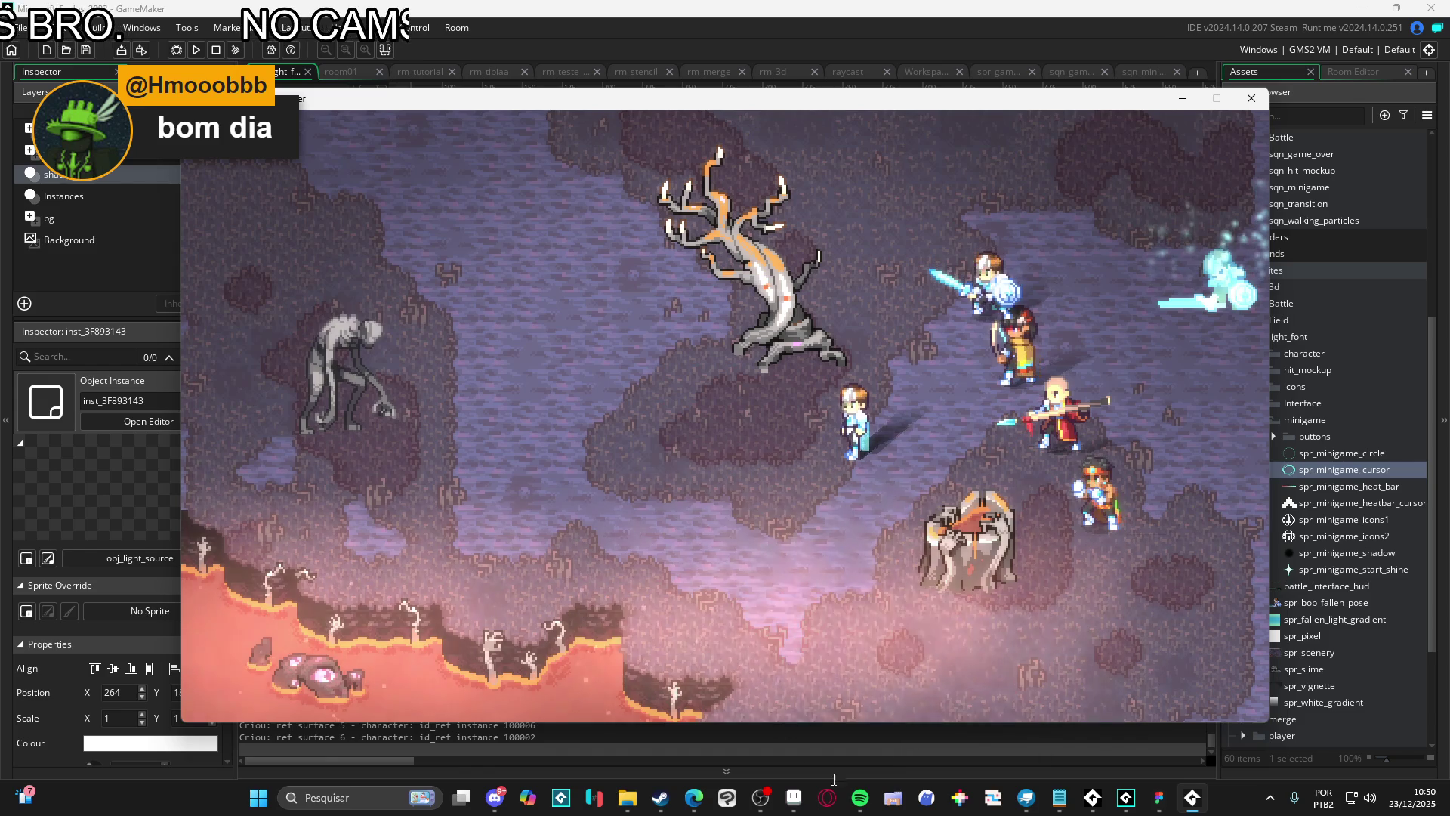
key(alt+Tab)
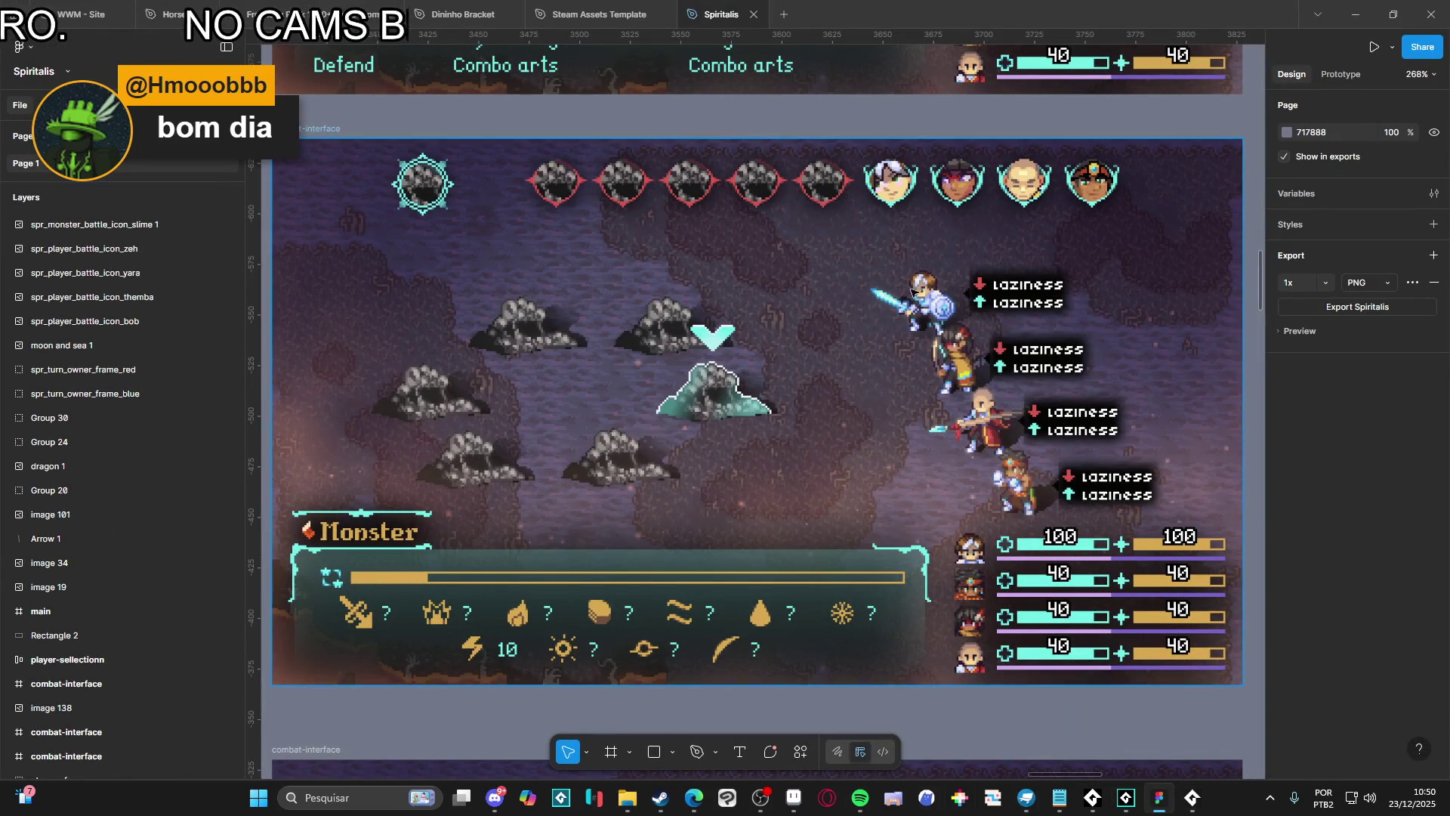
click(1356, 13)
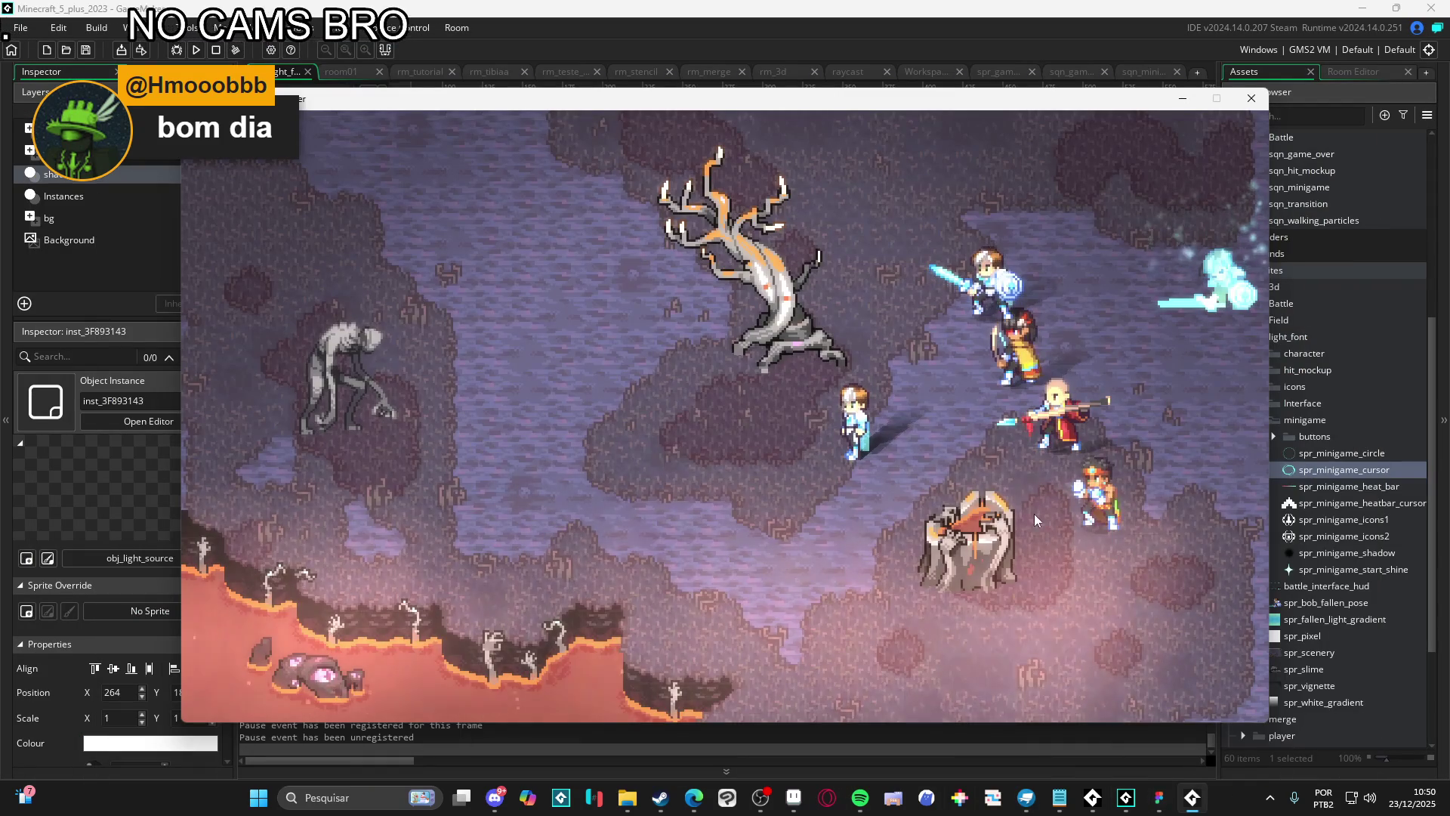
key(Left)
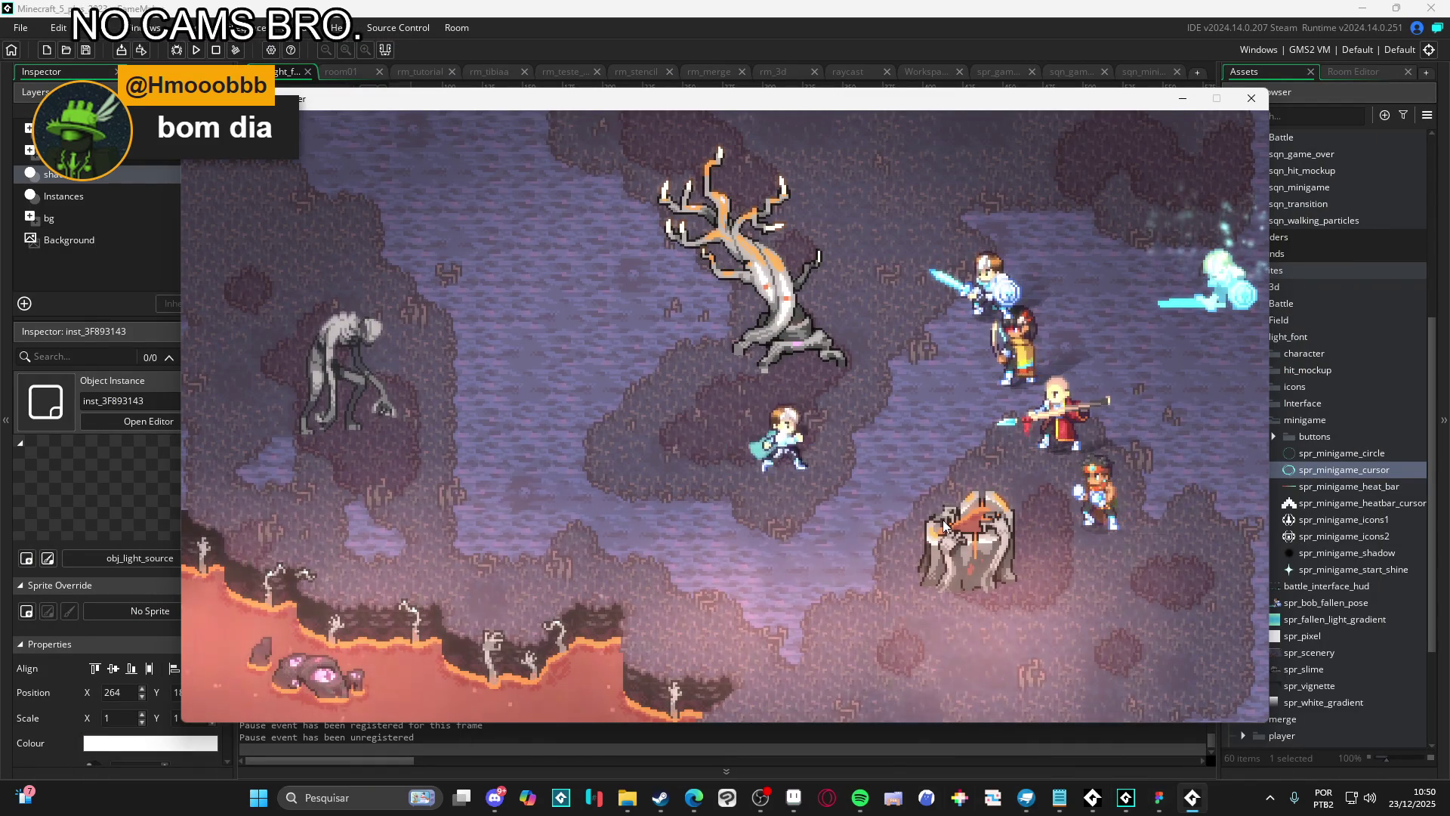
key(Down)
key(Up)
key(Left)
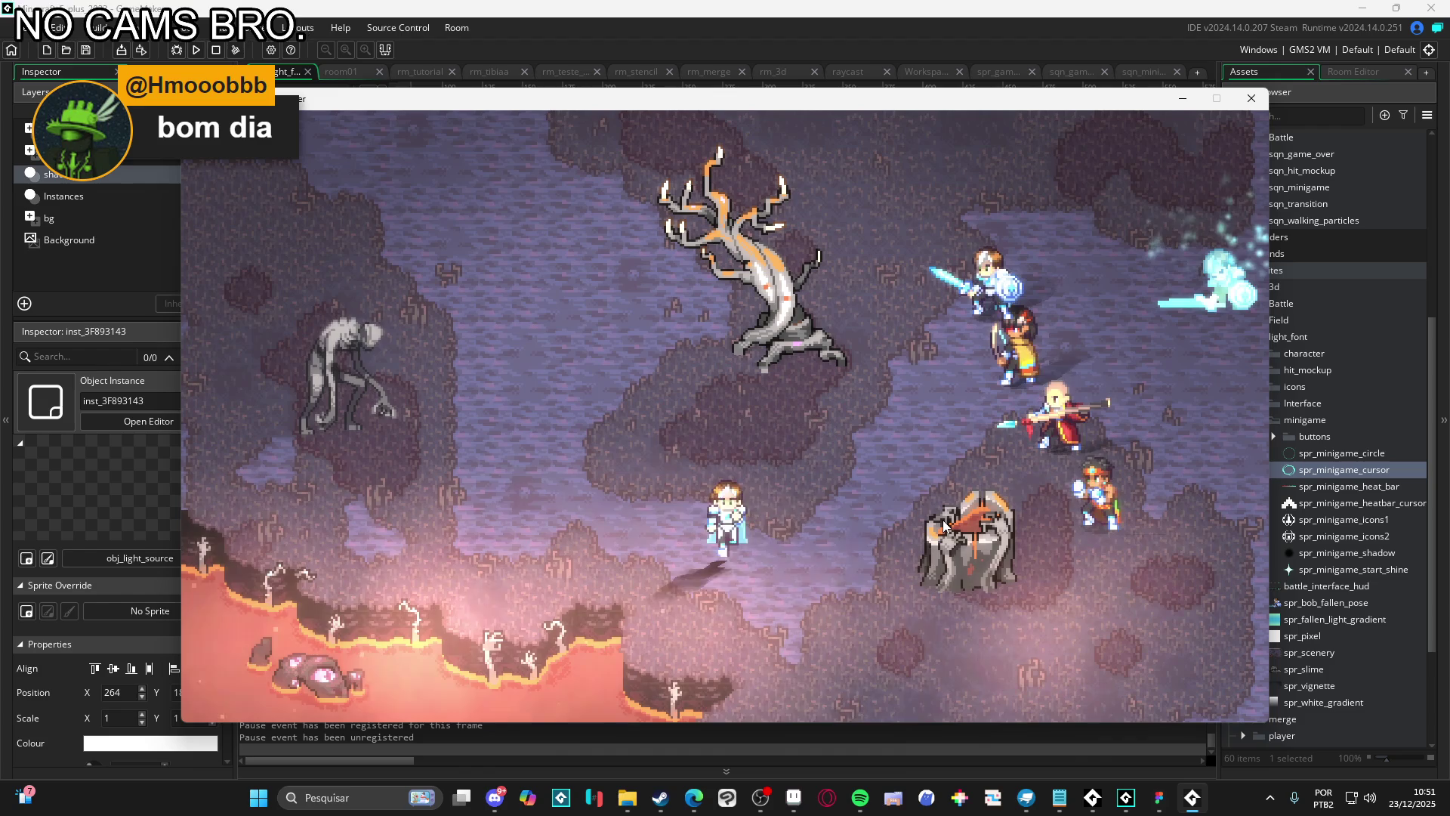
key(Right)
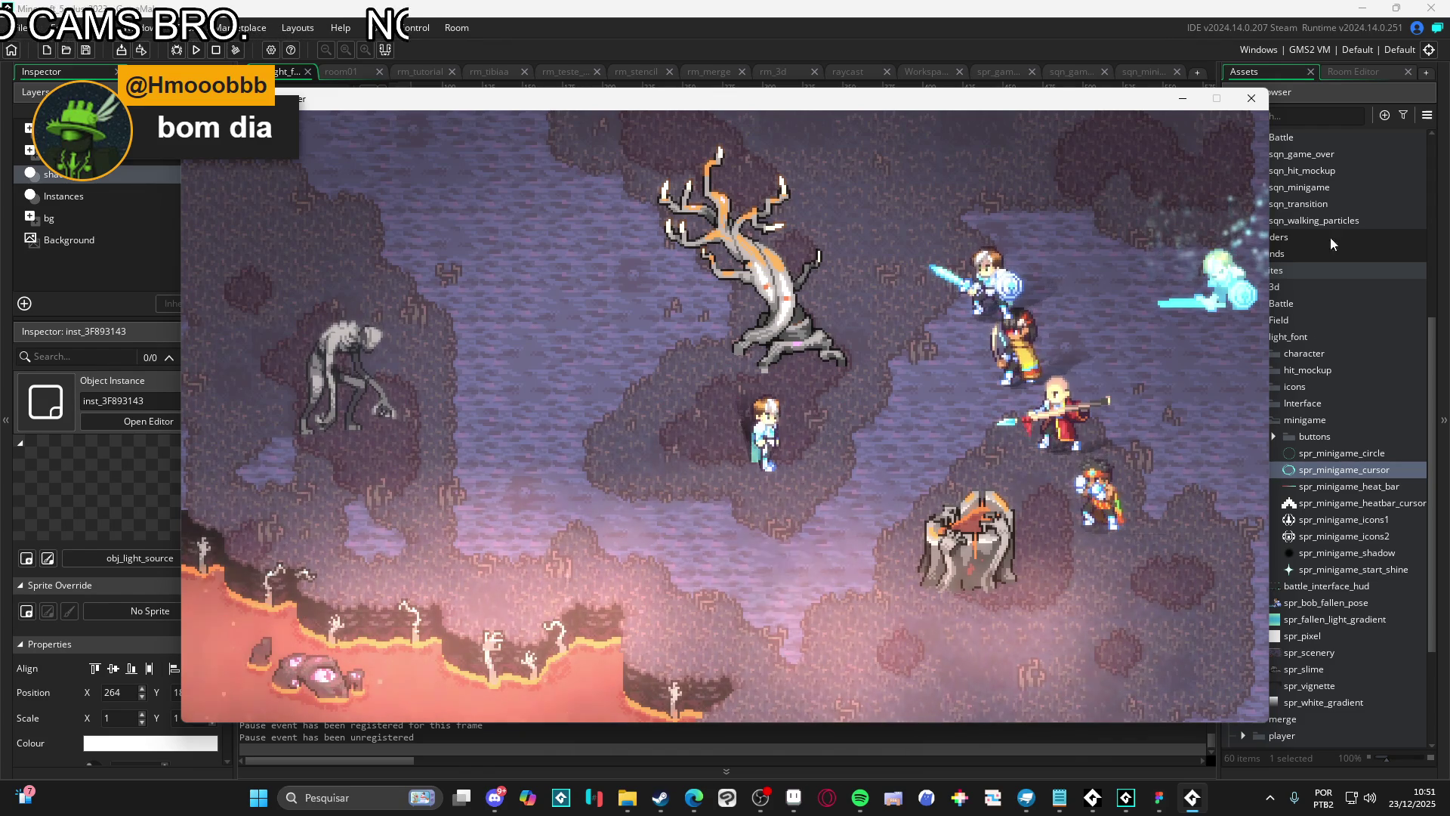
click(1303, 119)
Search assets for 'them' and open the Themba__battle_sprite_Sheet sprite
text(em)
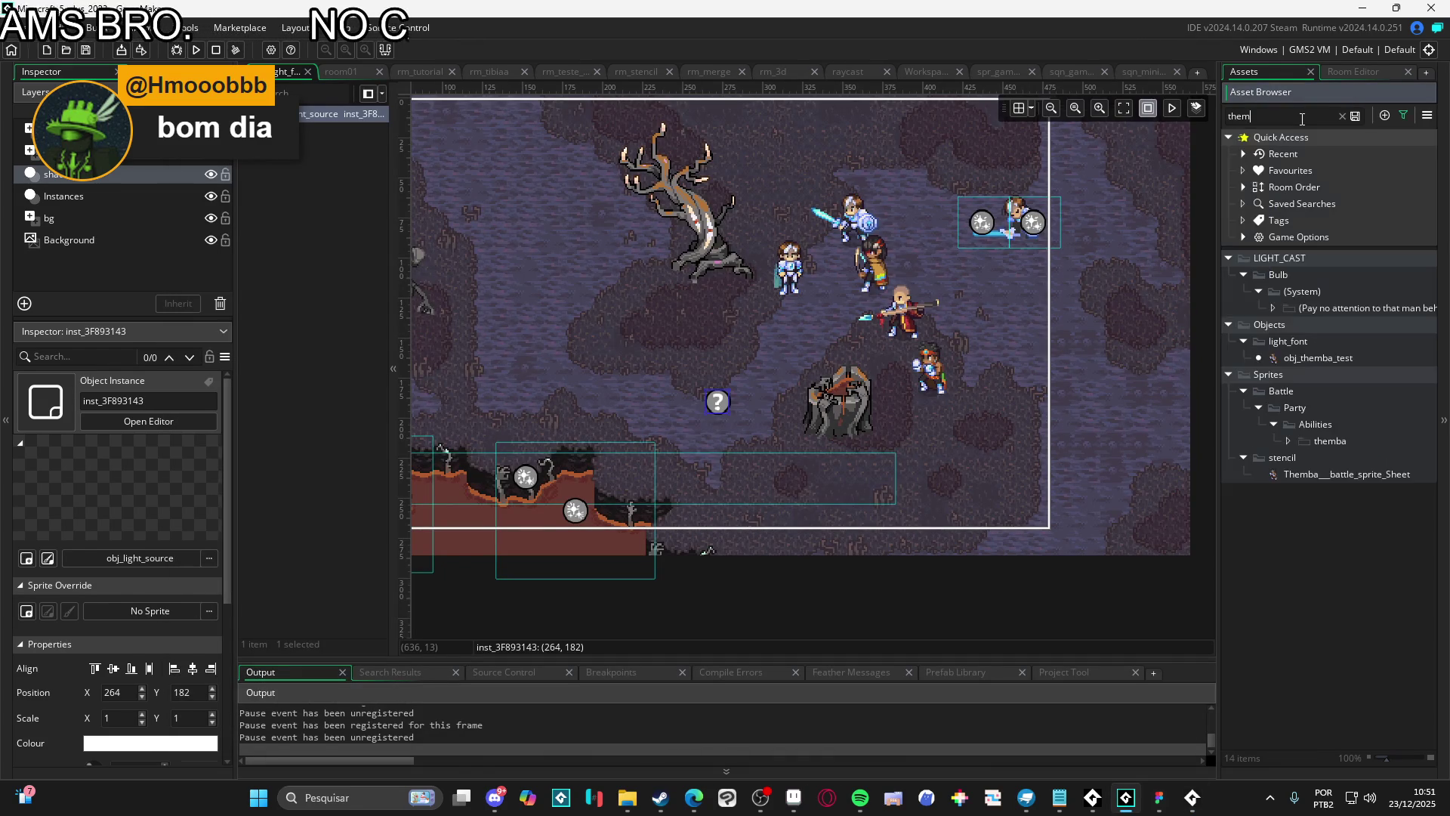
double_click(1331, 398)
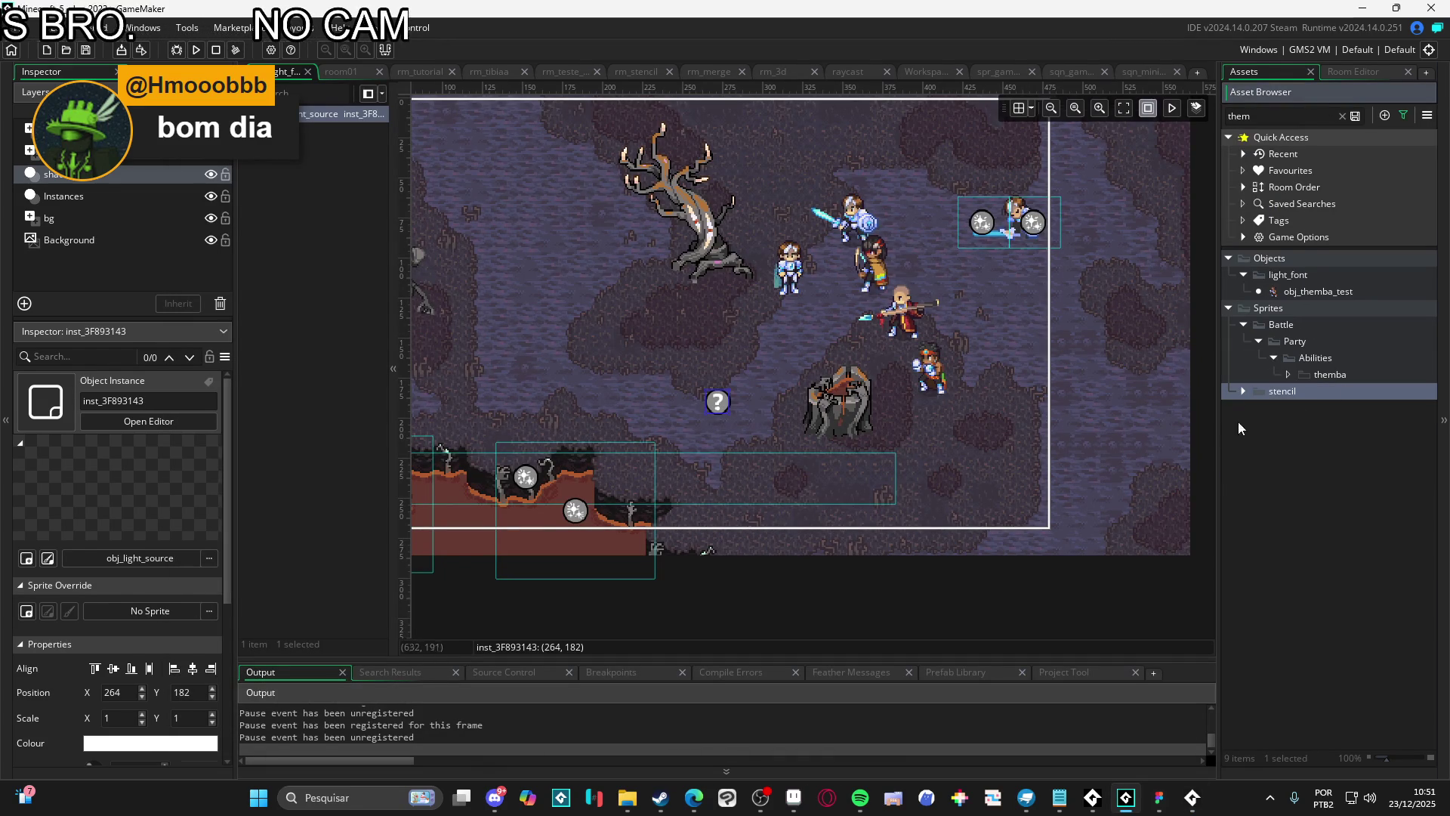
double_click(1289, 410)
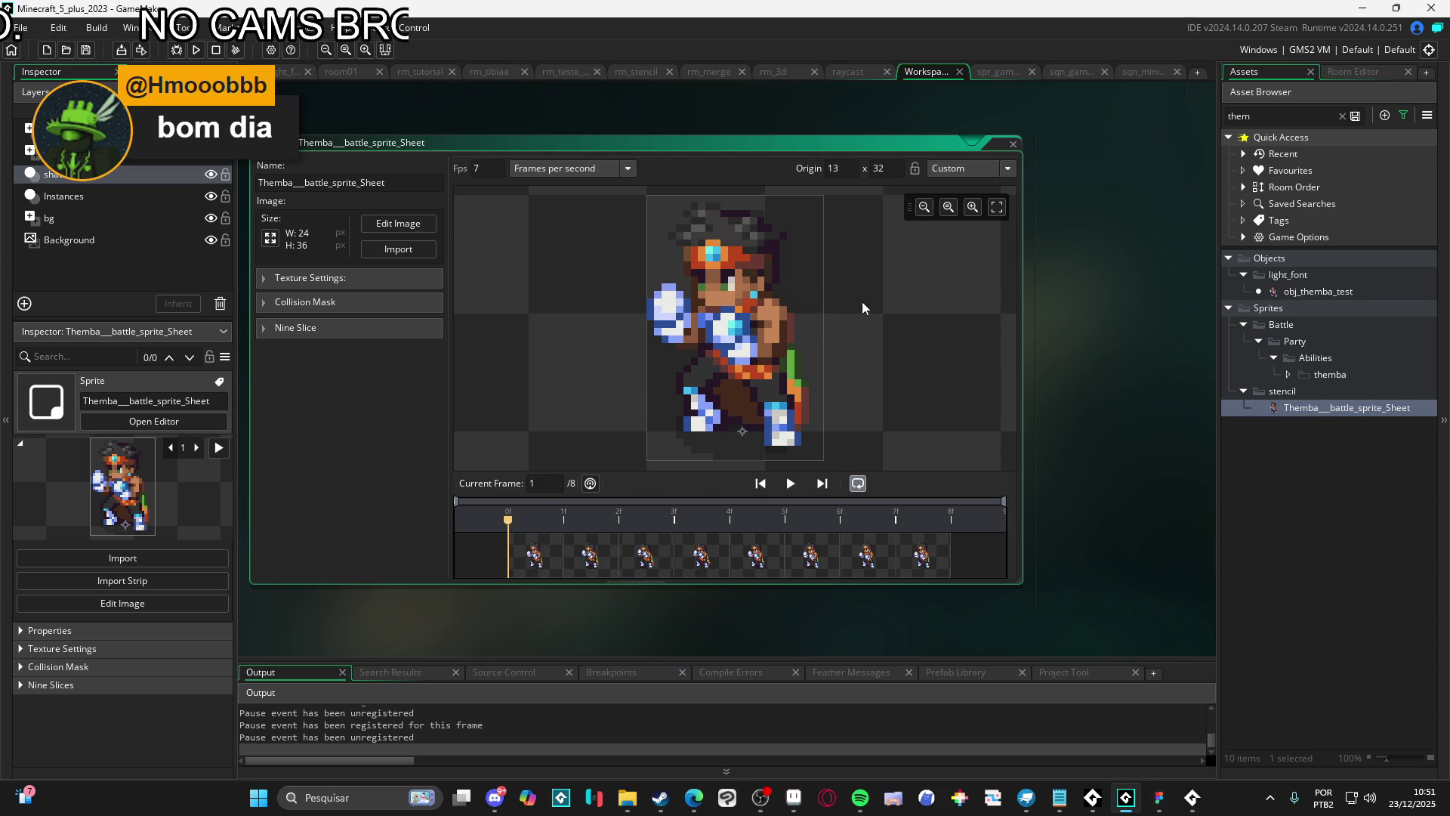
Close the running game and bring up GameMaker's recent projects list
click(1366, 9)
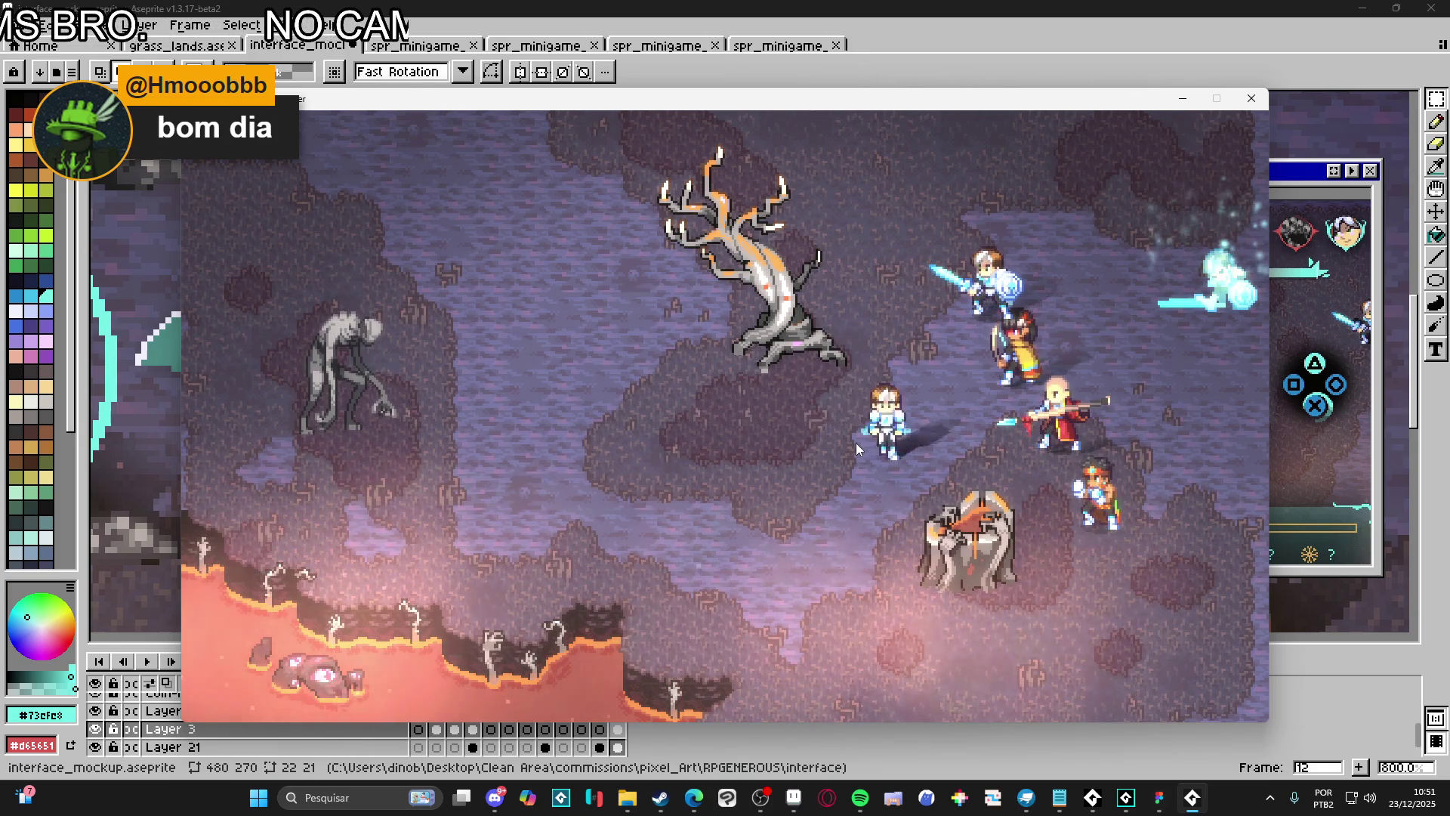
click(1252, 100)
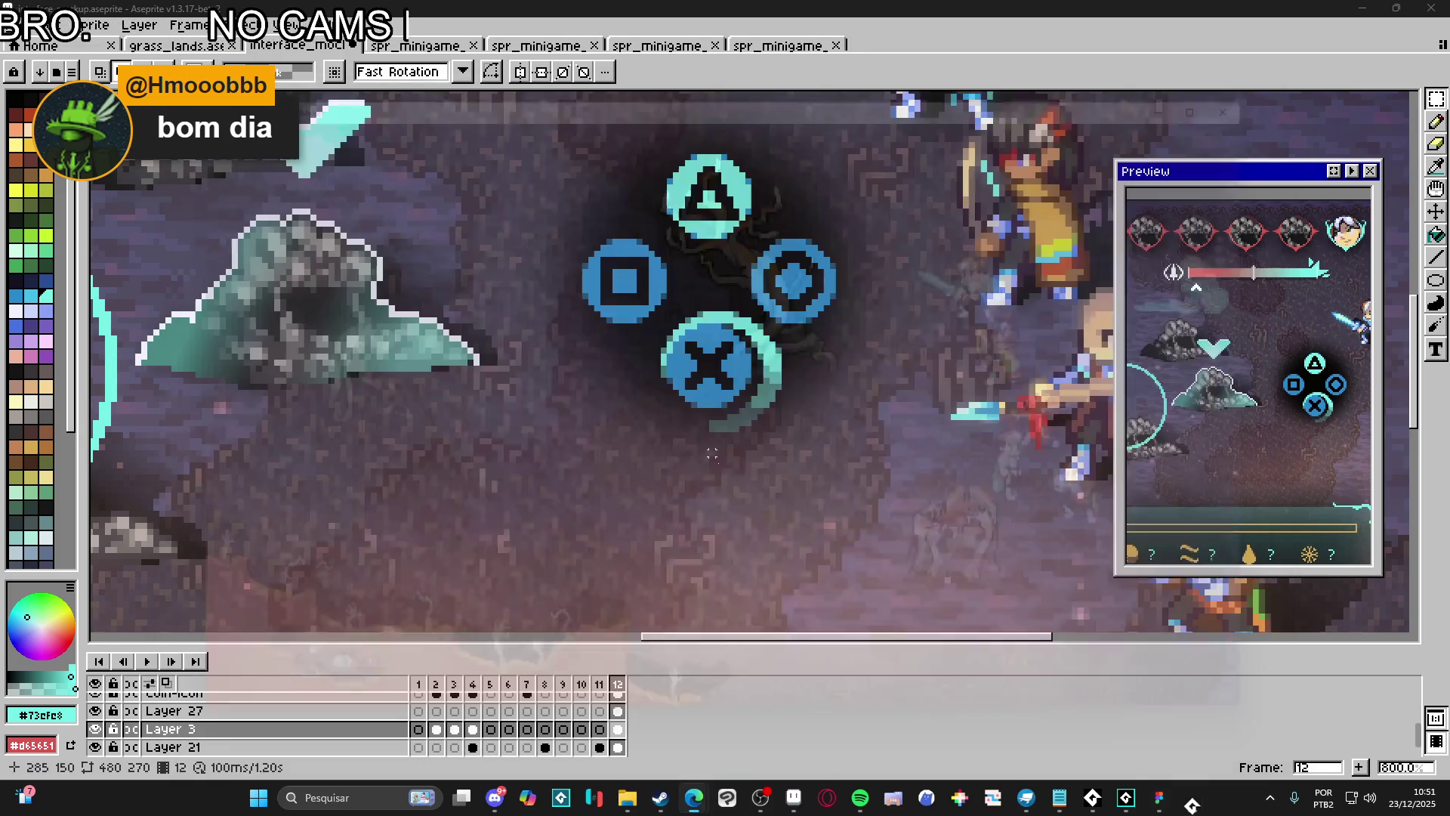
key(alt+Tab)
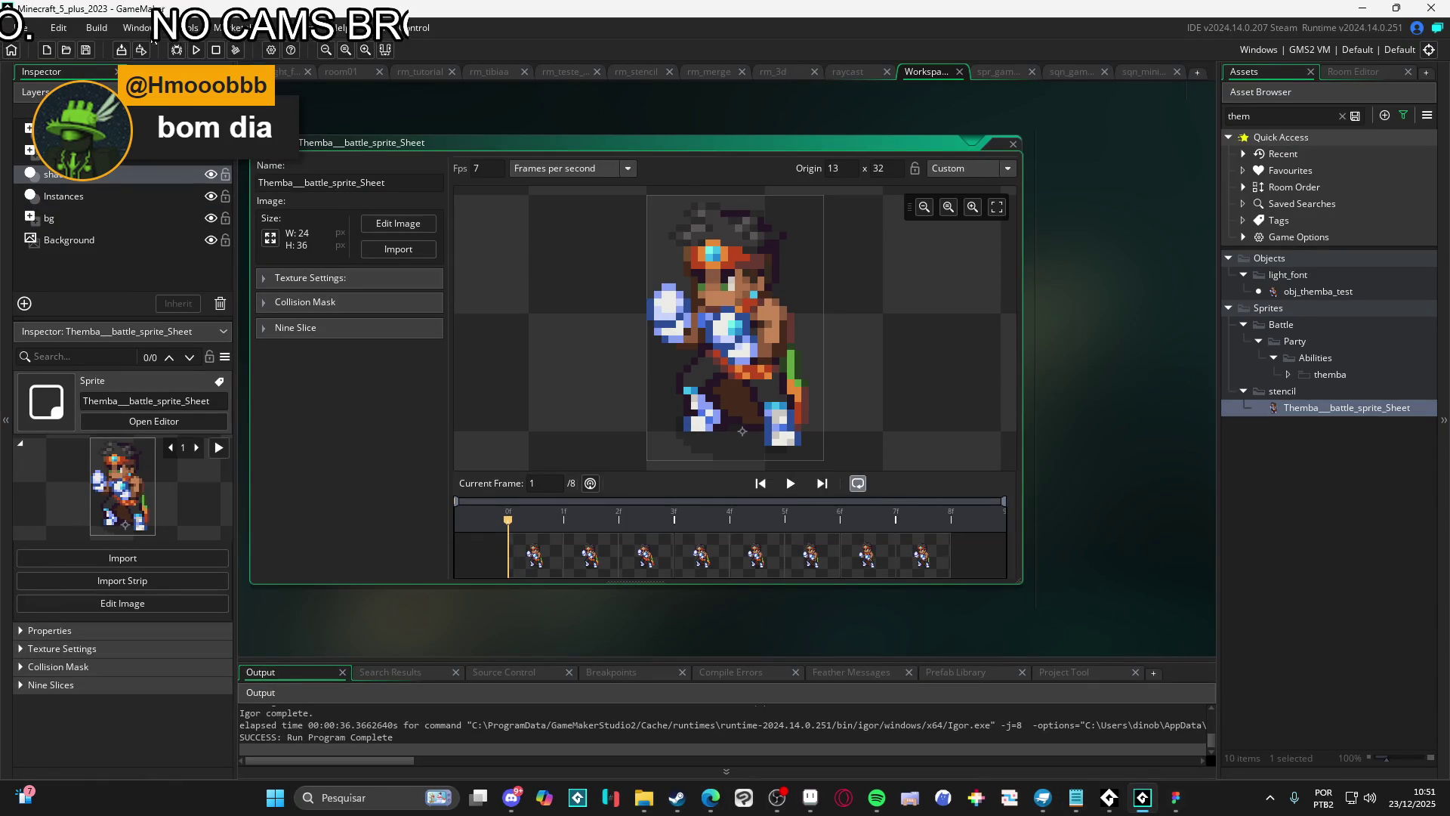
click(21, 27)
Load the Spiritalis project and expand its Sequences > Battle folders
mouse_move(75, 90)
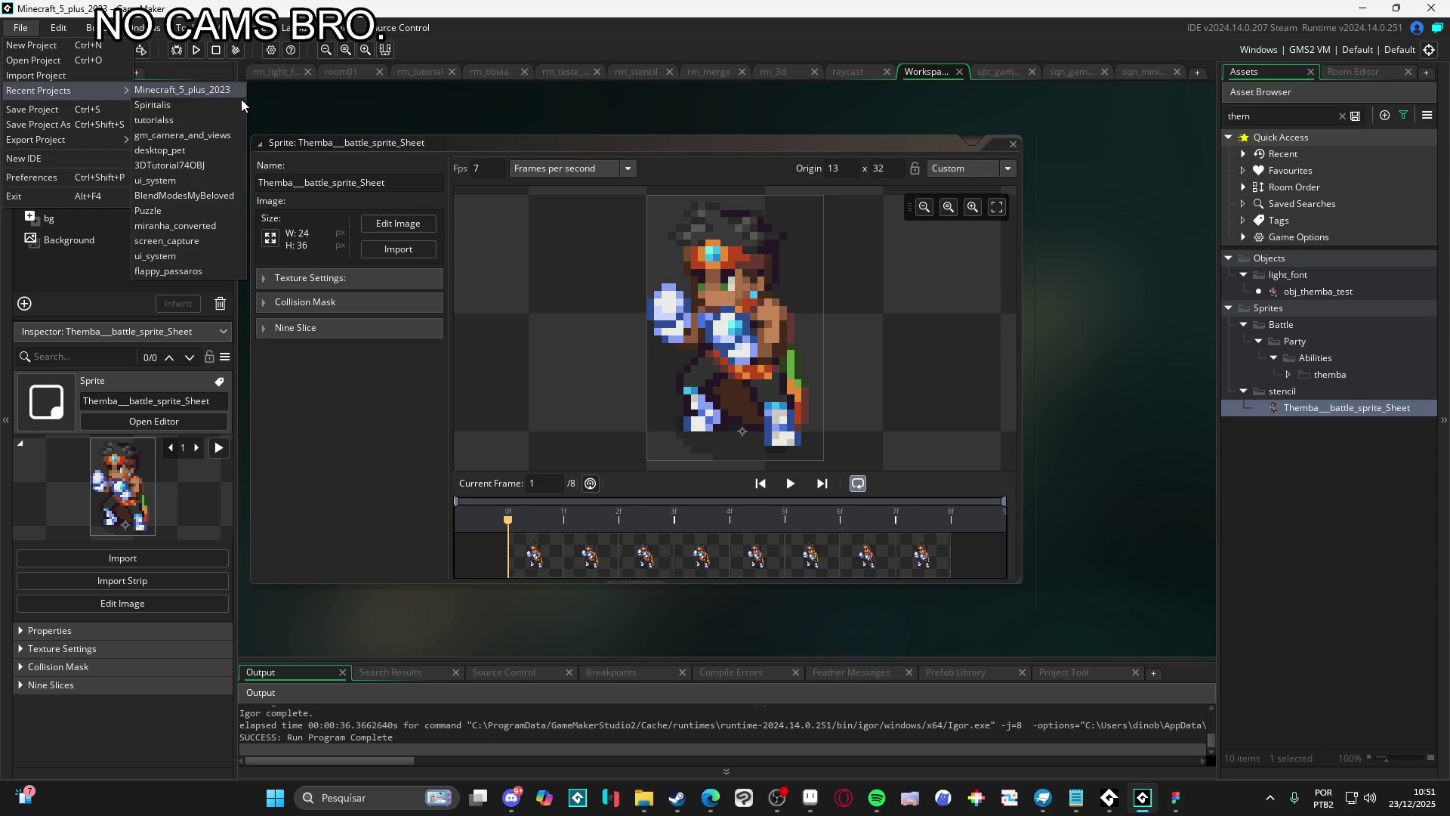
click(213, 108)
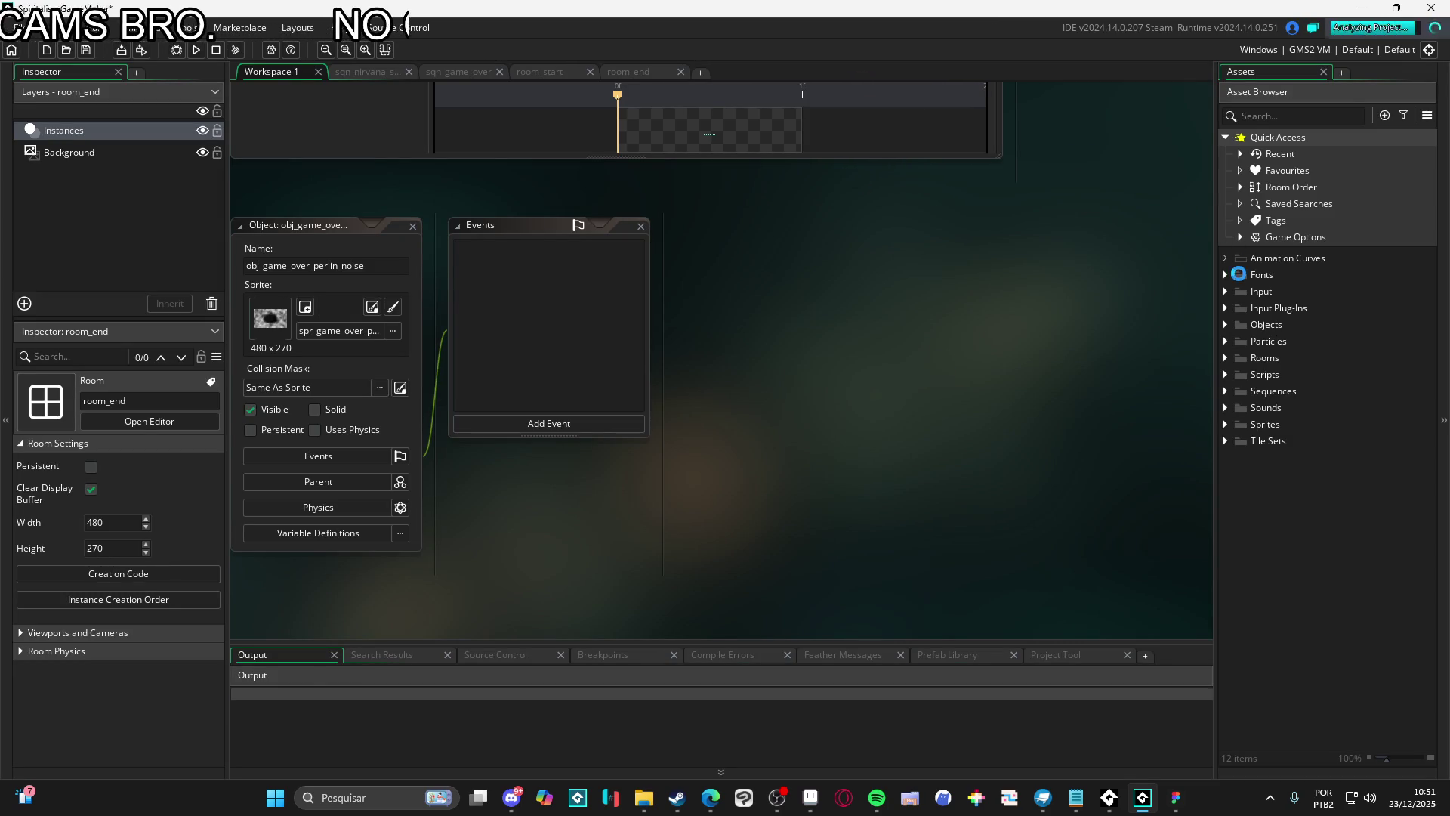
click(1225, 408)
click(1225, 408)
click(1224, 425)
click(1225, 424)
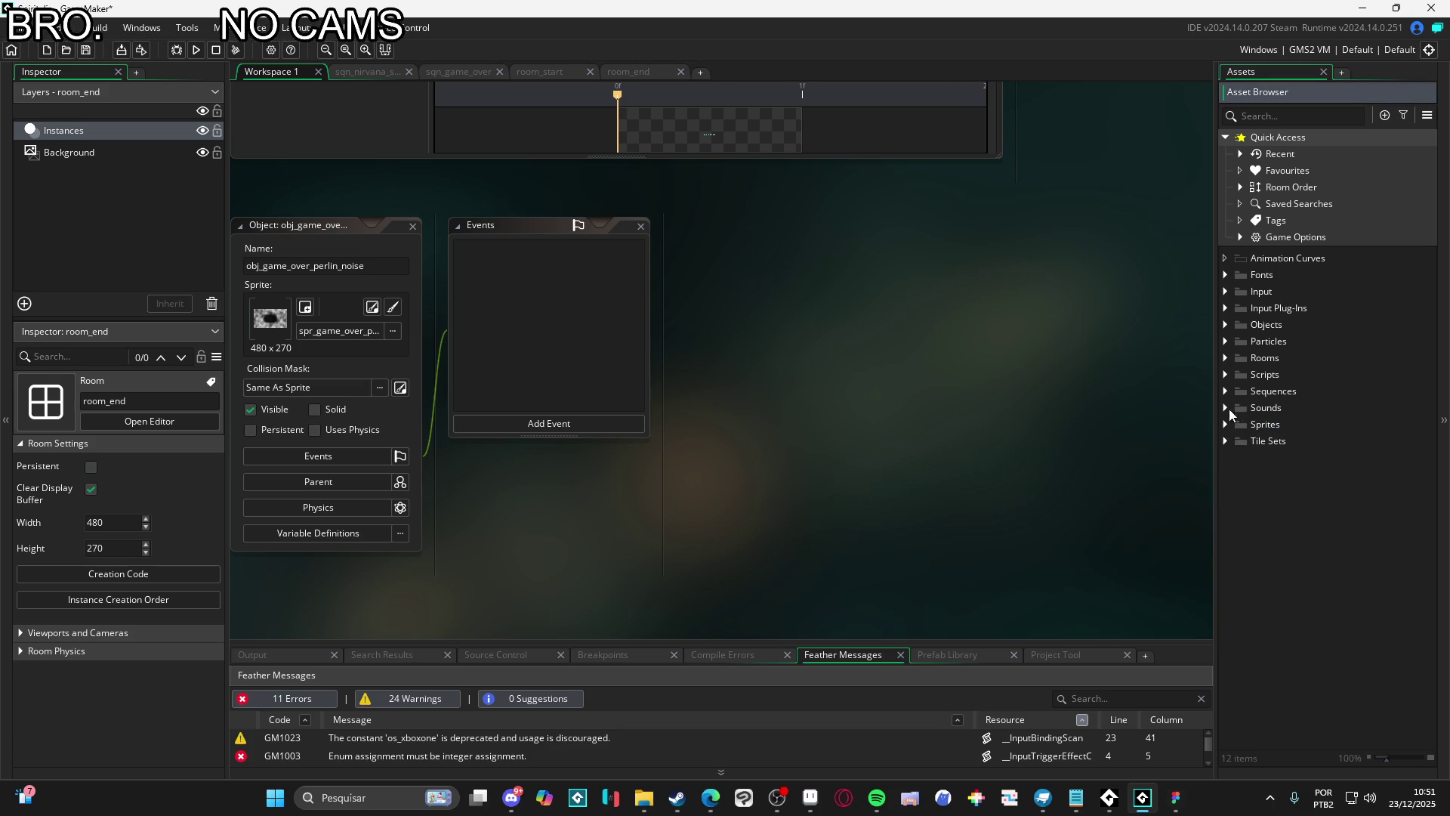
click(1226, 391)
click(1243, 408)
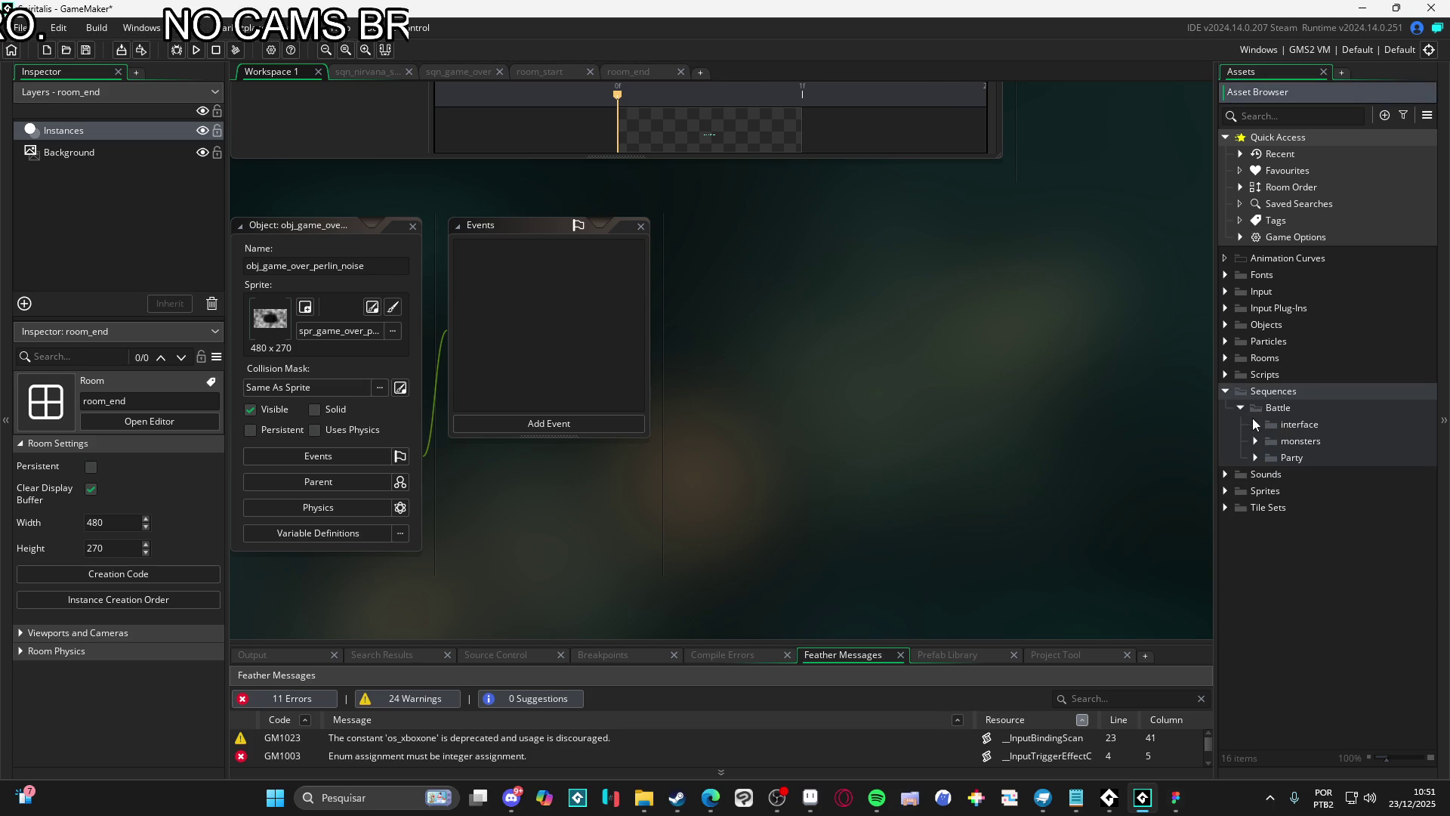
Expand Party > Abilities > bob, then open and play sqn_bob_cryowhirlwind
click(1256, 457)
click(1271, 474)
click(1286, 491)
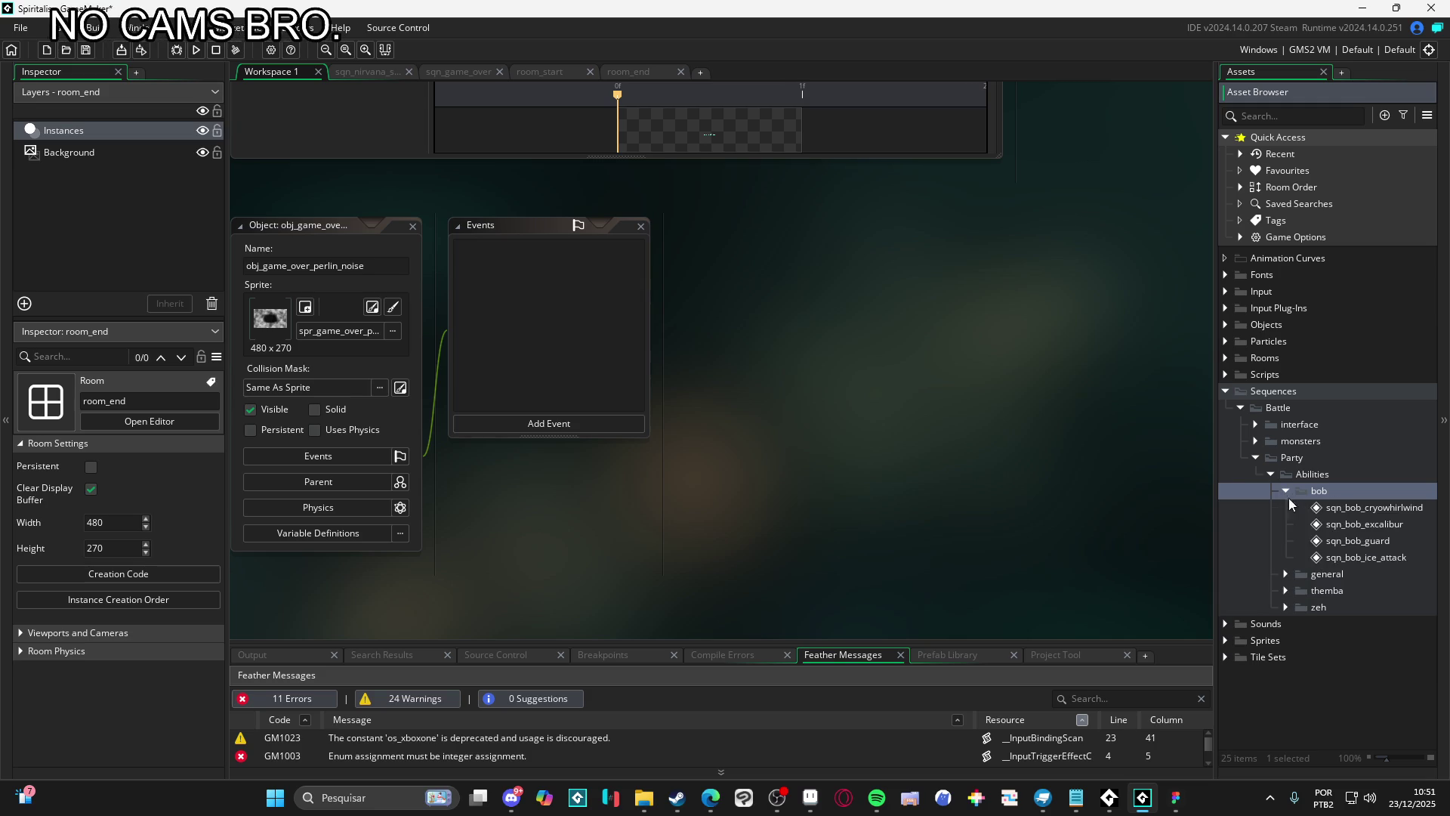
double_click(1352, 508)
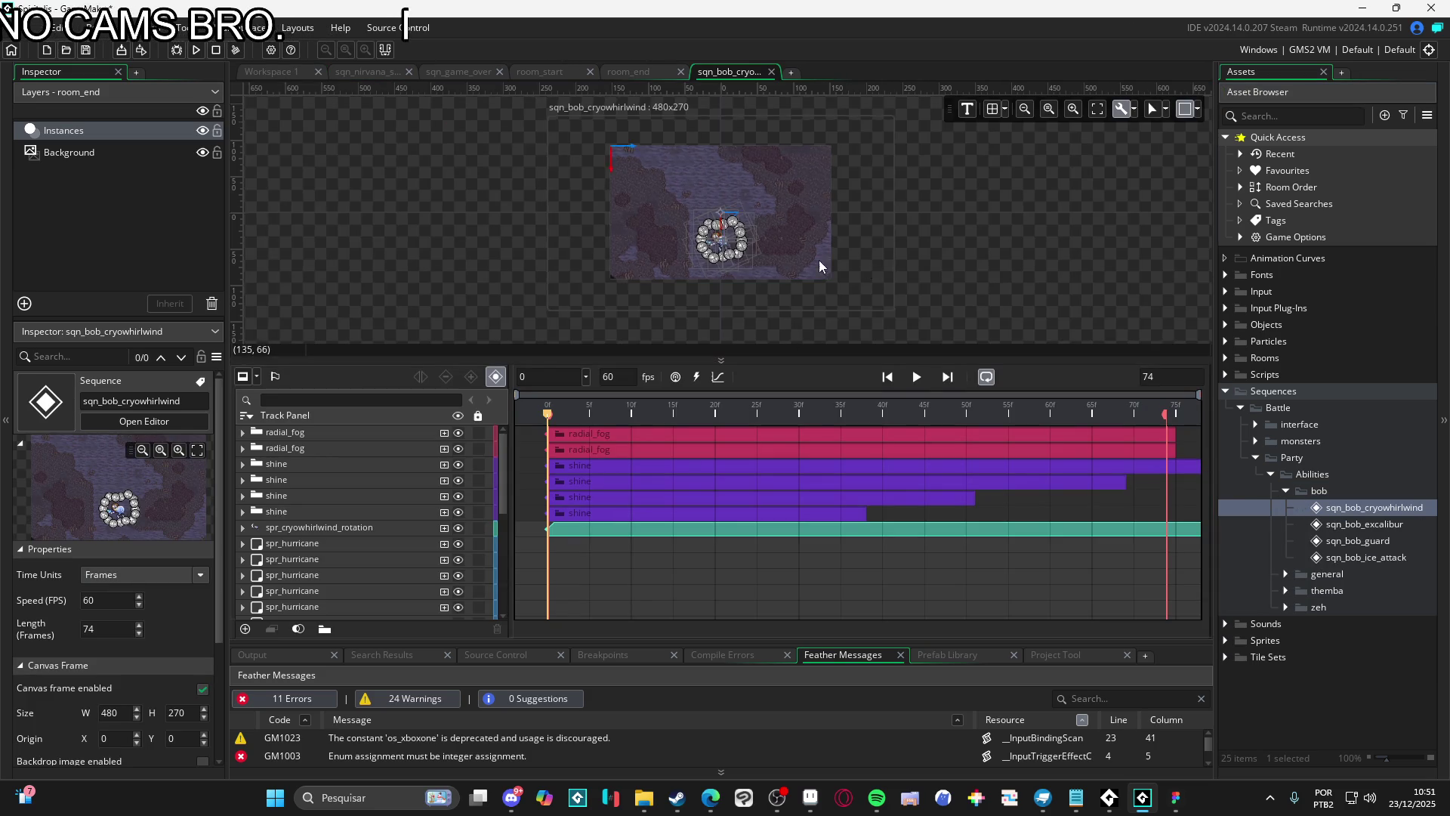
scroll(819, 264, up, 3)
drag(769, 369, 774, 465)
scroll(765, 356, up, 3)
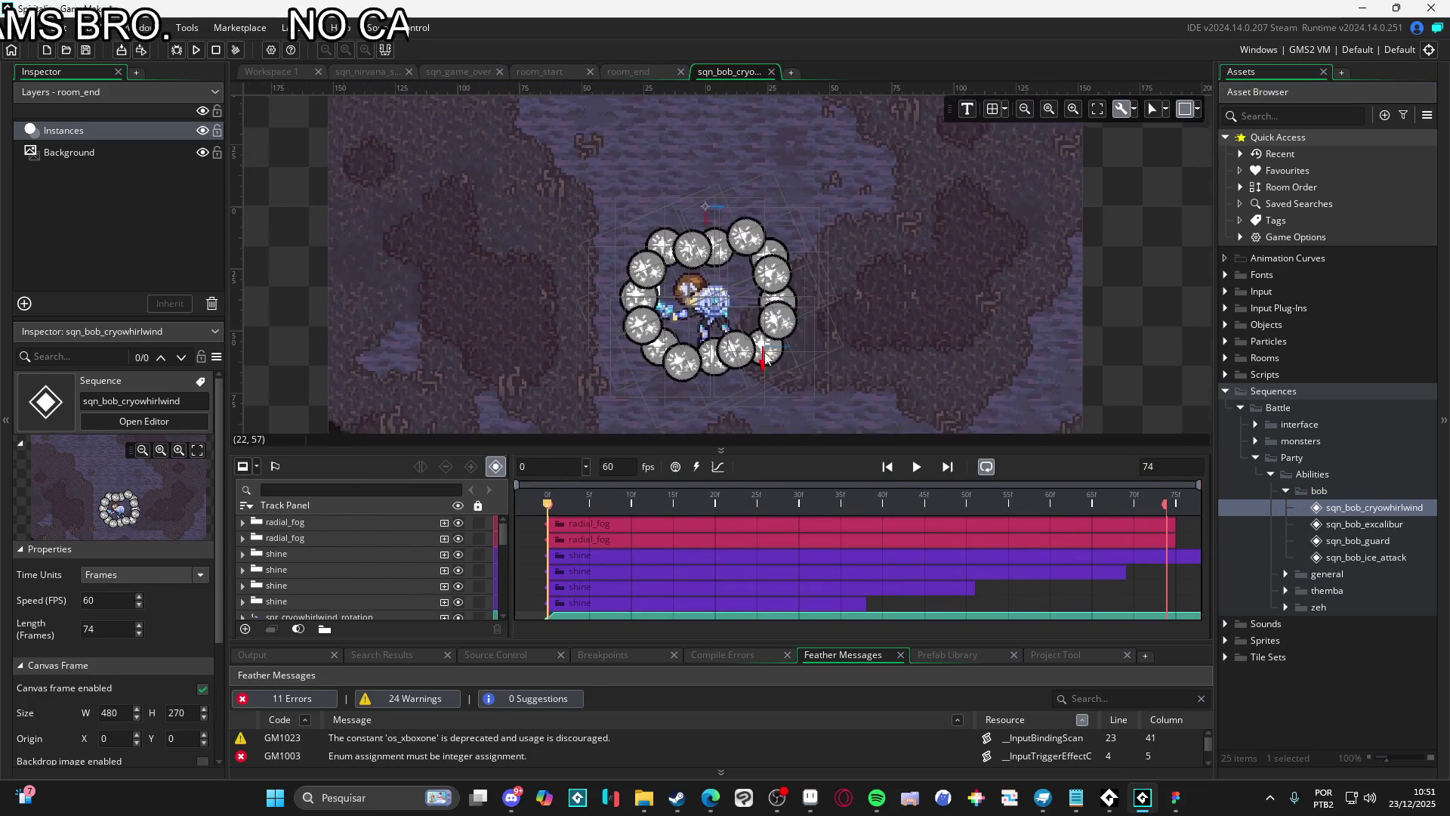
scroll(764, 357, up, 1)
click(910, 469)
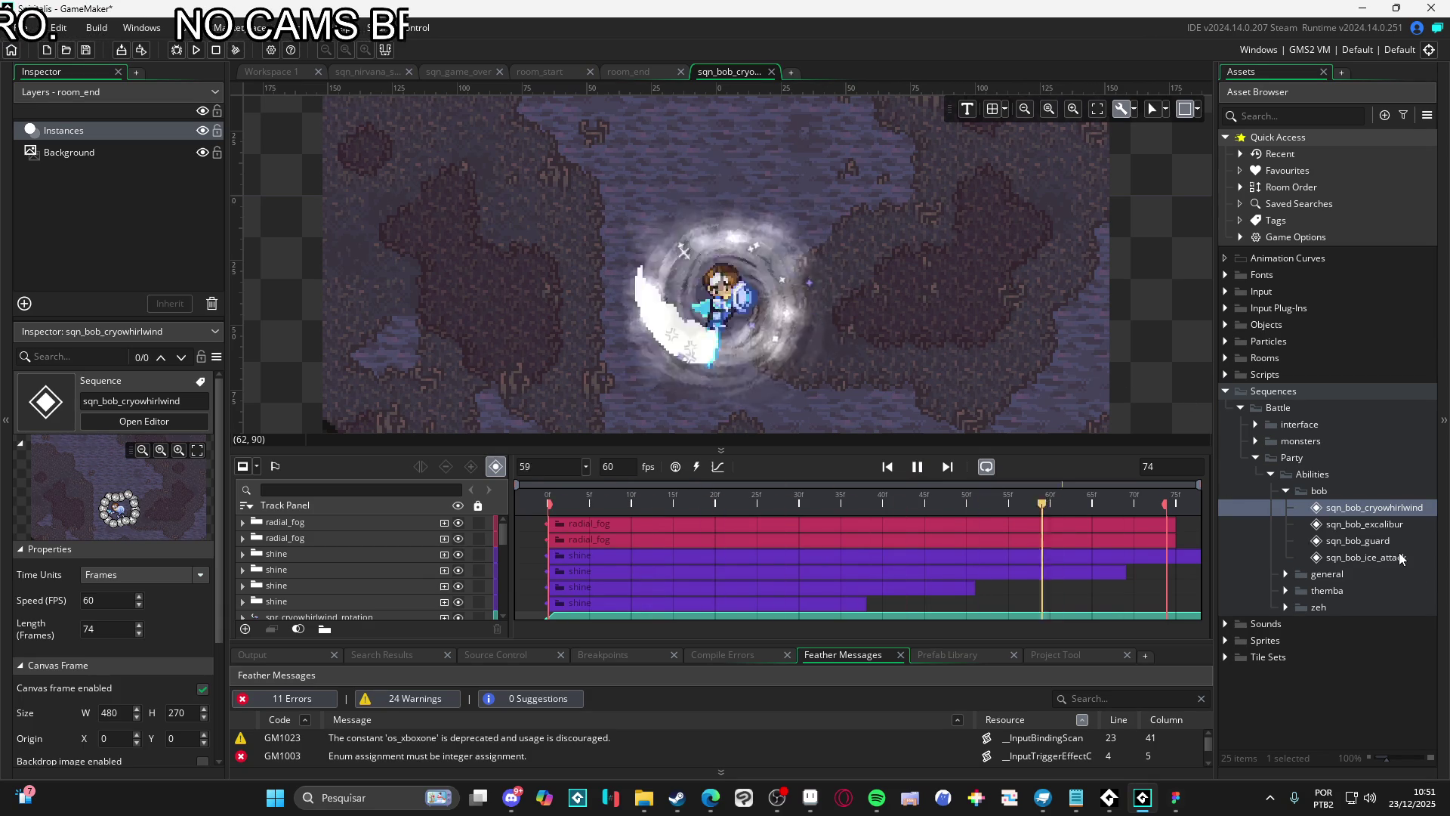
Open sqn_bob_excalibur, enlarge its canvas, and play it
click(1359, 524)
double_click(1358, 524)
scroll(830, 310, up, 3)
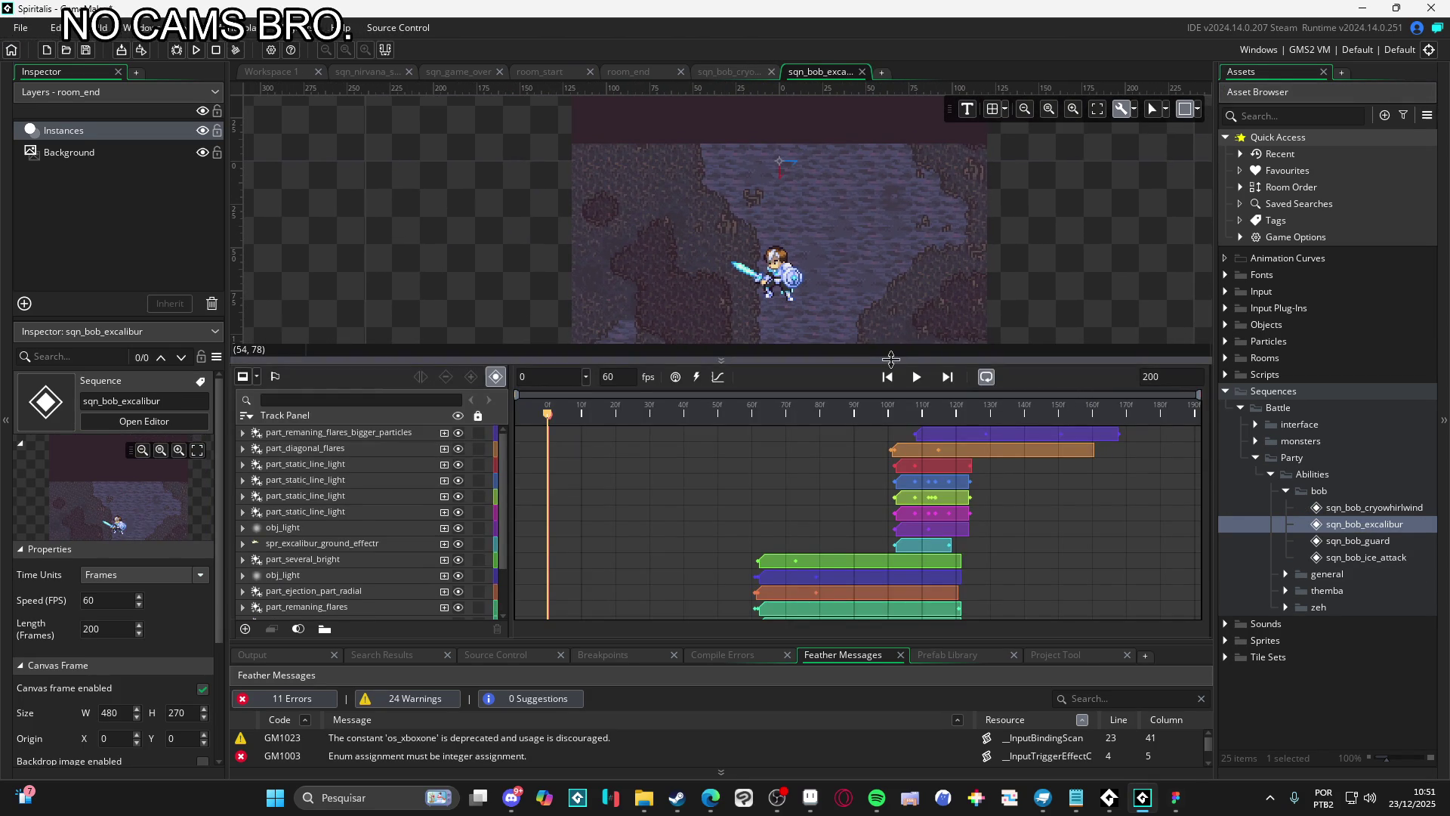
drag(890, 351, 891, 538)
scroll(854, 430, up, 2)
click(915, 571)
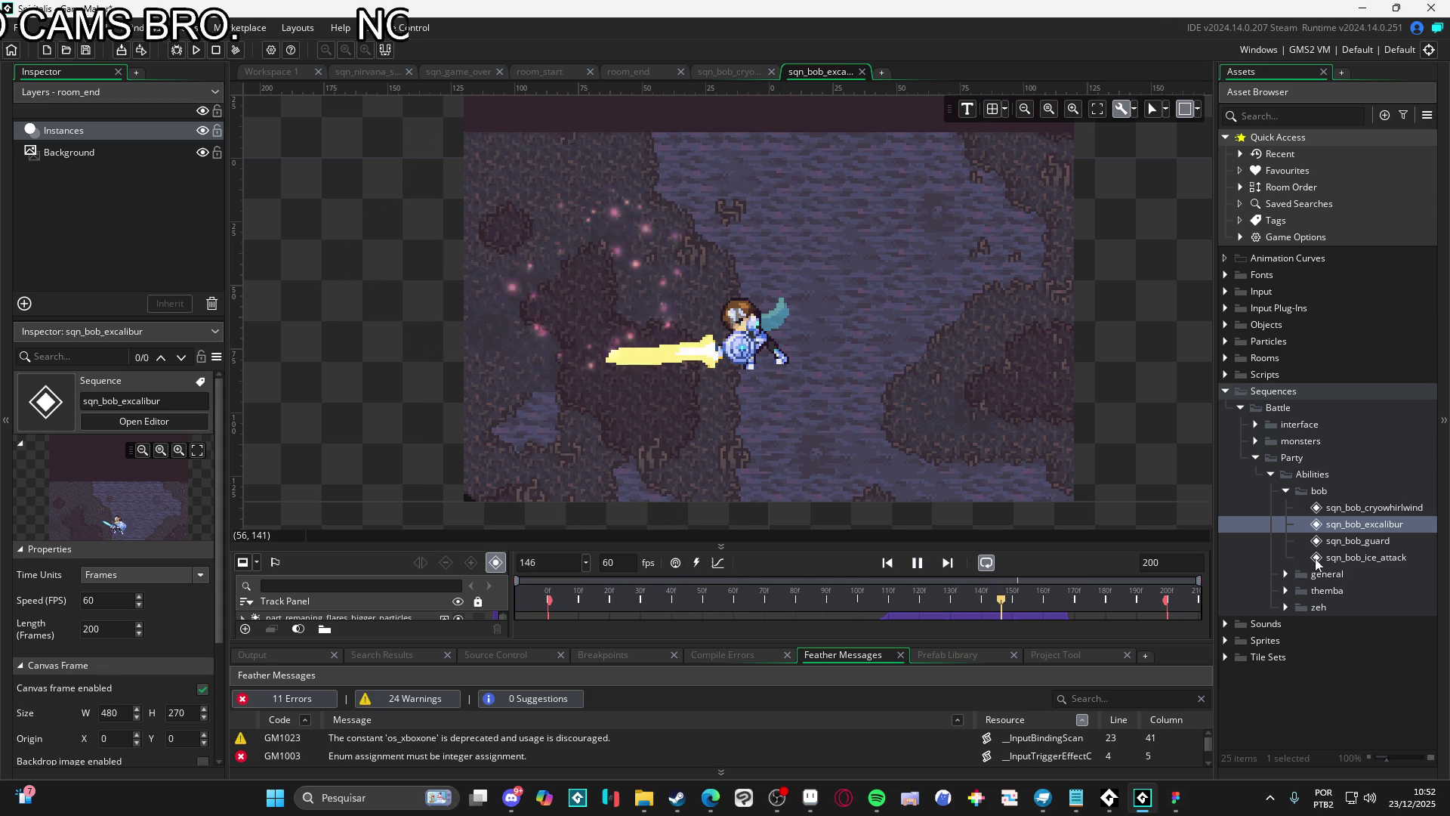
Open sqn_bob_guard and sqn_bob_ice_attack, play the ice attack, and expand general abilities
double_click(1345, 541)
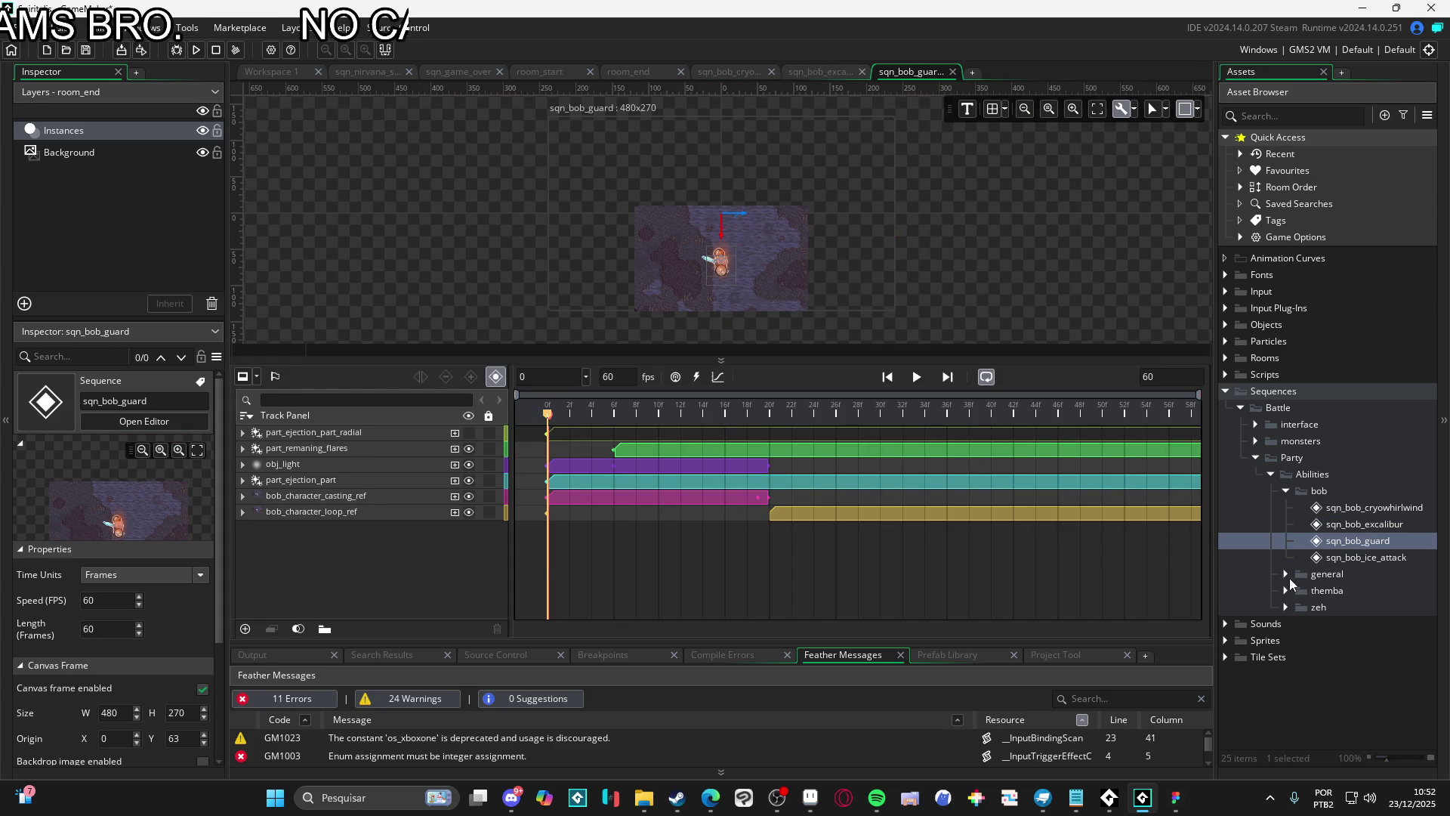
double_click(1284, 557)
scroll(740, 264, up, 5)
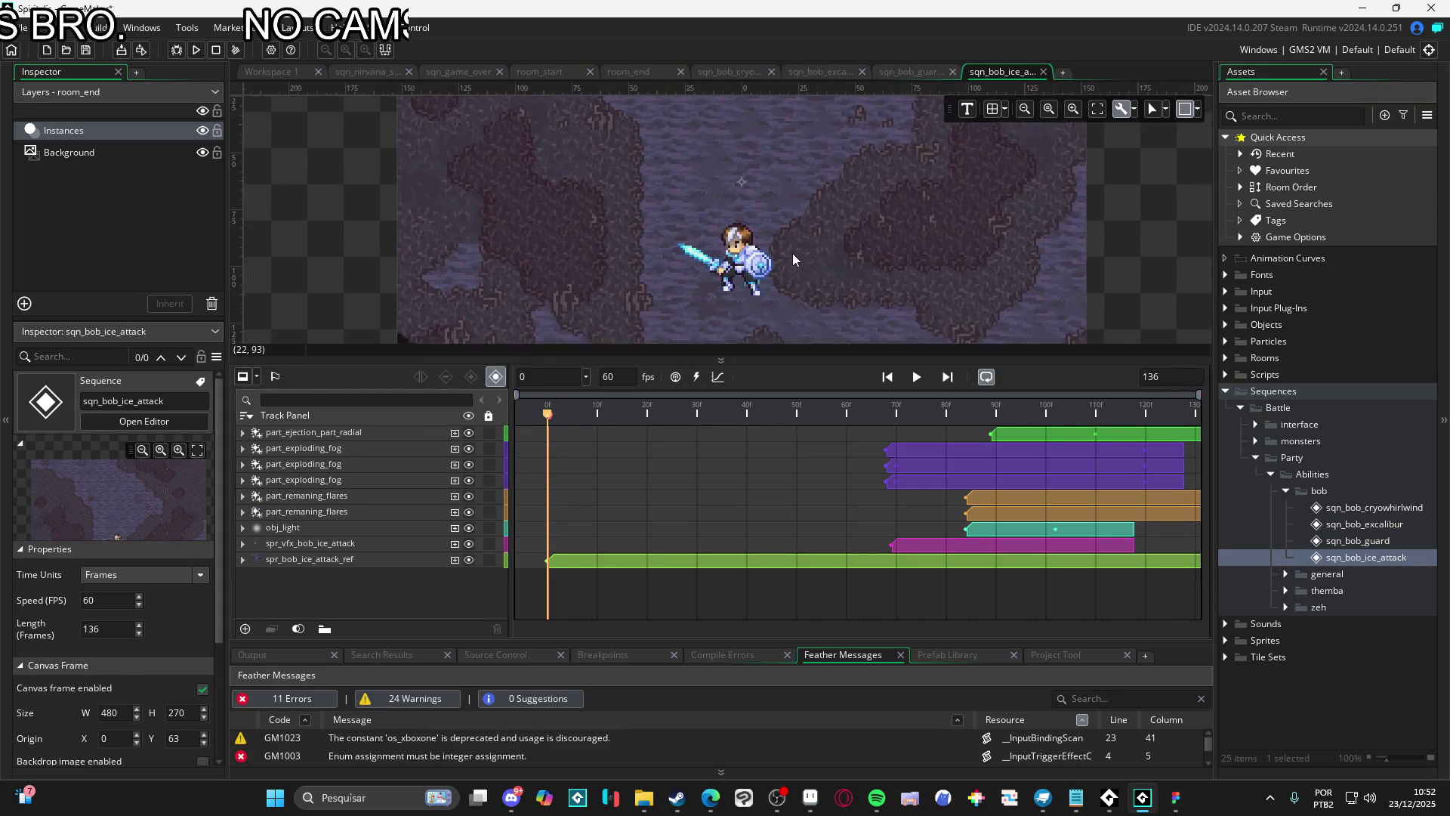
click(916, 377)
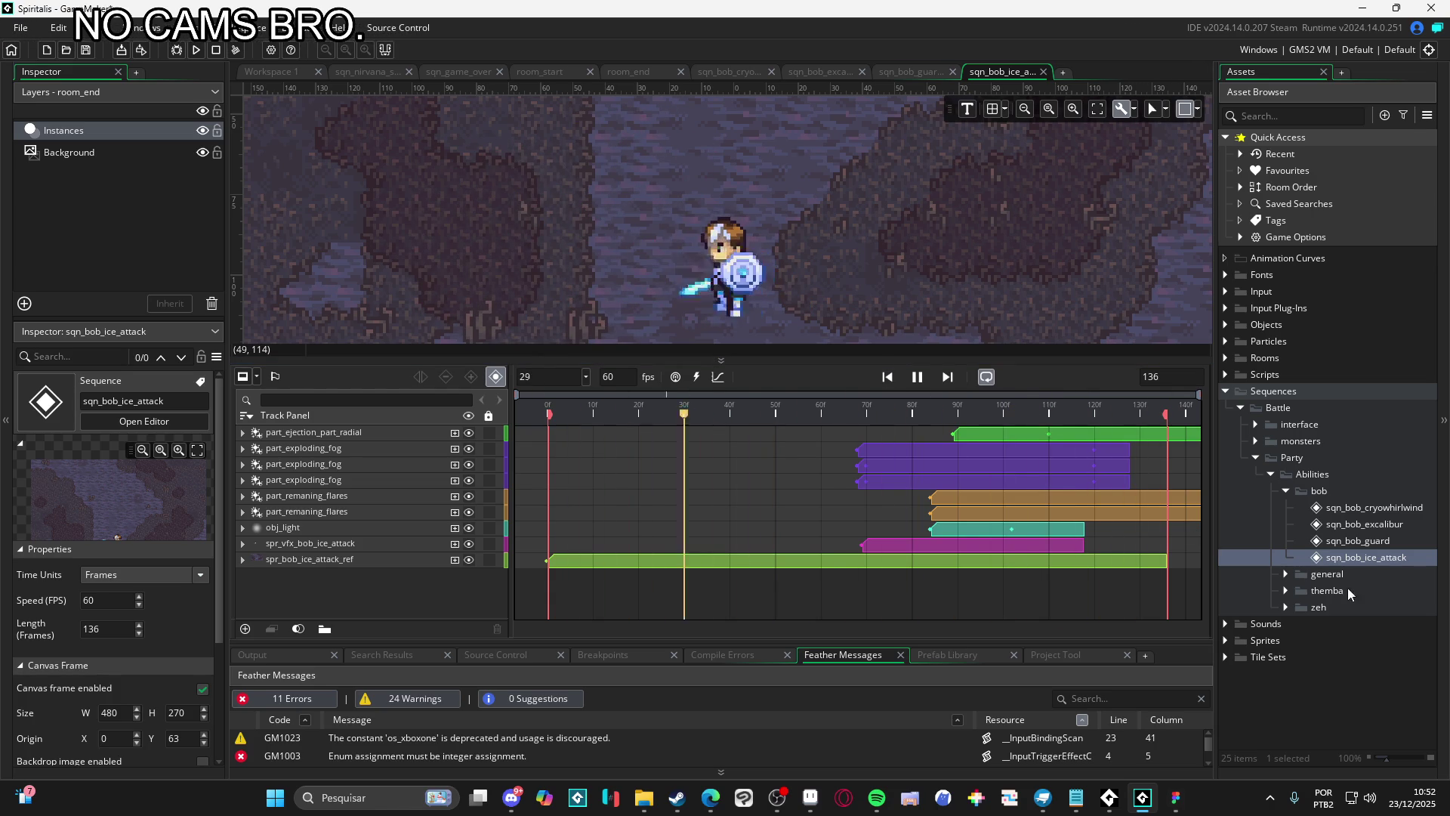
click(1287, 574)
Expand the themba abilities folder, then open and play sqn_themba_earthquake
click(1302, 590)
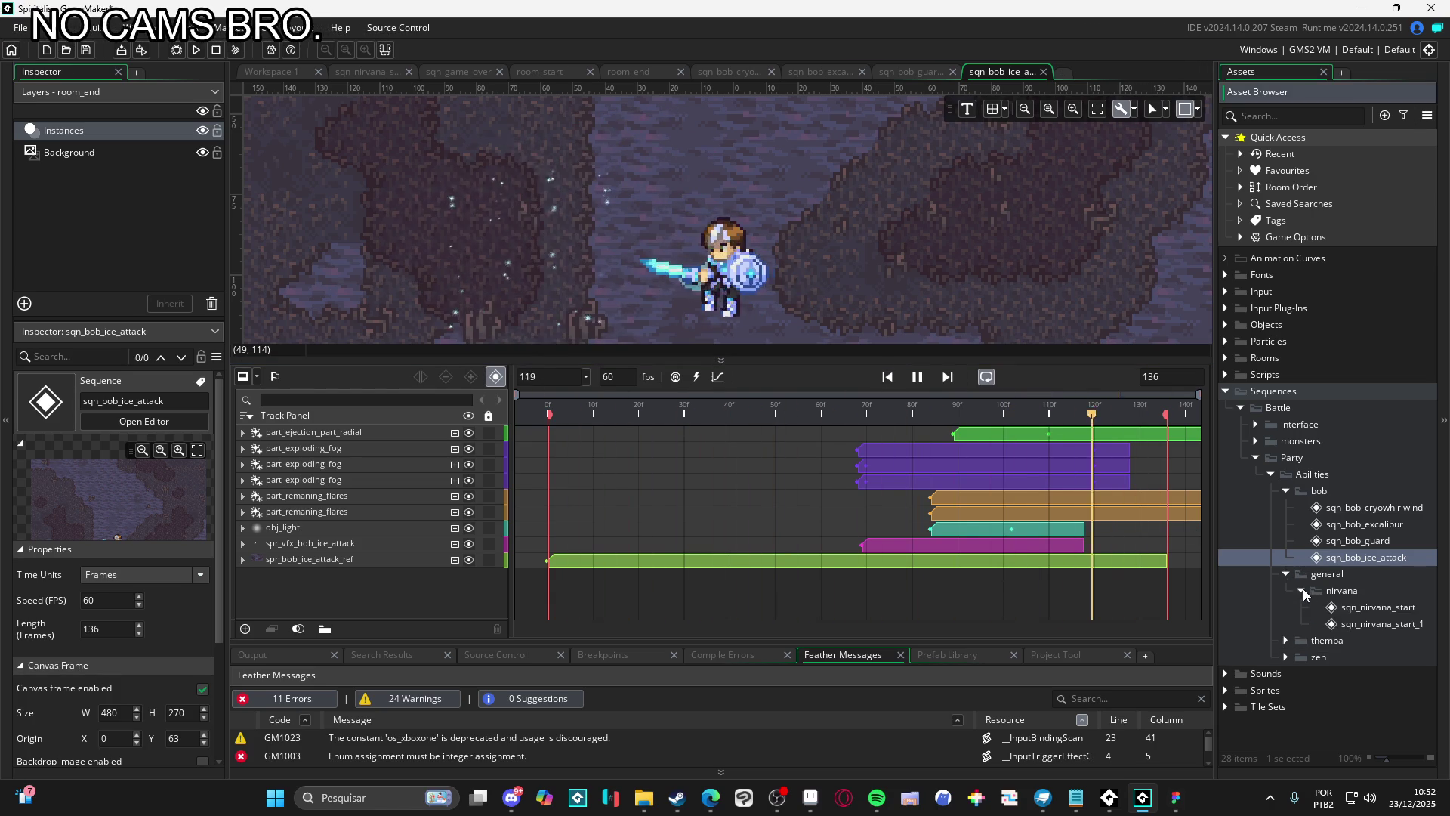
click(1284, 641)
double_click(1343, 659)
scroll(798, 231, up, 5)
mouse_move(782, 238)
mouse_down()
mouse_move(933, 379)
mouse_move(930, 480)
mouse_up()
scroll(886, 418, up, 2)
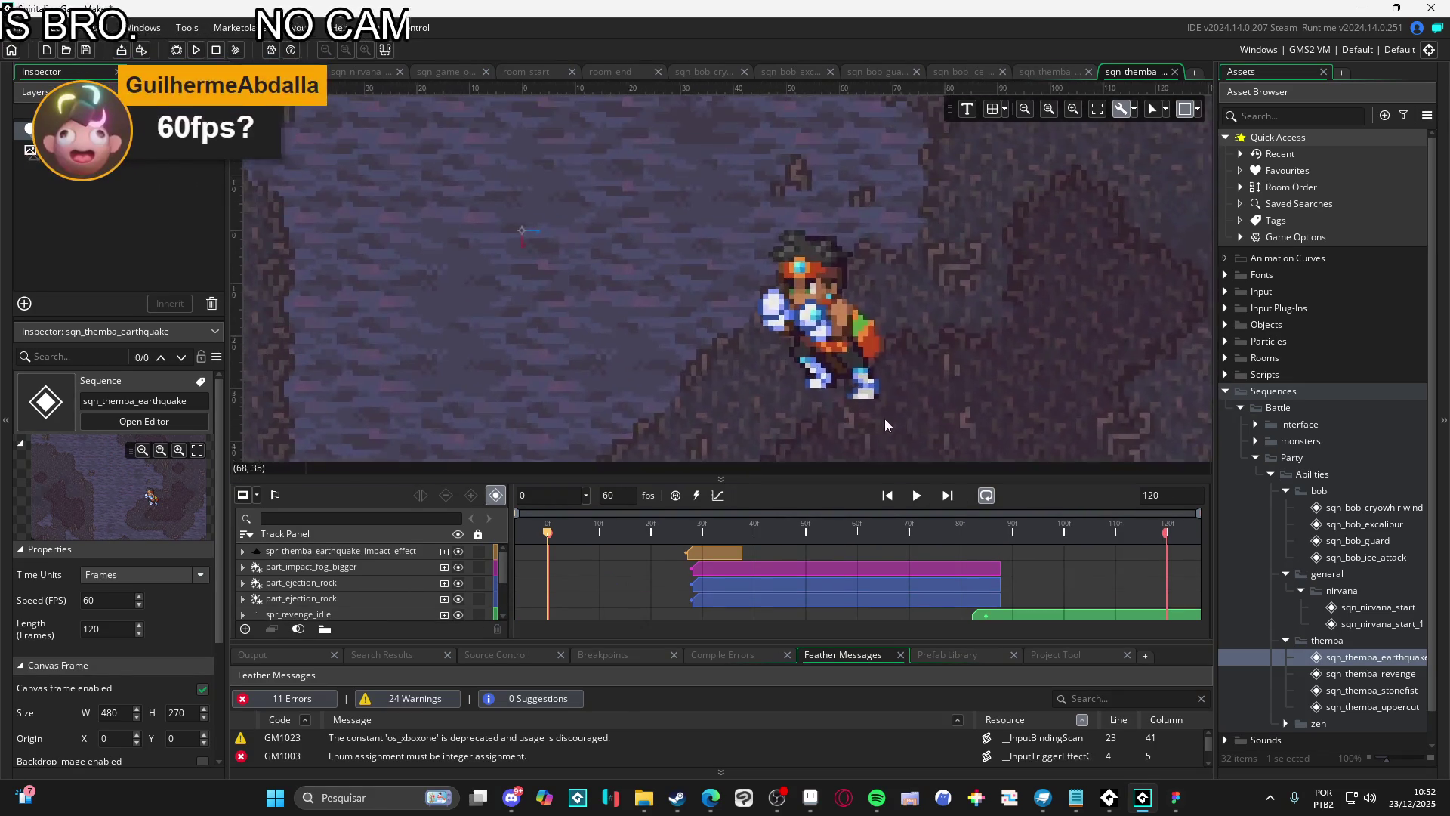
click(916, 495)
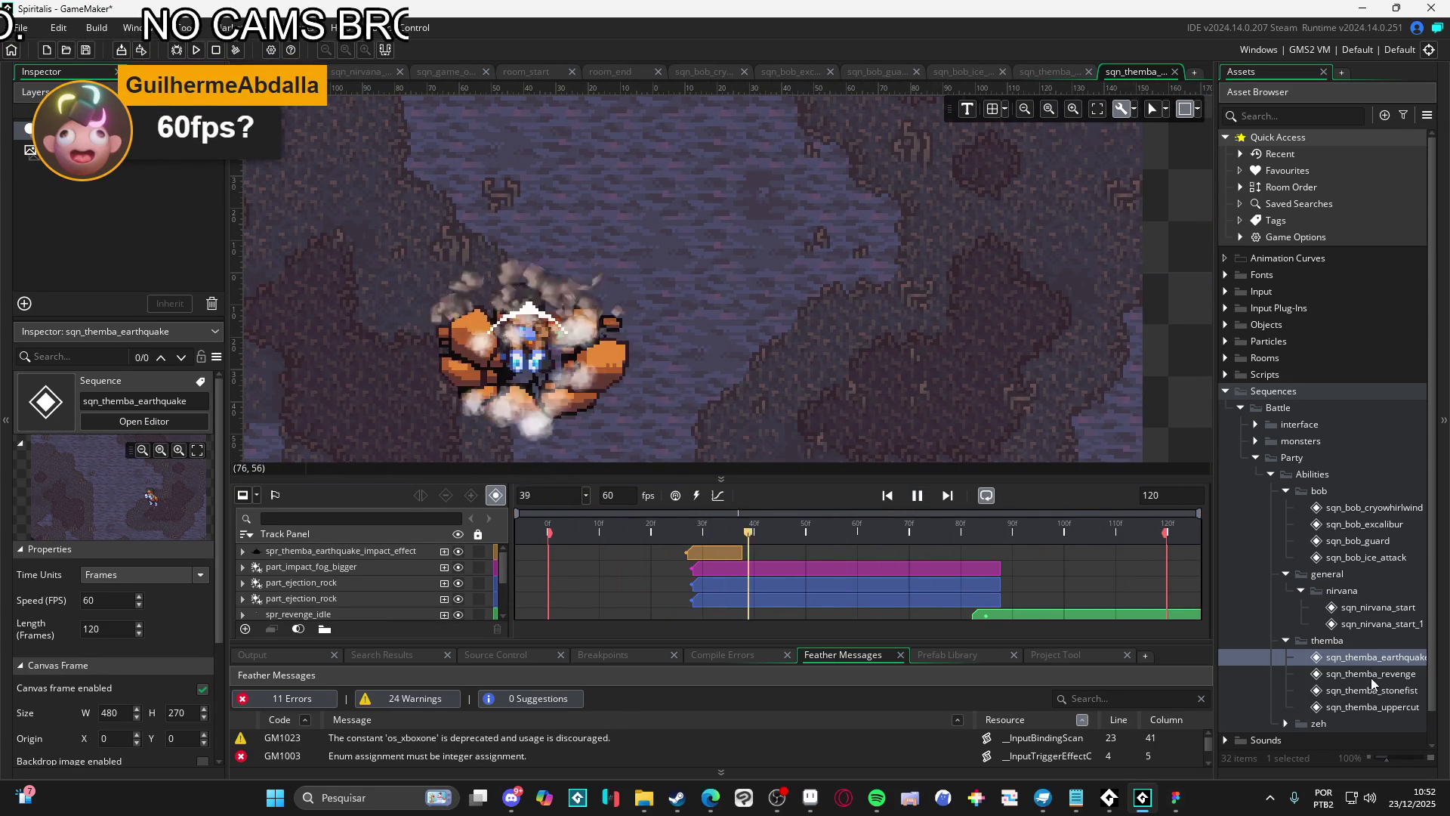
Open sqn_themba_revenge, enlarge the preview, and play it
double_click(1311, 672)
scroll(759, 260, up, 3)
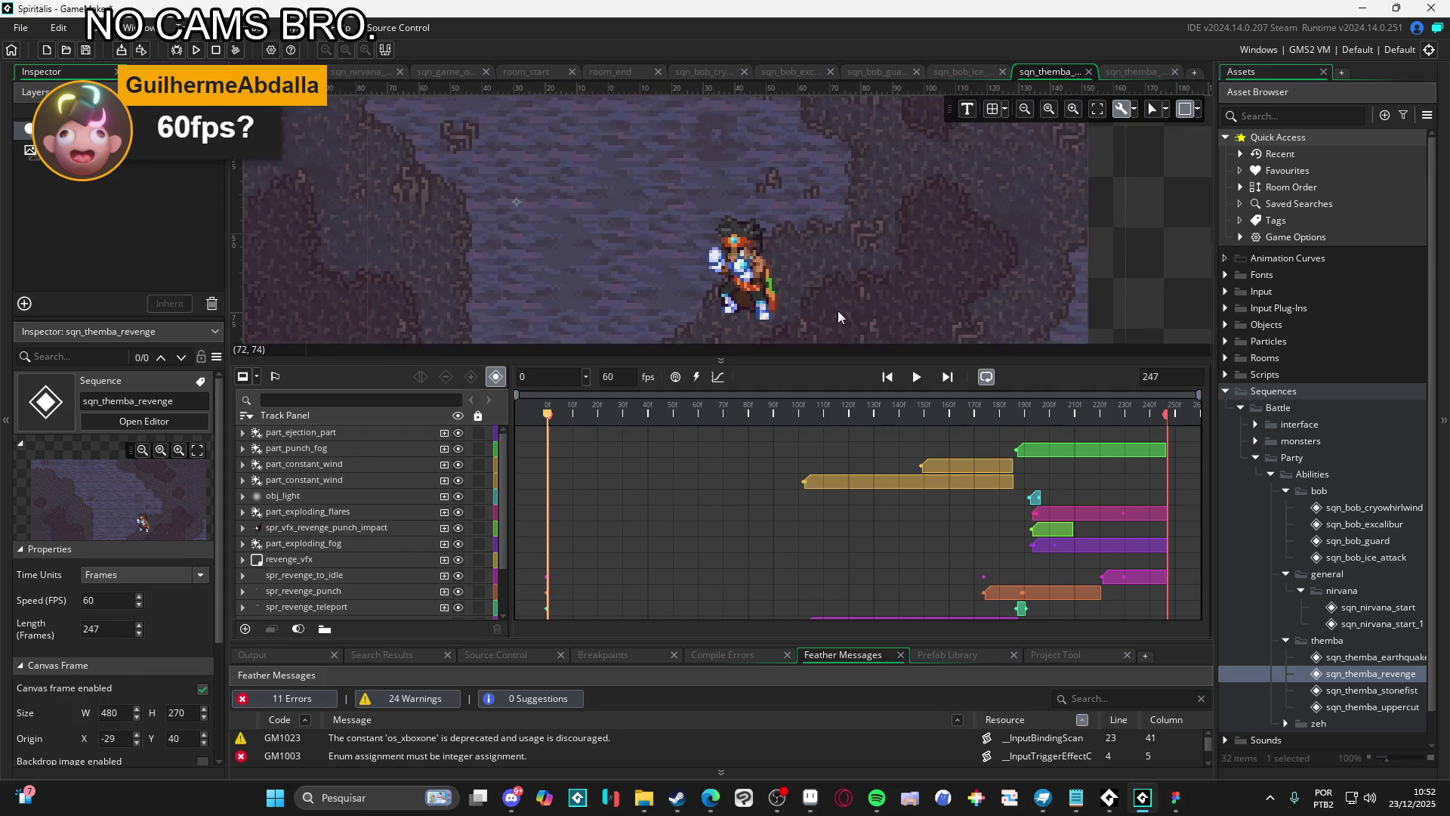
drag(844, 356, 804, 450)
click(916, 572)
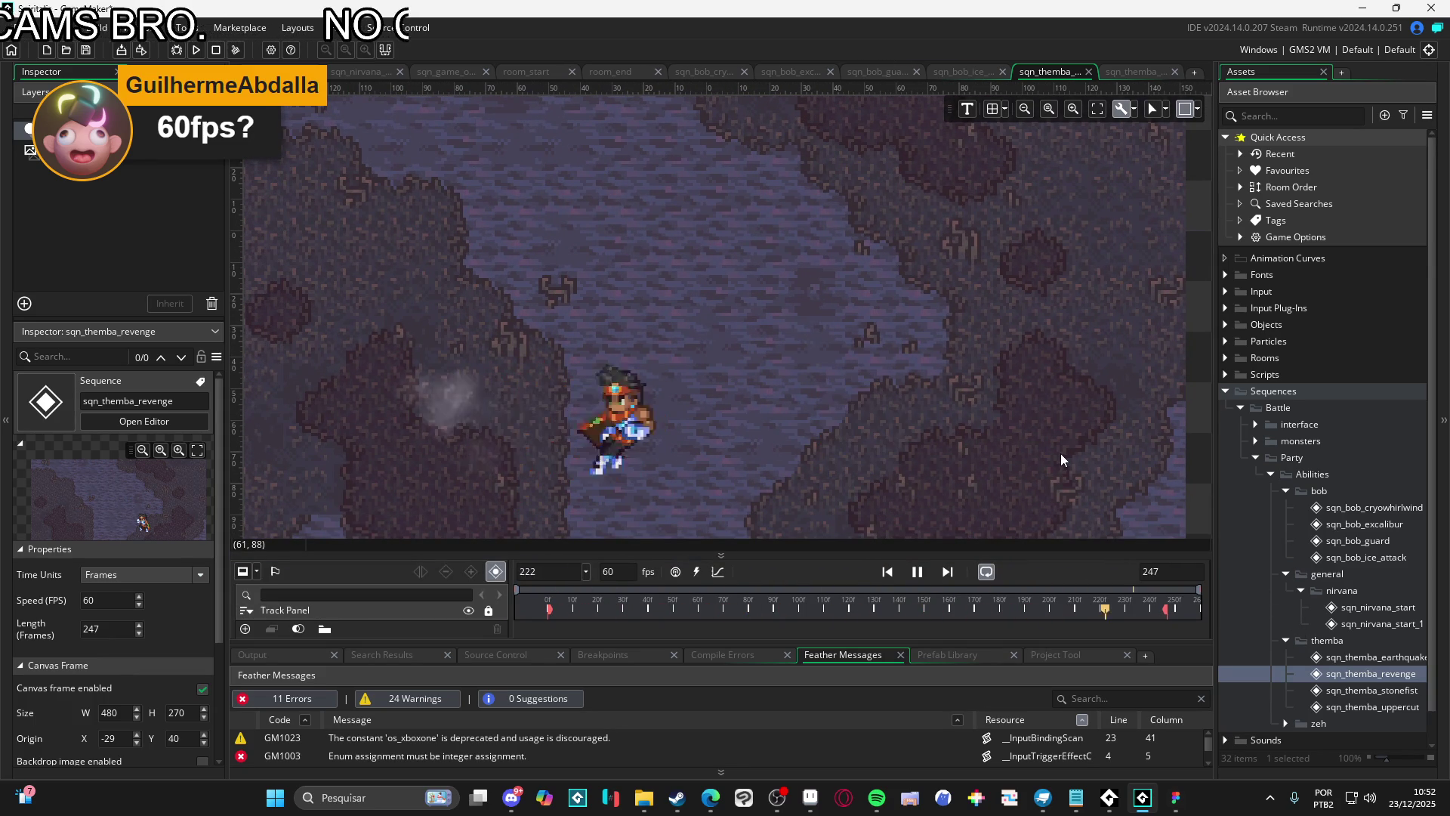
Open sqn_themba_stonefist, enlarge the preview, and play it
double_click(1364, 692)
scroll(725, 204, up, 4)
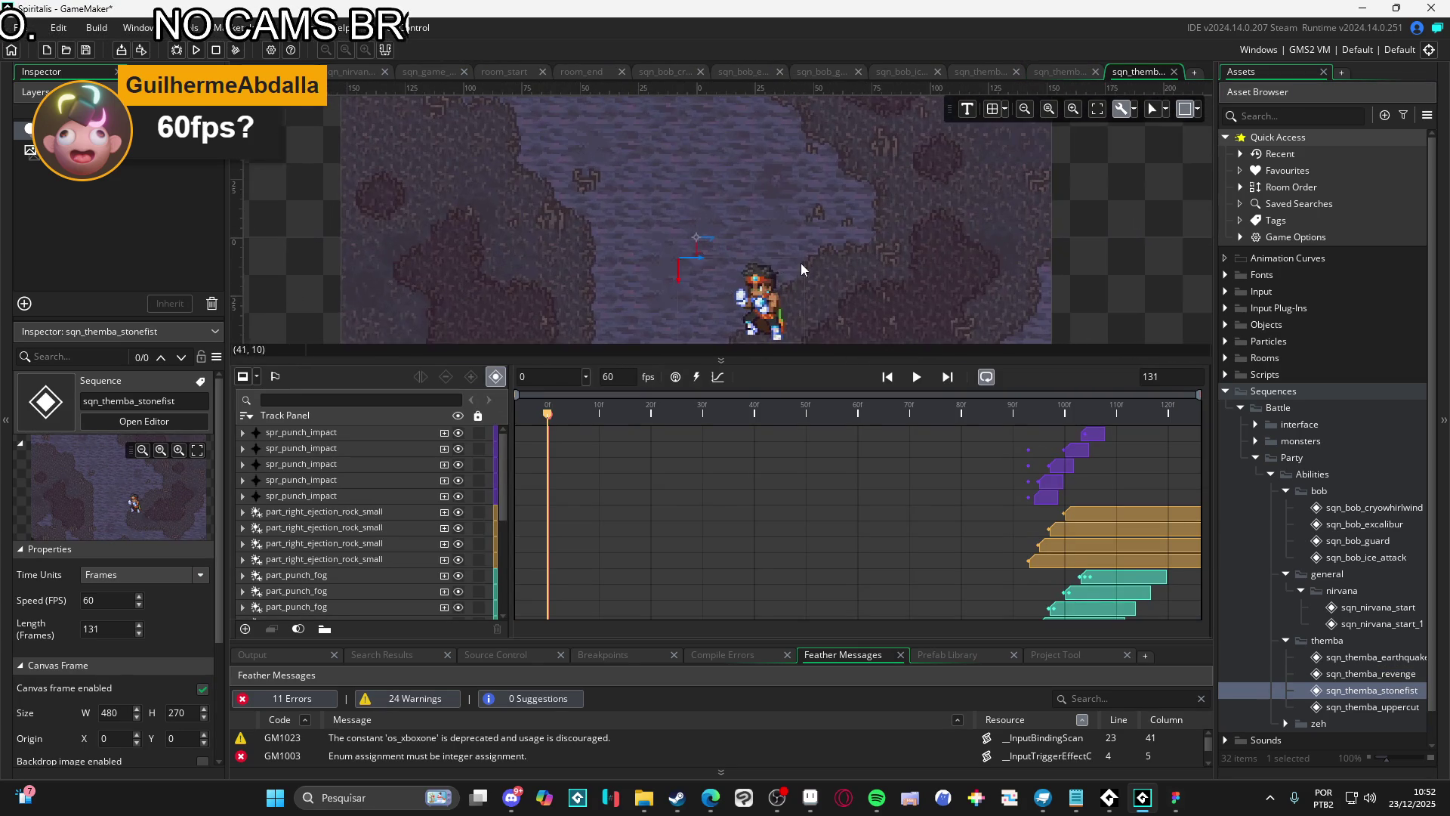
drag(839, 355, 837, 476)
scroll(831, 362, up, 2)
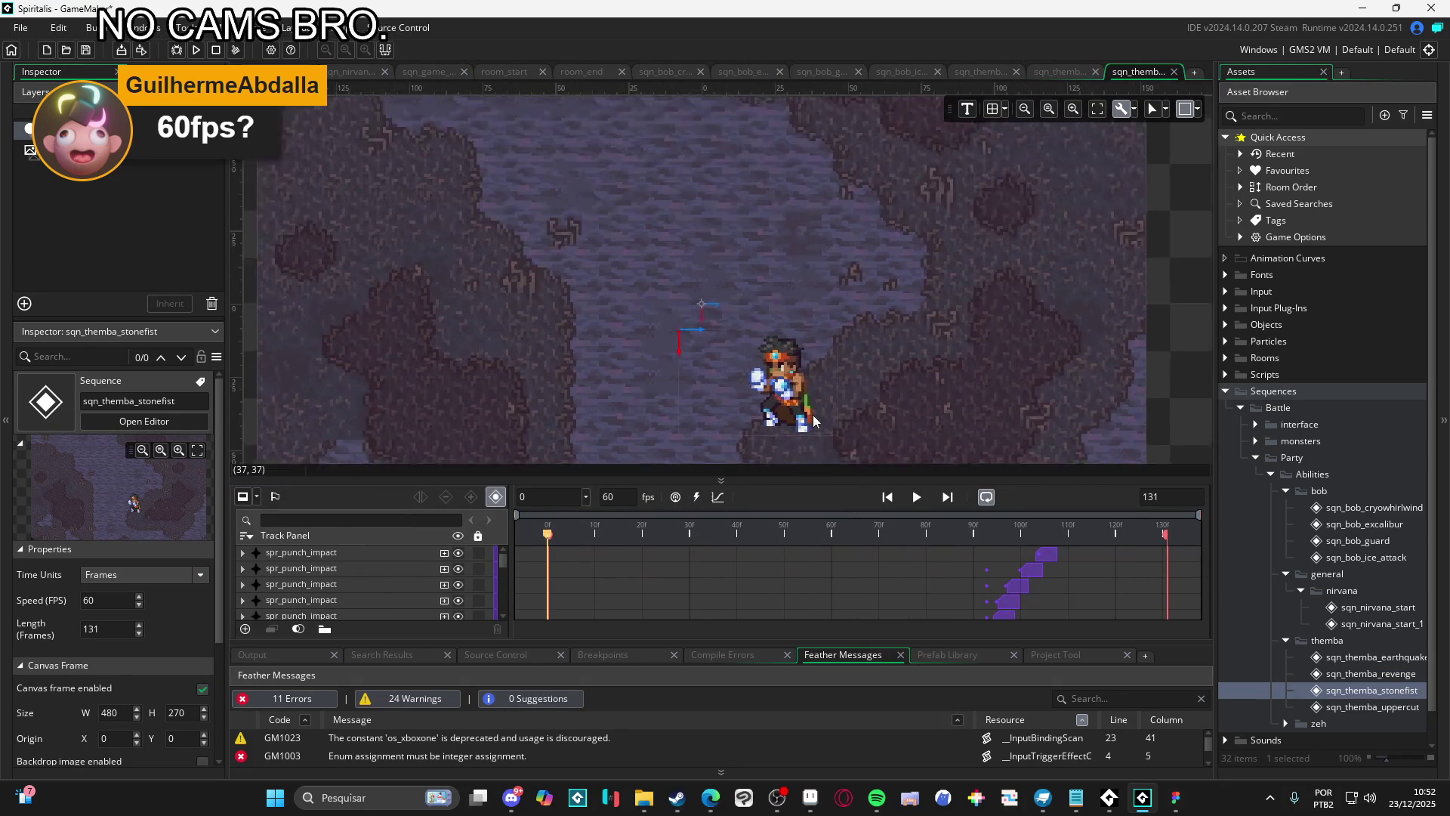
scroll(886, 383, down, 2)
click(919, 498)
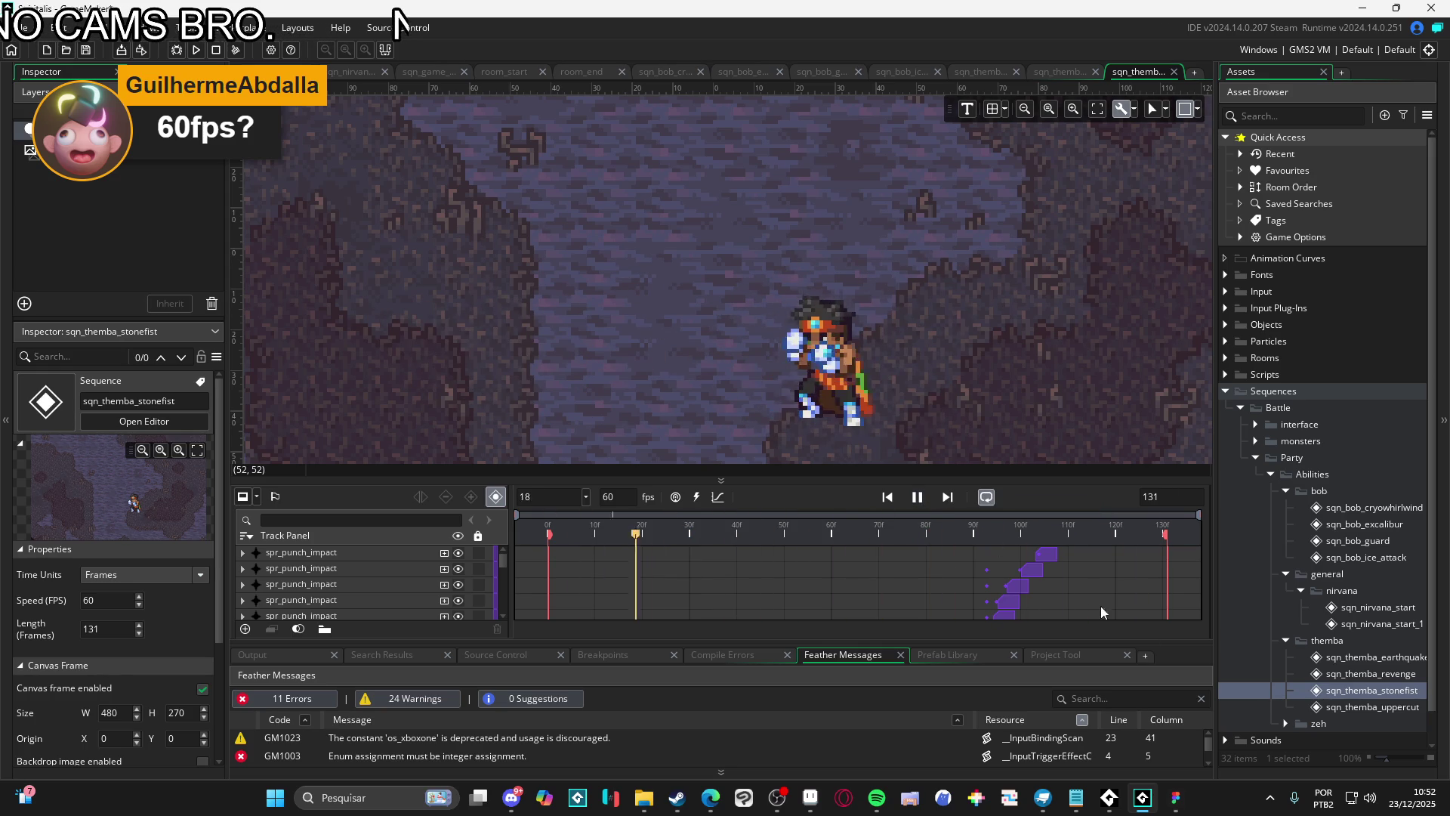
Open and play sqn_themba_uppercut with an enlarged preview
double_click(1396, 710)
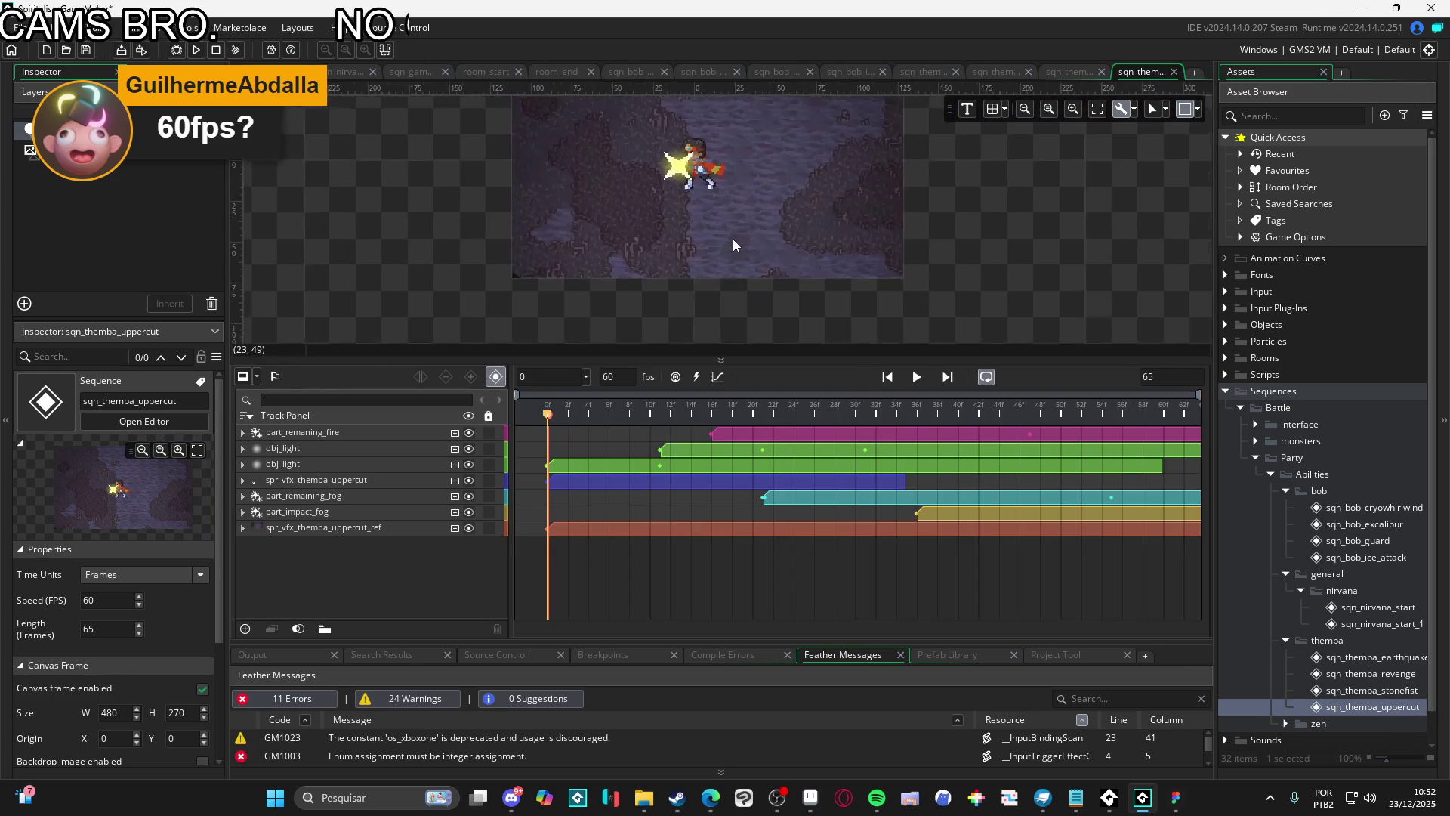
scroll(808, 306, up, 2)
click(916, 378)
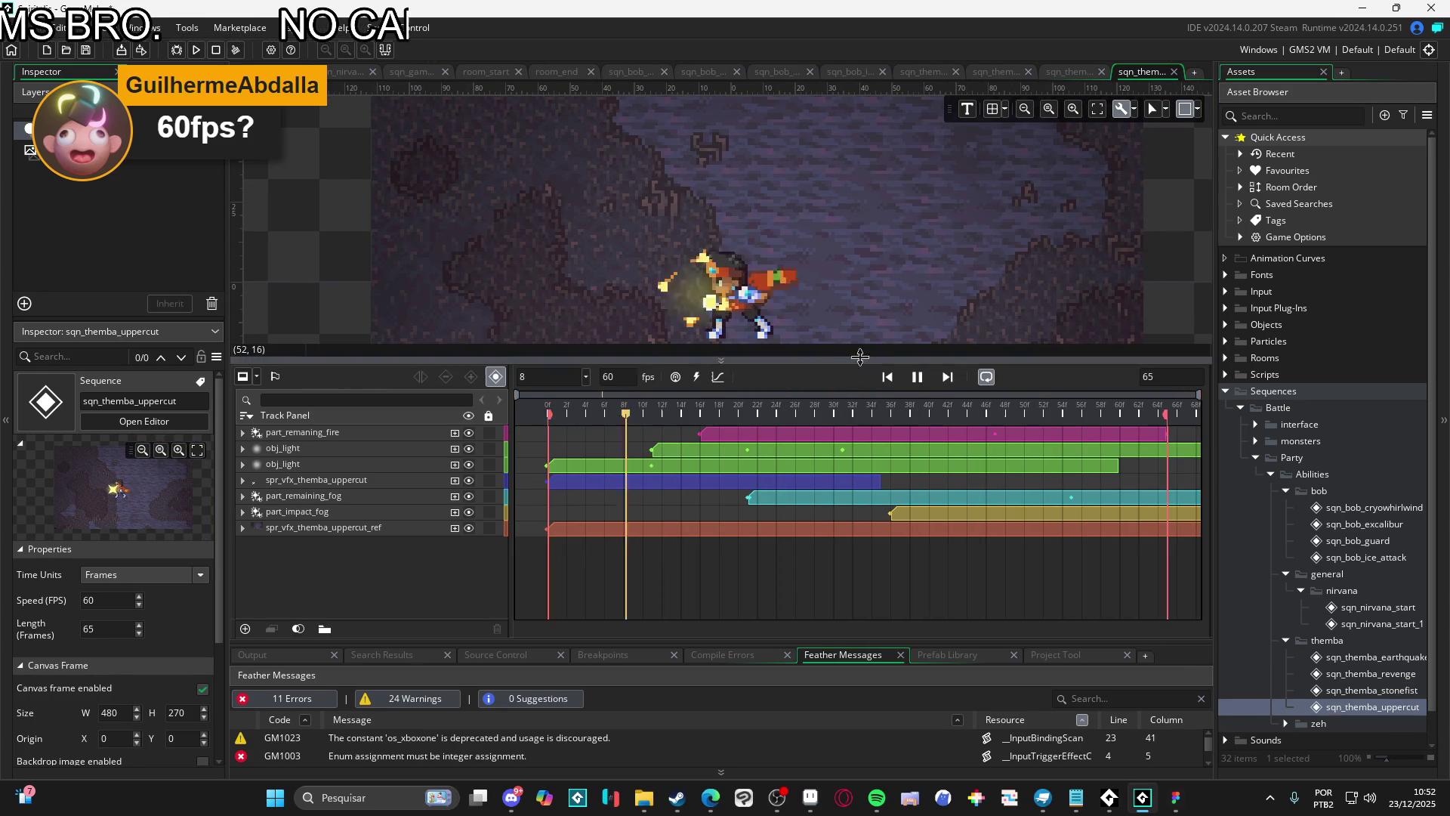
drag(831, 355, 831, 466)
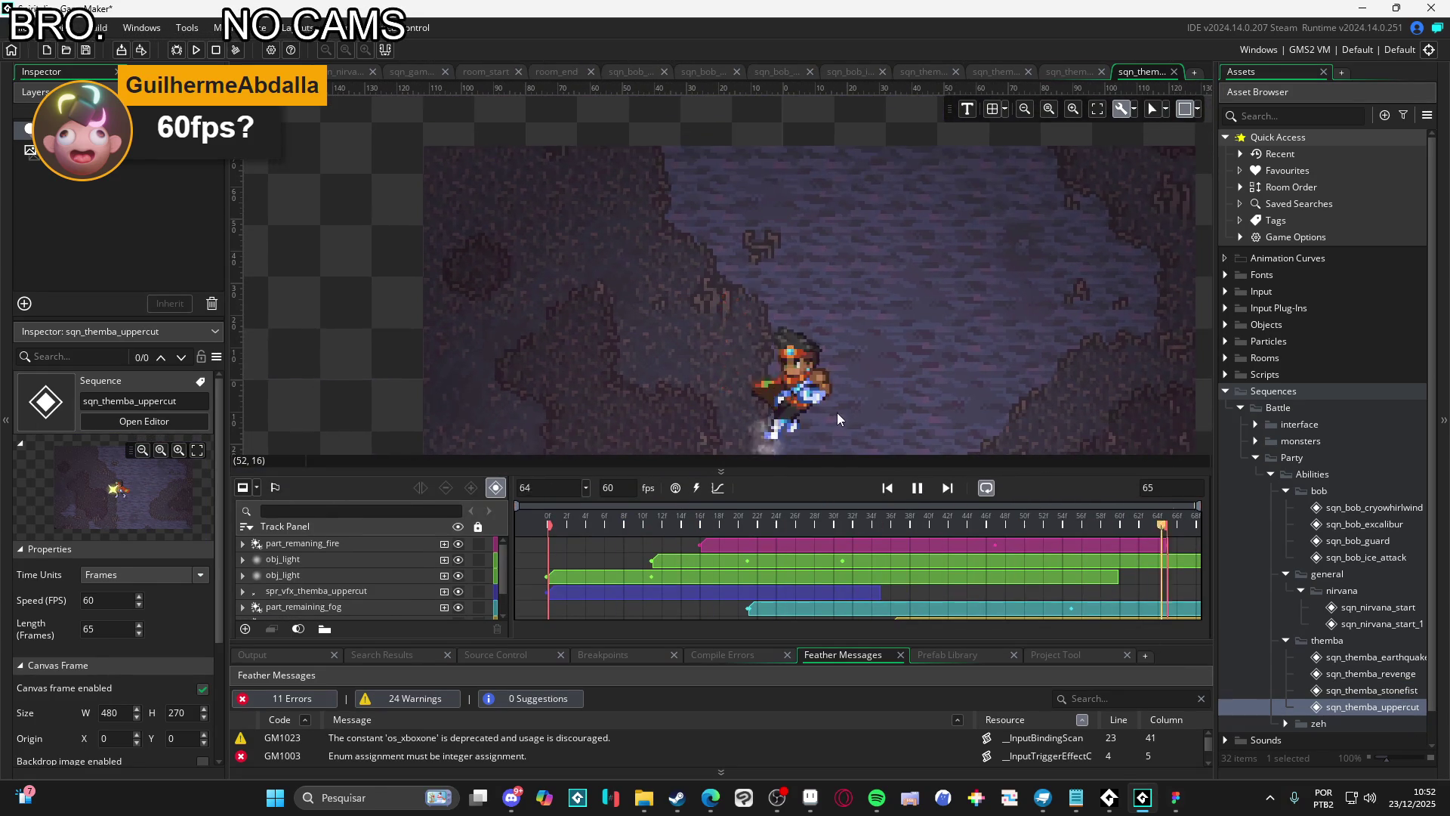
scroll(1287, 680, down, 1)
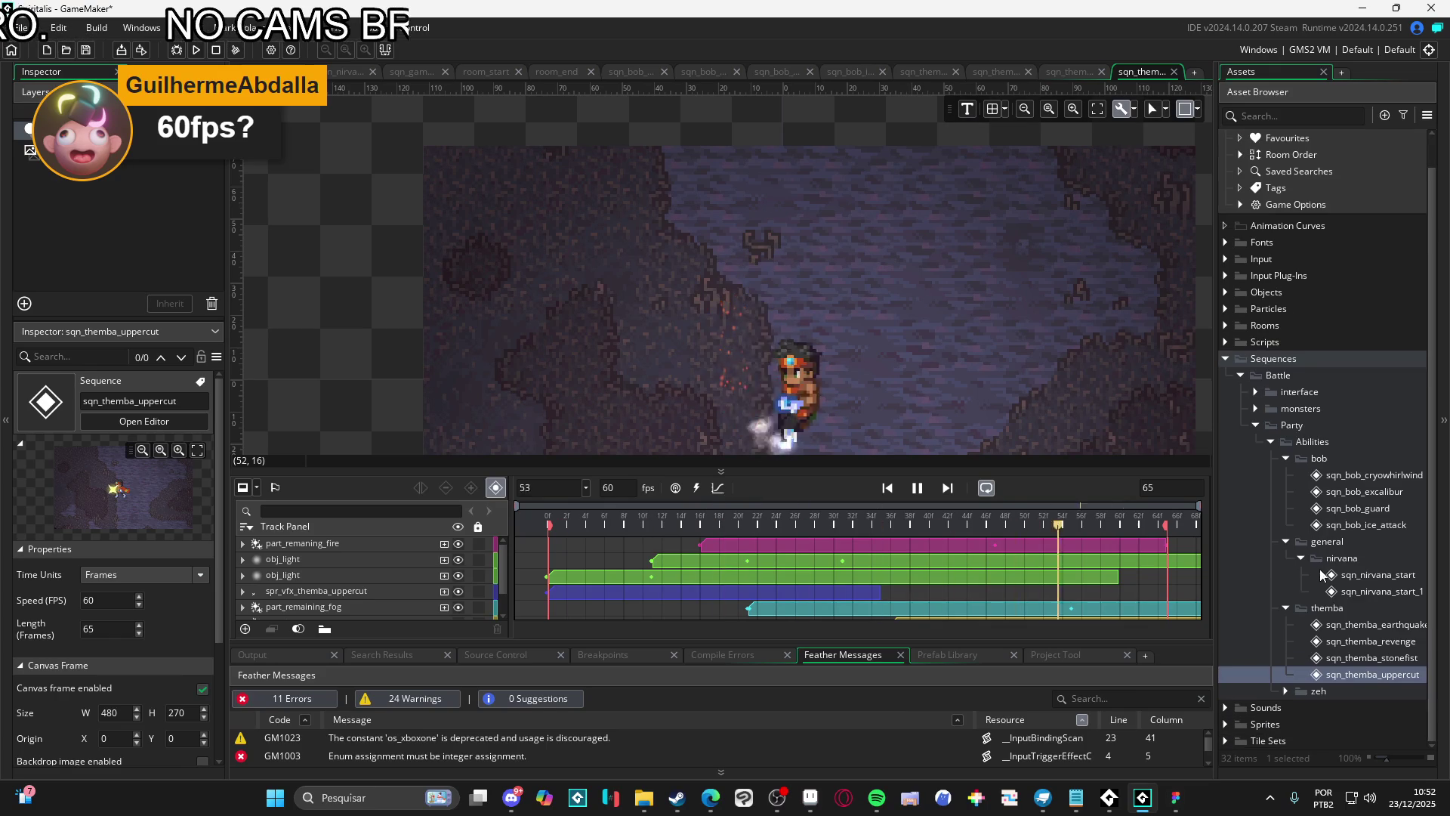
Expand the zeh abilities folder and open sqn_zeh_abyssal_bog
click(1286, 689)
scroll(1348, 673, down, 1)
double_click(1348, 673)
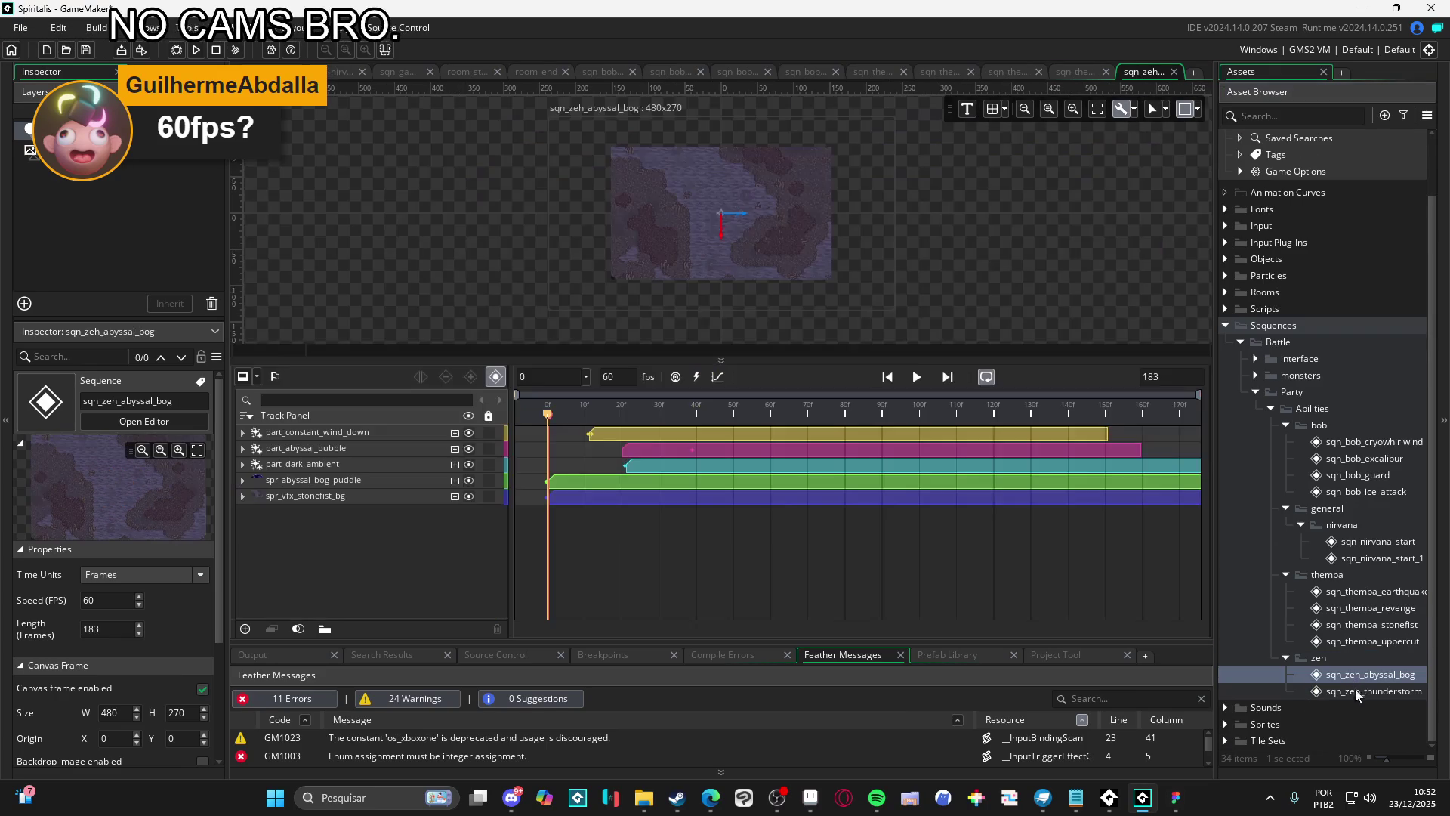
Enlarge the preview area above the sqn_zeh_abyssal_bog timeline
scroll(727, 213, up, 4)
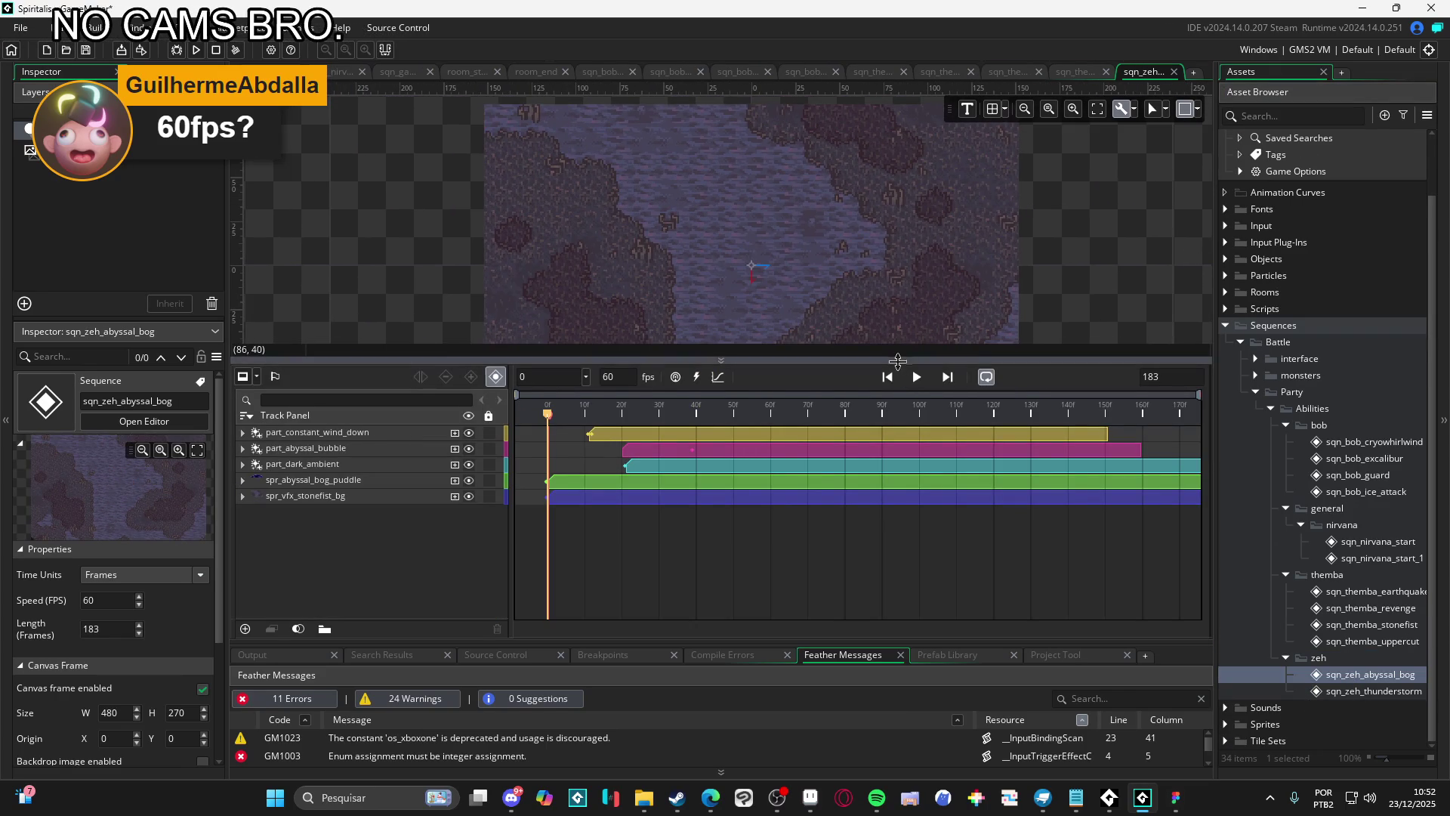
drag(902, 355, 910, 478)
scroll(795, 332, up, 1)
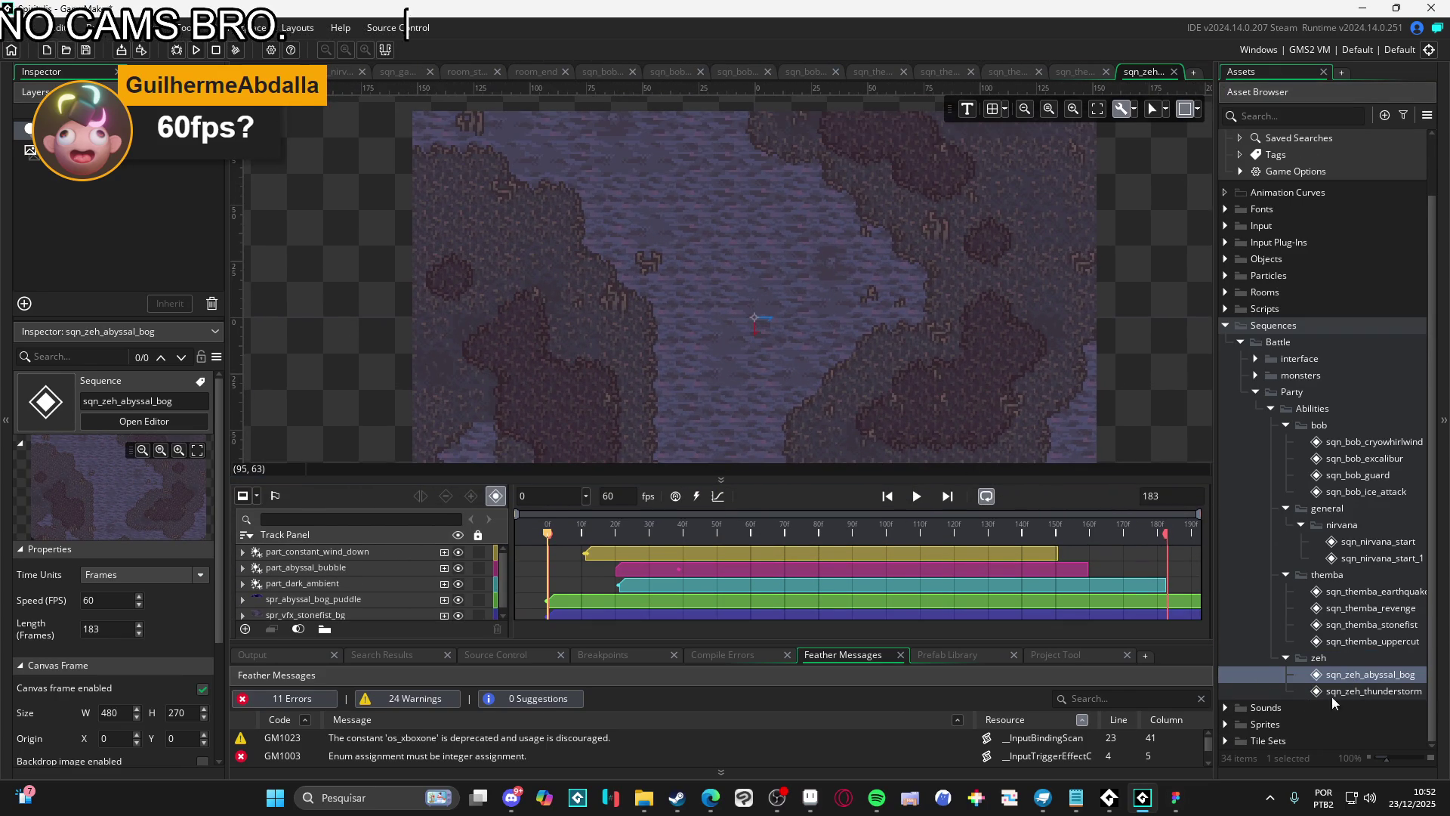
Open sqn_zeh_thunderstorm, frame the character, and pause playback near frame 118
double_click(1333, 693)
scroll(792, 315, up, 3)
drag(801, 353, 822, 478)
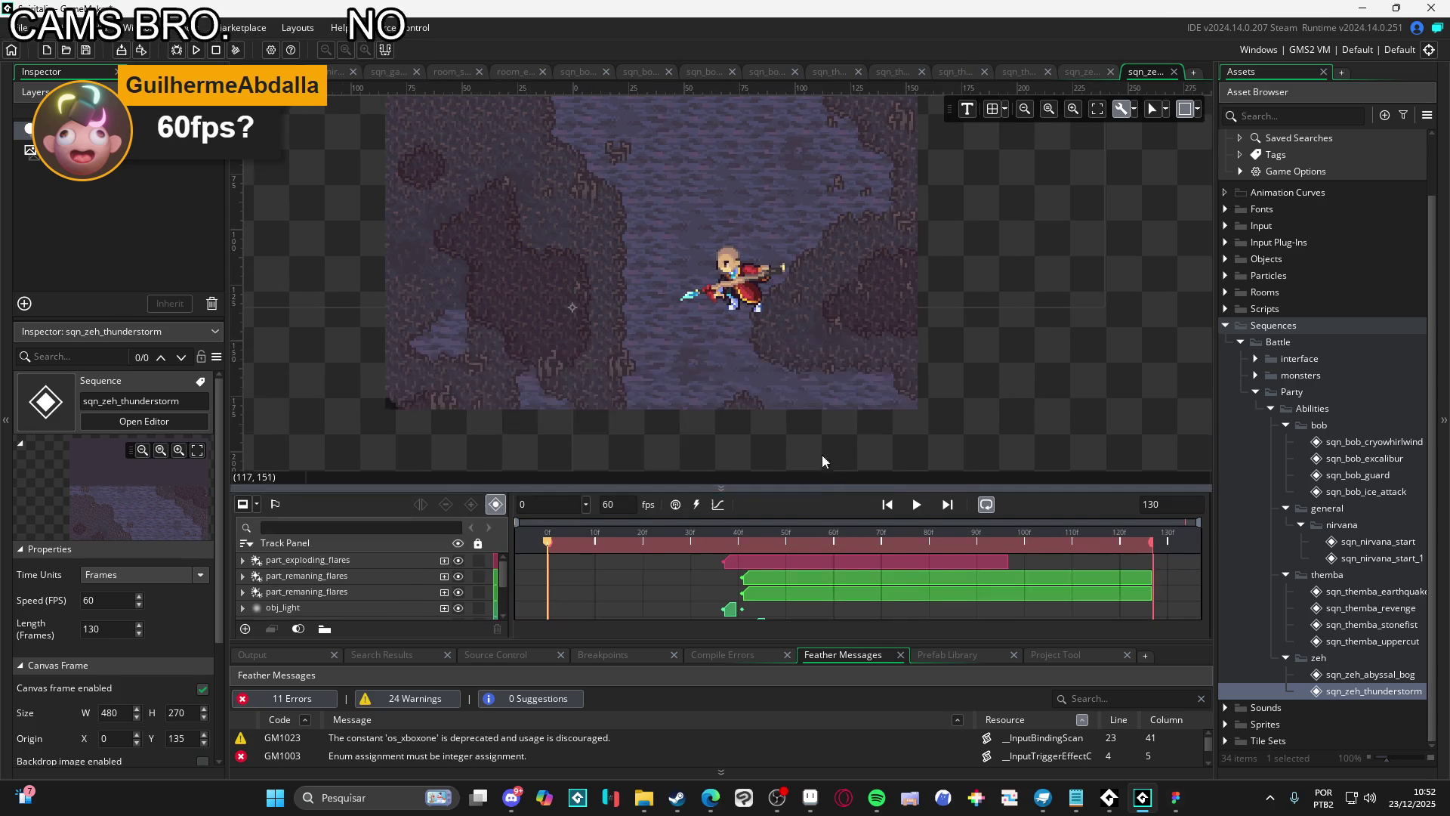
scroll(827, 446, up, 2)
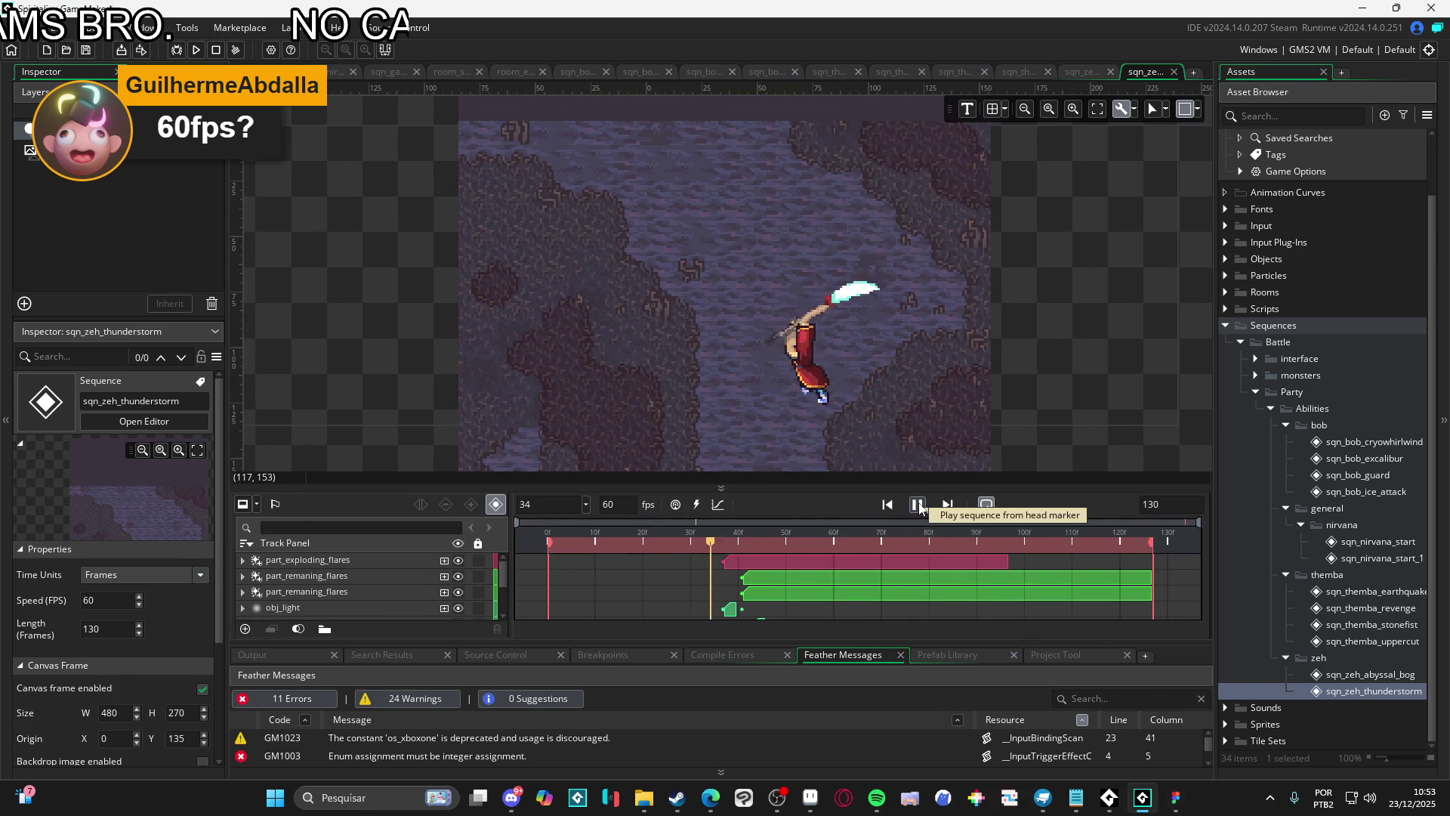
drag(879, 381, 904, 409)
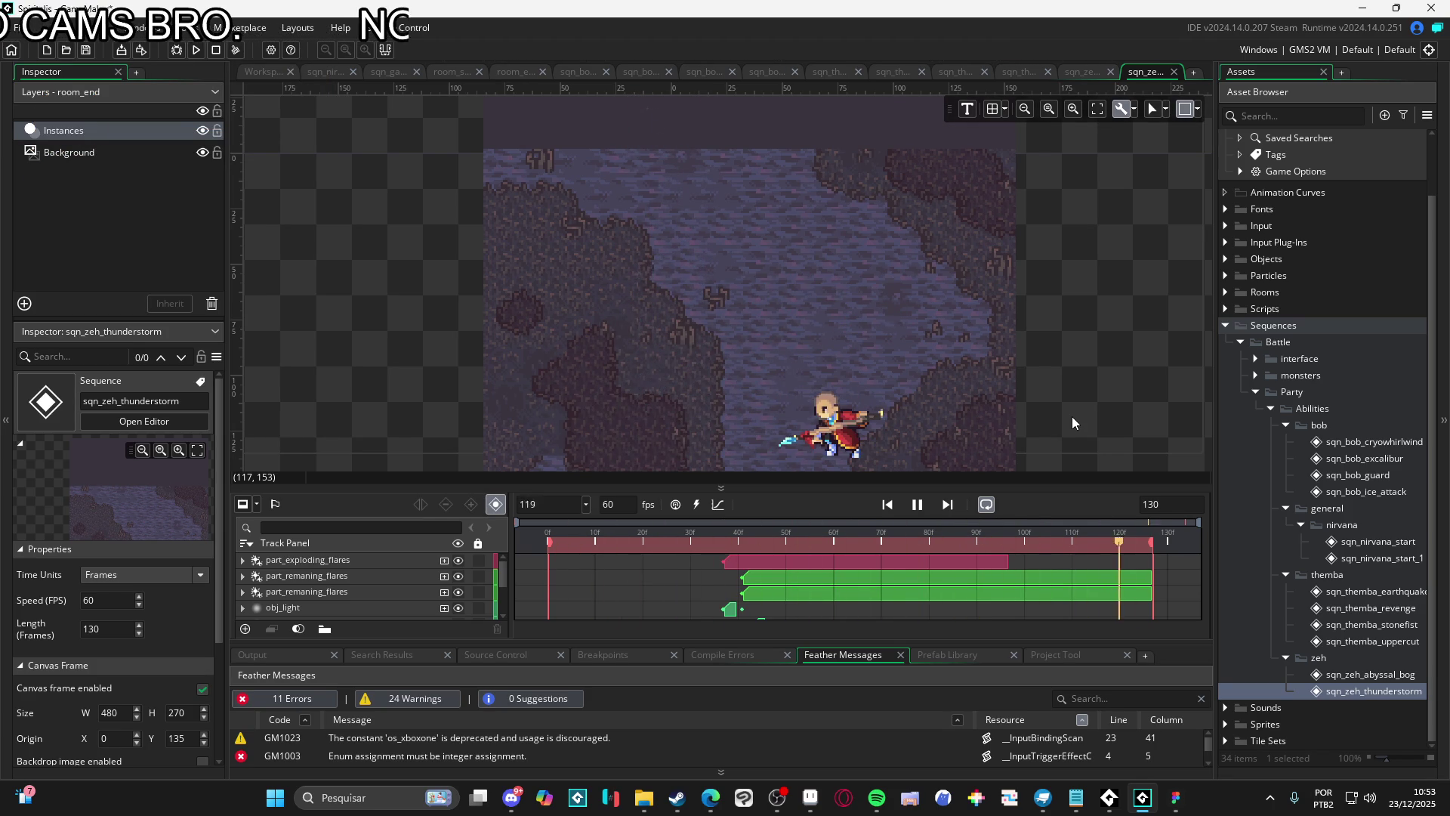
click(920, 509)
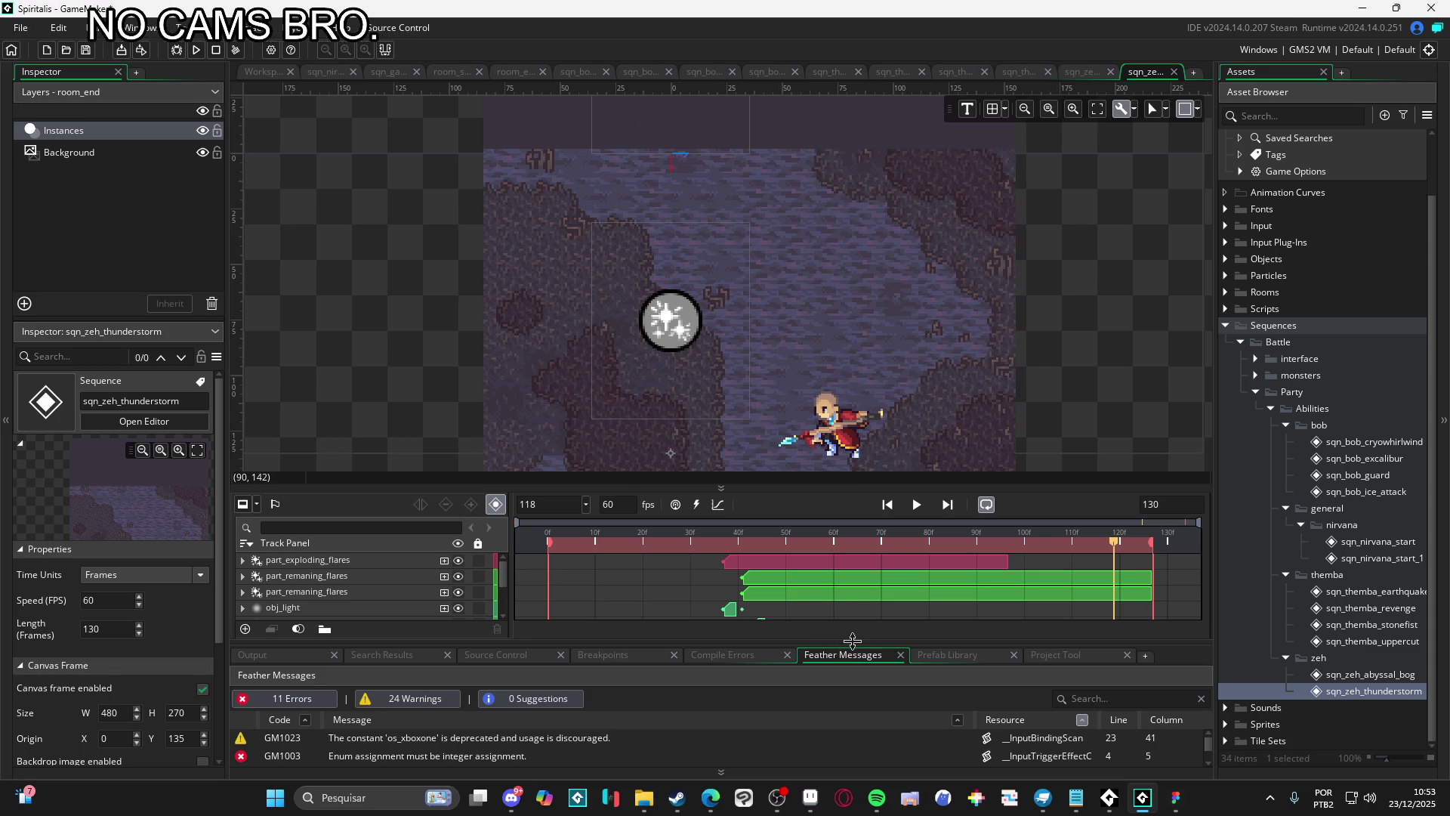
drag(850, 641, 872, 565)
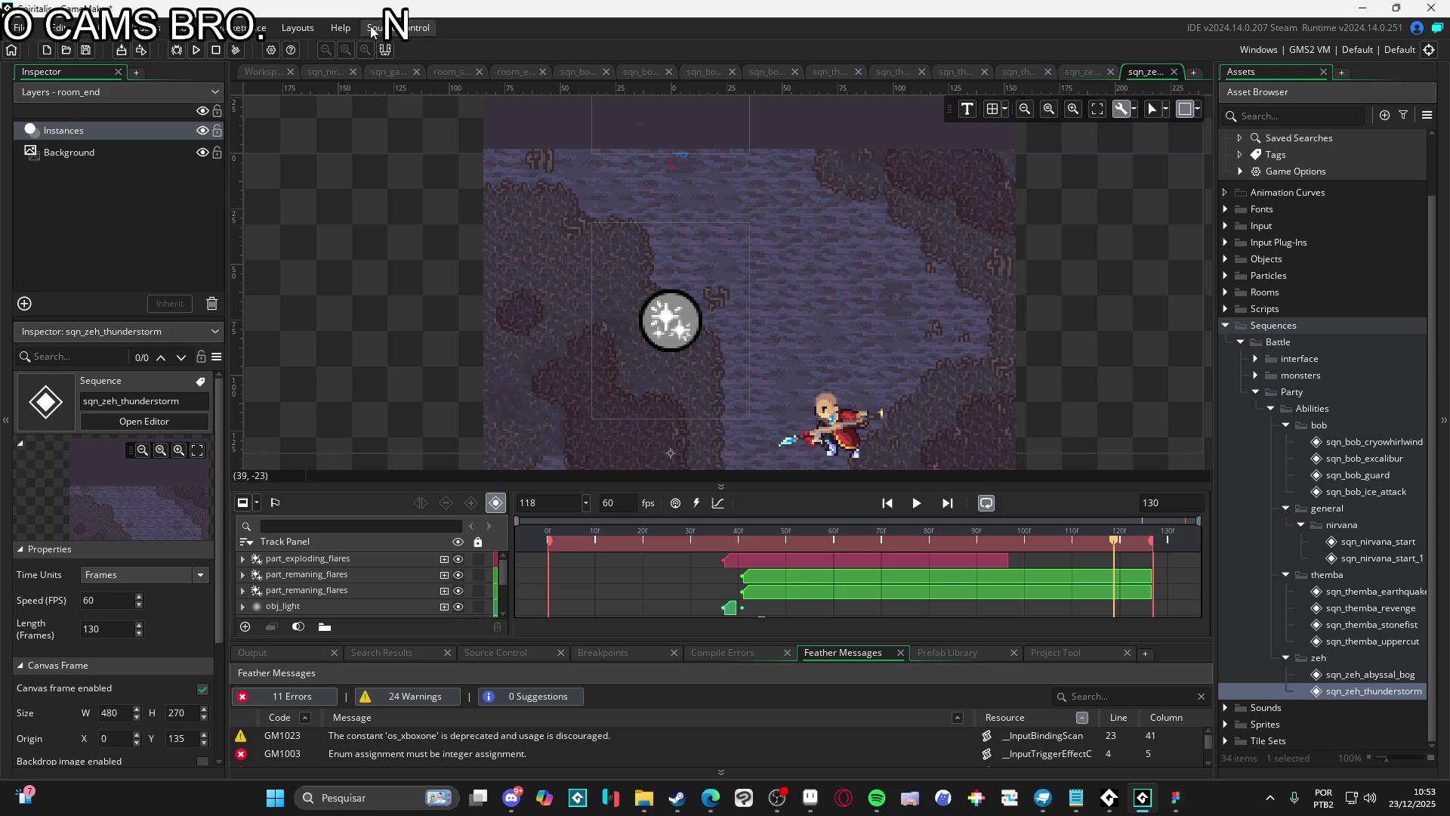
Choose Minecraft_5_plus_2023 from Recent Projects and answer Yes to the save-changes prompt
click(15, 27)
mouse_move(75, 90)
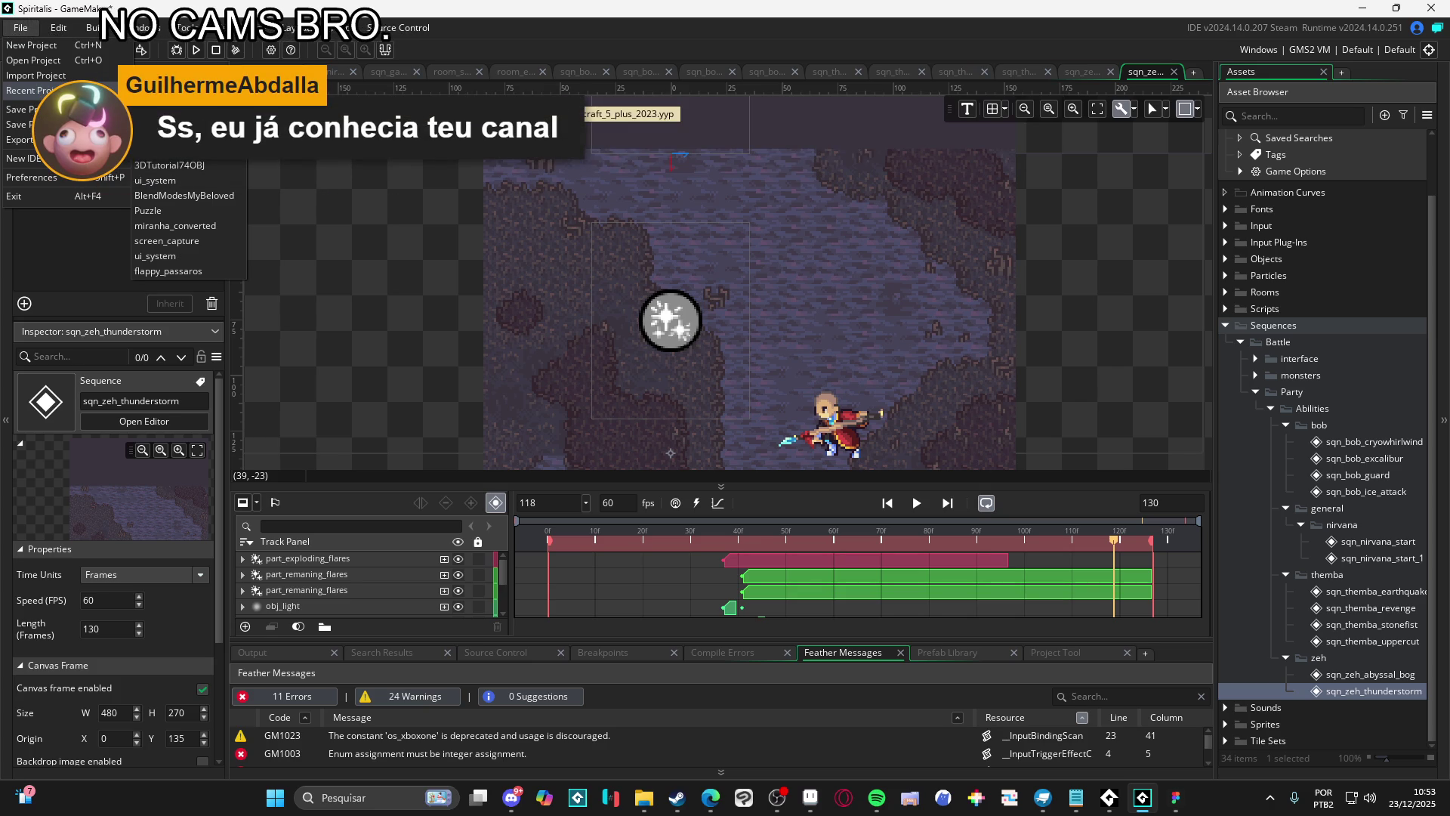
click(189, 104)
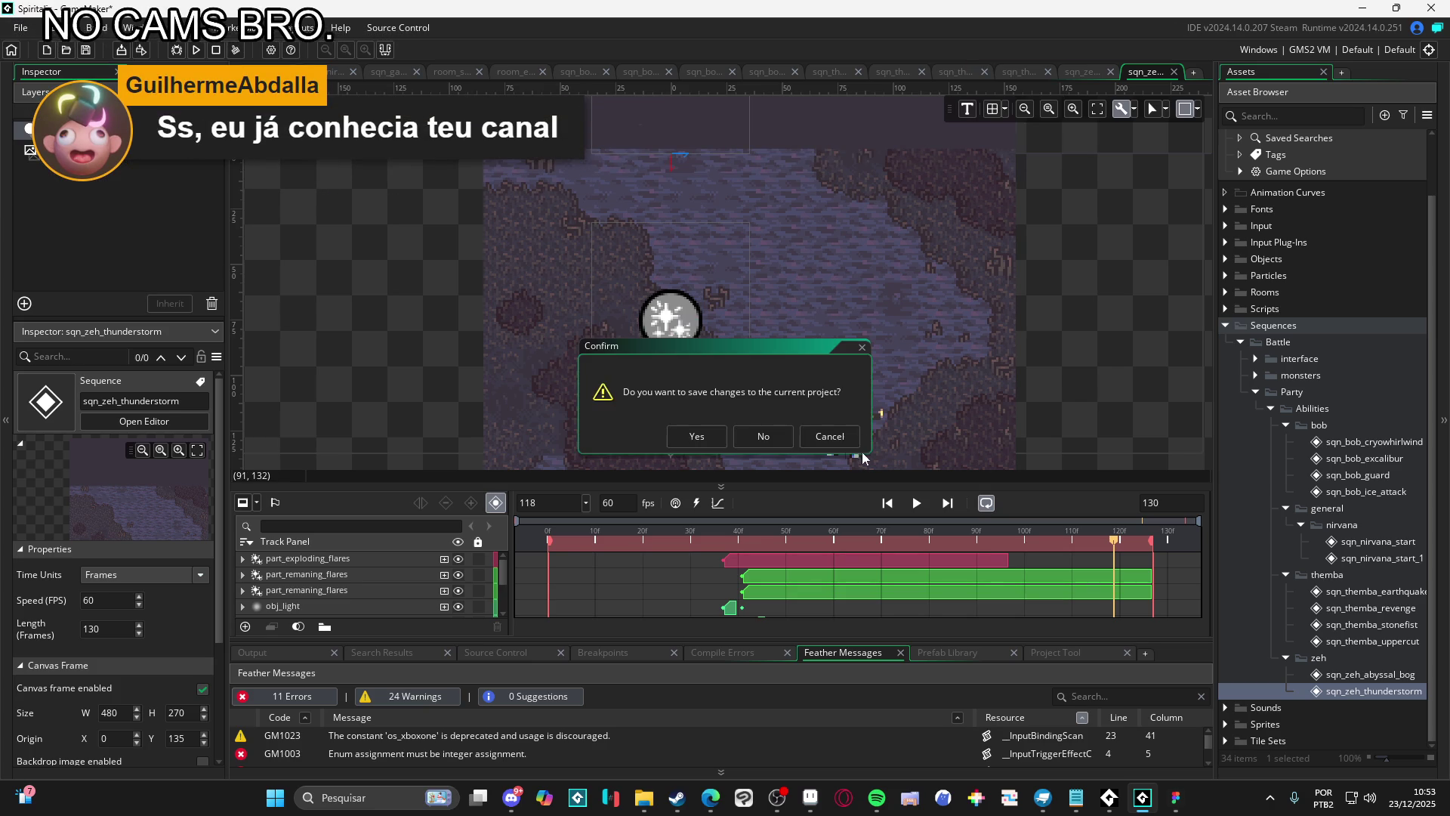
click(776, 442)
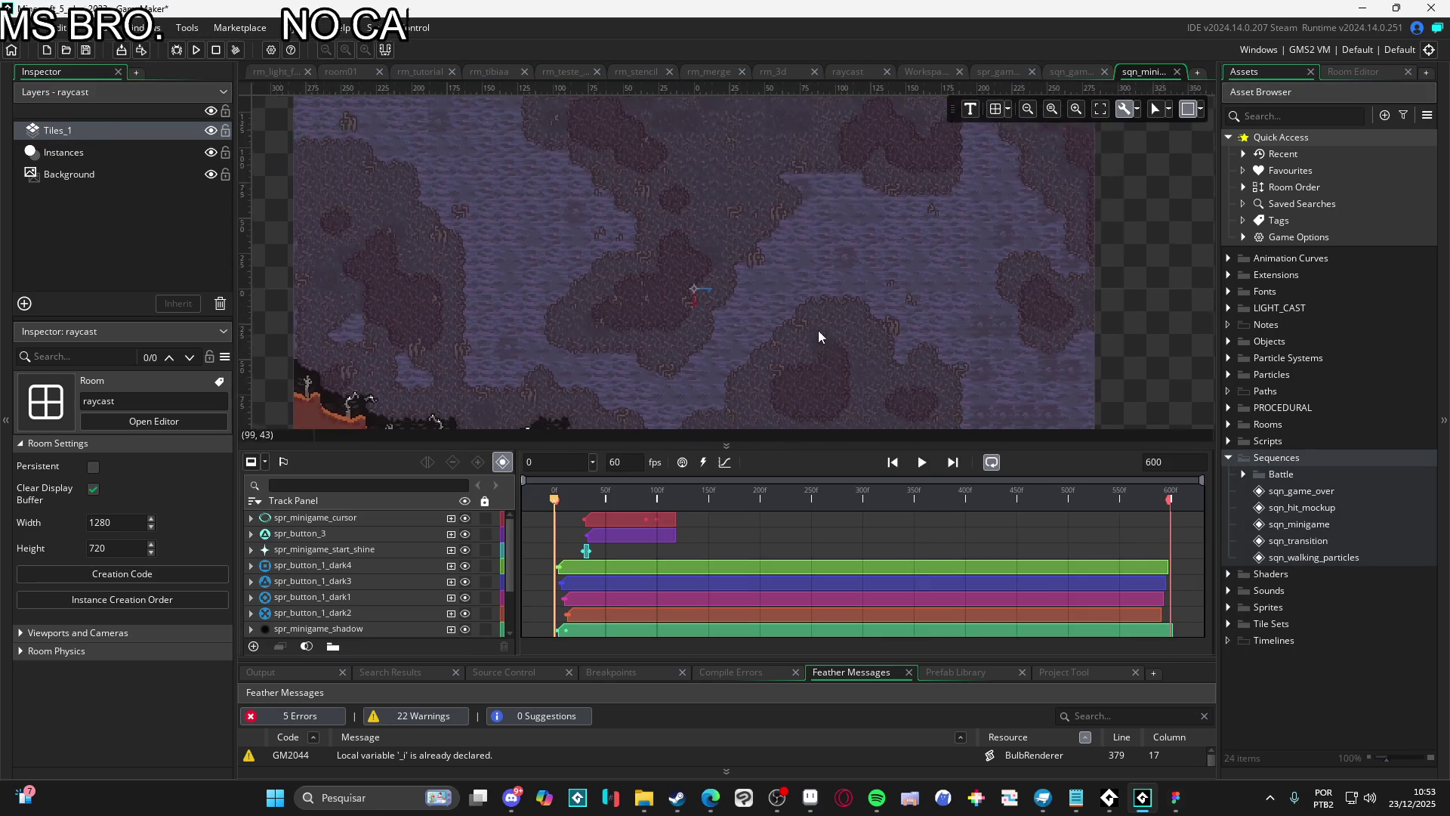
Play sqn_minigame, pause to inspect the button prompts, then rewind and replay from frame 0
click(921, 463)
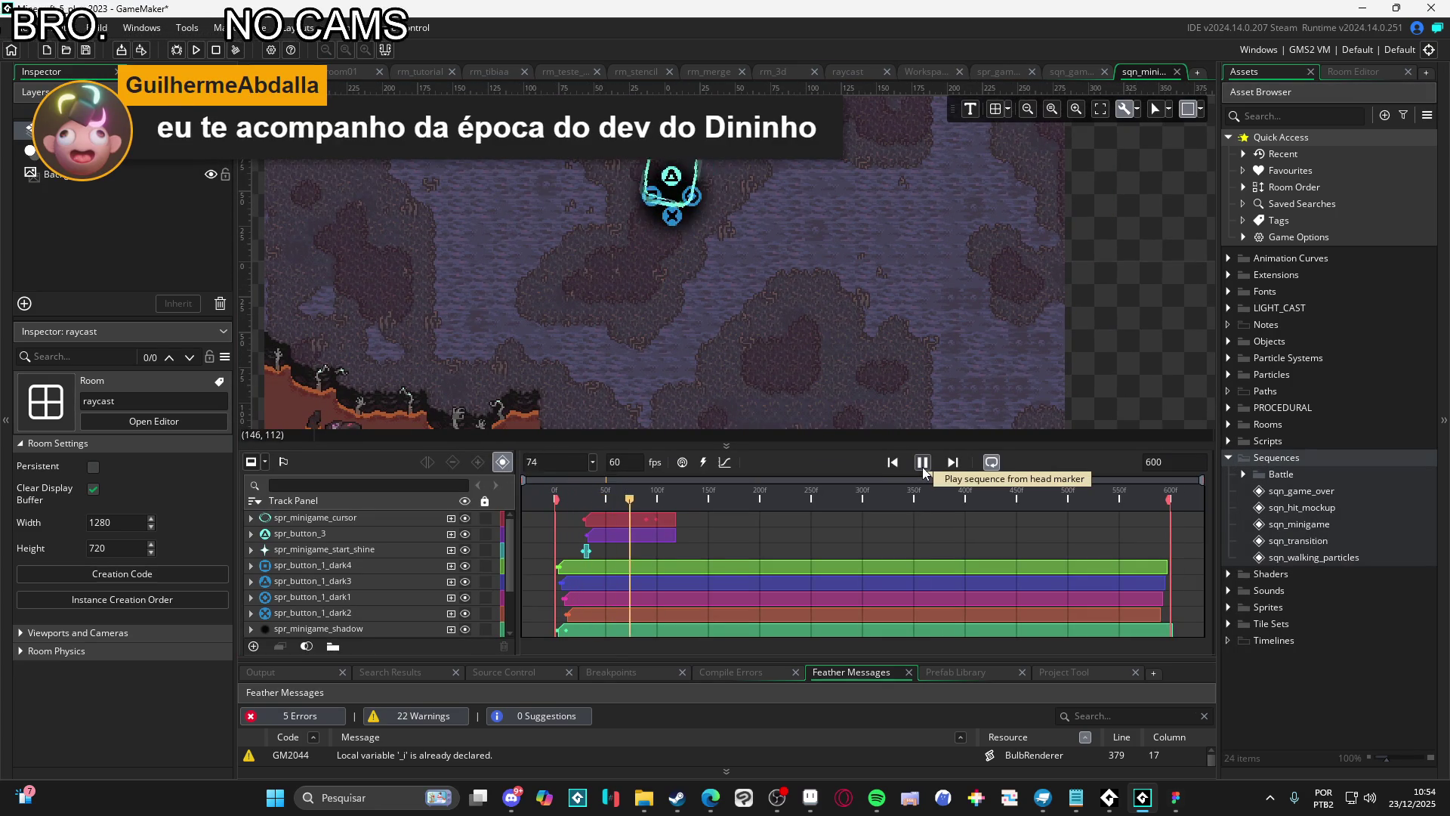
click(923, 464)
drag(704, 199, 777, 317)
scroll(771, 321, up, 3)
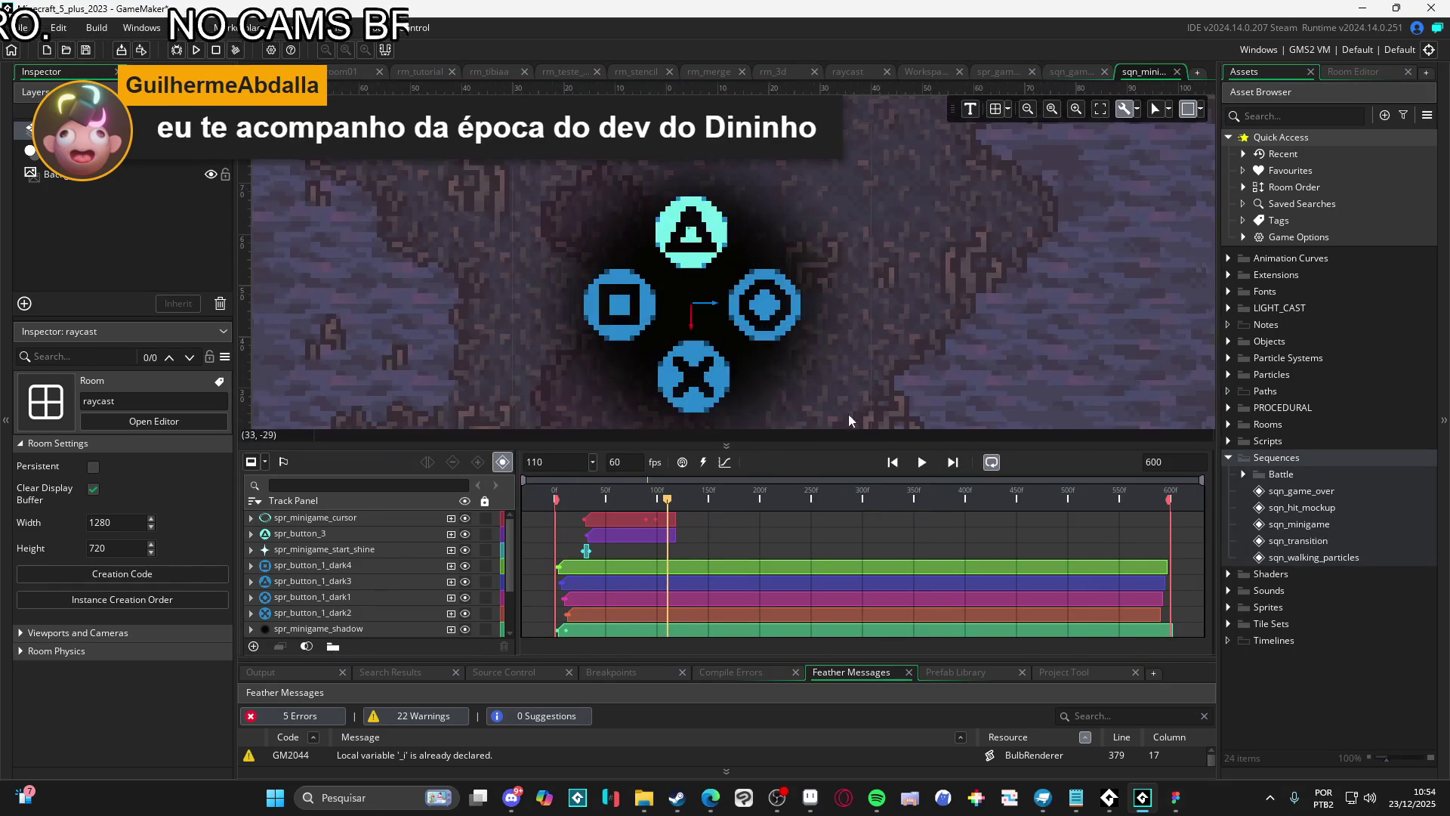
scroll(767, 326, down, 3)
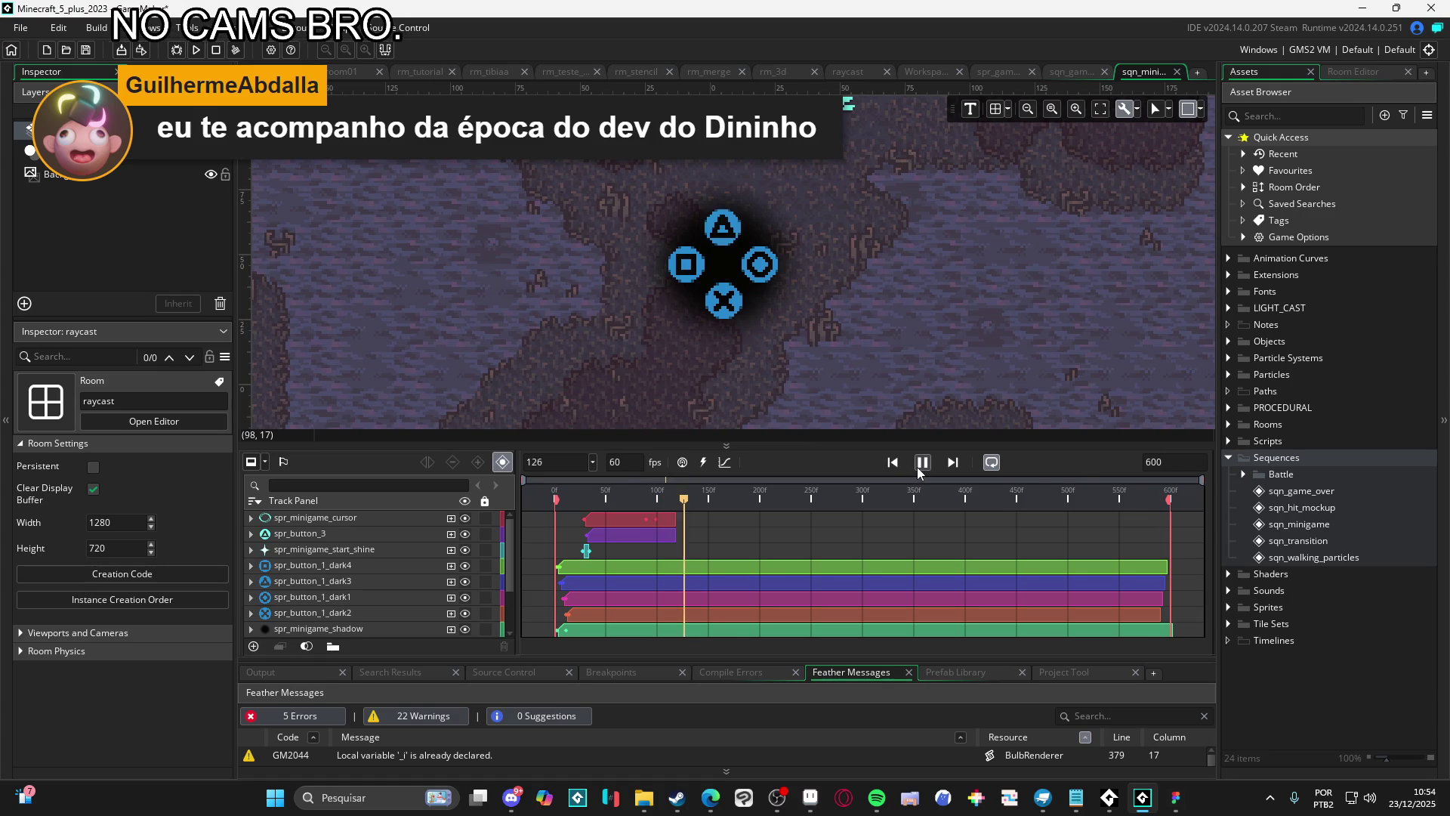
click(922, 466)
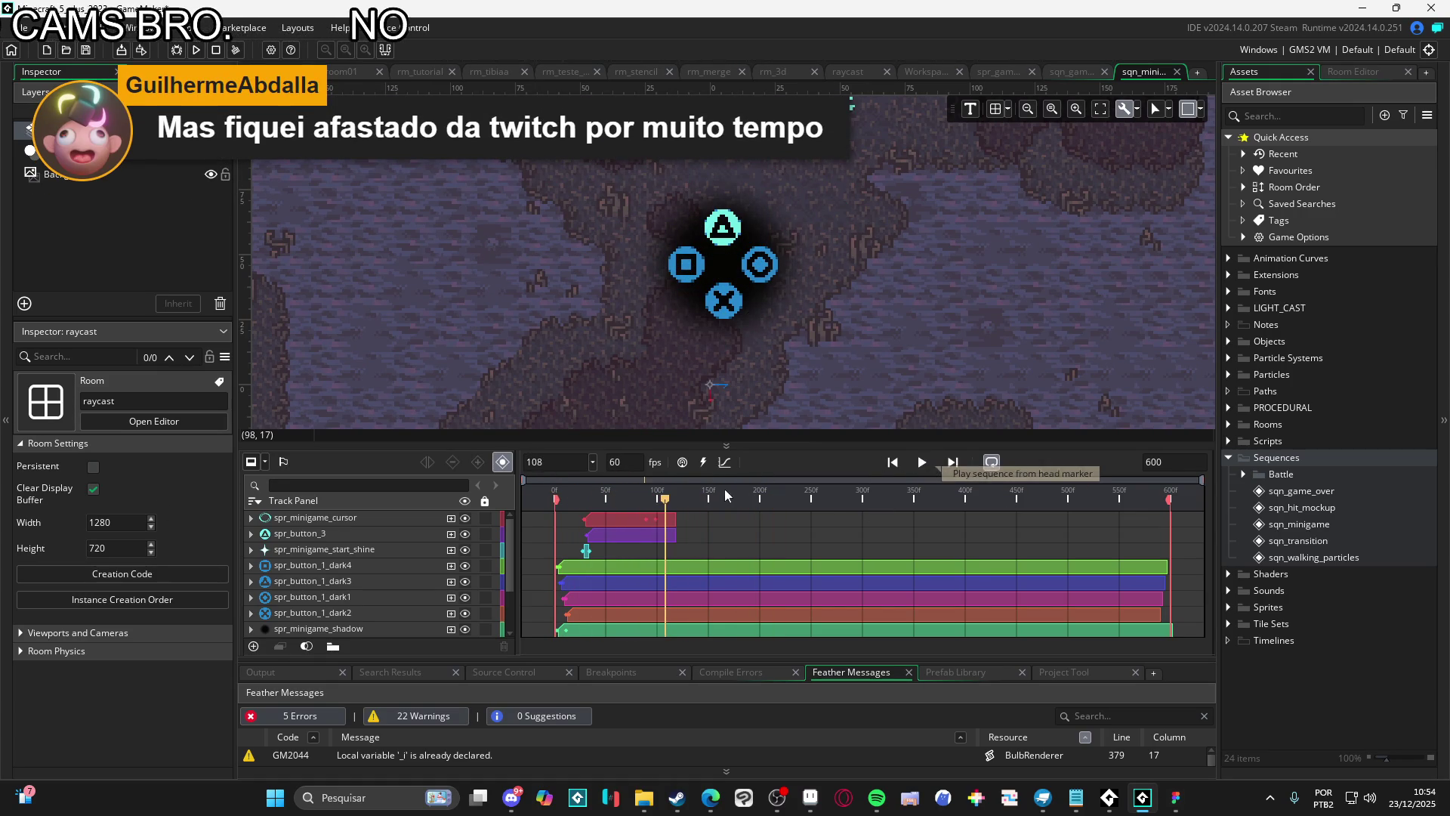
click(924, 464)
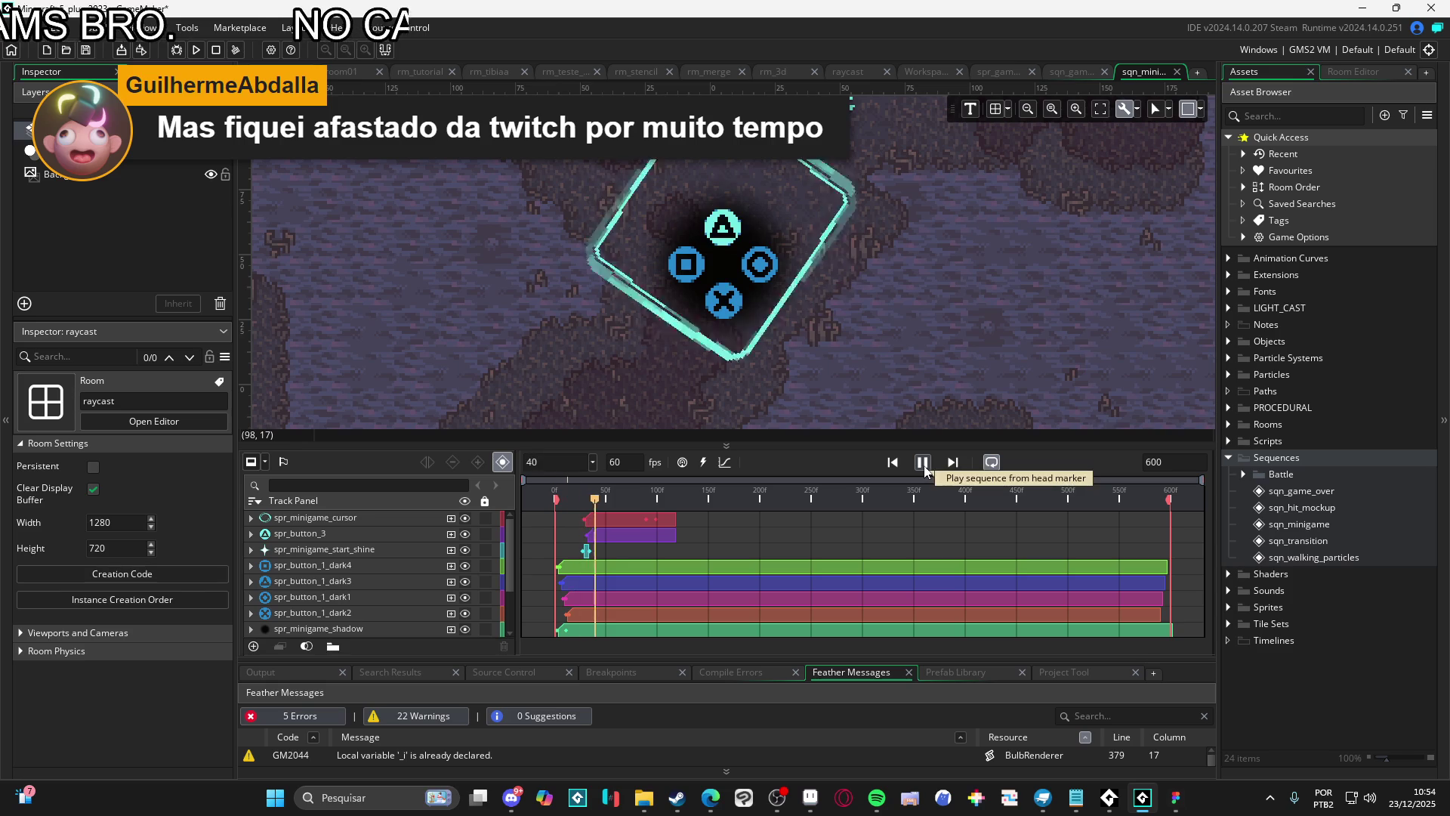
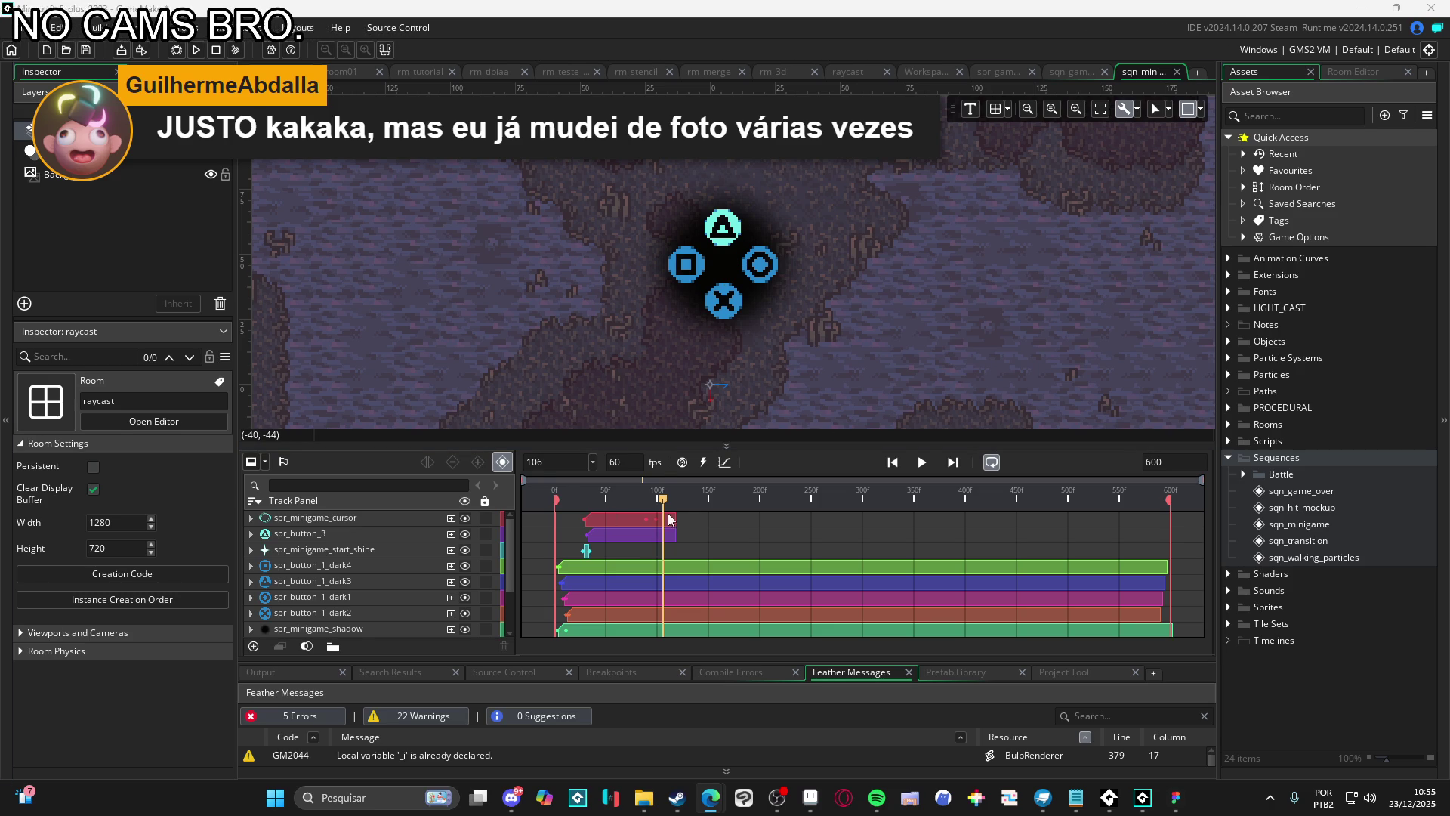
Preview the sequence around frame 100 and expand spr_minigame_cursor's animated properties
key(space)
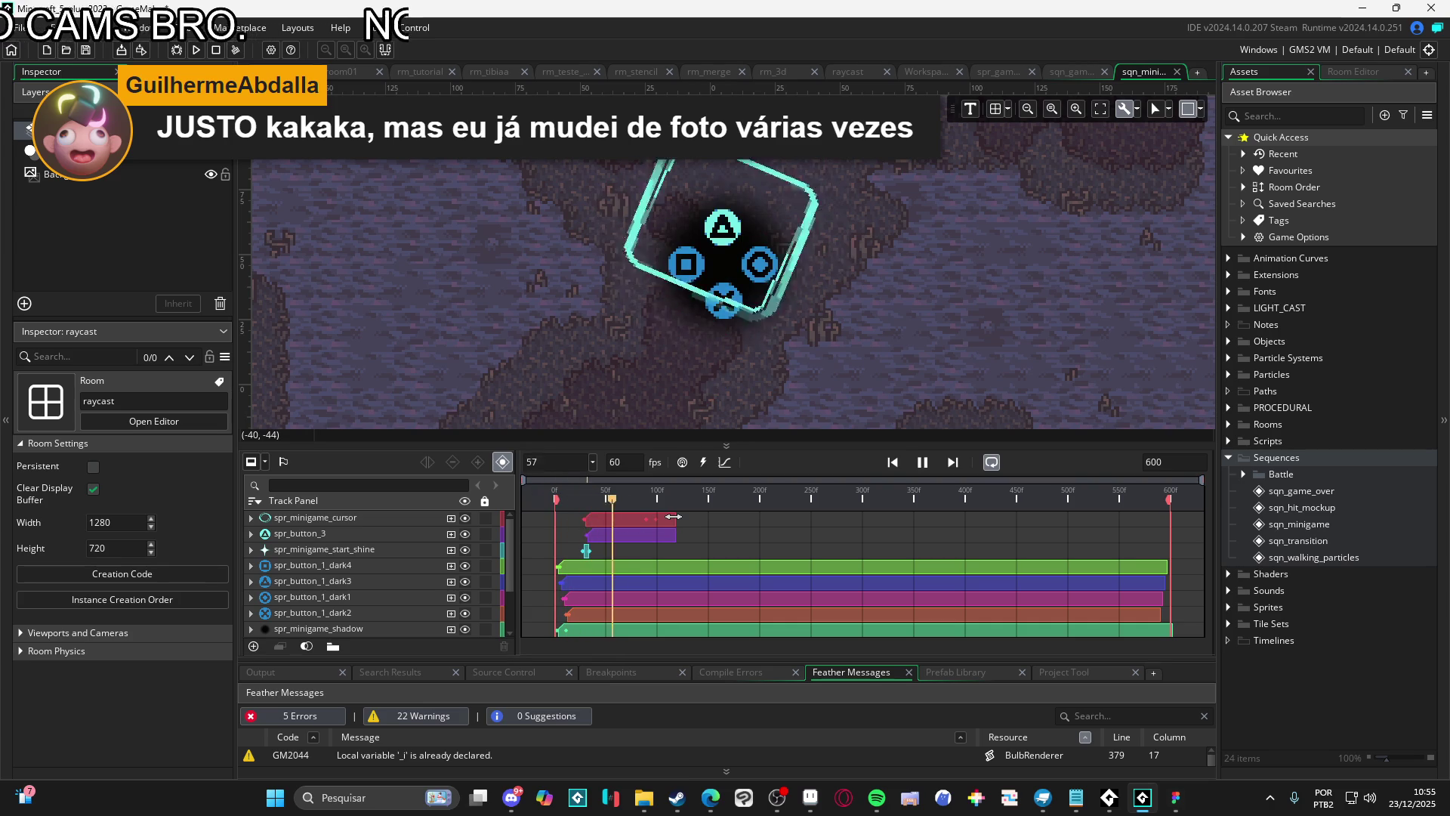
click(658, 492)
drag(658, 492, 648, 492)
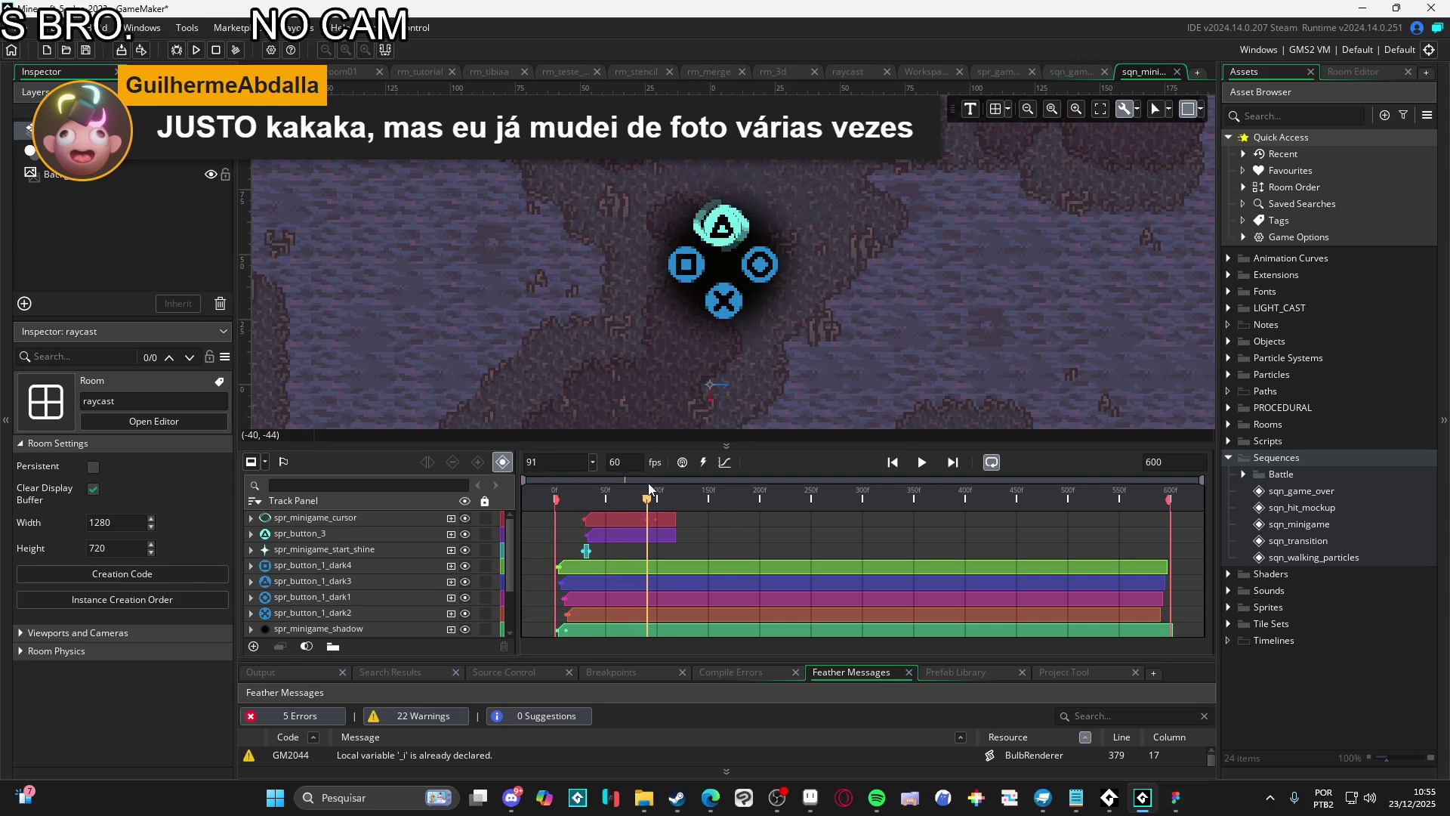
scroll(669, 528, up, 4)
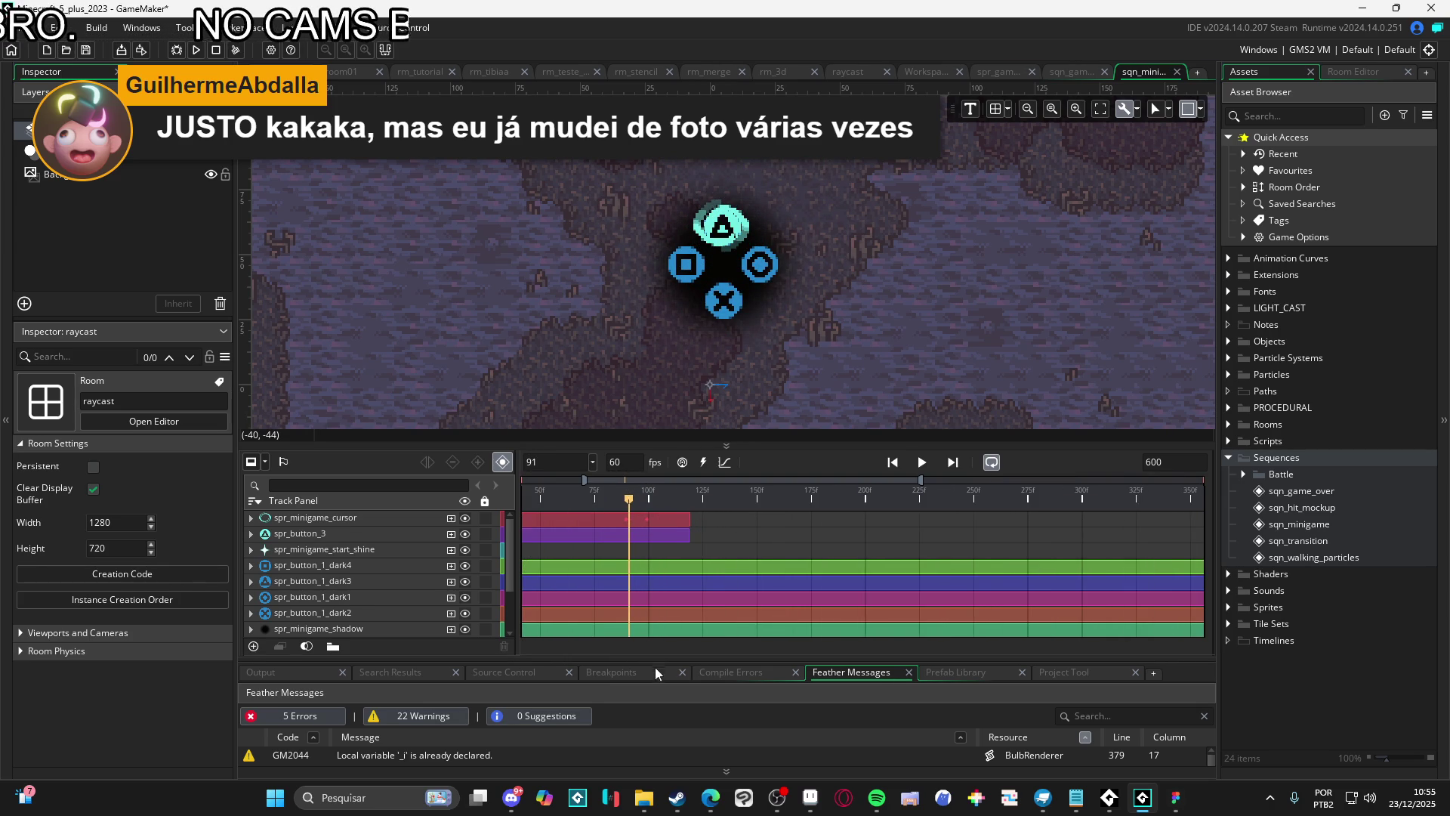
scroll(811, 520, left, 5)
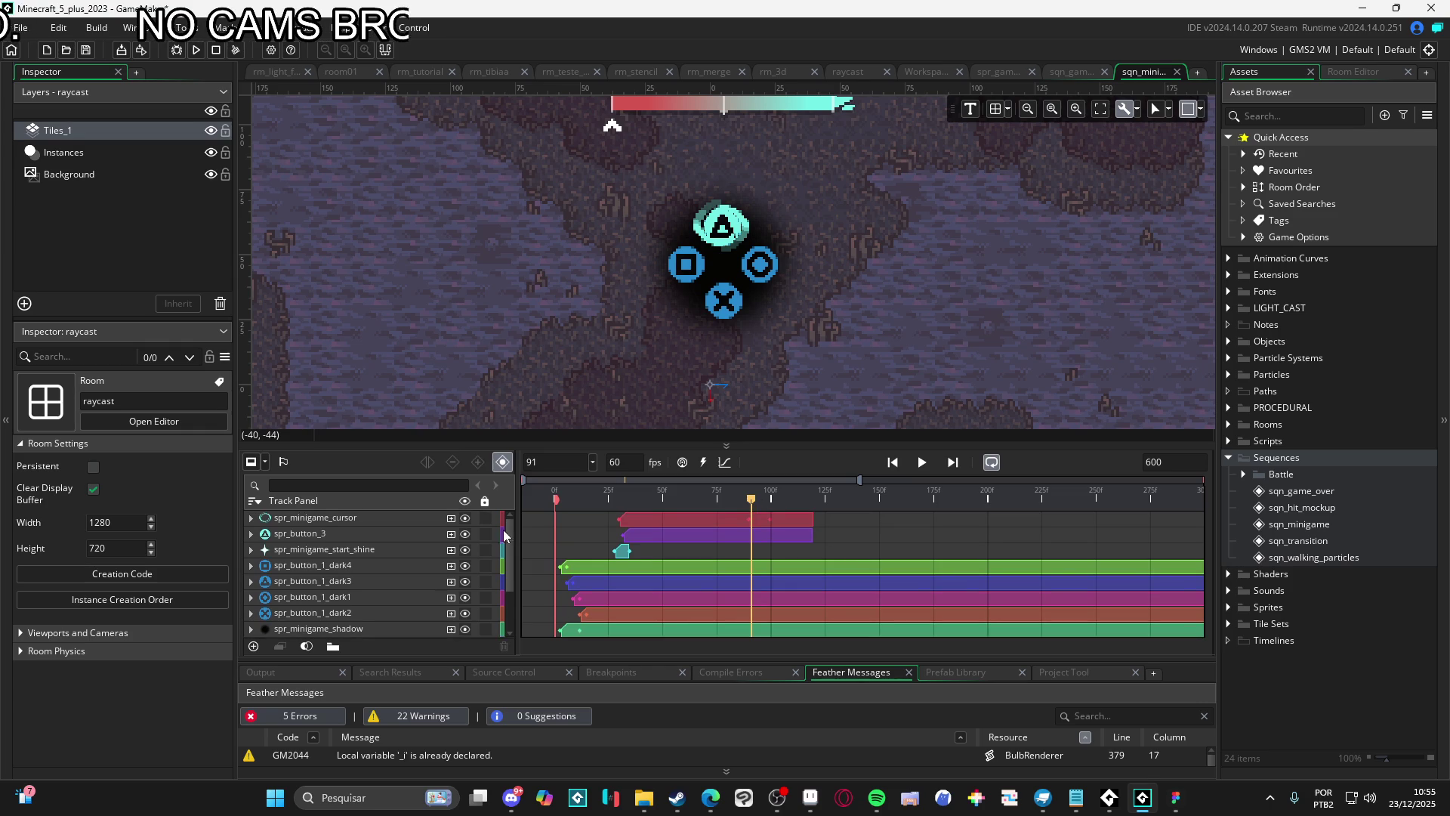
click(264, 519)
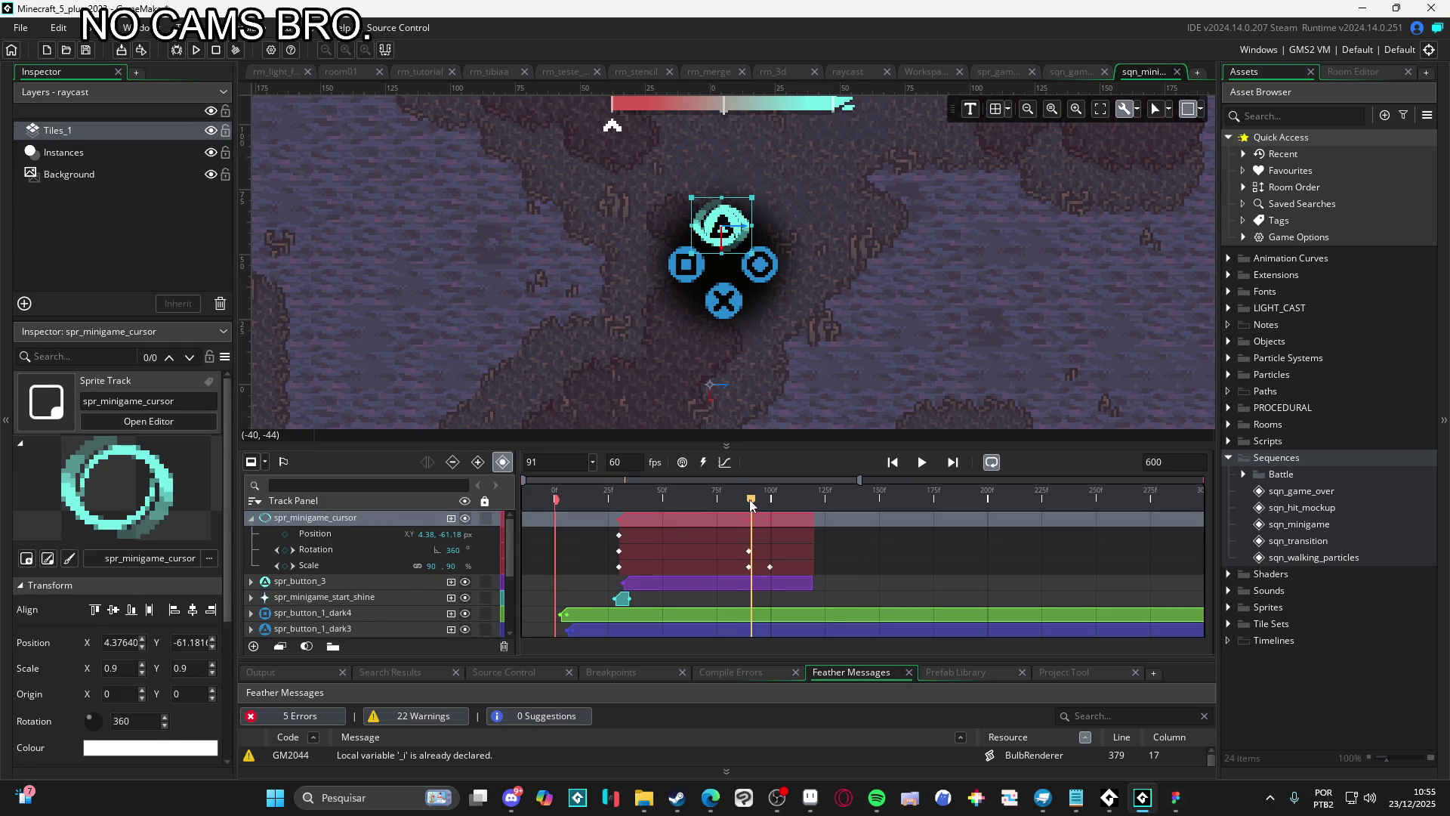
drag(751, 500, 749, 504)
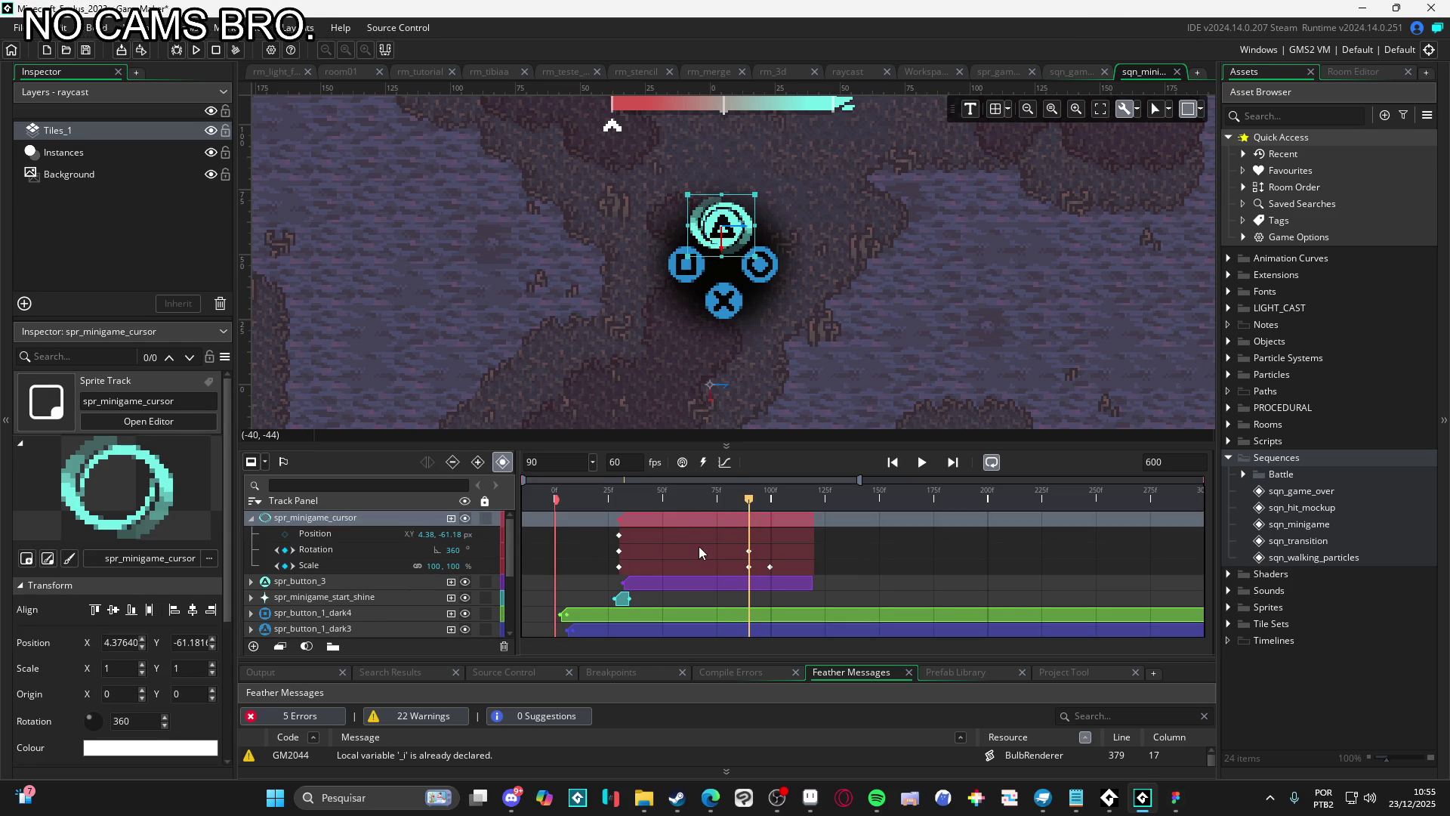
drag(749, 500, 751, 505)
Set the ring's Scale keyframe near frame 100 to 100,100
click(749, 557)
key(space)
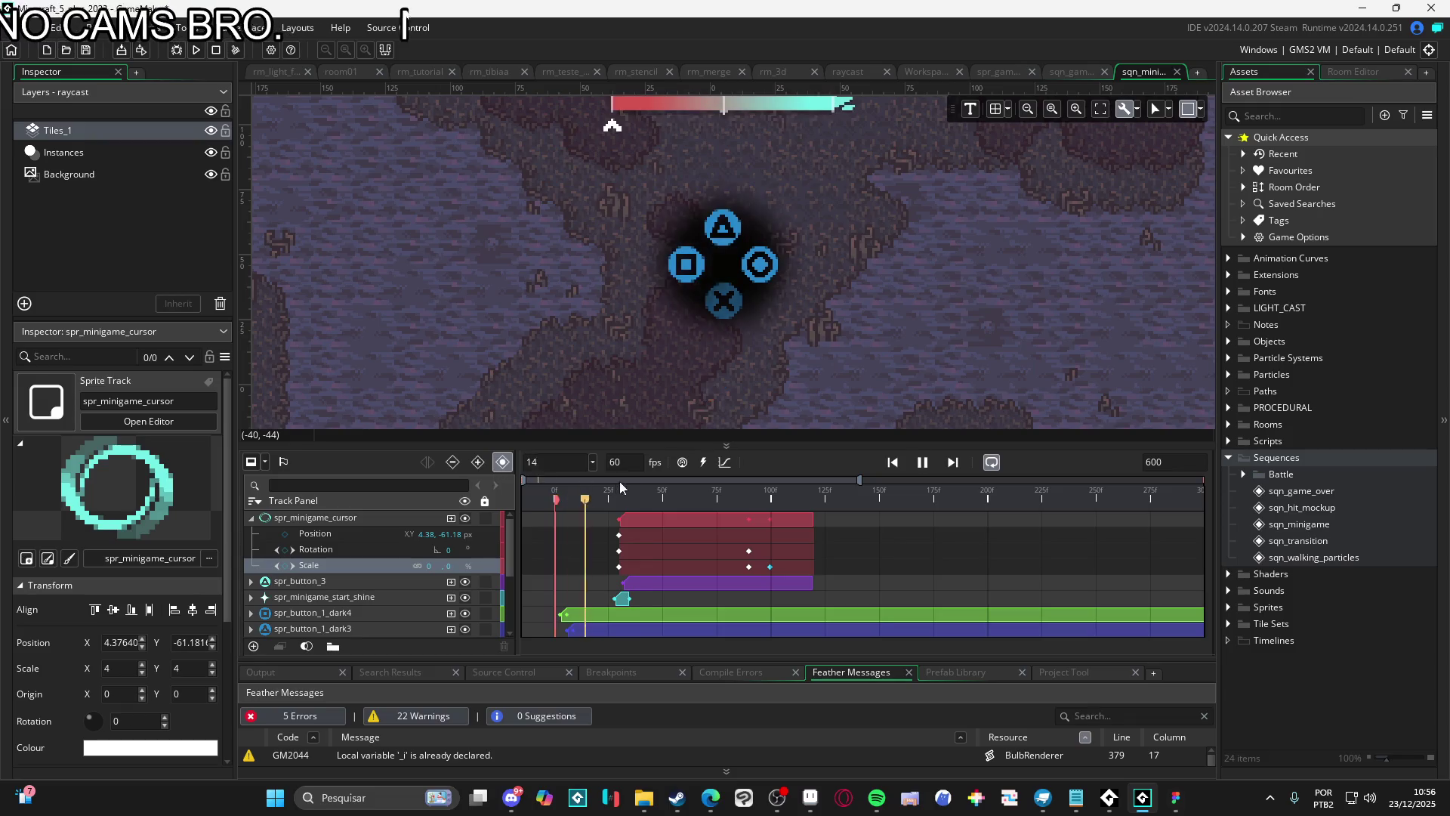
key(space)
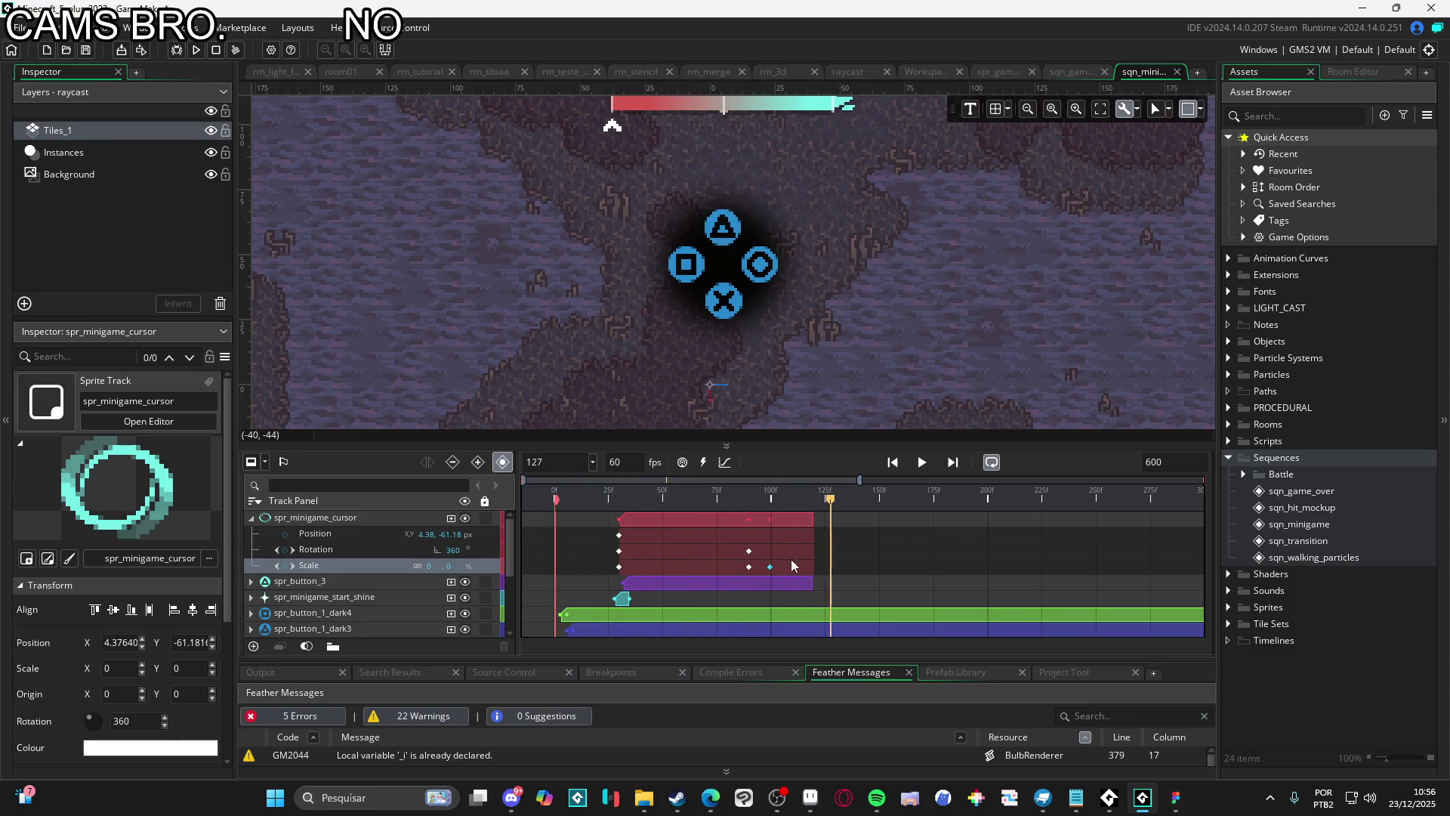
click(749, 567)
click(769, 566)
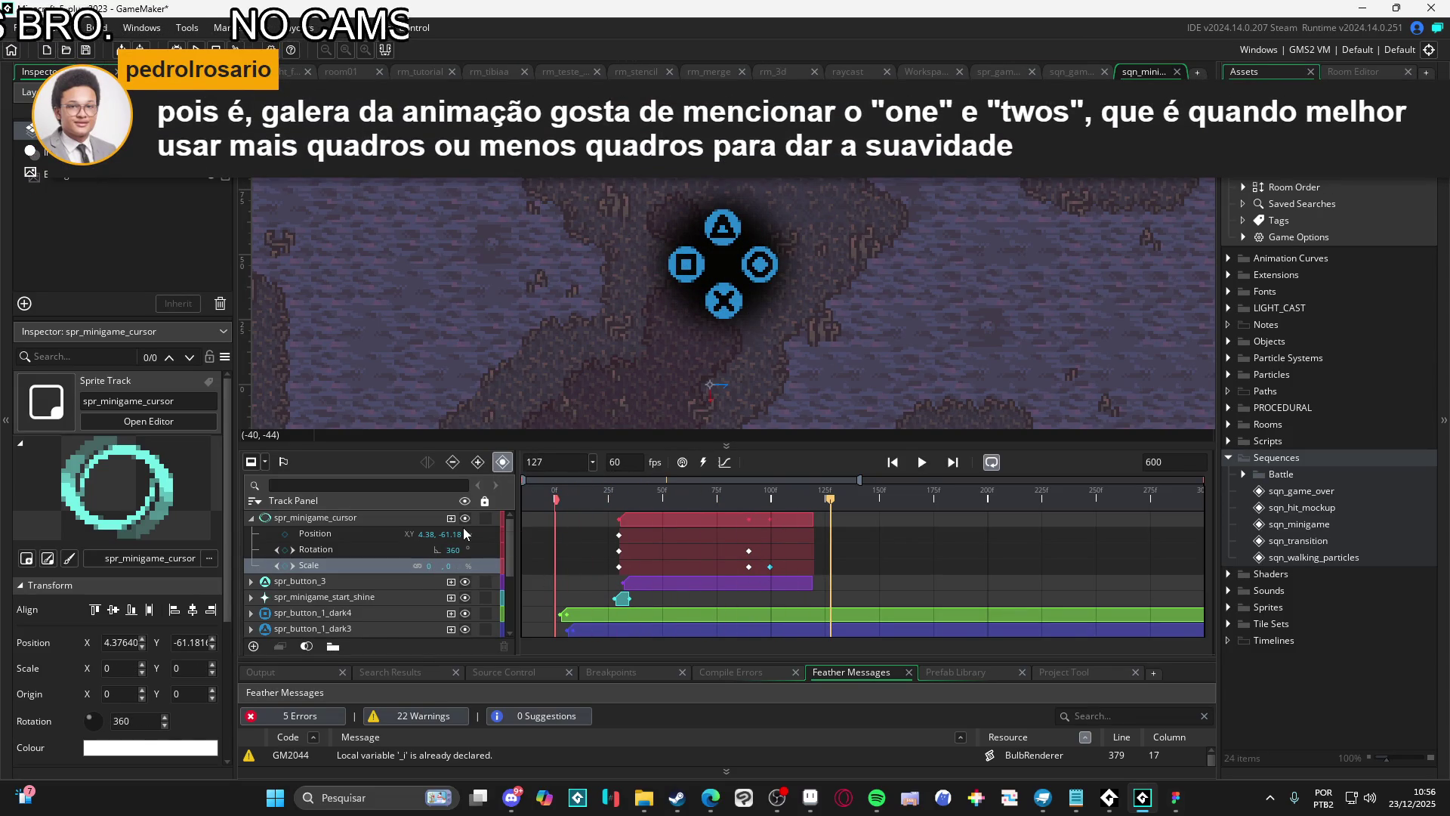
text(100)
key(Tab)
text(100)
key(Return)
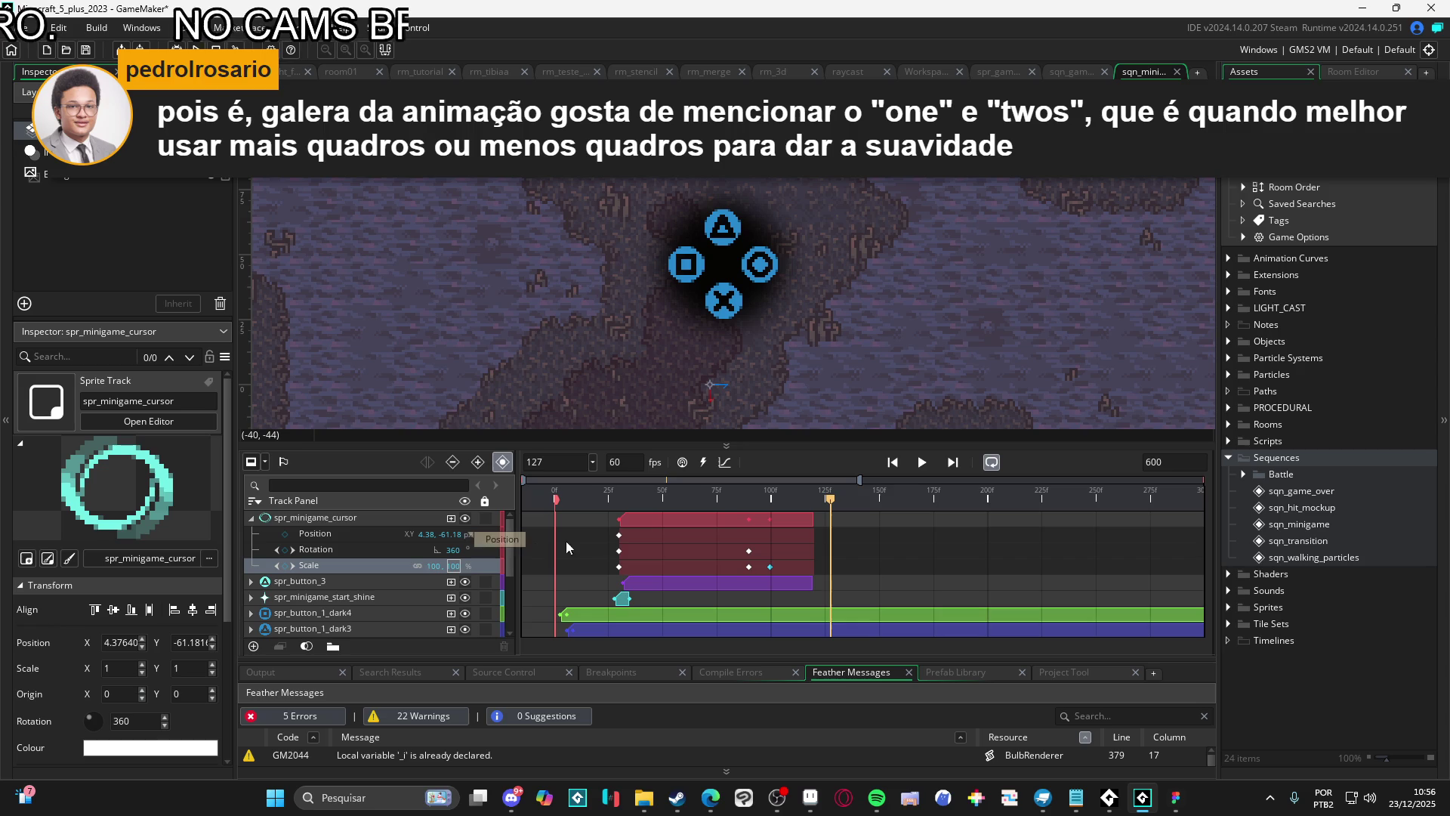
Add a Scale keyframe at frame 119 with a scale of 0,0
click(813, 501)
click(287, 566)
text(0)
key(Tab)
text(0)
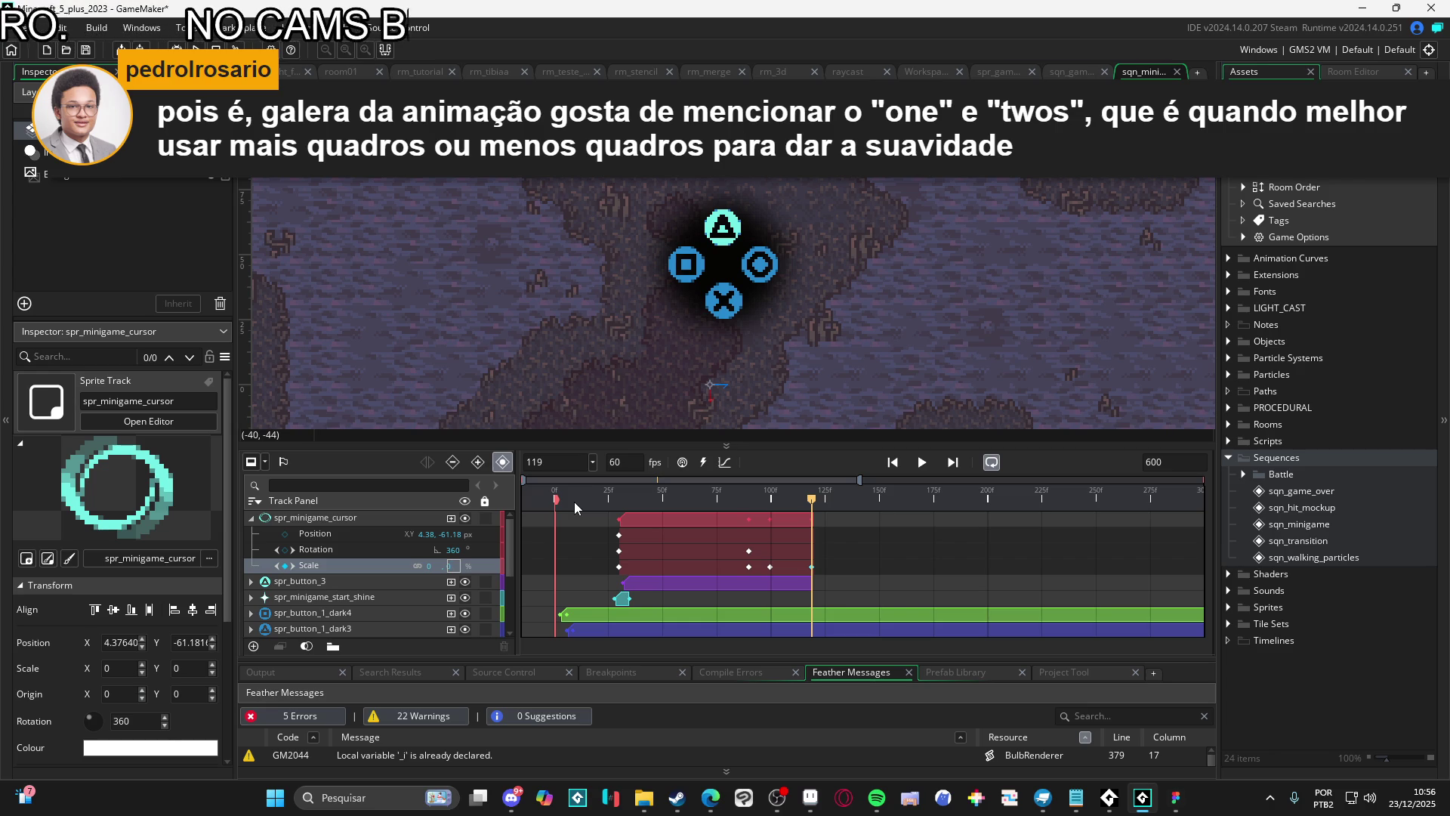
click(548, 499)
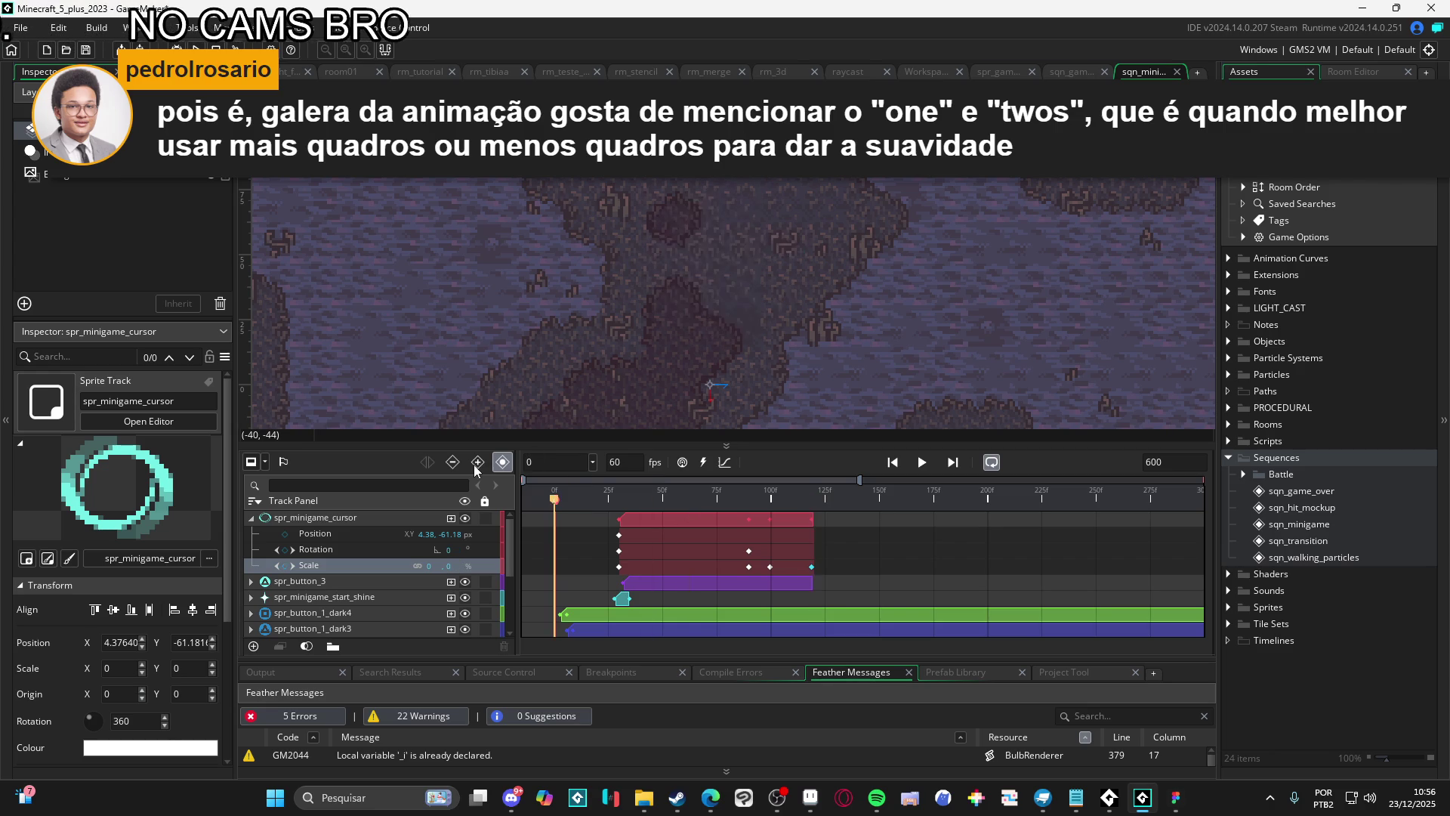
Move the ring's zero-scale keyframe earlier to about frame 111 and replay to check
key(space)
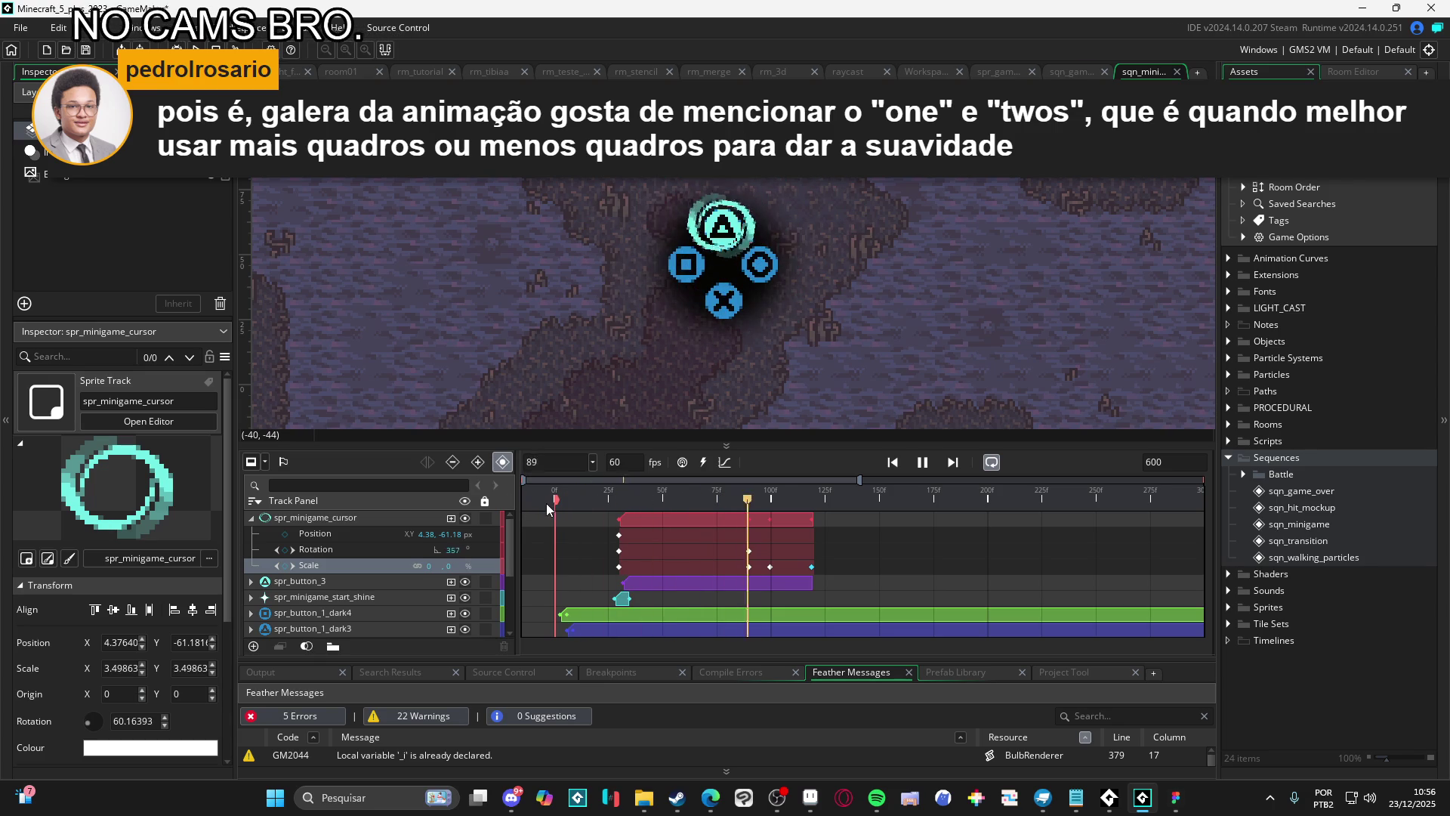
key(space)
key(space)
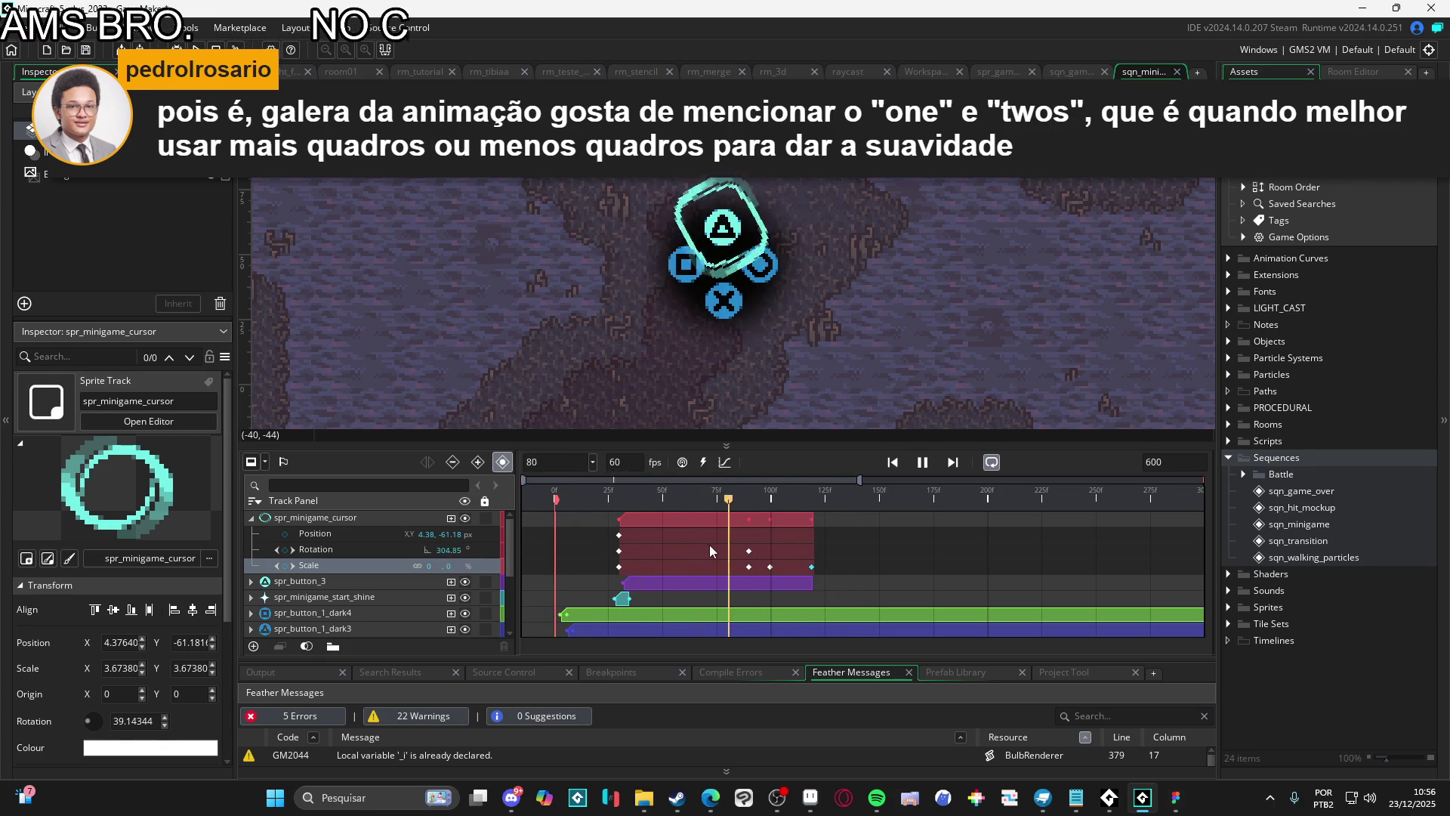
click(756, 502)
mouse_move(757, 501)
mouse_down()
mouse_move(804, 505)
mouse_move(736, 482)
mouse_move(789, 506)
mouse_up()
drag(812, 566, 788, 567)
key(space)
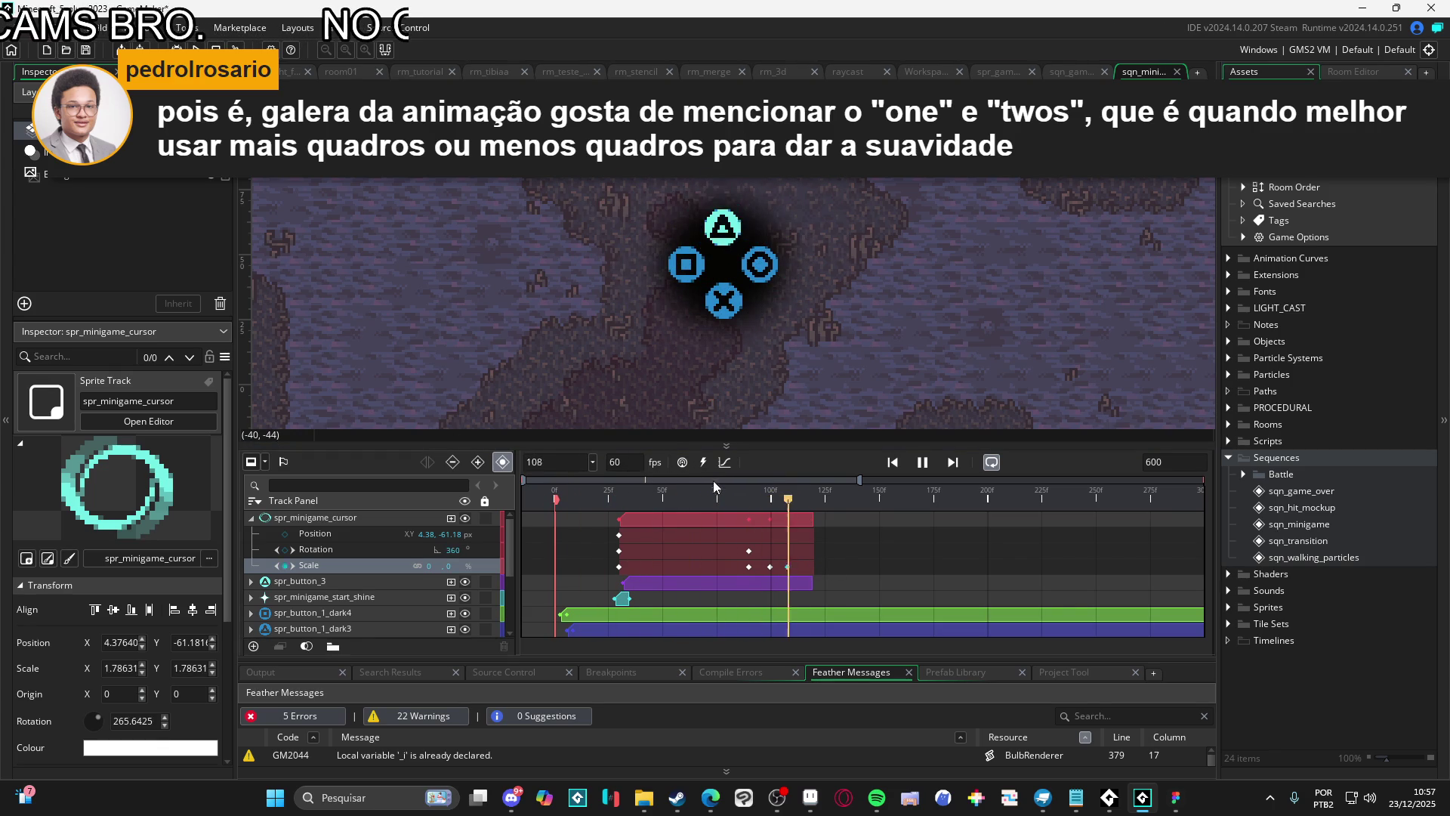
key(space)
Nudge the full-size Scale keyframe slightly earlier and replay the sequence
mouse_move(771, 568)
mouse_down()
mouse_move(756, 571)
mouse_move(768, 568)
mouse_up()
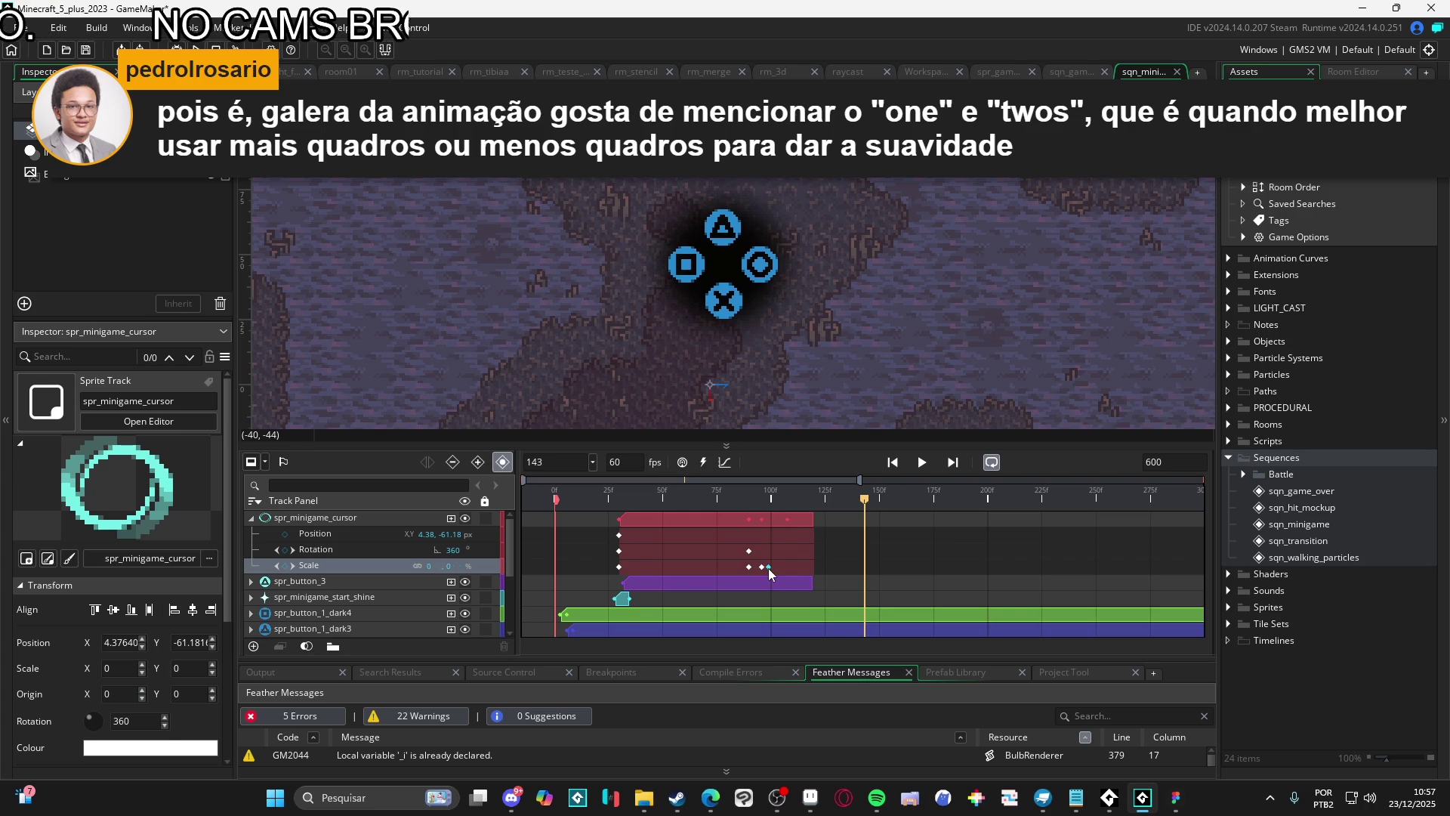
key(space)
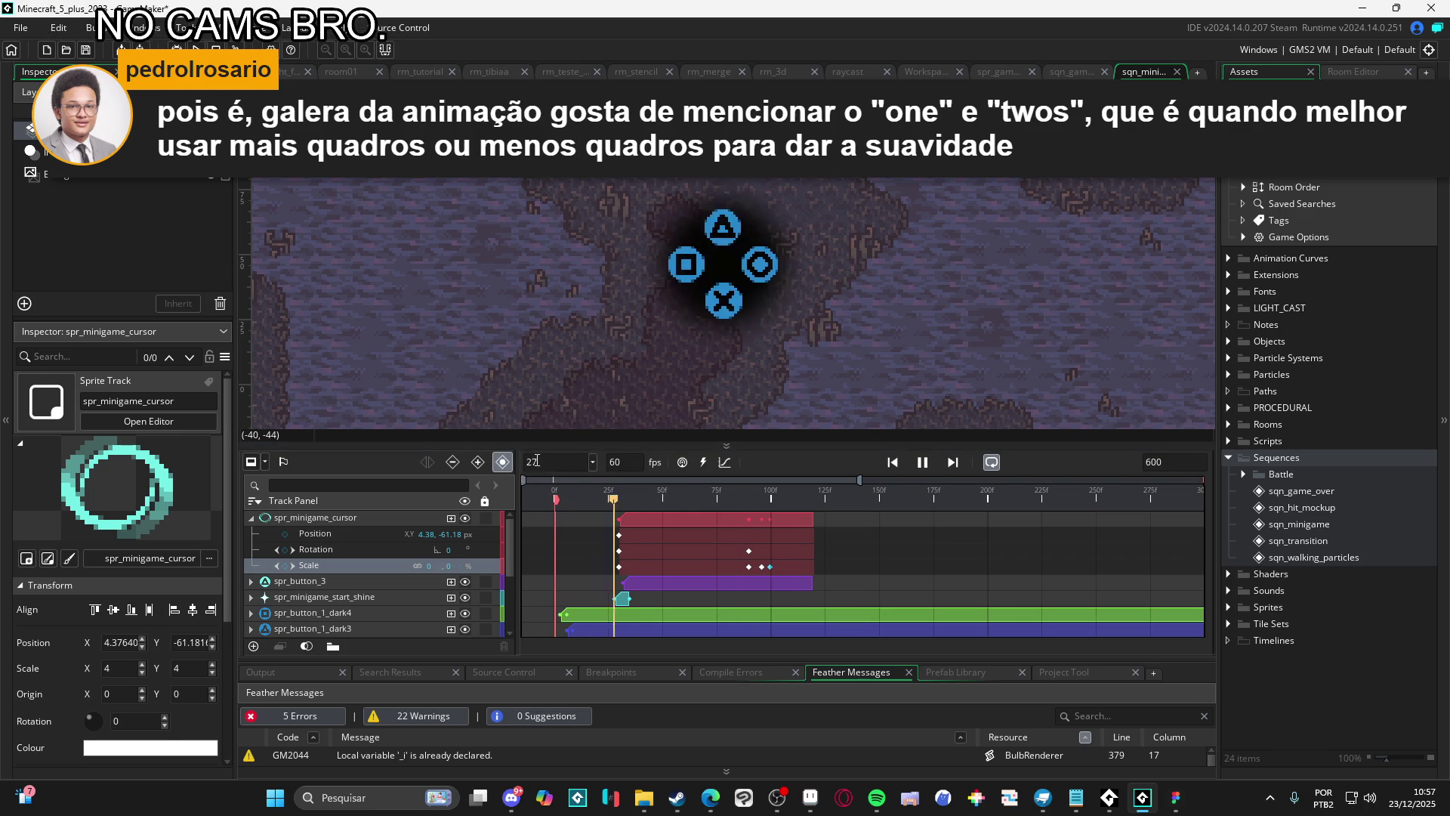
key(space)
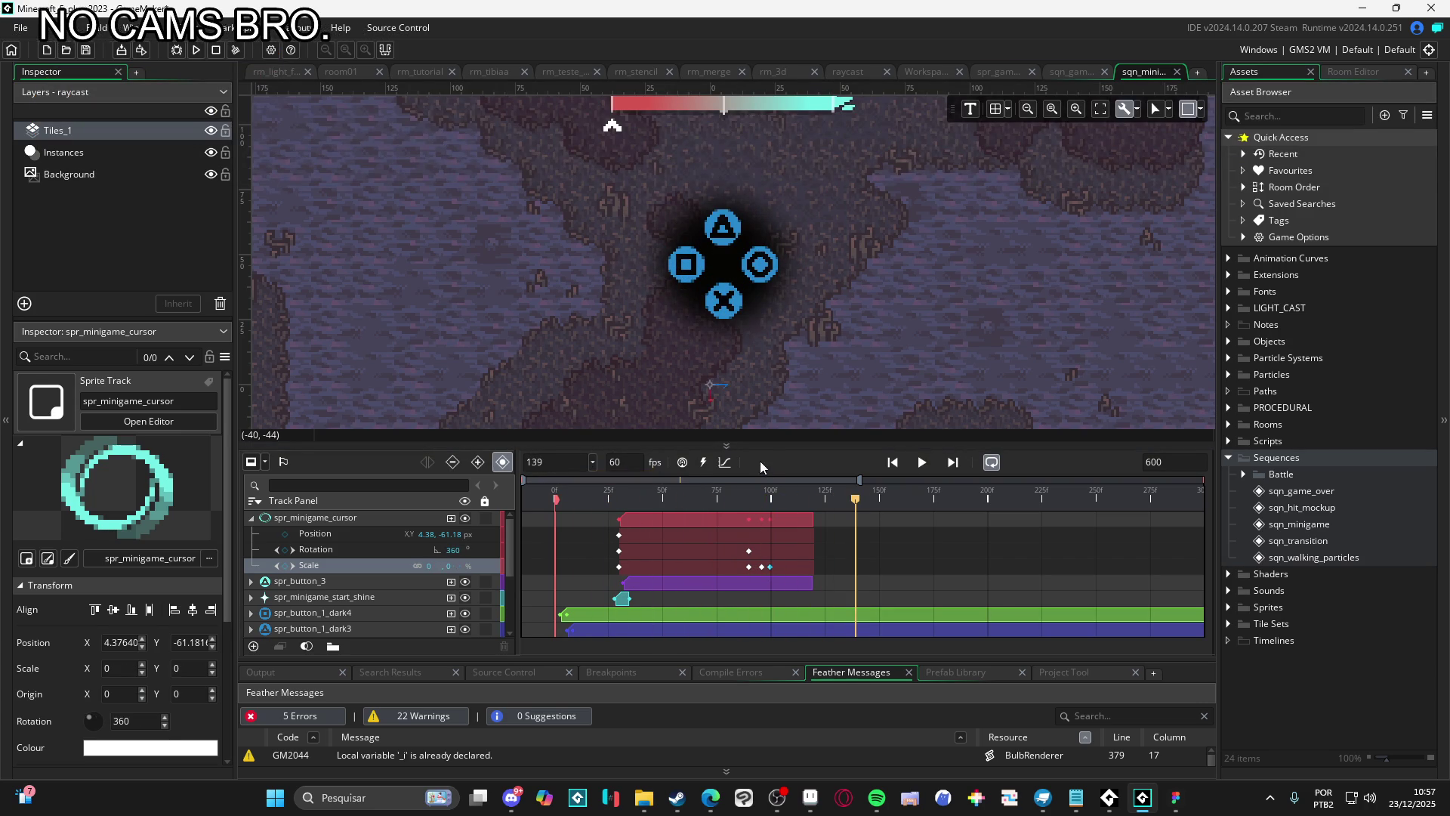
key(space)
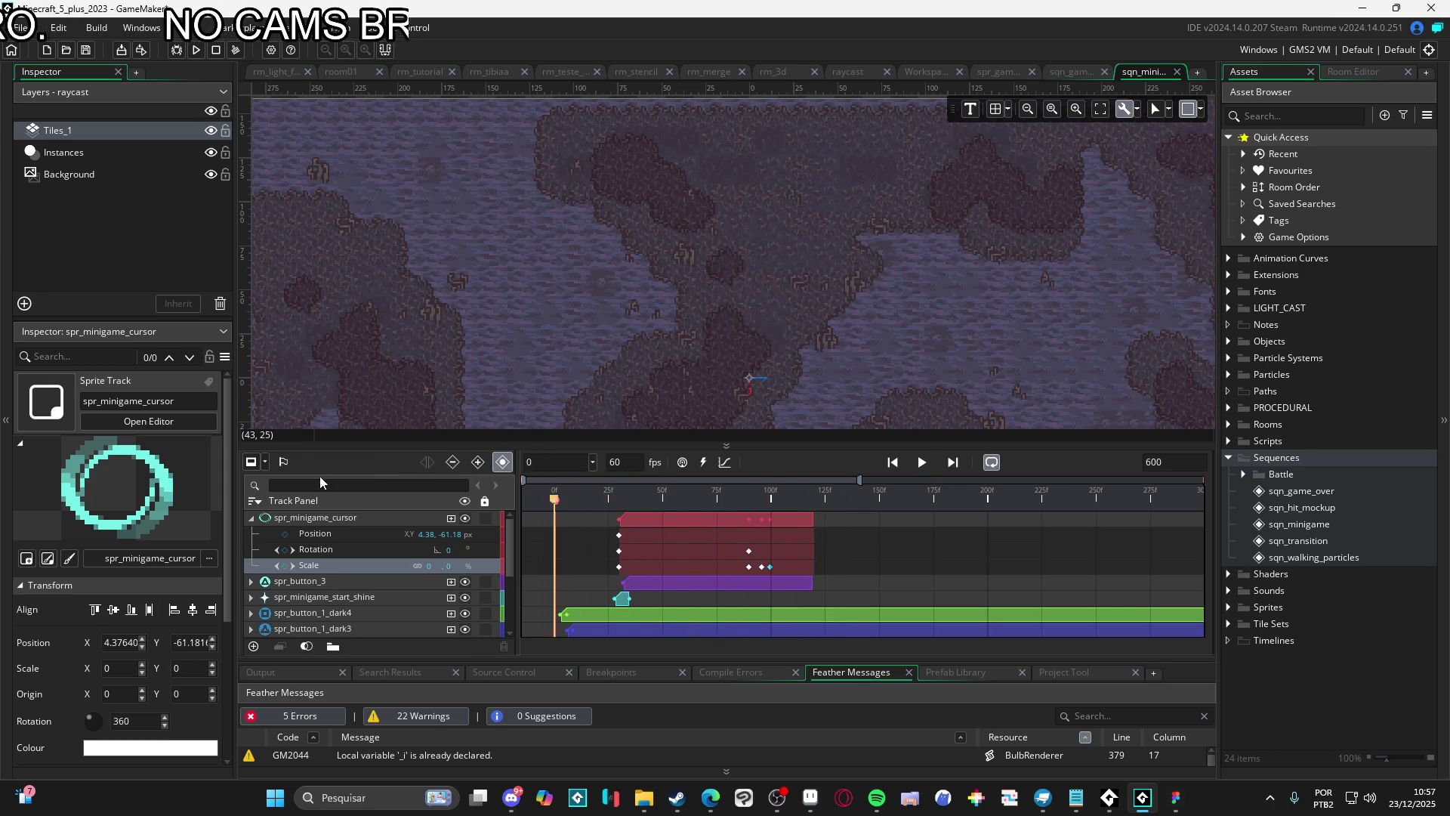
Set the ring's first Rotation keyframe to 180 degrees
key(space)
key(space)
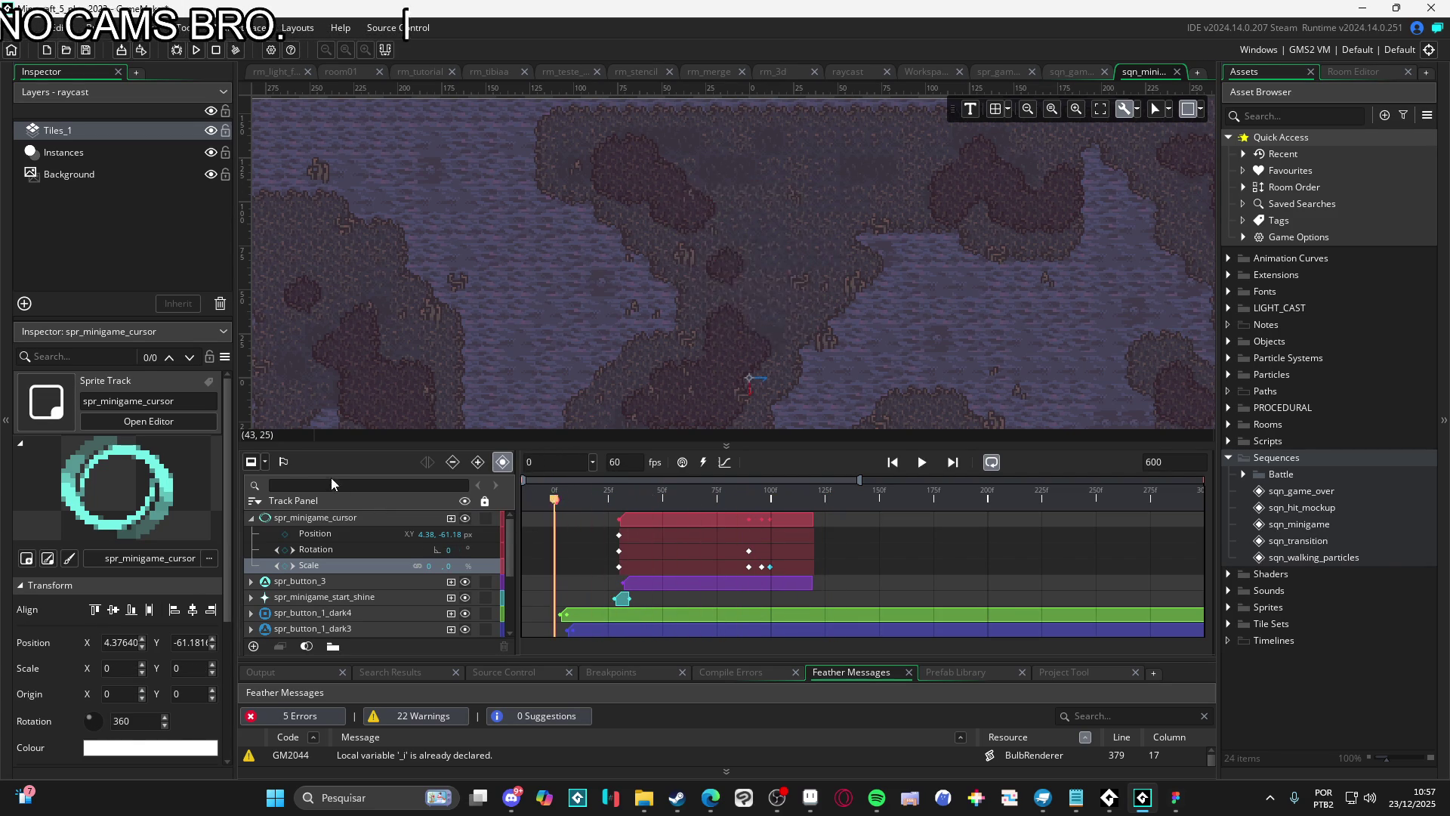
key(space)
key(space)
key(space)
click(608, 497)
key(space)
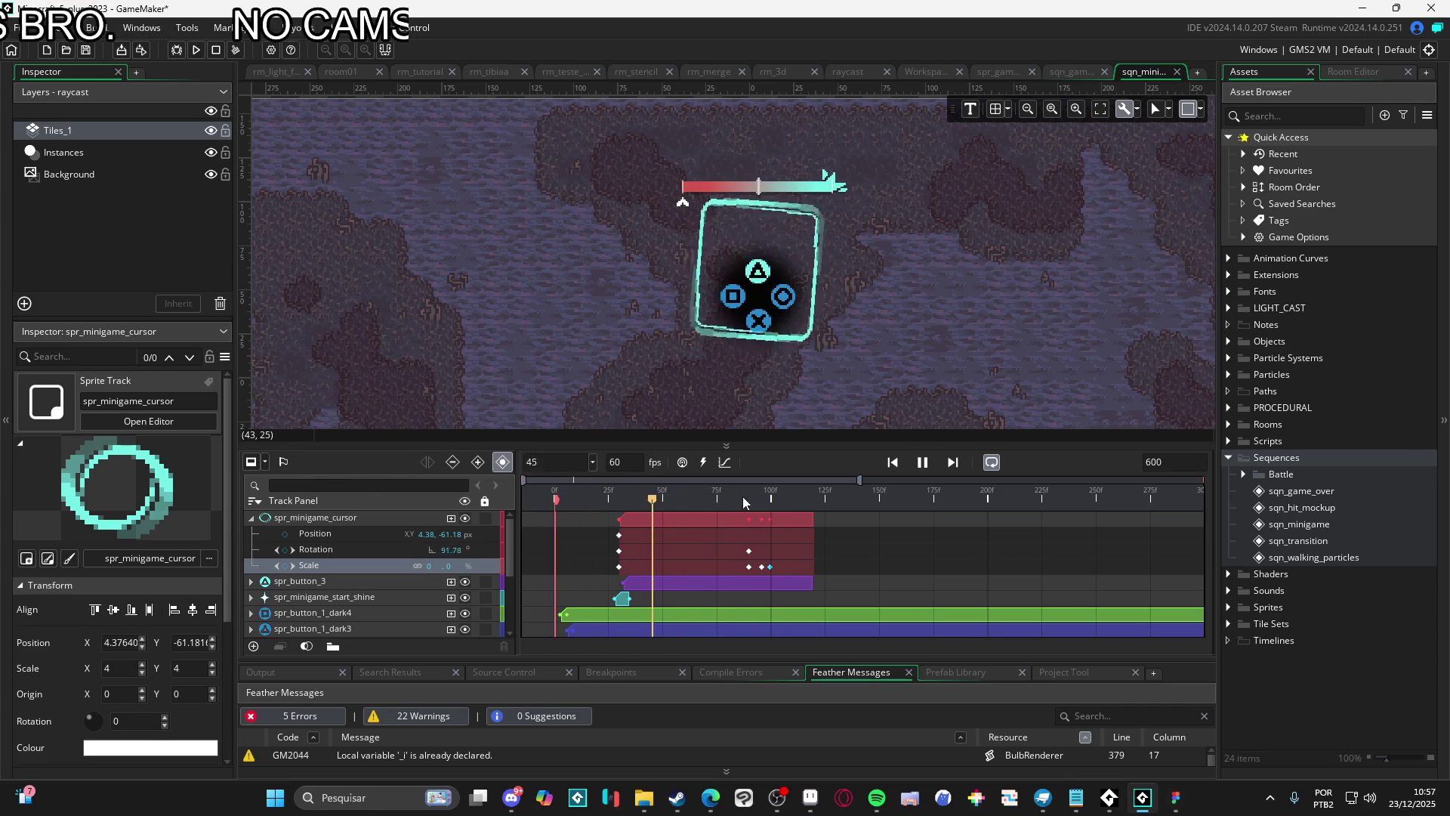
key(space)
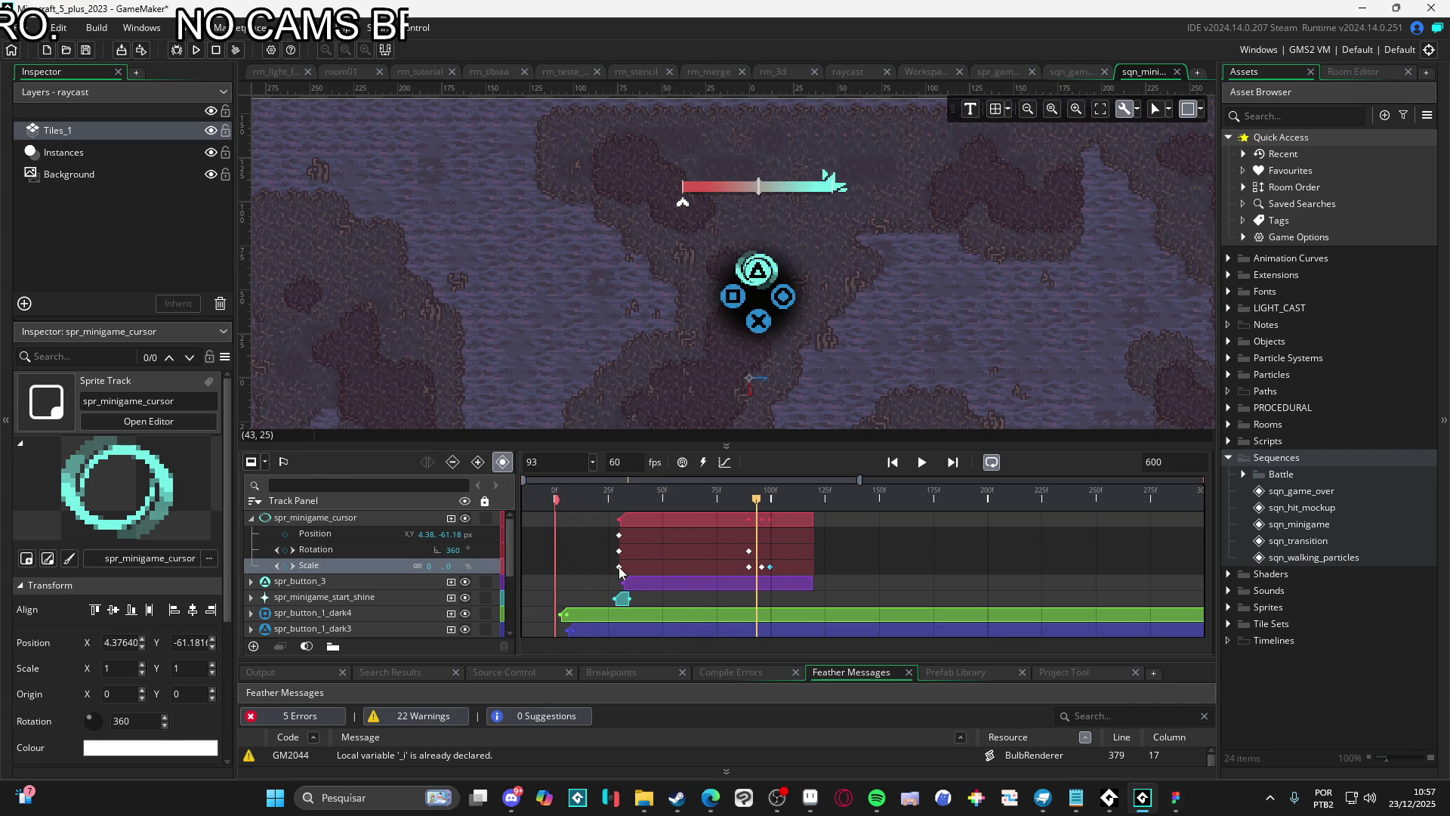
click(620, 550)
double_click(452, 549)
text(180)
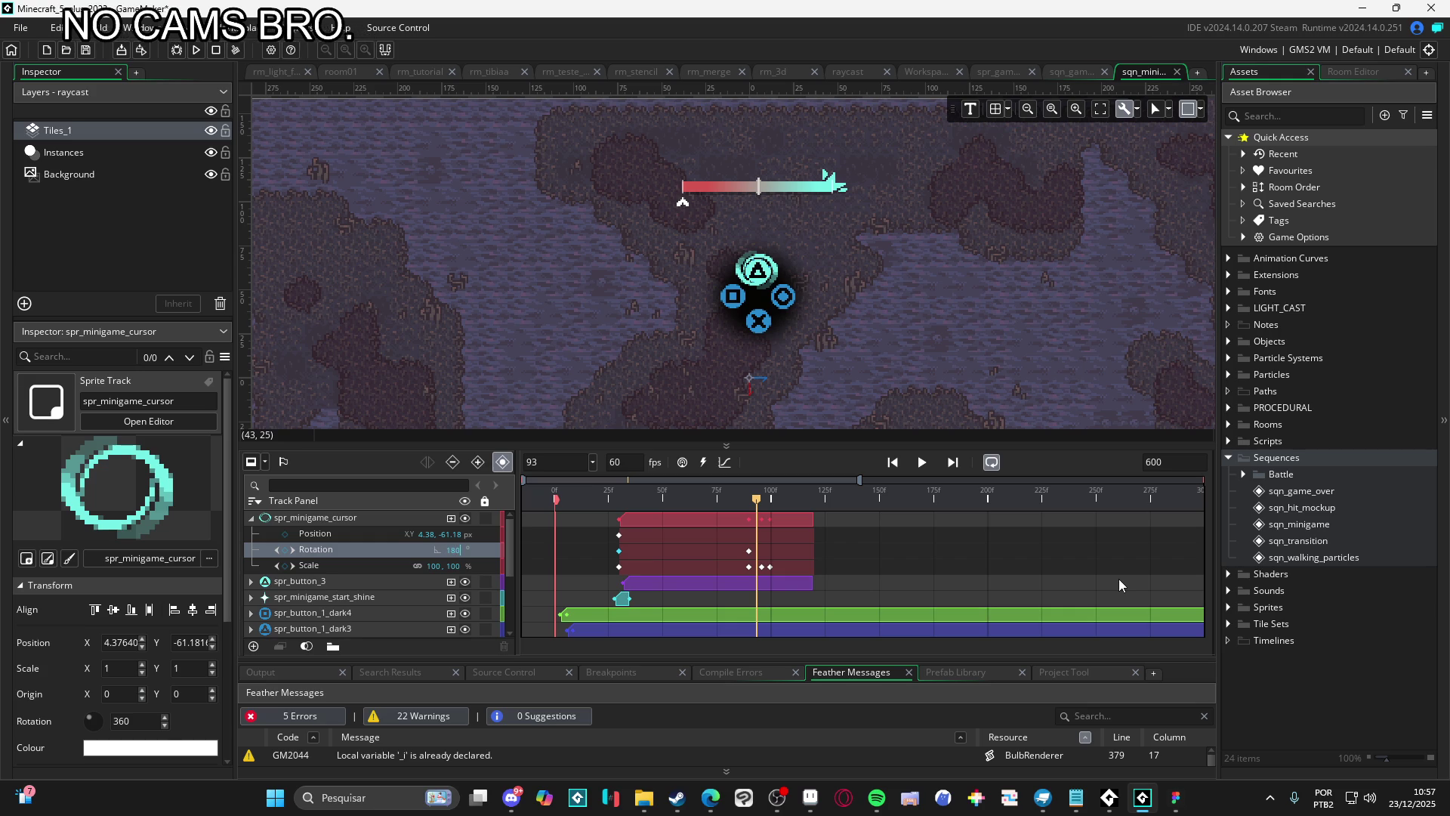
key(Return)
Preview the spin and trim the cursor ring's clip to end at frame 100
key(Home)
key(space)
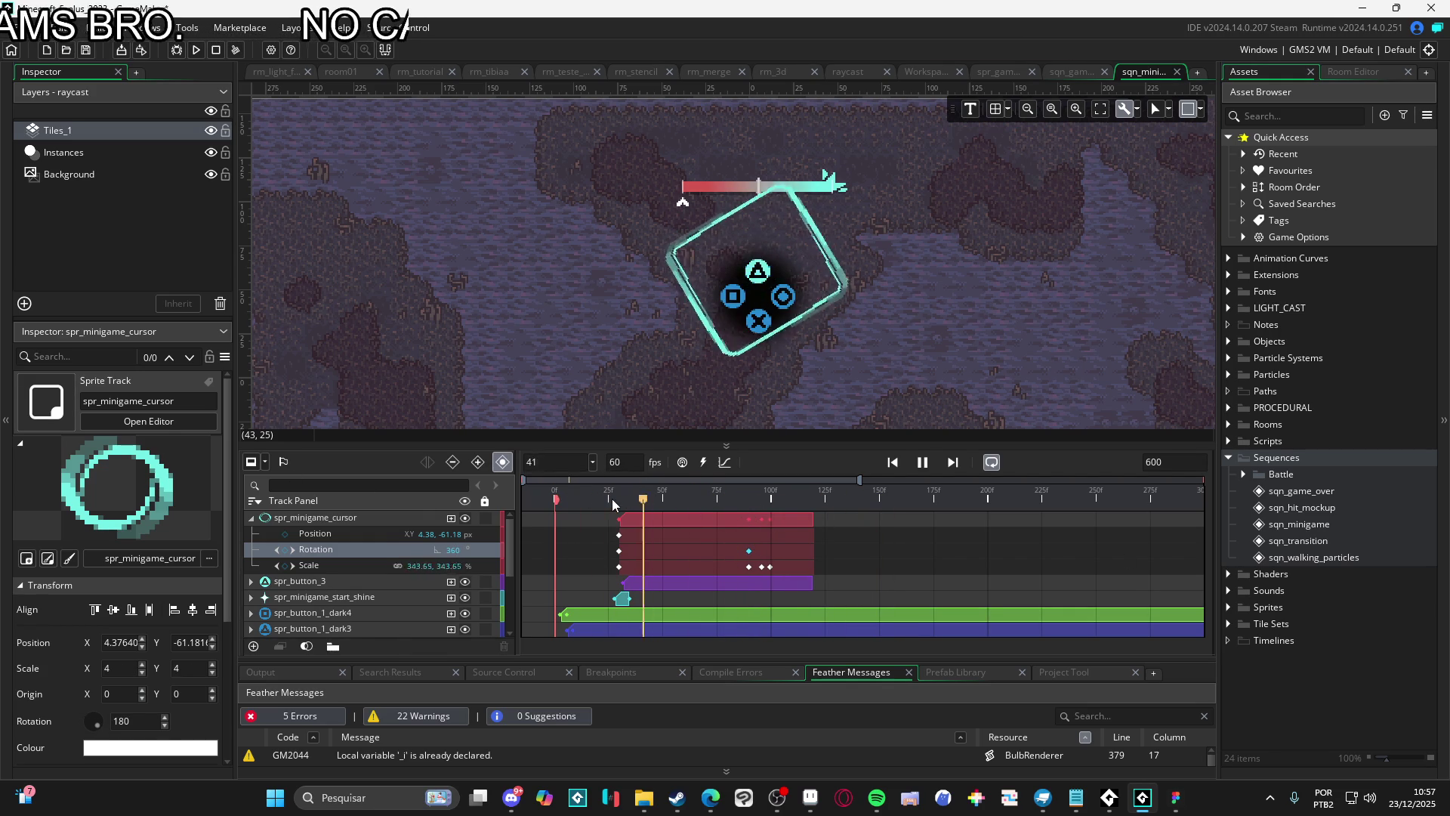
key(space)
key(space)
key(space)
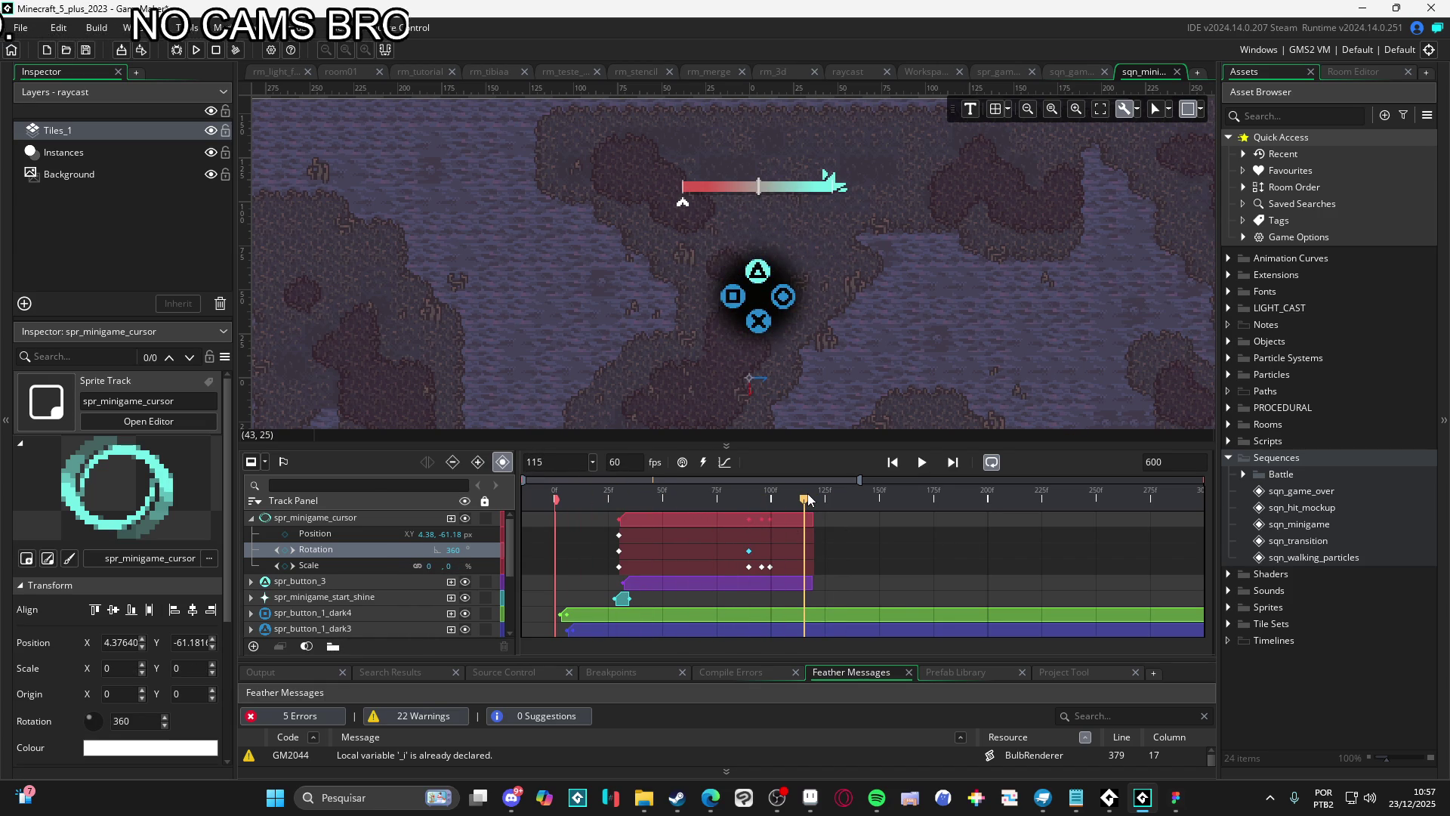
click(772, 501)
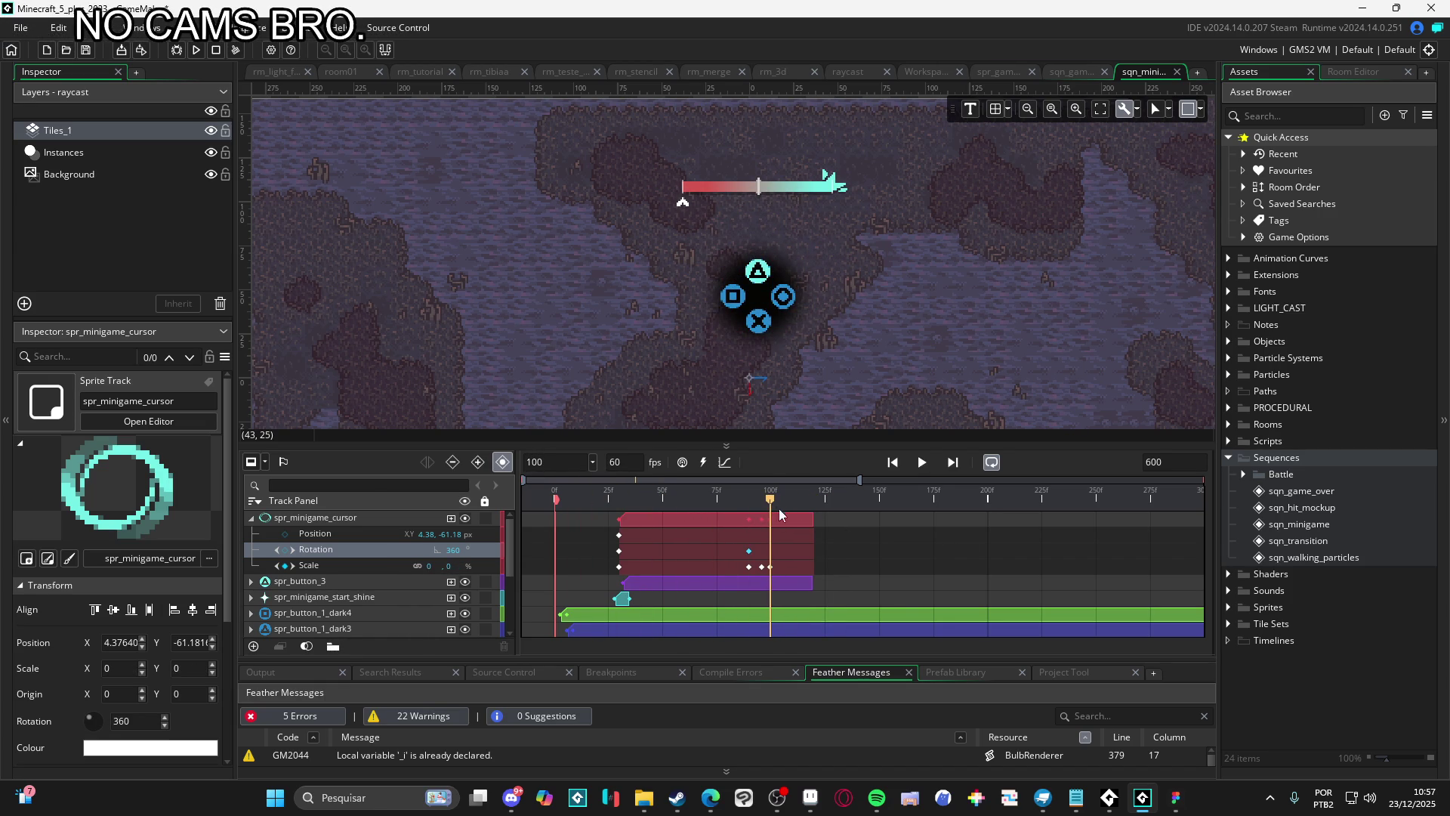
drag(816, 519, 770, 519)
click(795, 583)
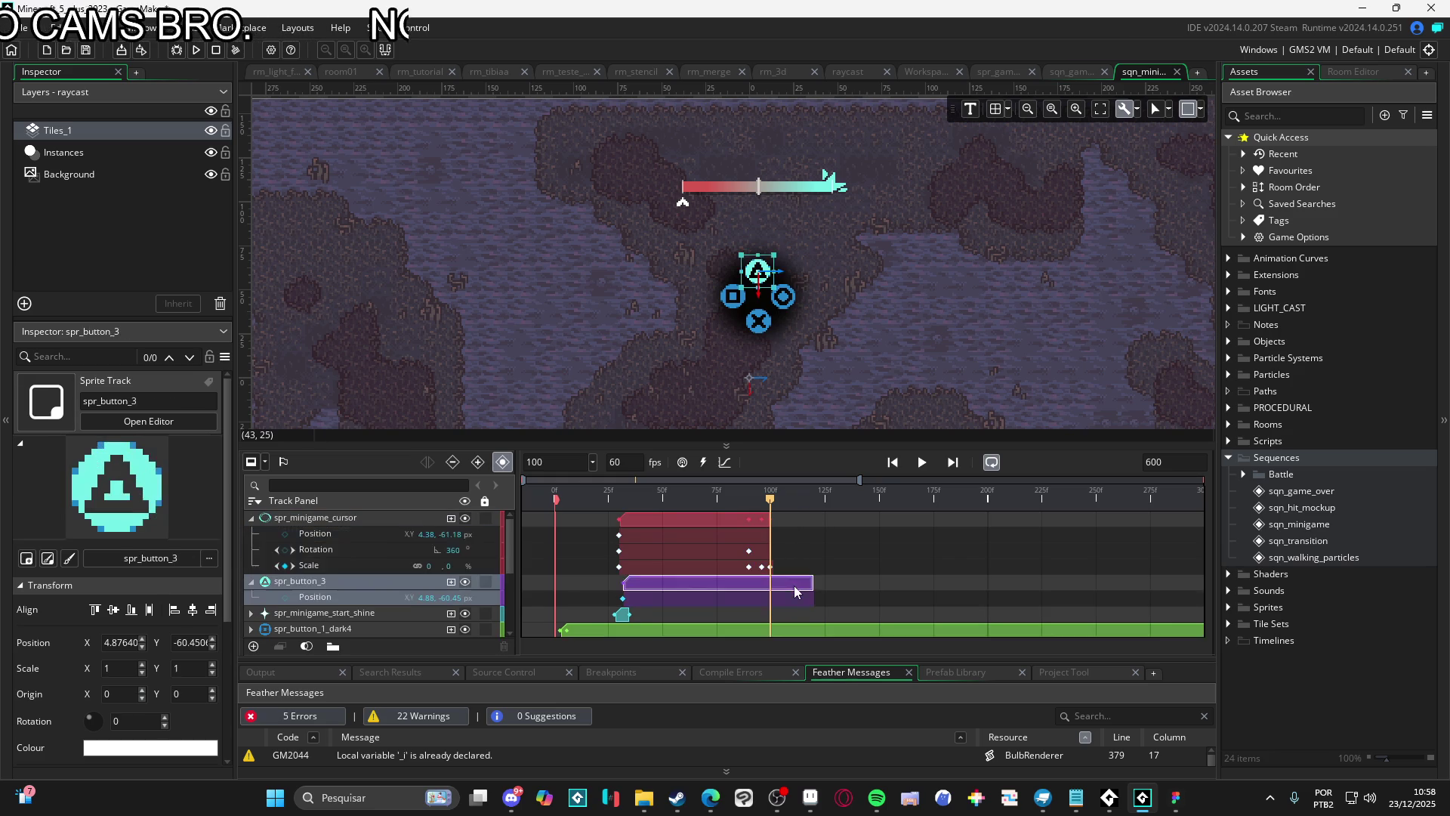
Trim spr_button_3's clip to frame 100, park at frame 99, and collapse spr_minigame_cursor
mouse_move(810, 583)
mouse_down()
mouse_move(751, 583)
mouse_move(771, 583)
mouse_up()
ctrl+click(767, 515)
key(space)
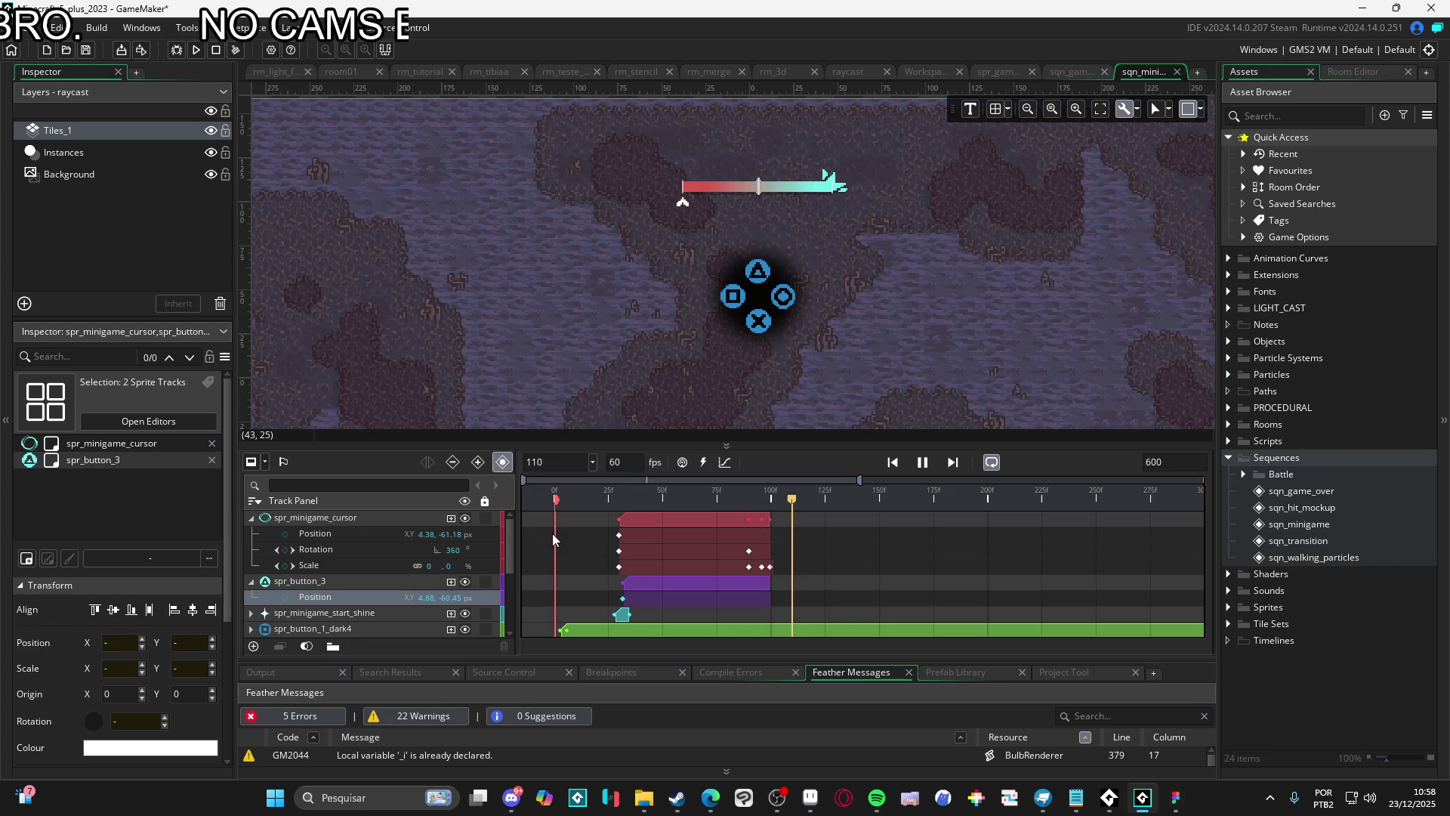
key(space)
click(559, 499)
key(space)
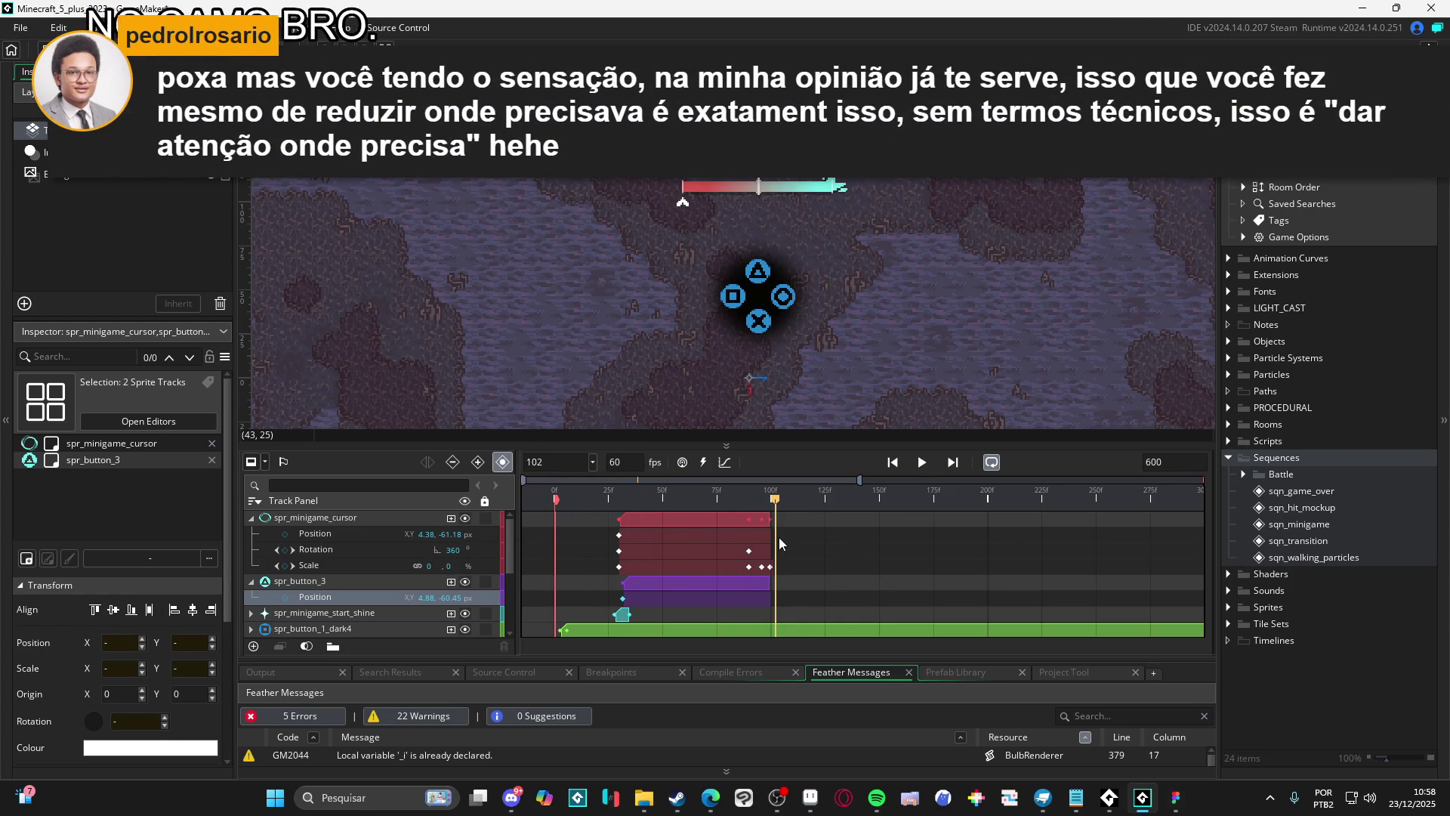
click(769, 501)
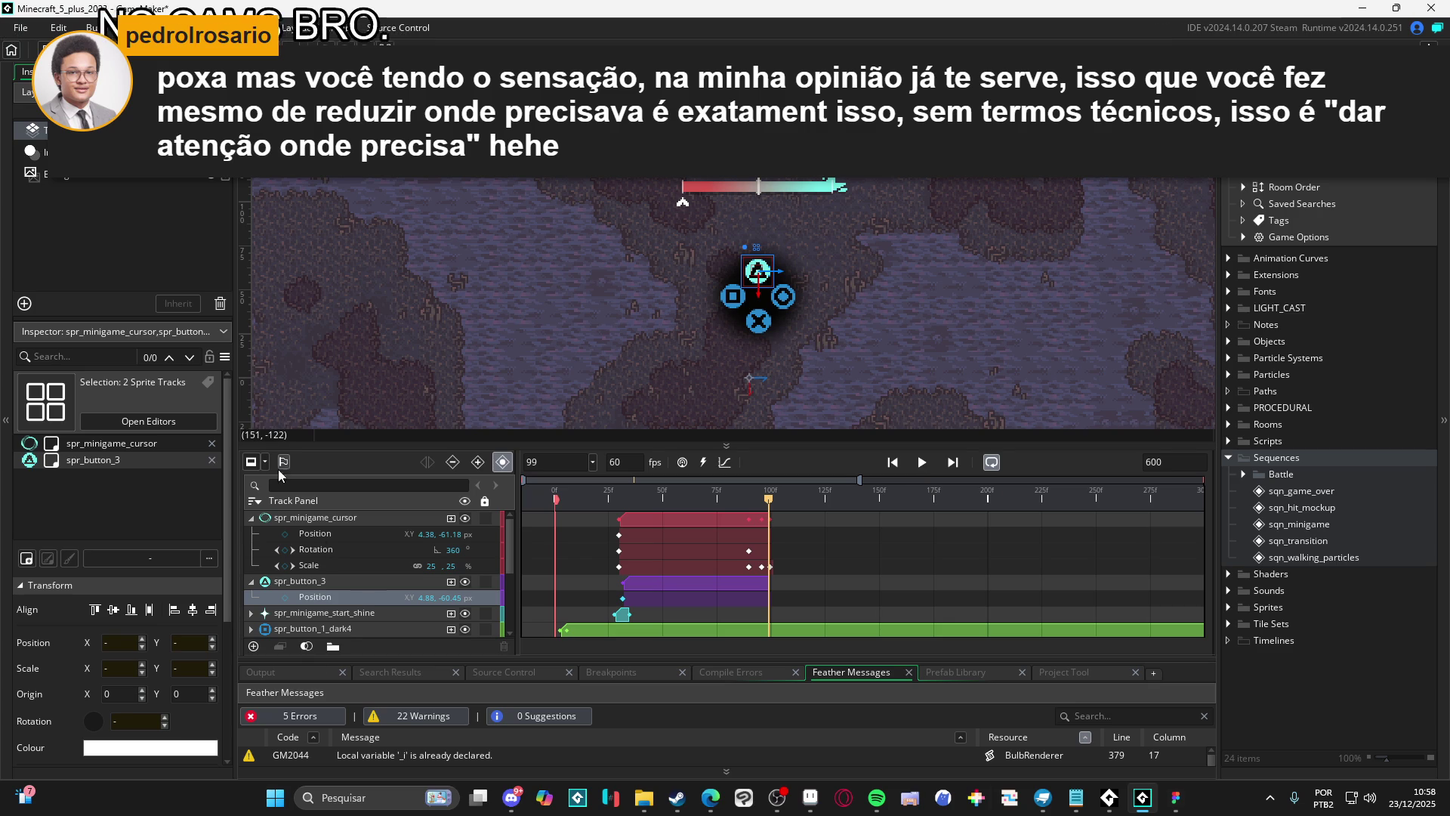
click(251, 519)
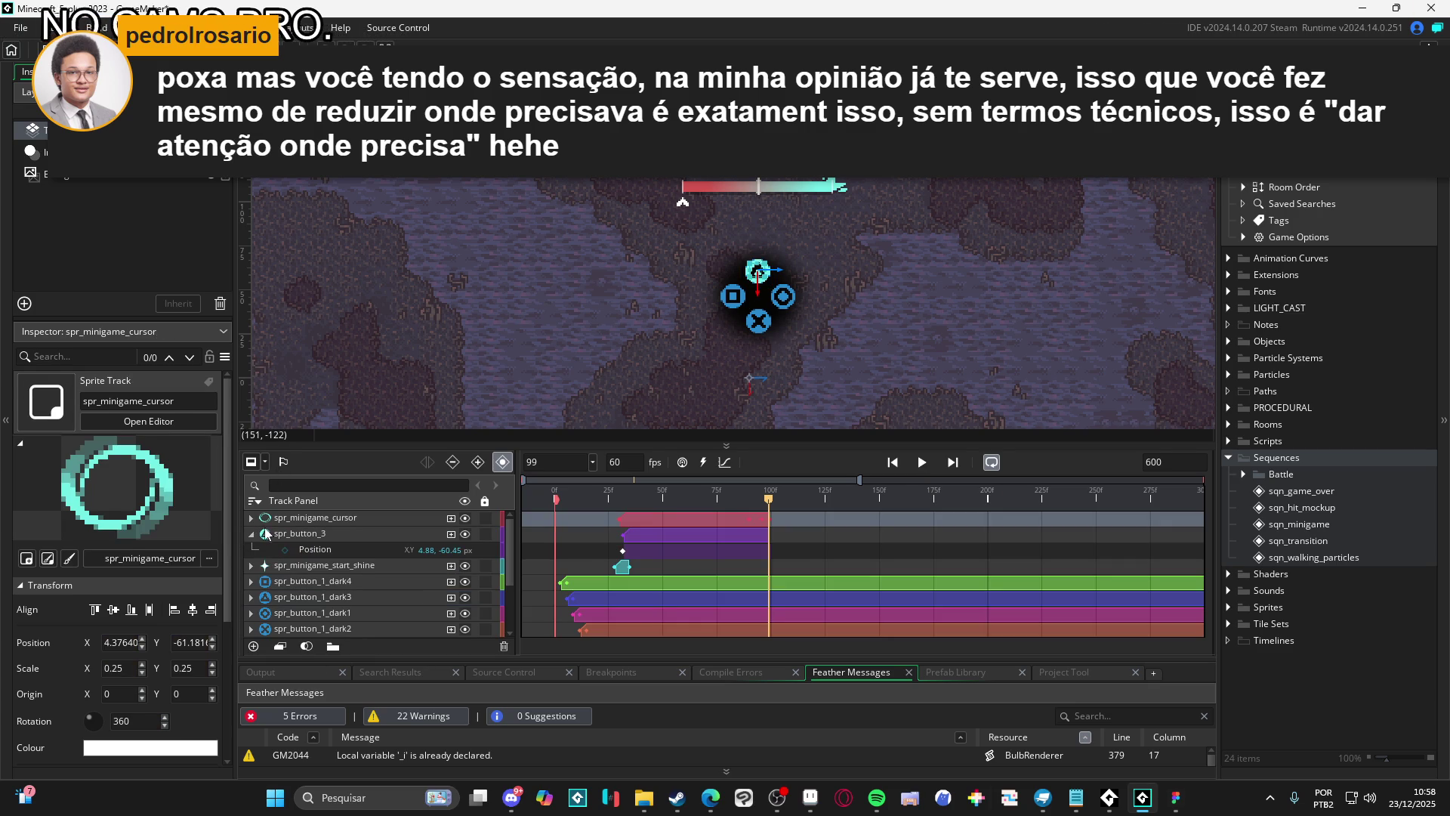
Re-expand spr_minigame_cursor's Position/Rotation/Scale rows and scrub back through the early frames
click(252, 534)
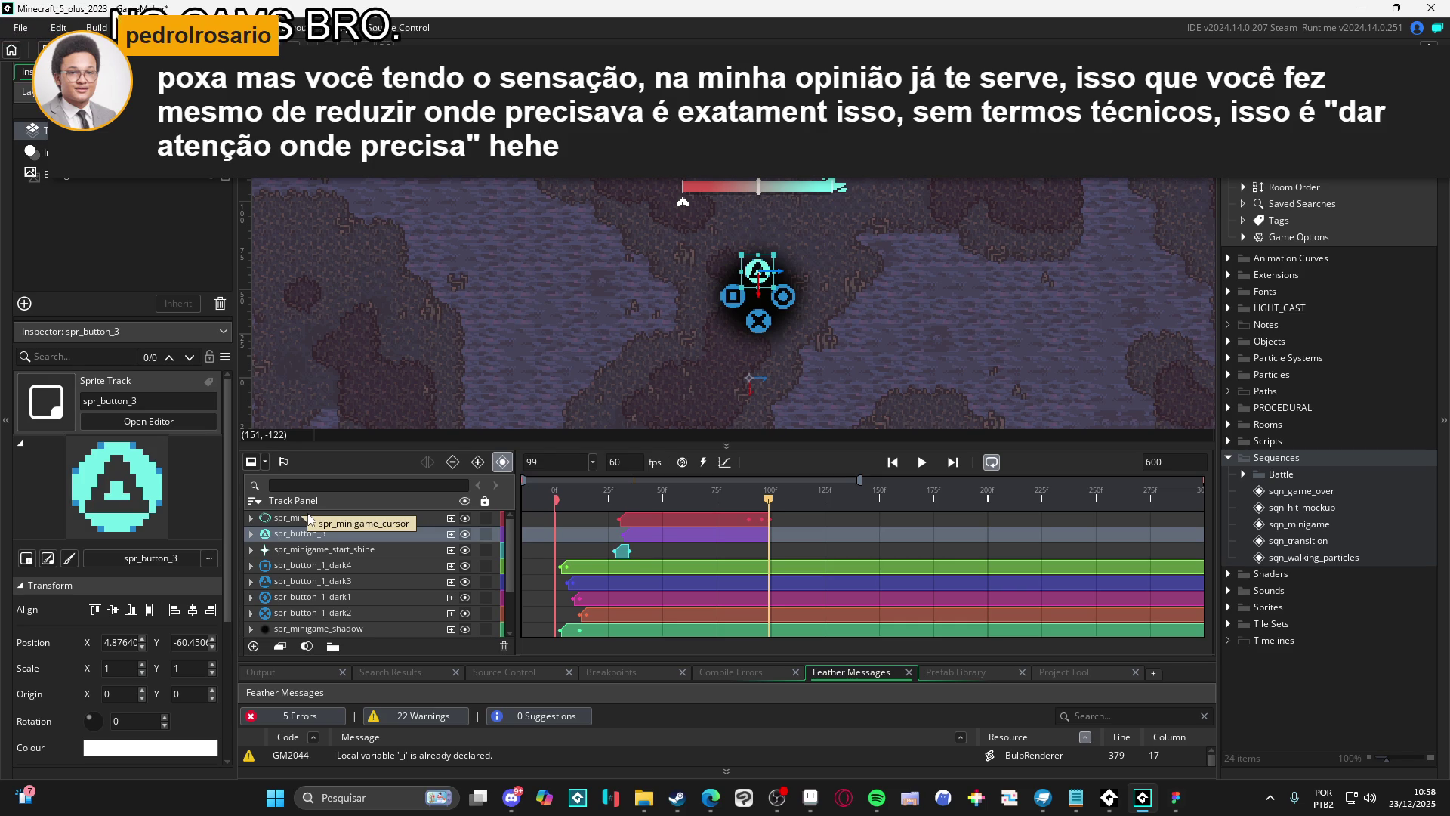
click(252, 535)
click(252, 536)
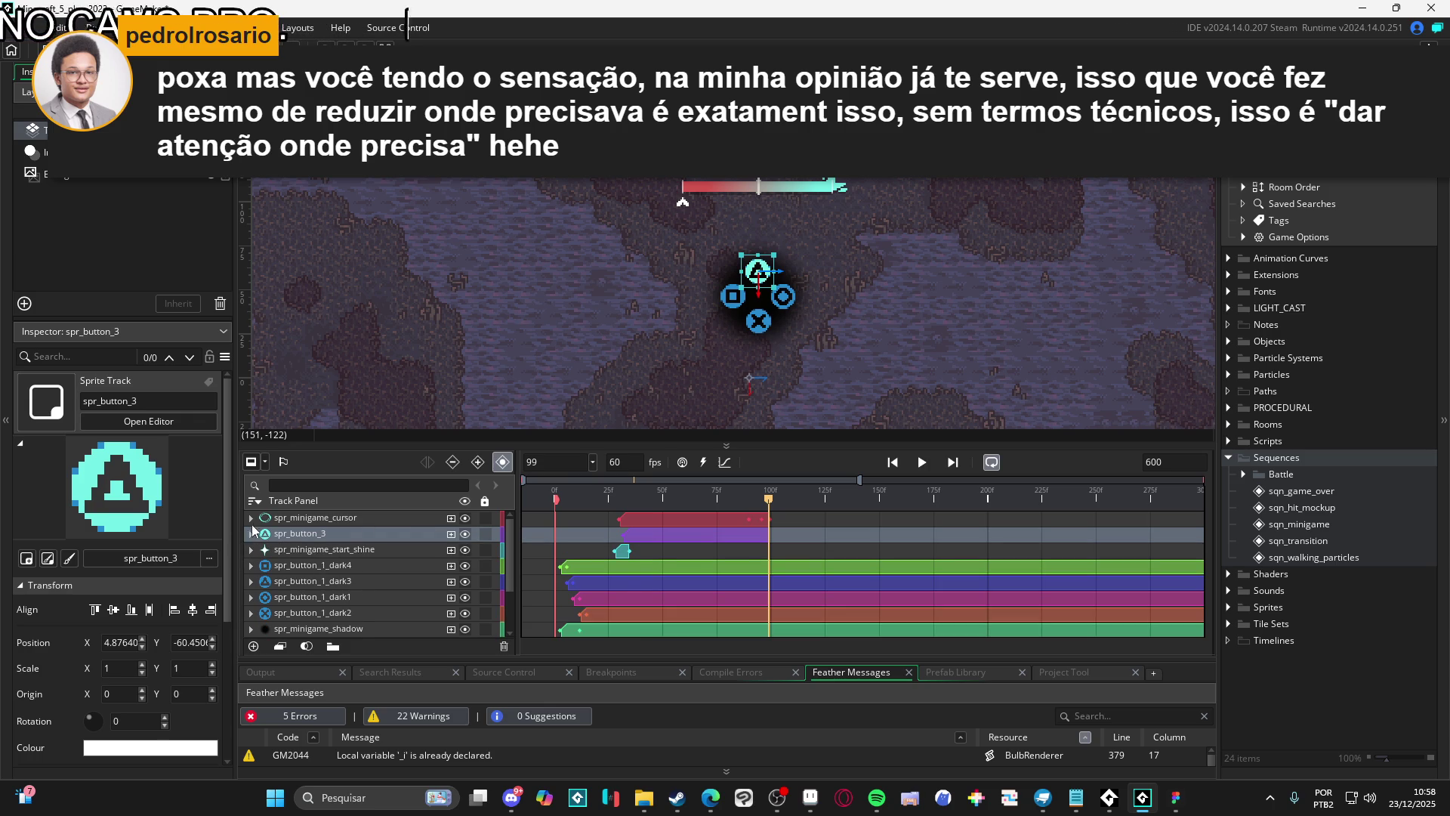
click(252, 520)
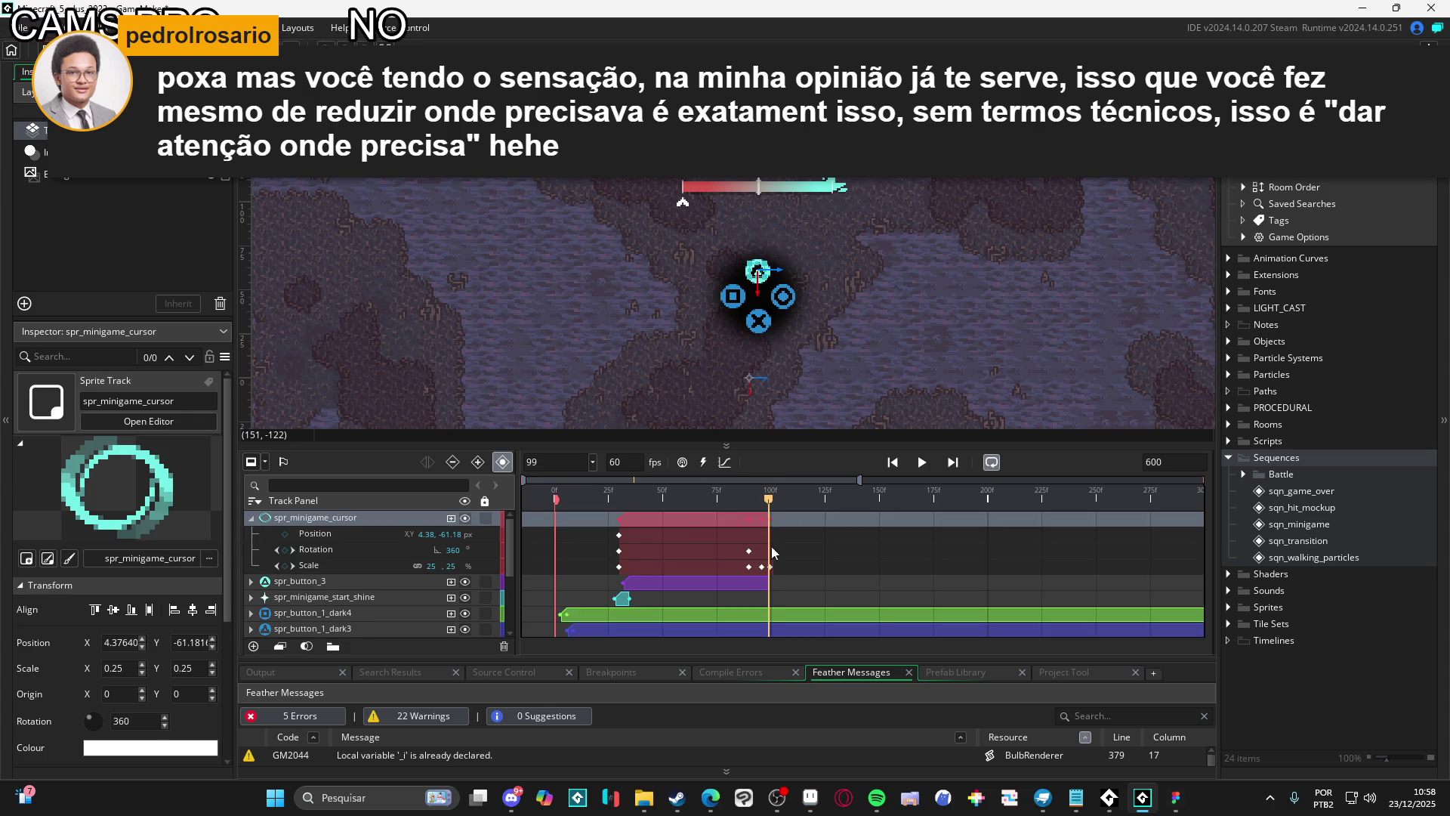
mouse_move(763, 515)
mouse_down()
mouse_move(551, 495)
mouse_move(776, 495)
mouse_move(542, 477)
mouse_move(651, 495)
mouse_up()
scroll(618, 343, down, 2)
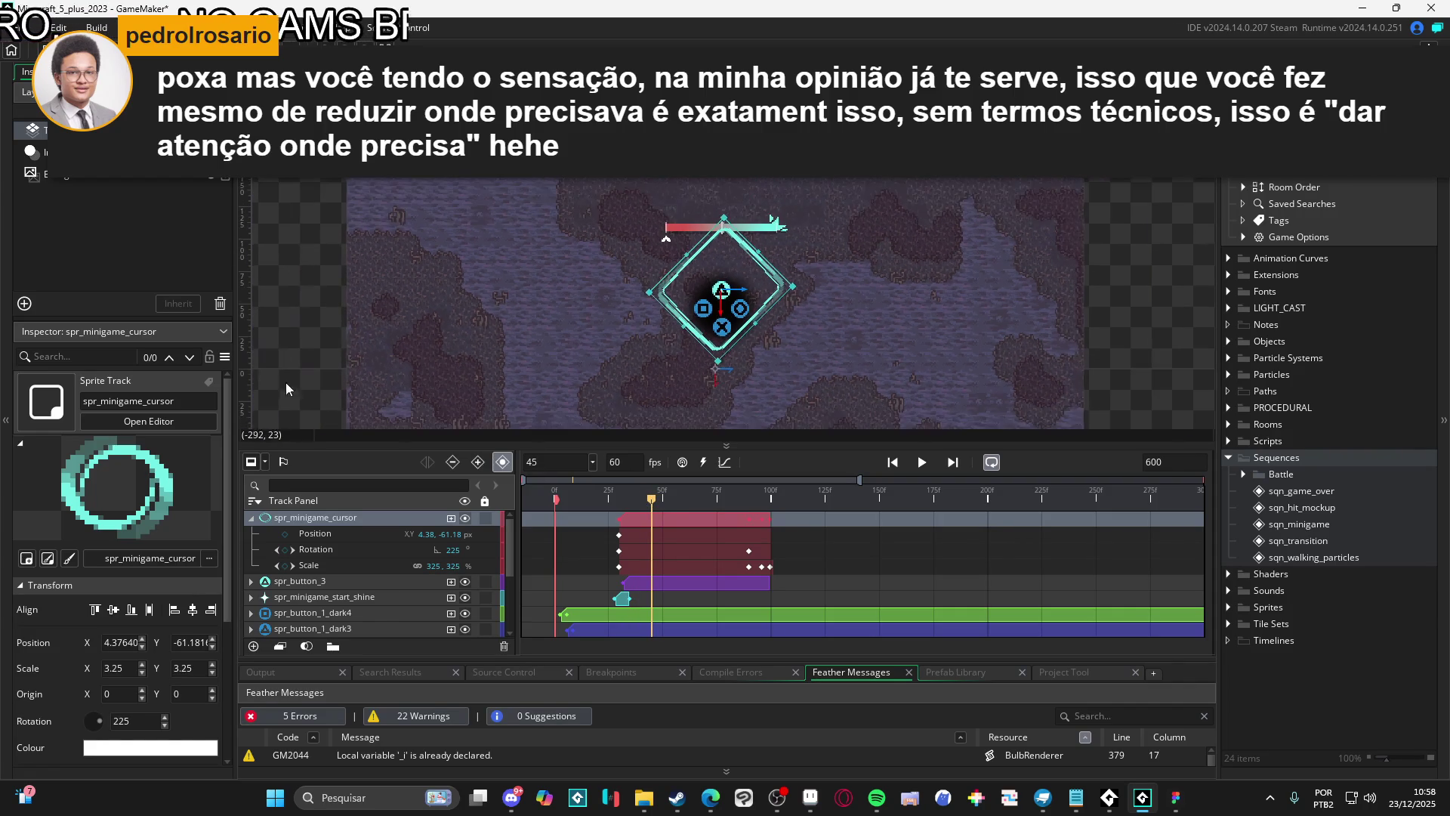
Replay the ring animation several times from frame 0, then switch to Aseprite
key(space)
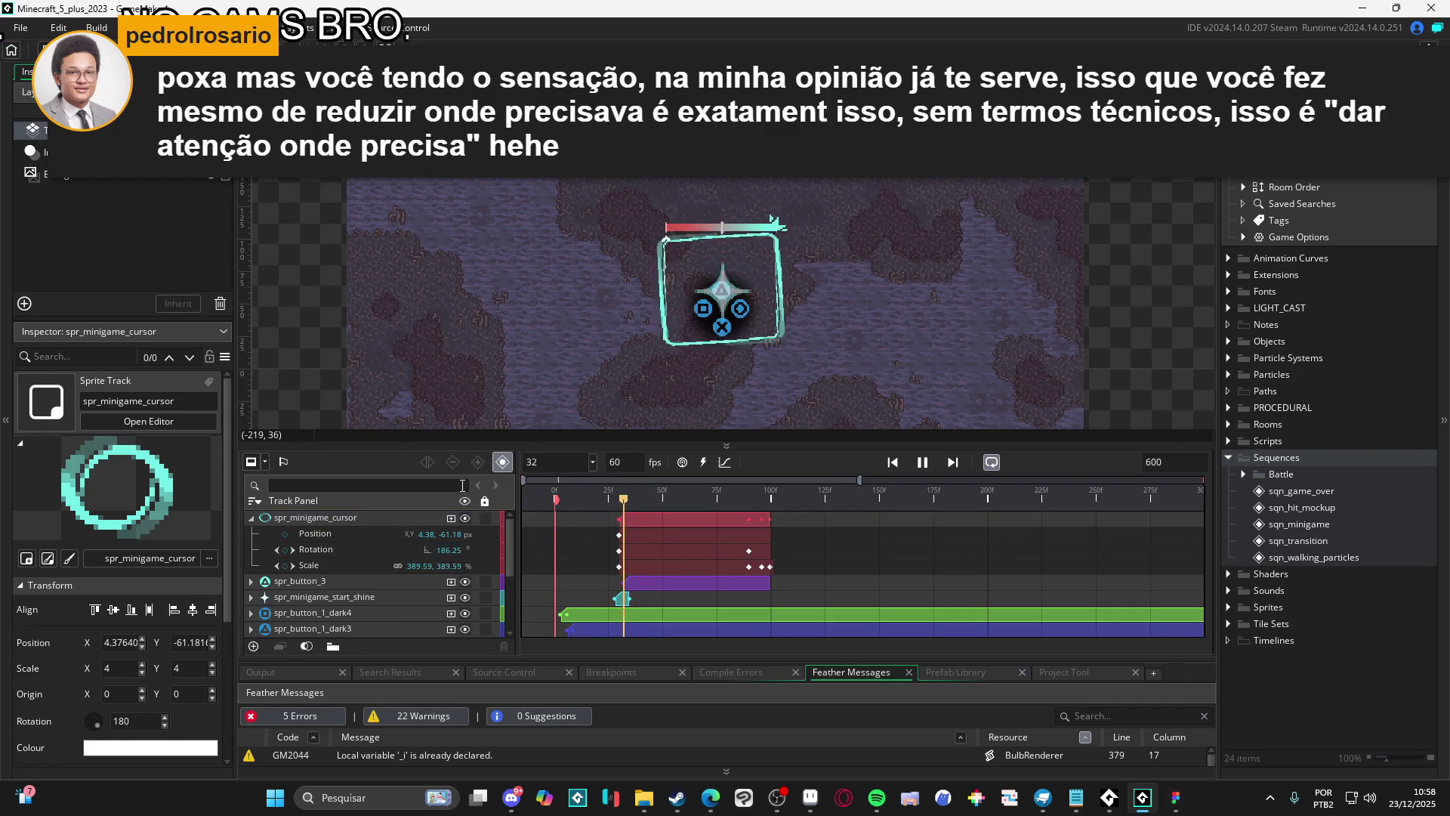
scroll(713, 337, up, 2)
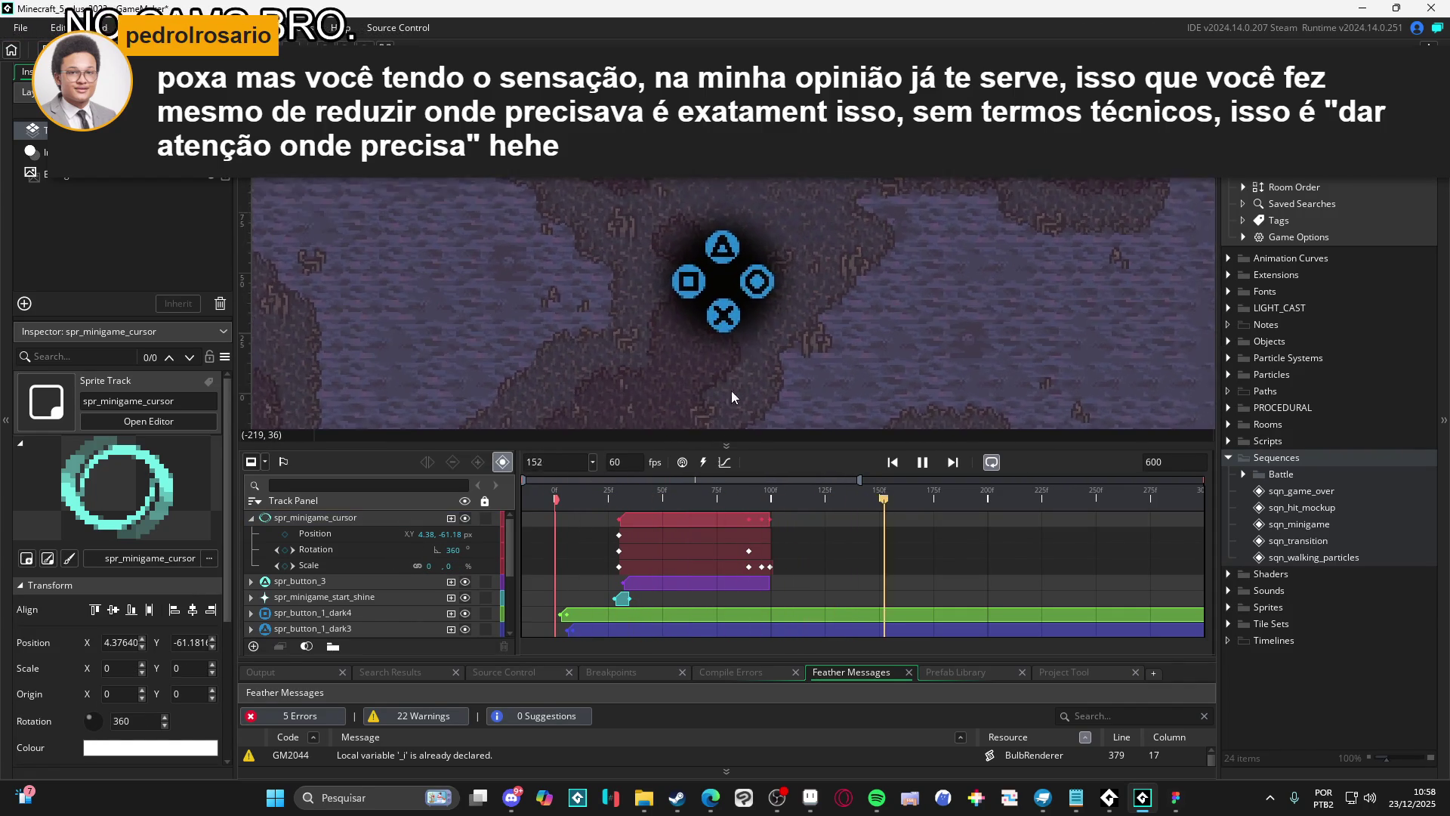
click(556, 496)
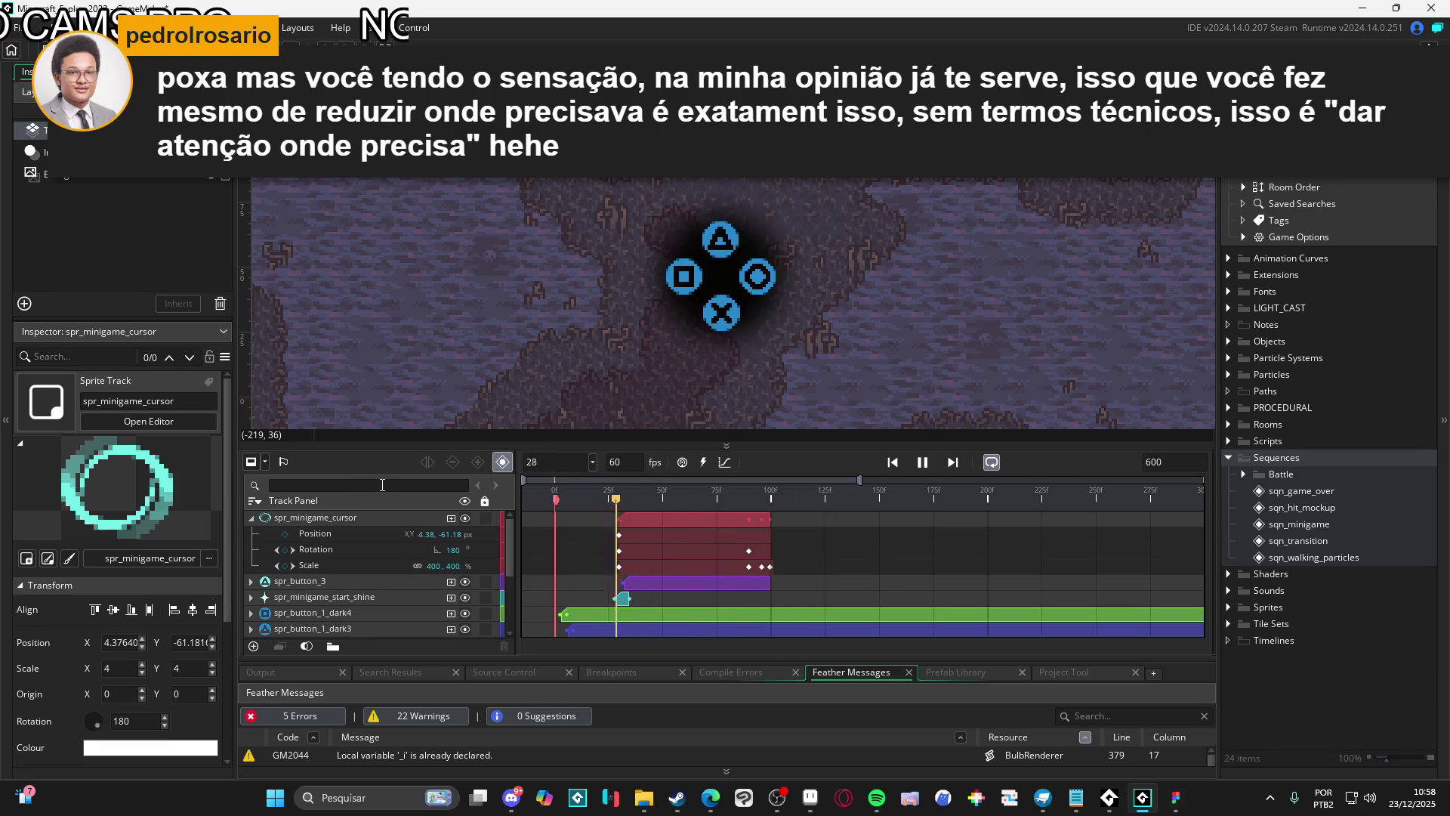
scroll(739, 356, down, 2)
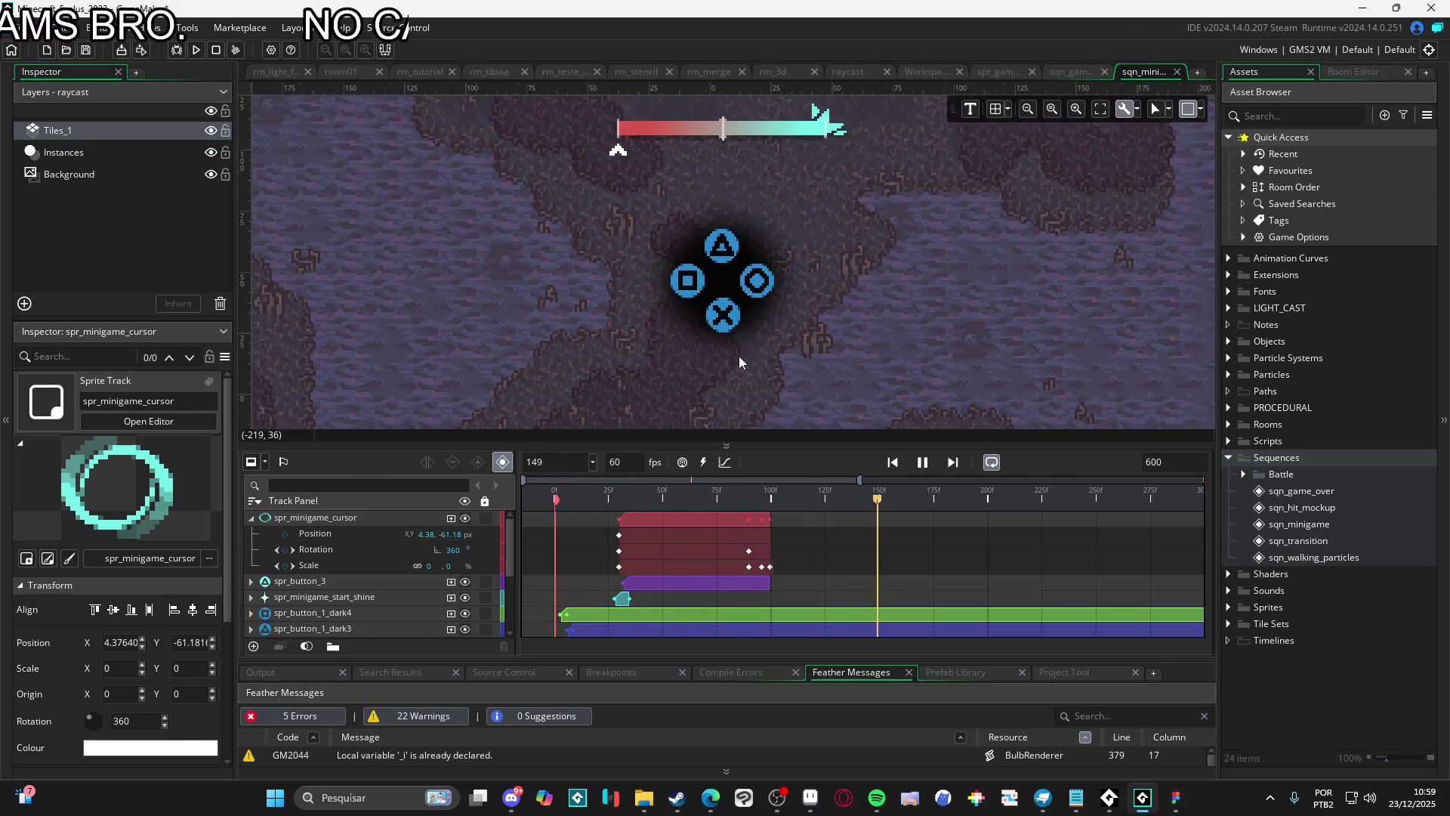
click(557, 495)
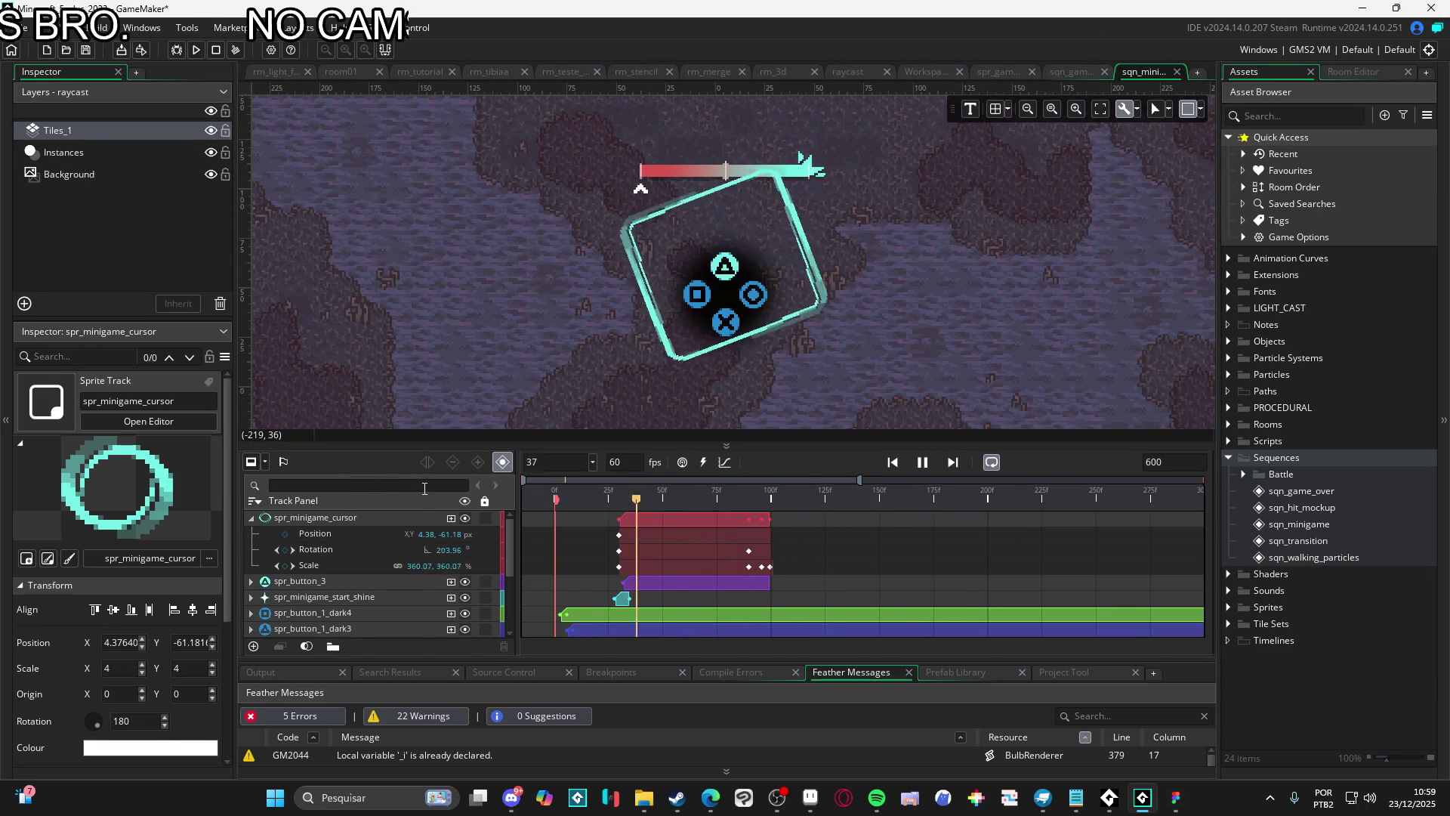
click(590, 499)
key(space)
click(595, 495)
key(space)
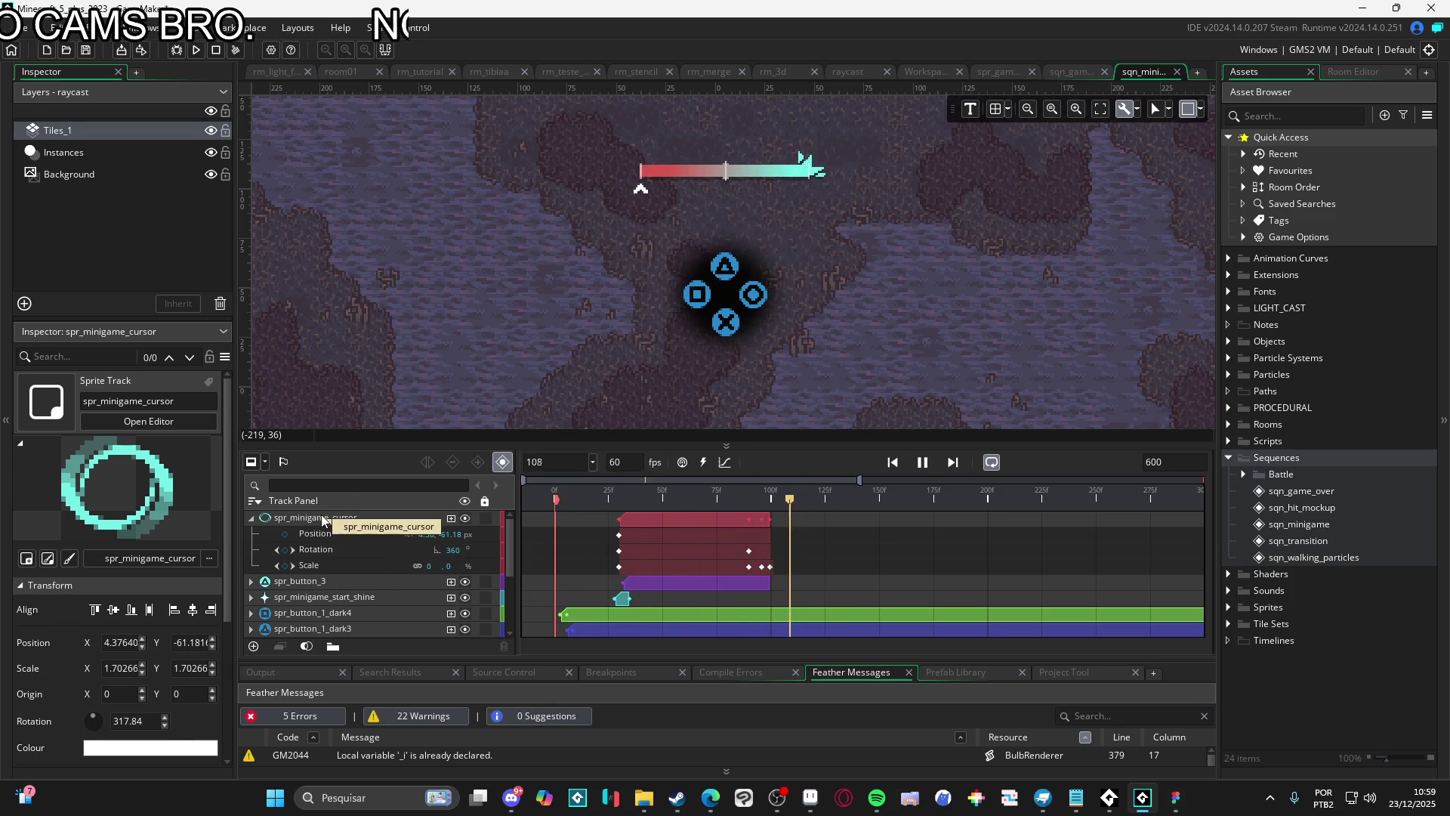
key(space)
key(space)
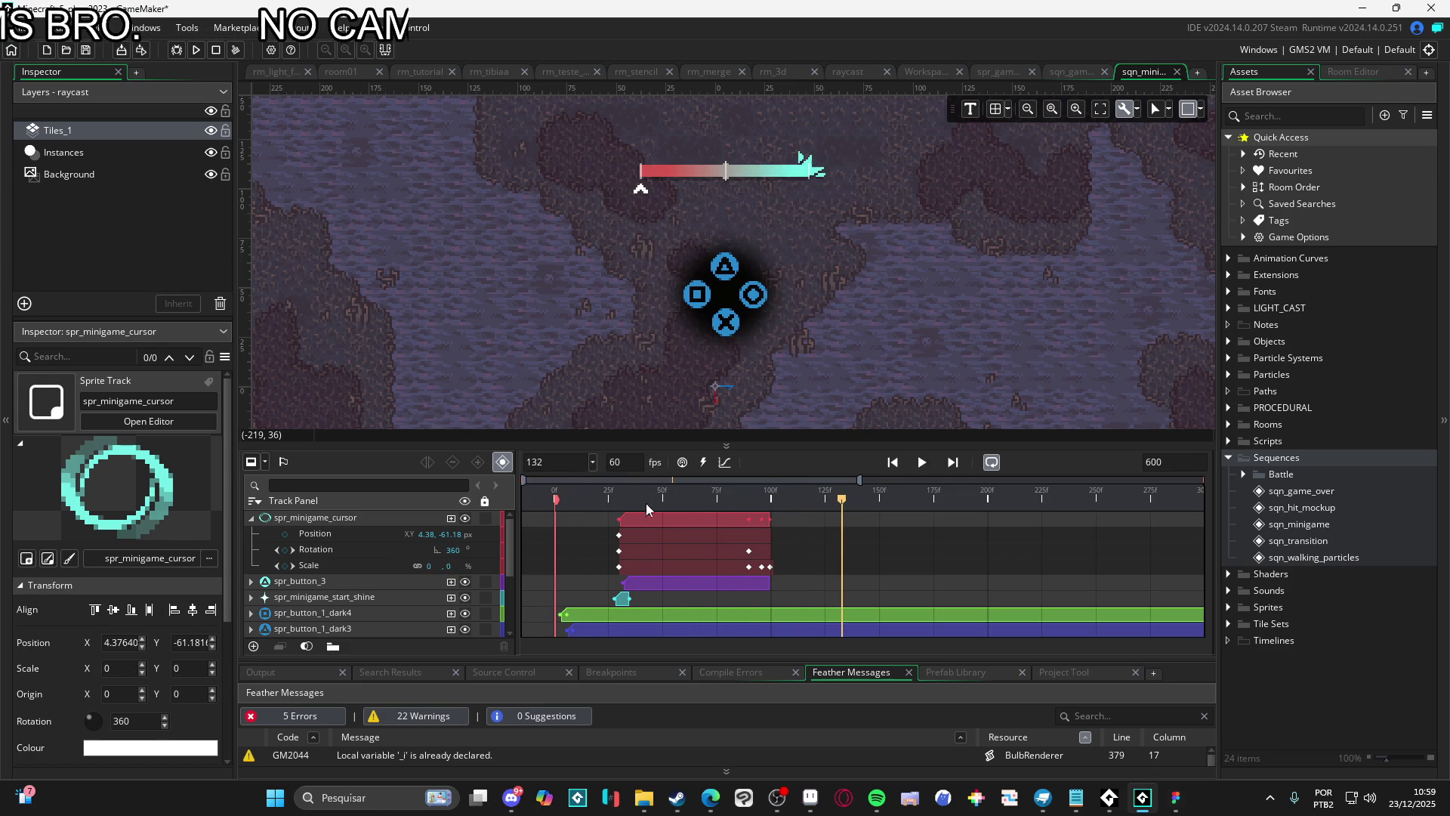
key(space)
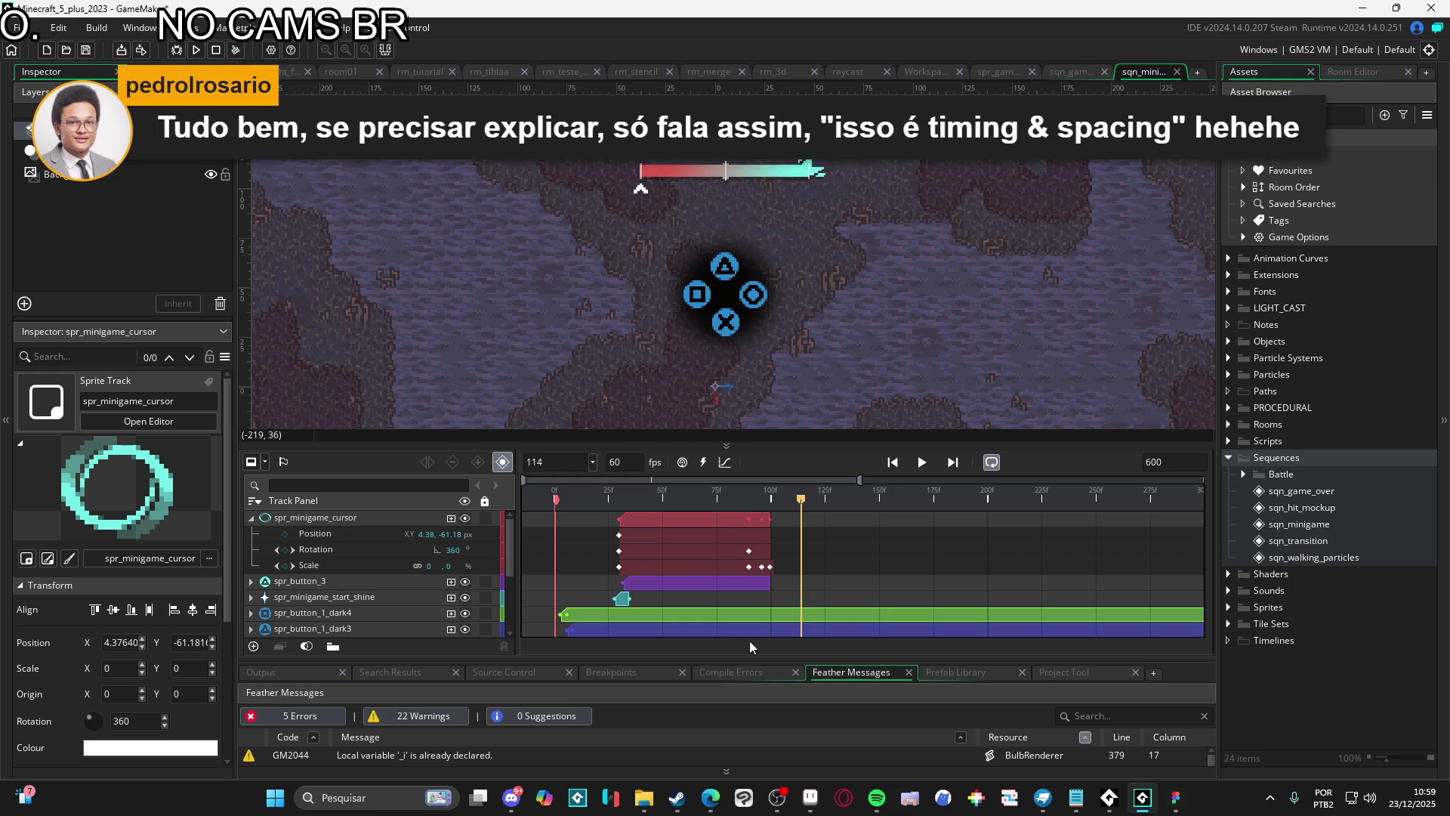
click(810, 797)
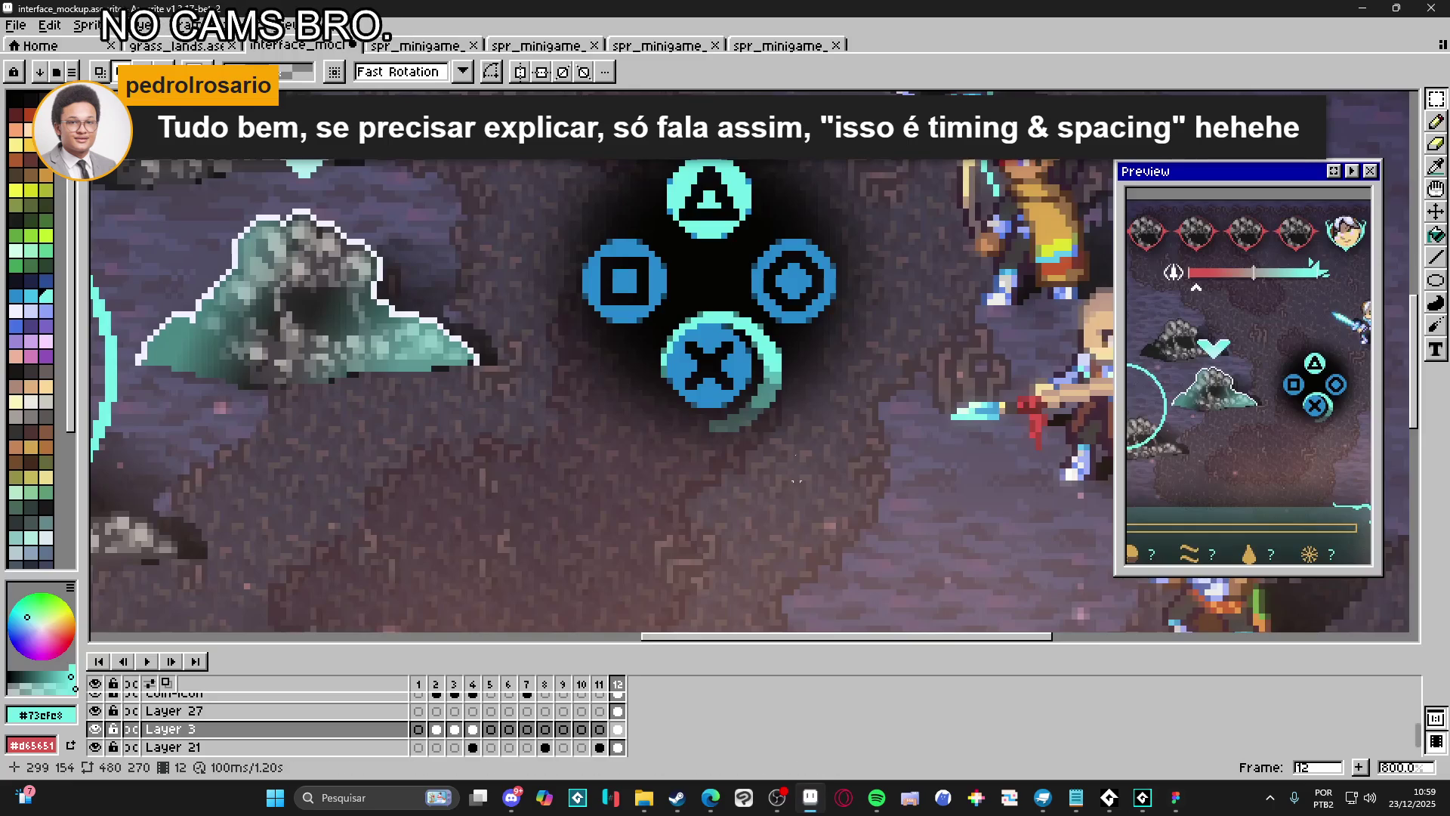
Check mockup frames 10 and 12 and make Layer 3 the active layer
scroll(797, 469, down, 3)
scroll(631, 326, up, 3)
key(v)
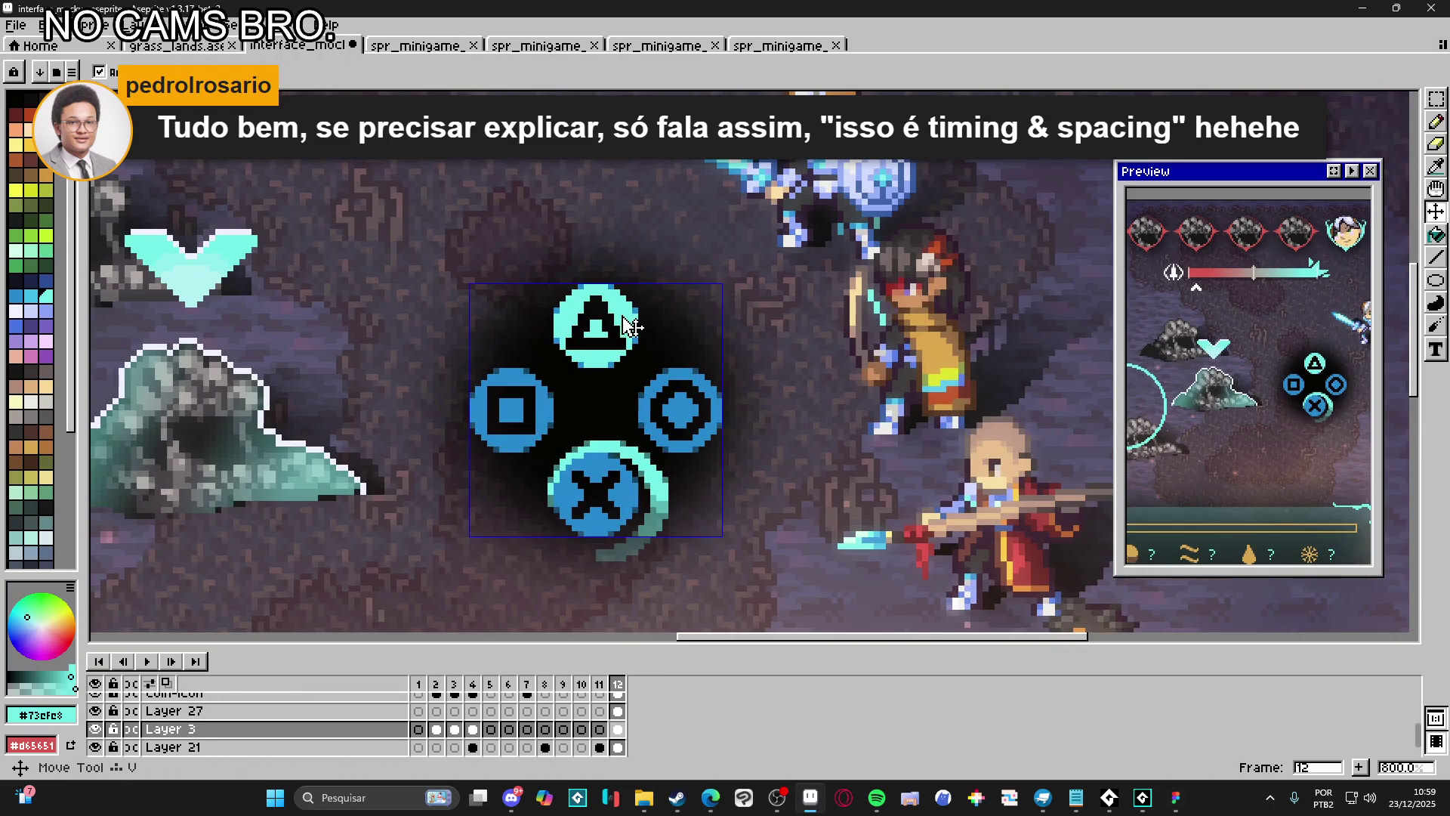
click(588, 684)
click(617, 684)
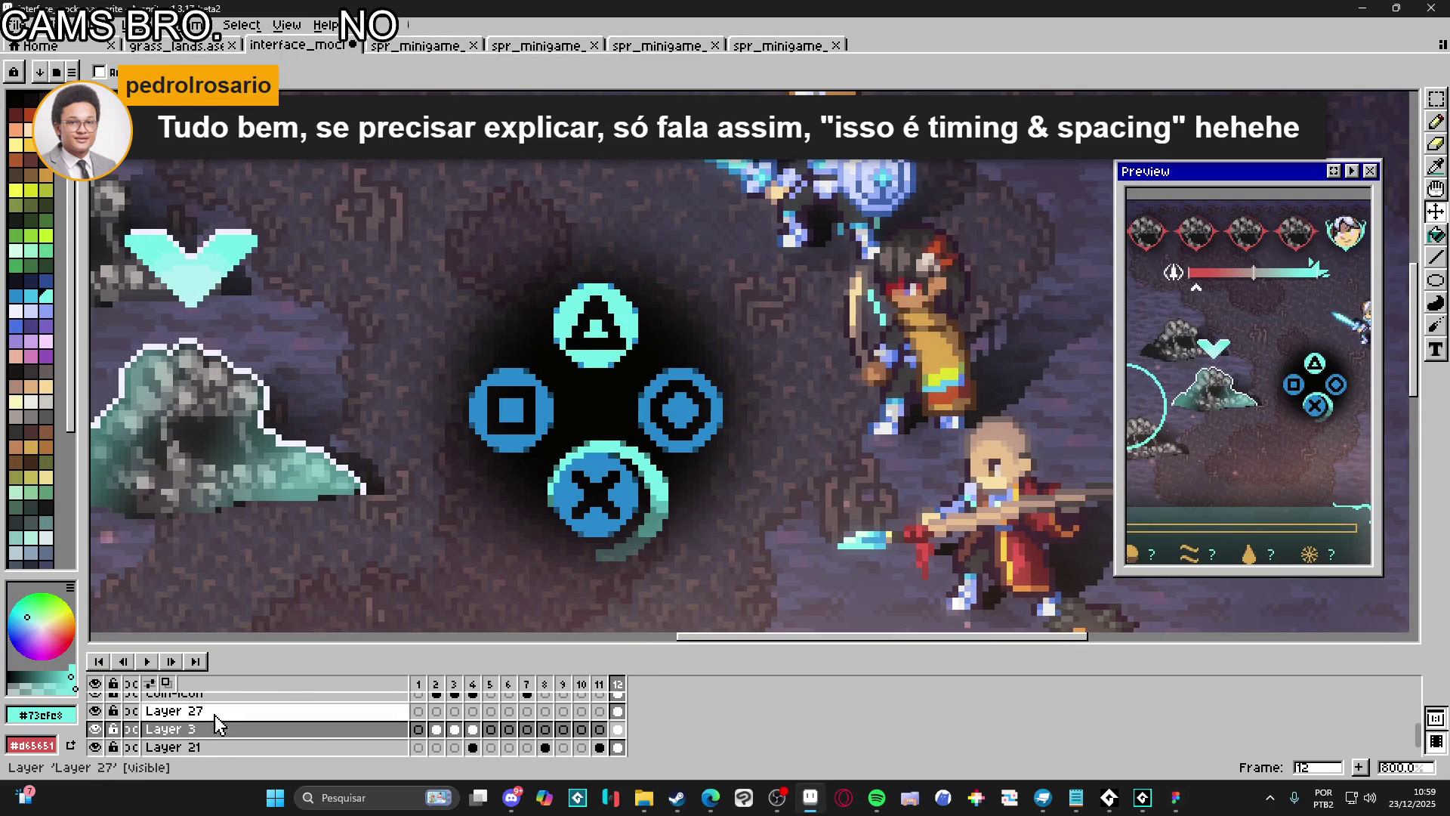
scroll(225, 719, up, 5)
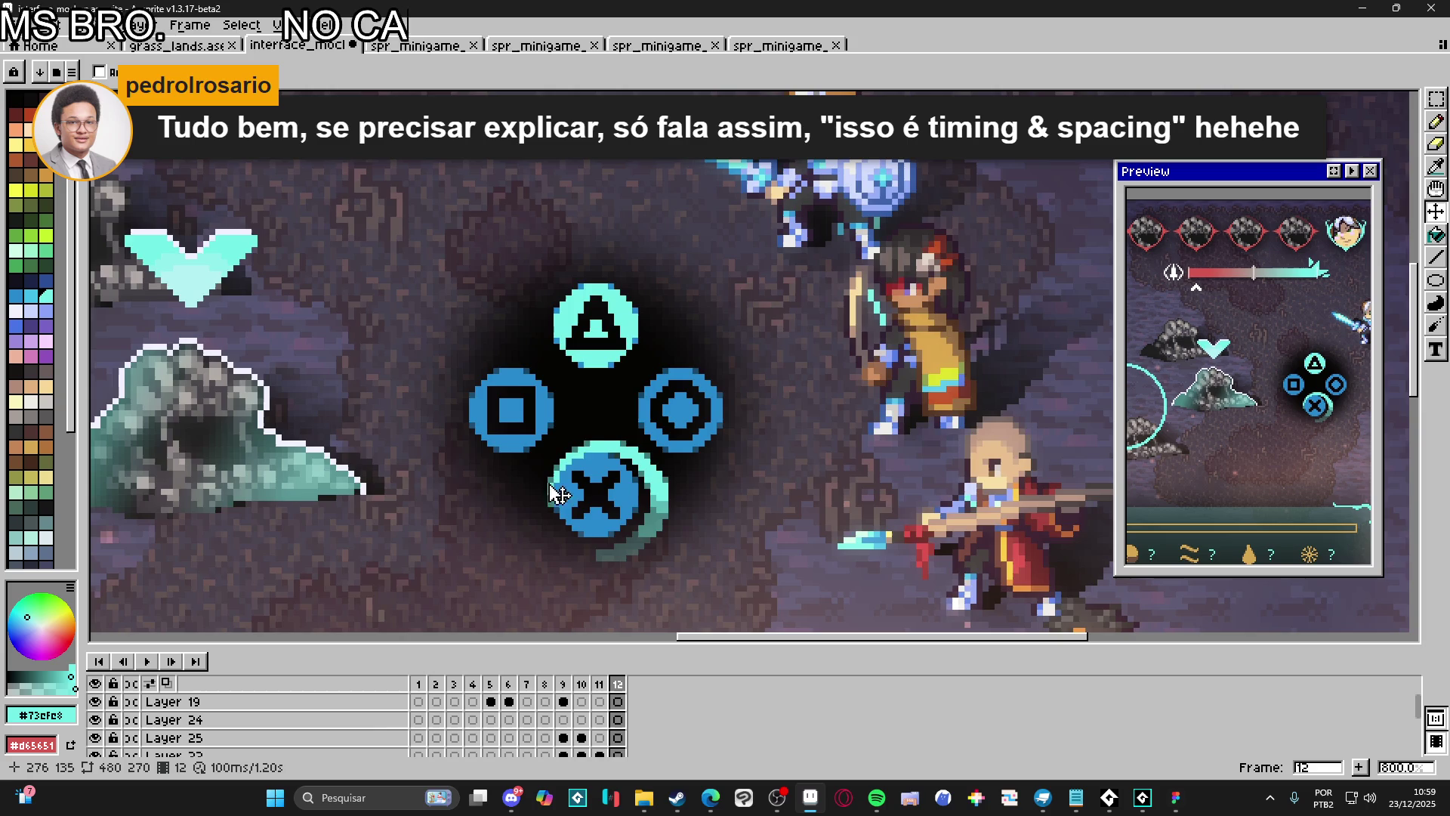
scroll(612, 408, down, 3)
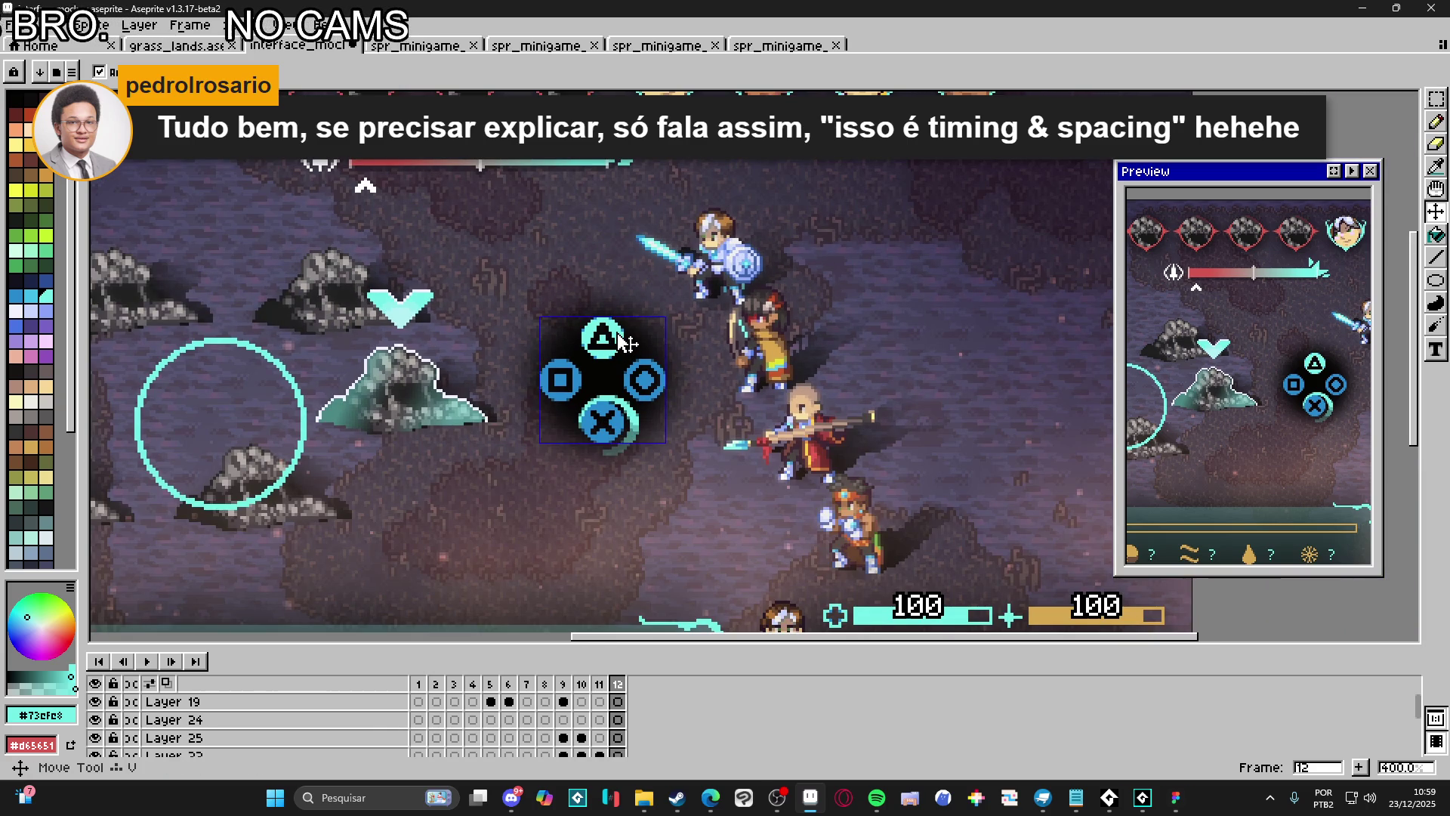
ctrl+click(624, 342)
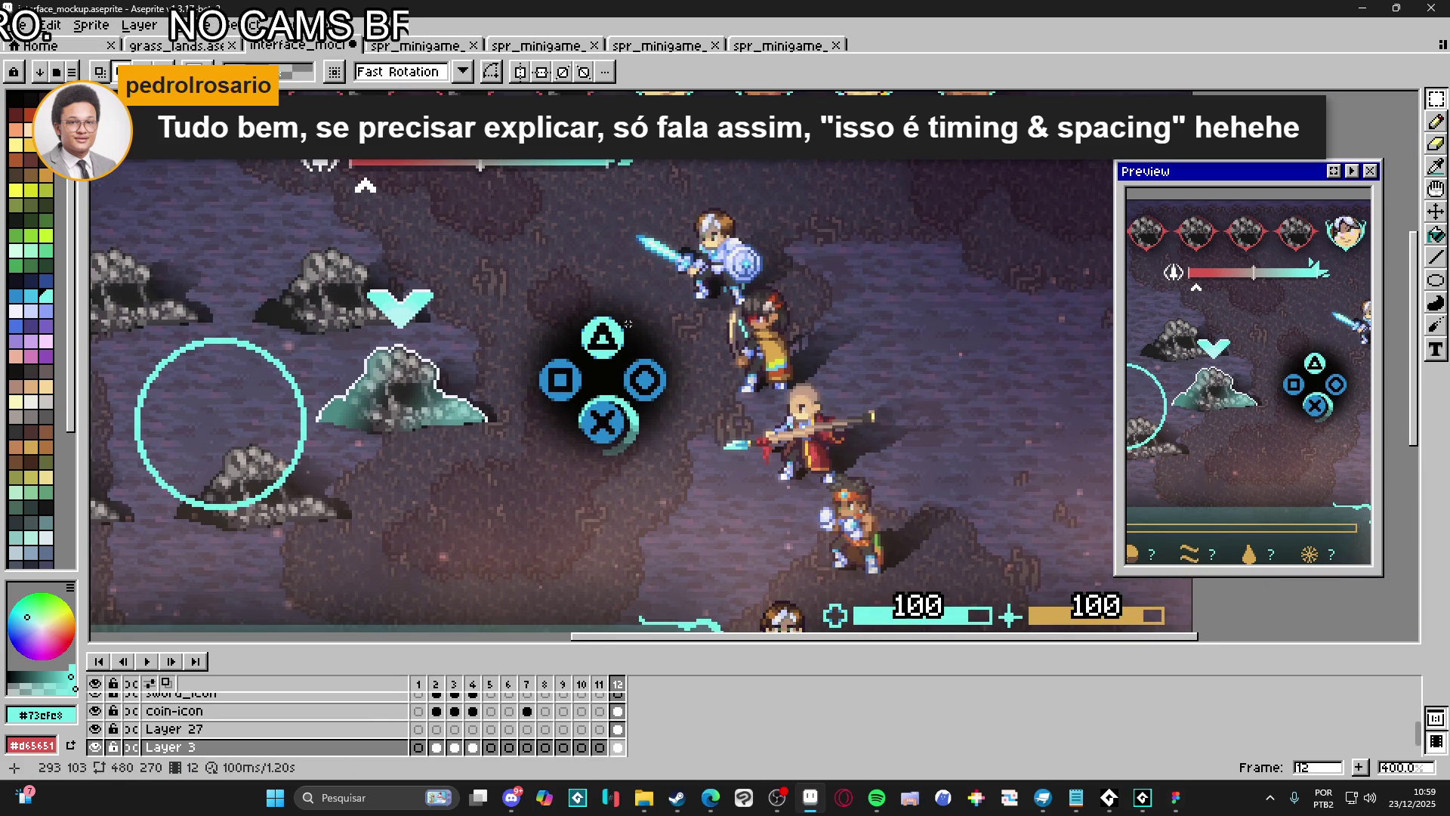
Draw a rectangular marquee around the square button icon
scroll(624, 344, up, 2)
key(m)
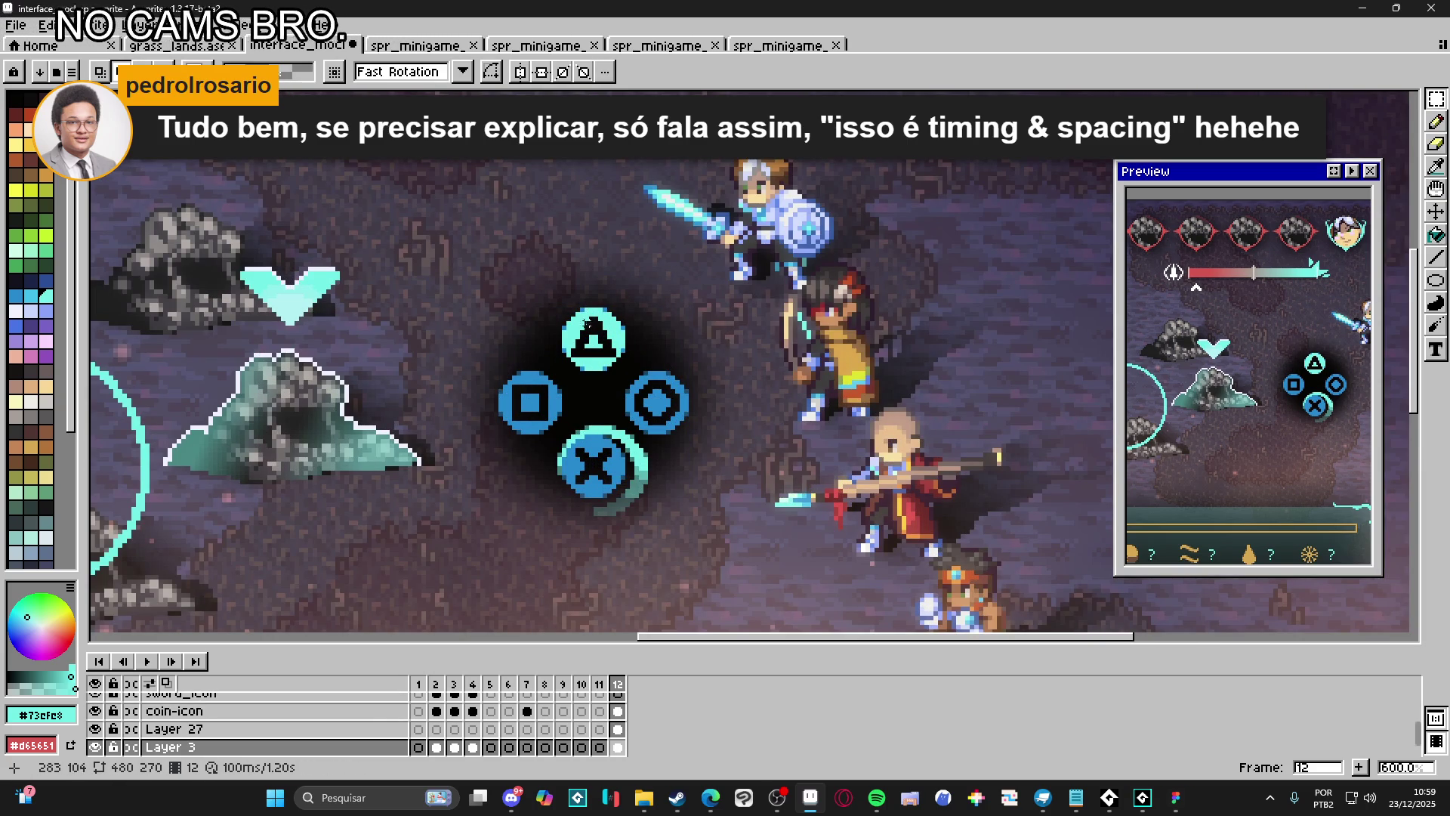
scroll(556, 437, up, 1)
scroll(519, 342, up, 1)
key(v)
key(m)
scroll(468, 279, up, 3)
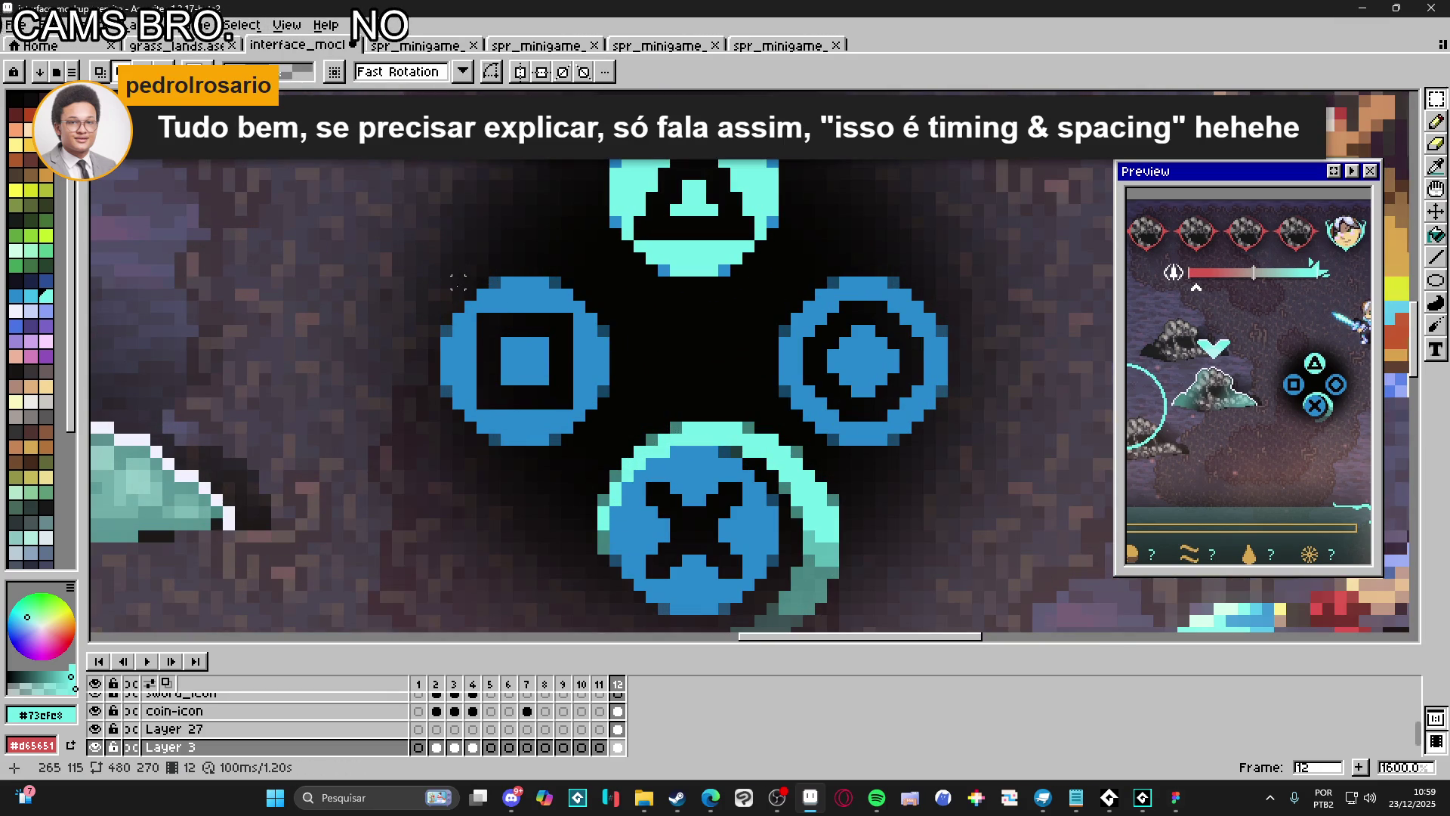
drag(442, 276, 612, 449)
Create a new sprite and paste the square button icon into it
click(15, 25)
click(32, 49)
click(678, 568)
key(ctrl+v)
scroll(748, 363, up, 5)
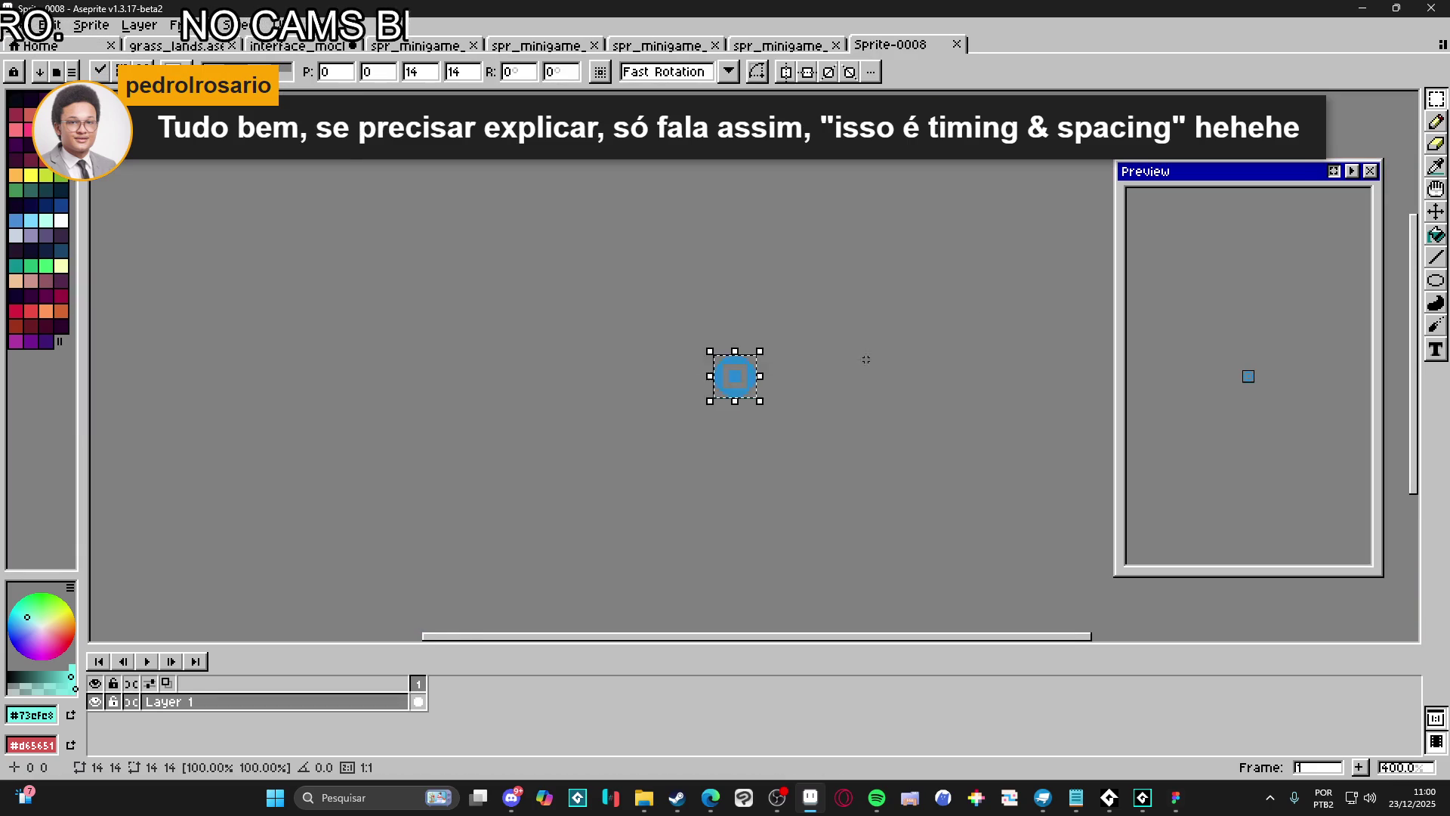
key(Return)
scroll(673, 394, up, 4)
Enlarge the new sprite's canvas wider and taller around the icon
key(ctrl+alt+c)
drag(667, 376, 1116, 366)
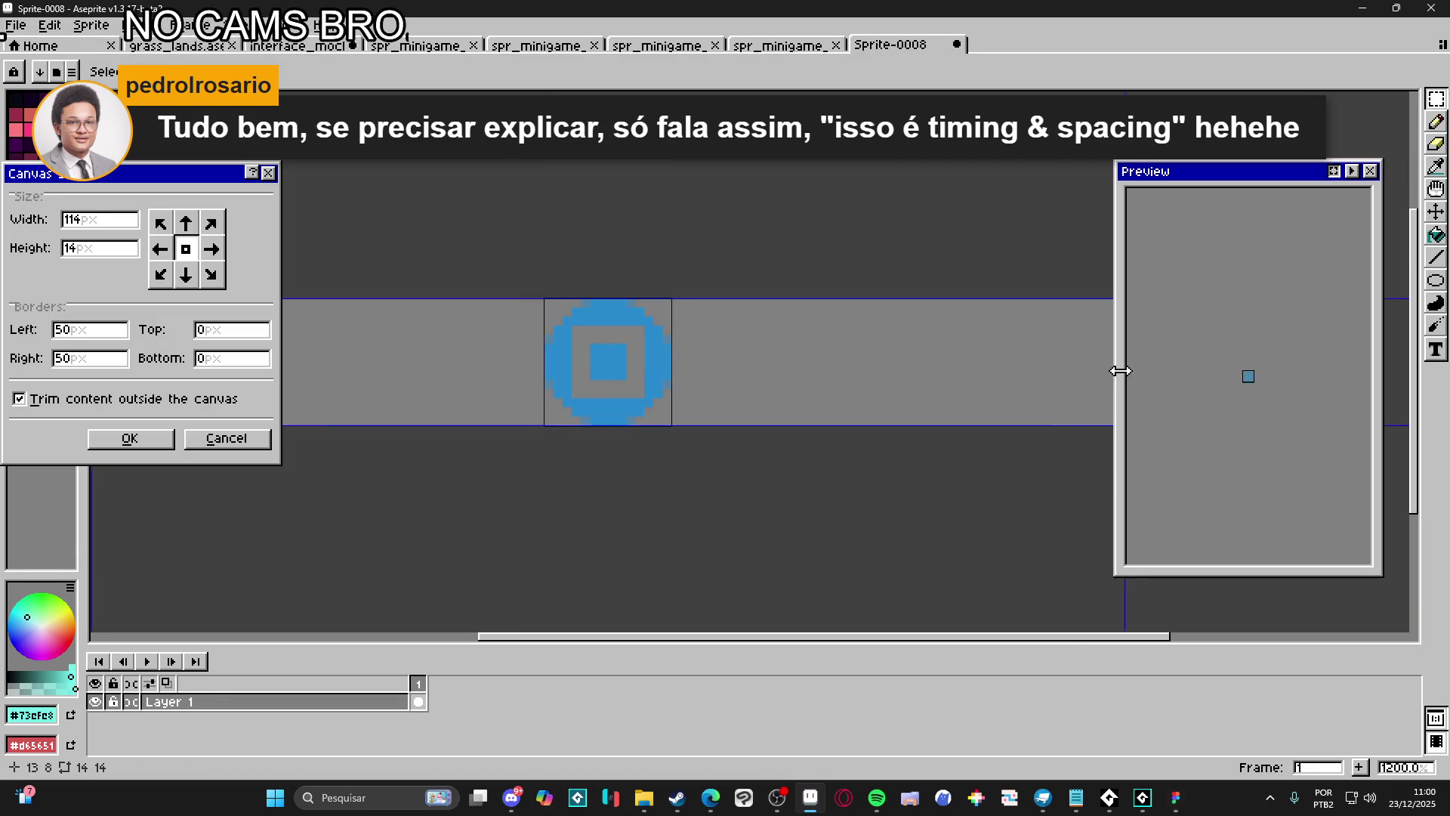
drag(712, 297, 710, 173)
click(138, 442)
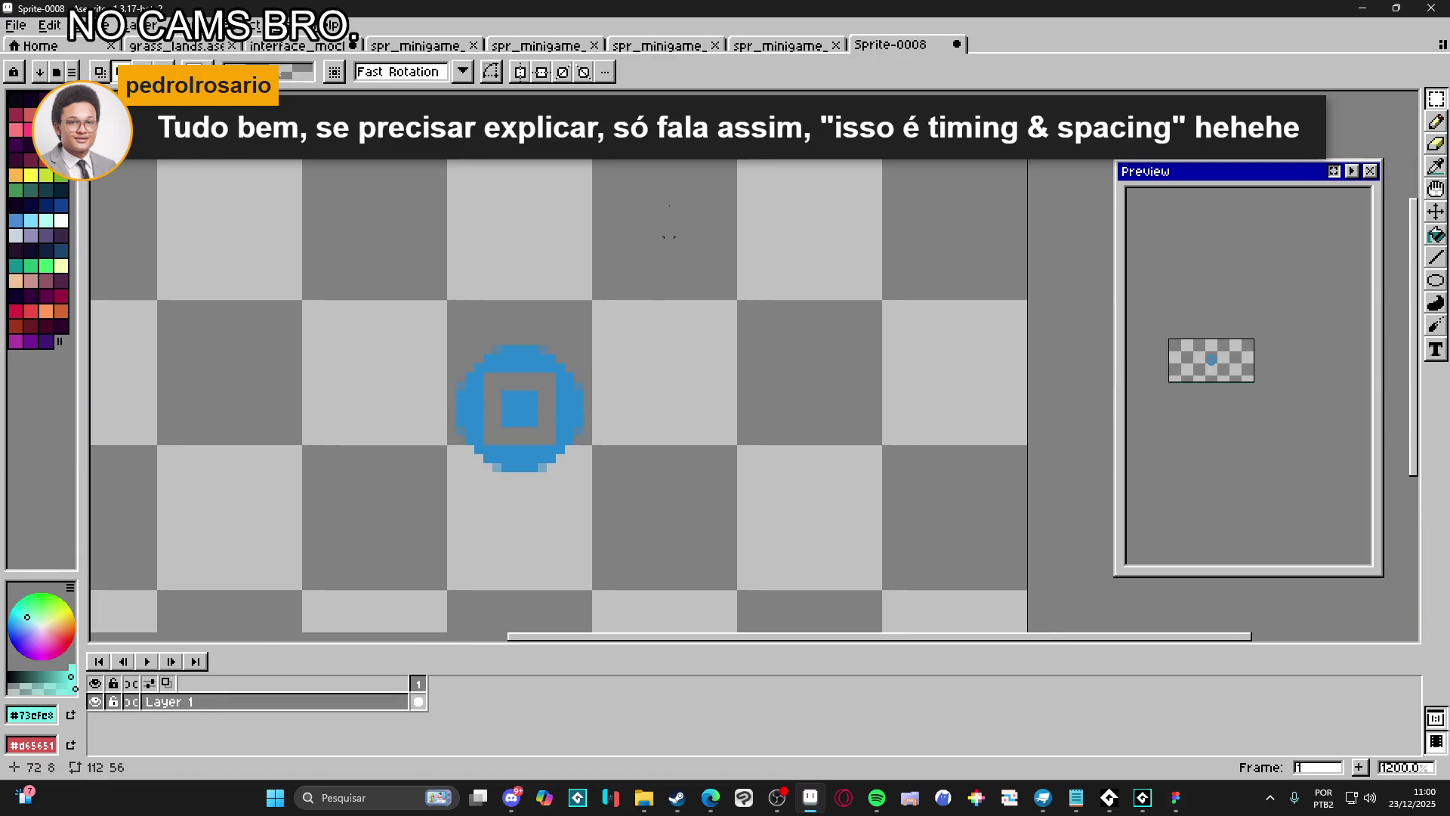
Flip through the open sprite documents and return to interface_mockup
click(782, 46)
click(642, 46)
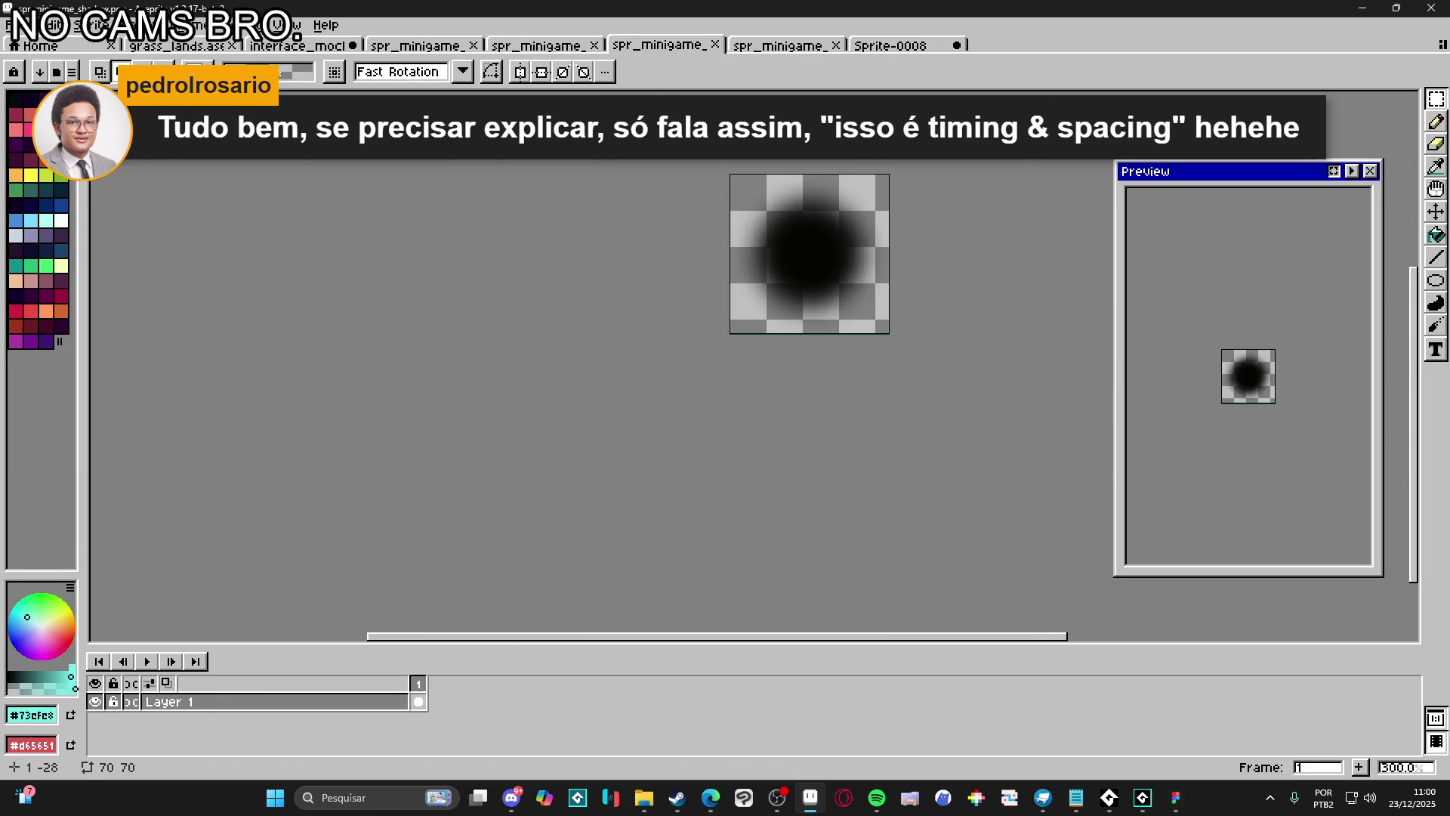
click(547, 49)
key(ctrl+shift+Tab)
key(ctrl+shift+Tab)
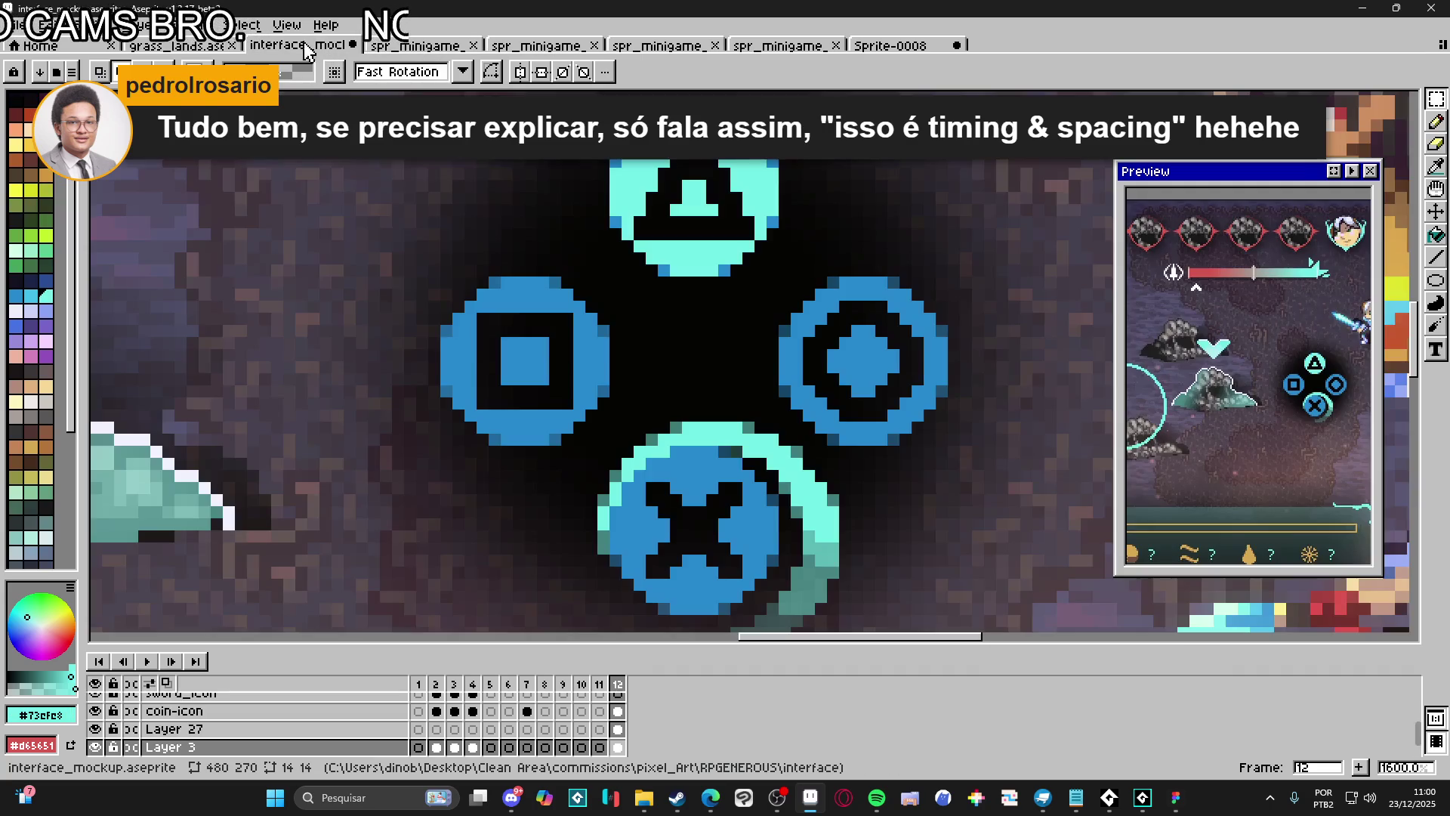
Sample the mockup's dark background colour #403334 as the drawing colour
scroll(549, 296, down, 5)
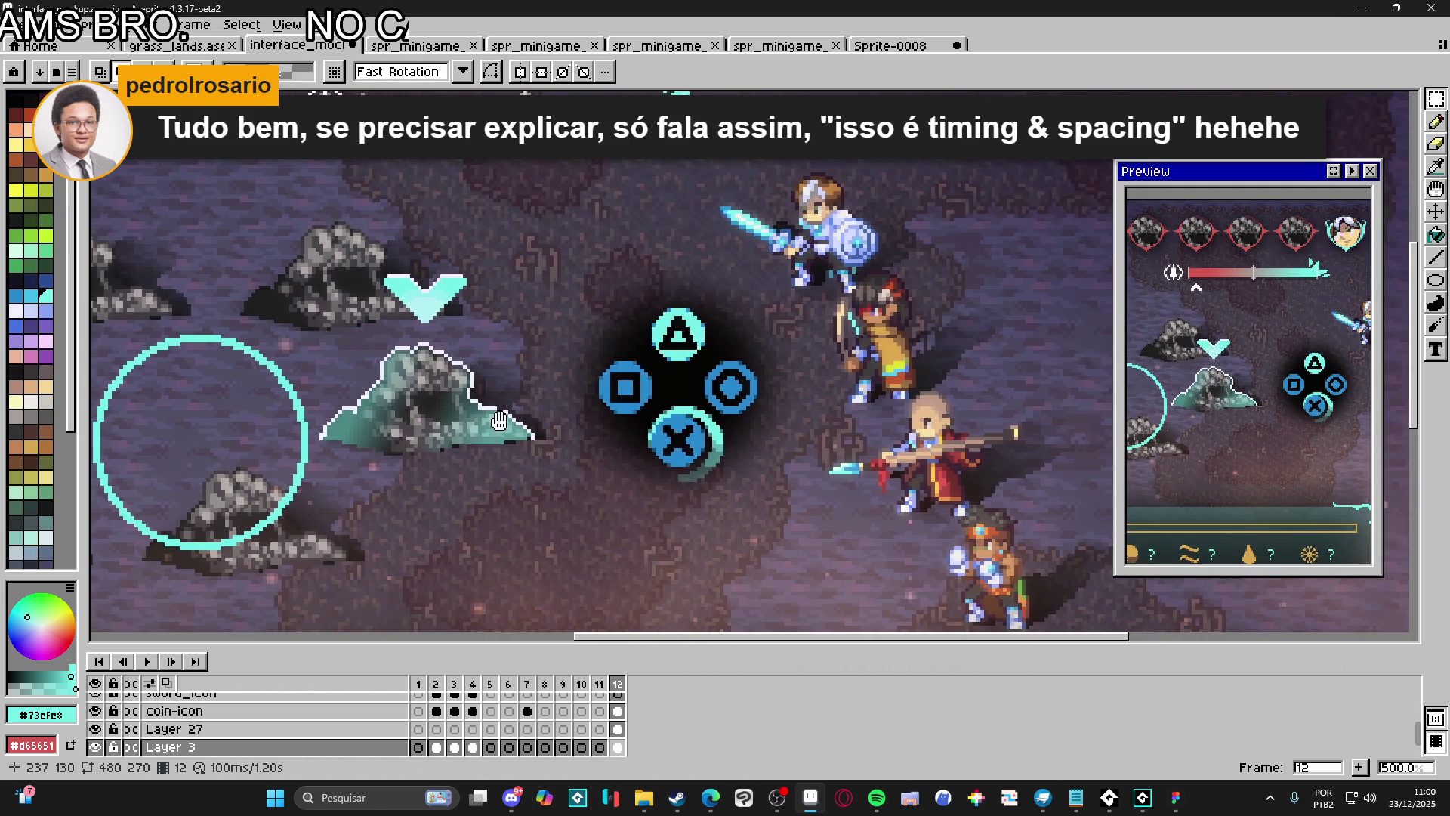
key(b)
scroll(531, 412, up, 1)
scroll(544, 468, up, 4)
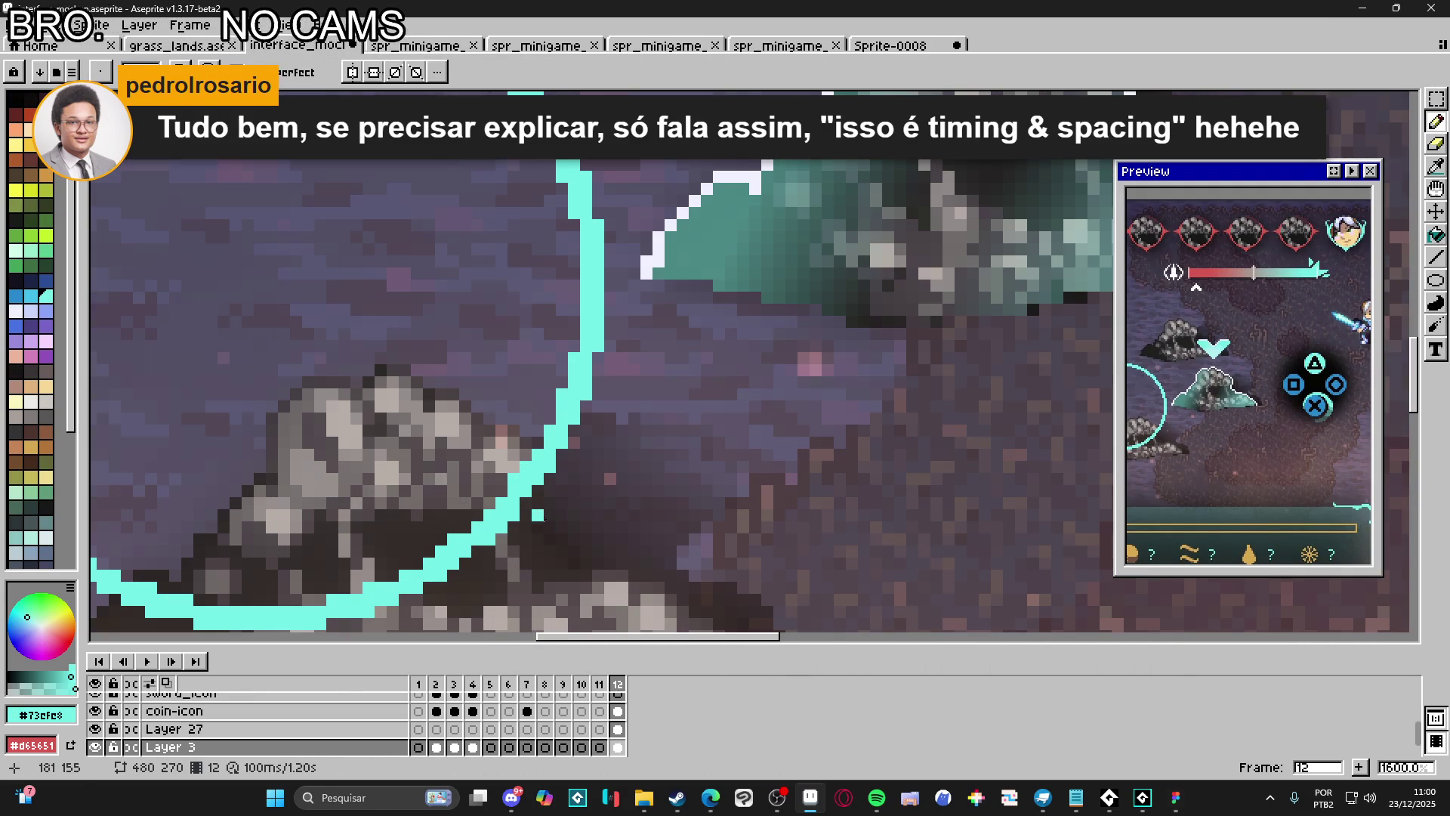
alt+click(568, 507)
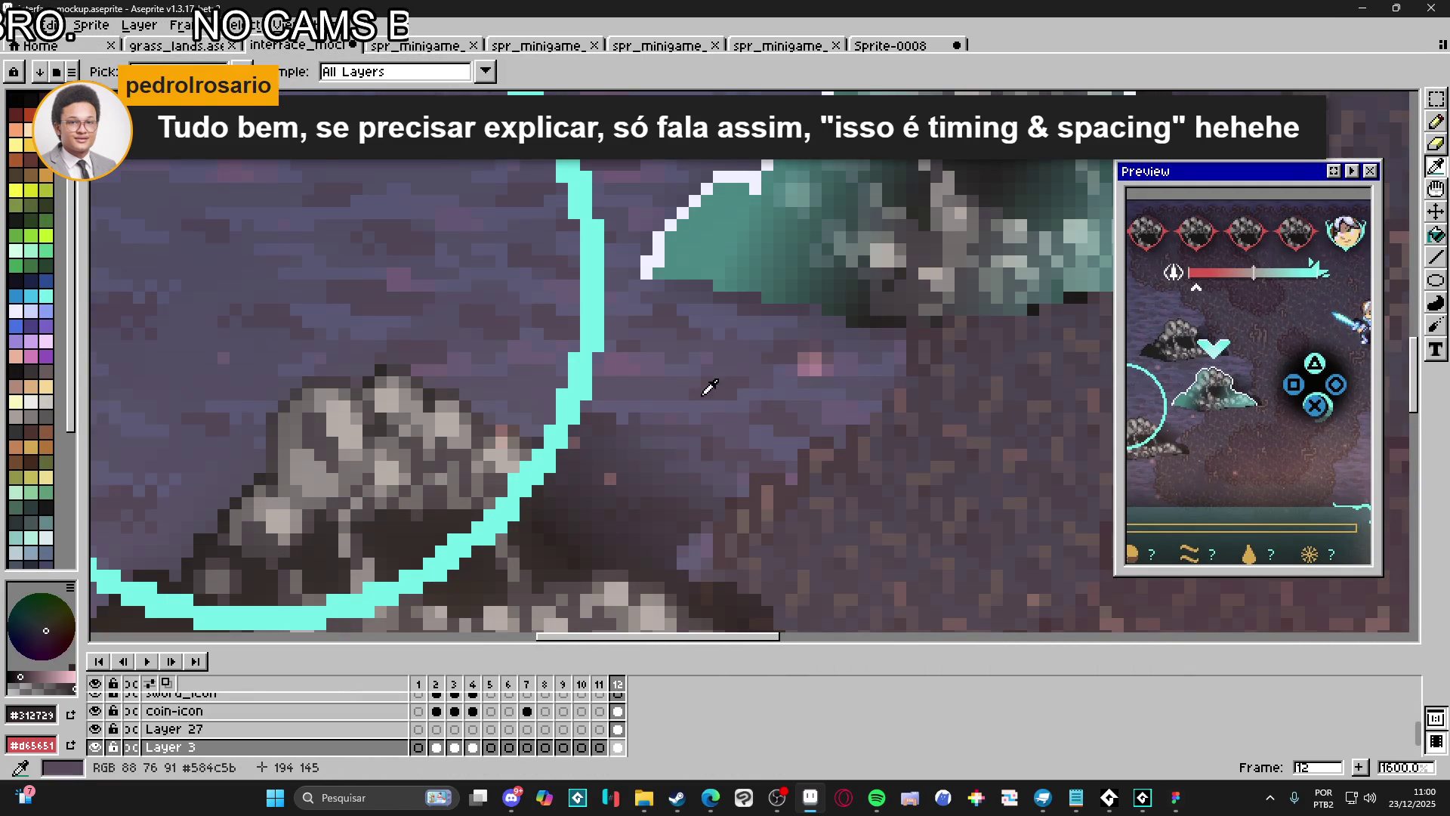
scroll(679, 453, down, 3)
alt+click(680, 453)
scroll(695, 461, up, 2)
scroll(709, 463, down, 1)
scroll(568, 441, up, 5)
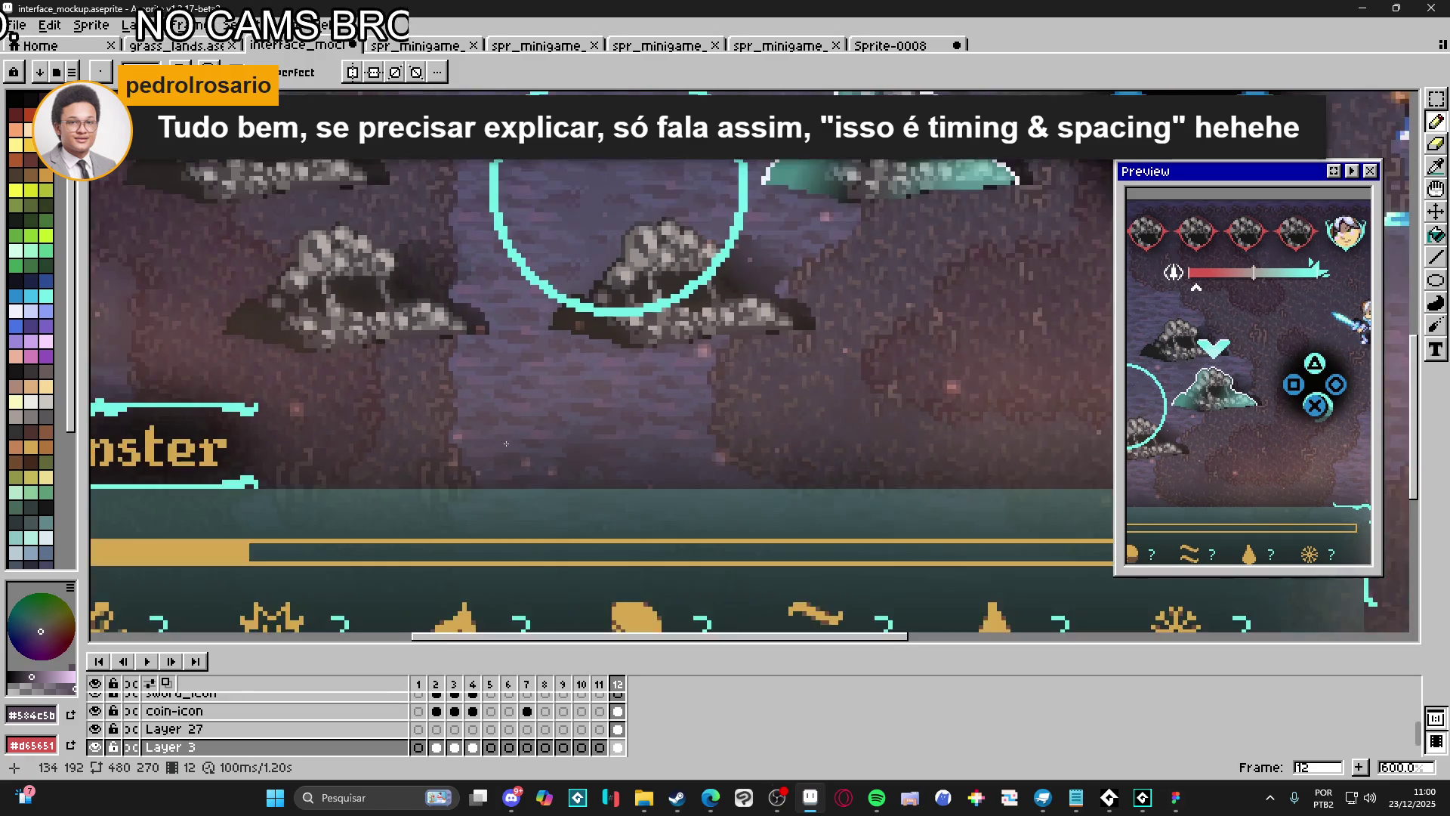
alt+click(568, 441)
alt+click(558, 459)
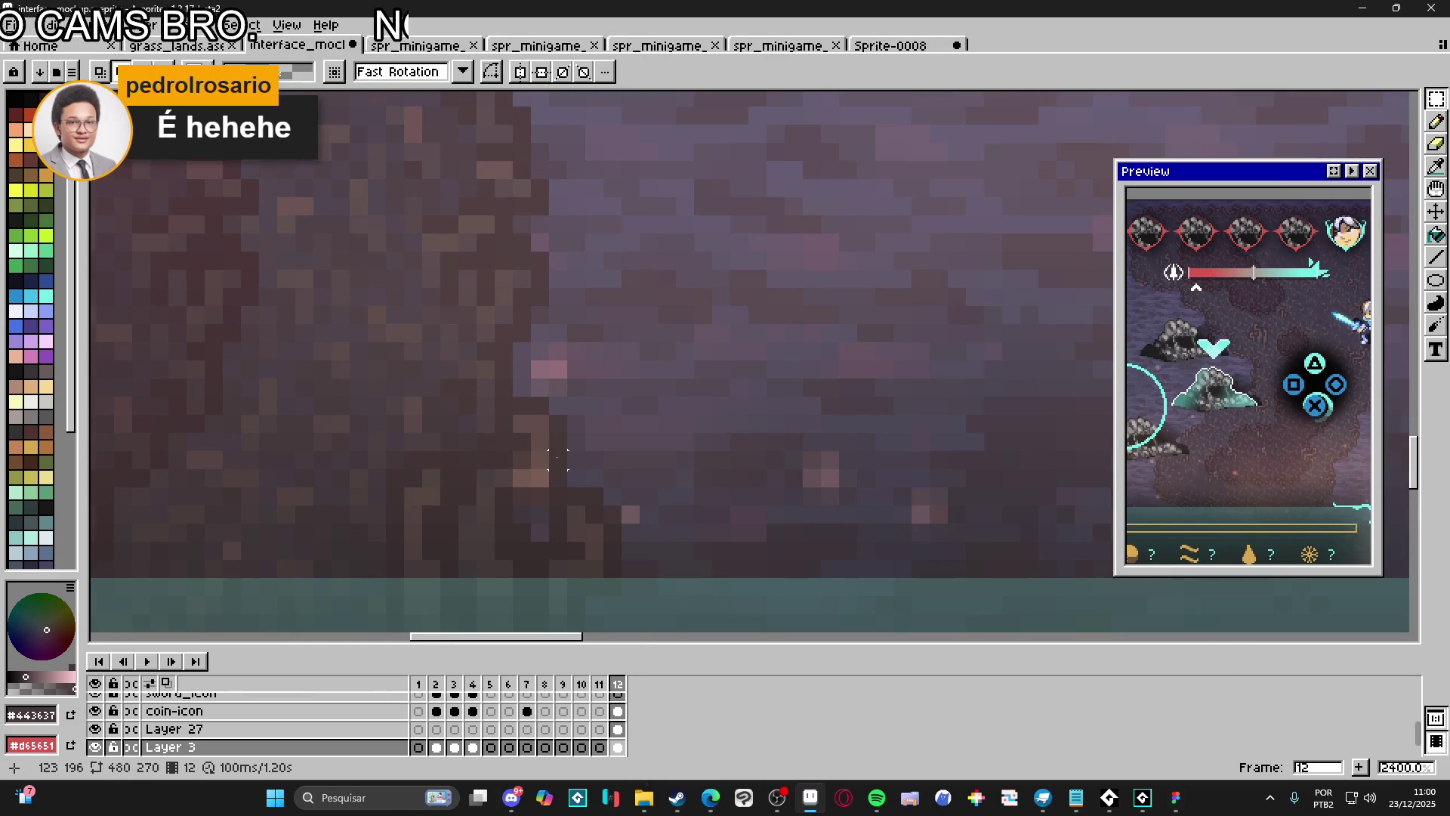
Drop a trial background selection, return to the pencil, and switch to Sprite-0008
scroll(558, 459, down, 2)
scroll(558, 459, up, 2)
drag(558, 459, 557, 506)
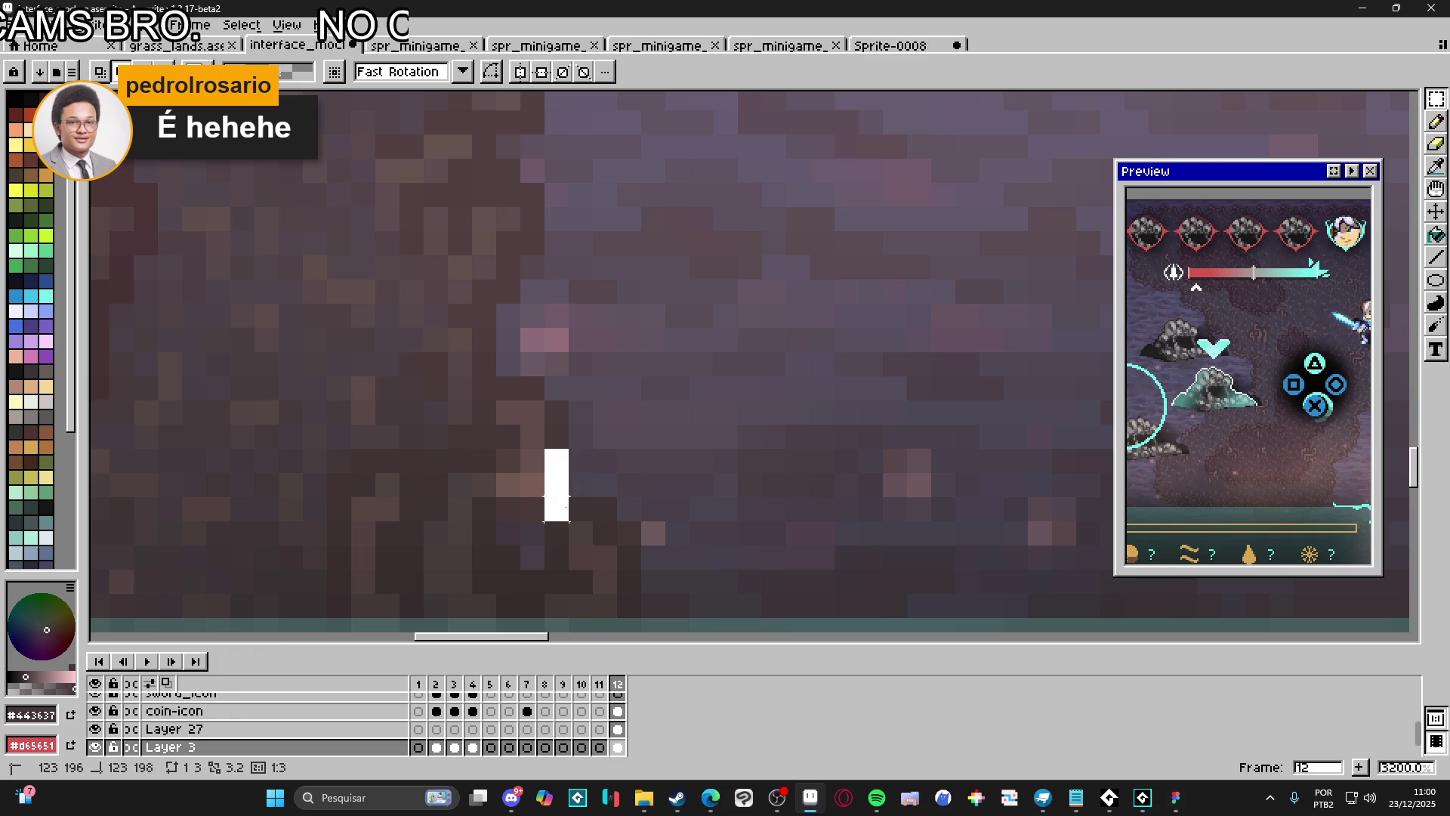
key(ctrl+d)
key(b)
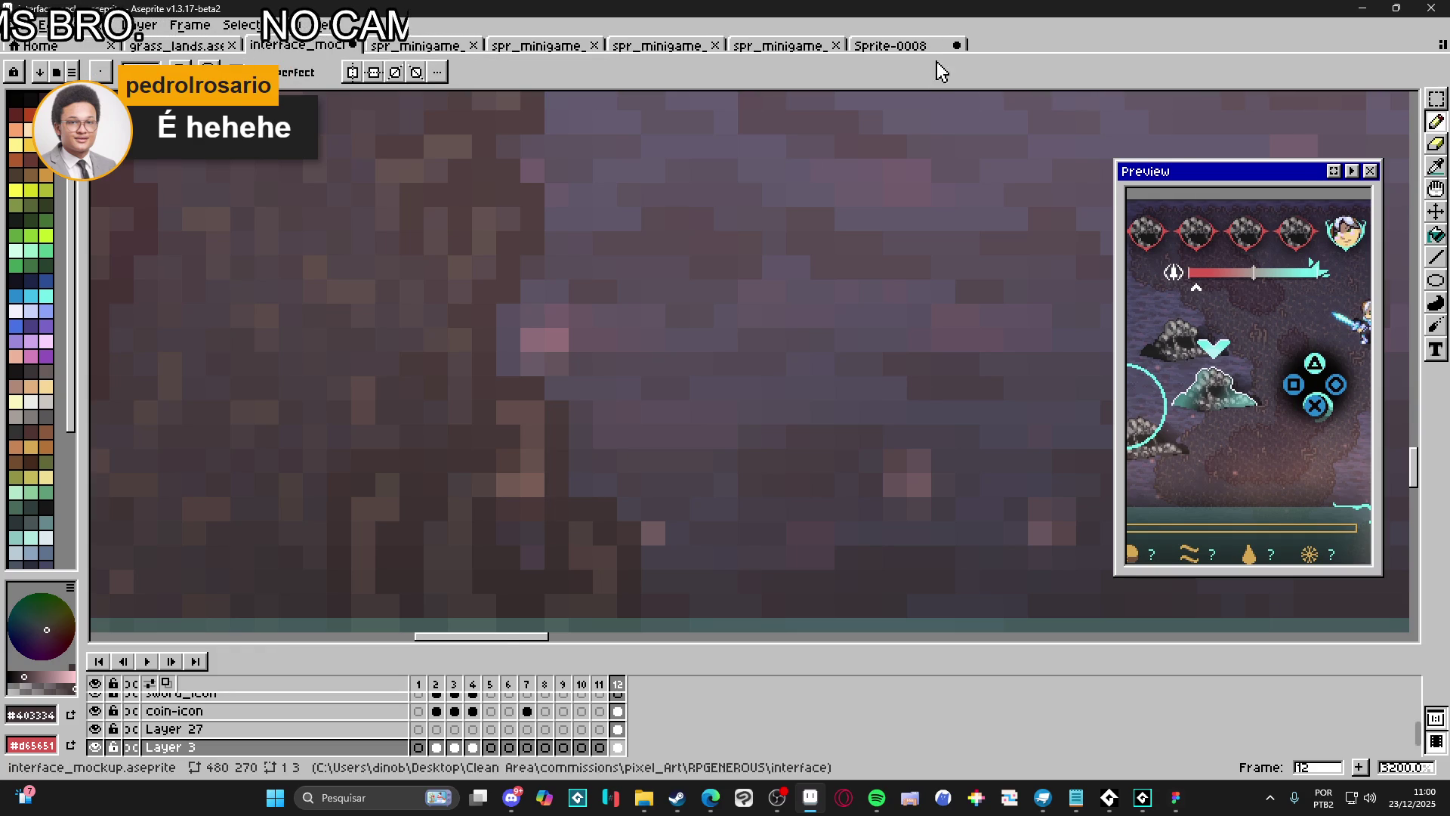
click(891, 45)
scroll(804, 303, down, 3)
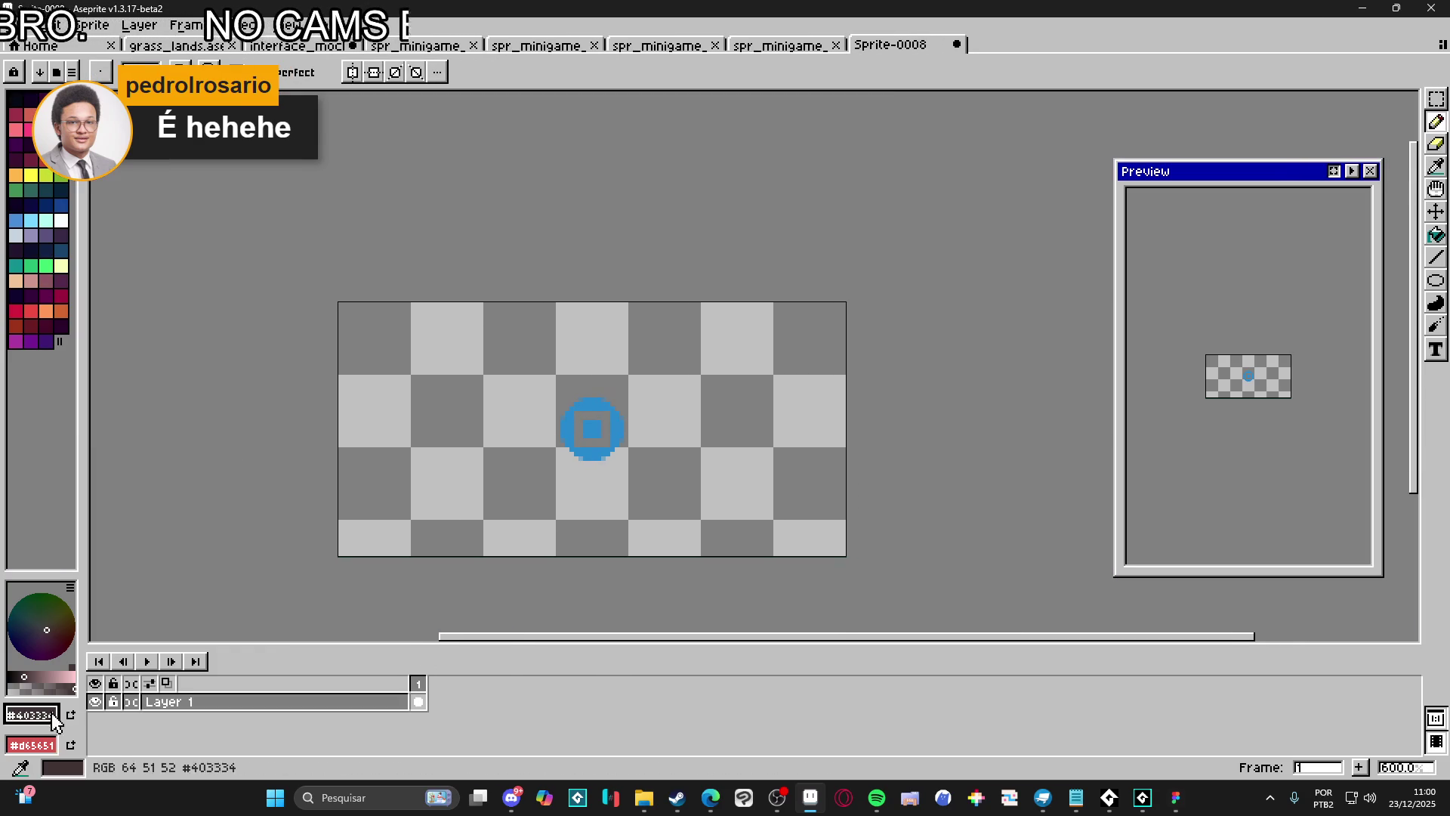
Add a new layer beneath Layer 1 and fill it with #403334
double_click(209, 705)
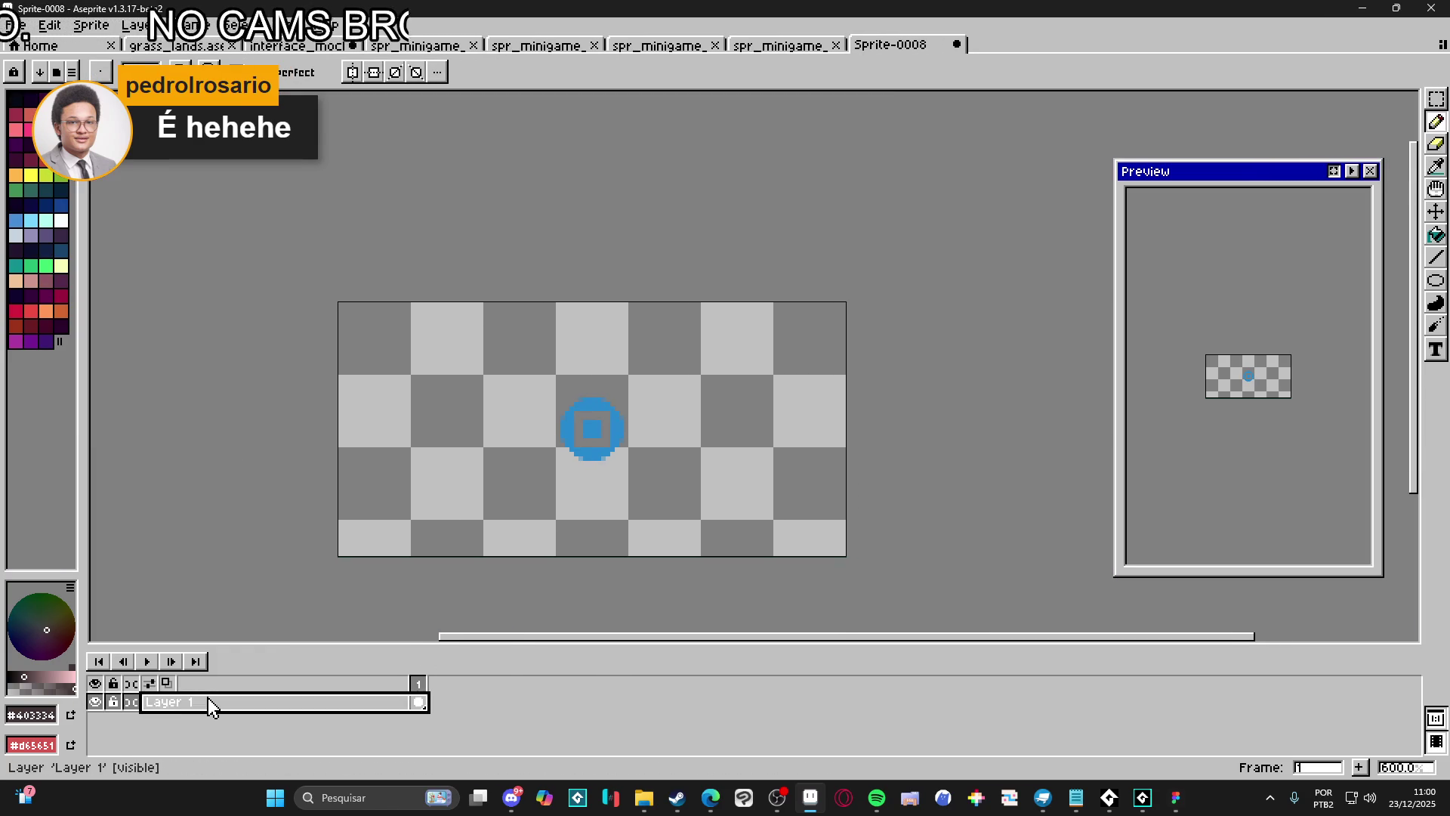
key(shift+n)
mouse_move(209, 705)
mouse_down()
mouse_move(256, 705)
mouse_move(281, 725)
mouse_up()
key(g)
click(534, 509)
Select the circle's Layer 1 and open Canvas Size for a 144×122 resize
key(v)
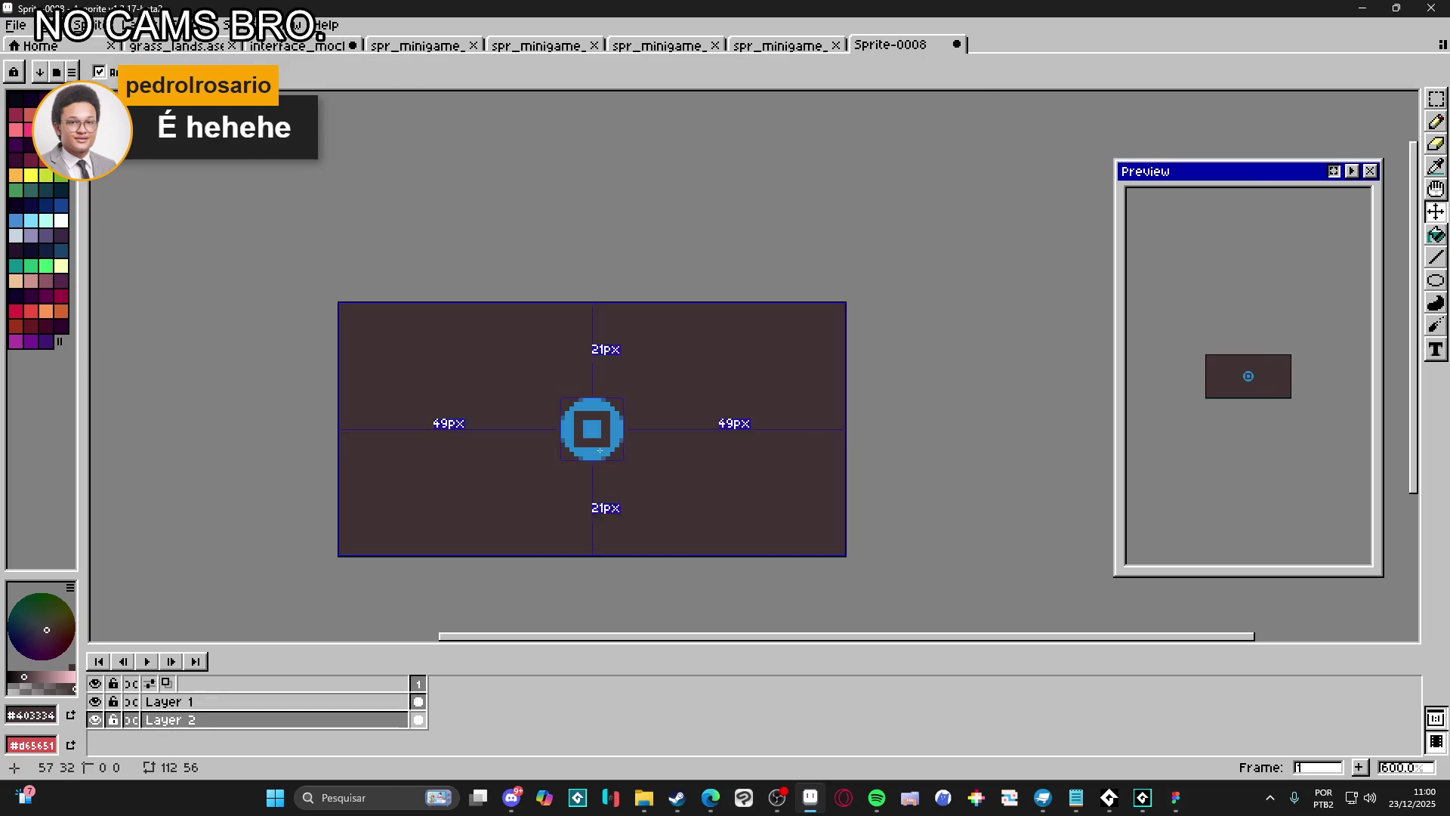
ctrl+click(601, 463)
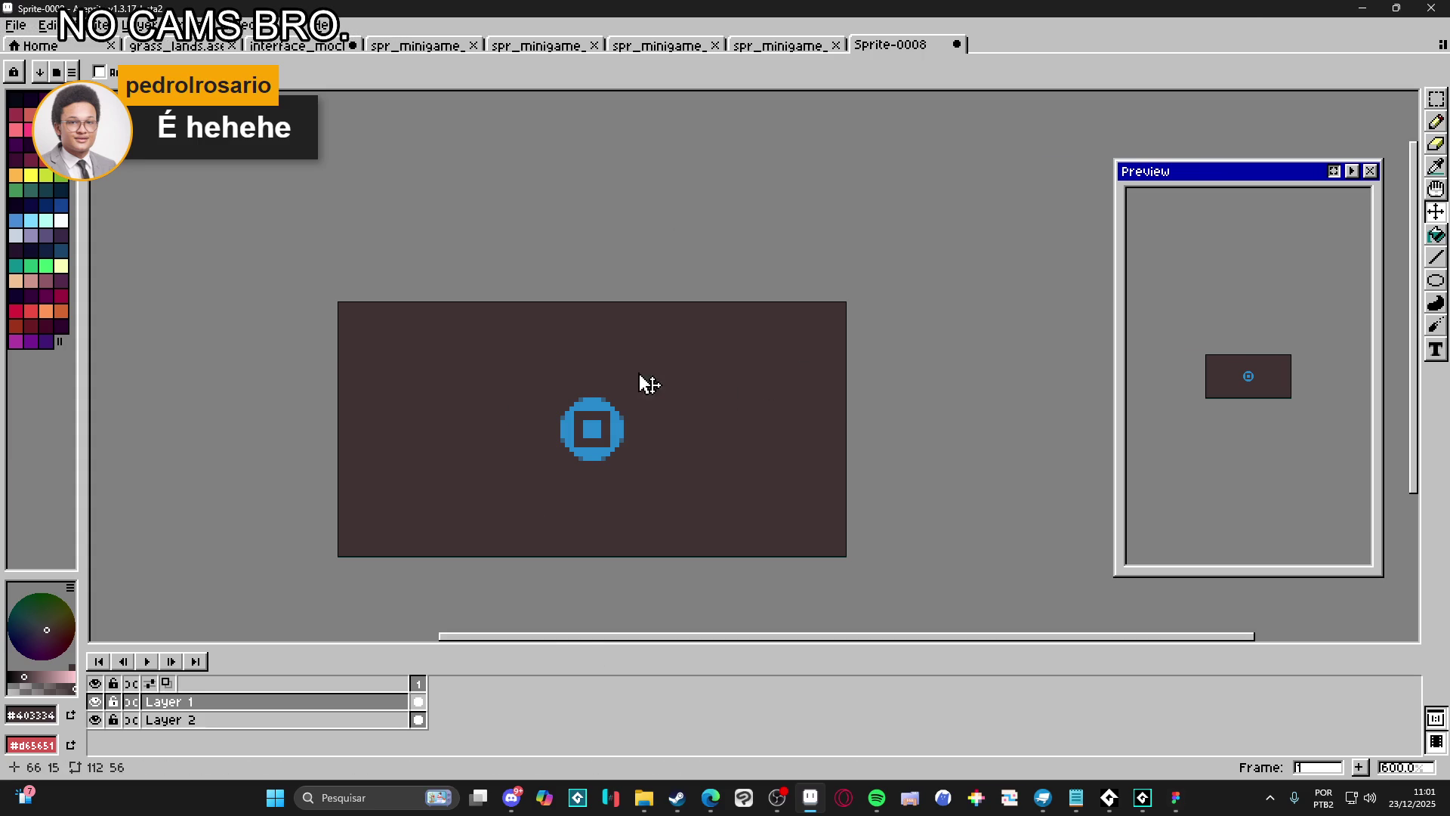
key(ctrl+alt+c)
Enlarge the canvas to 144×122 by extending it upward and to both sides
mouse_move(637, 301)
mouse_down()
mouse_move(639, 120)
mouse_move(638, 153)
mouse_up()
drag(846, 385, 914, 368)
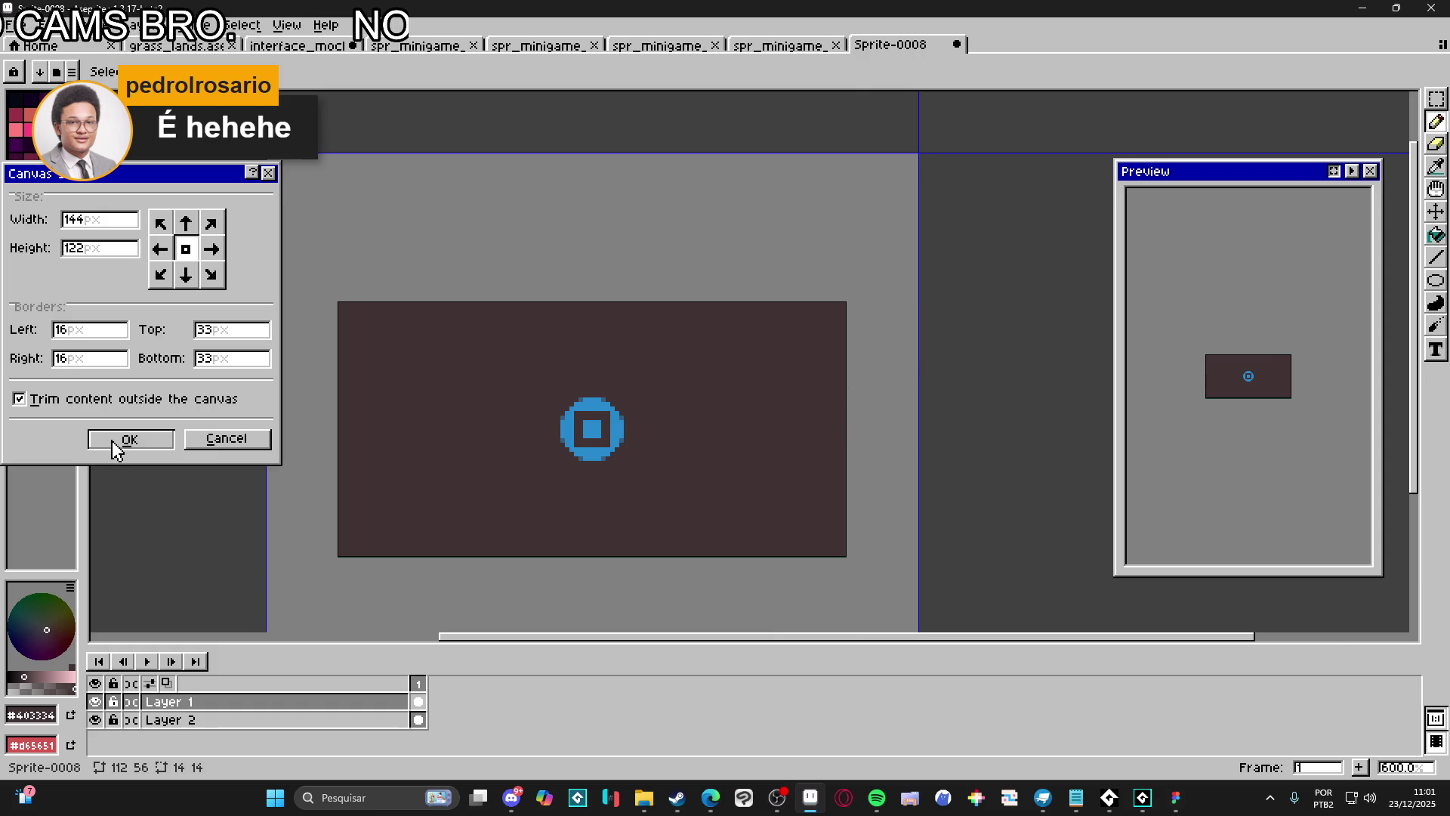
click(129, 440)
Bucket-fill the new transparent border dark on Layer 2, then undo a trial move of the blue circle
key(alt+Down)
key(g)
click(705, 518)
key(v)
drag(657, 374, 687, 375)
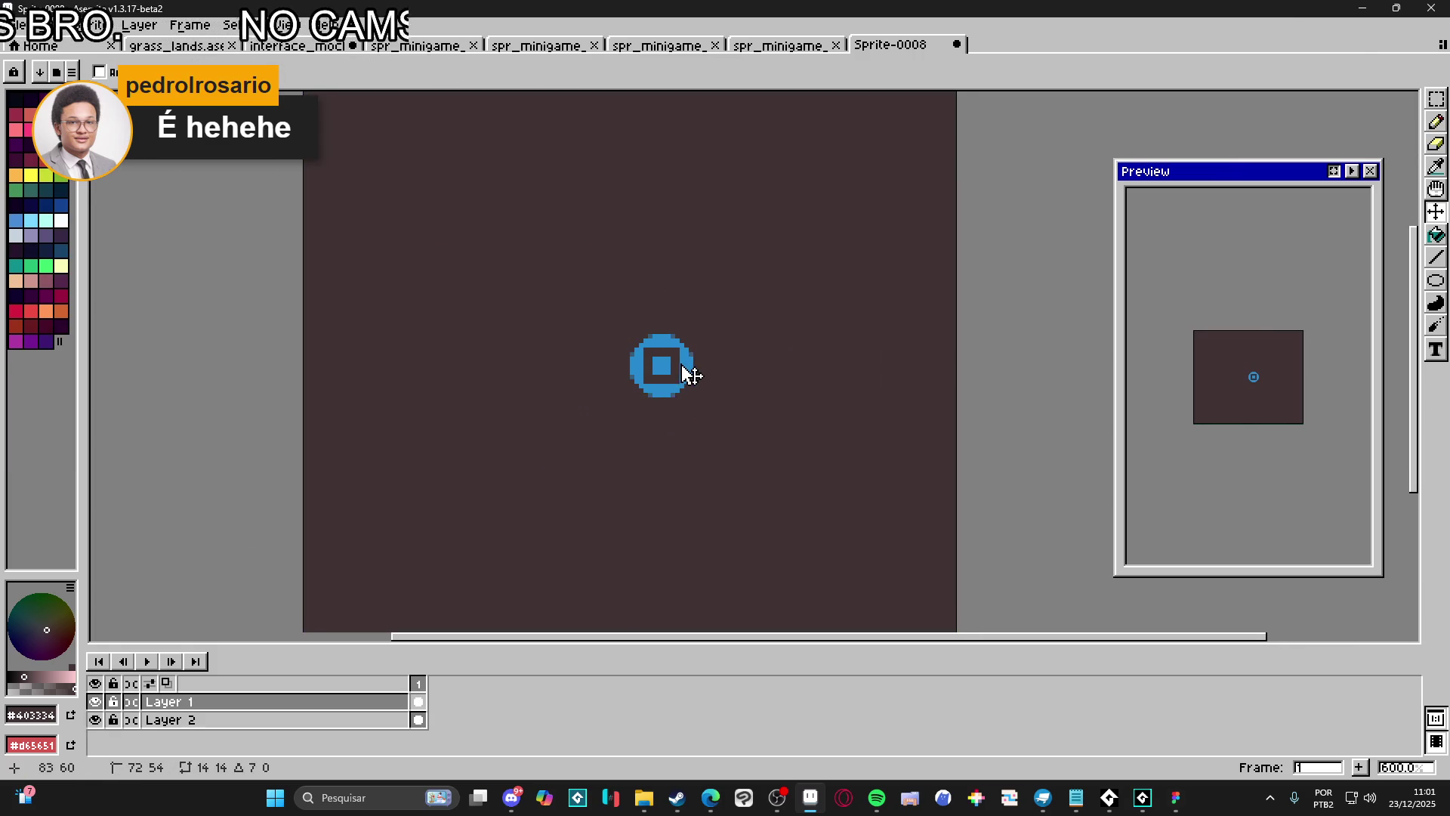
key(ctrl+z)
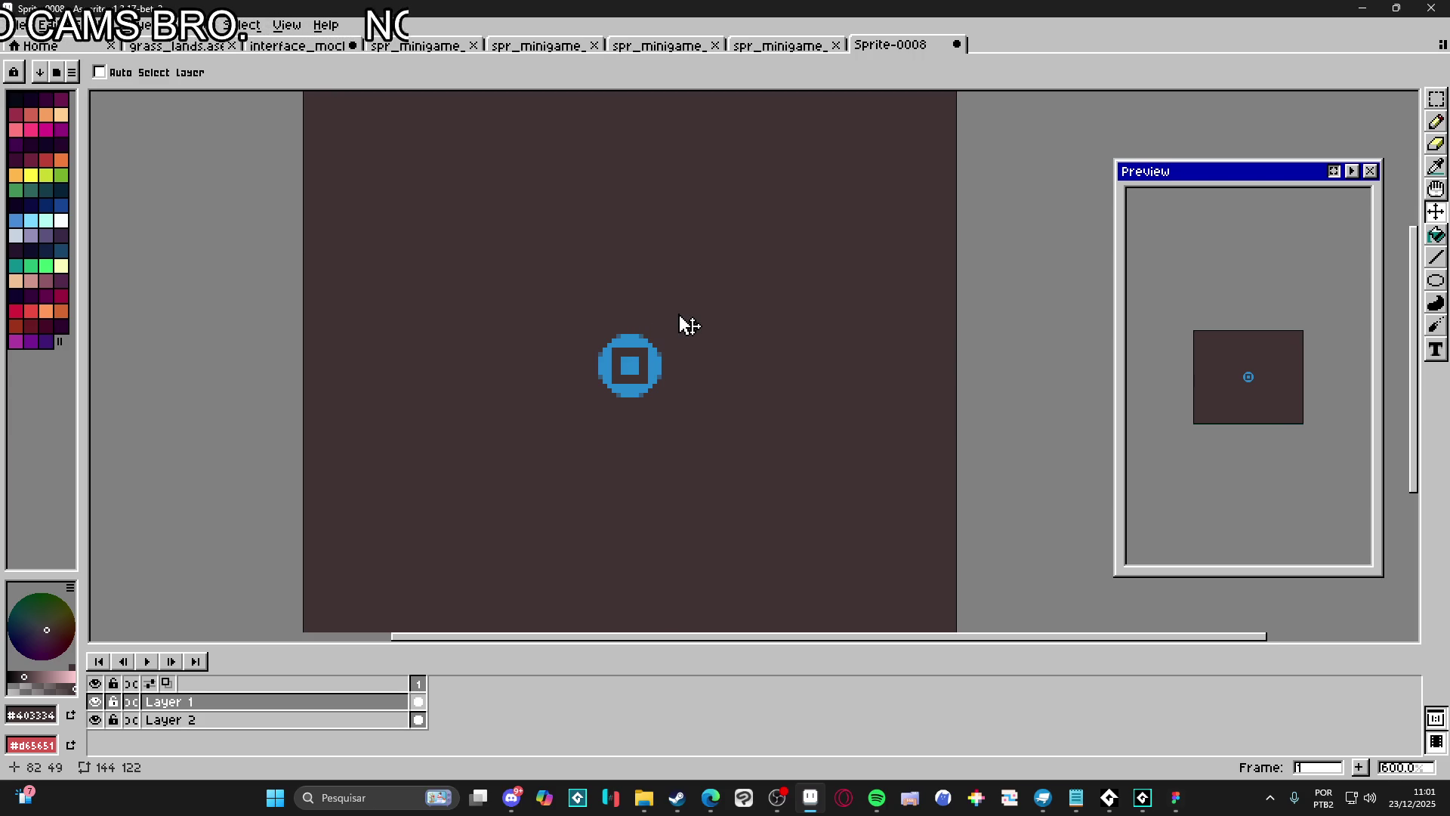
Pick white for the pencil, turn on symmetry and centre both mirror axes on the canvas
key(b)
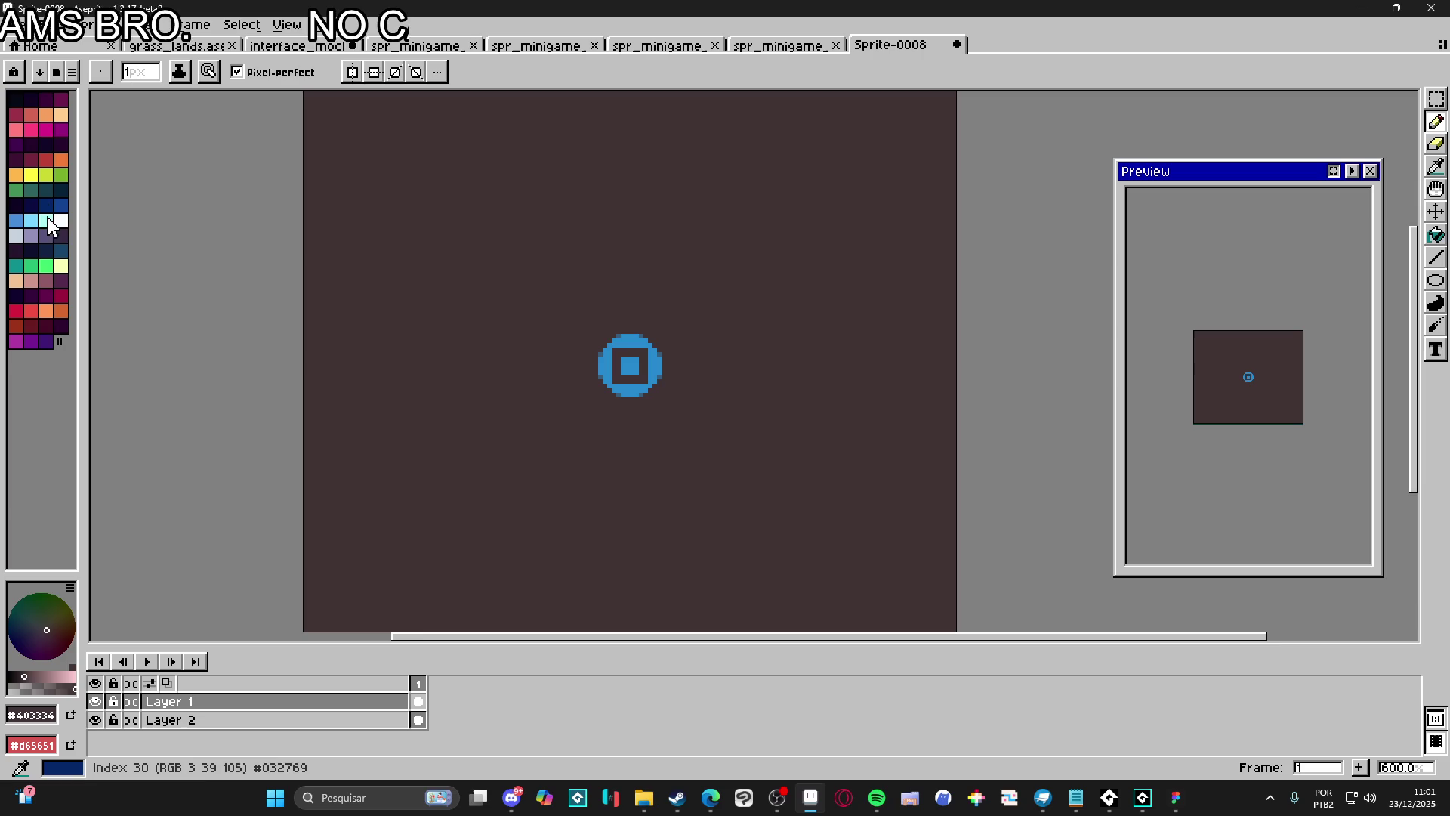
click(66, 222)
click(351, 72)
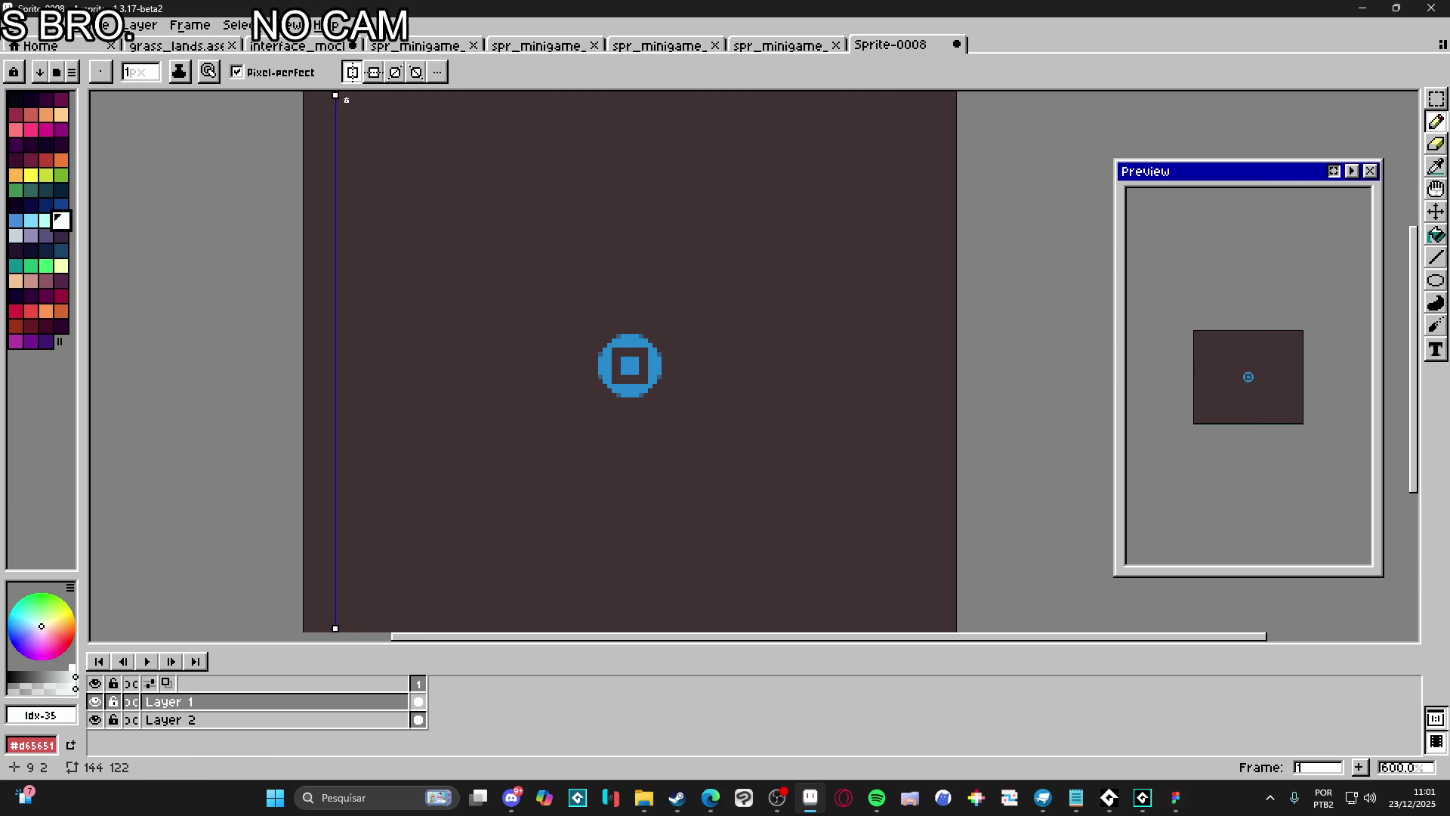
key(ctrl+z)
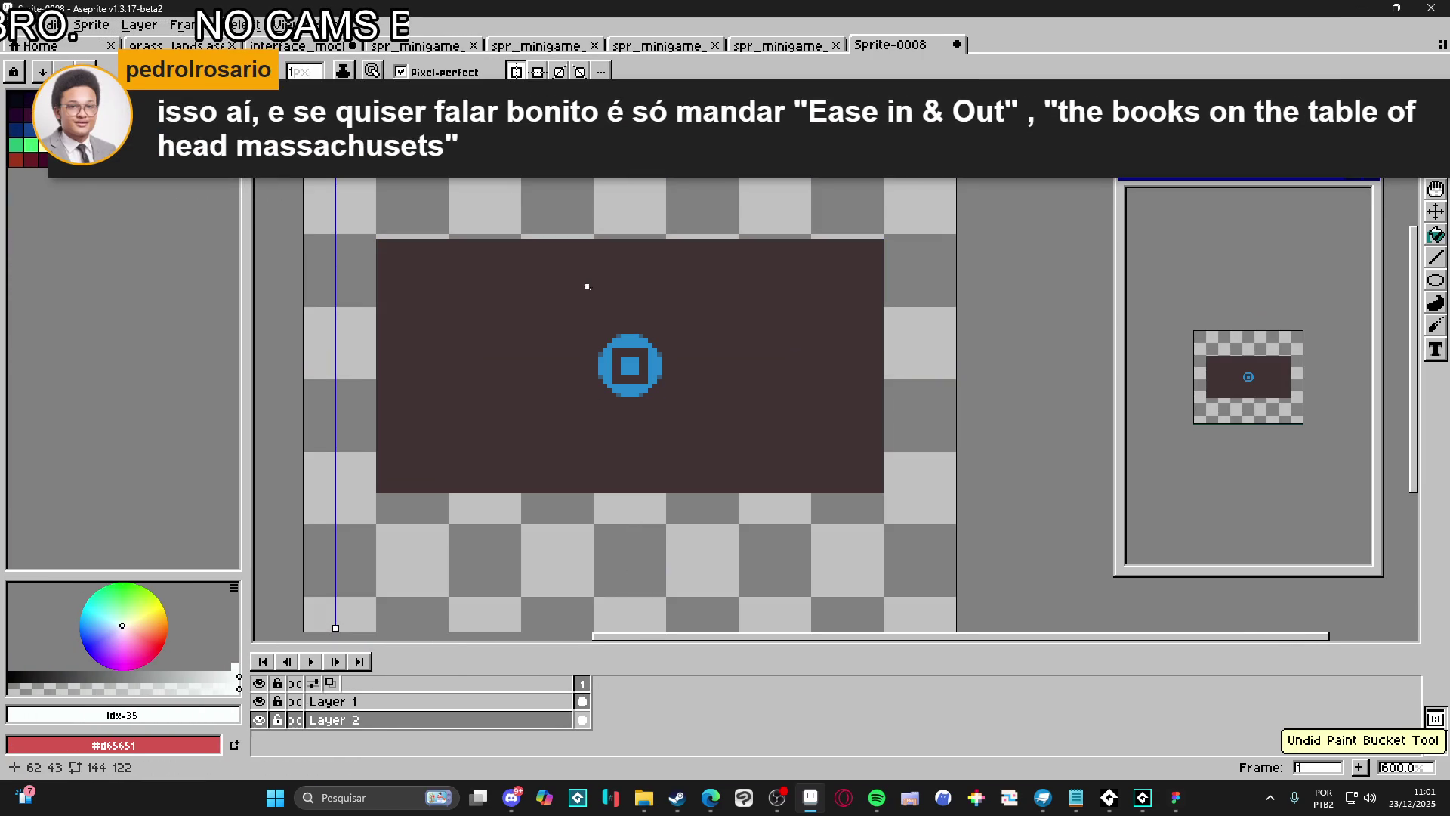
key(ctrl+y)
key(ctrl+a)
key(ctrl+d)
mouse_move(350, 287)
mouse_down()
mouse_move(356, 249)
mouse_move(648, 214)
mouse_up()
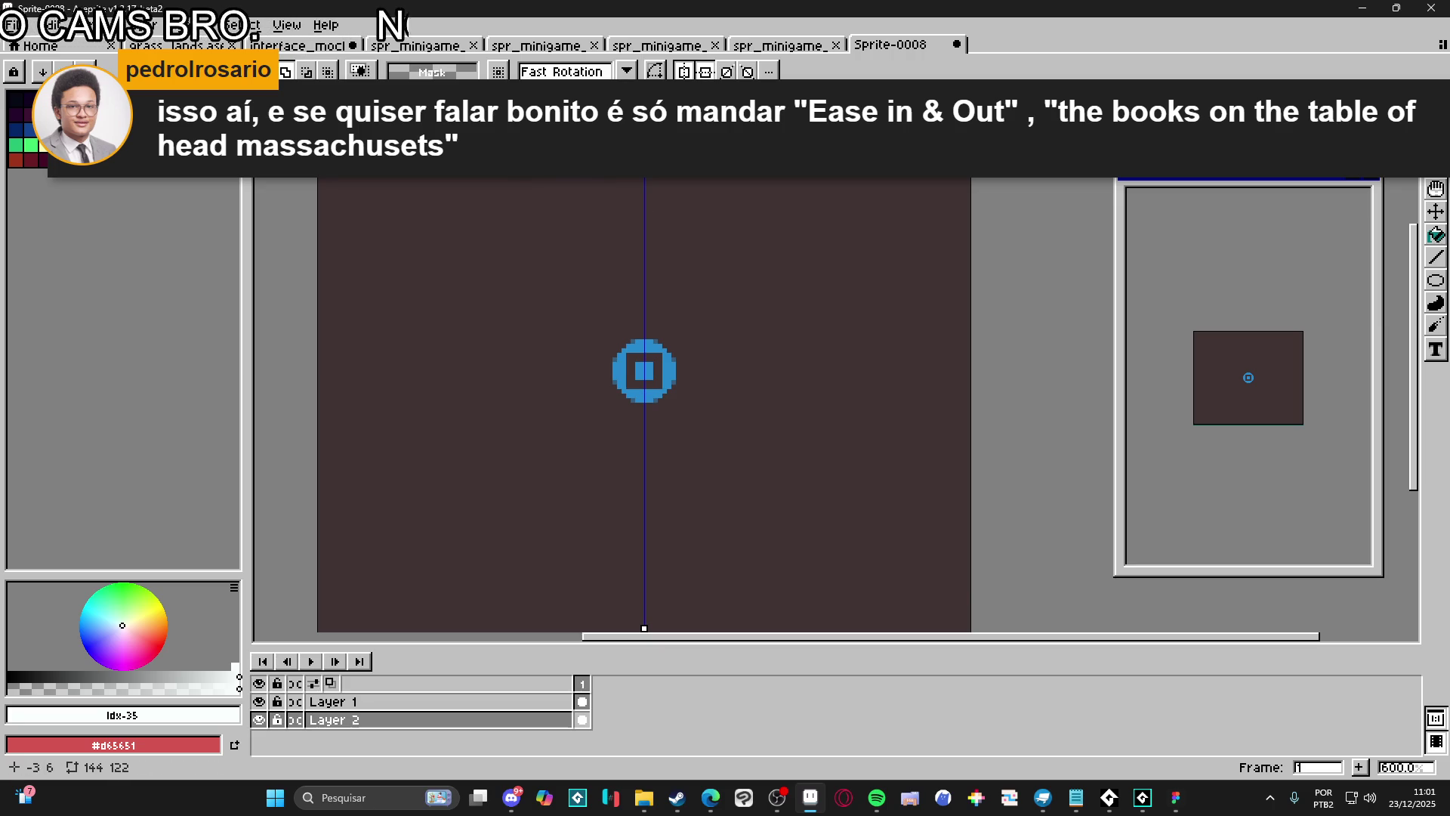
mouse_move(308, 111)
mouse_down()
mouse_move(391, 356)
mouse_move(416, 369)
mouse_up()
Try mirrored white vertical and horizontal lines through the ring, then undo them
key(b)
scroll(642, 317, up, 3)
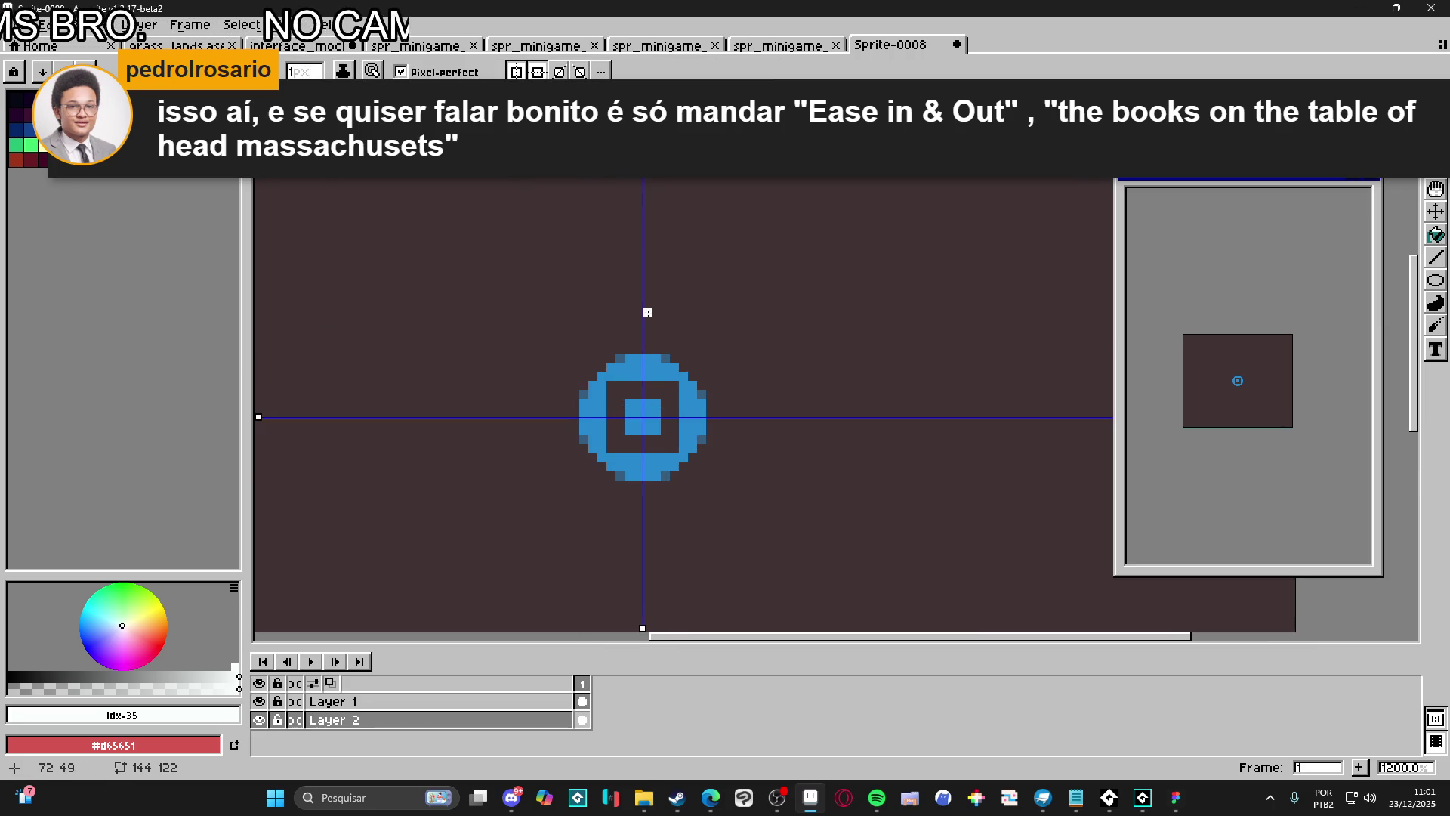
drag(644, 385, 647, 382)
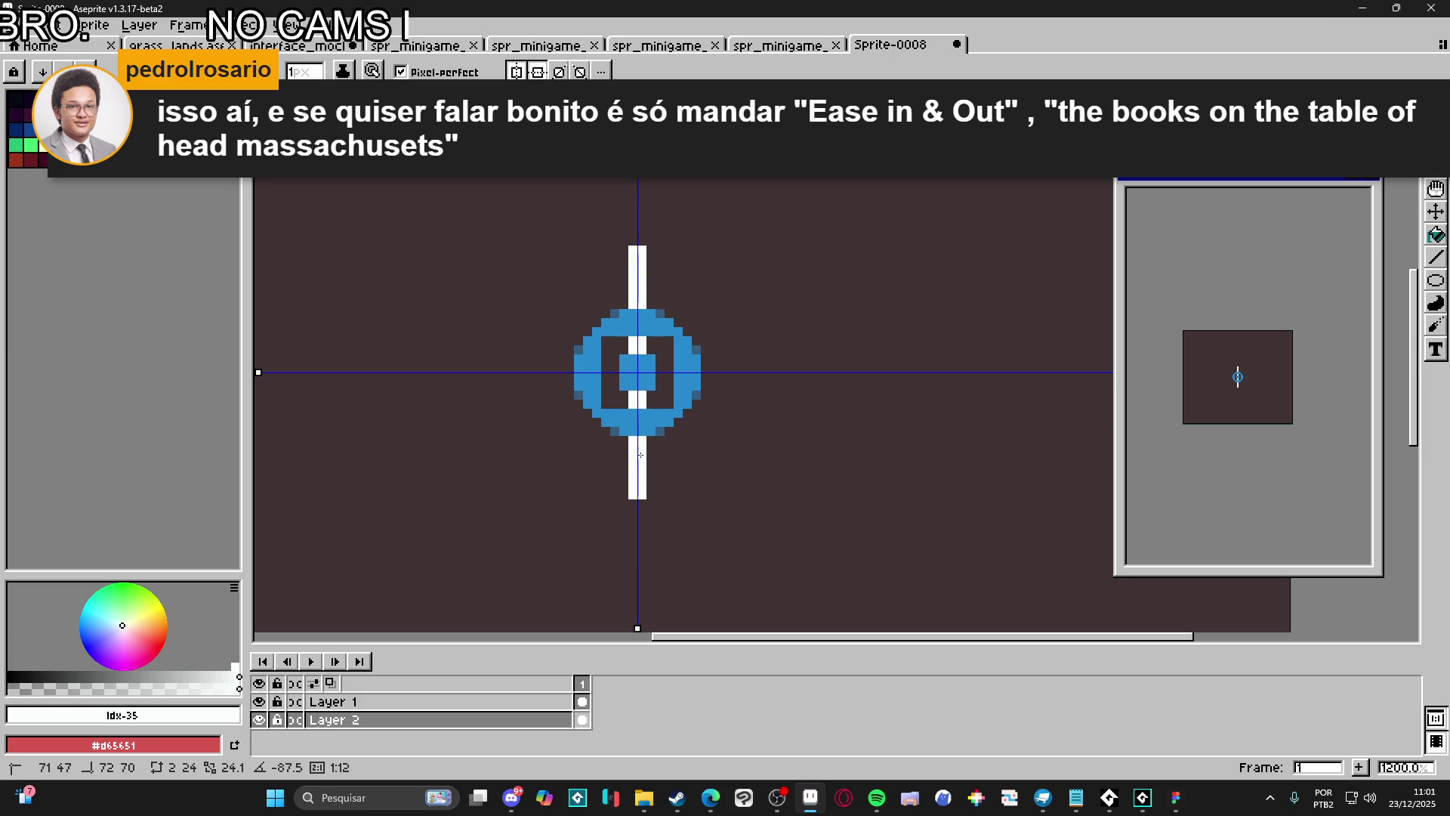
mouse_move(741, 367)
mouse_down()
mouse_move(783, 374)
mouse_move(657, 349)
mouse_up()
key(ctrl+z)
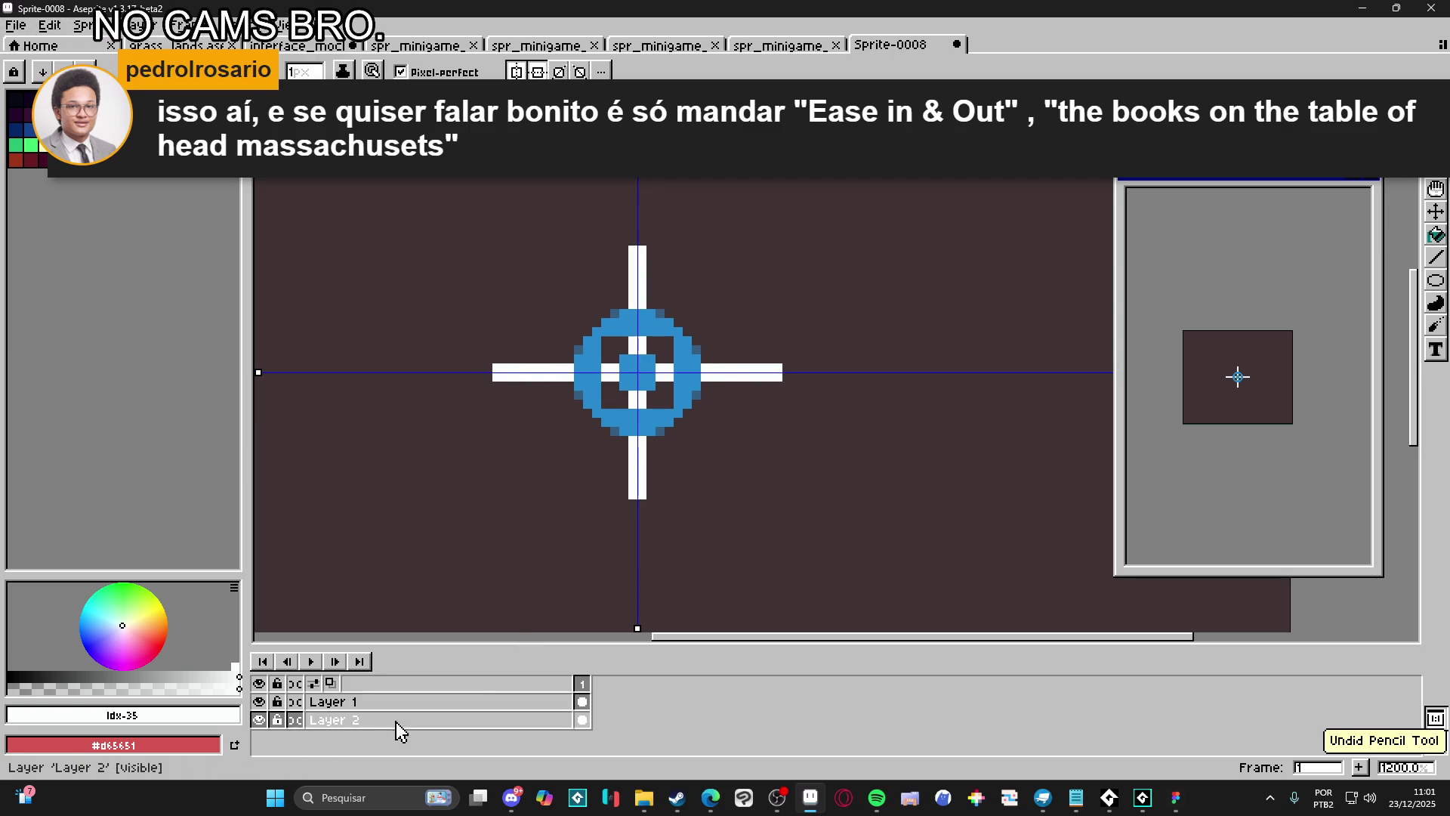
key(ctrl+z)
Add a new Layer 3 above the circle and sketch a mirrored white bar on it
key(ctrl+z)
key(ctrl+z)
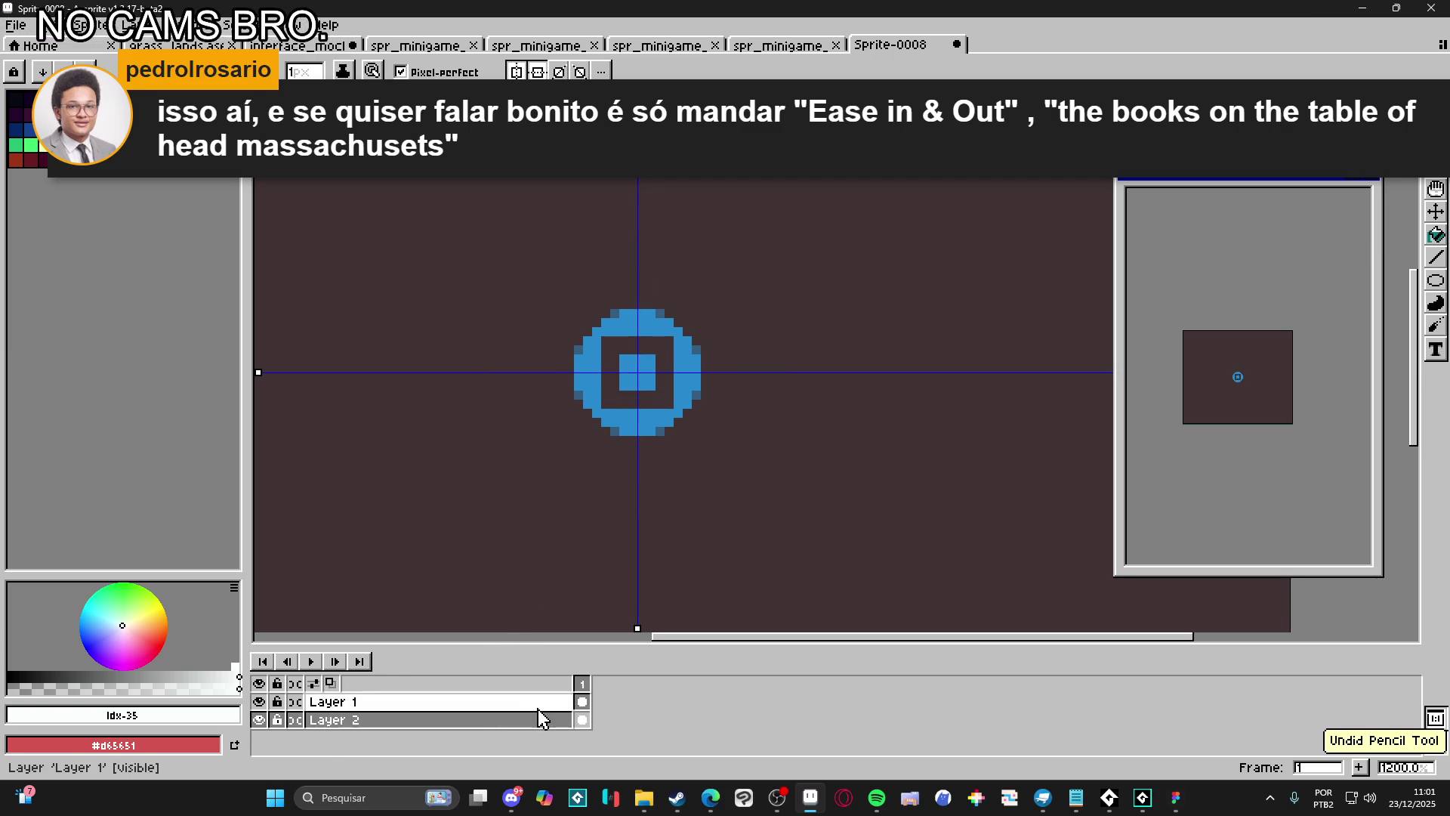
click(537, 707)
key(shift+n)
click(533, 705)
mouse_move(642, 259)
mouse_down()
mouse_move(641, 377)
mouse_move(760, 370)
mouse_move(641, 349)
mouse_move(664, 340)
mouse_move(775, 373)
mouse_move(760, 368)
mouse_up()
key(ctrl+z)
key(ctrl+z)
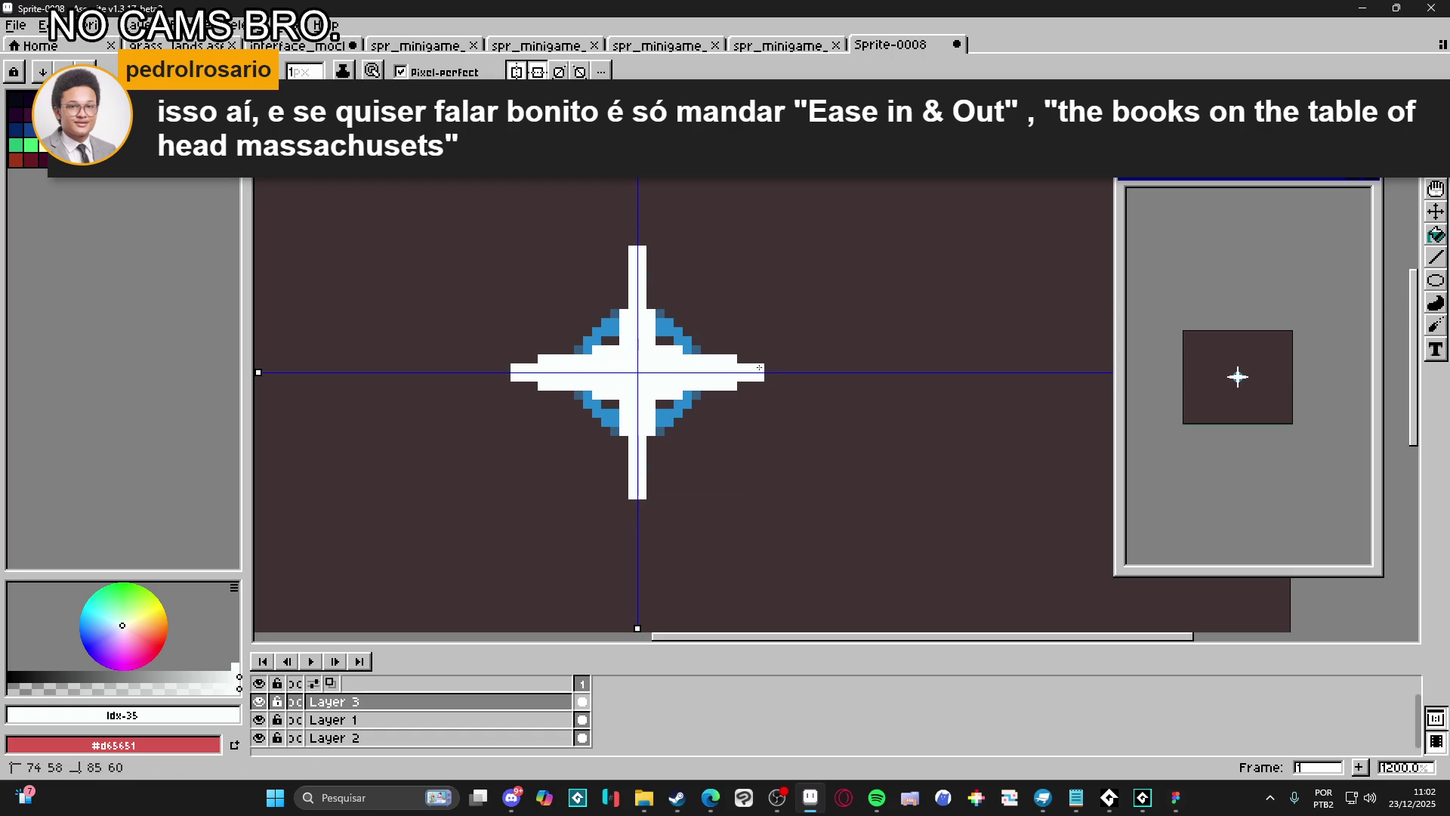
Widen the white bar into four star points and paint the leftover blue pixels white
drag(640, 258, 668, 352)
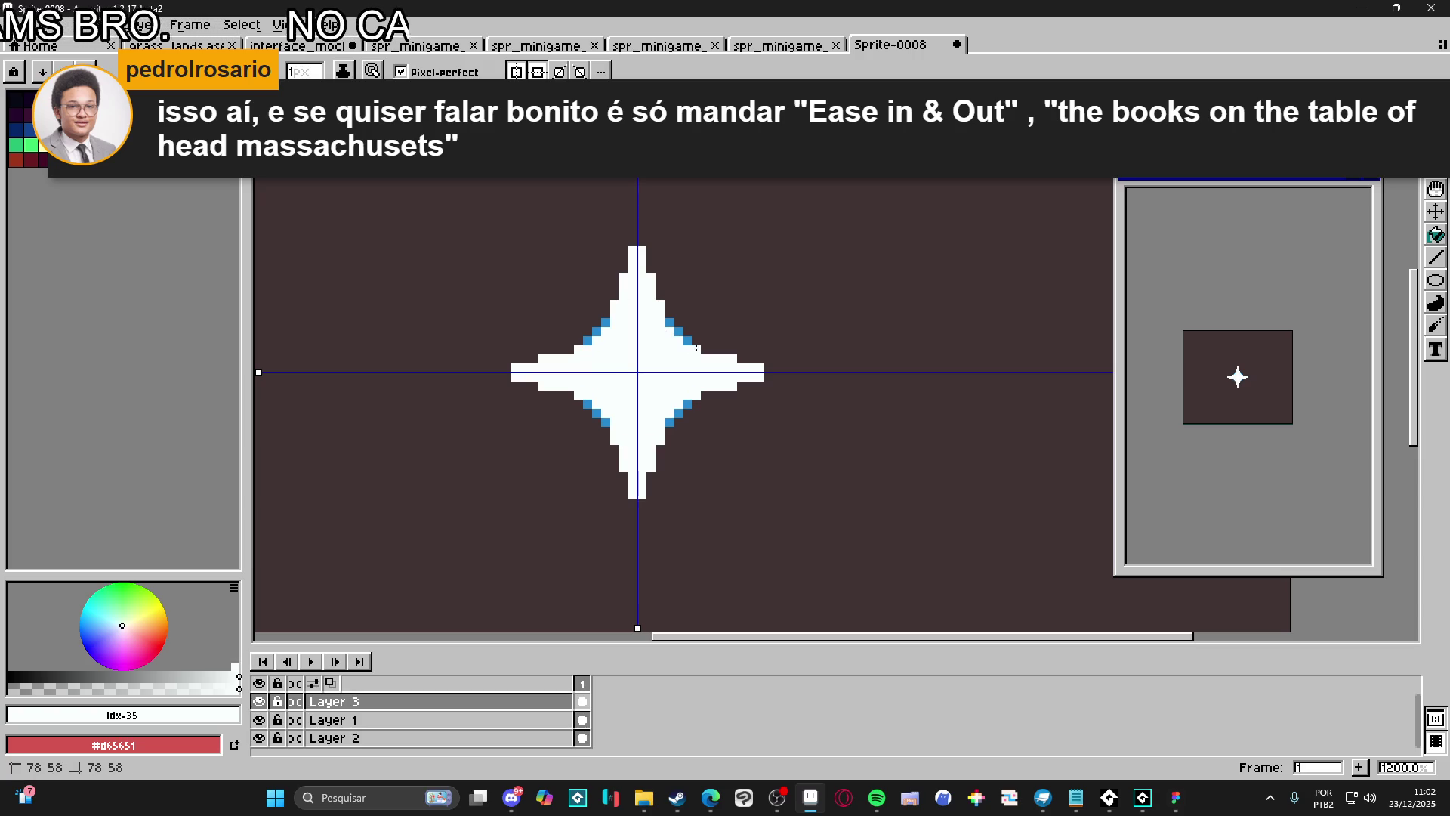
click(673, 324)
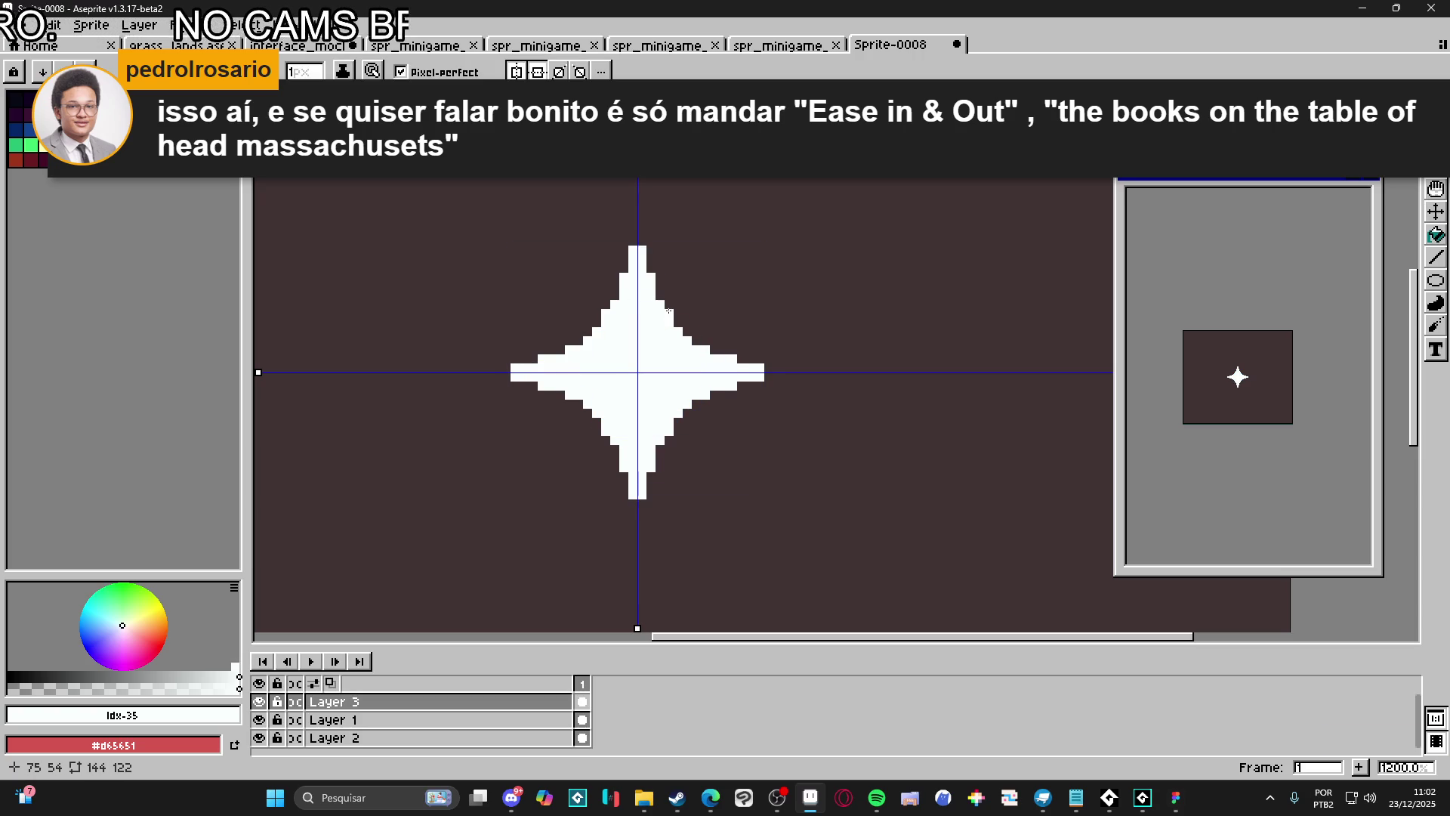
scroll(668, 311, down, 3)
scroll(667, 393, up, 3)
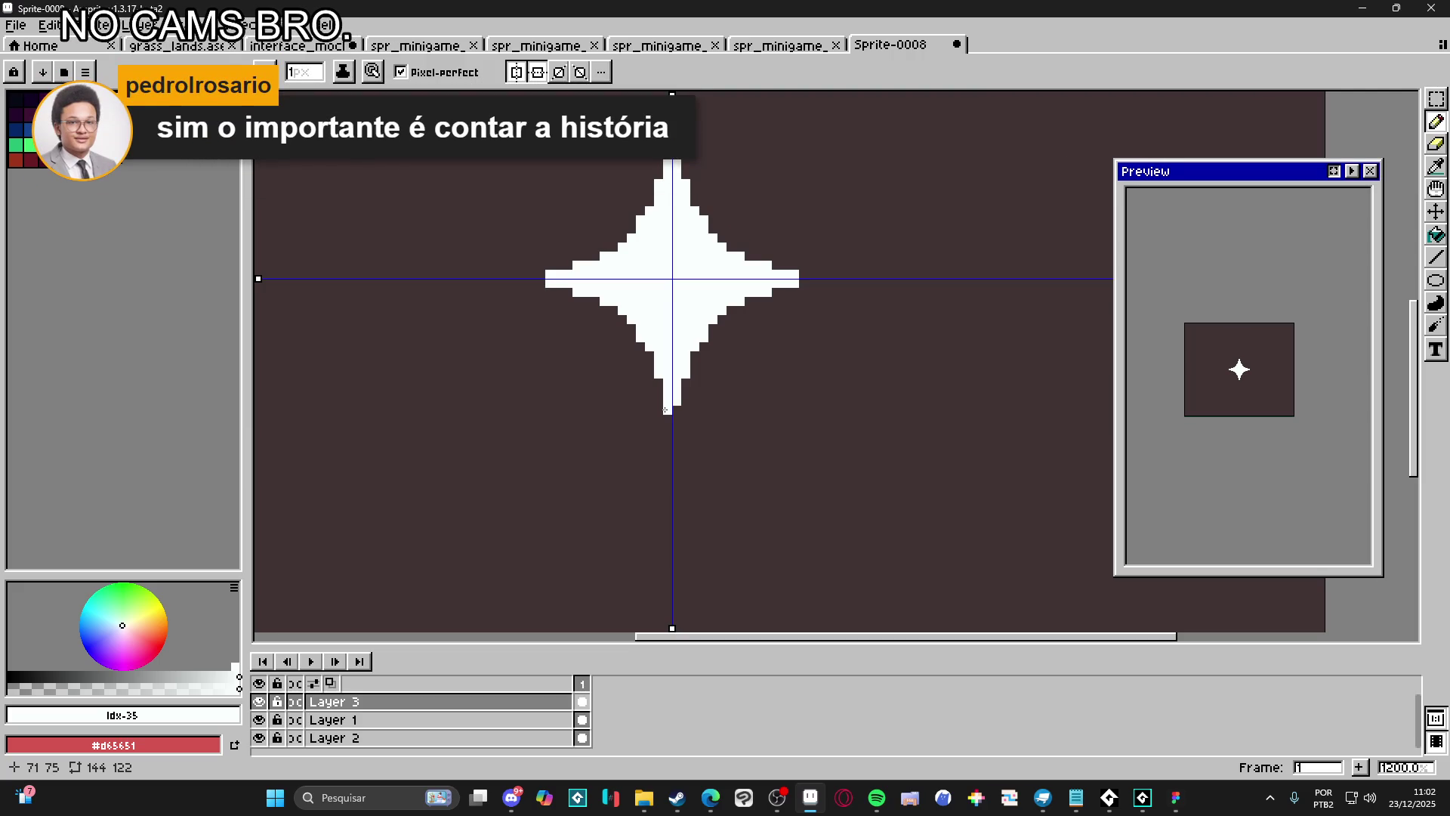
scroll(667, 418, up, 1)
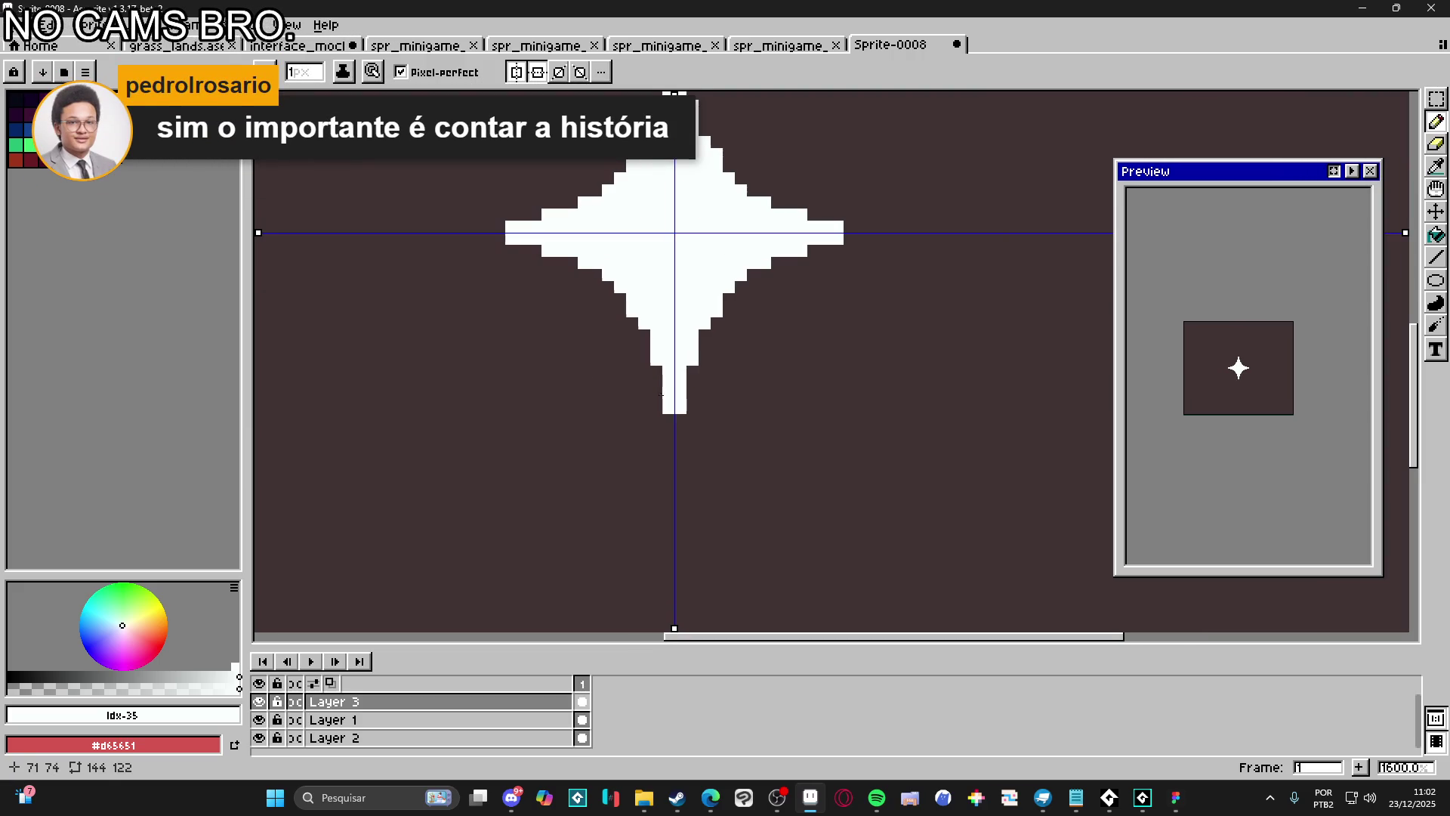
click(63, 71)
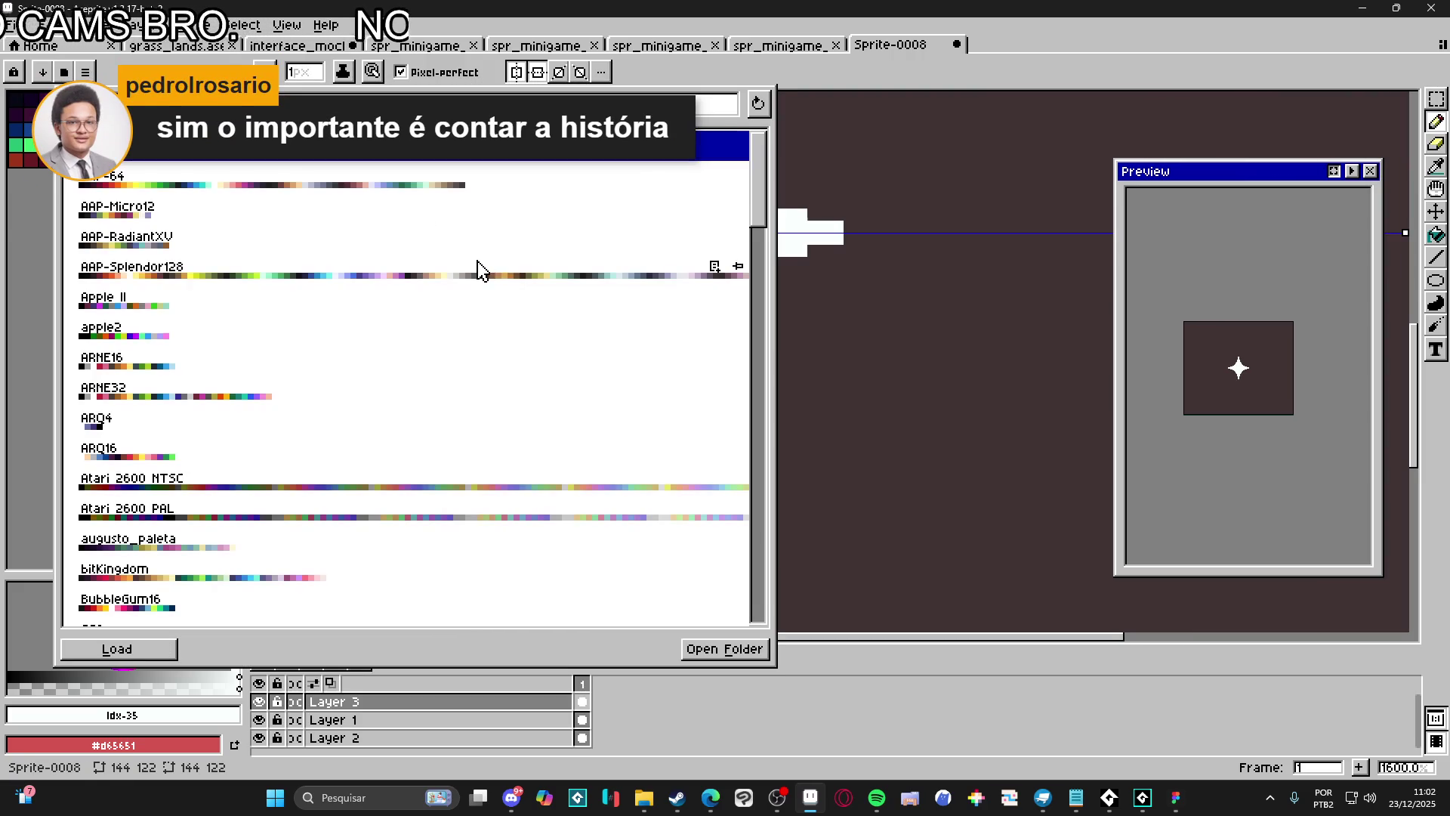
click(478, 269)
click(35, 288)
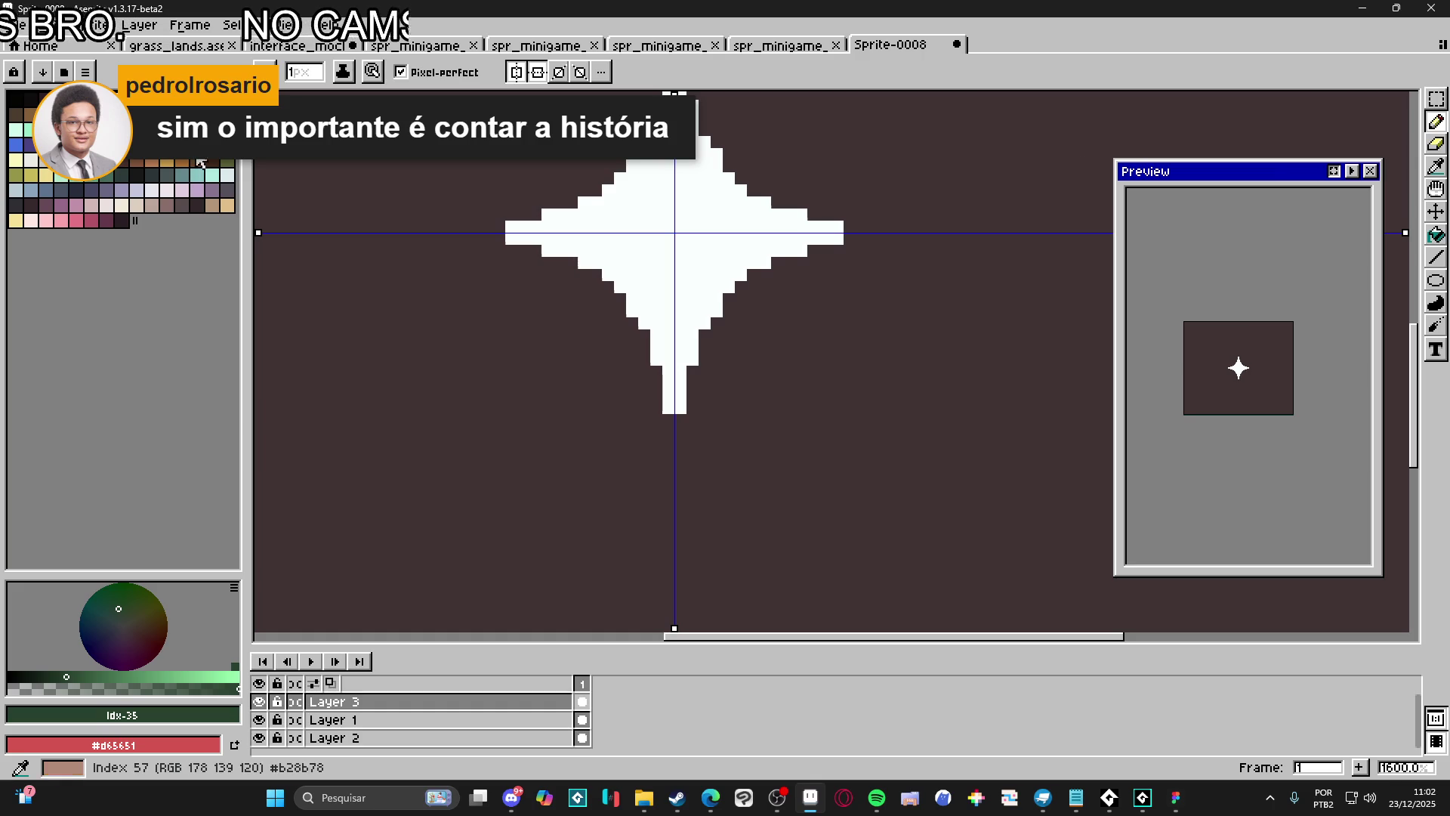
click(793, 45)
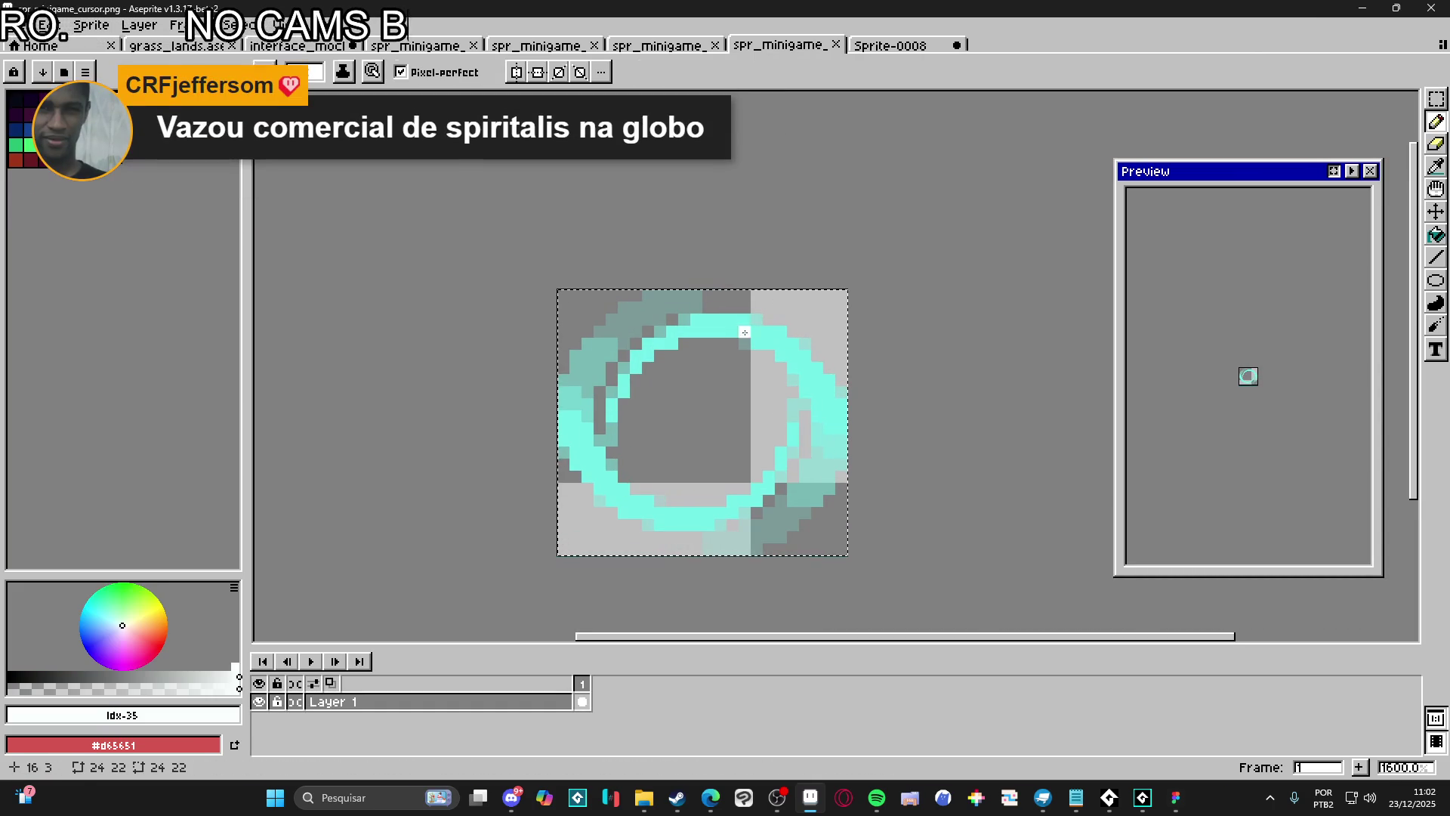
alt+click(745, 323)
click(892, 45)
click(698, 327)
scroll(734, 346, down, 3)
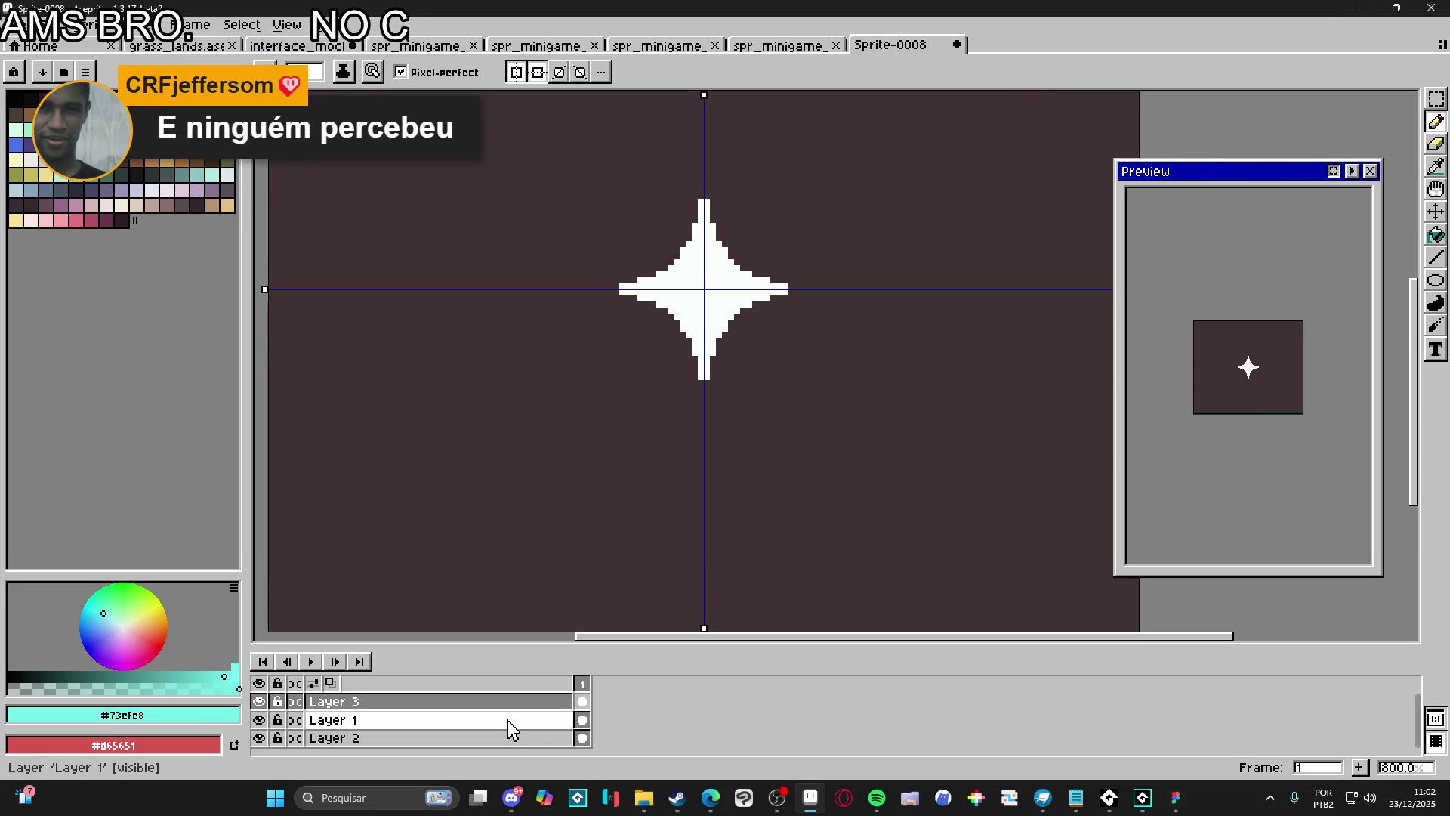
Add frame 2 and draw a filled circle over the star in the star's eyedropped white
click(1358, 768)
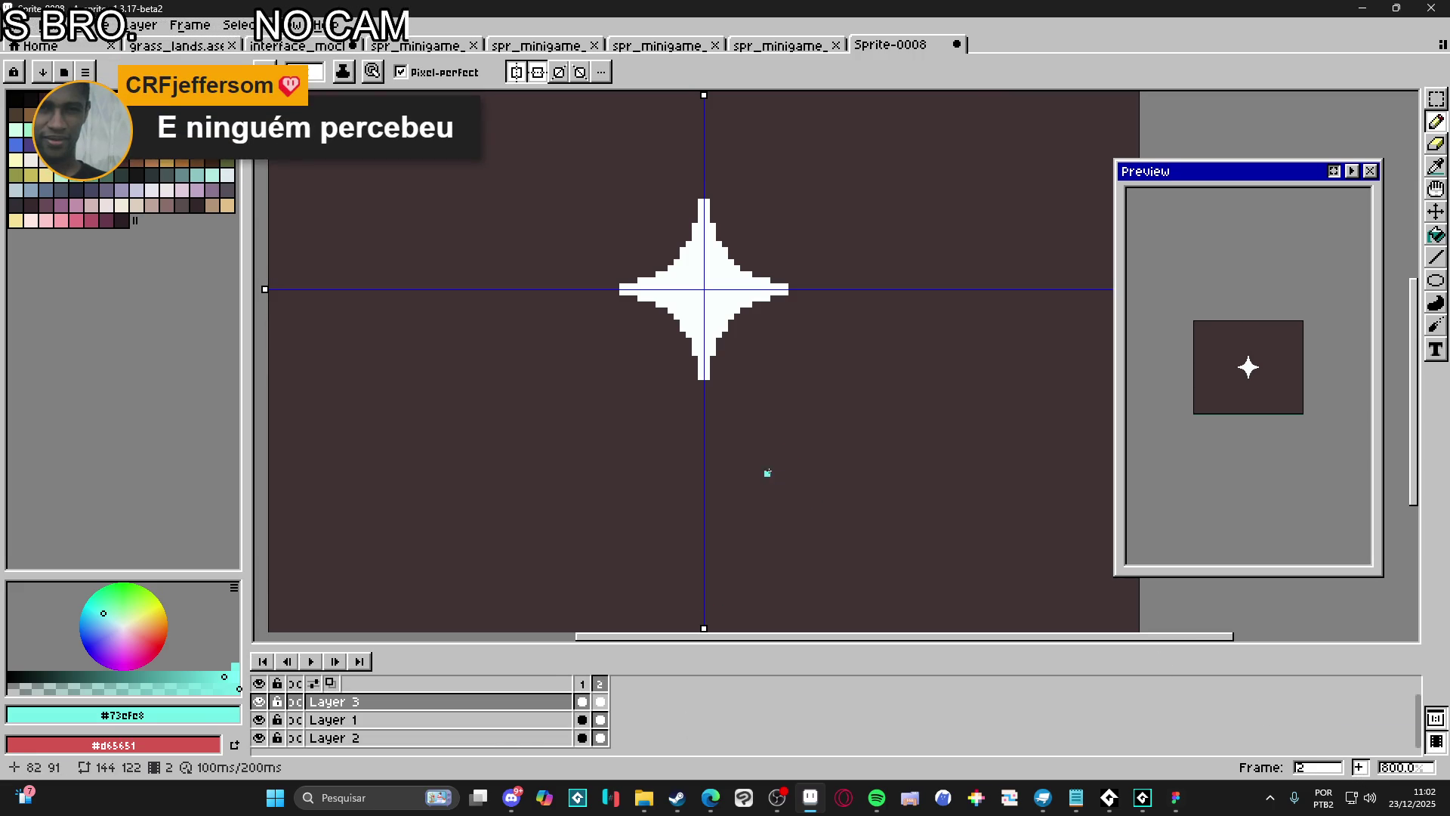
click(1353, 173)
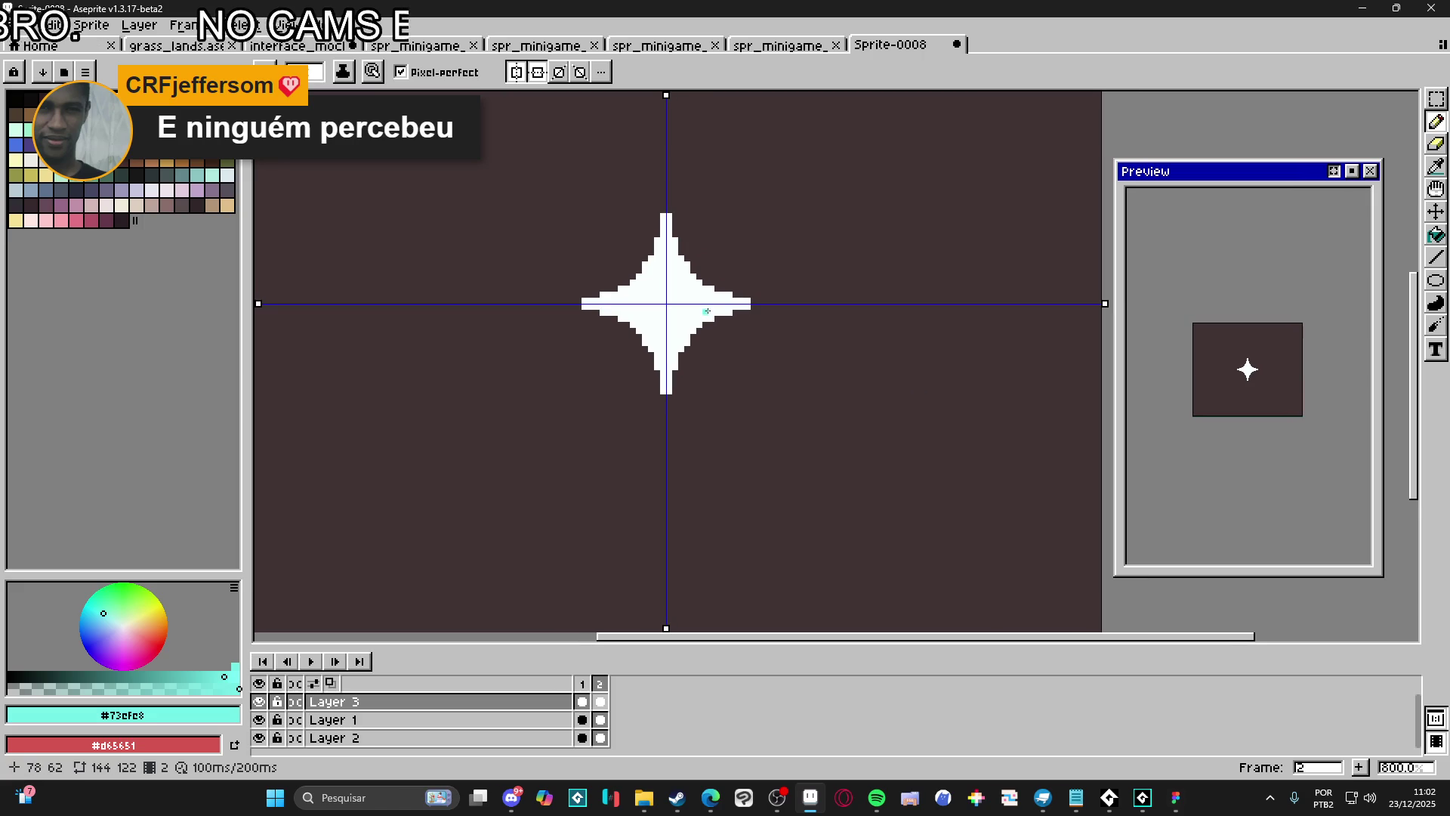
alt+click(675, 312)
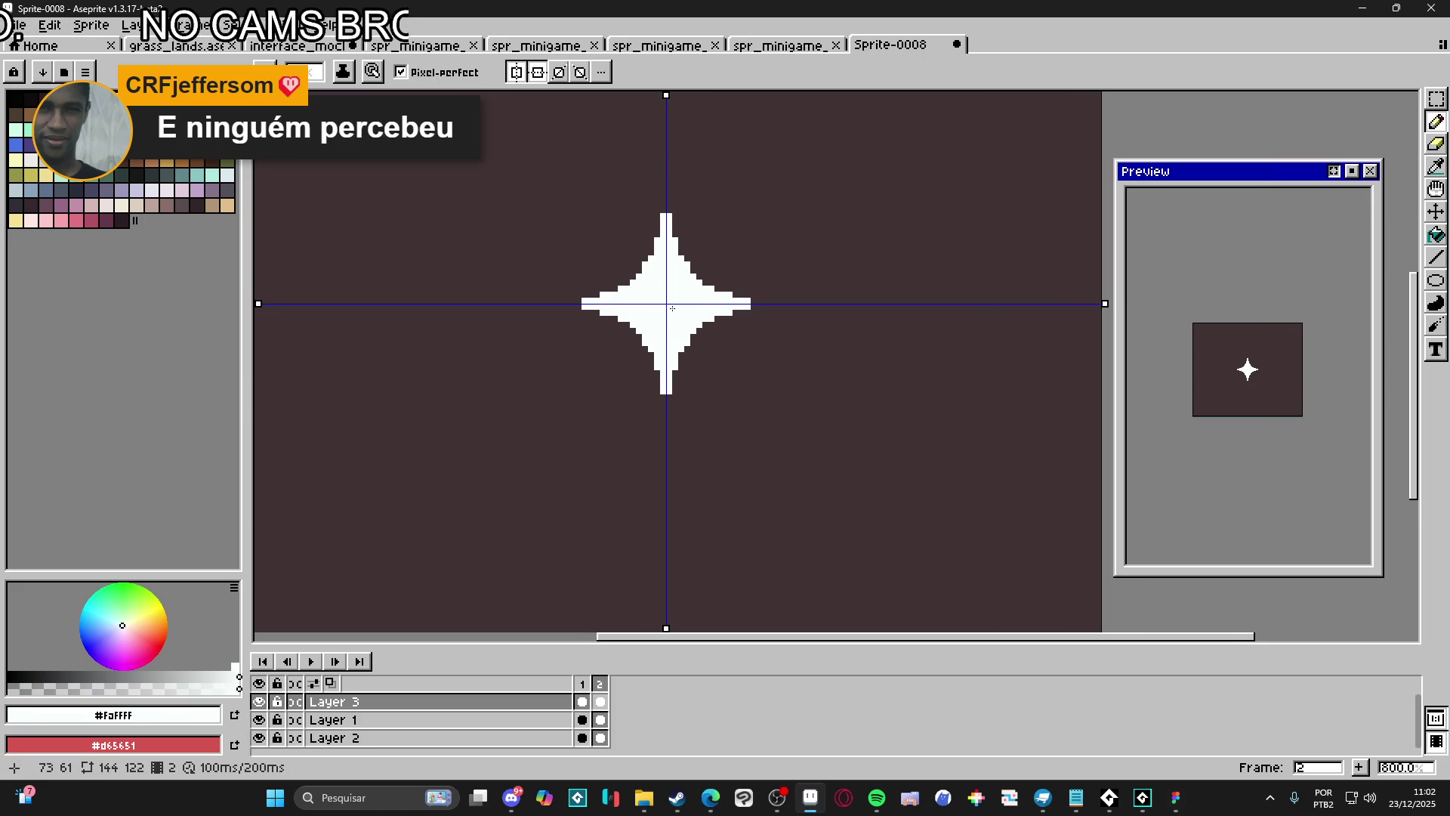
drag(670, 303, 669, 300)
Erase the circle's centre to leave a white ring around the blue button
key(e)
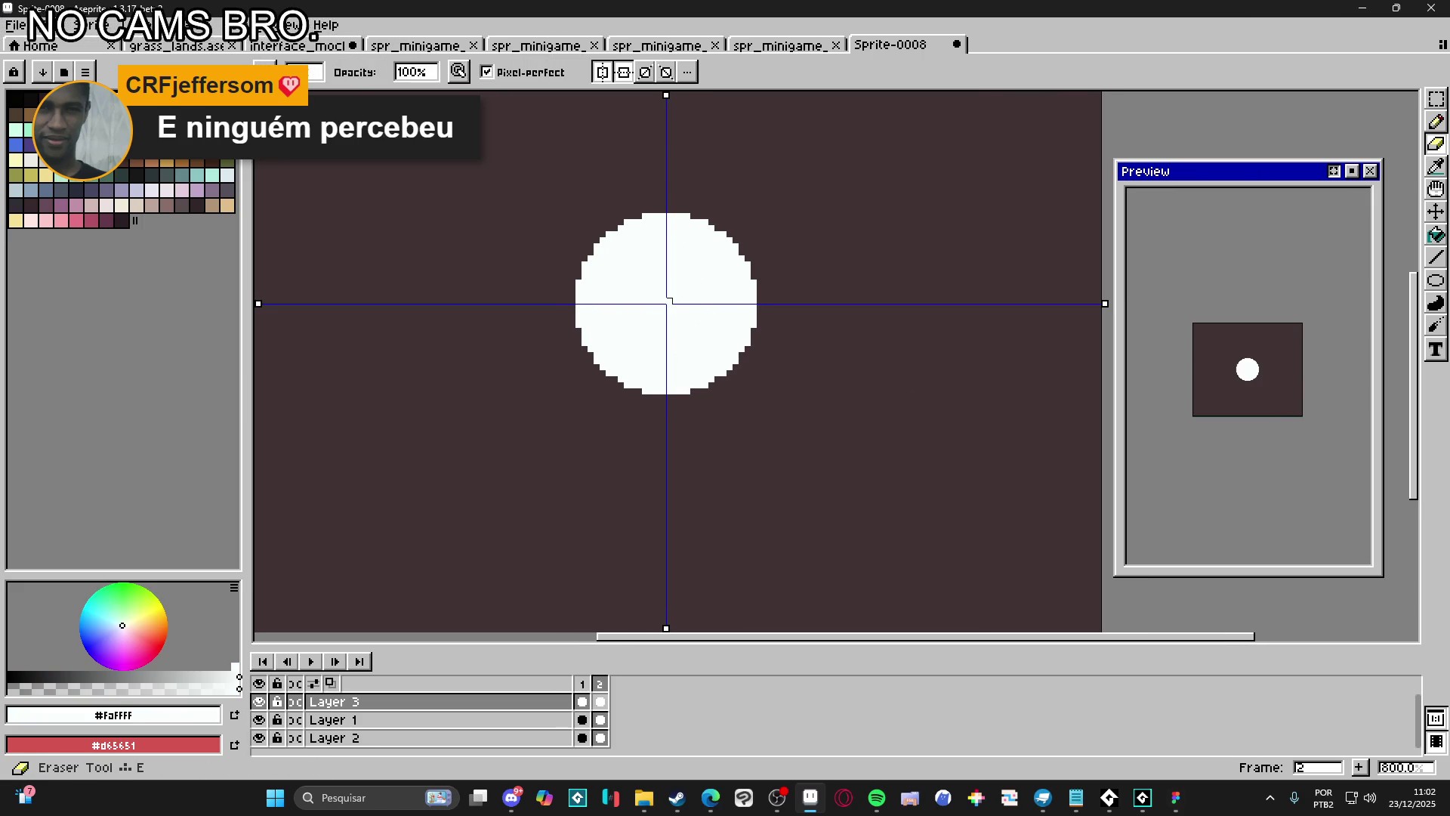
scroll(666, 304, up, 5)
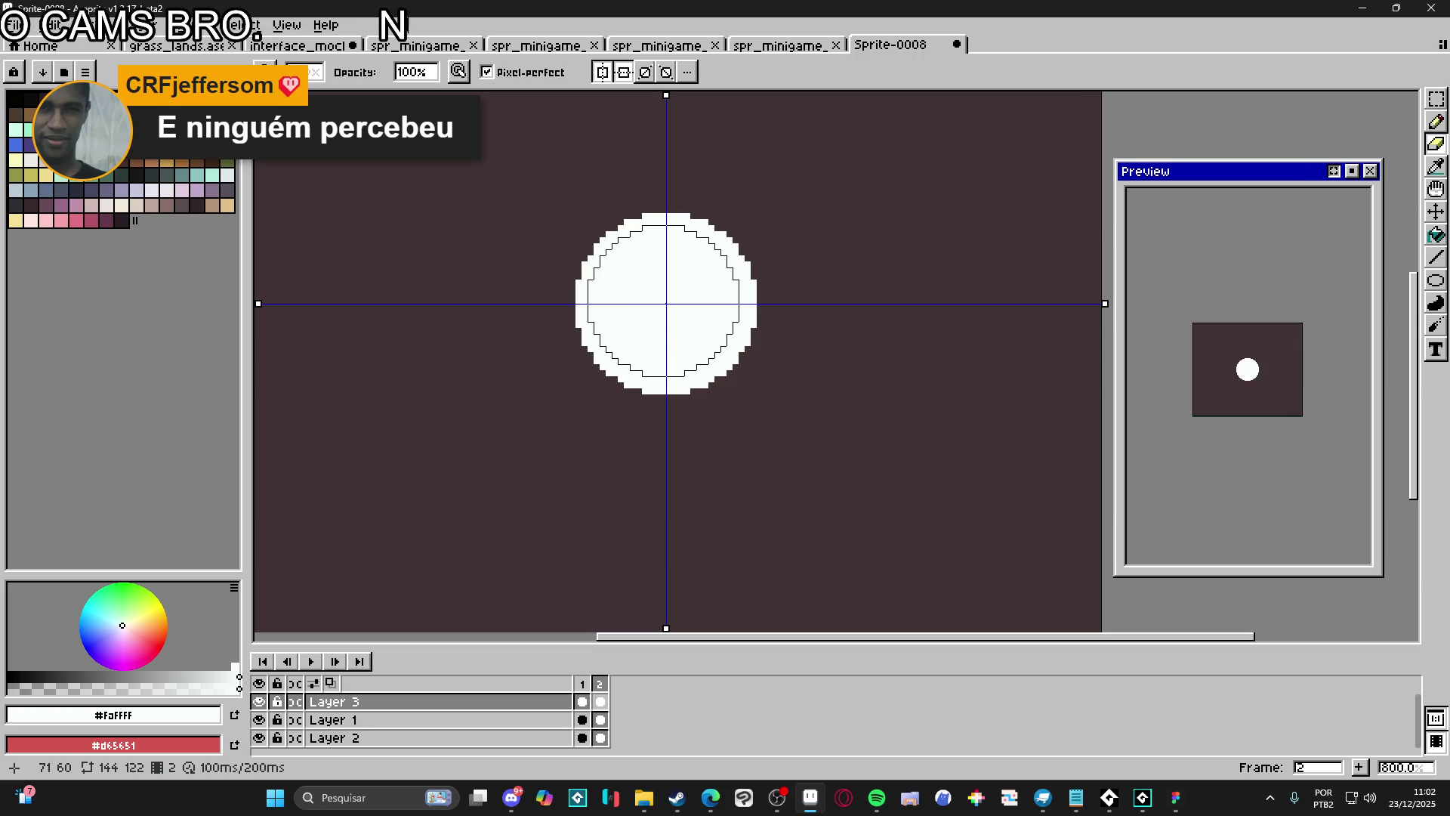
click(666, 303)
key(b)
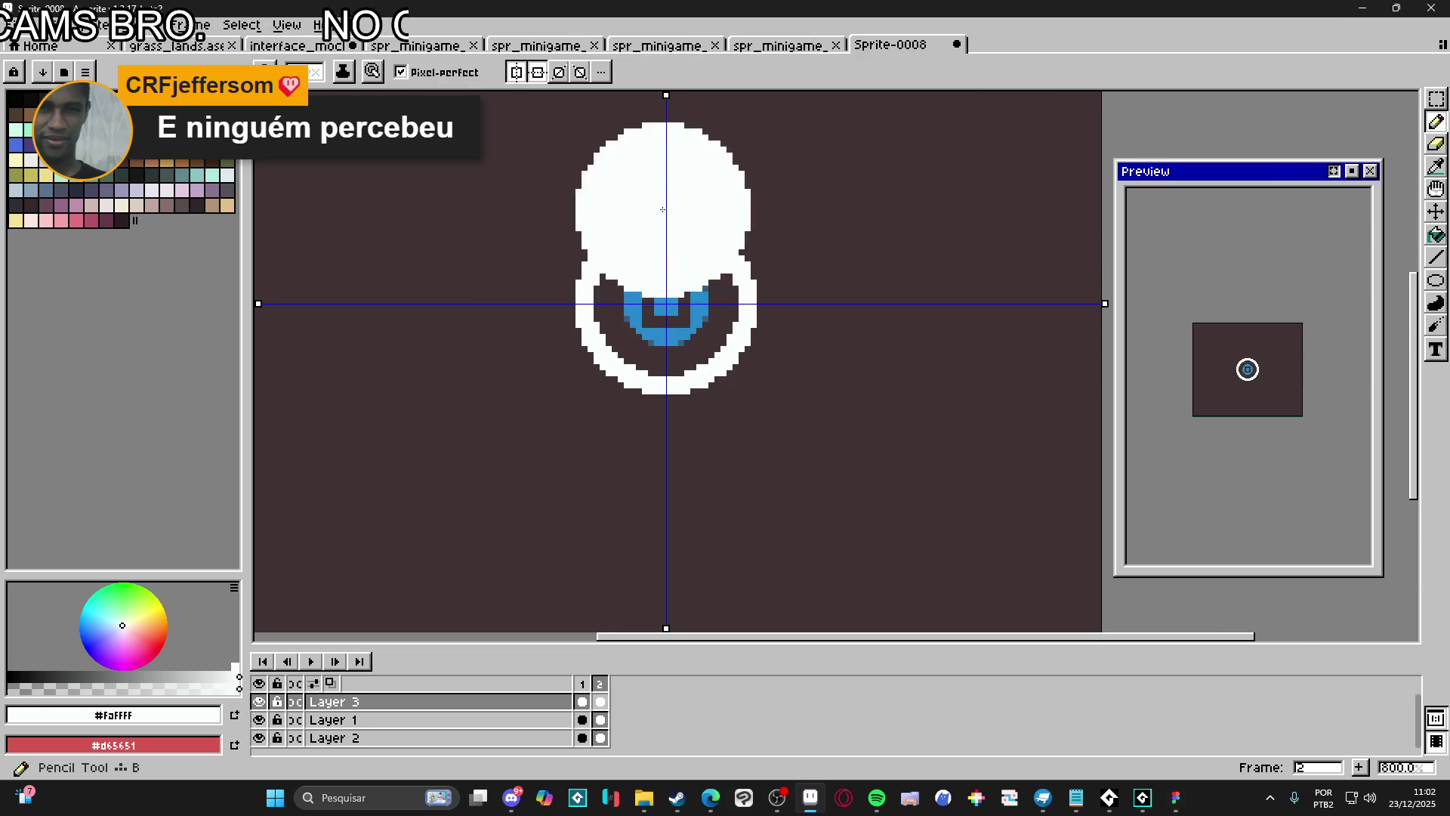
scroll(664, 188, down, 1)
scroll(669, 204, down, 8)
scroll(676, 227, up, 7)
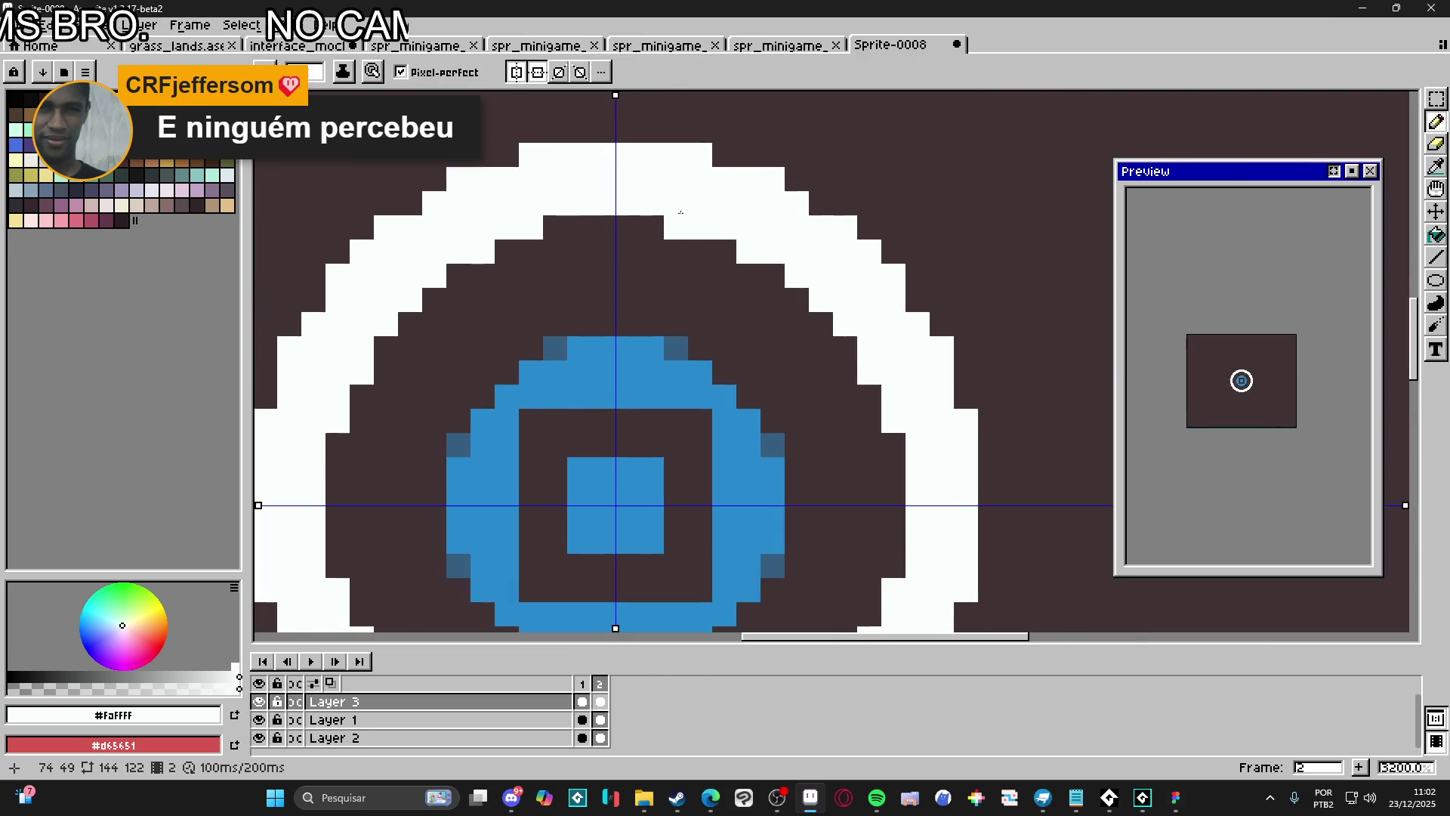
With left-right mirroring off, draw thin spikes above and below the ring, undoing a stray bracket
scroll(664, 227, down, 2)
scroll(651, 229, up, 1)
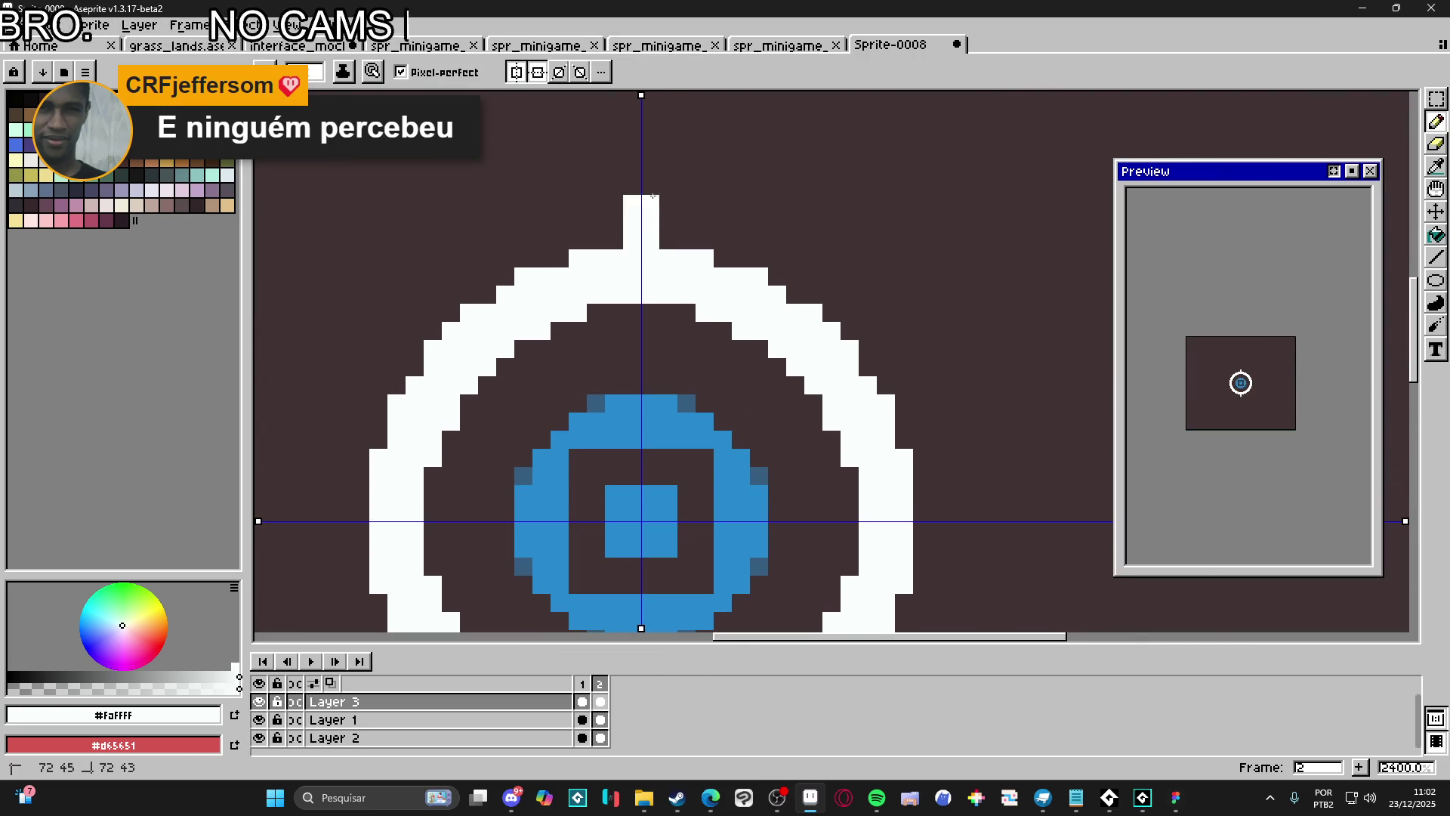
click(538, 74)
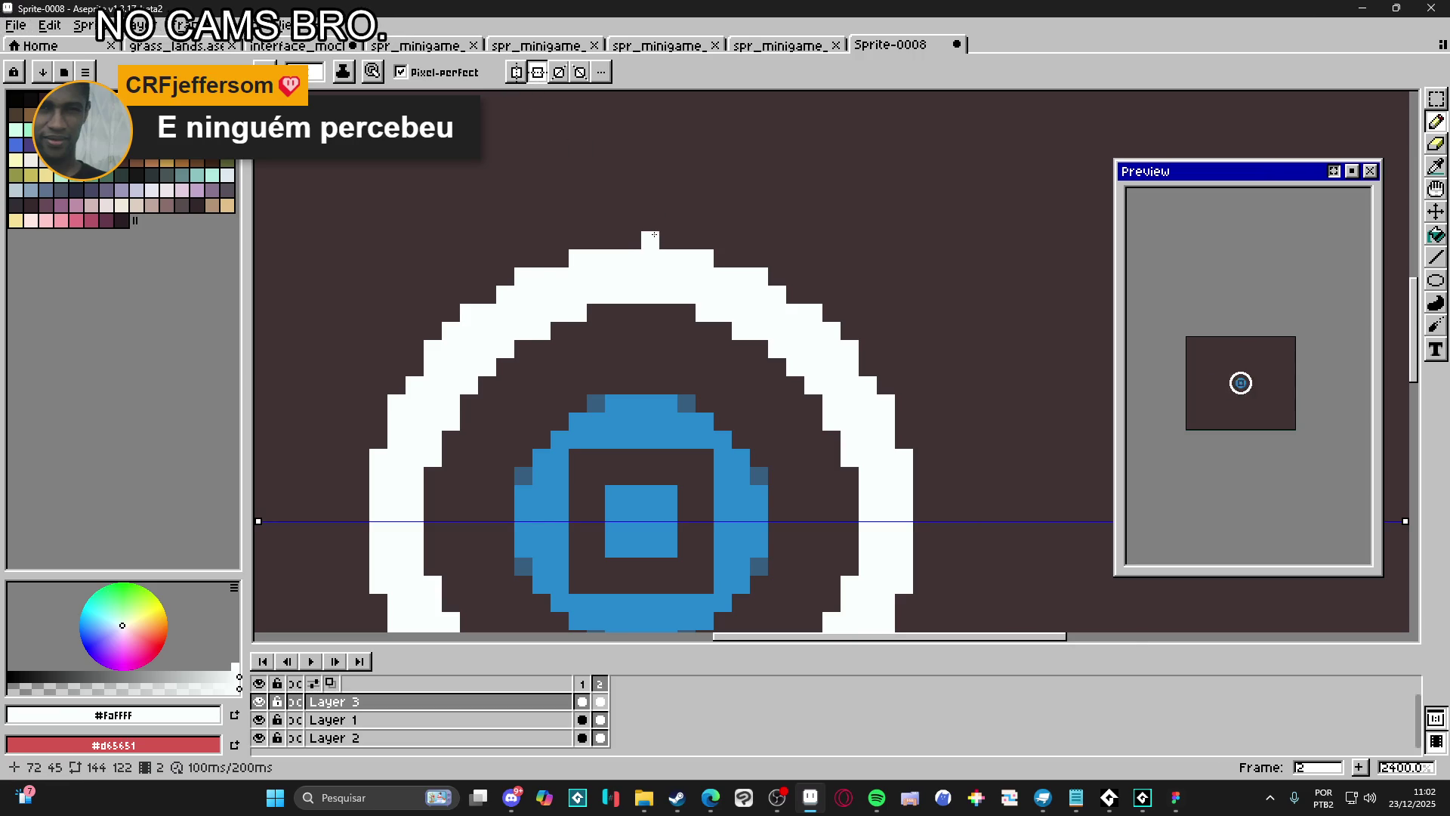
scroll(654, 235, down, 2)
drag(654, 226, 654, 98)
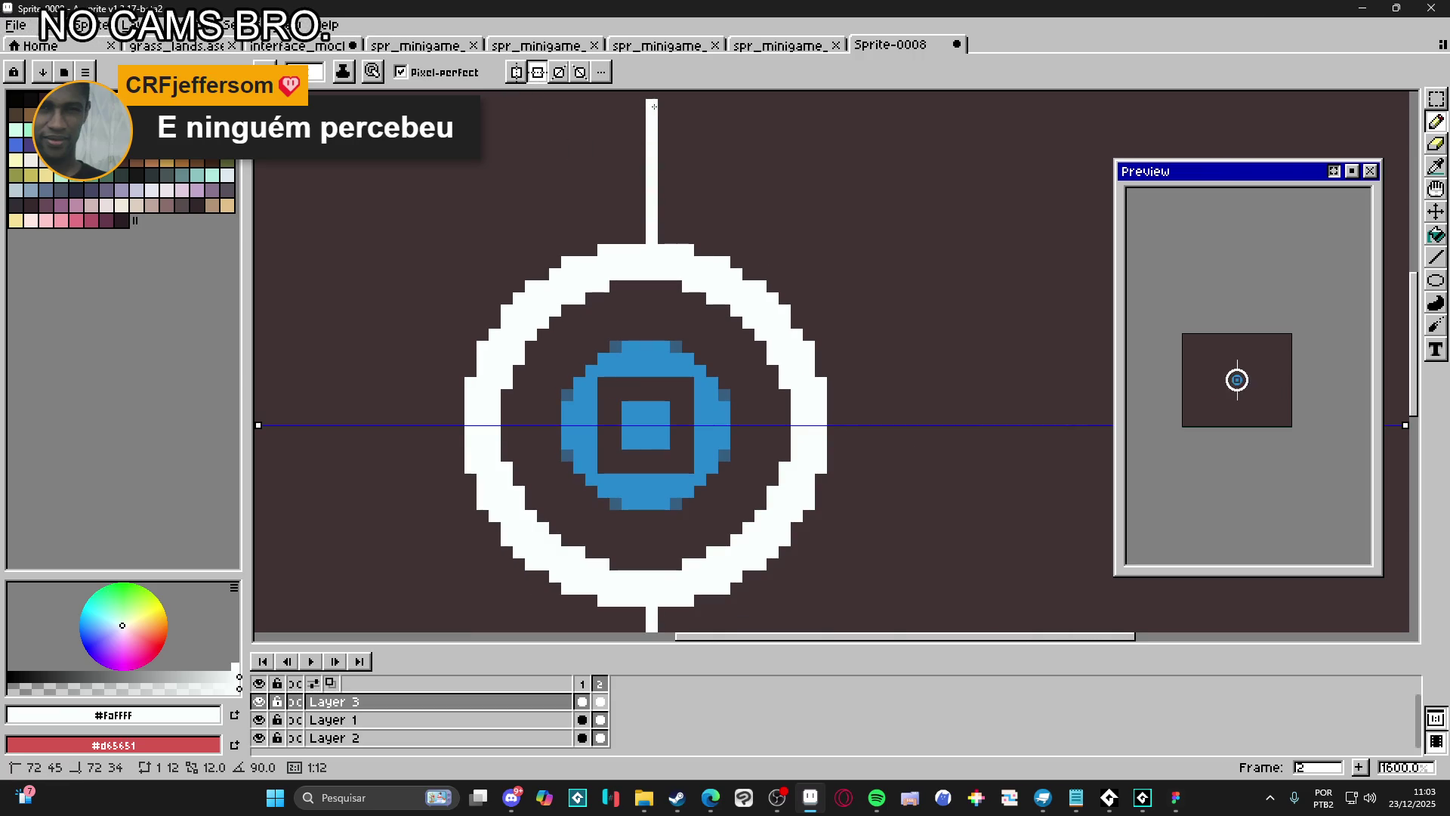
drag(639, 215, 641, 243)
scroll(648, 260, down, 2)
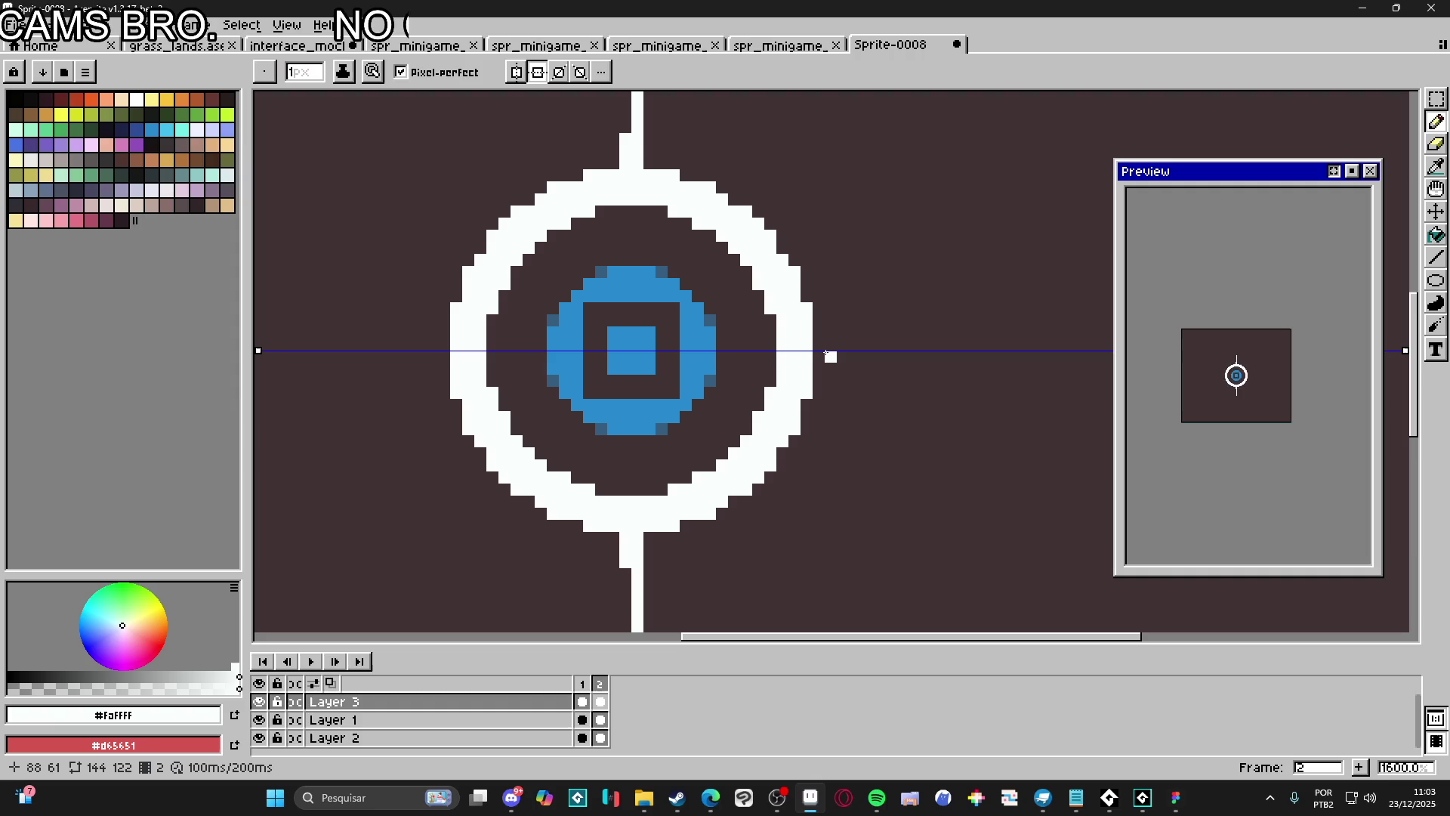
drag(827, 353, 872, 366)
key(ctrl+z)
key(ctrl+z)
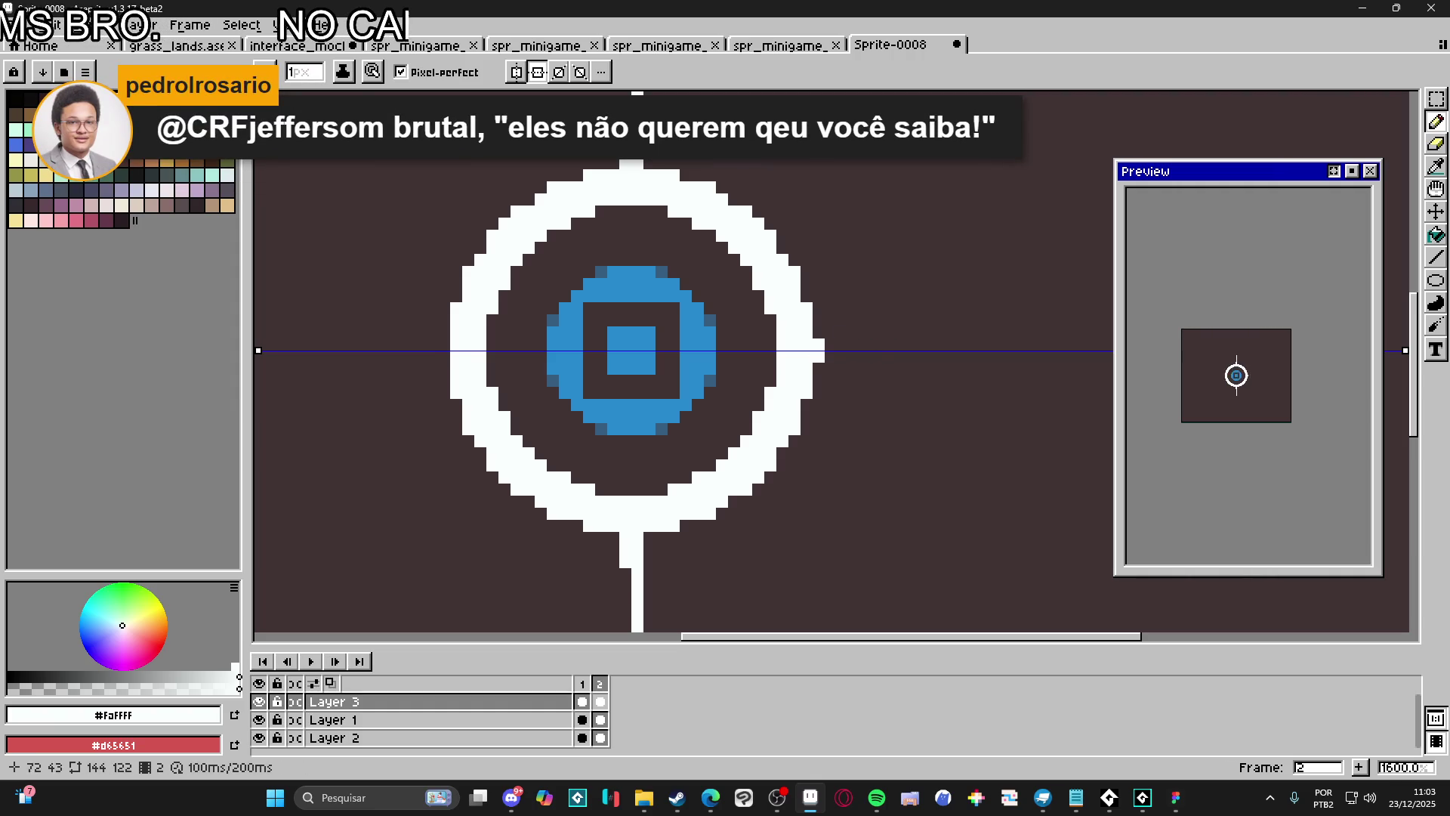
With horizontal mirroring on, draw matching spikes on the ring's left and right sides
click(521, 74)
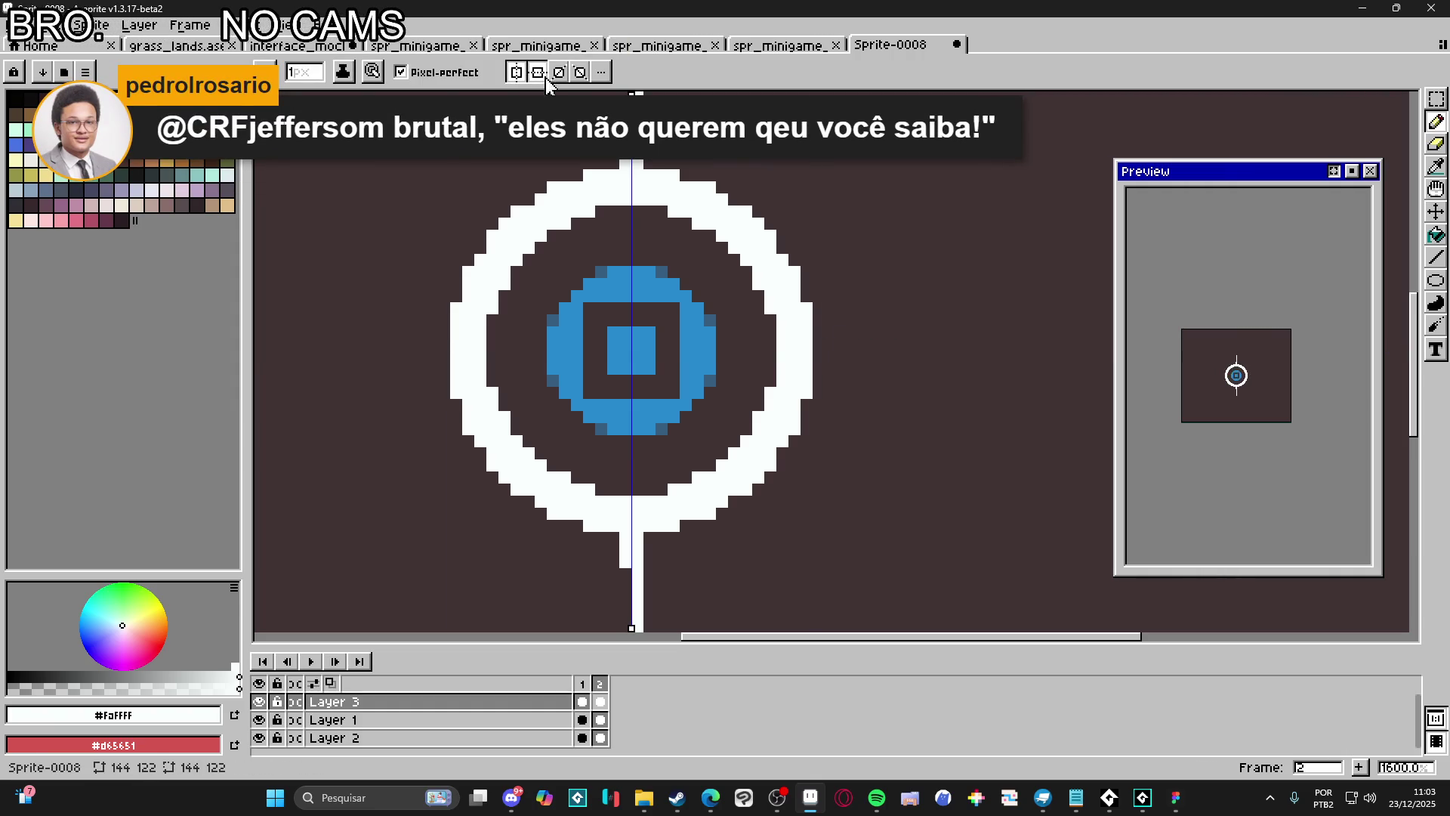
drag(816, 357, 906, 353)
click(830, 344)
click(869, 344)
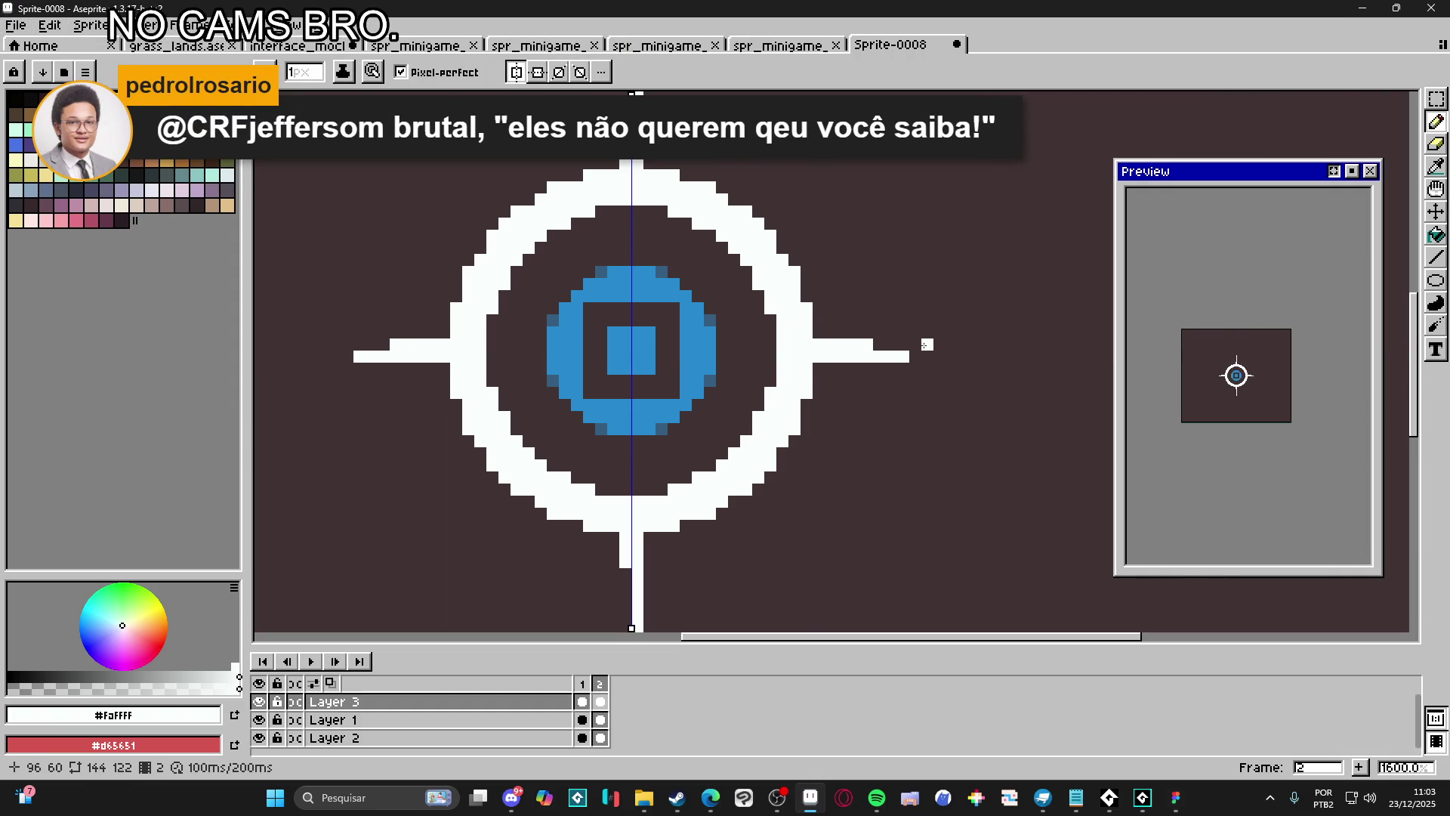
scroll(858, 384, down, 2)
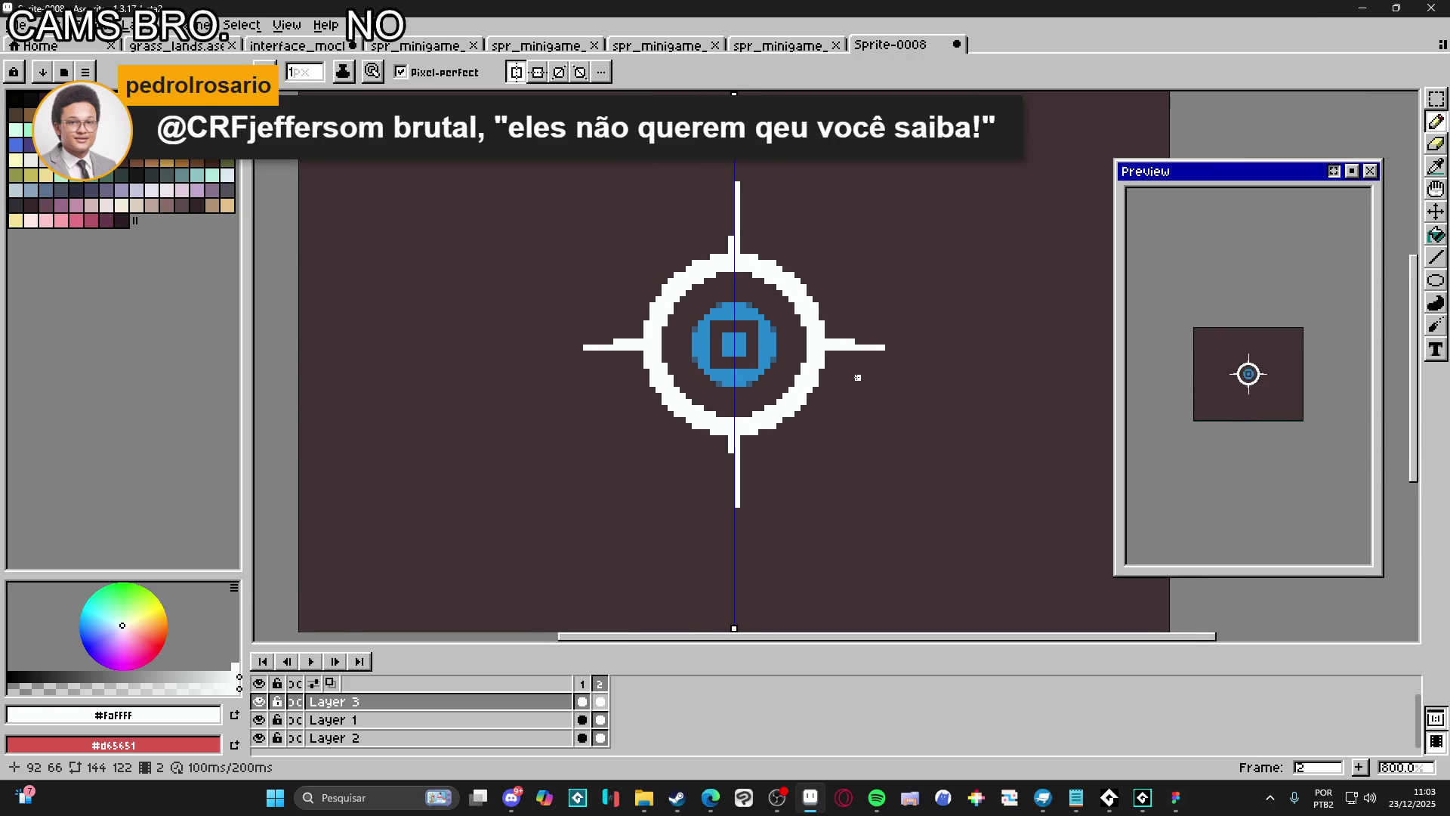
scroll(858, 377, down, 1)
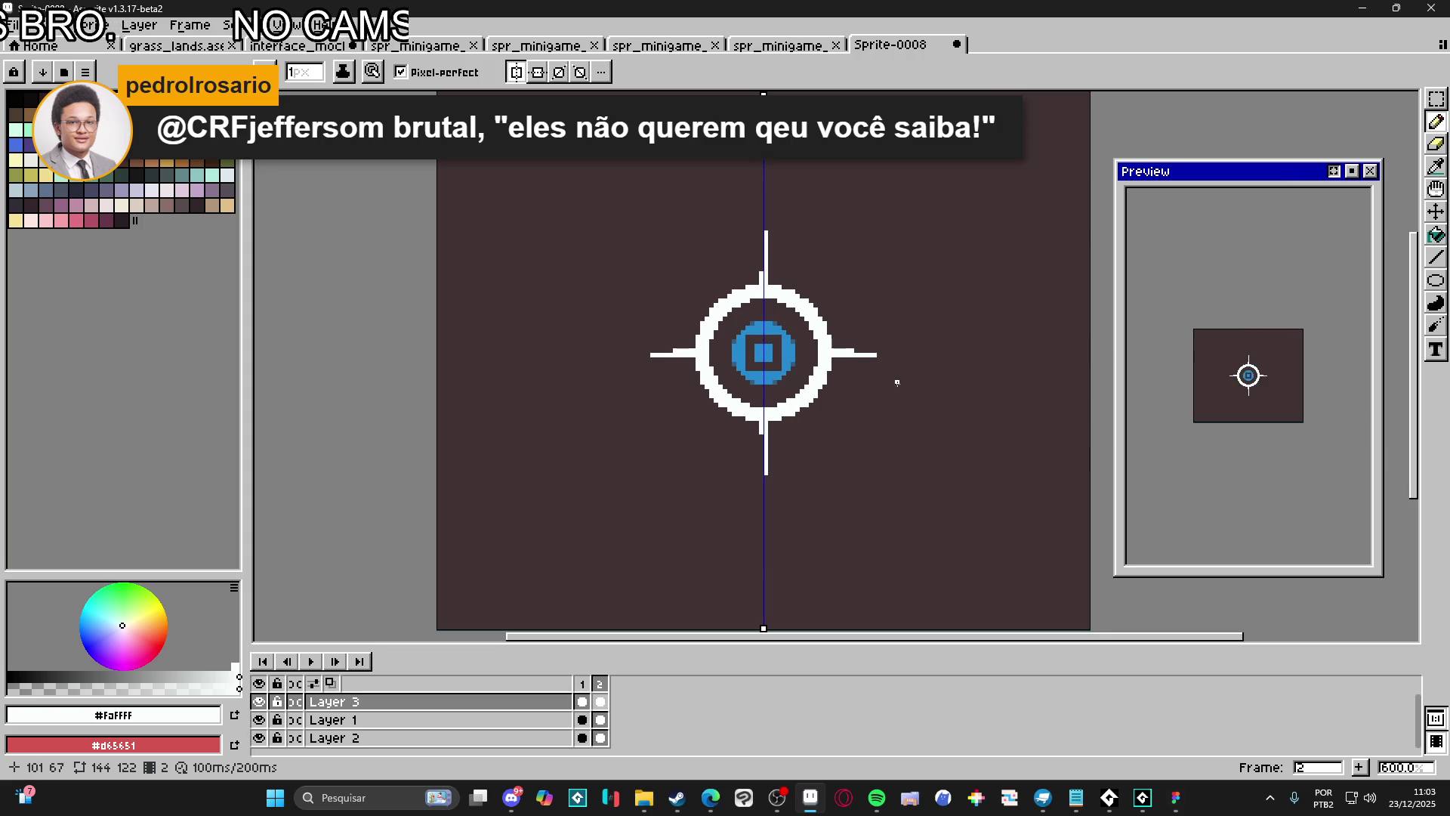
Add a third frame after frame 2 and recentre the sprite in view
click(585, 685)
click(601, 684)
click(1360, 767)
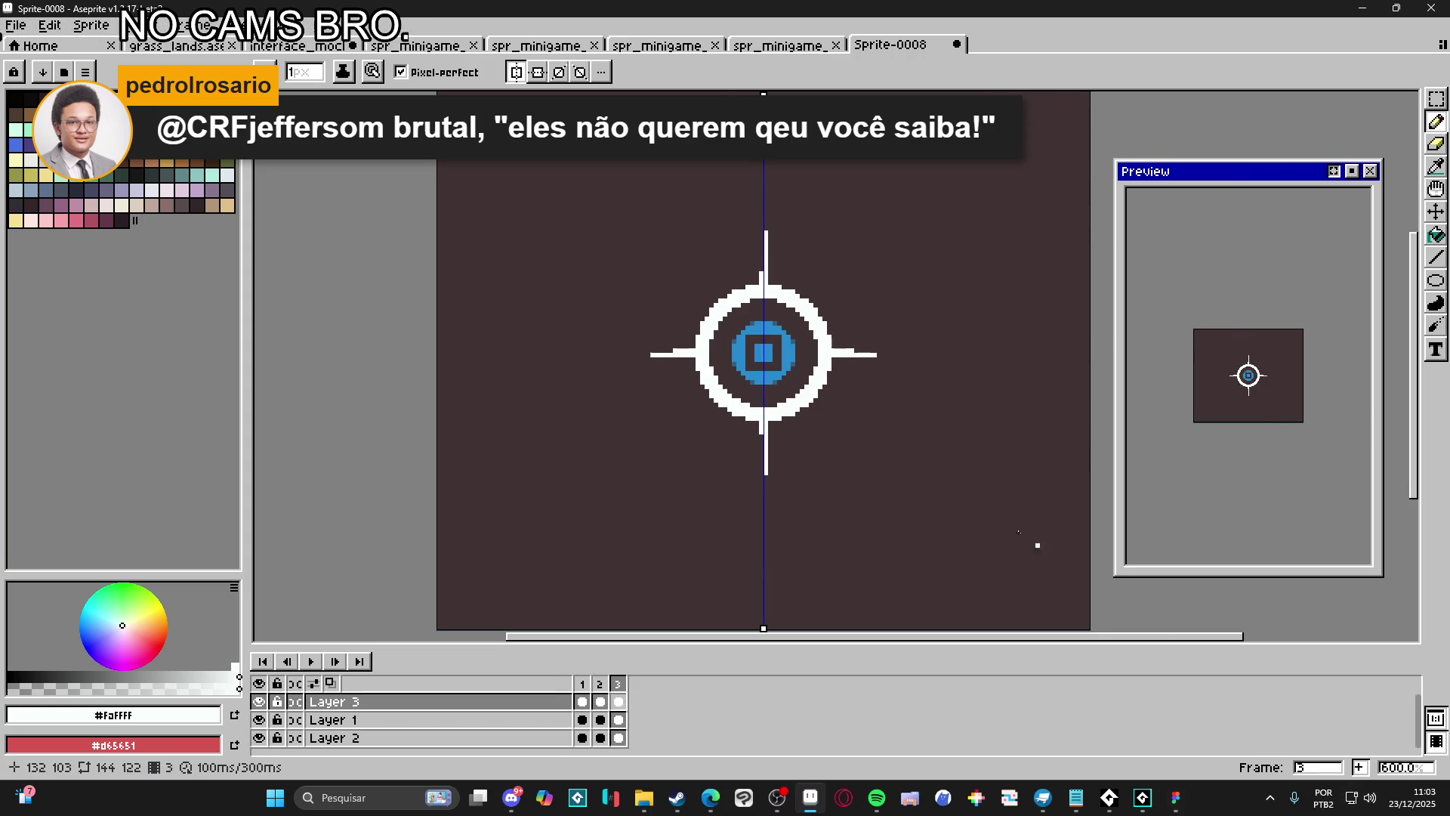
scroll(729, 447, down, 1)
drag(729, 433, 713, 410)
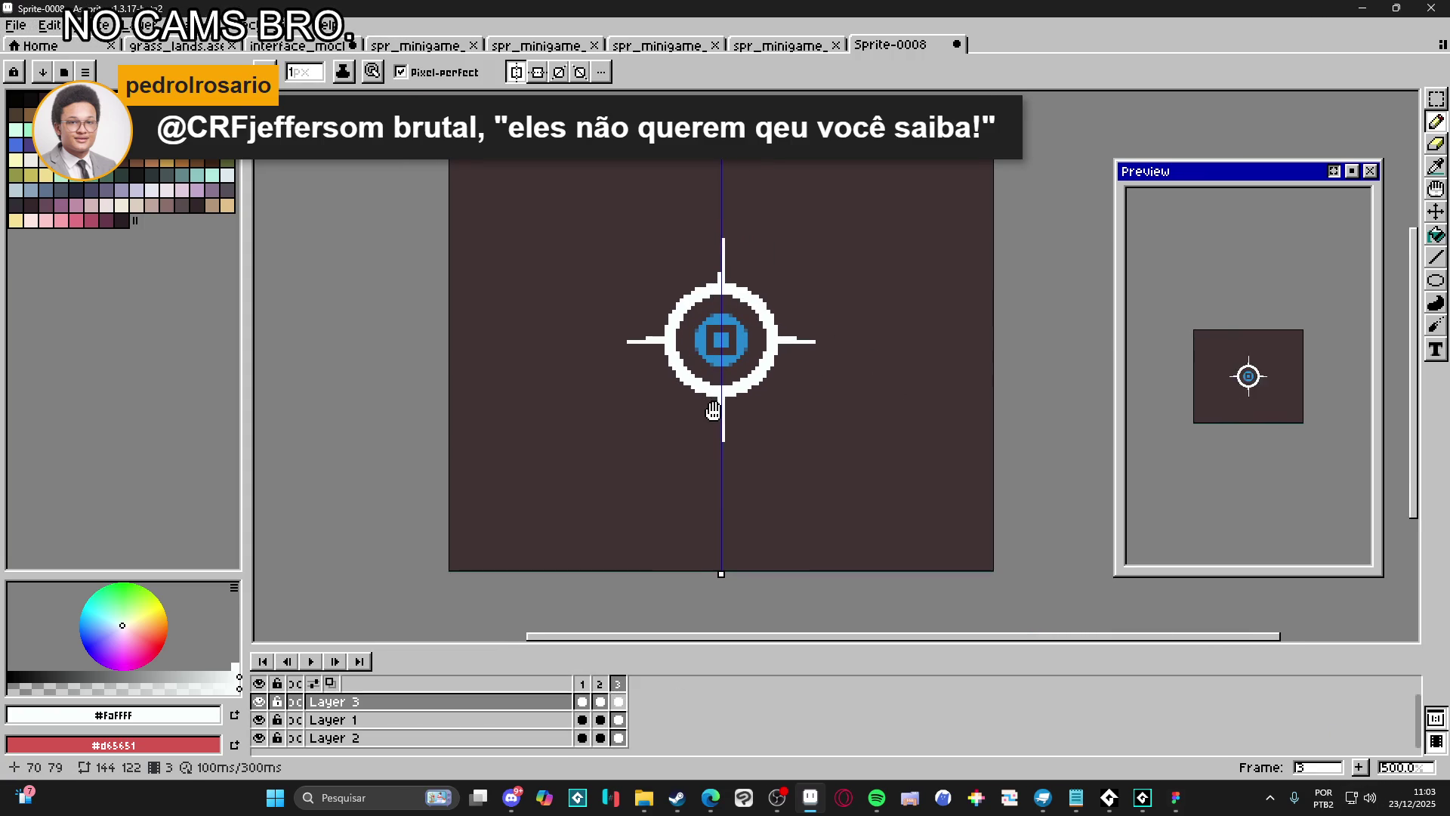
scroll(733, 336, up, 7)
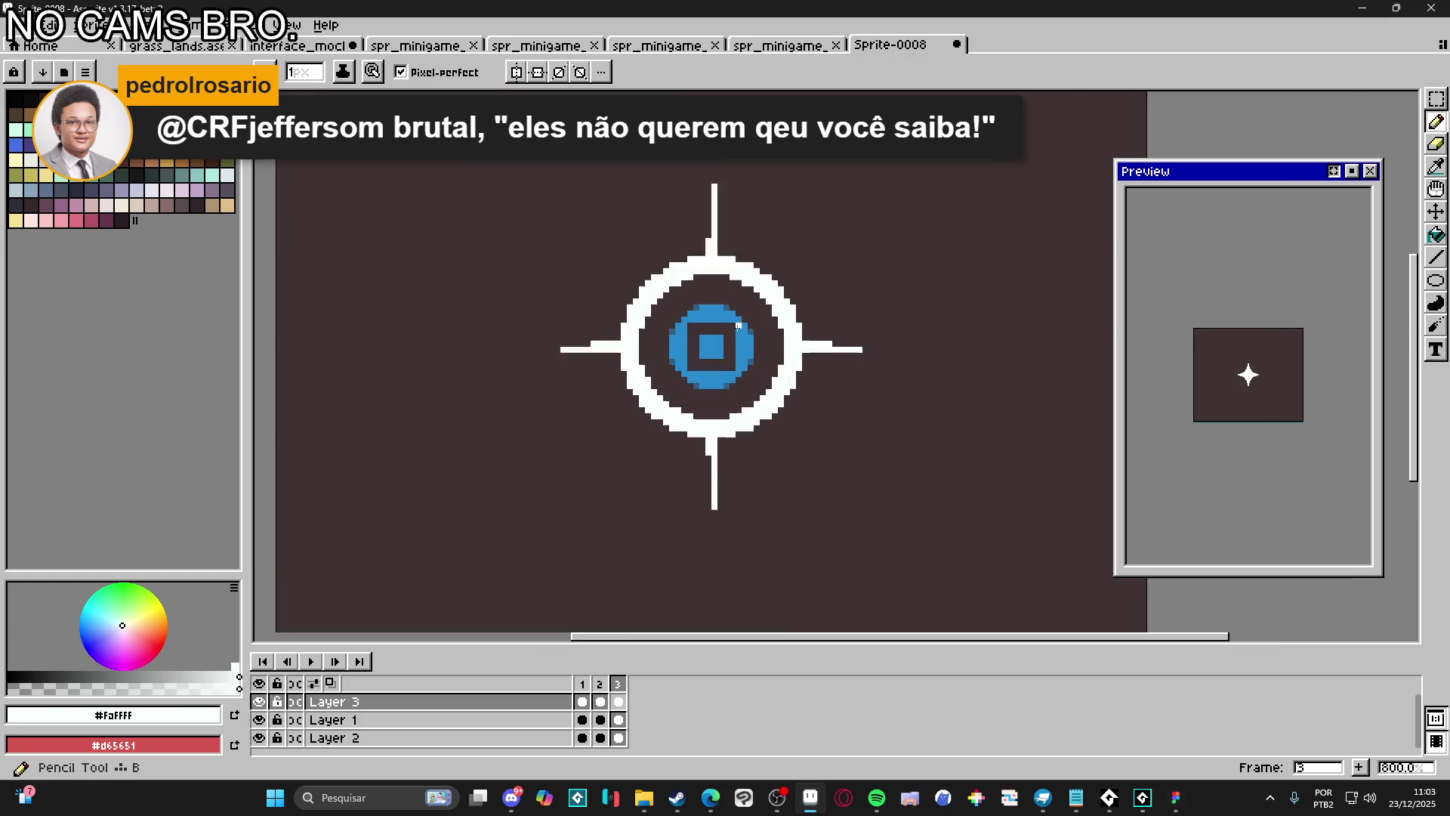
scroll(733, 346, down, 7)
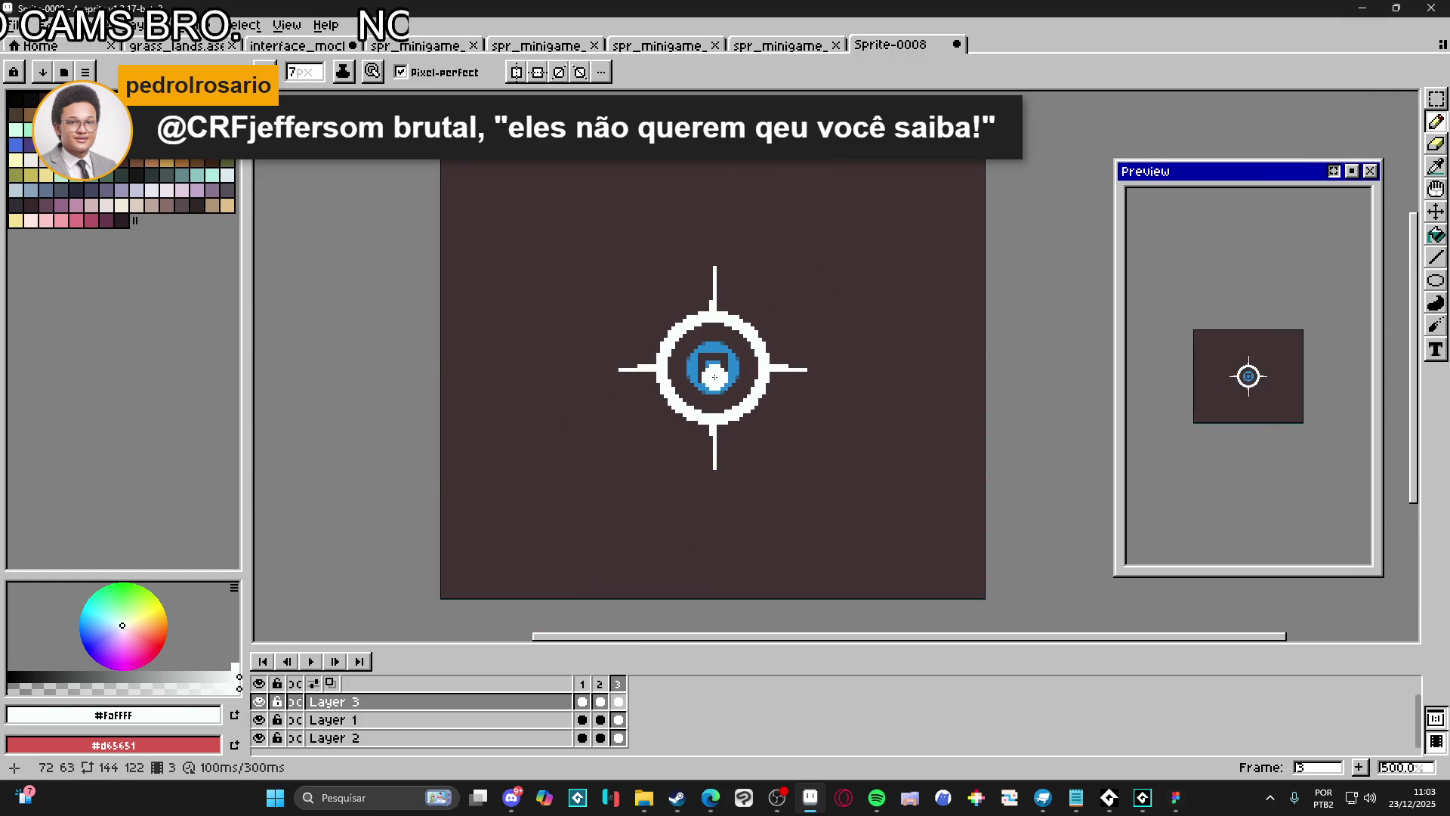
Hide Layer 2's dark background, enable onion skin, and erase the copied crosshair from frame 3
click(134, 680)
key(e)
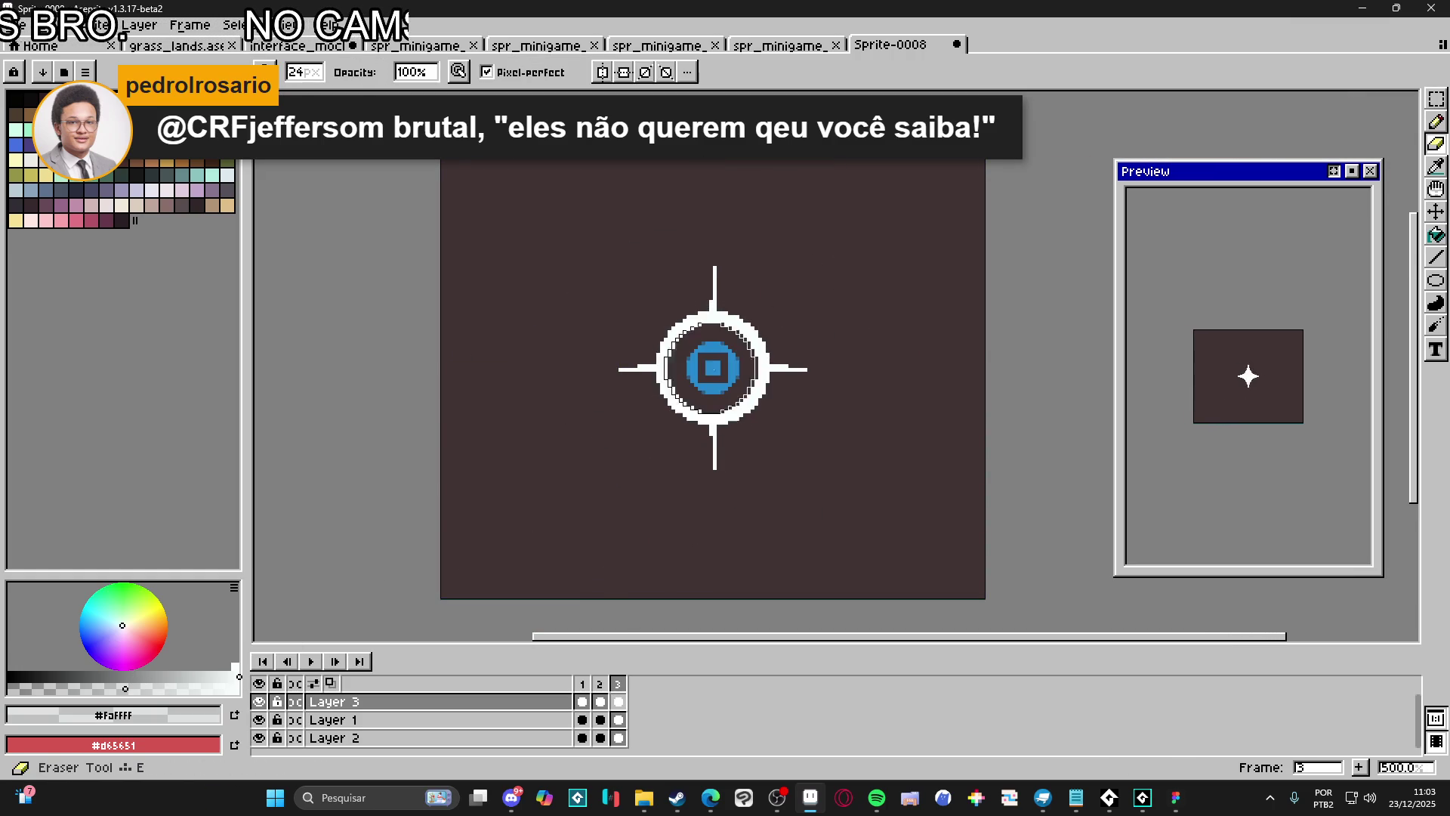
click(259, 738)
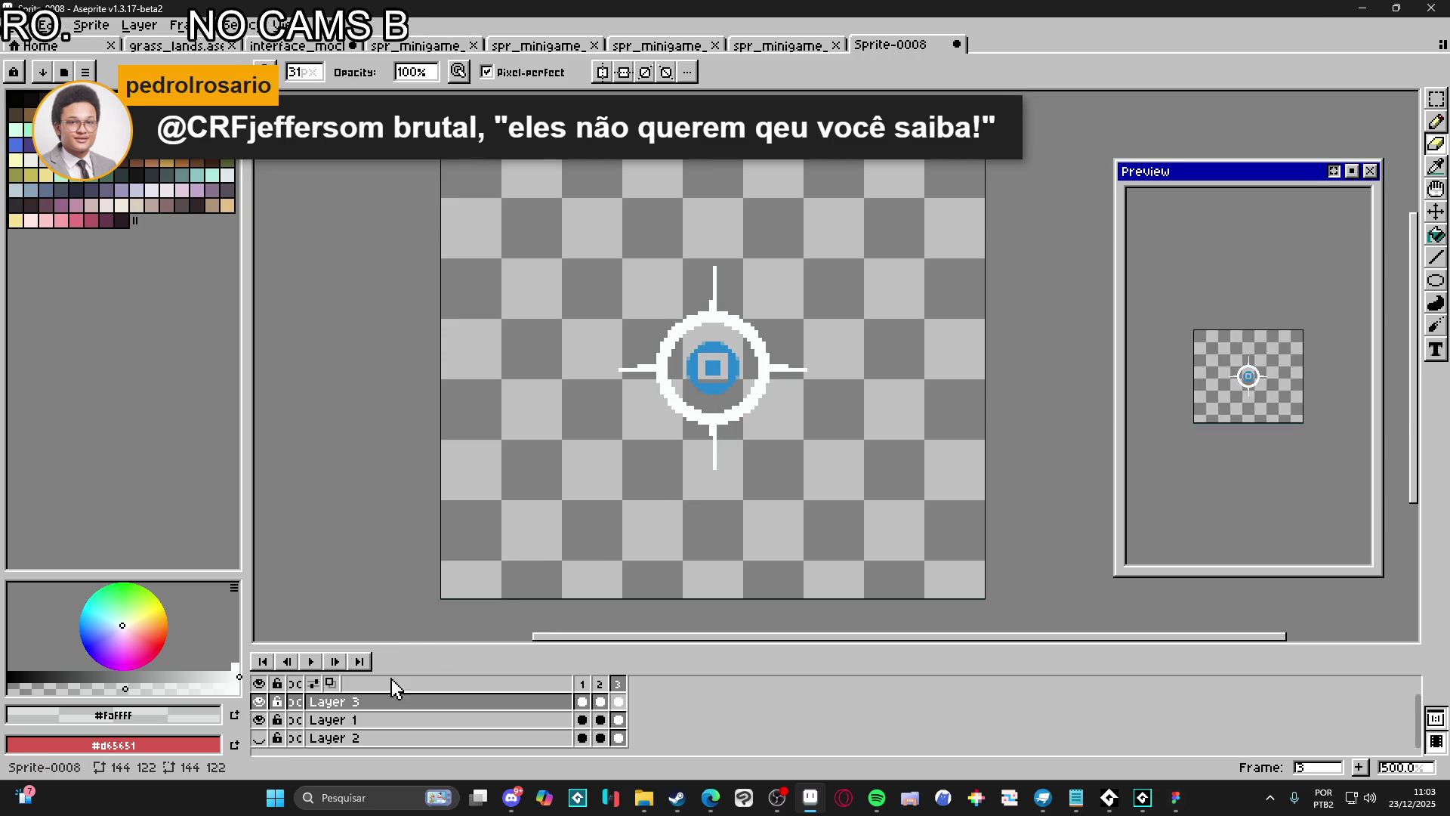
click(330, 683)
mouse_move(754, 363)
mouse_down()
mouse_move(638, 424)
mouse_move(712, 335)
mouse_up()
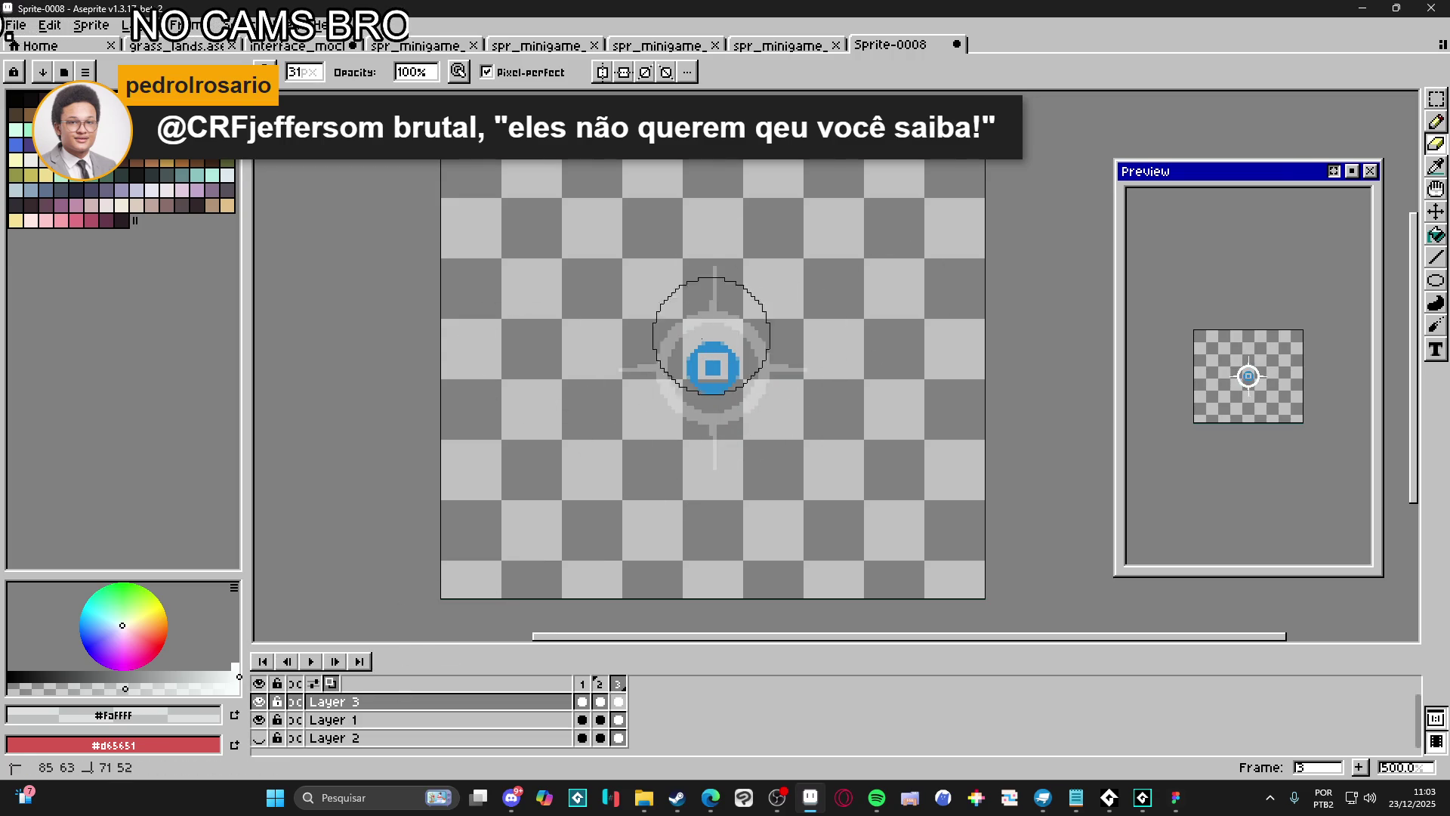
drag(583, 282, 710, 363)
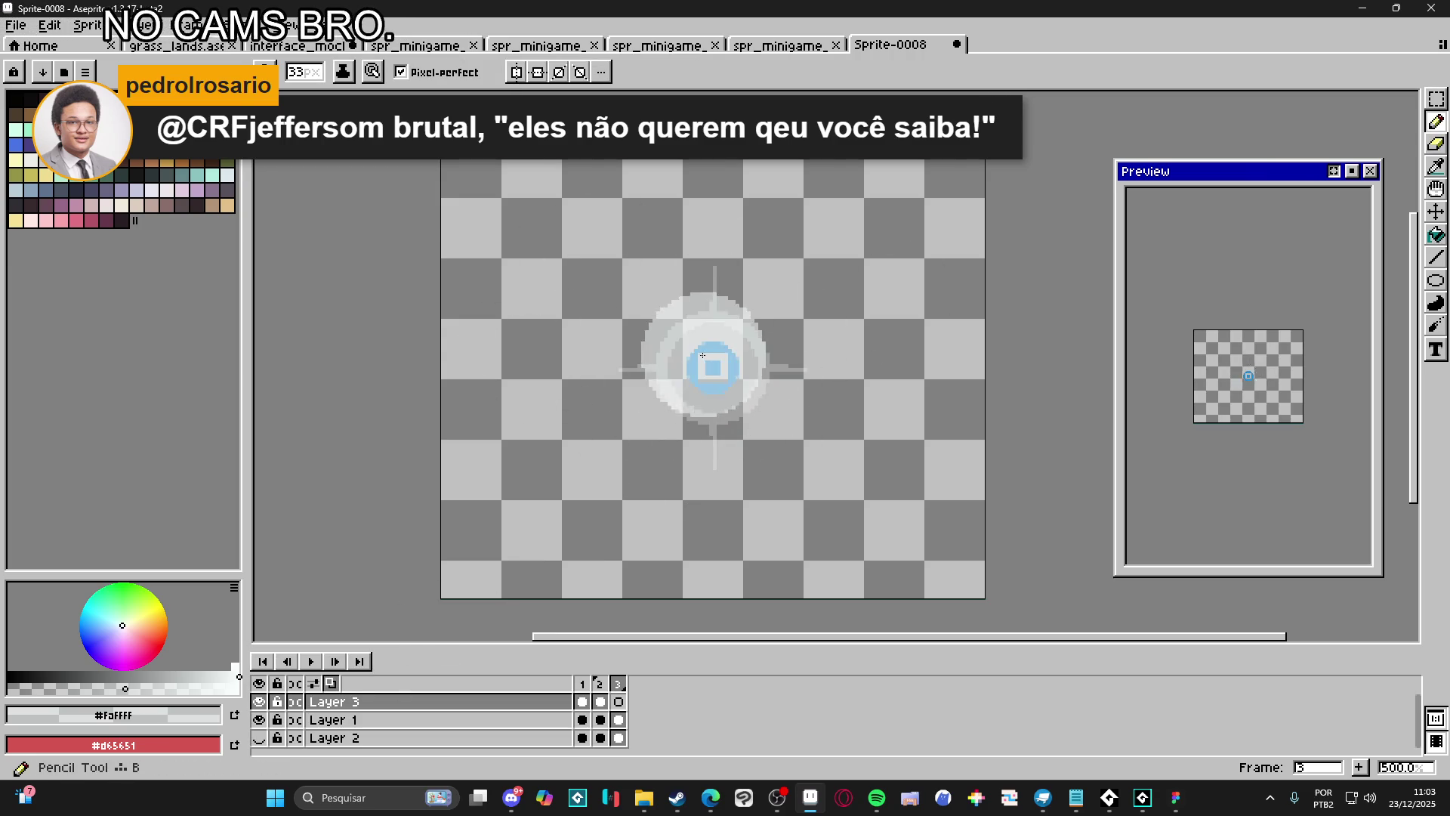
Restore white to full opacity and erase the white disc's centre to form a ring
click(237, 689)
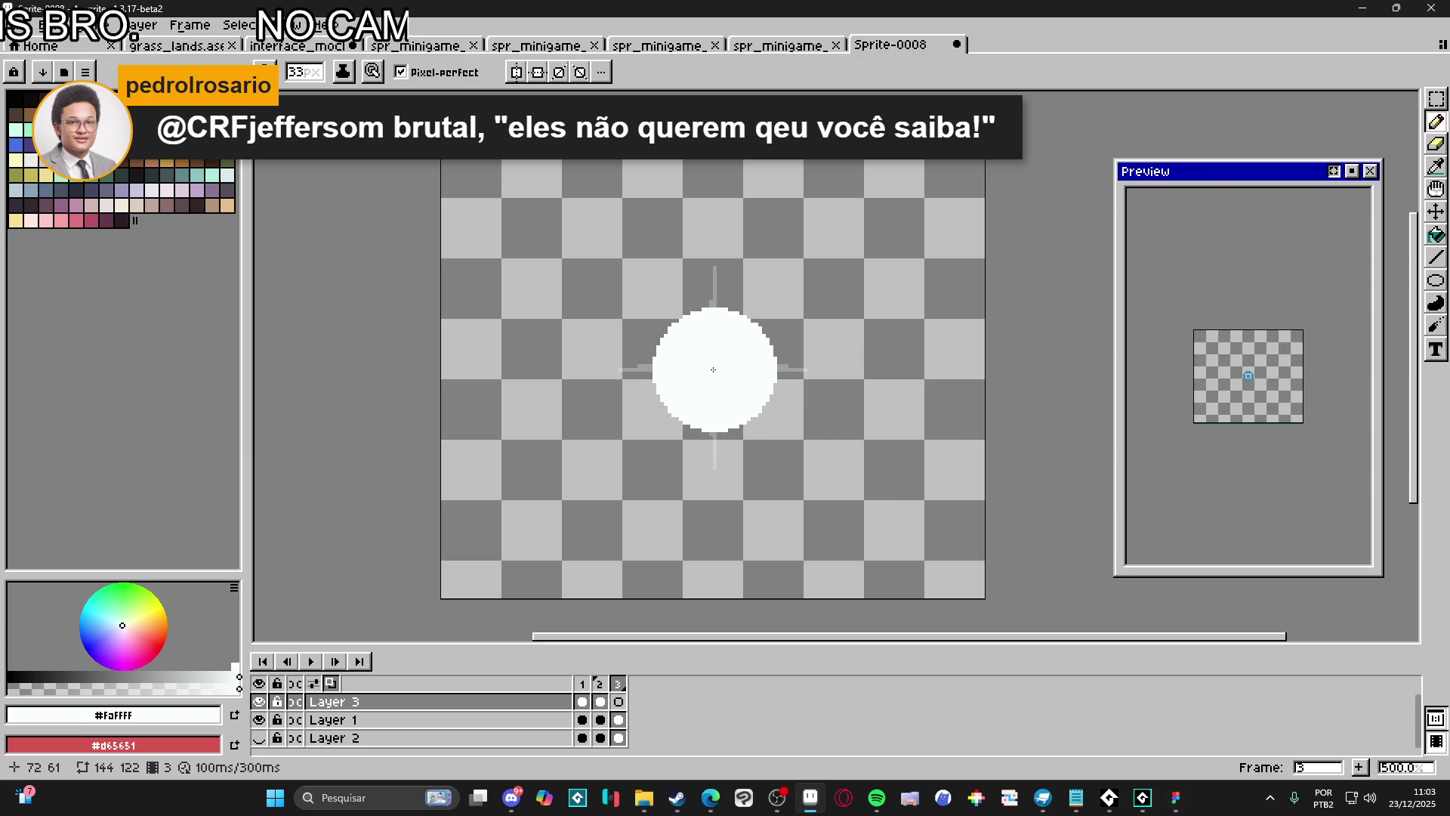
scroll(711, 370, up, 1)
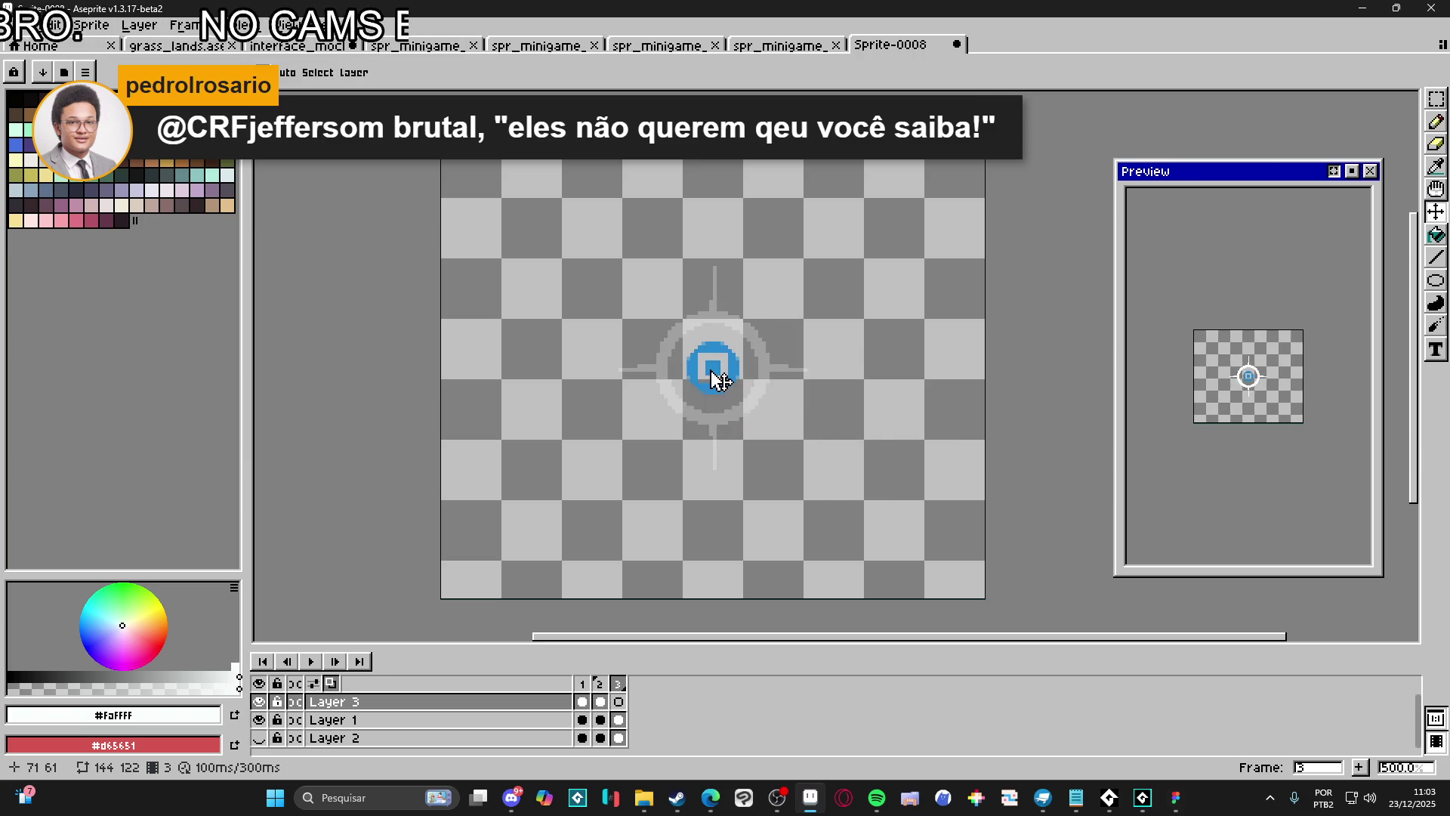
key(e)
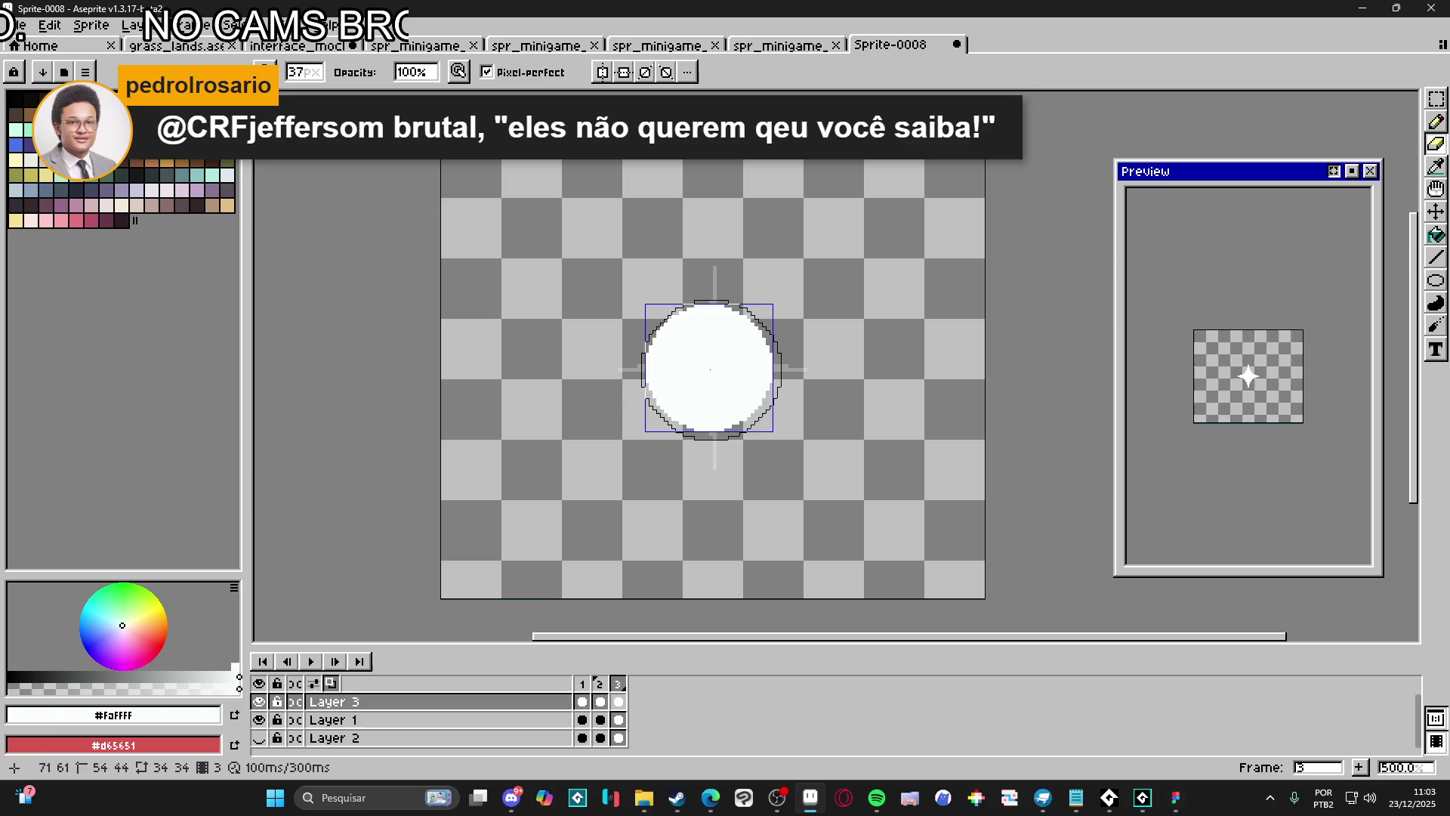
click(710, 369)
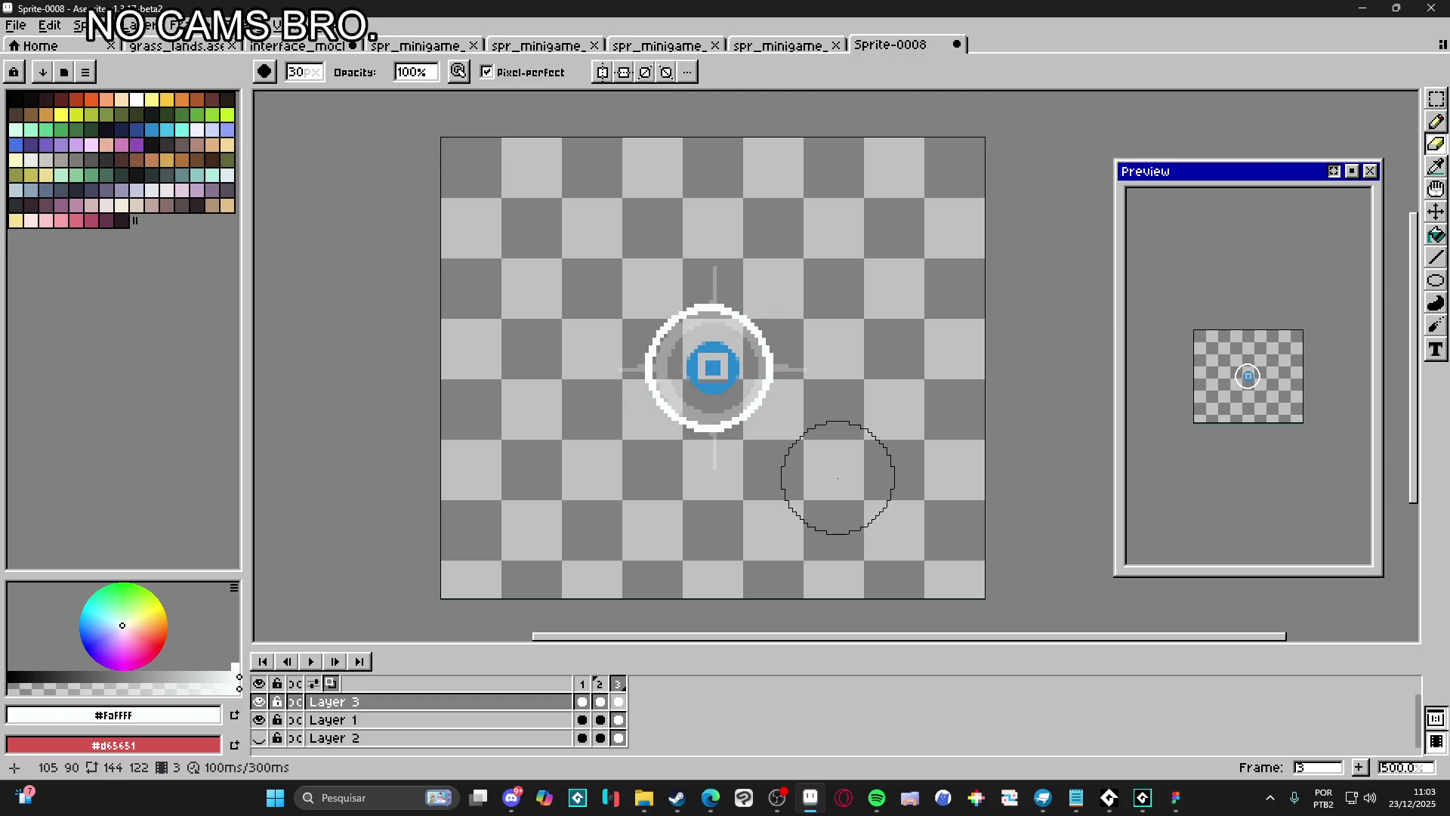
Extend the ring's right stub two pixels and fill in and widen the top stub
key(b)
scroll(786, 369, up, 8)
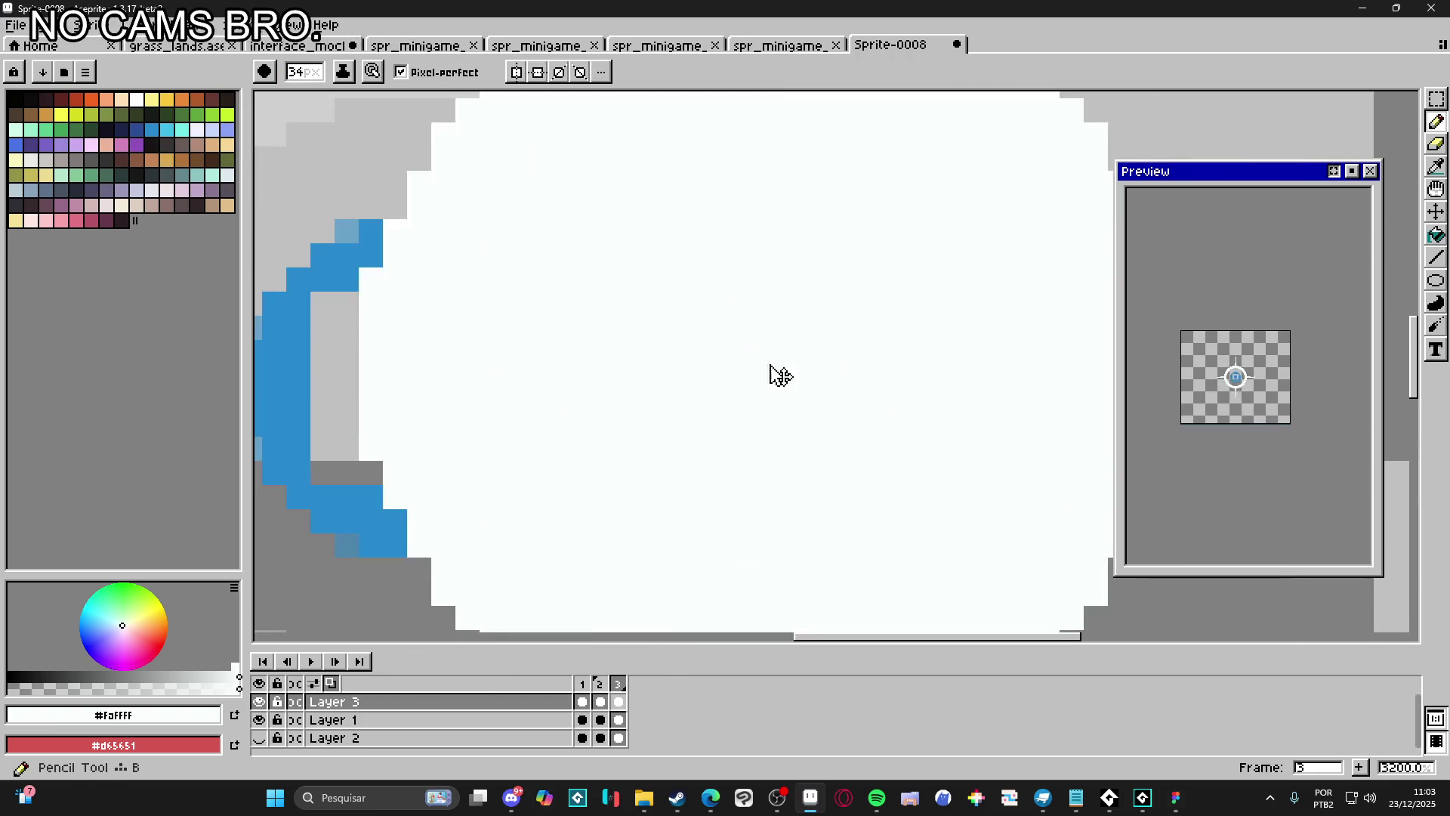
scroll(788, 368, down, 3)
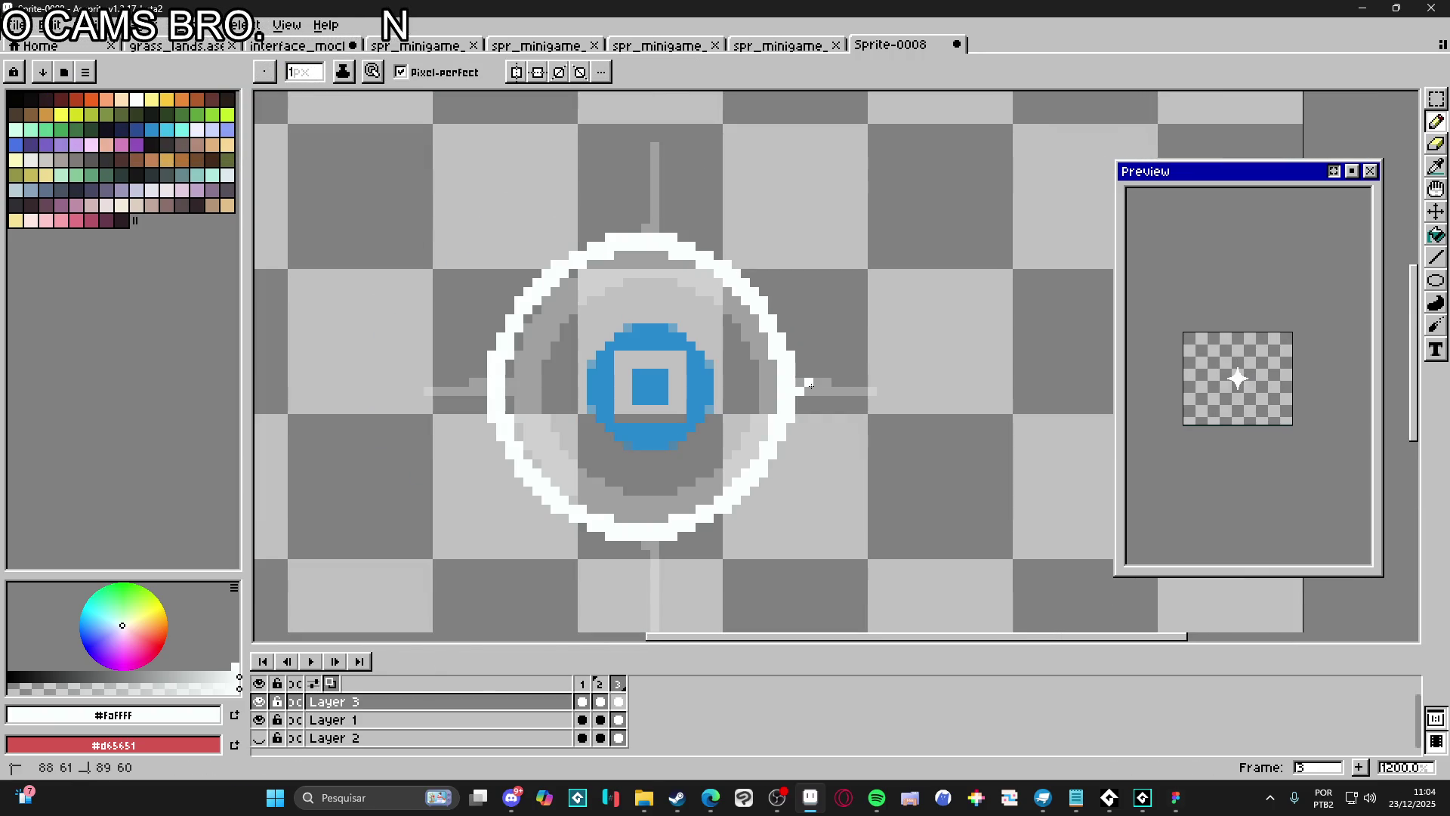
drag(815, 386, 826, 386)
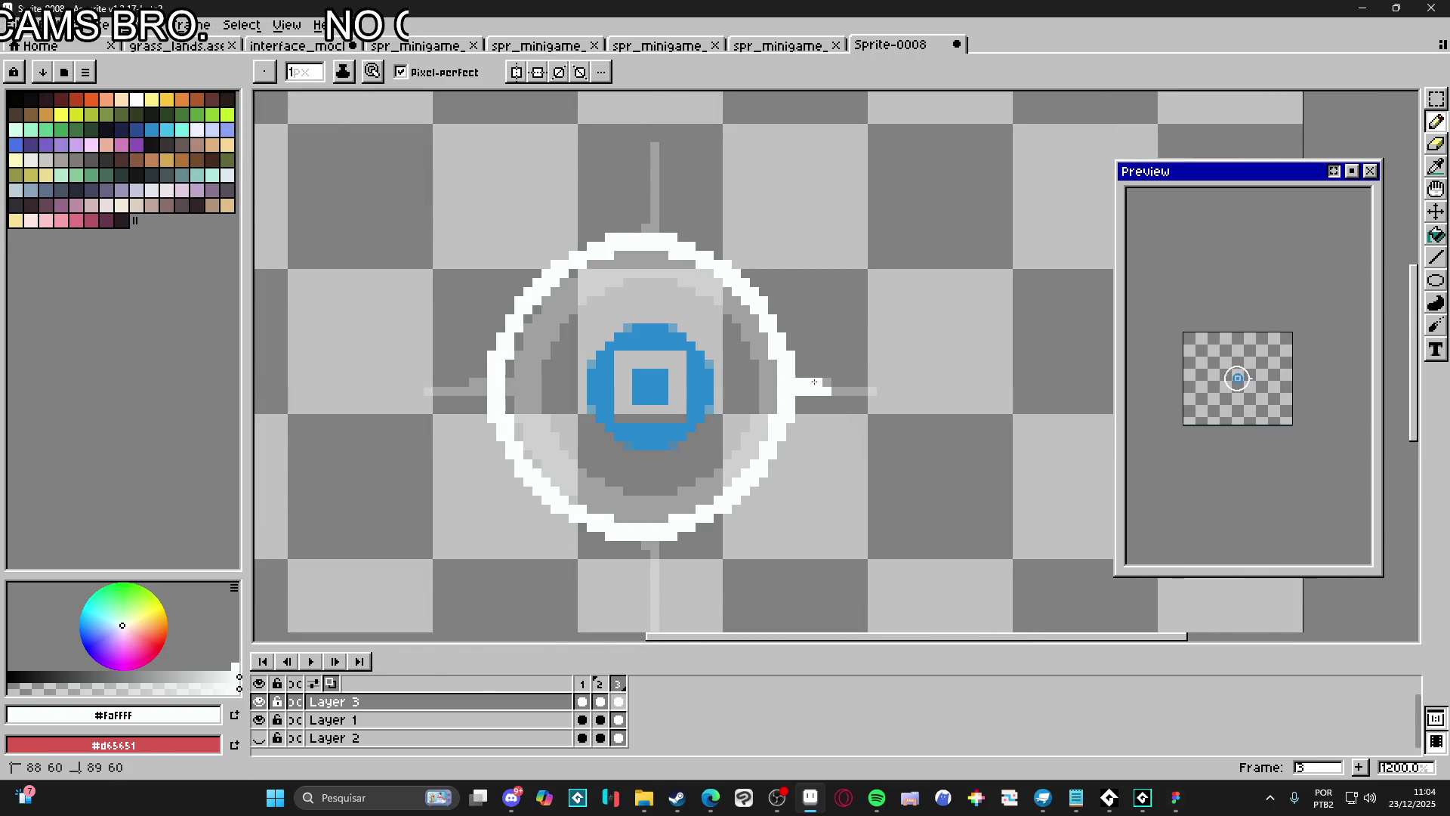
drag(709, 270, 749, 322)
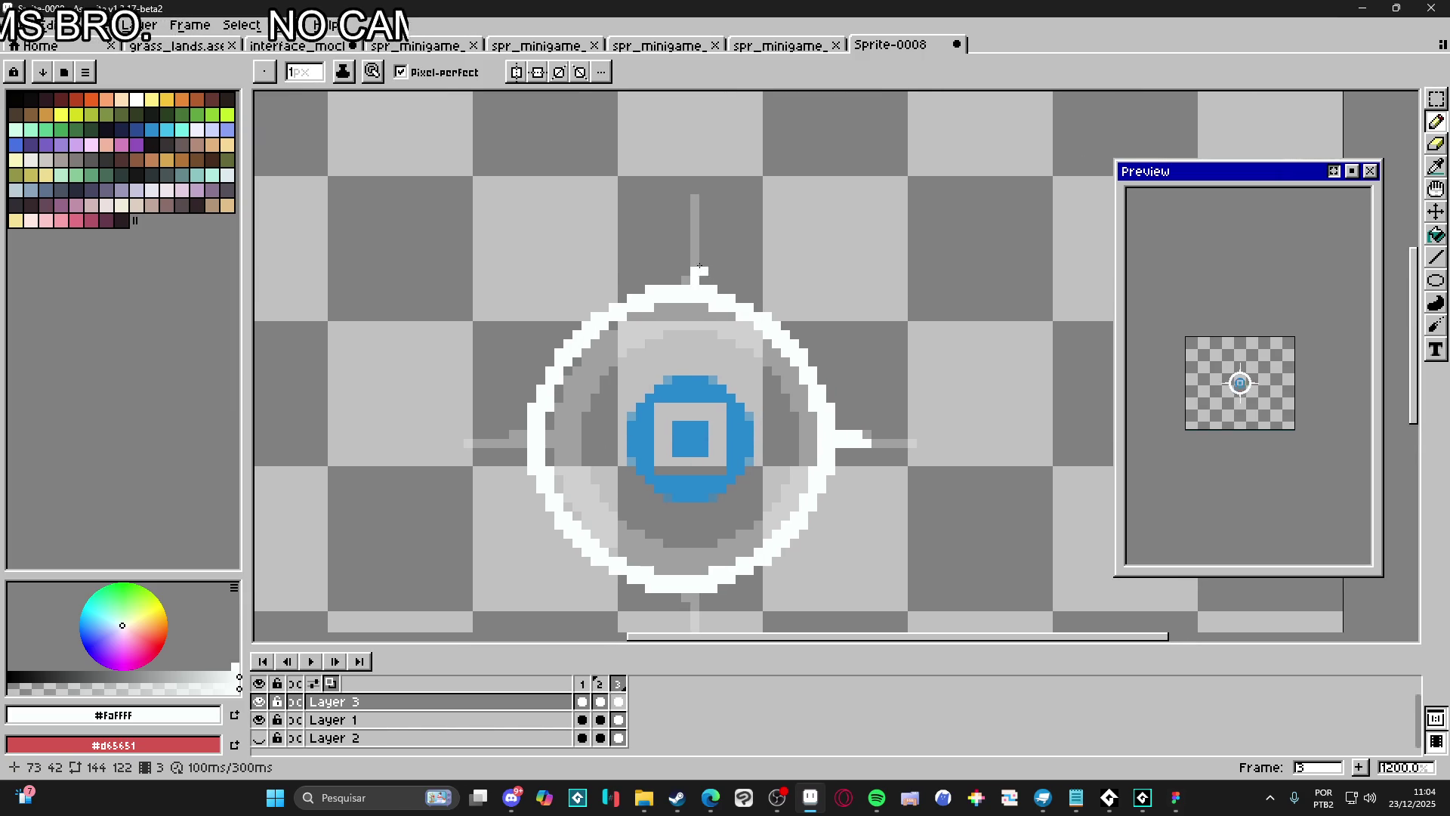
click(695, 262)
click(685, 273)
drag(663, 306, 684, 282)
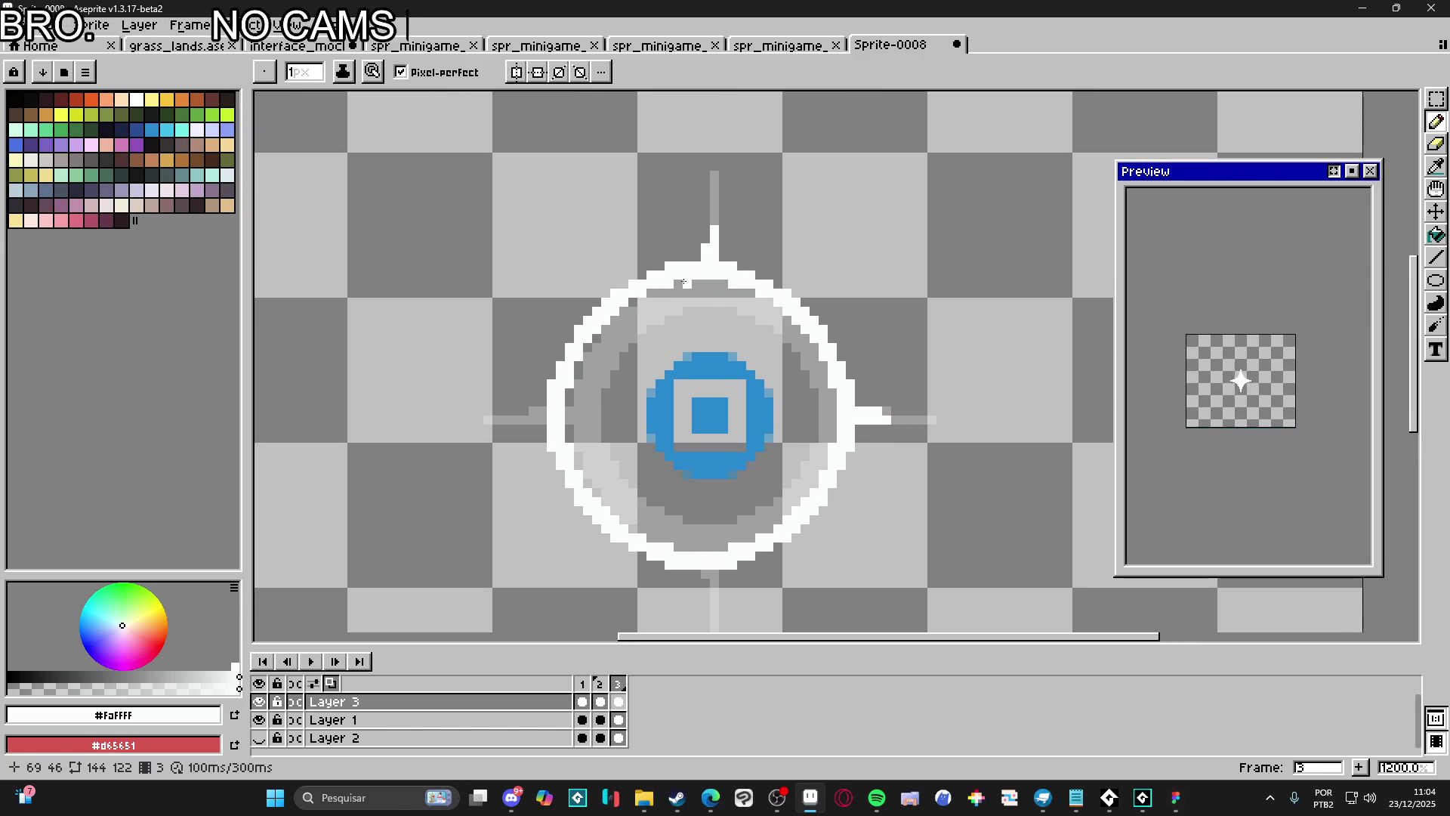
Draw the left stub and lengthen the bottom stub, then compare against frame 2
drag(540, 419, 514, 420)
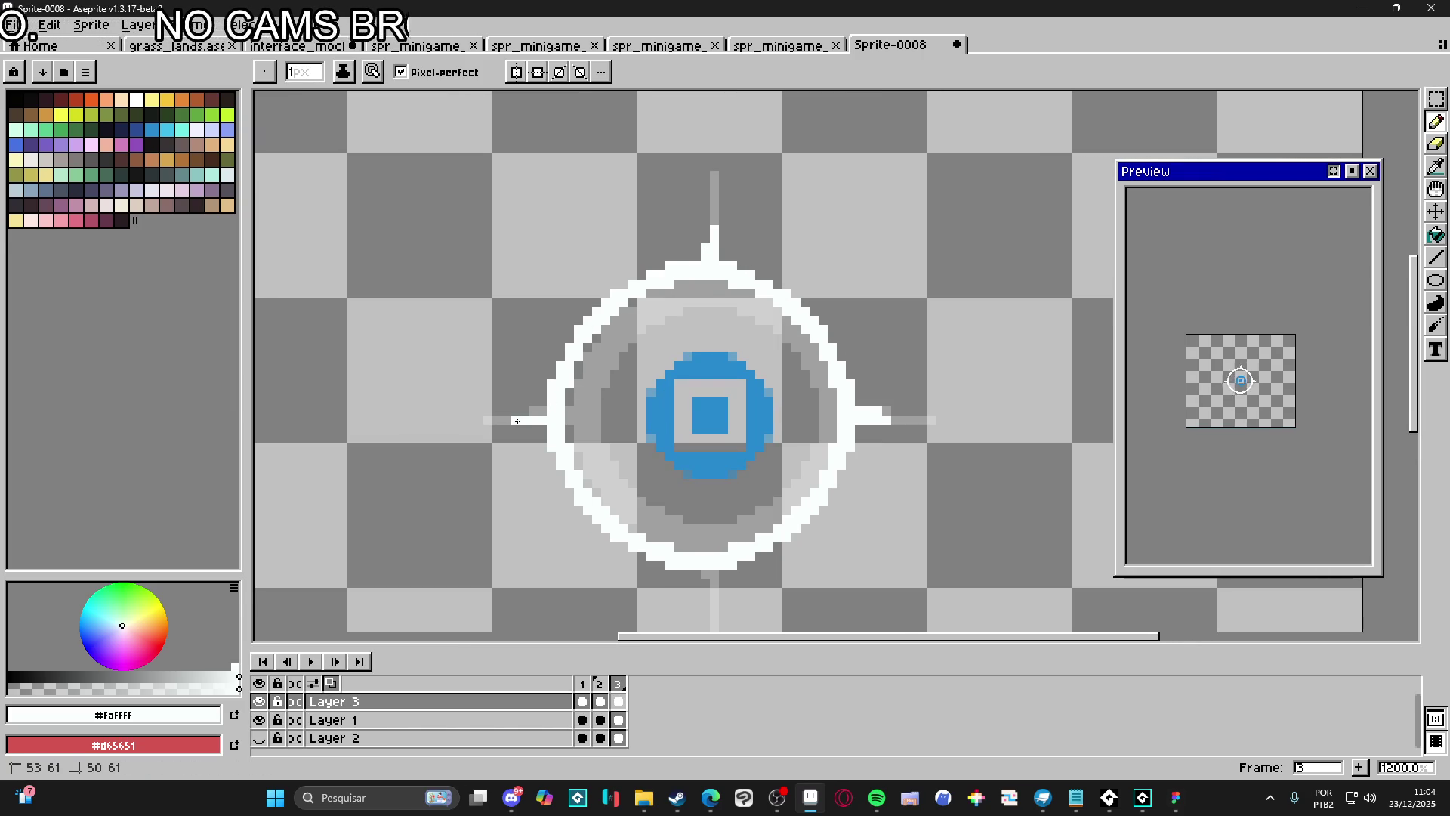
click(538, 411)
drag(622, 458, 612, 349)
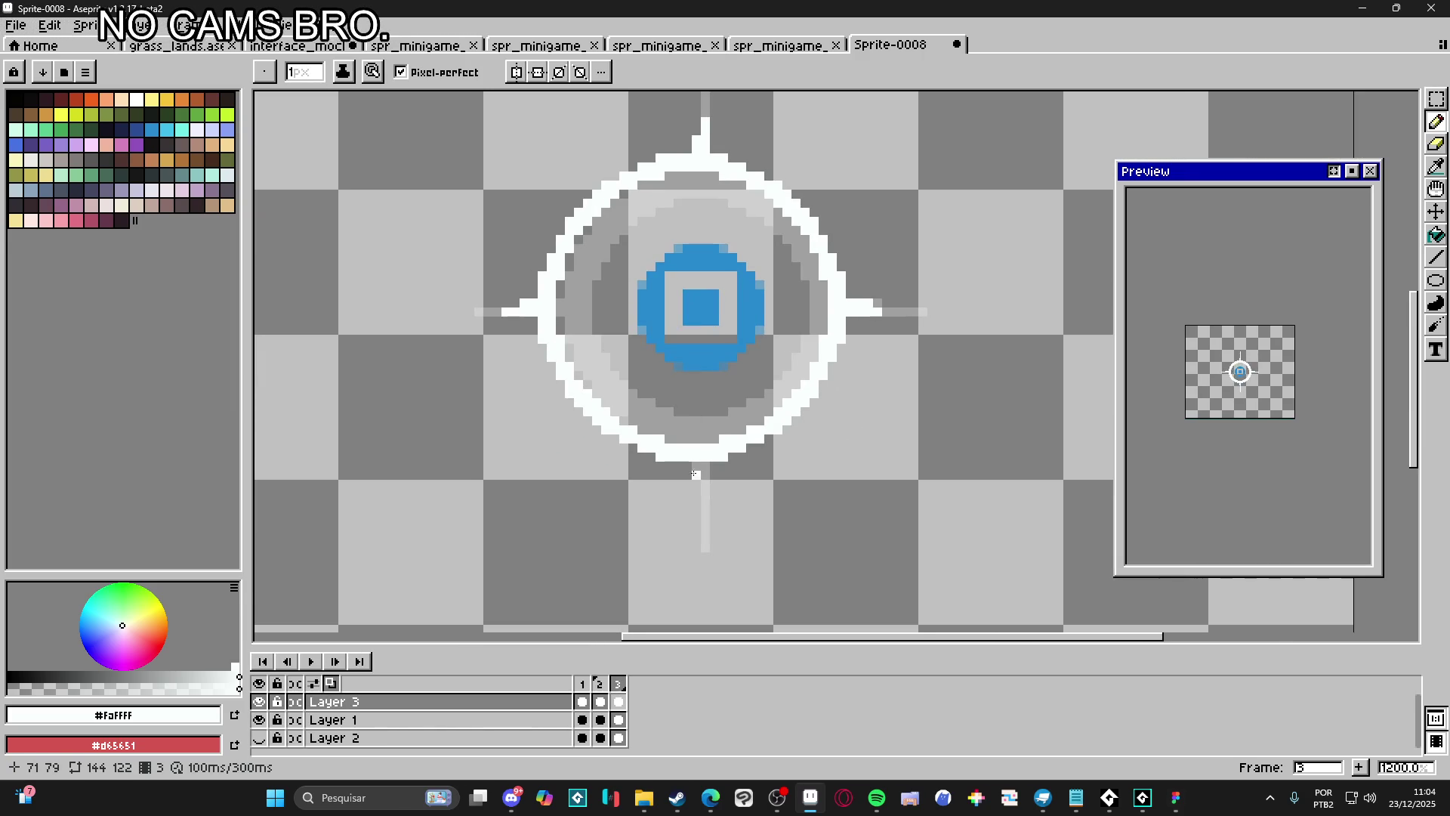
click(697, 468)
click(704, 478)
click(695, 475)
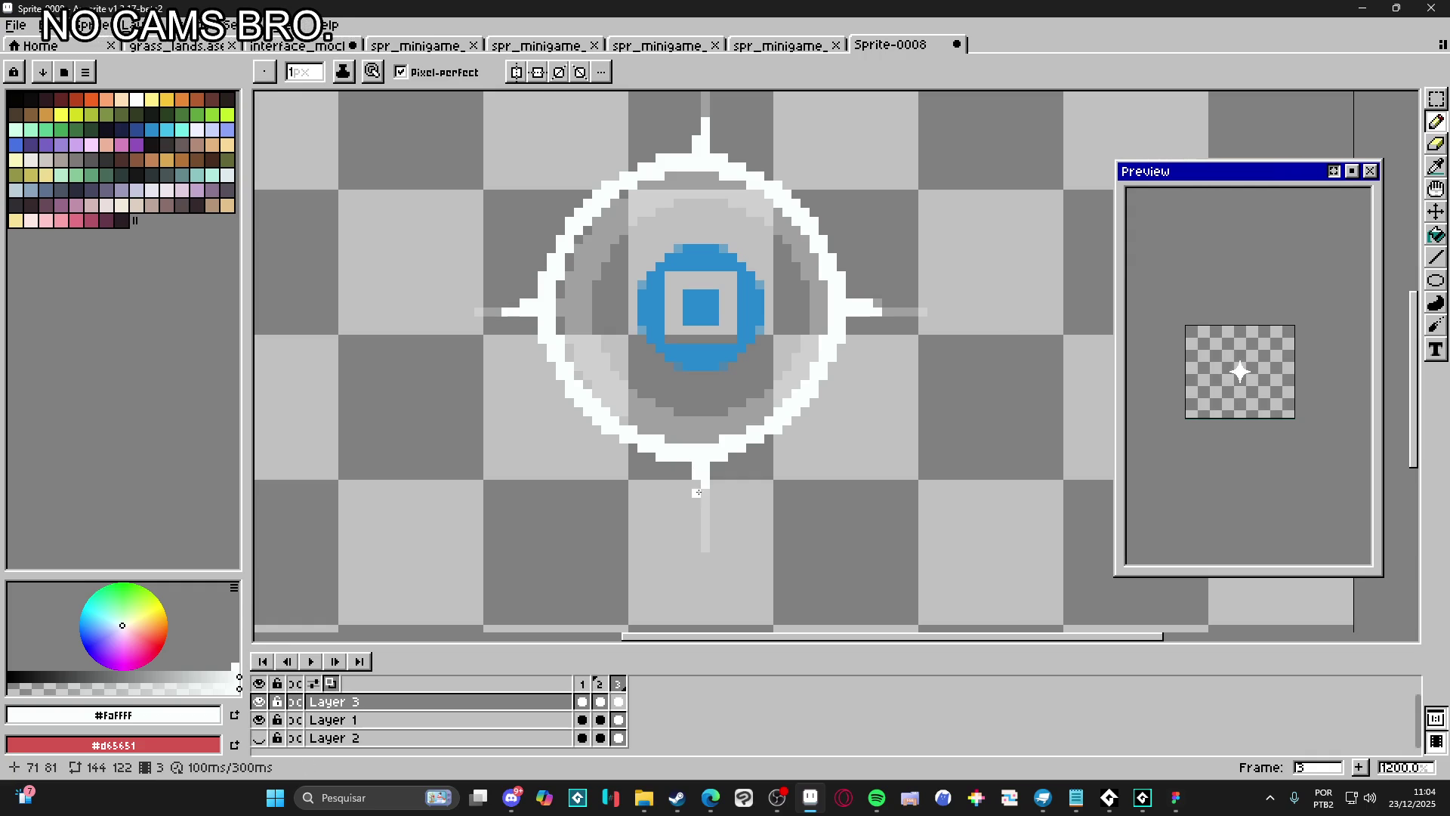
click(601, 684)
click(619, 684)
scroll(693, 464, down, 3)
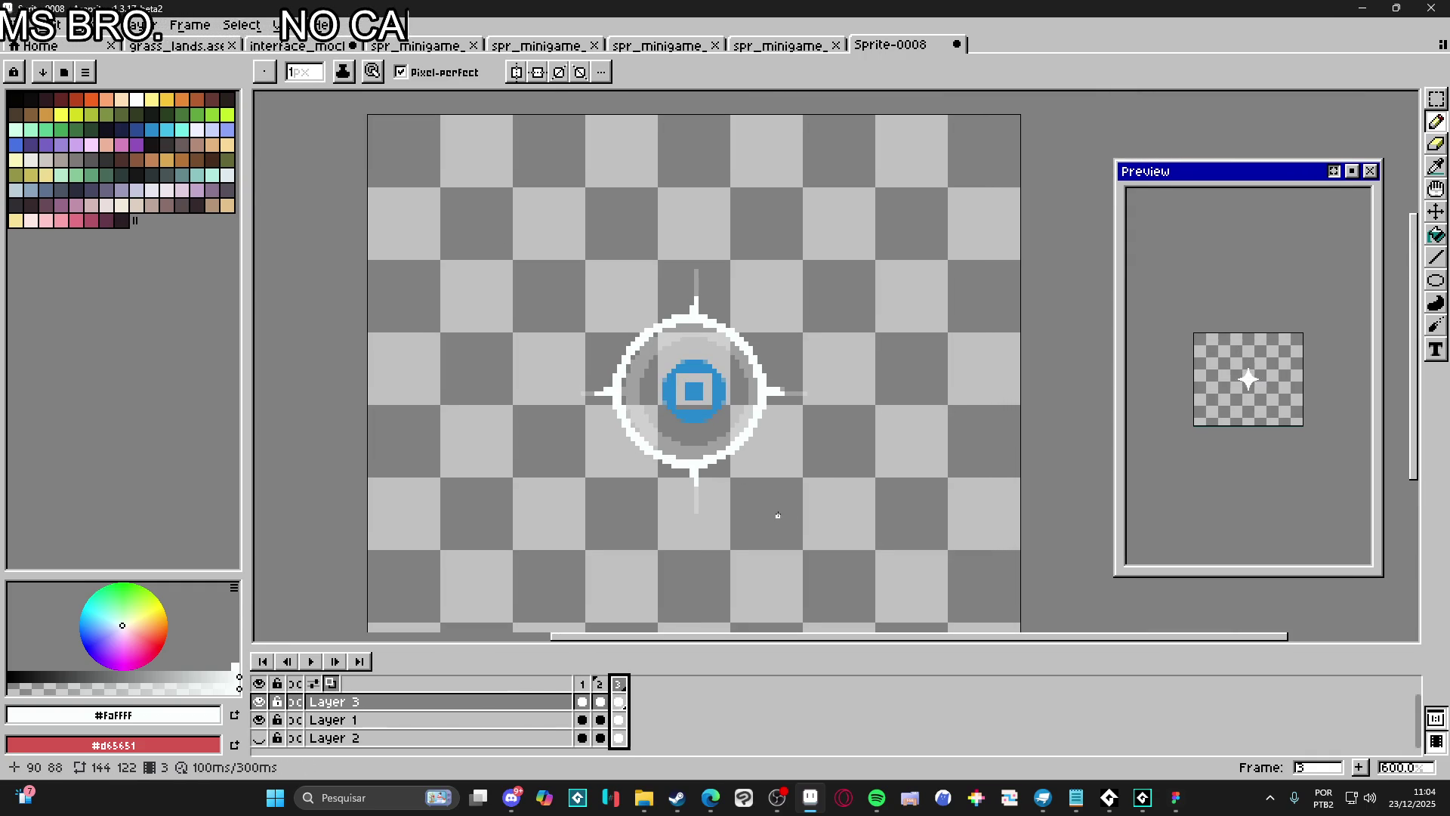
Add frame 4, erase the copied ring, and enlarge the pencil to 35px for a white disc
click(1359, 767)
key(e)
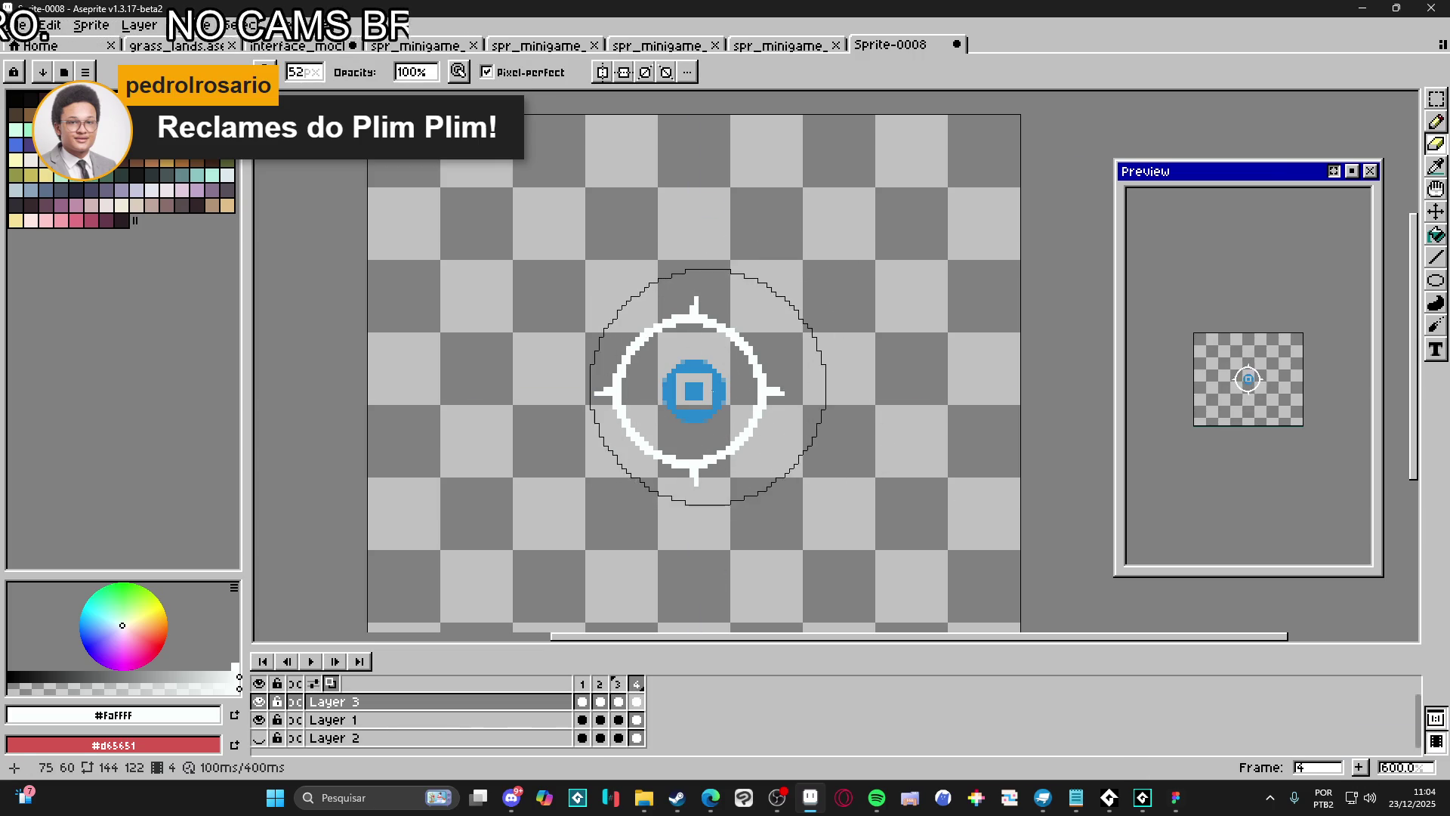
click(690, 390)
key(b)
key(plus)
key(plus)
key(plus)
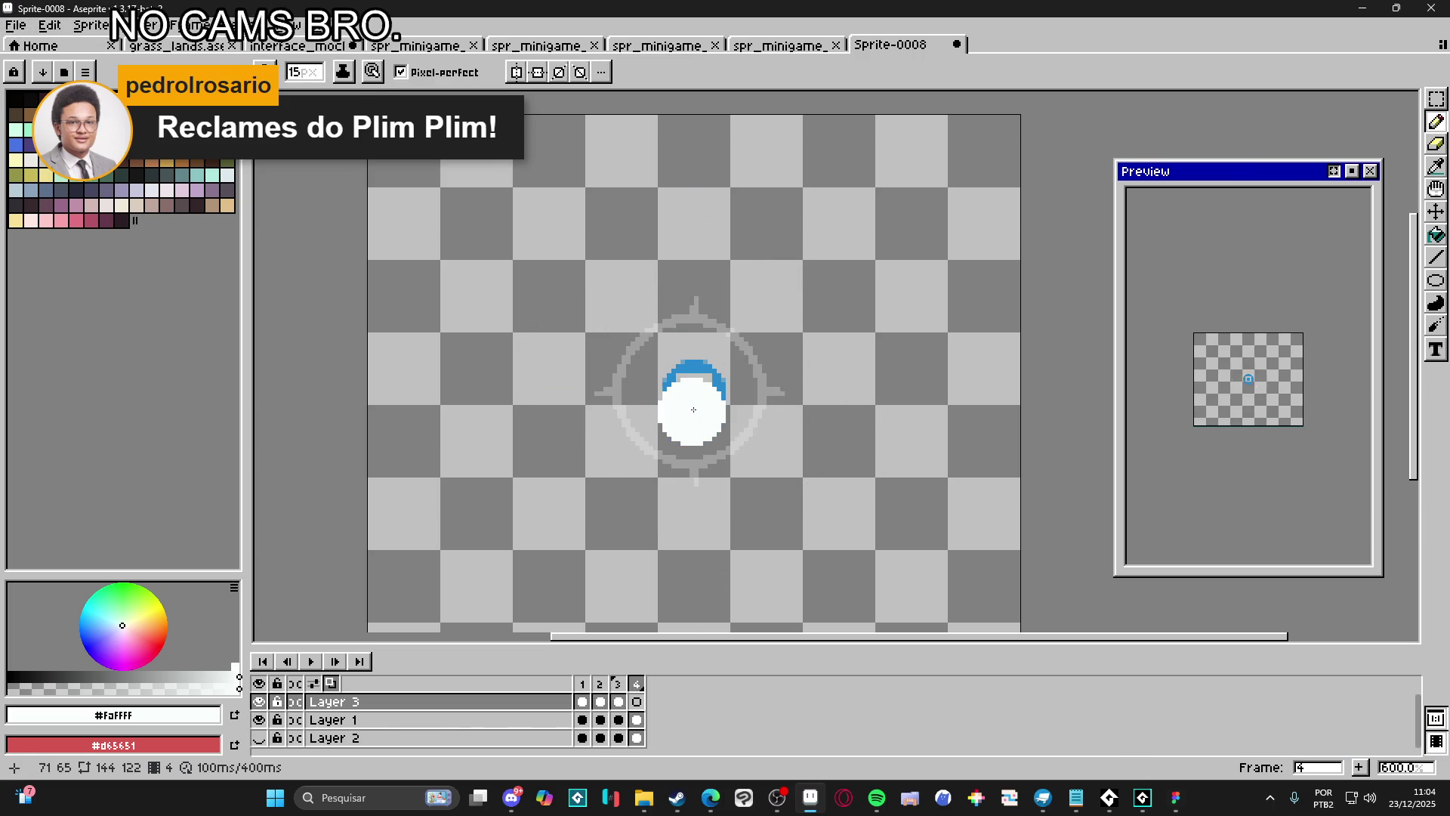
key(plus)
key(plus)
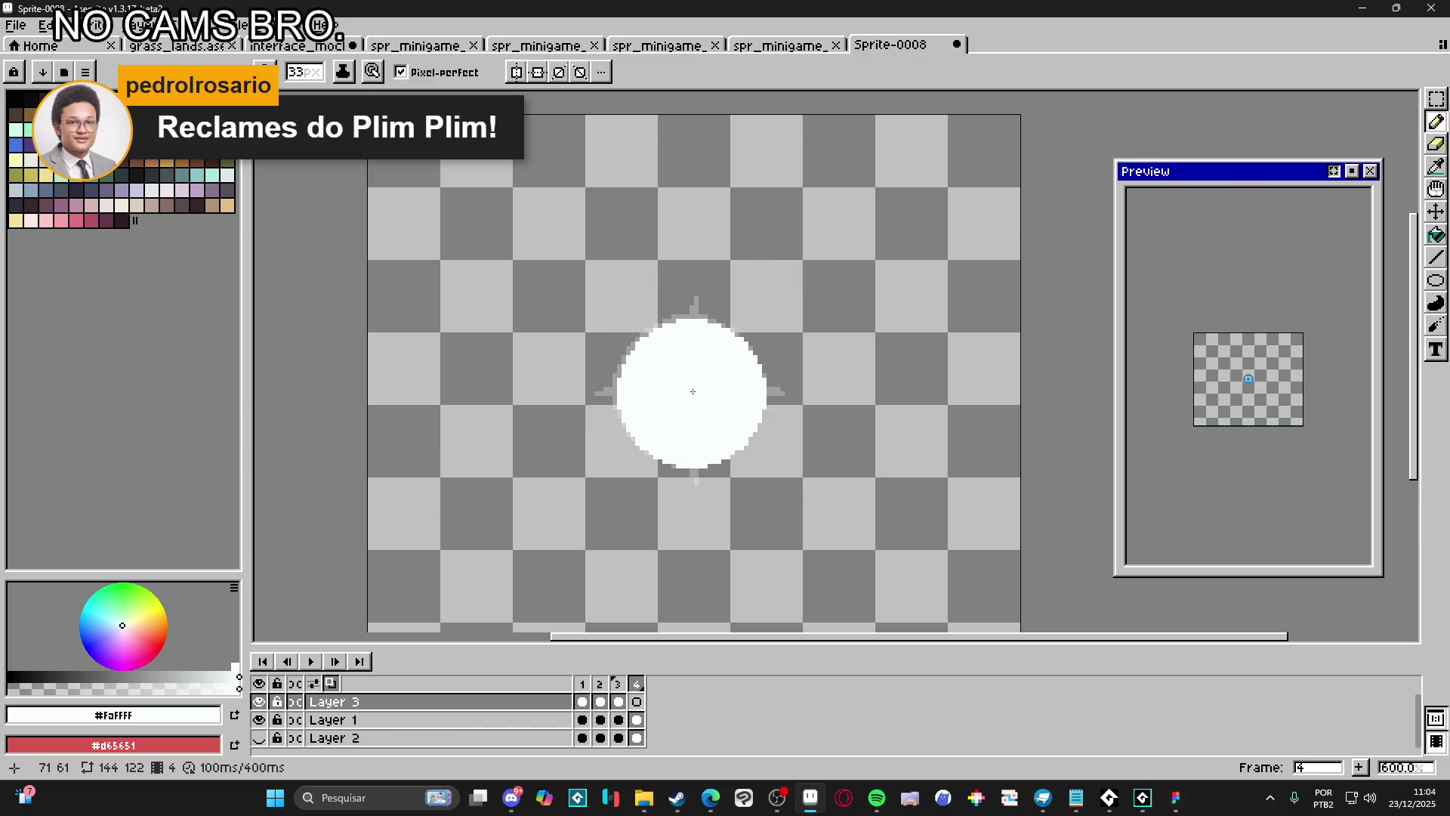
key(plus)
key(plus)
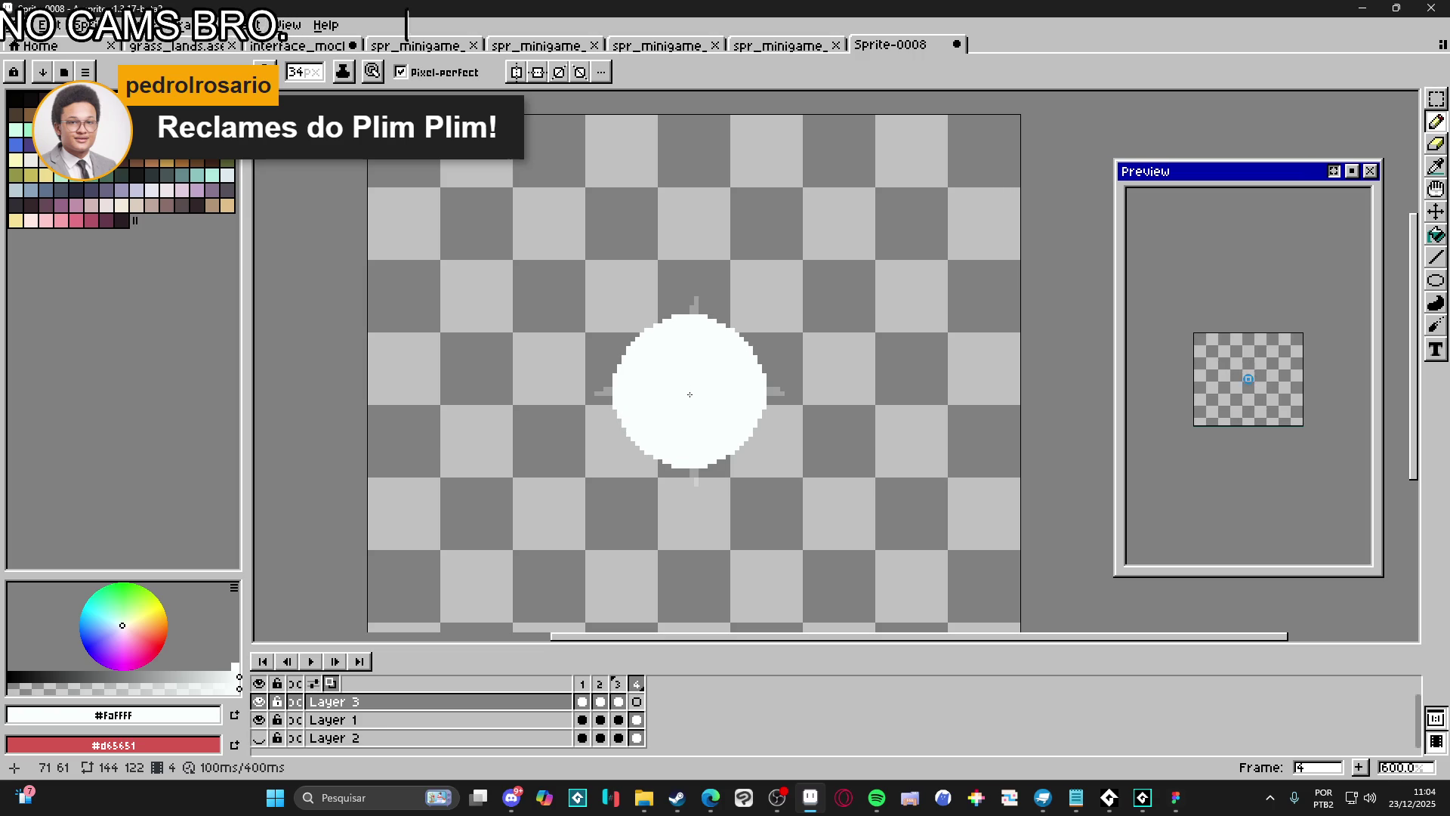
Hollow the disc into a thin ring with a 33px eraser, then return to a 1px pencil
key(e)
key(minus)
key(minus)
key(minus)
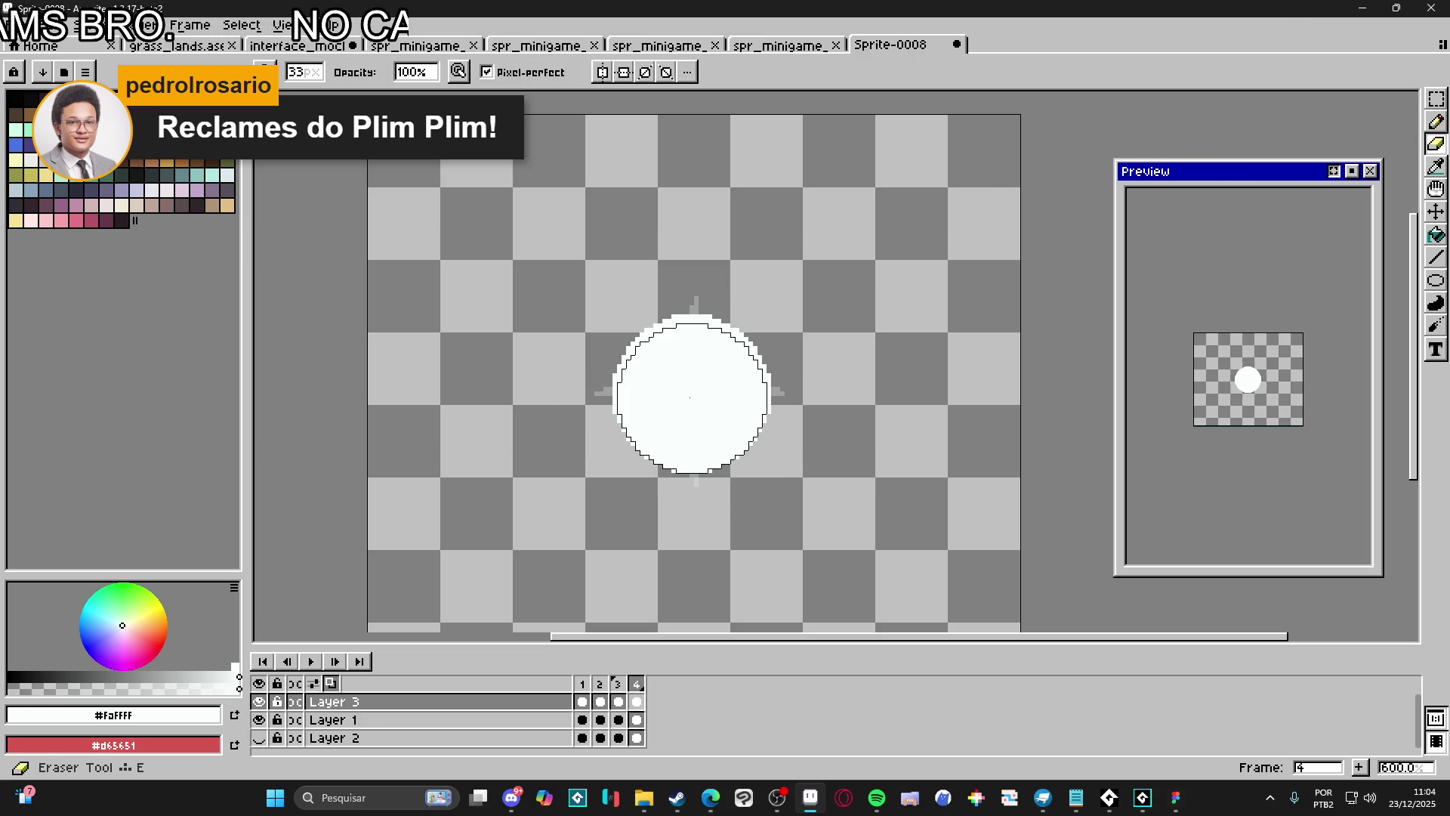
click(692, 394)
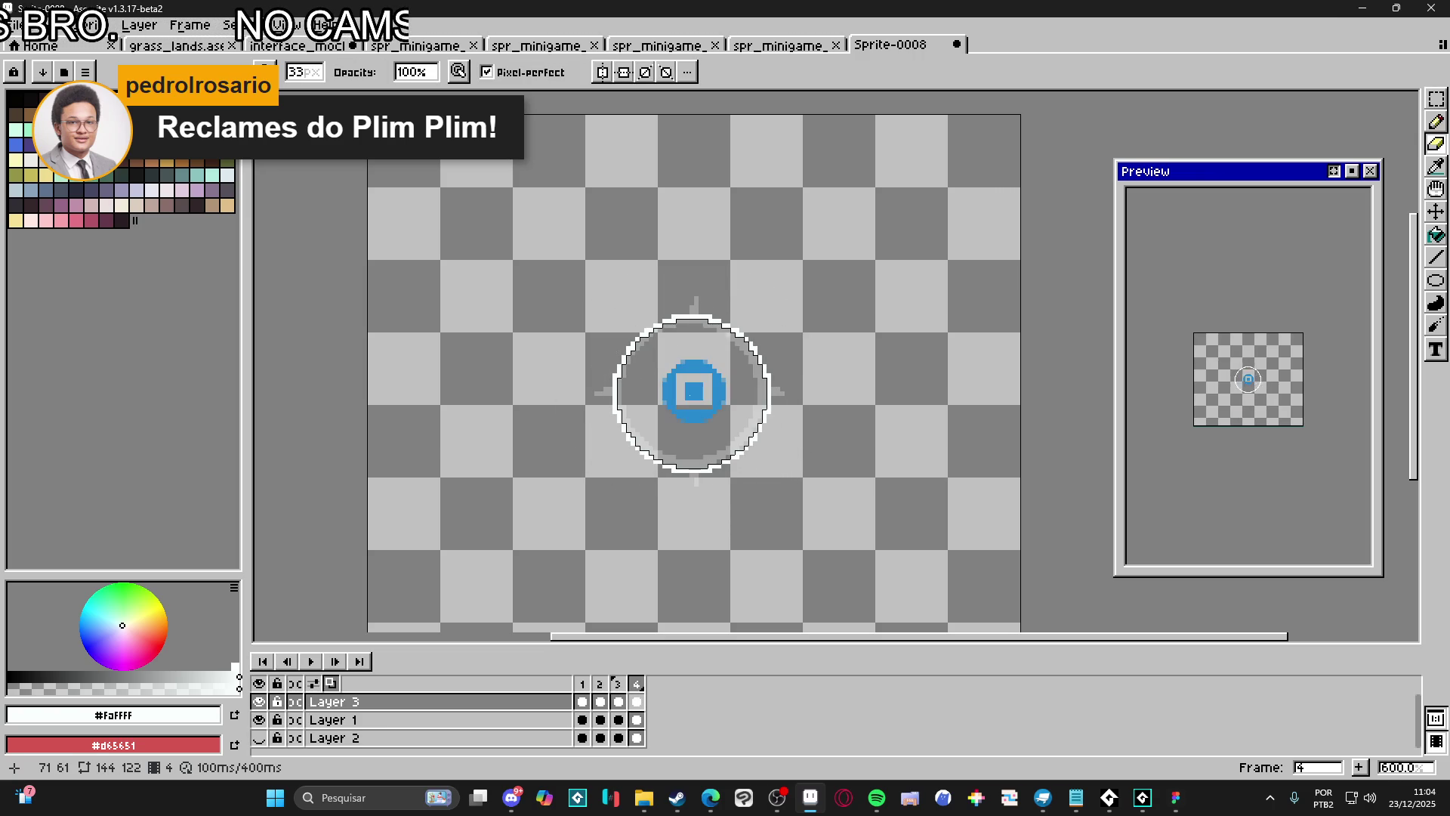
key(b)
key(minus)
key(minus)
key(minus)
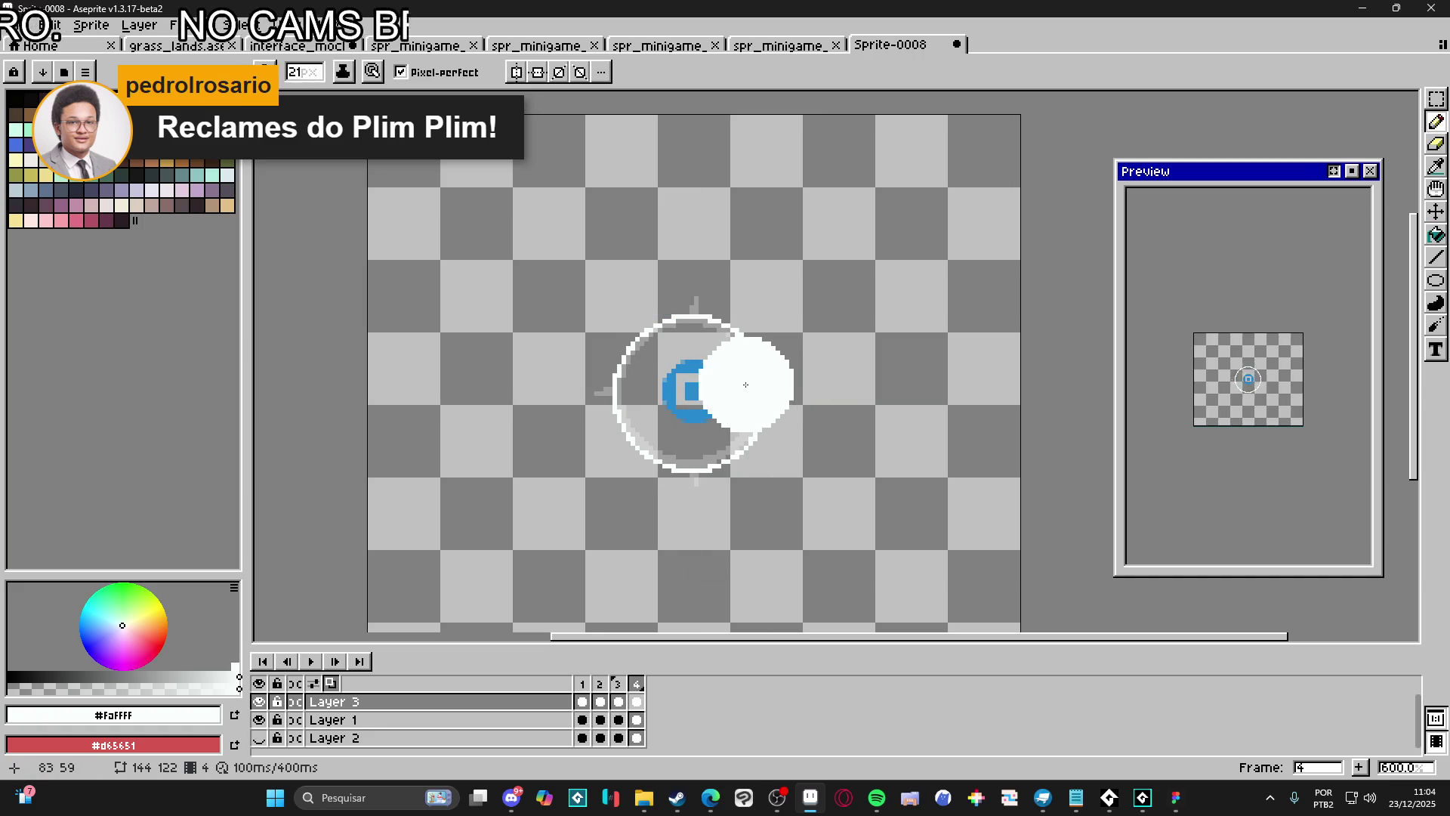
key(minus)
key(minus)
key(minus)
Zoom in and out and centre the preview on the finished thin ring
scroll(771, 393, up, 5)
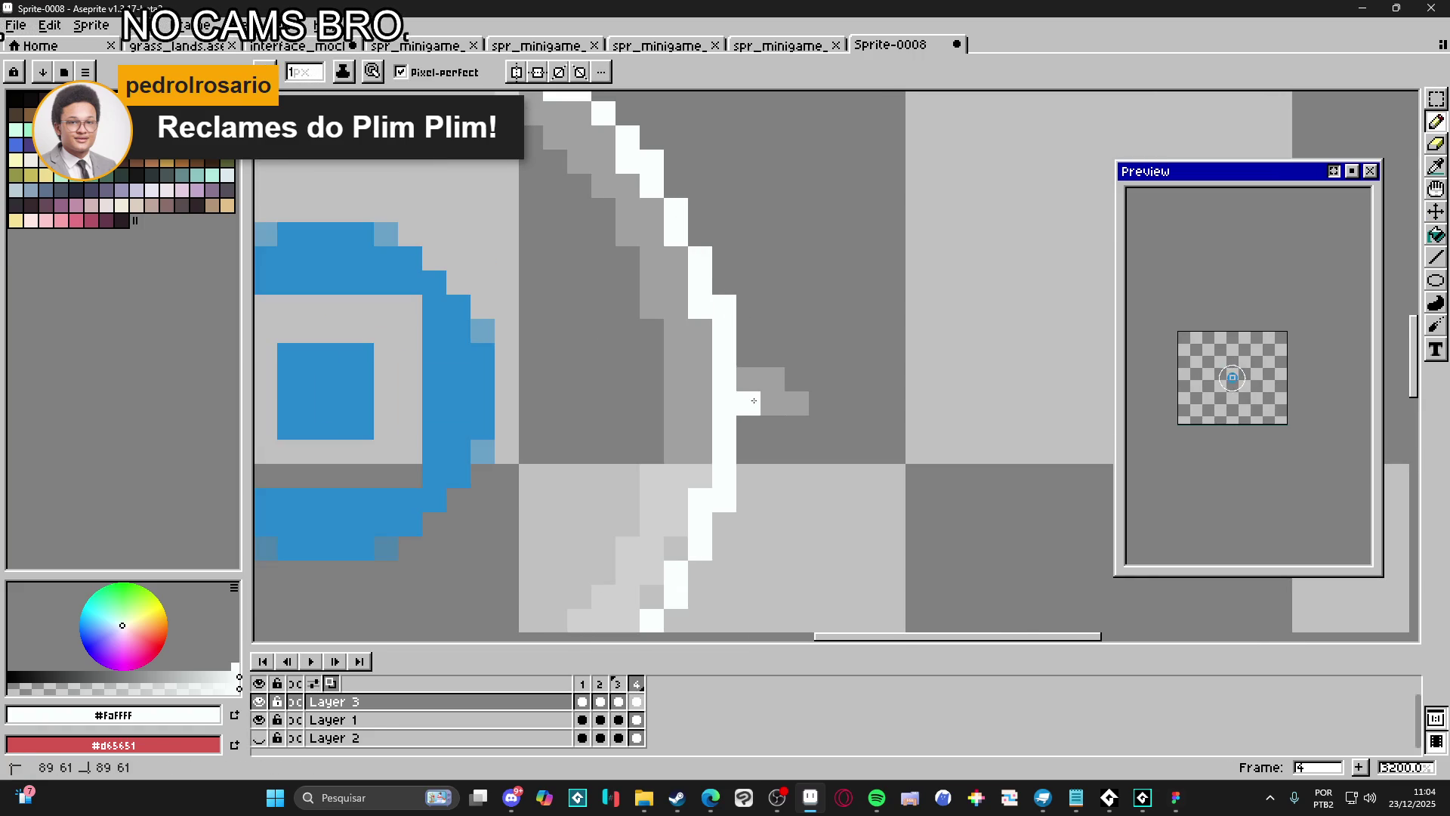
scroll(755, 401, down, 3)
scroll(592, 266, up, 3)
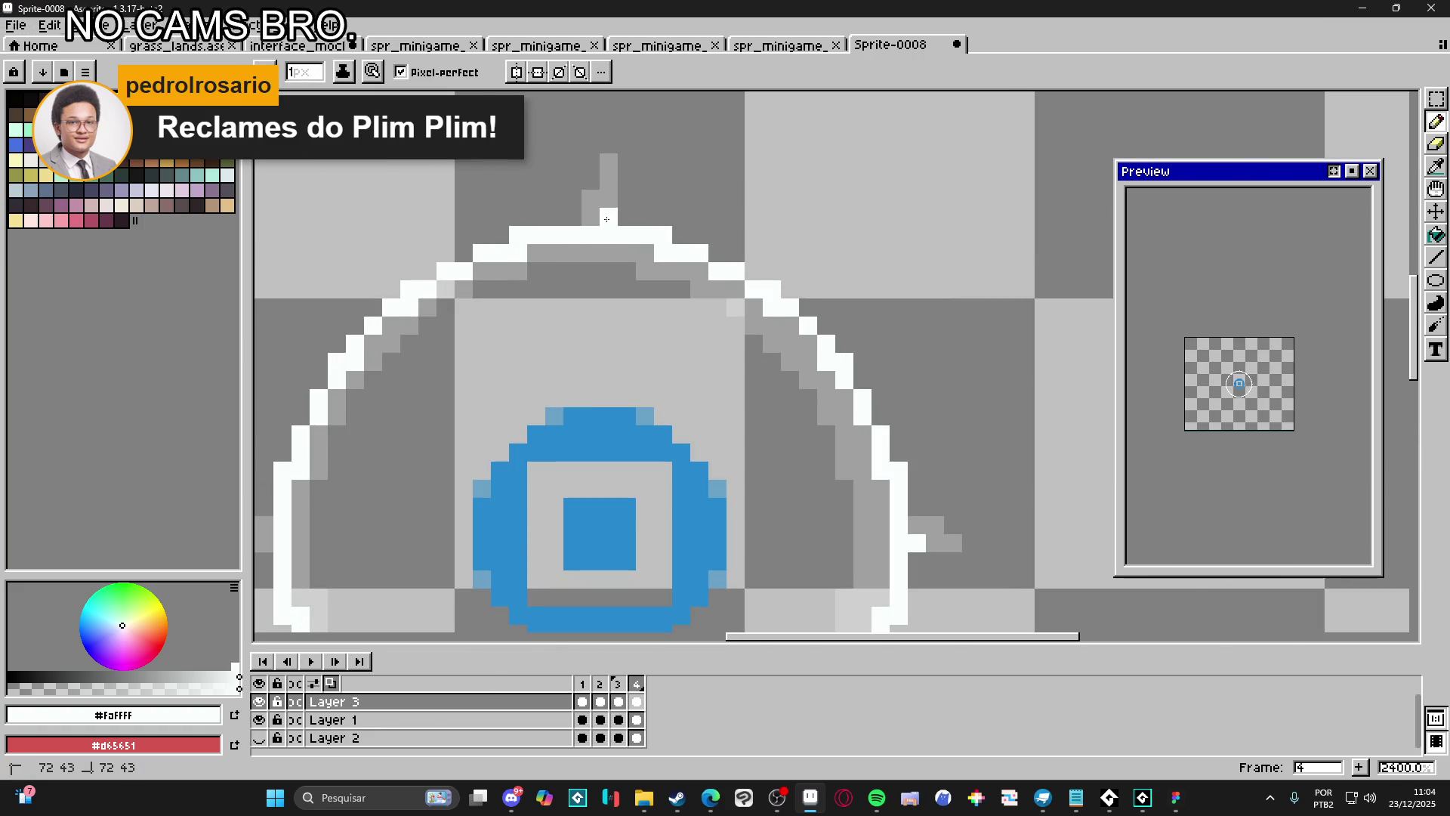
scroll(595, 260, down, 5)
scroll(513, 340, up, 2)
scroll(513, 340, up, 3)
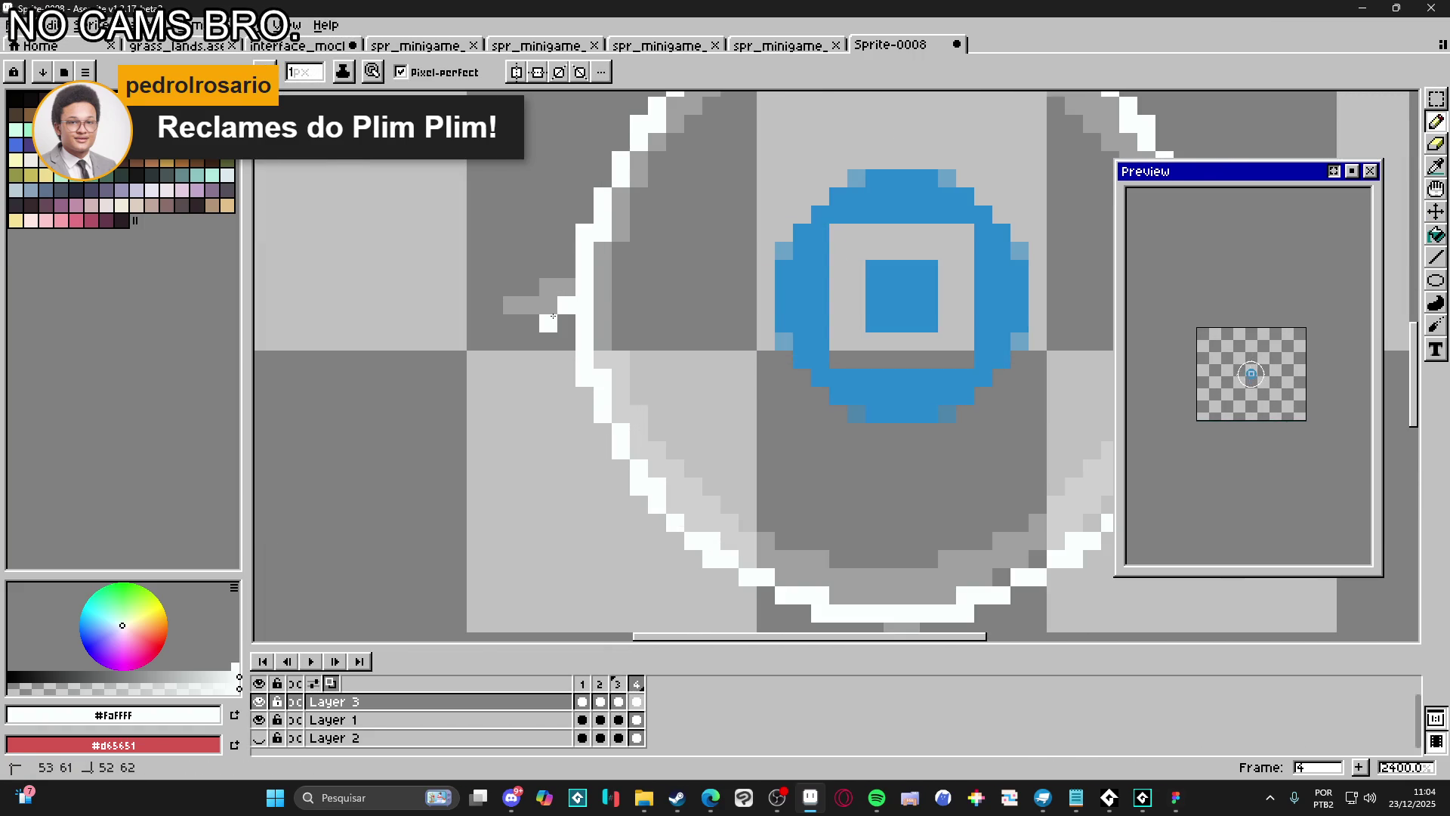
scroll(741, 480, down, 2)
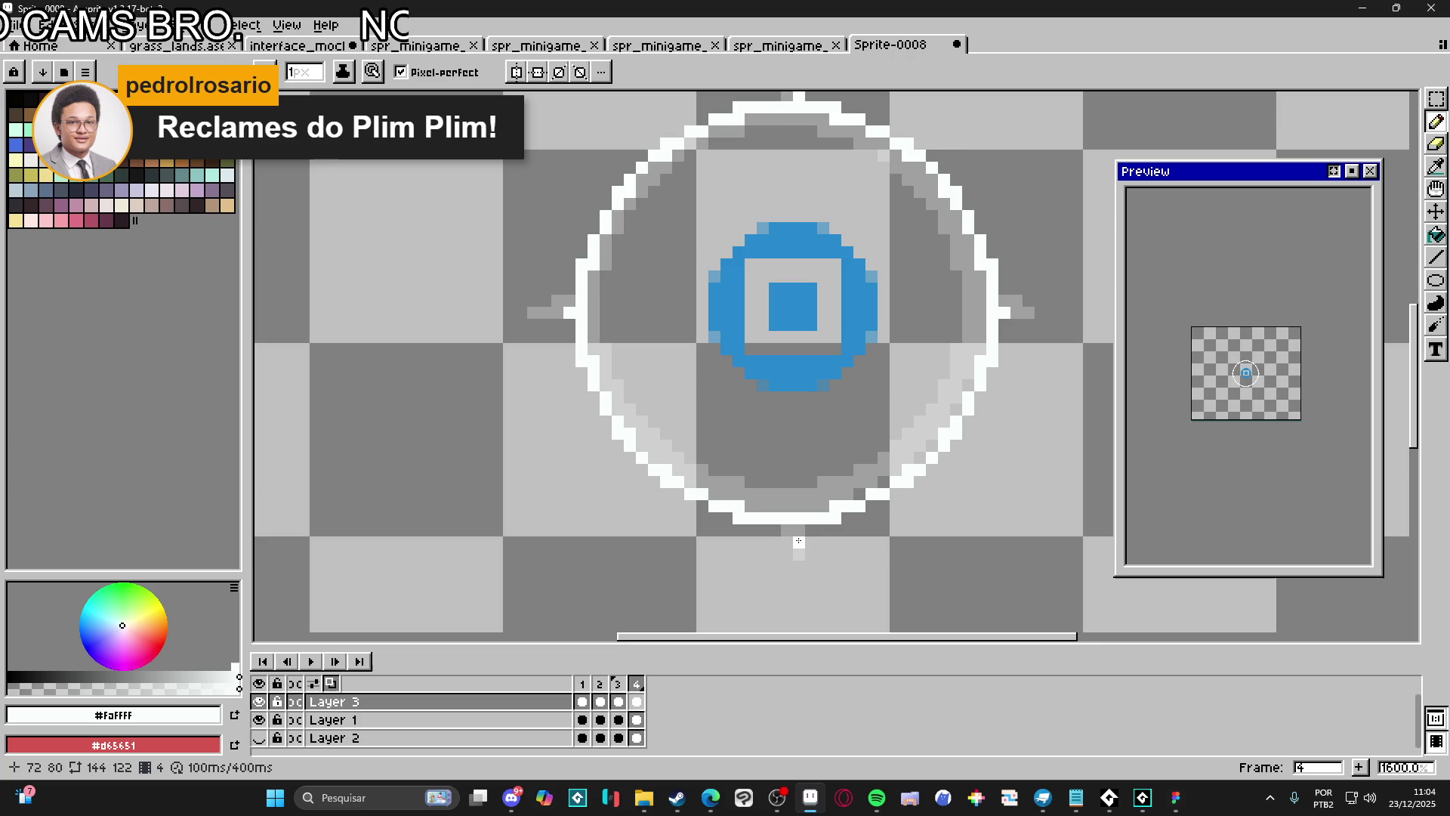
scroll(802, 531, down, 3)
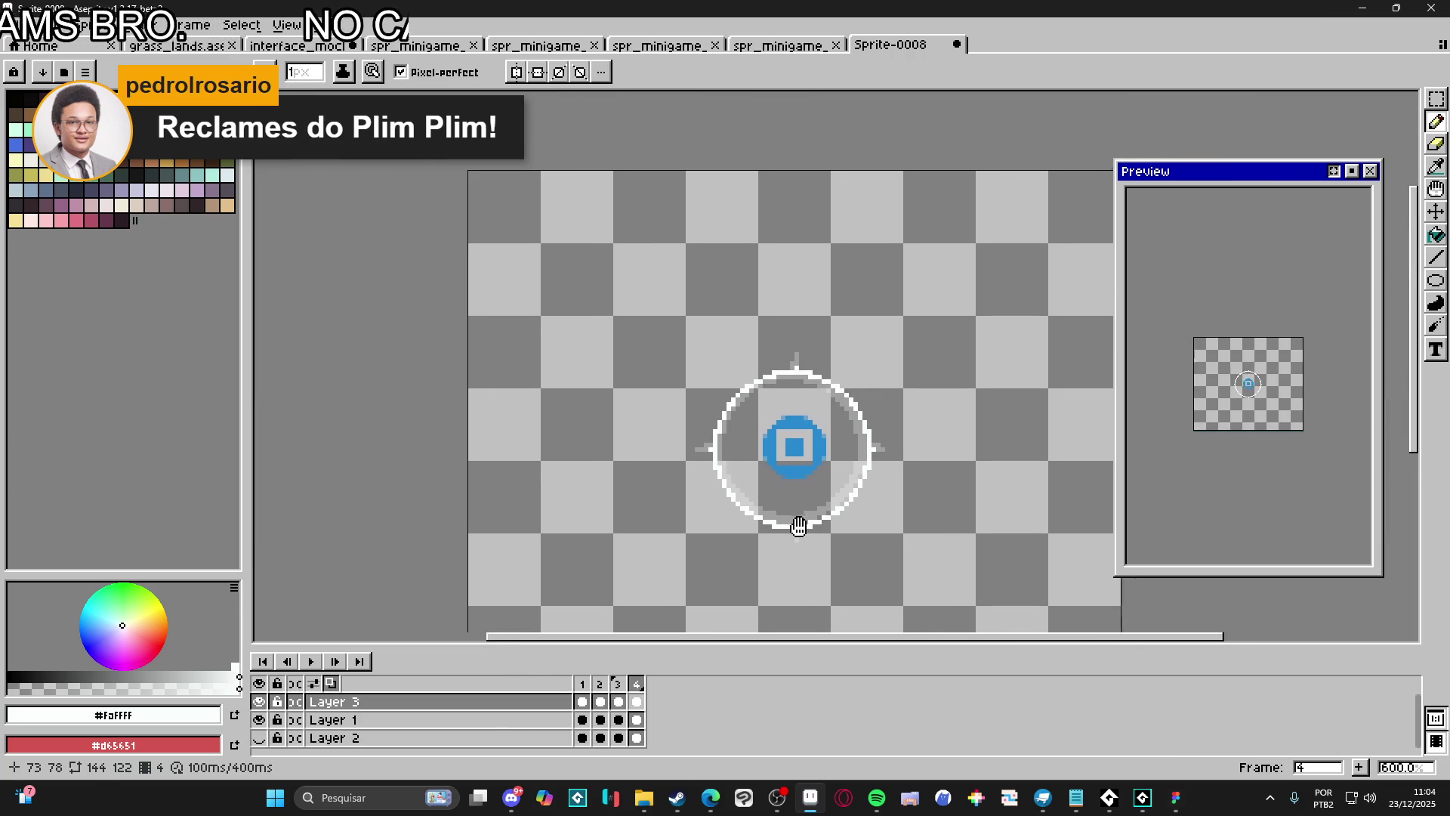
scroll(1218, 450, up, 2)
drag(1269, 382, 1236, 460)
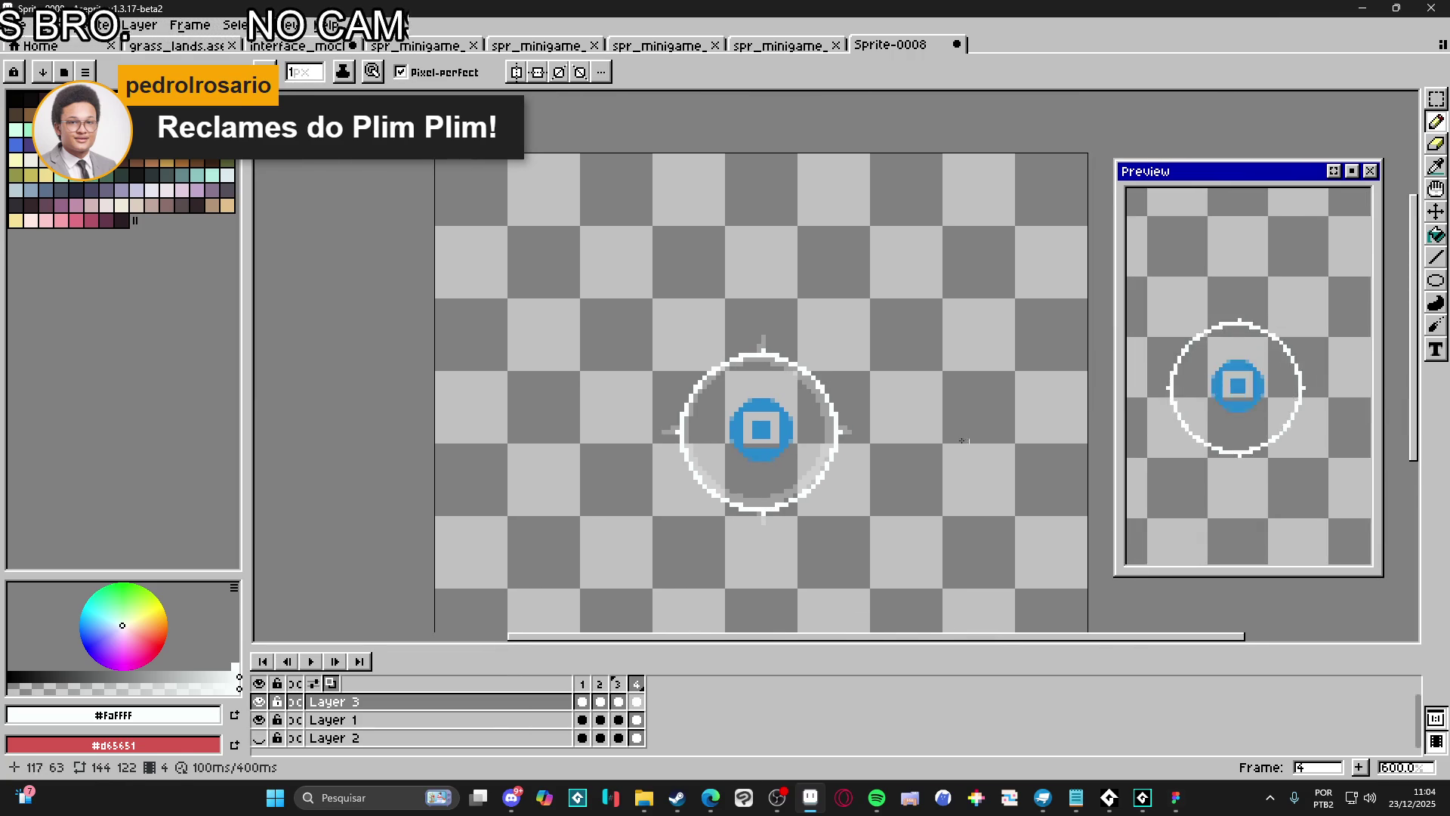
scroll(755, 393, down, 2)
scroll(732, 383, down, 1)
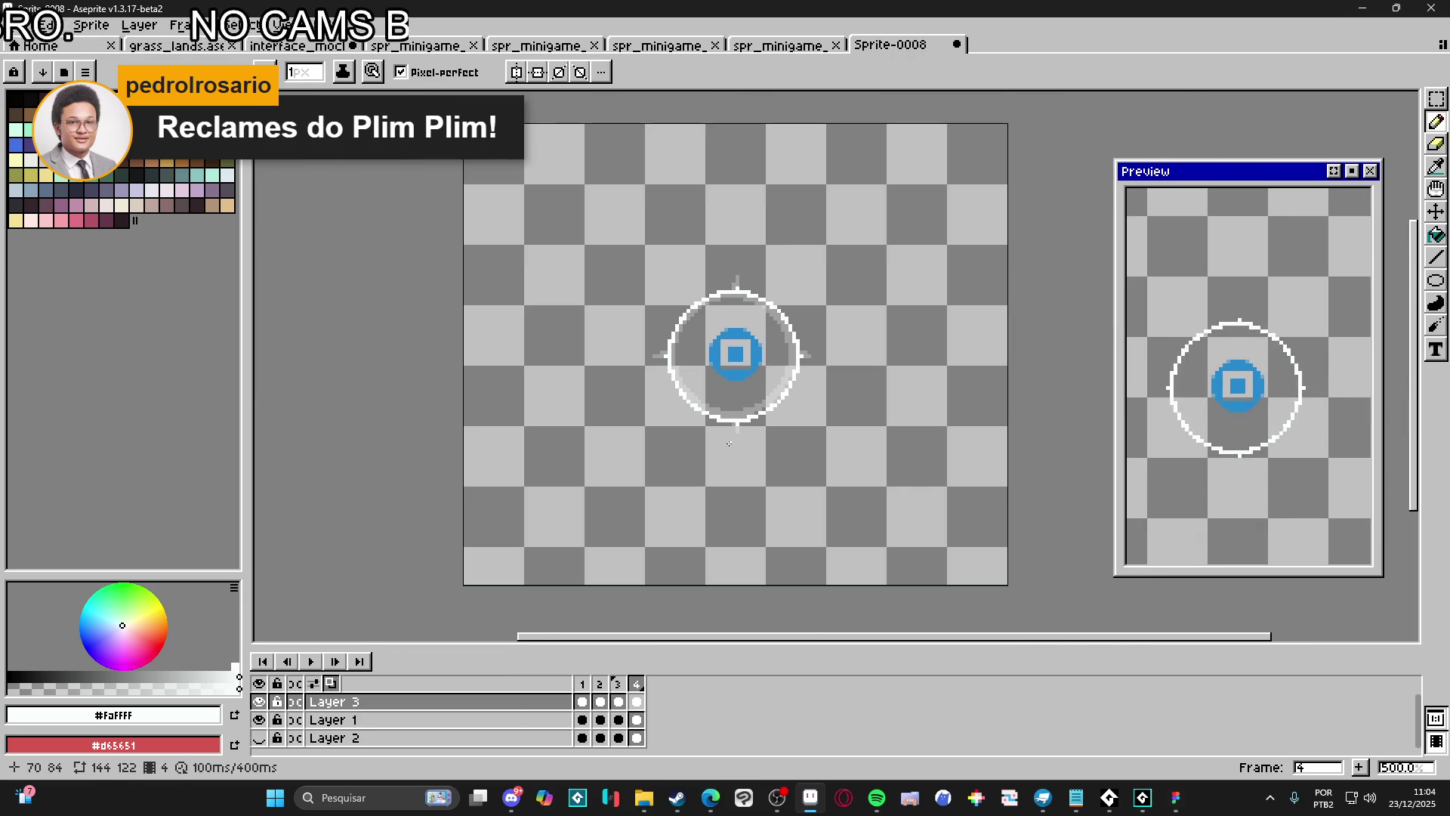
Add frame 5 and, with a 7px eraser, thin the lower arcs and remove the ring's top arc
click(1359, 767)
scroll(736, 393, up, 4)
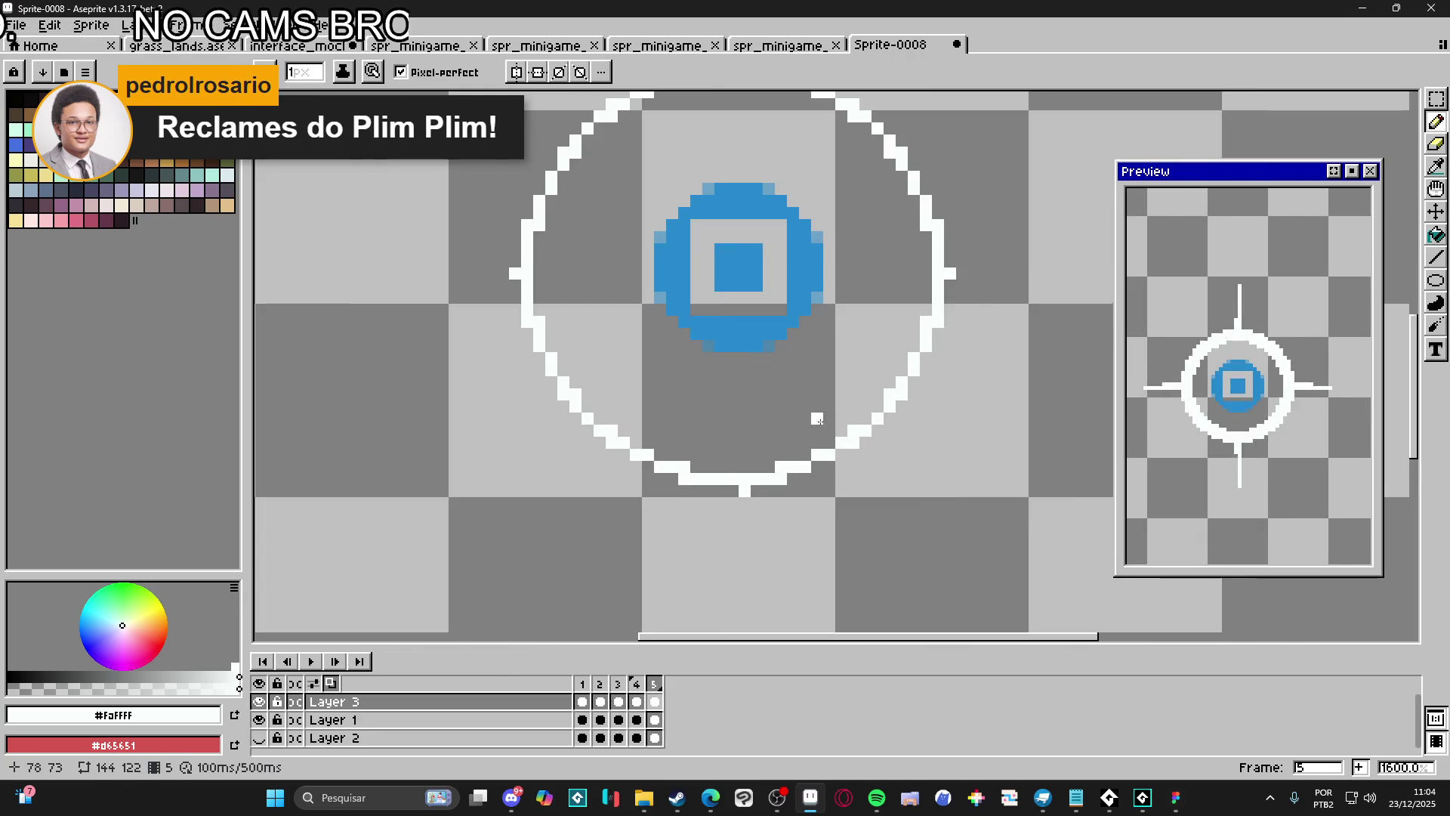
key(e)
key(ctrl+d)
key(minus)
key(minus)
key(minus)
click(890, 408)
click(566, 388)
drag(631, 317, 654, 460)
mouse_move(705, 237)
mouse_down()
mouse_move(751, 220)
mouse_move(848, 220)
mouse_up()
scroll(827, 291, down, 3)
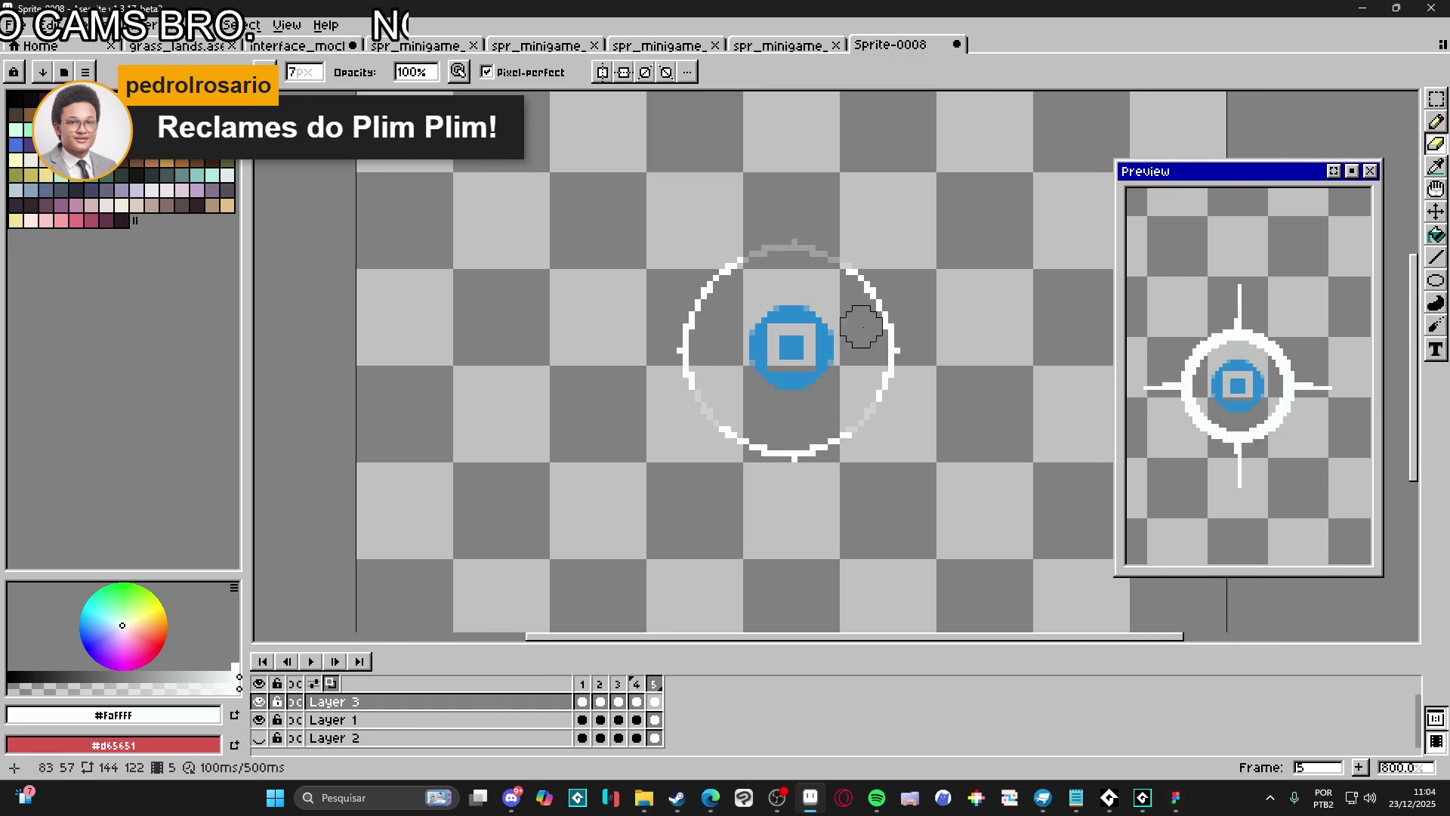
Add frames 6 and 7, erasing the bottom, right arc and left-arc ends progressively
click(1359, 768)
mouse_move(879, 392)
mouse_down()
mouse_move(852, 420)
mouse_move(732, 431)
mouse_move(693, 379)
mouse_up()
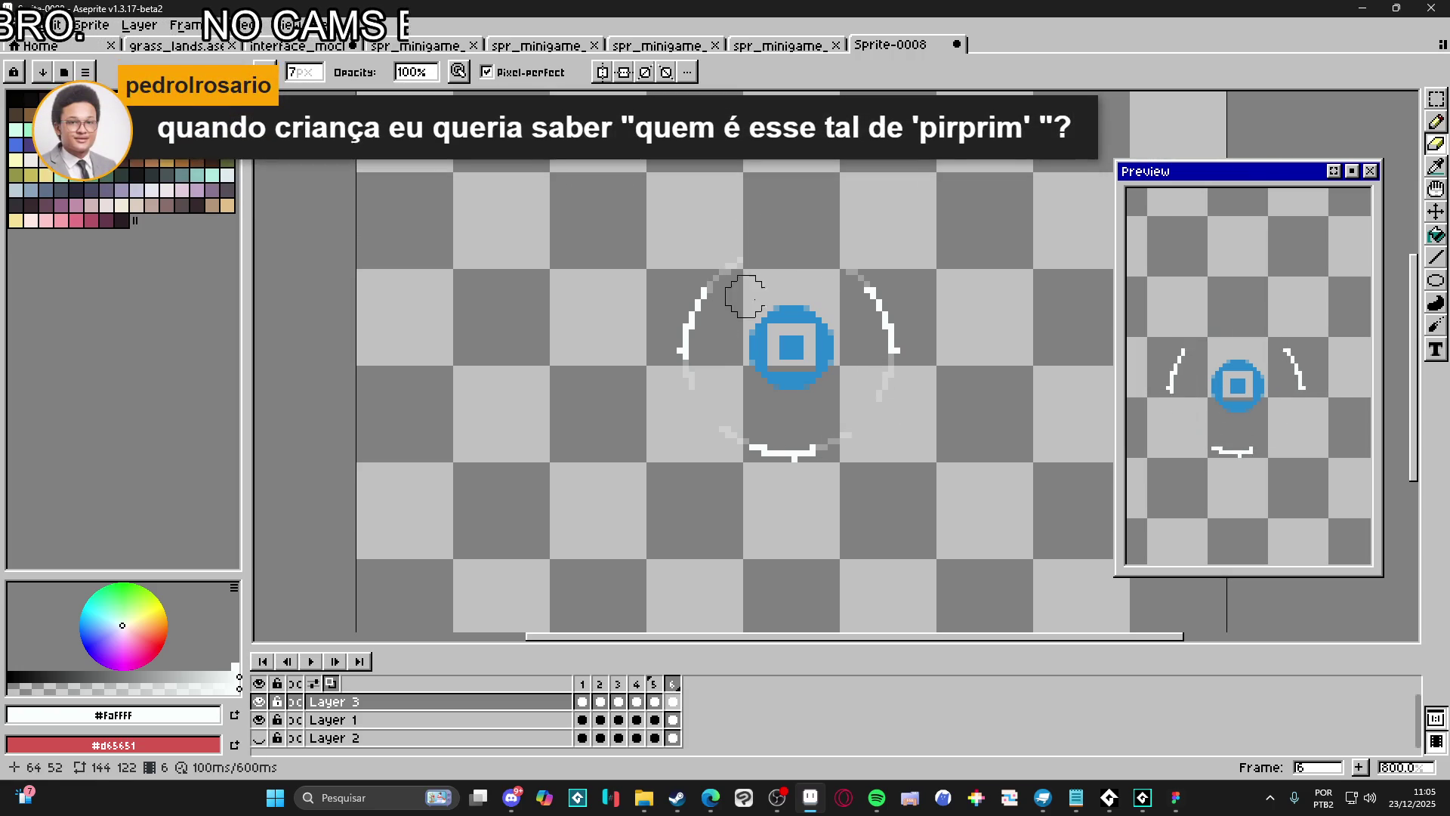
click(1360, 767)
mouse_move(813, 253)
mouse_down()
mouse_move(867, 292)
mouse_move(891, 349)
mouse_up()
drag(718, 443, 807, 454)
drag(684, 352, 702, 291)
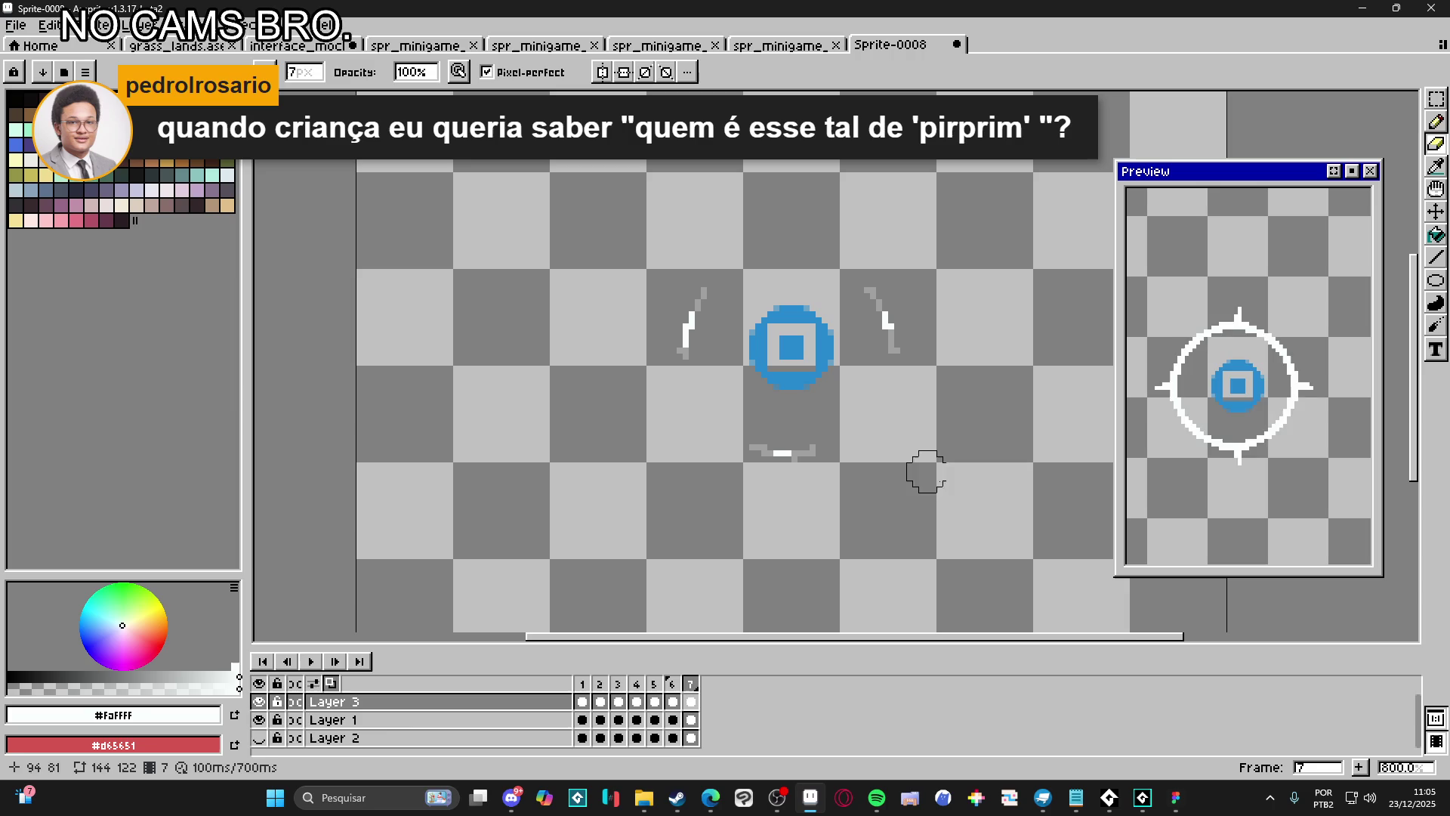
Add frame 8, erasing most of the side arcs until only small fragments remain
click(1360, 766)
drag(855, 291, 875, 301)
drag(699, 317, 675, 344)
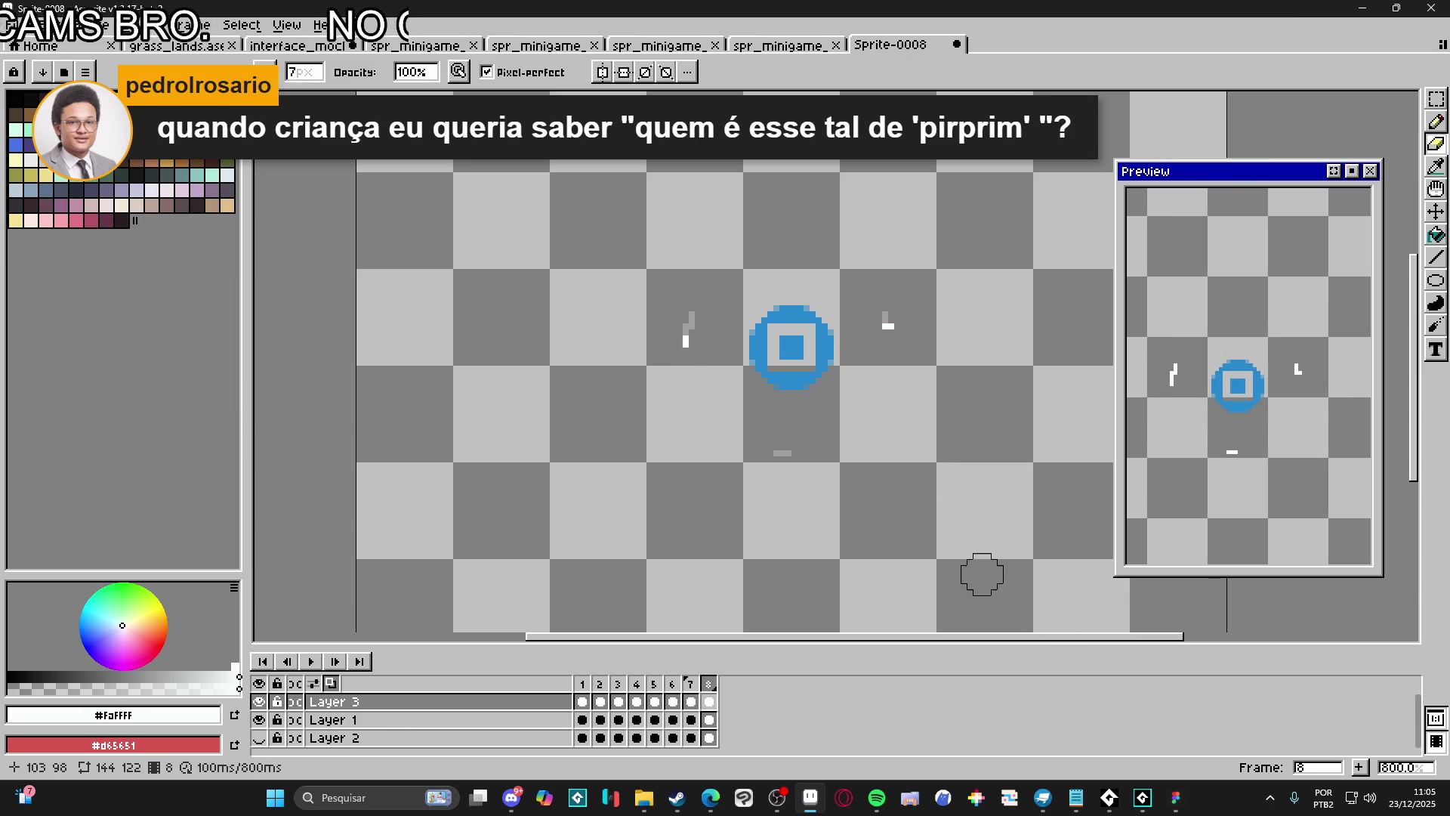
drag(810, 454, 800, 453)
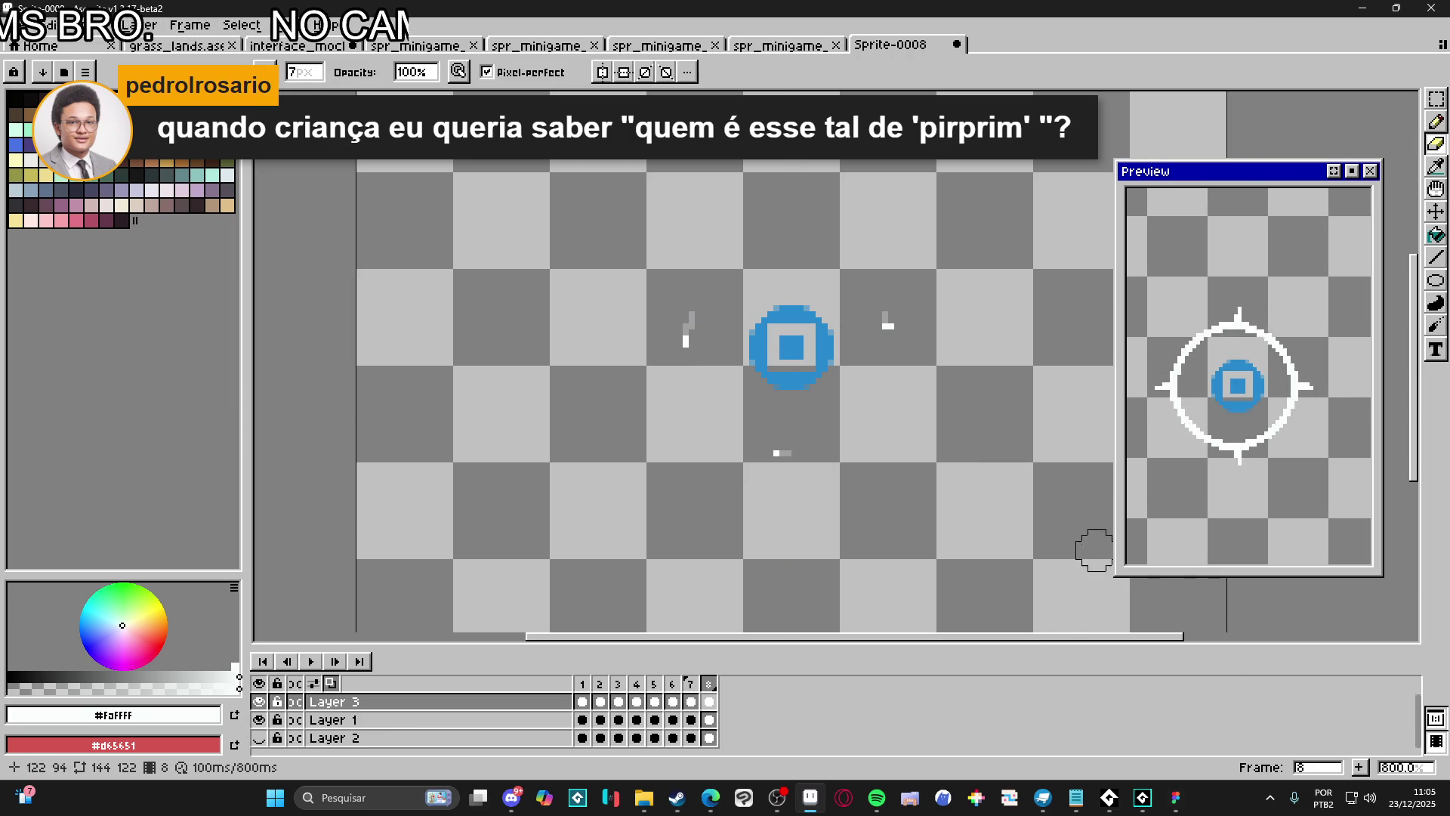
click(194, 30)
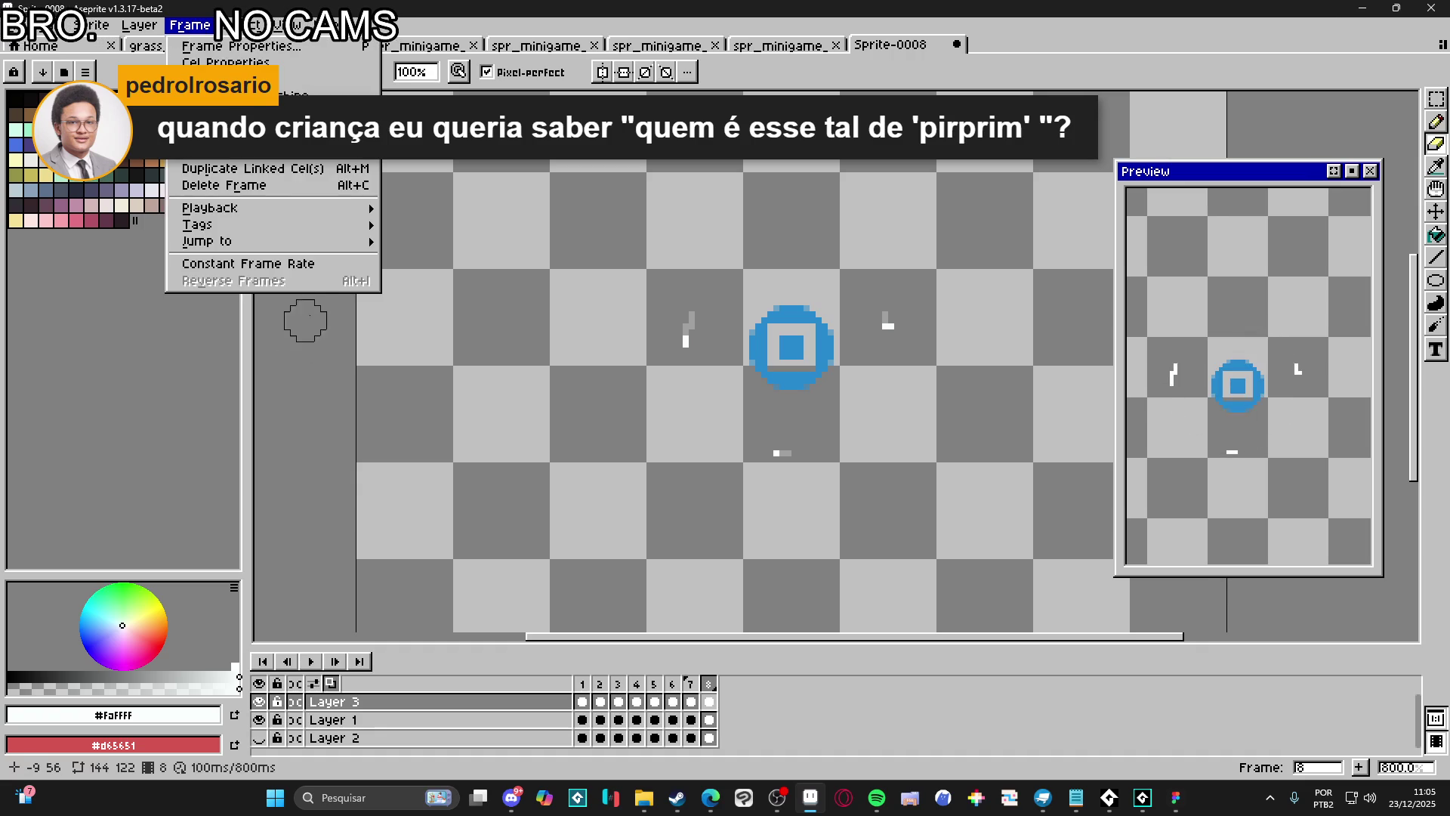
Set every frame's duration to 50 ms in Frame Properties
click(204, 62)
text(50)
key(Return)
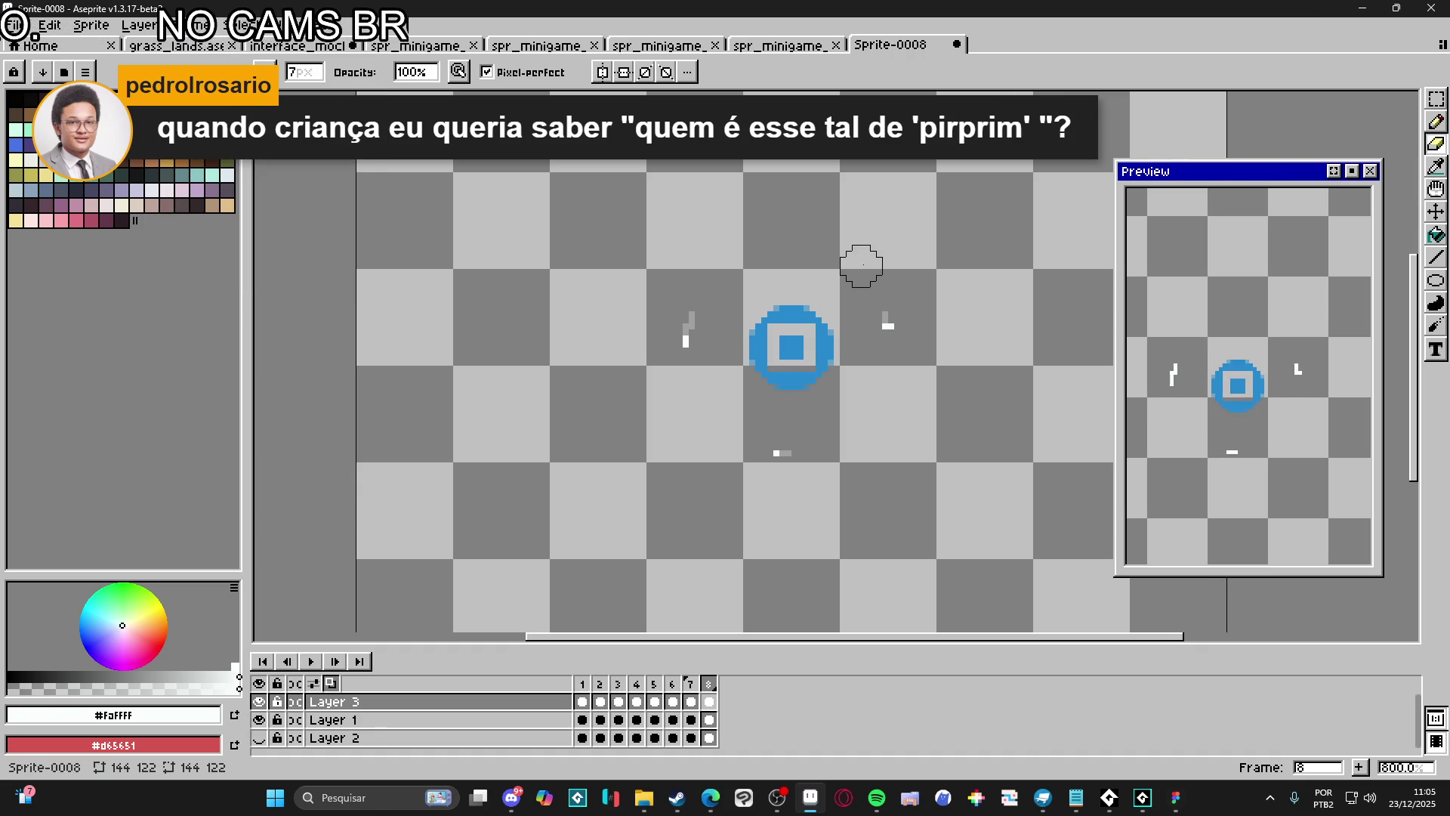
Hide Layer 1 and Layer 2 in the layer panel
scroll(907, 431, down, 1)
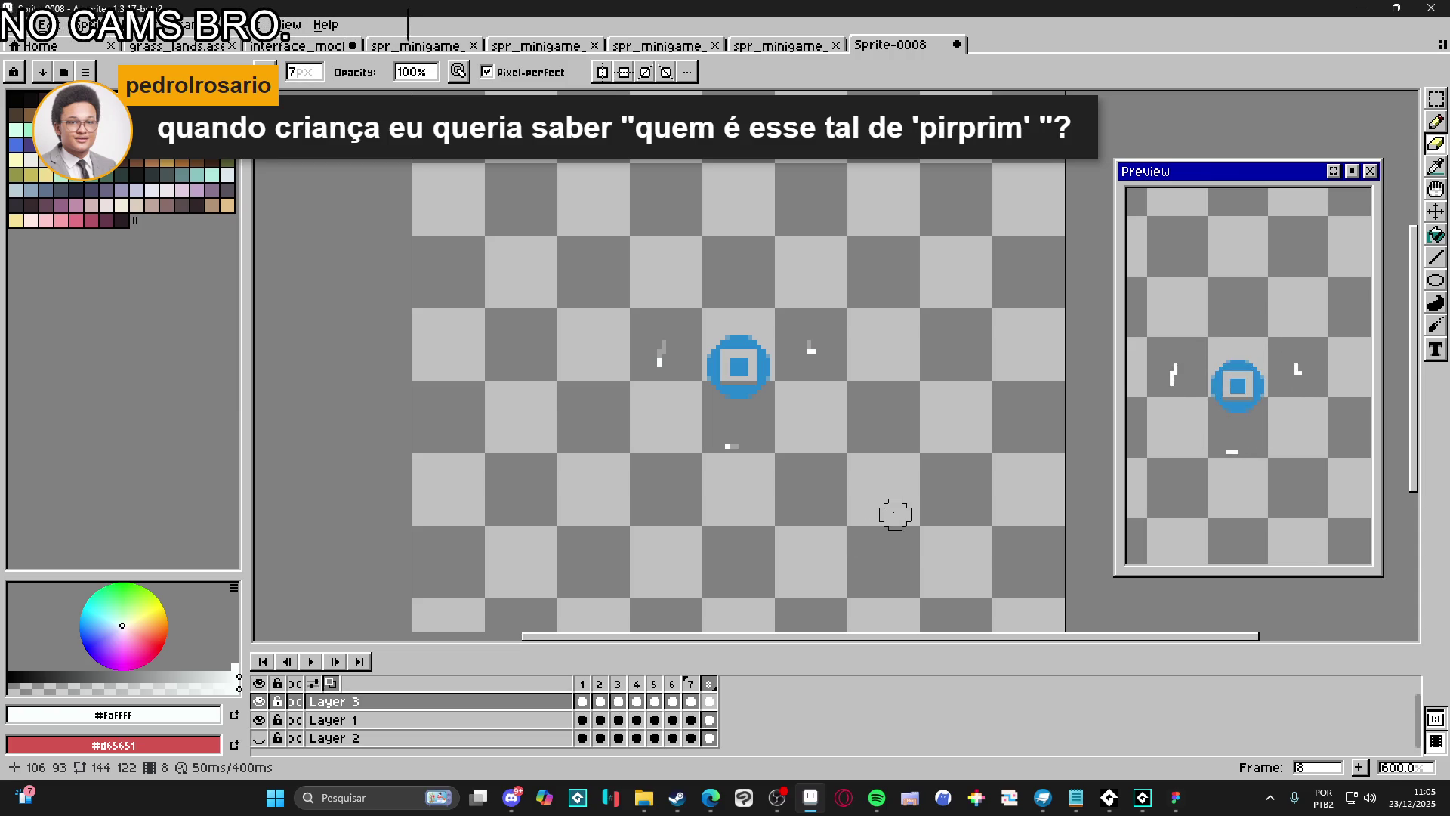
scroll(791, 506, down, 2)
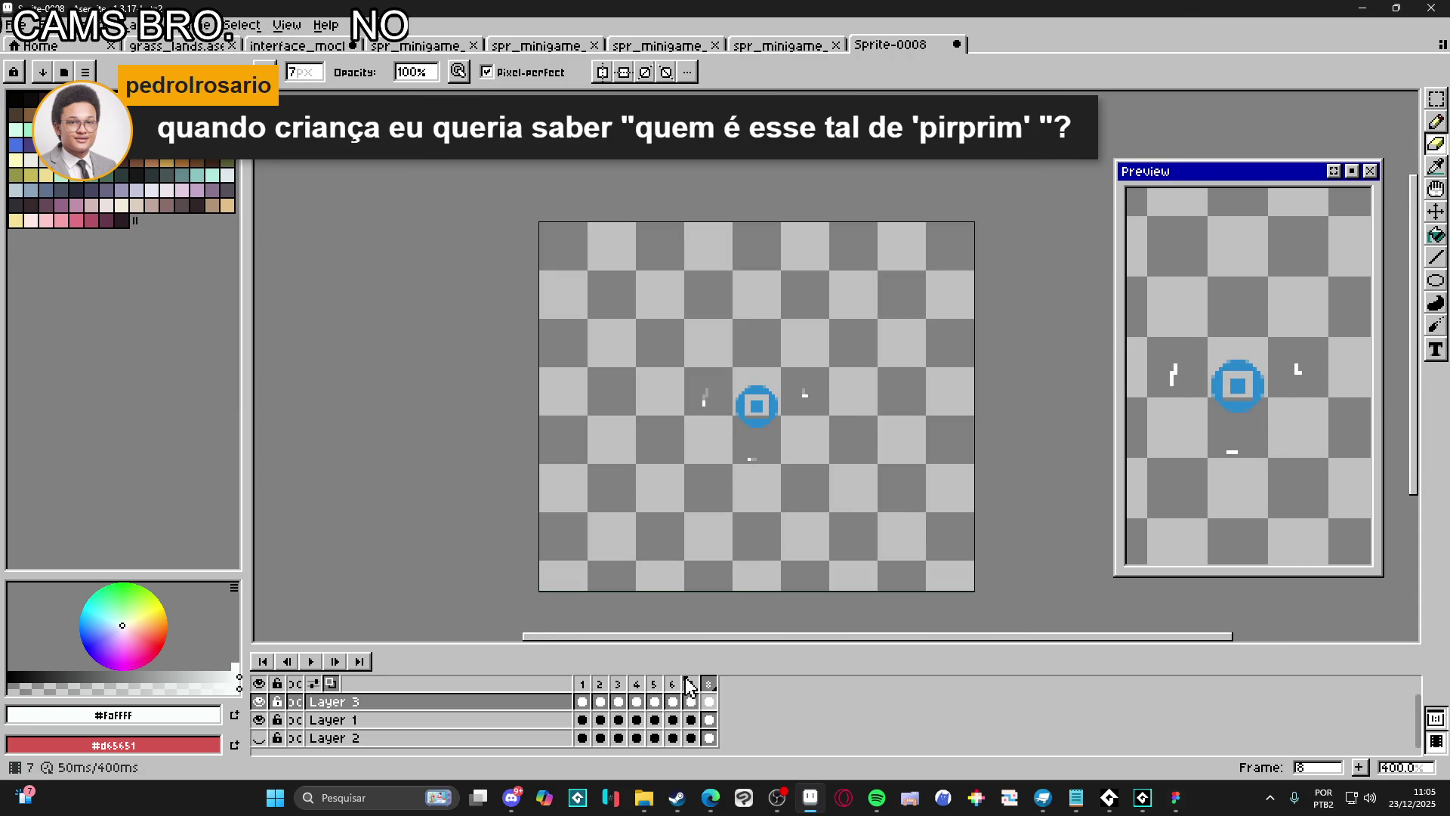
click(259, 720)
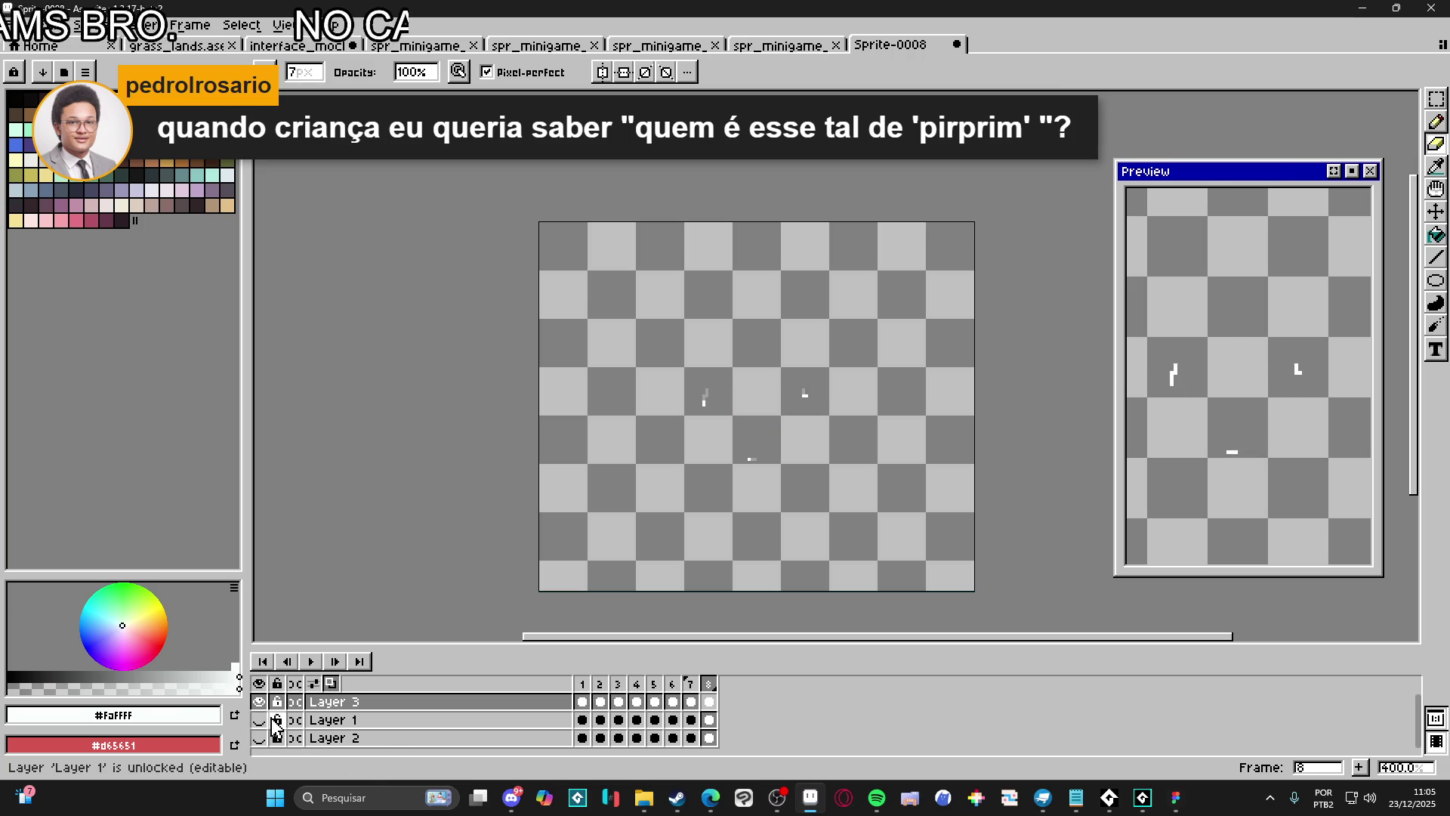
click(259, 738)
click(259, 738)
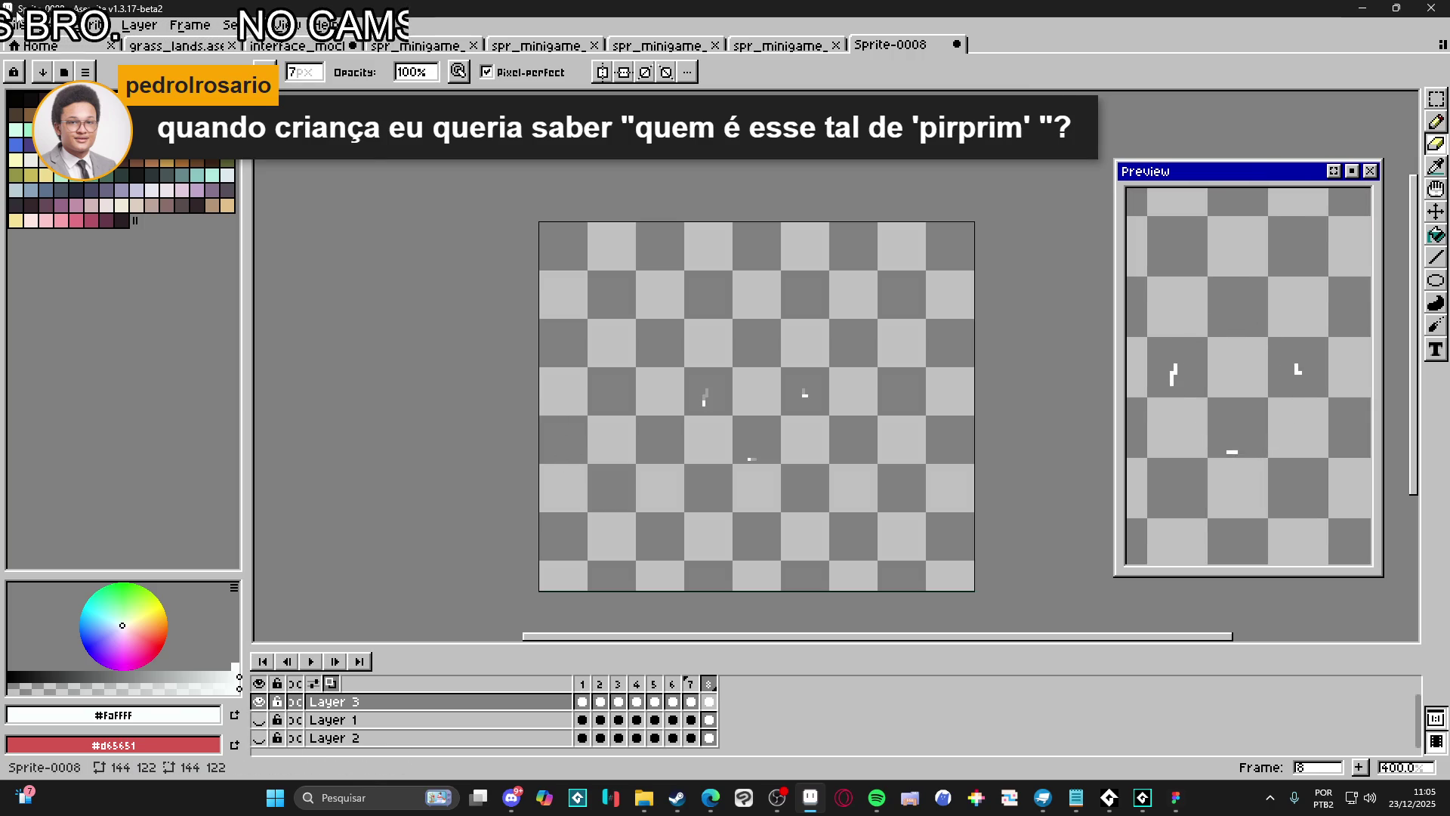
Trim the sprite down to its visible content, 50x54
click(81, 25)
click(102, 181)
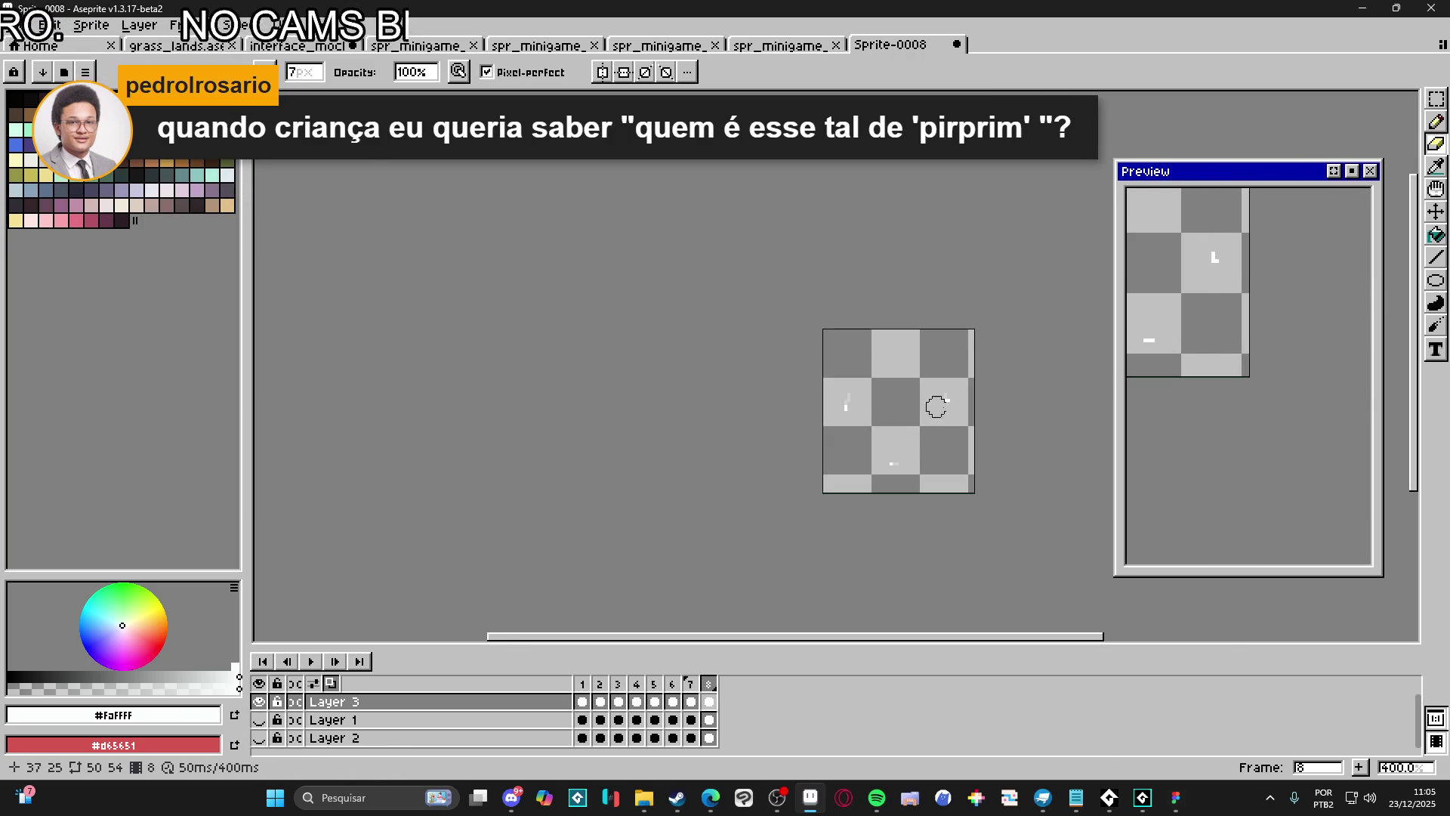
drag(832, 391, 575, 356)
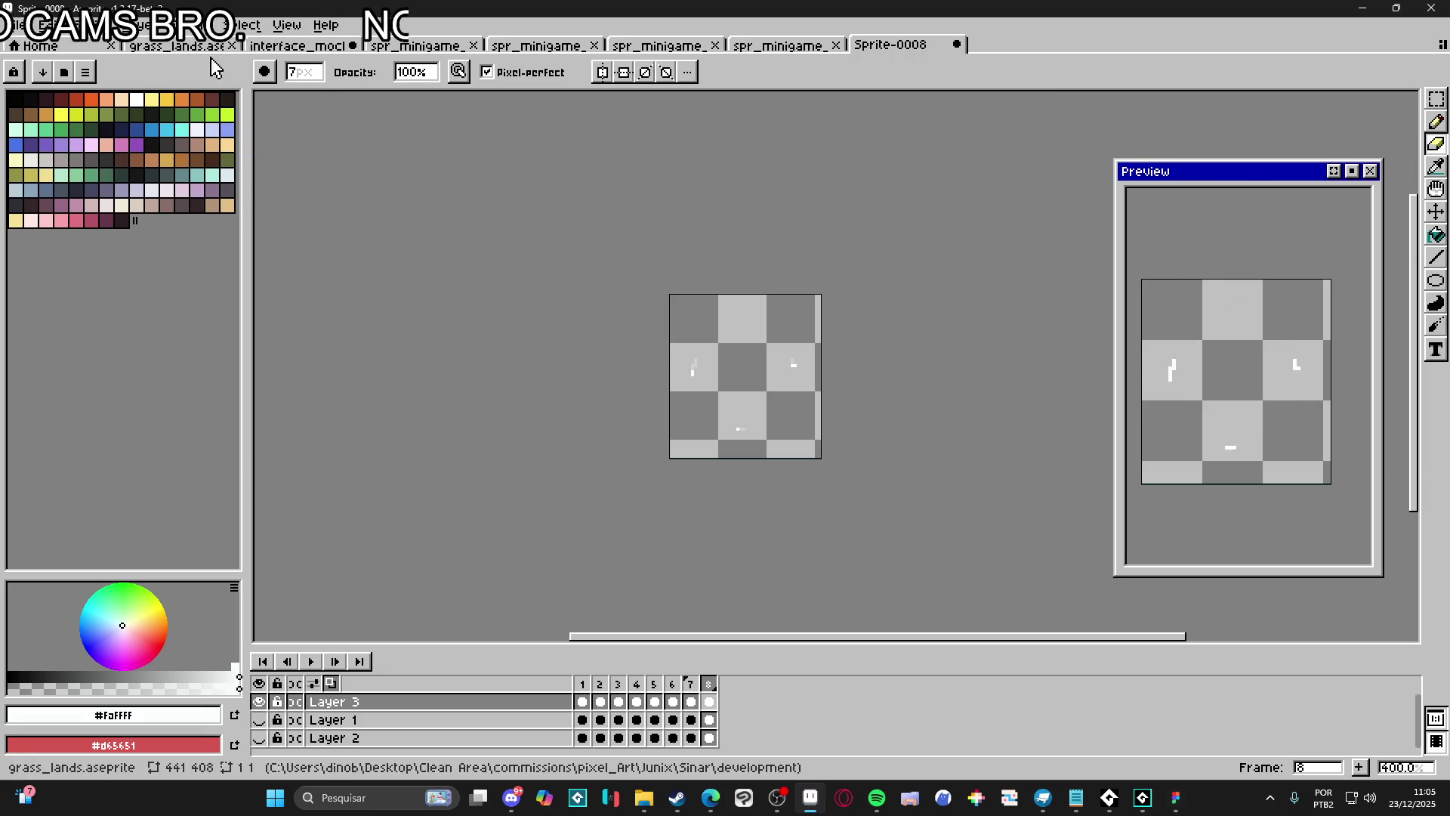
Save the sprite as spr_minigame_success_effect with the gif file type
click(15, 25)
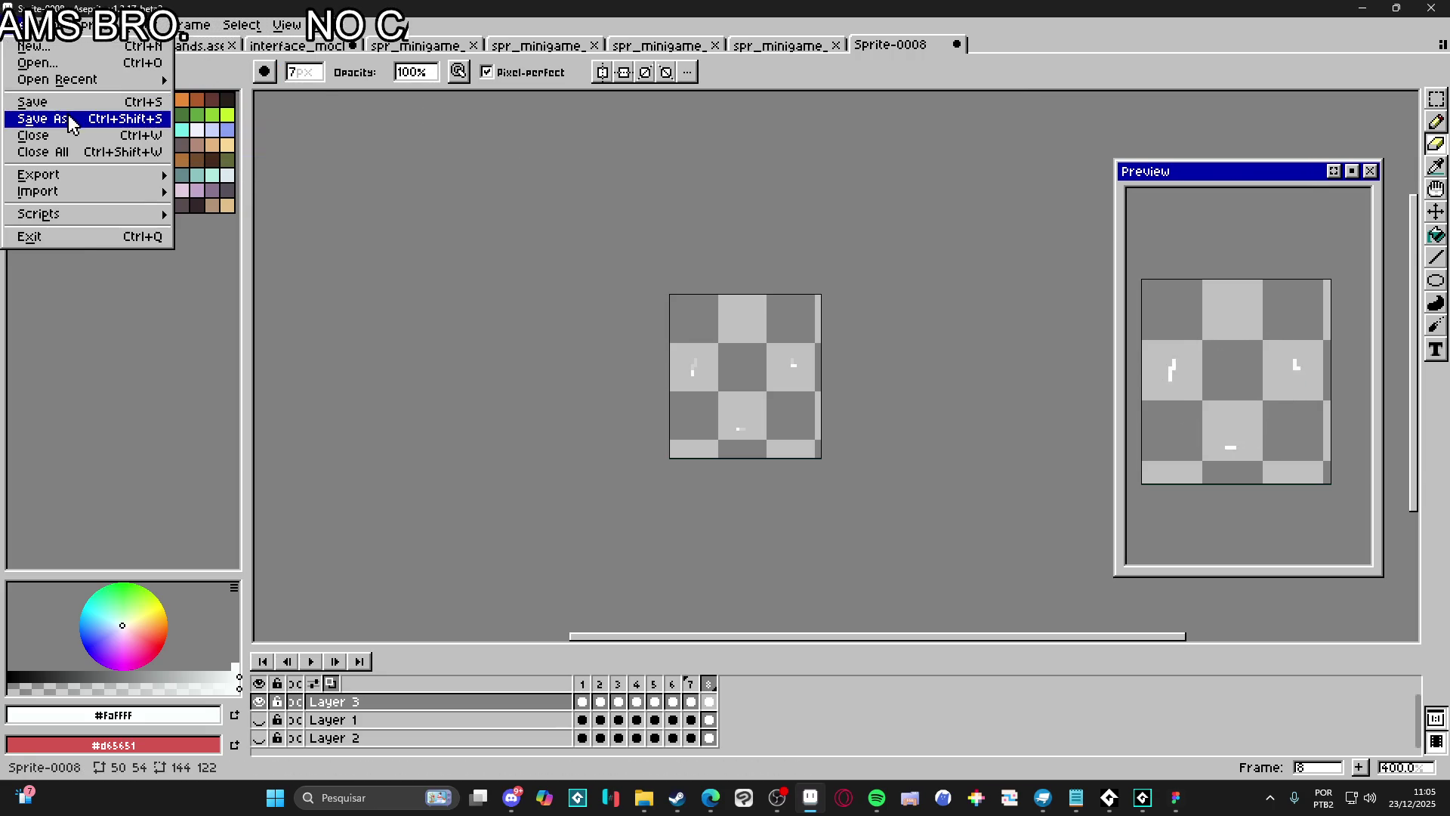
click(34, 119)
click(738, 563)
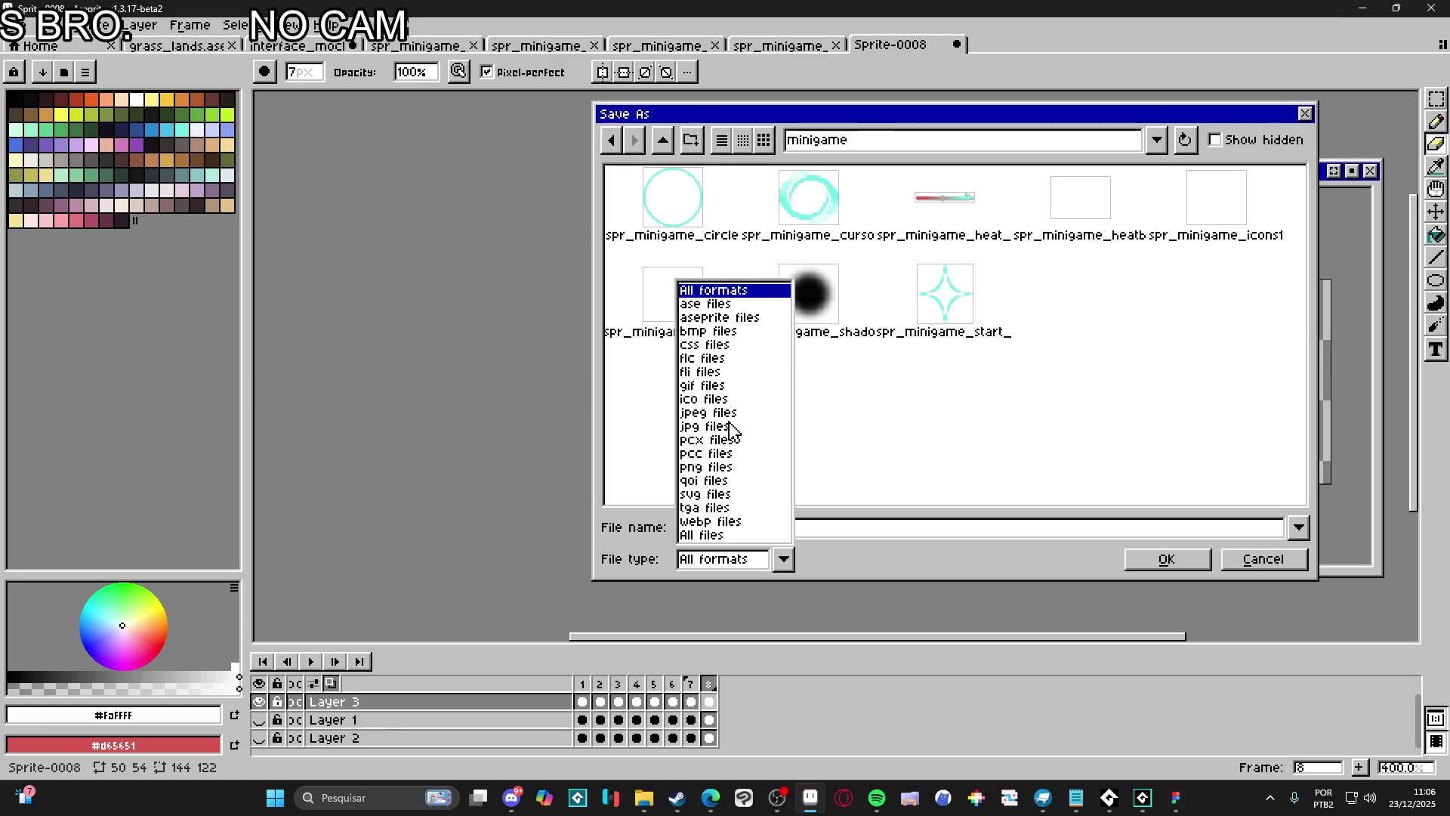
click(725, 385)
key(ctrl+a)
text(spr_minigame)
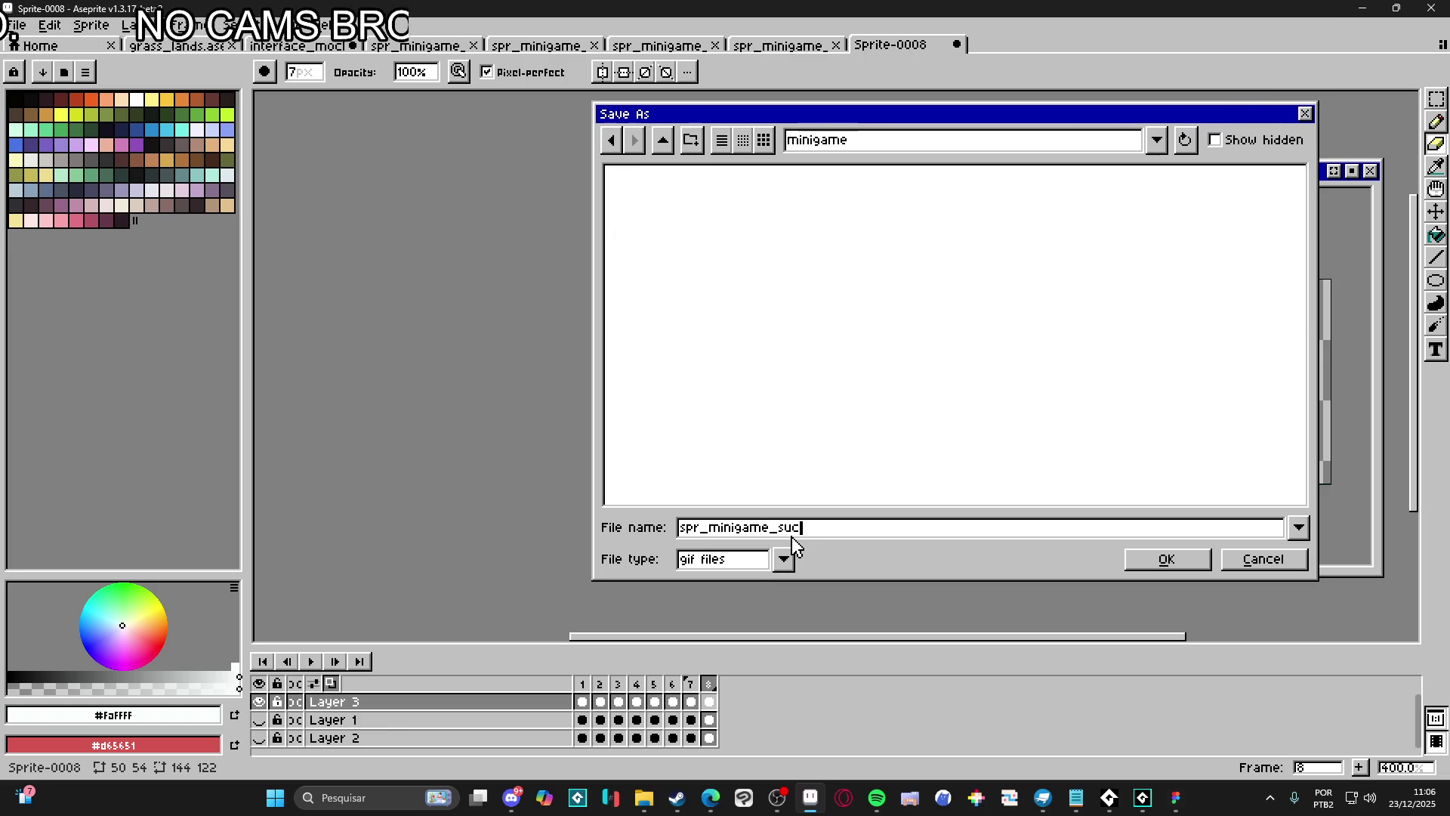
text(ss_effect)
key(Return)
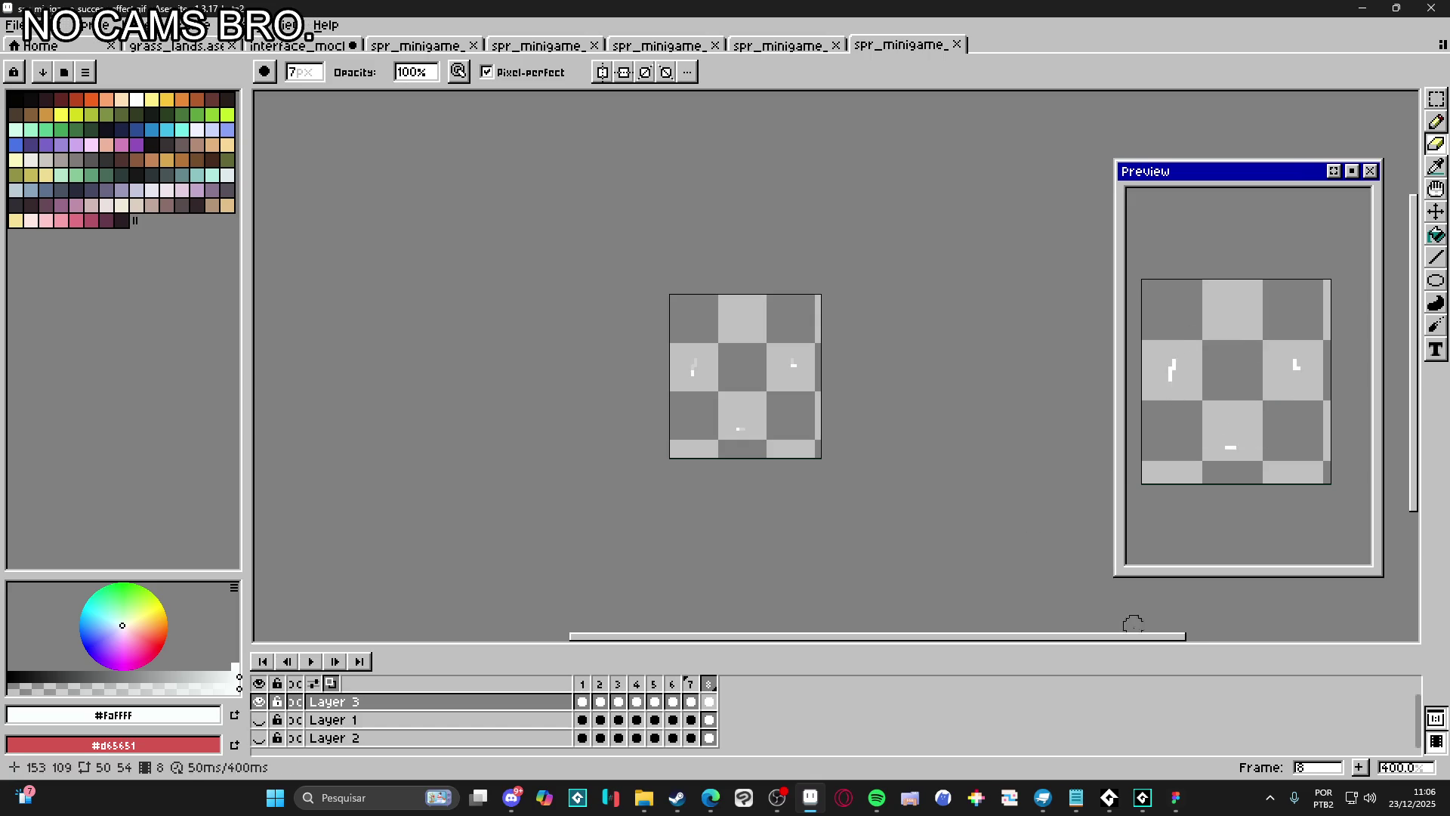
click(1142, 807)
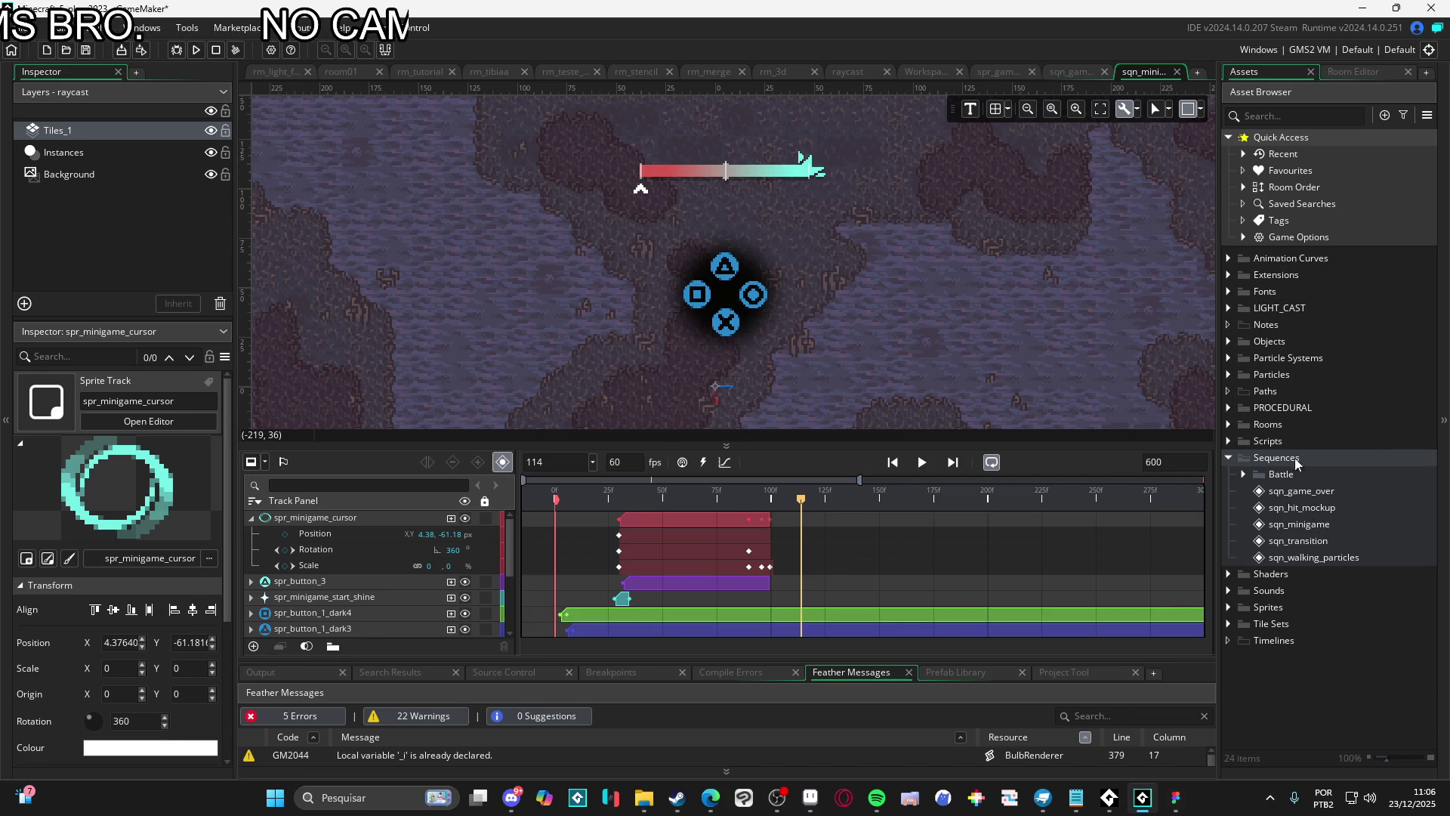
Expand Sprites > light_font > minigame in GameMaker's Asset Browser
click(1230, 607)
scroll(1231, 605, down, 3)
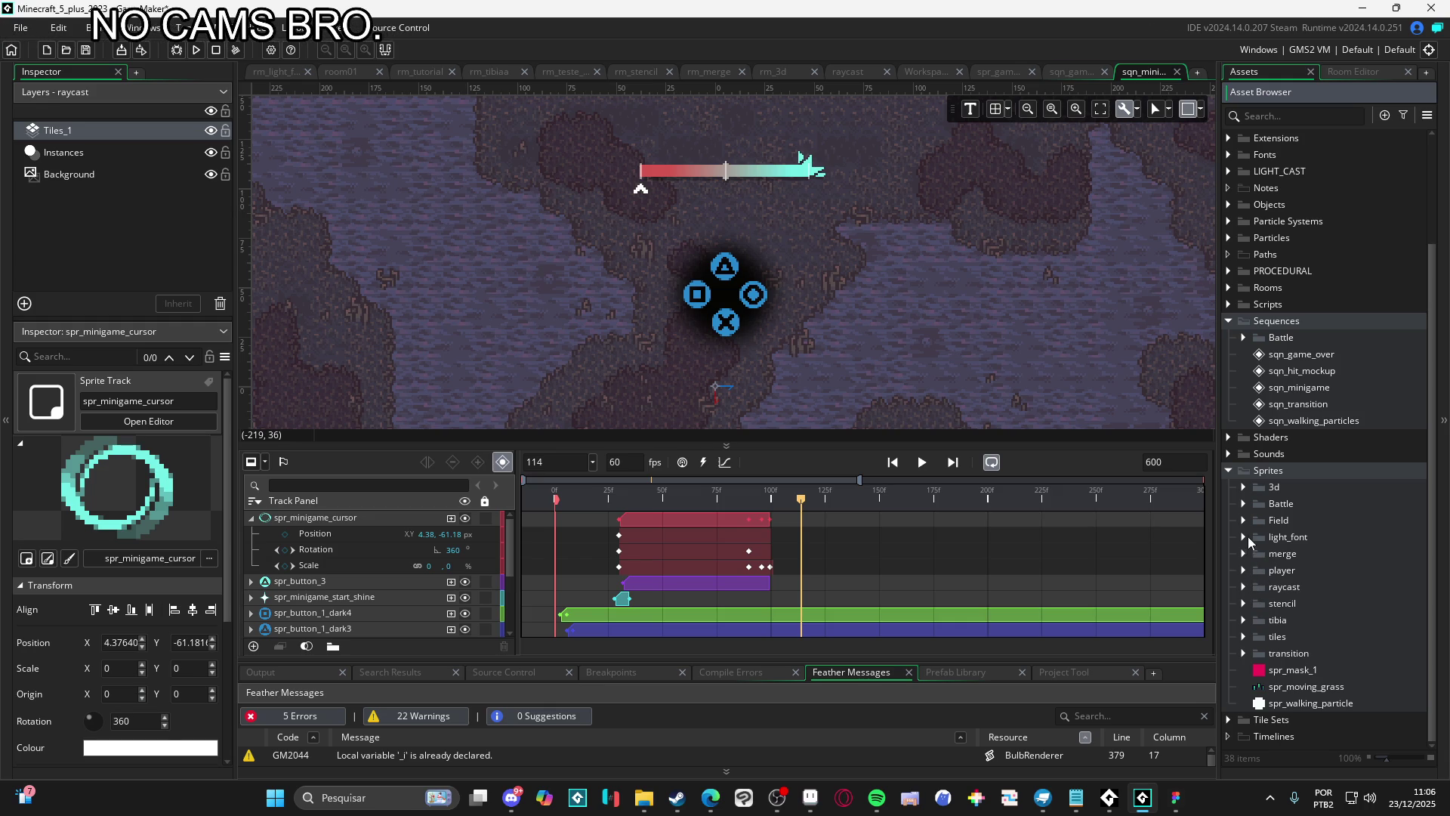
click(1245, 537)
click(1259, 619)
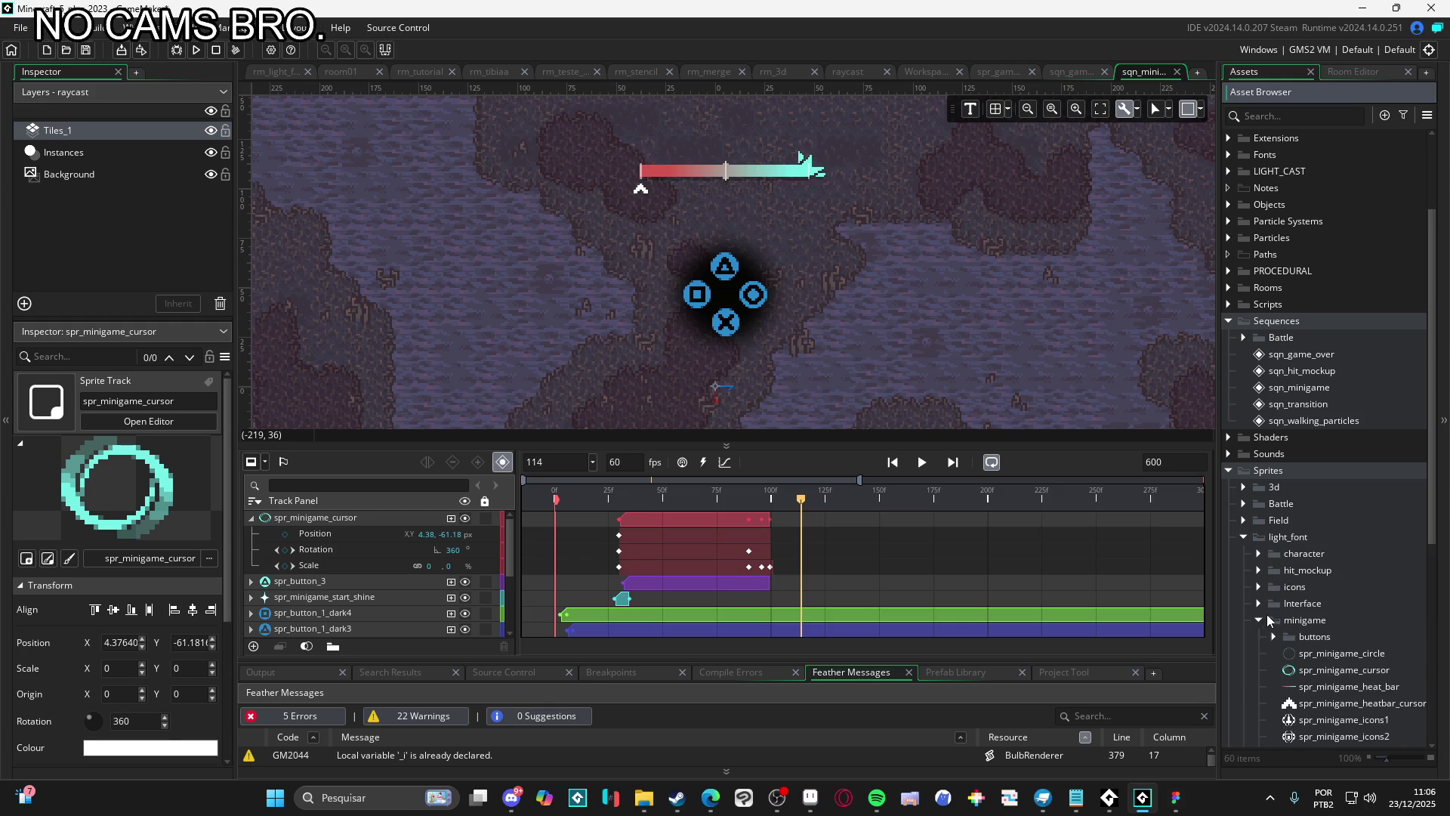
scroll(1270, 612, down, 5)
Drag spr_minigame_success_effect.gif from File Explorer into the minigame folder to import it
click(655, 807)
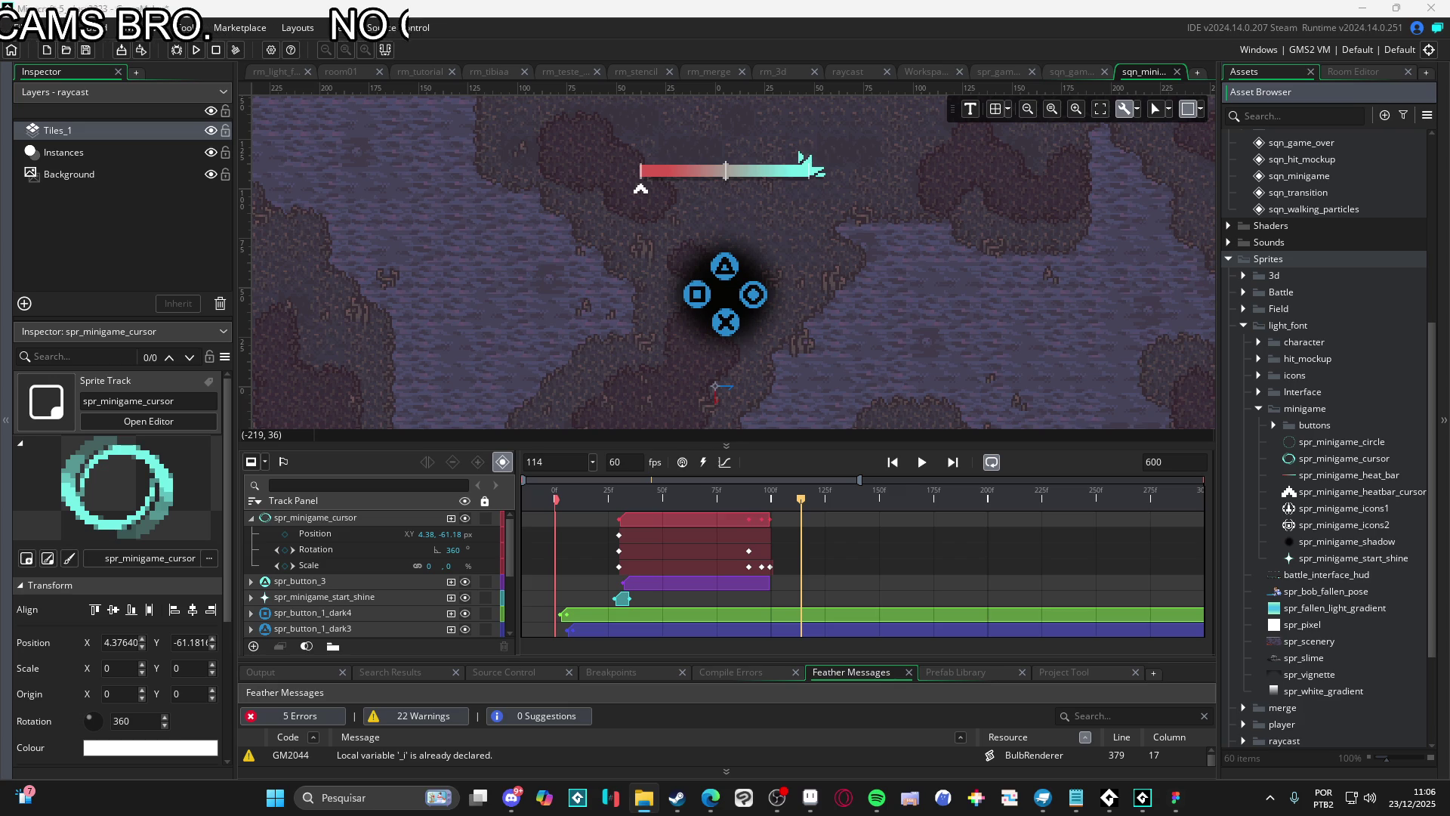
drag(1346, 645, 1338, 523)
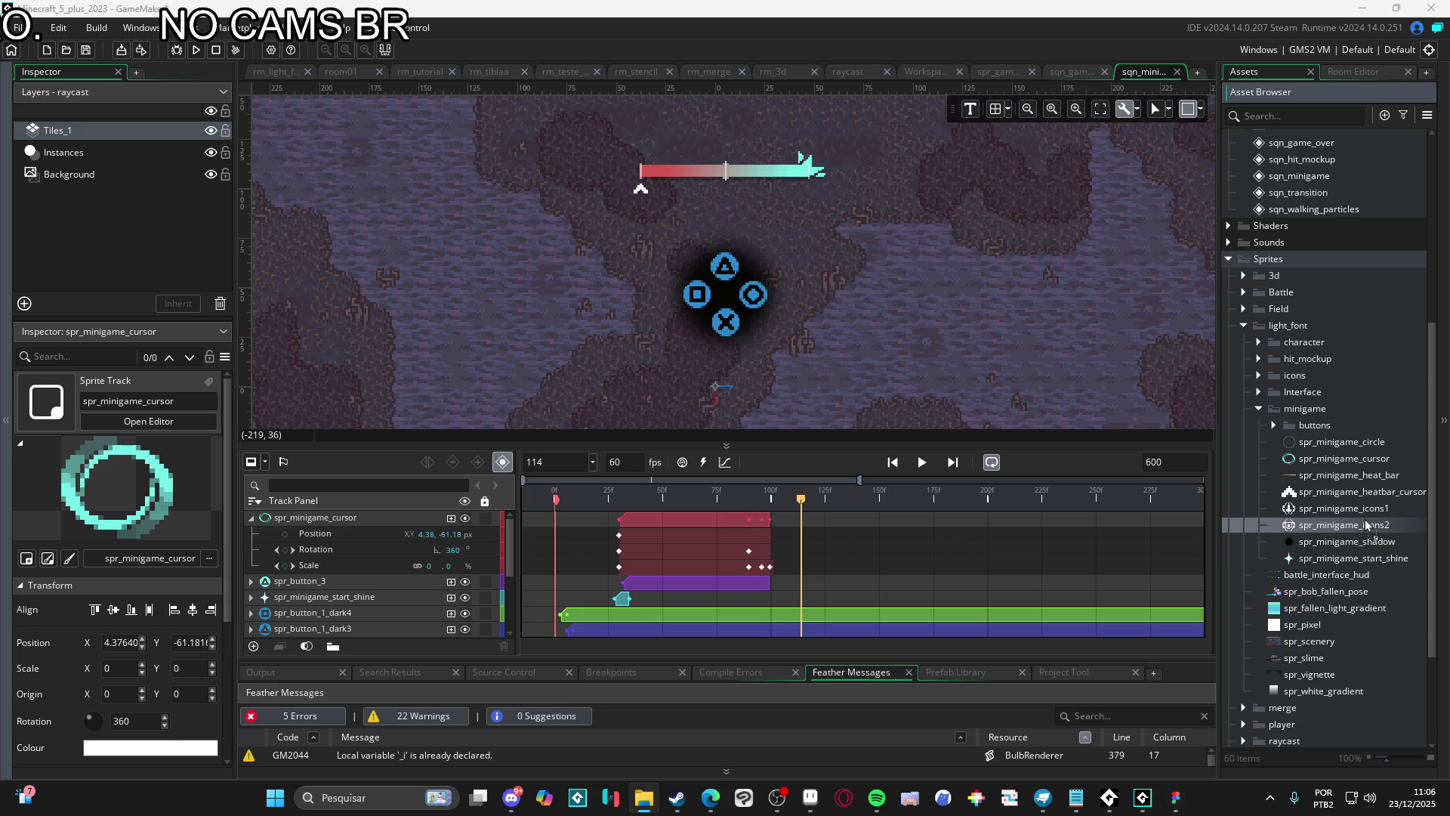
drag(1366, 519, 1366, 519)
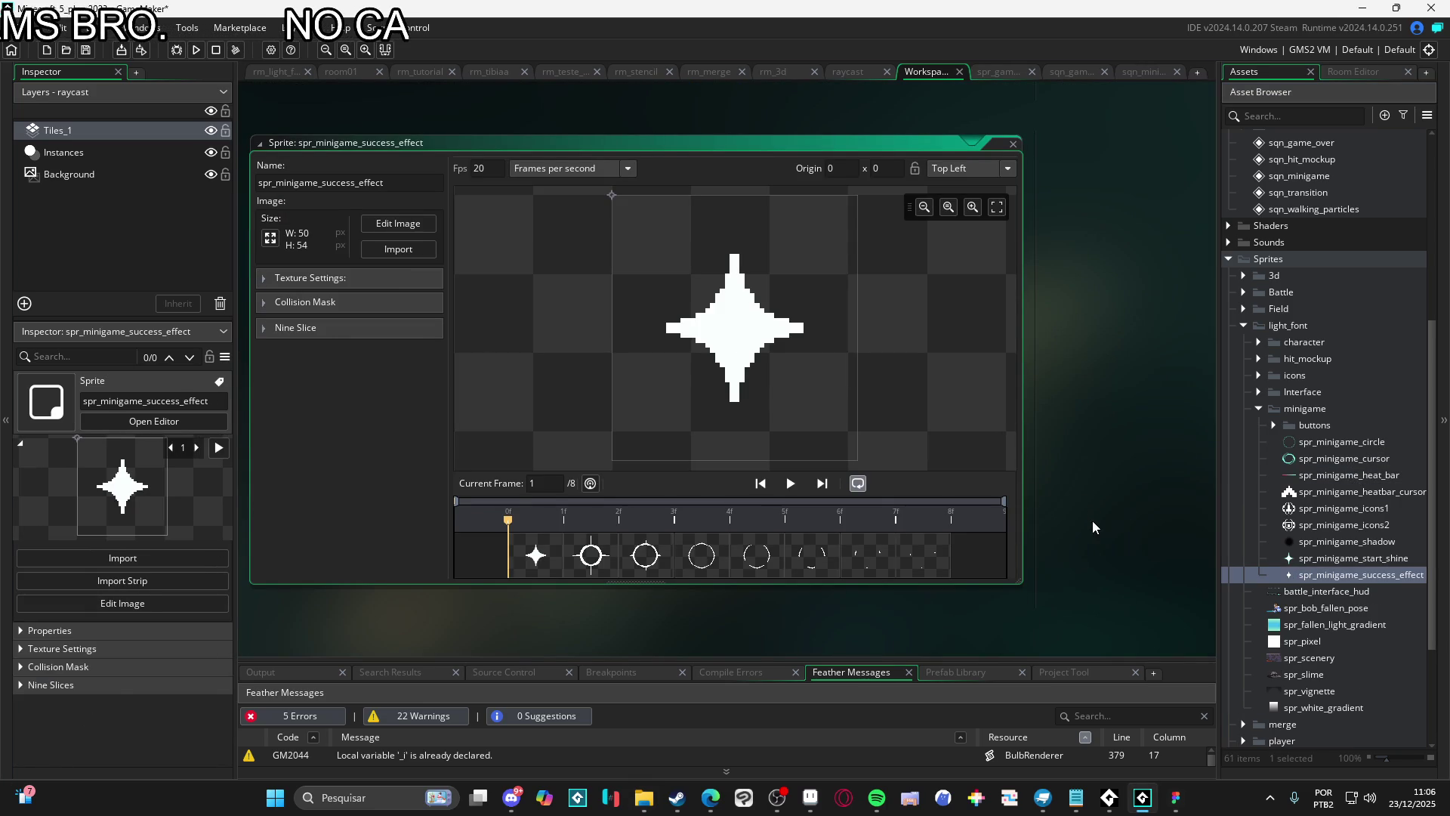
Set the new sprite's origin to Middle Centre (25, 27) and preview its animation
click(997, 168)
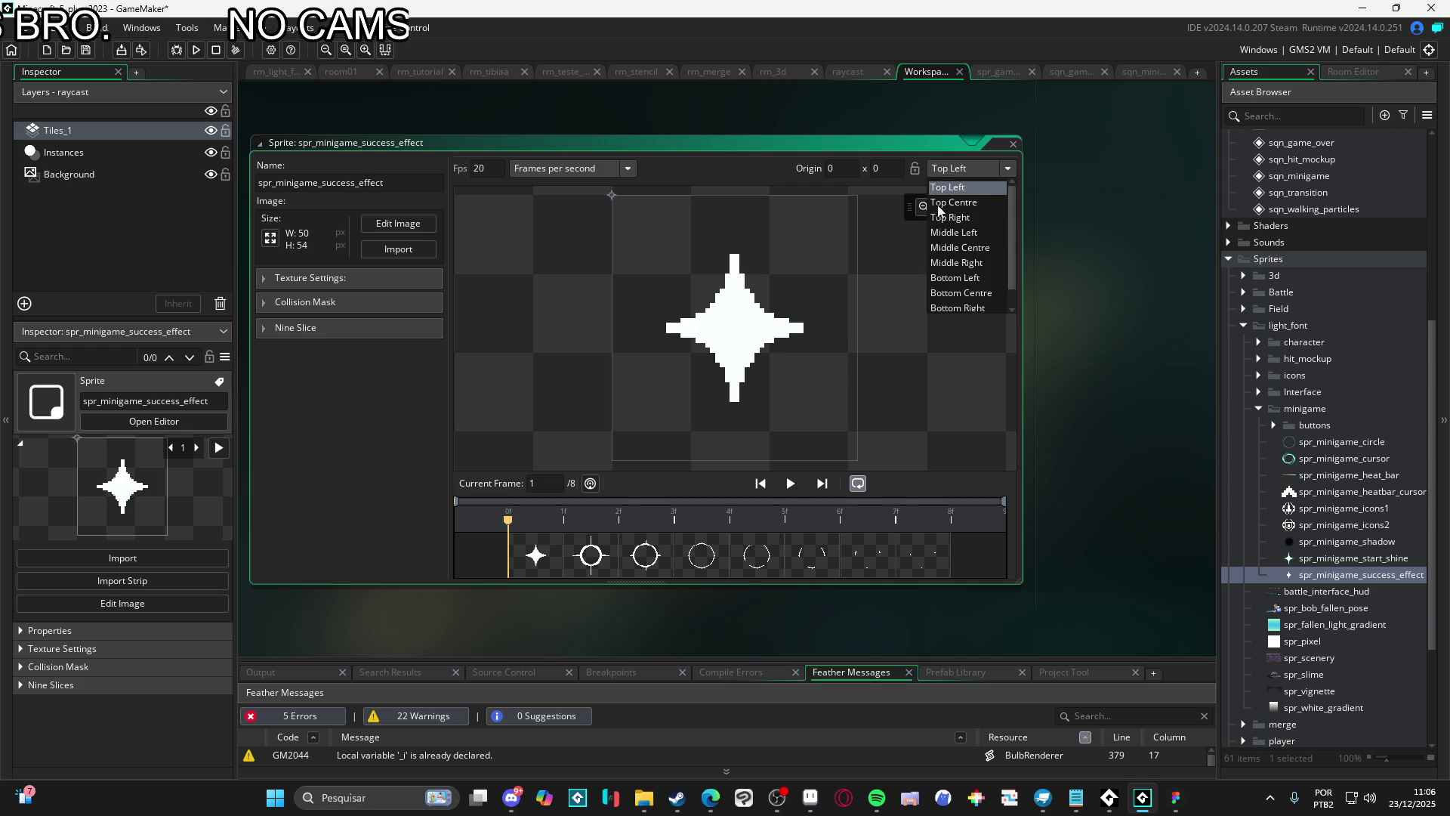
click(960, 247)
click(790, 483)
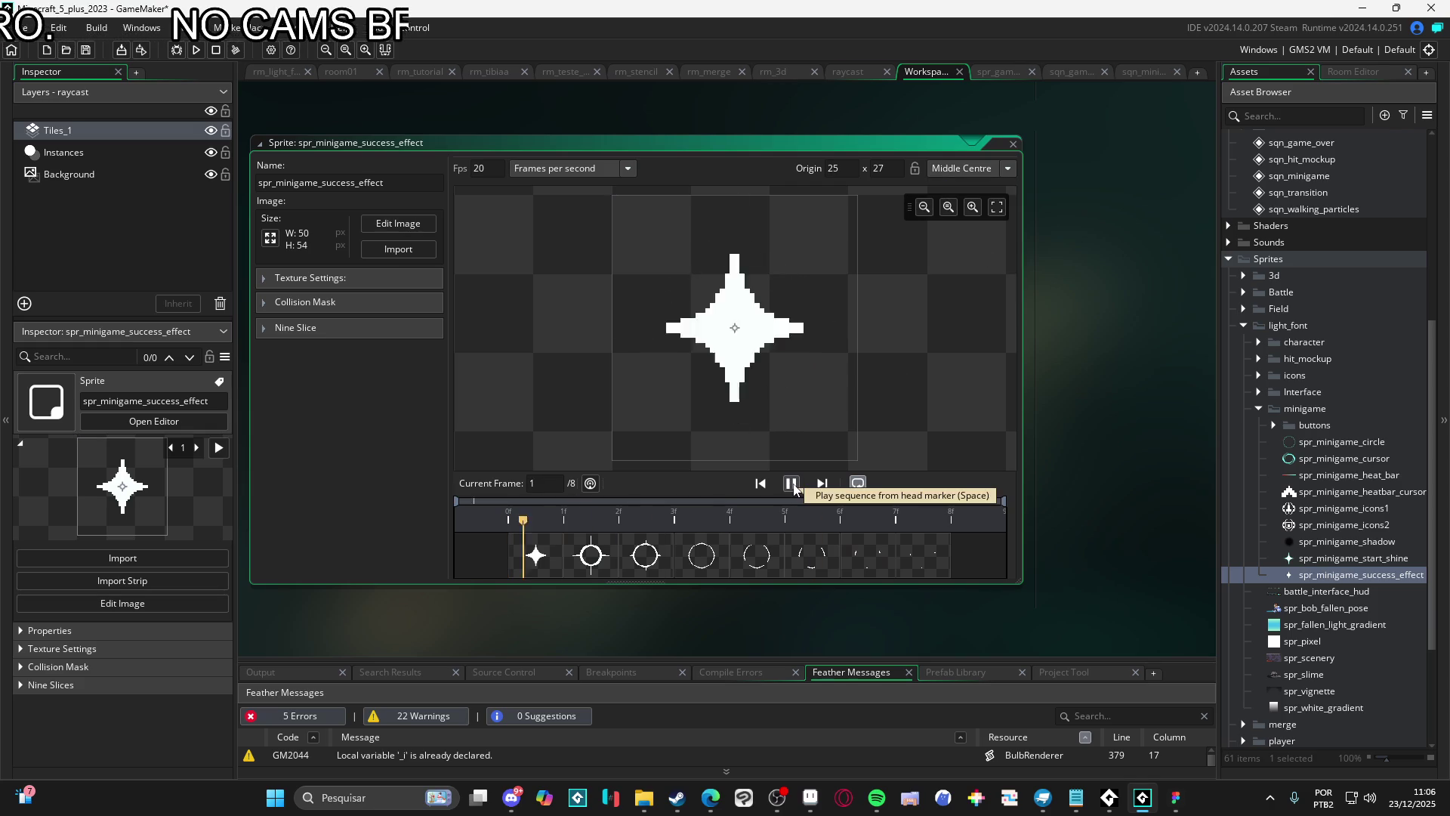
click(791, 483)
Go back to the sqn_minigame sequence tab
click(1314, 575)
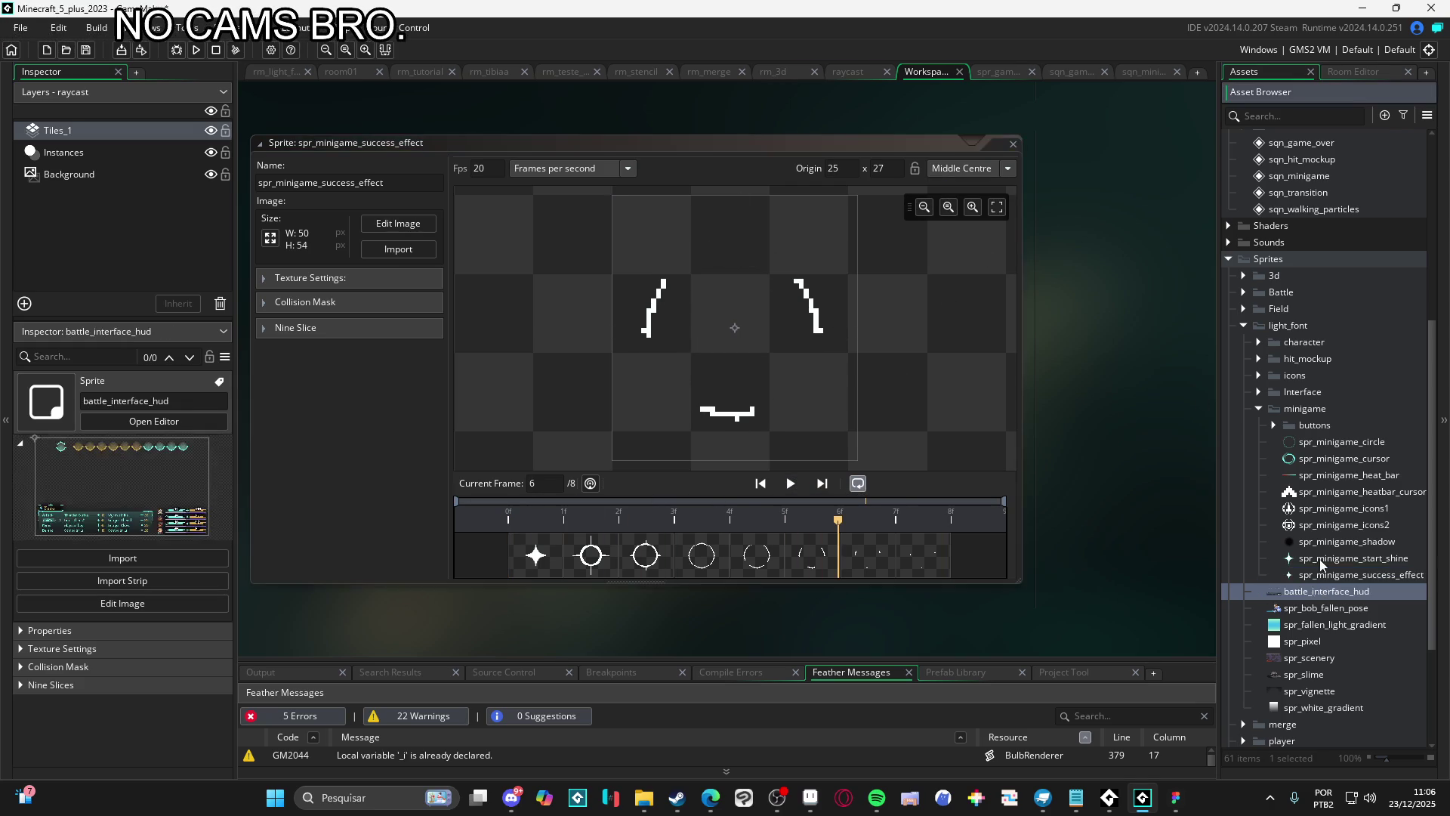
click(347, 80)
click(346, 76)
click(415, 74)
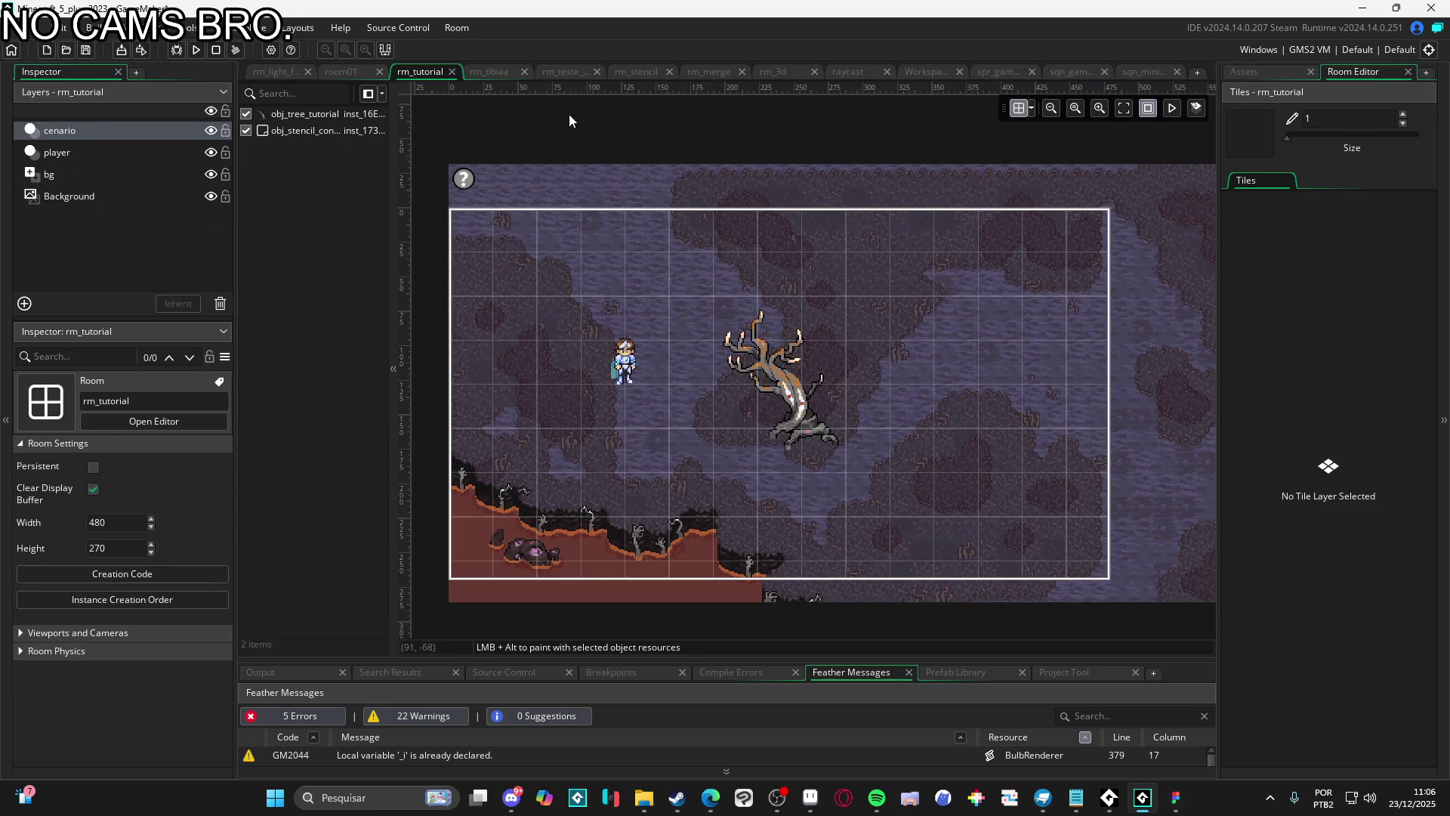
click(1130, 73)
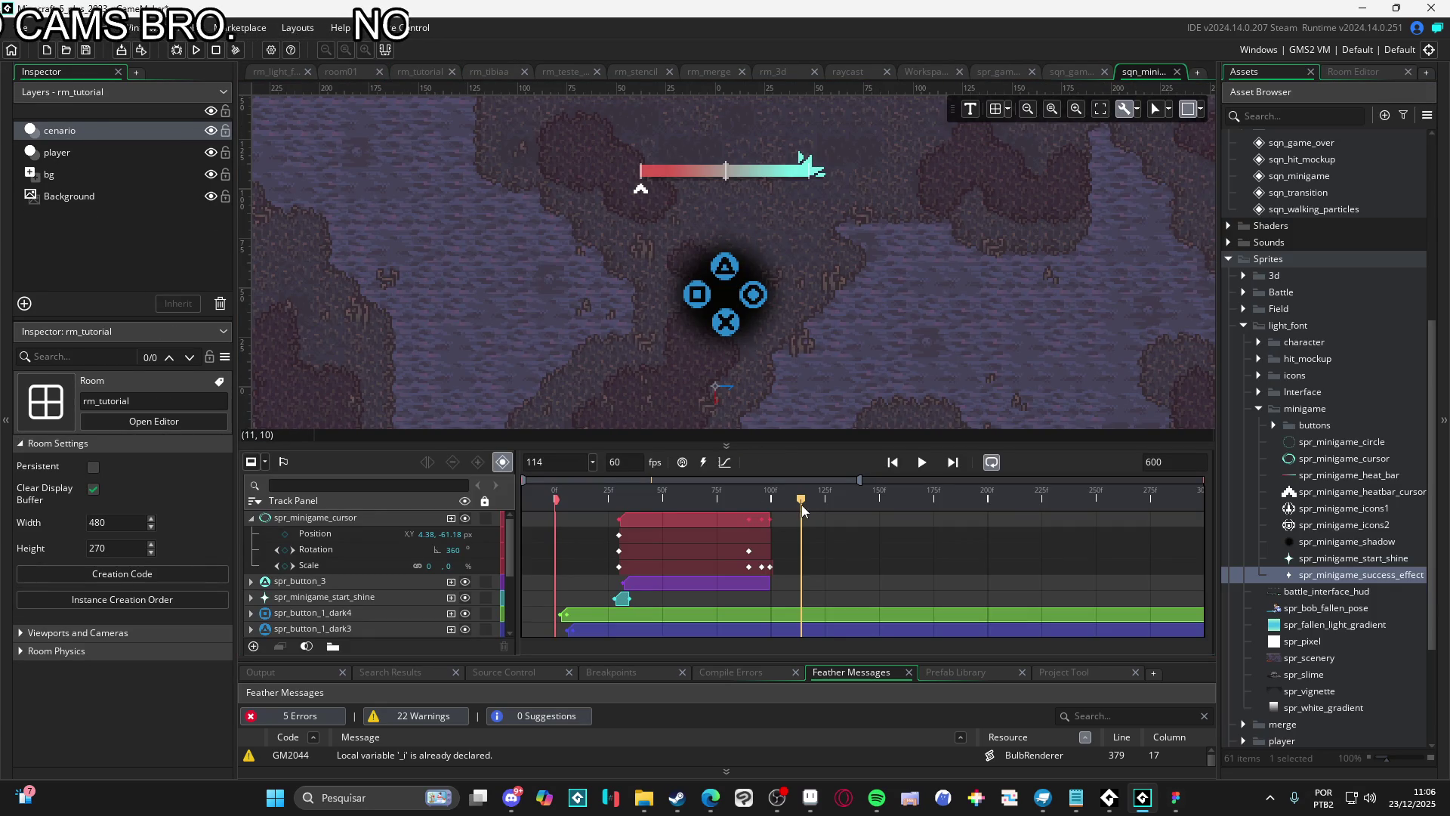
Place spr_minigame_success_effect into the sequence at frame 90, positioned over the ring
click(729, 499)
drag(726, 501, 752, 497)
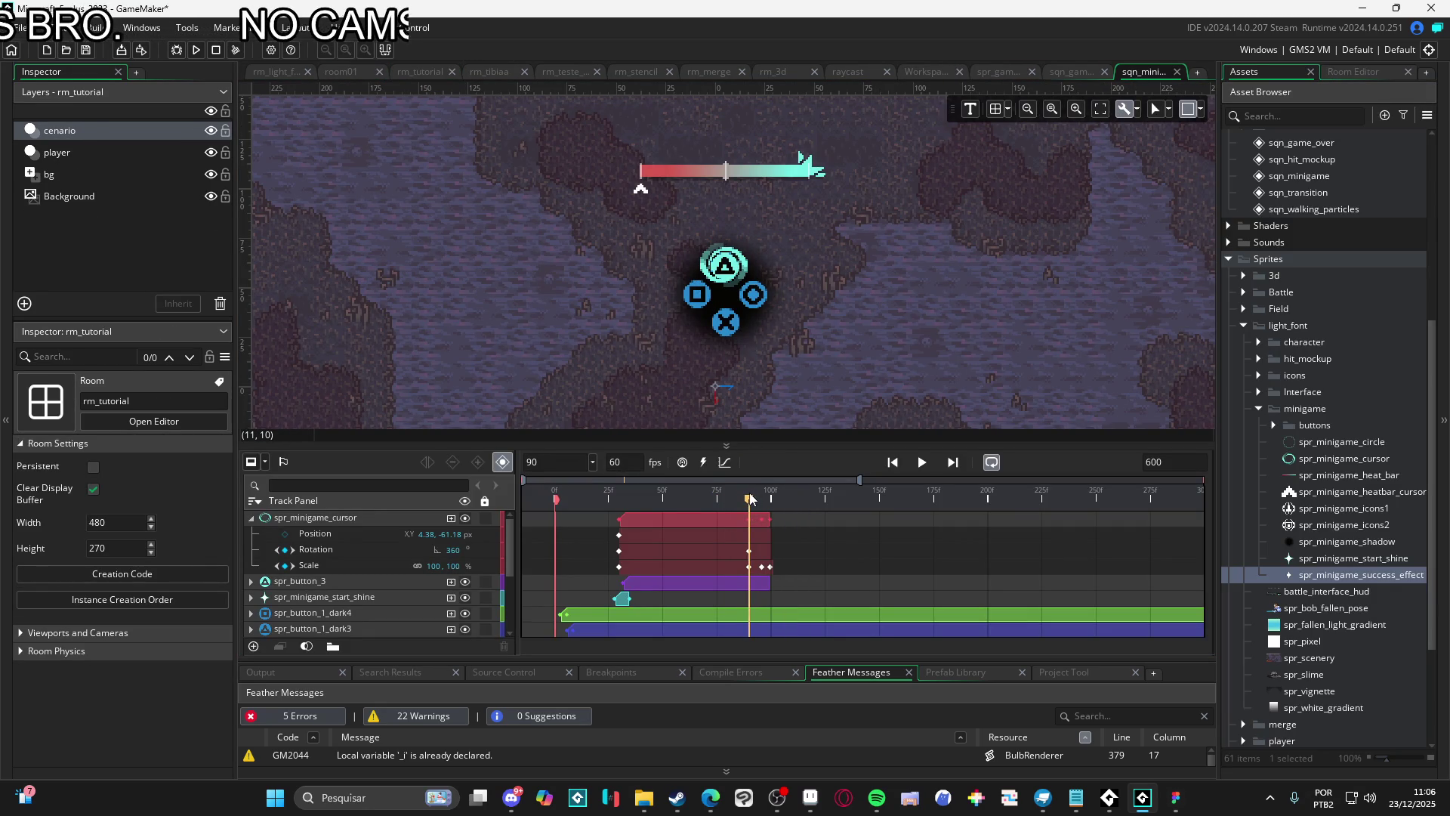
drag(1360, 575, 733, 278)
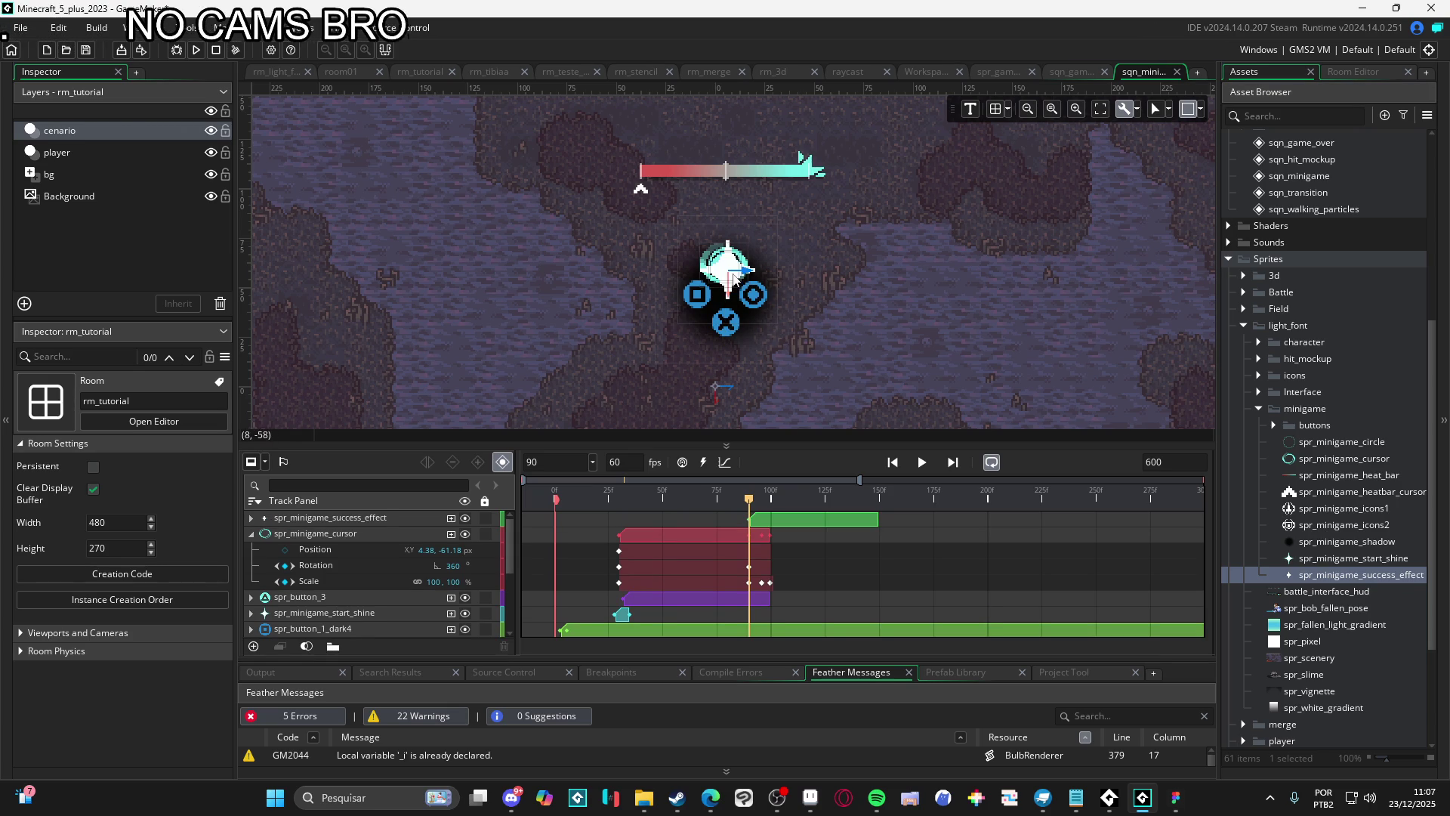
scroll(733, 278, up, 3)
drag(734, 270, 729, 270)
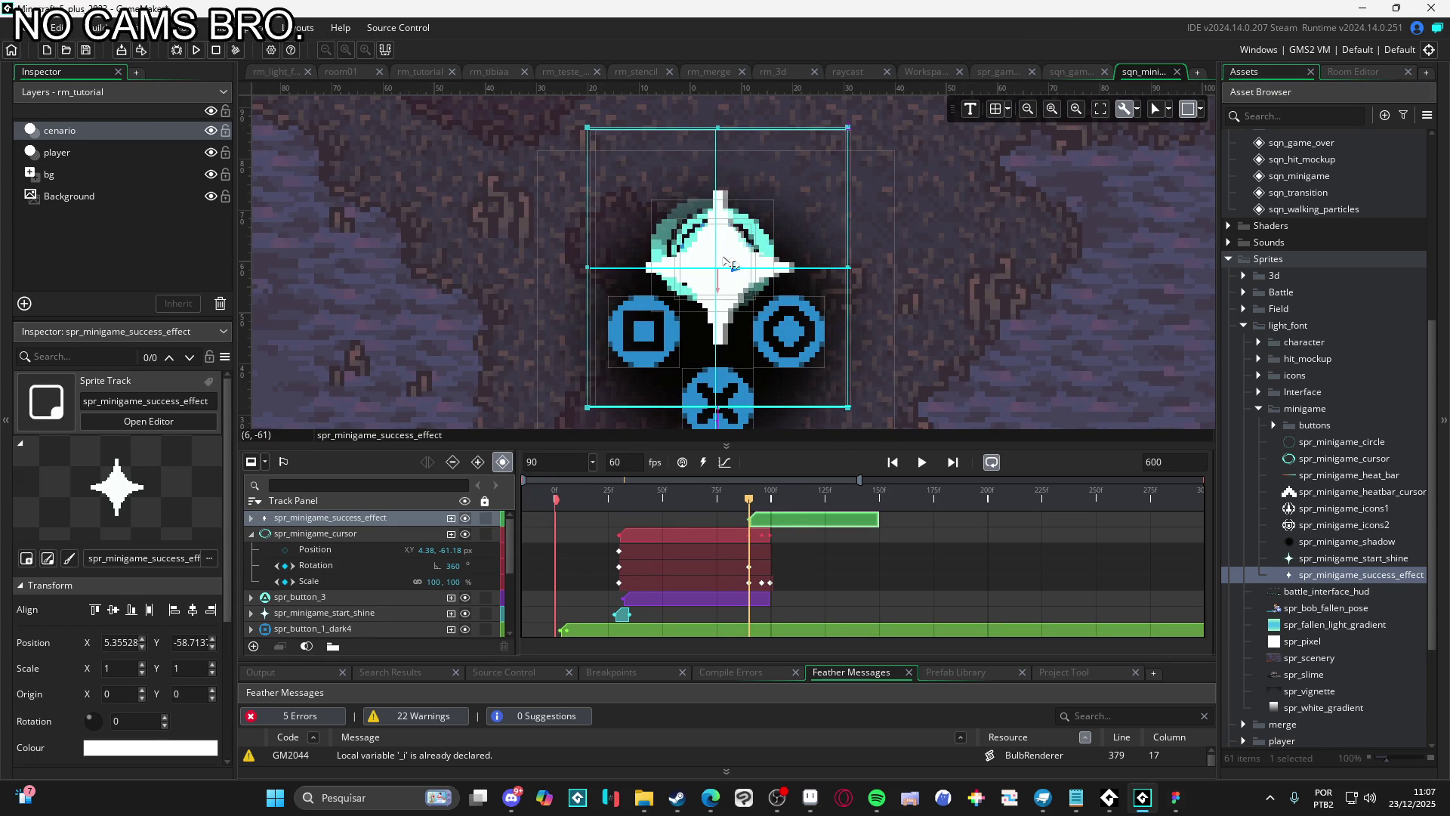
mouse_move(729, 255)
mouse_down()
mouse_move(729, 240)
mouse_move(732, 254)
mouse_up()
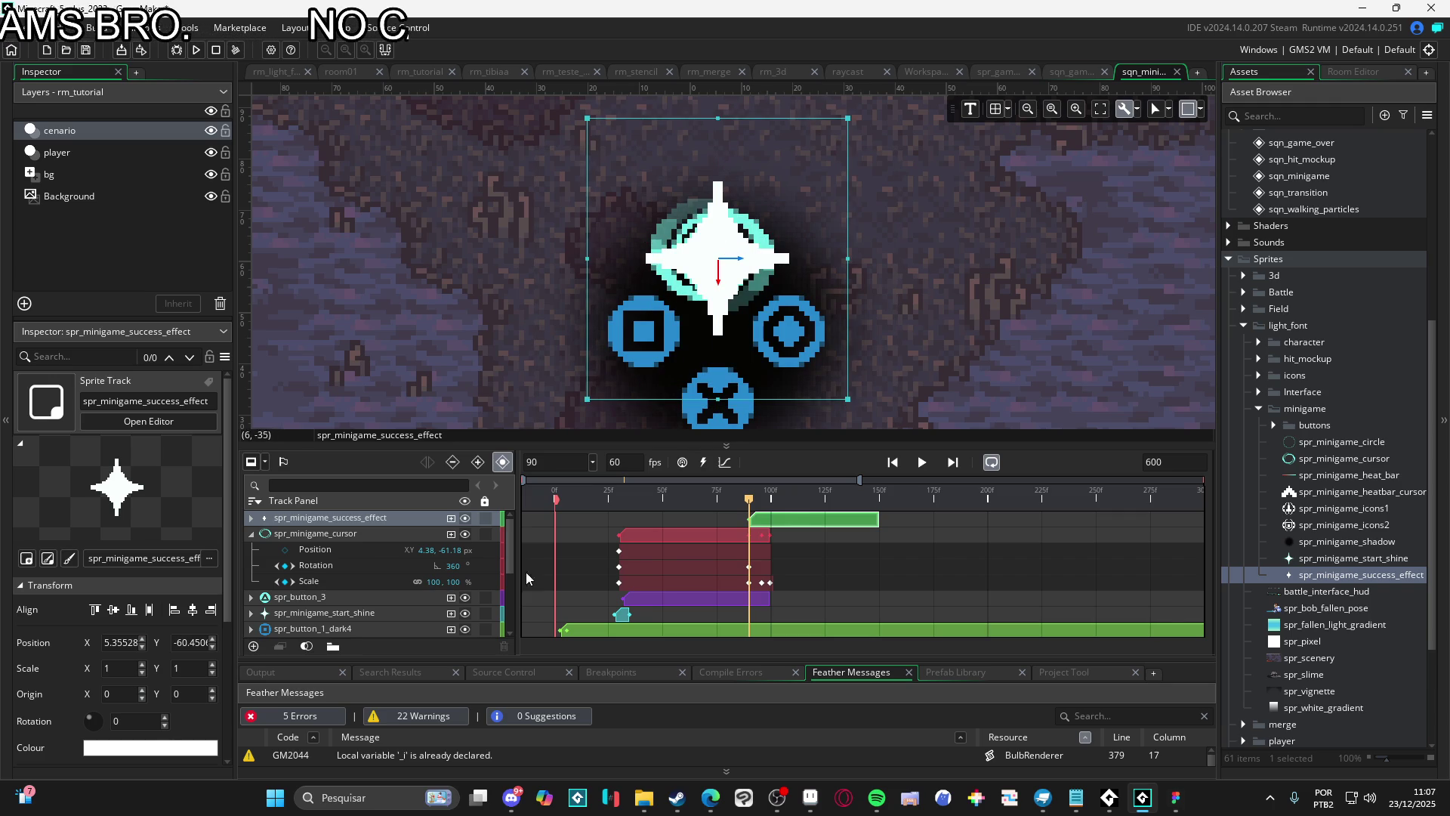
Shorten the cursor clip and have the success-effect clip end near frame 113
click(762, 540)
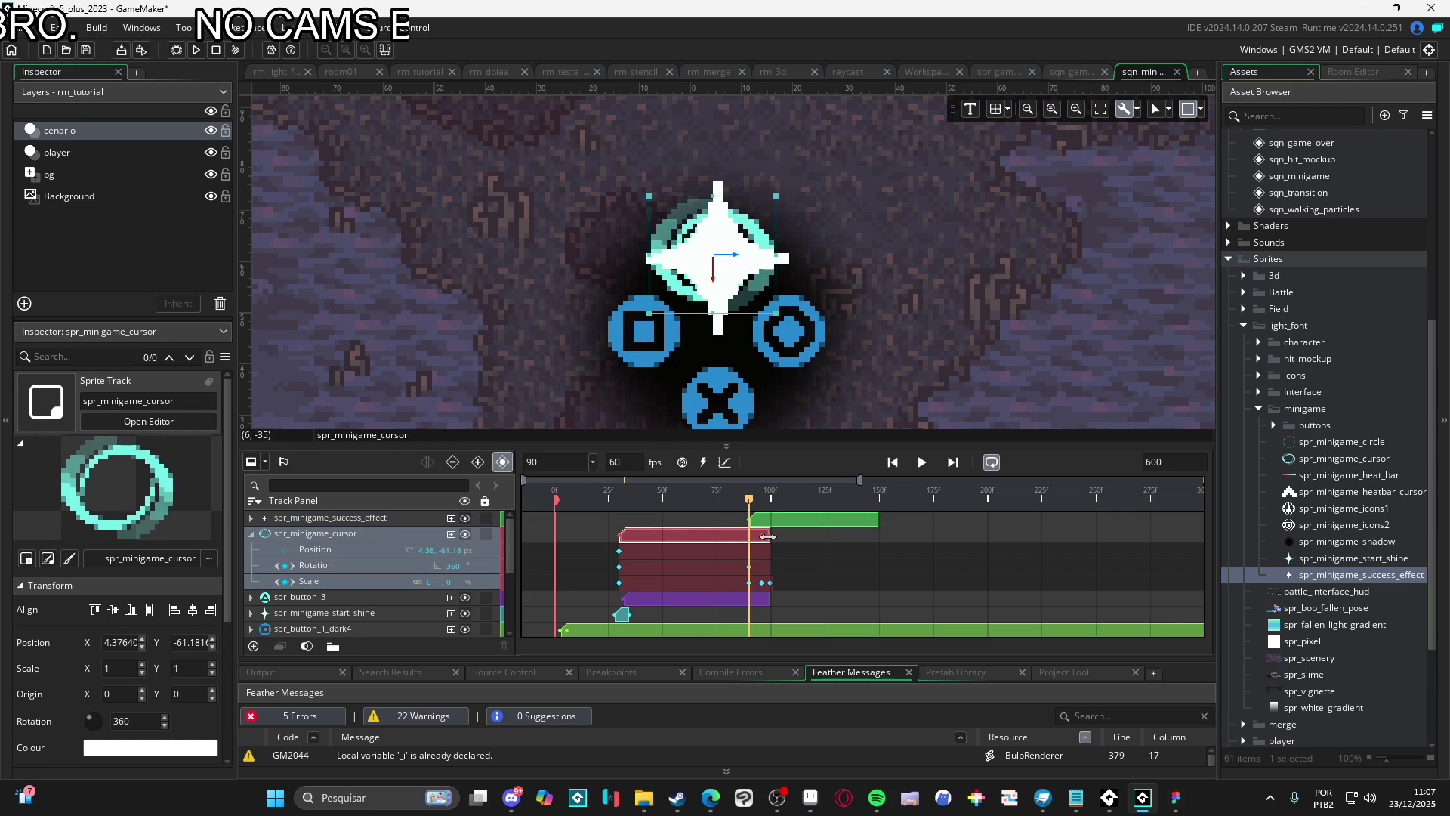
drag(767, 536, 749, 536)
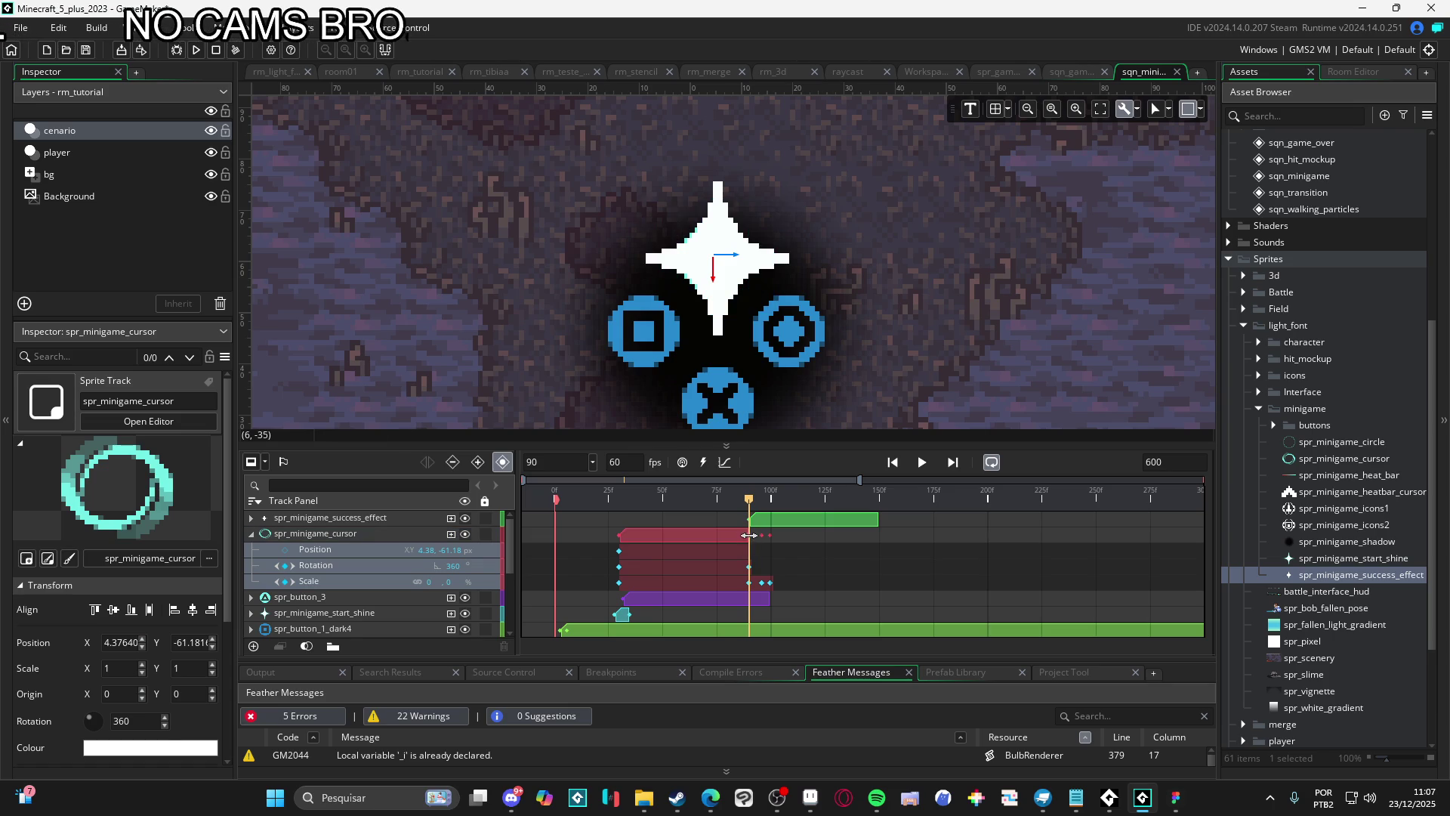
click(764, 601)
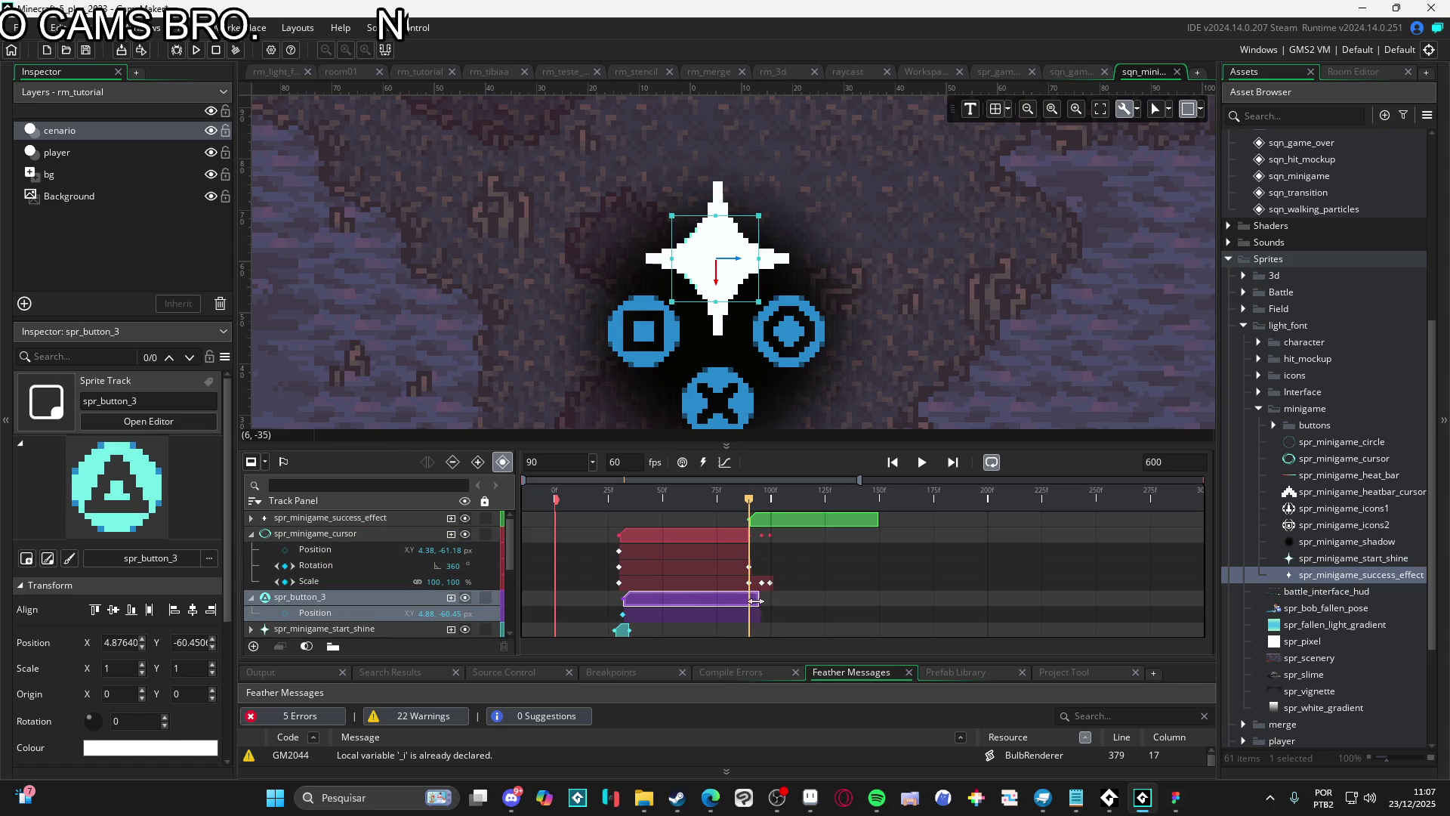
click(748, 603)
mouse_move(748, 511)
mouse_down()
mouse_move(801, 503)
mouse_move(791, 520)
mouse_up()
click(866, 523)
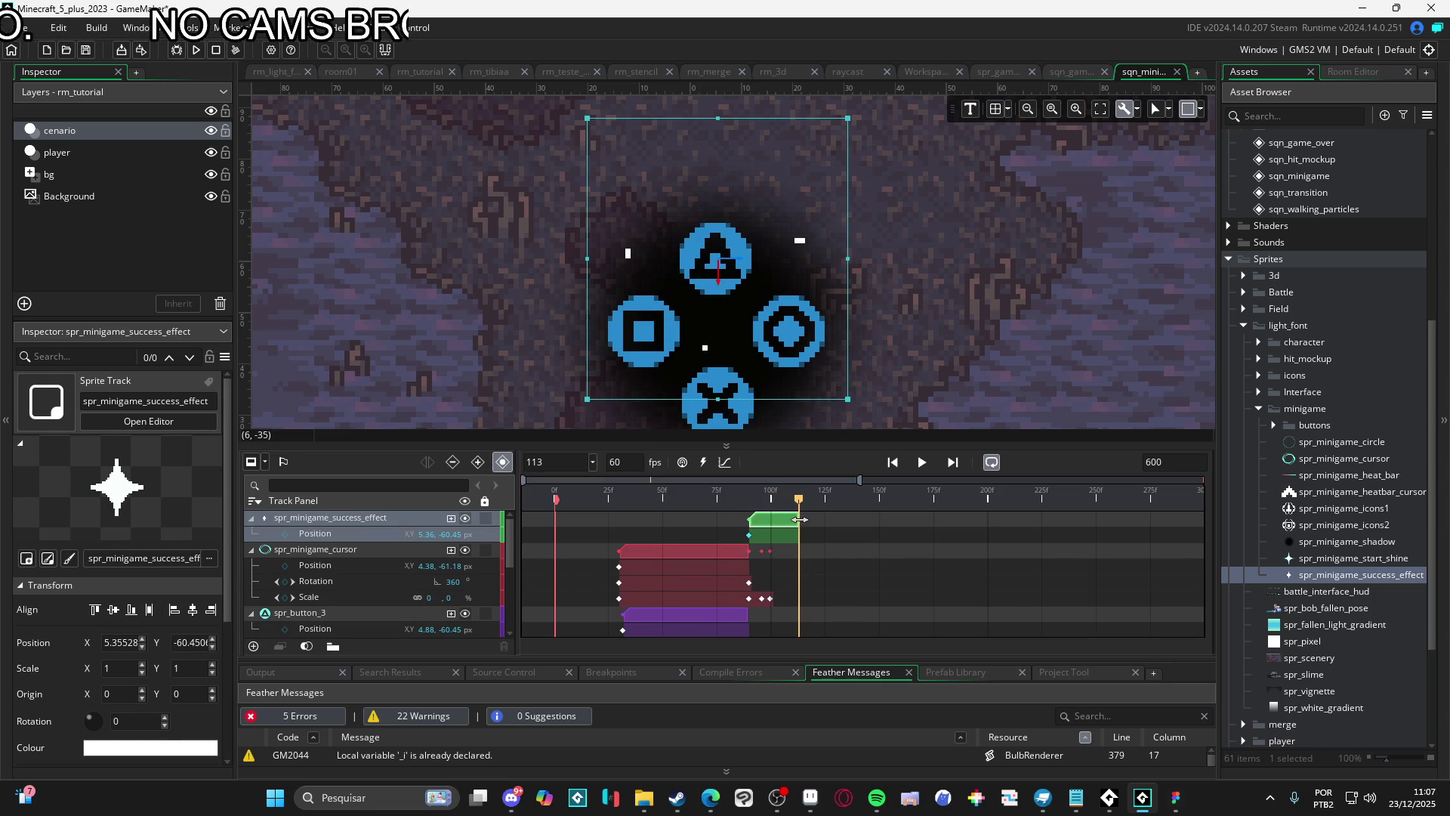
scroll(837, 548, down, 1)
scroll(801, 318, down, 3)
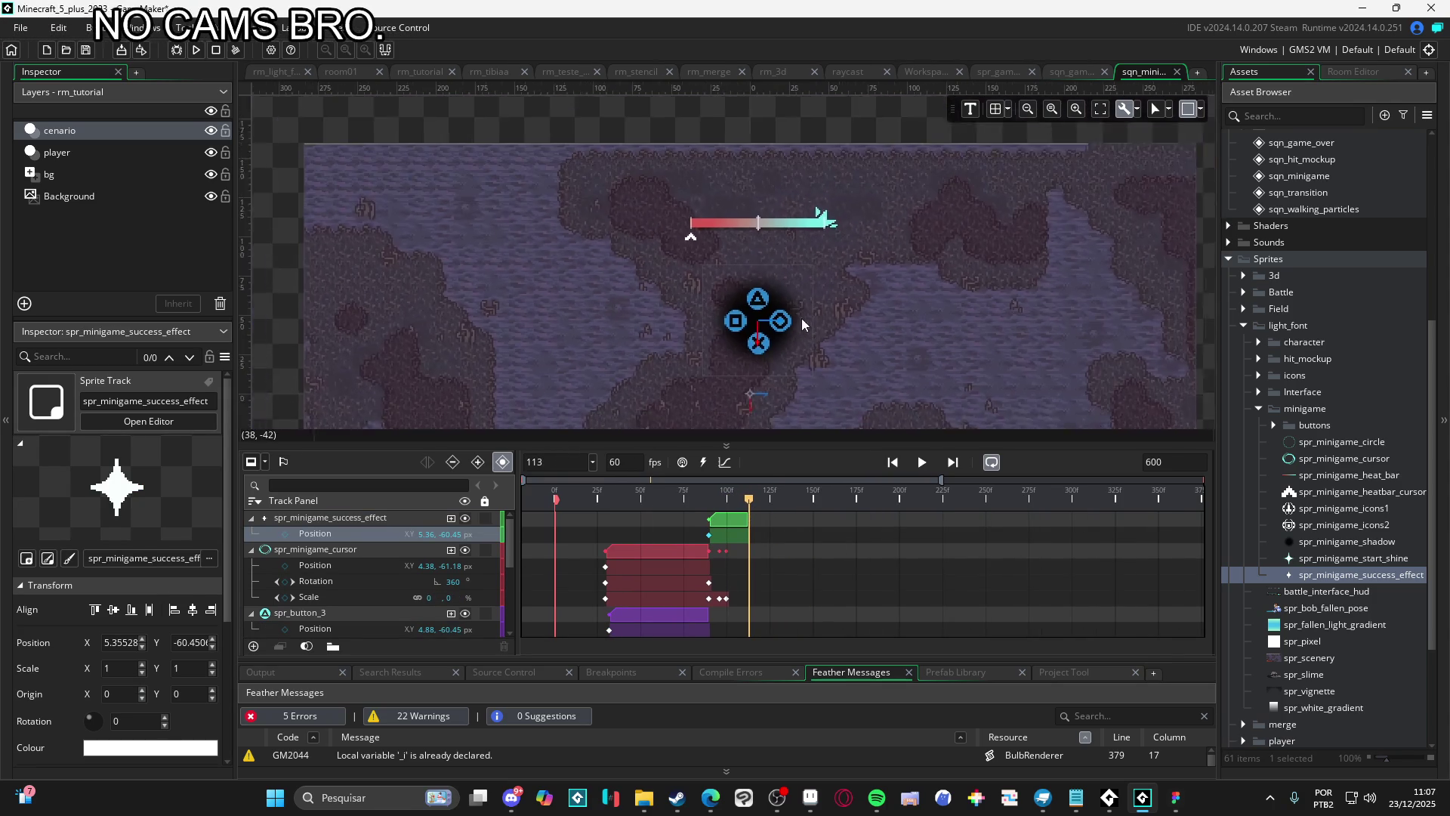
Collapse the cursor, button and success-effect tracks after a first playback
key(space)
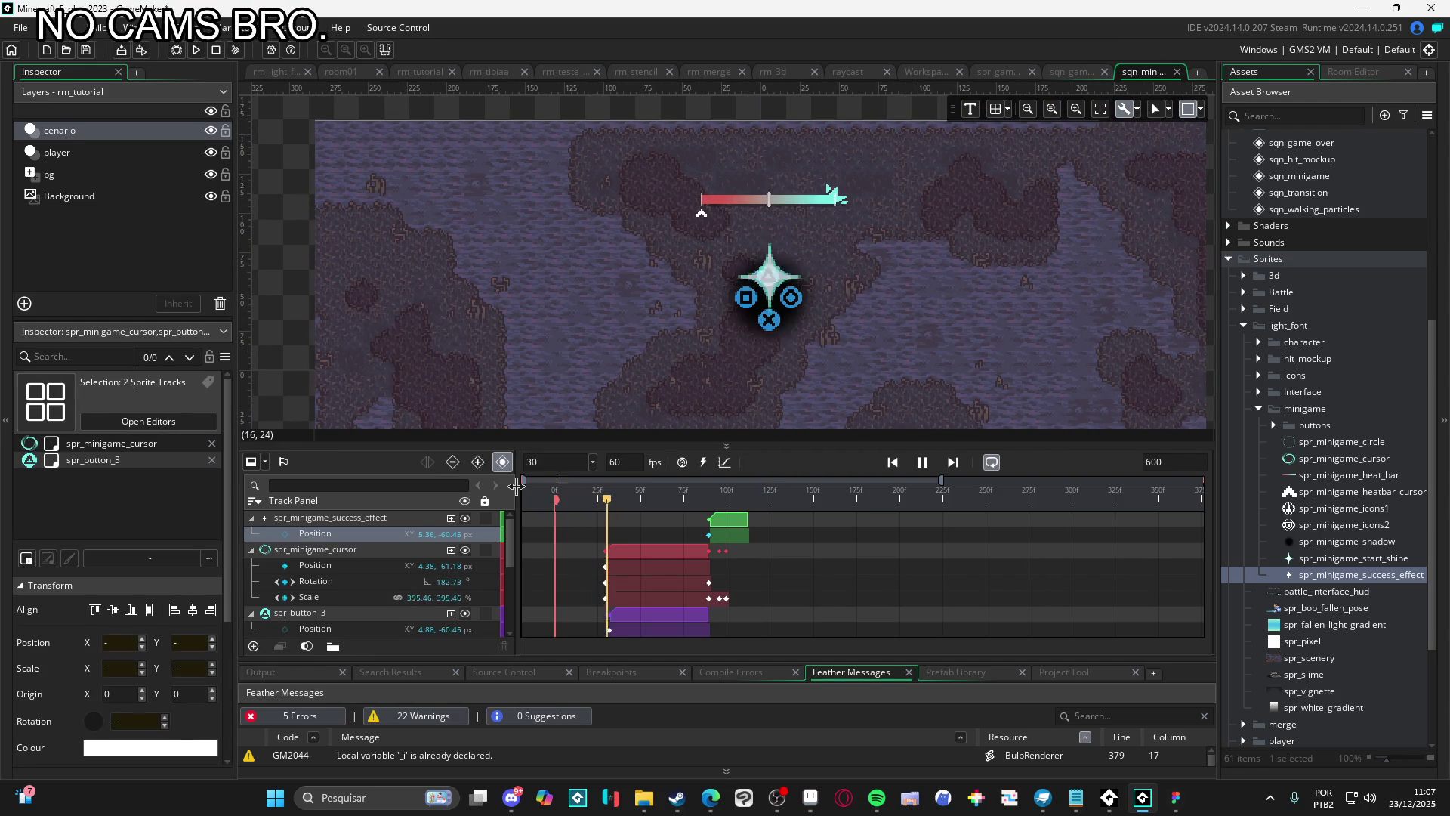
key(space)
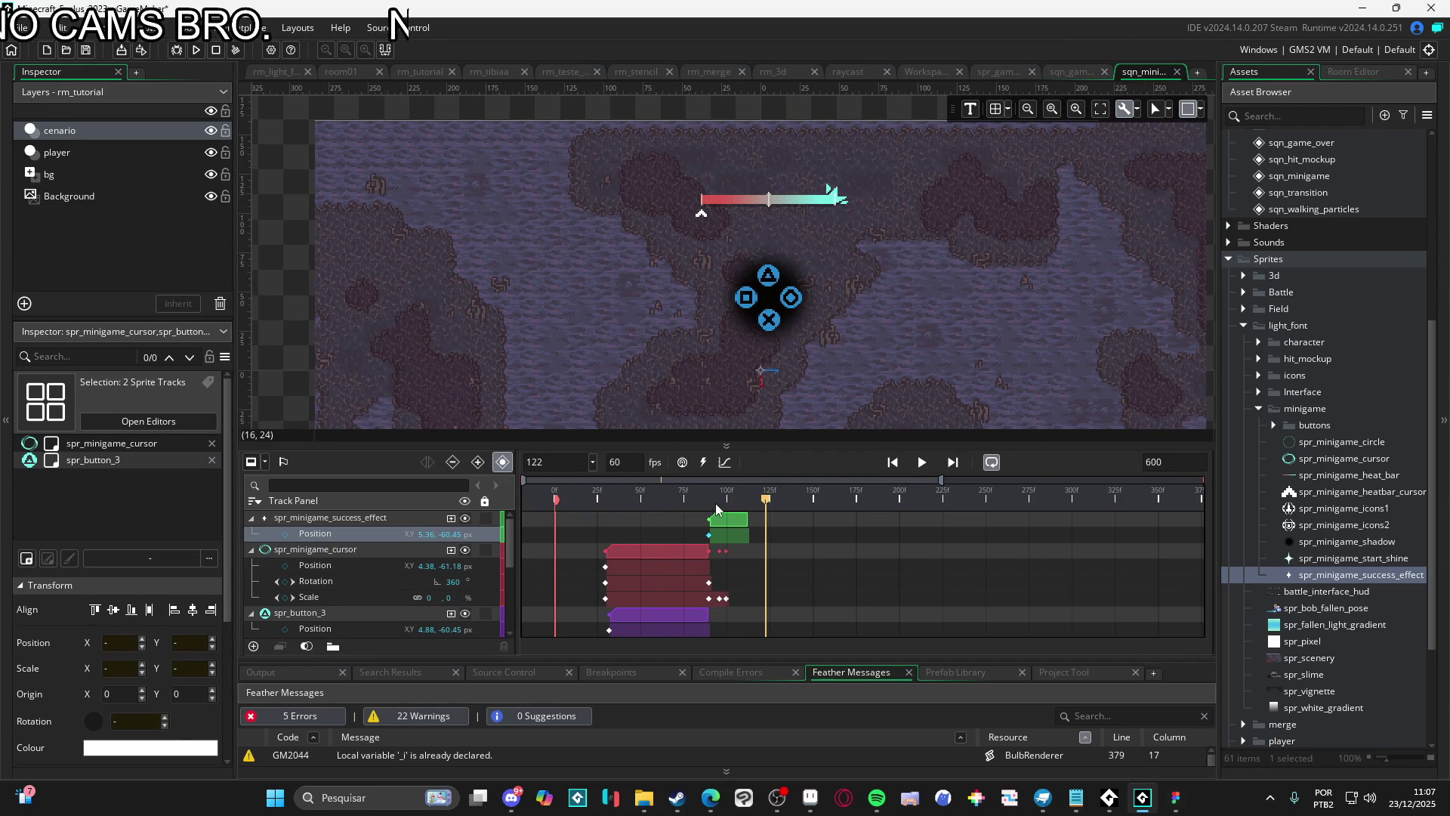
drag(710, 501, 544, 499)
click(251, 550)
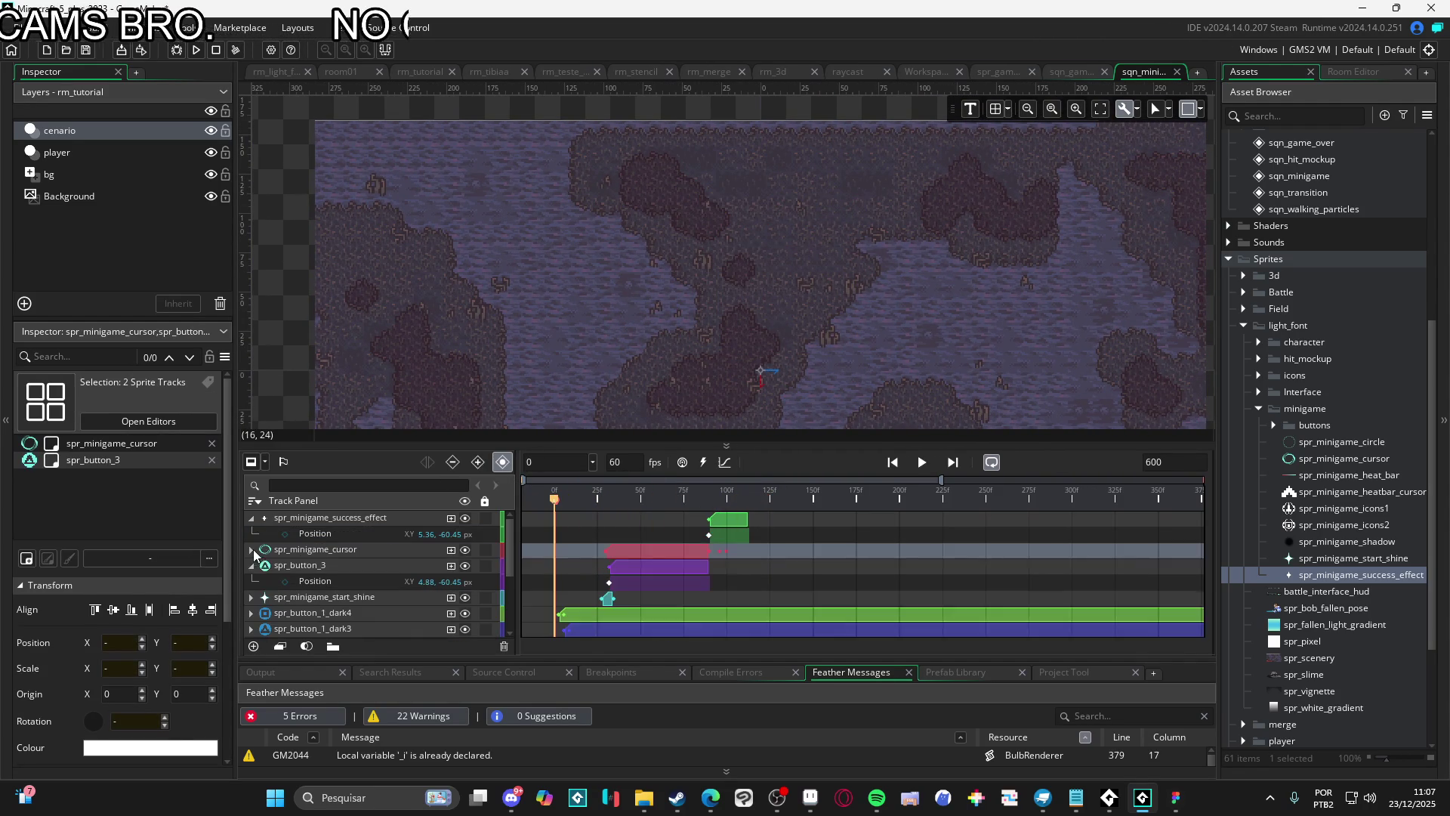
click(253, 565)
click(251, 519)
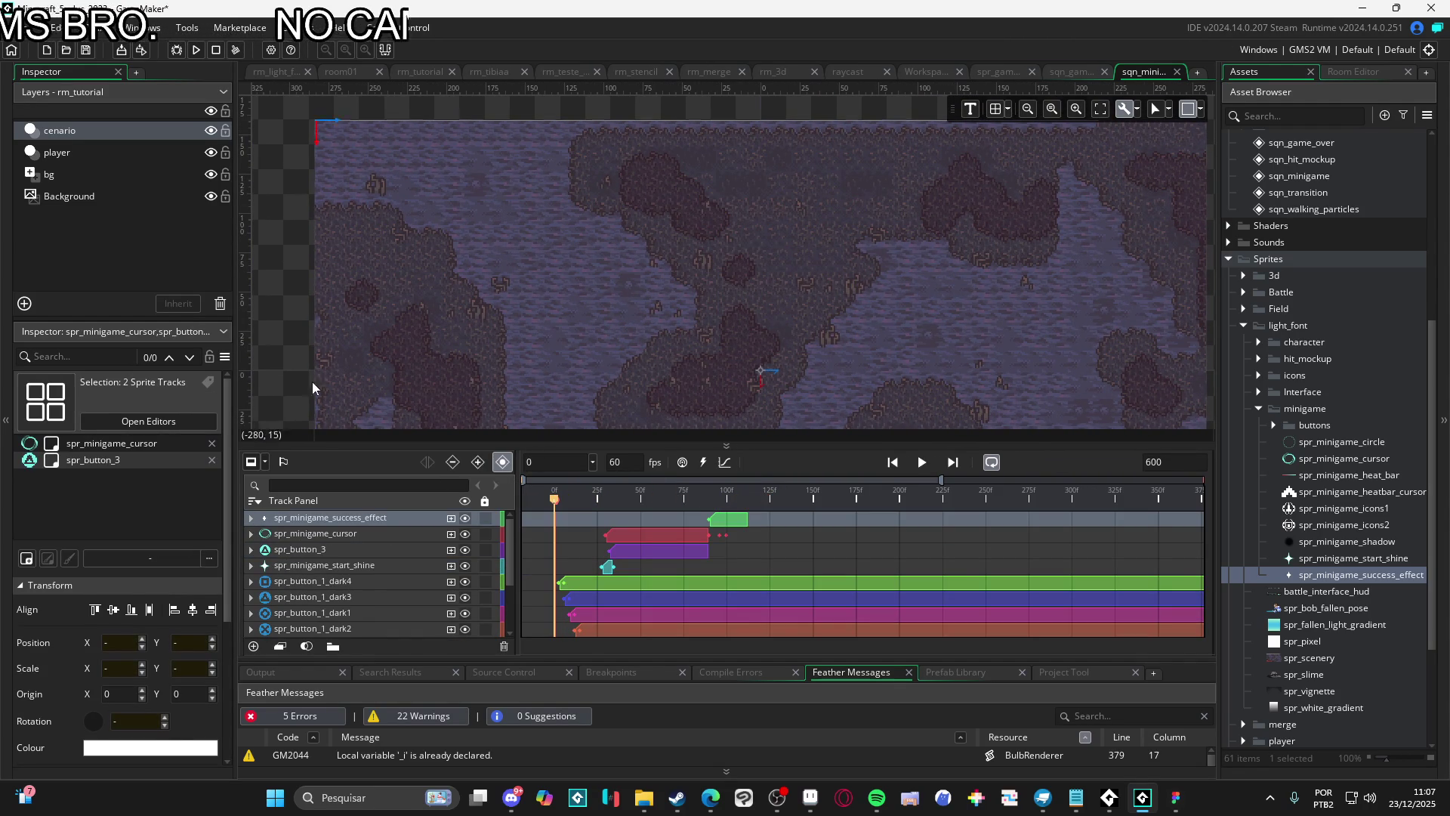
Replay the sequence several times, then scrub back to frame 28 to view the star flash
key(space)
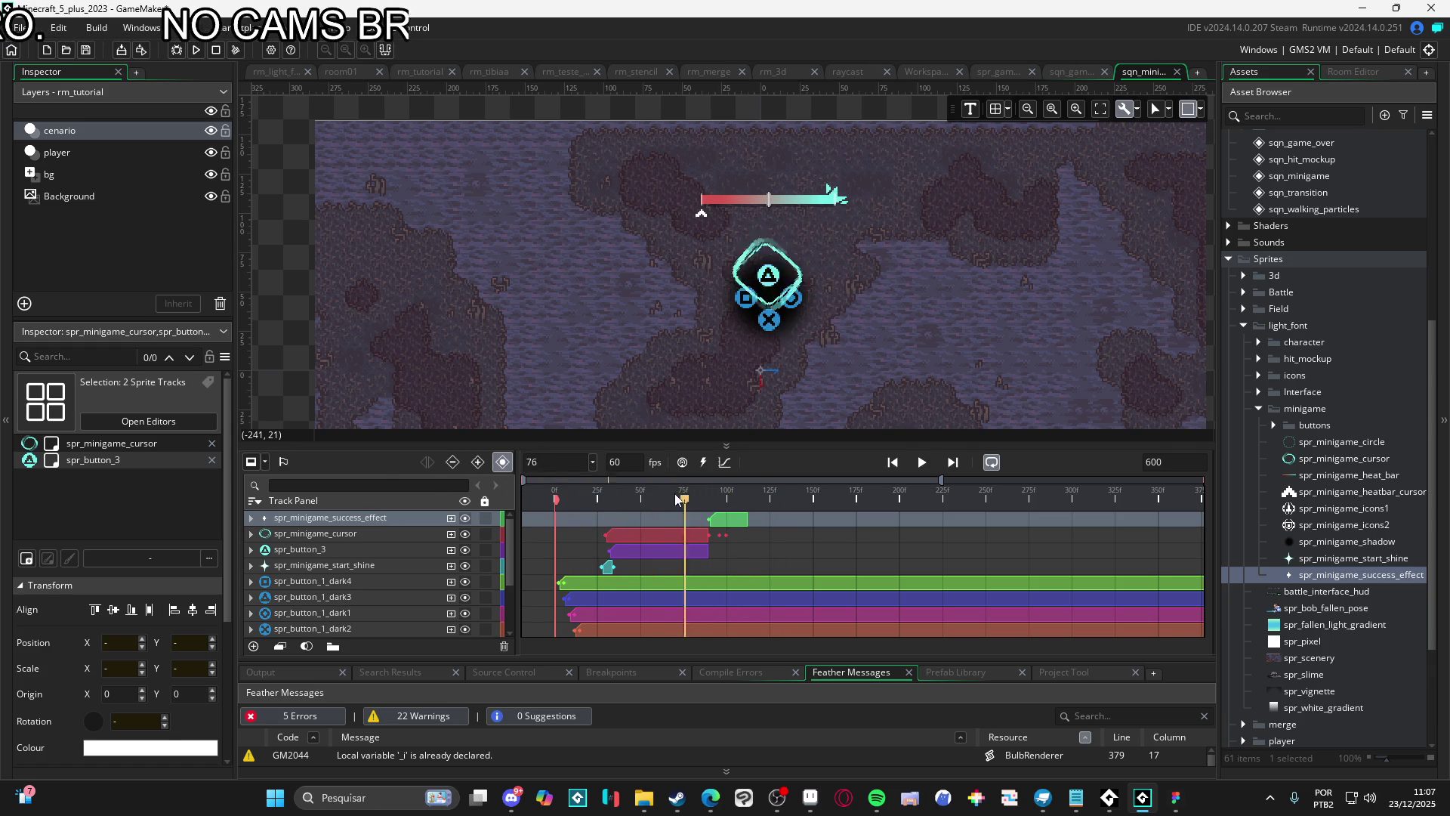
key(Return)
key(space)
key(space)
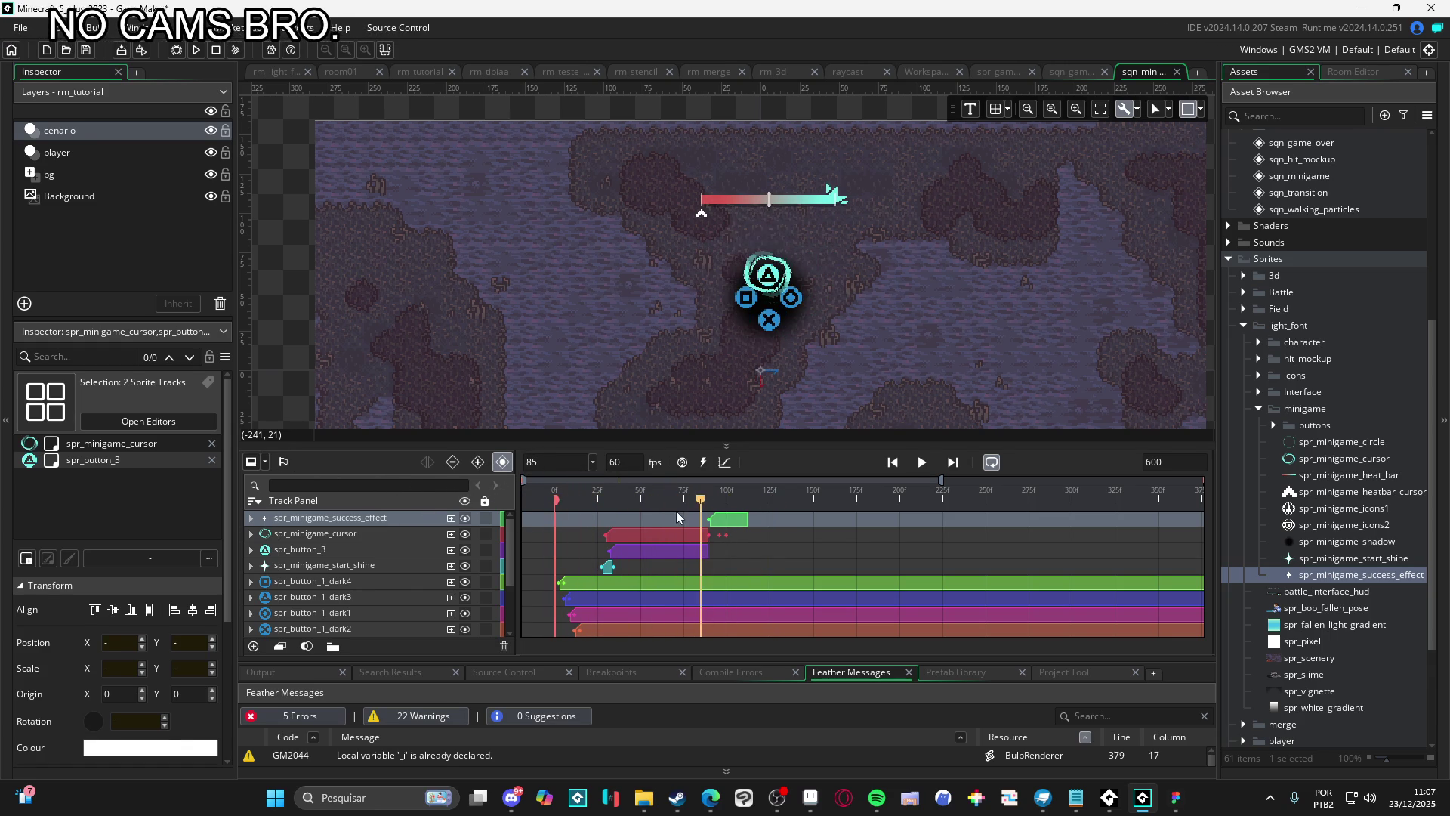
key(space)
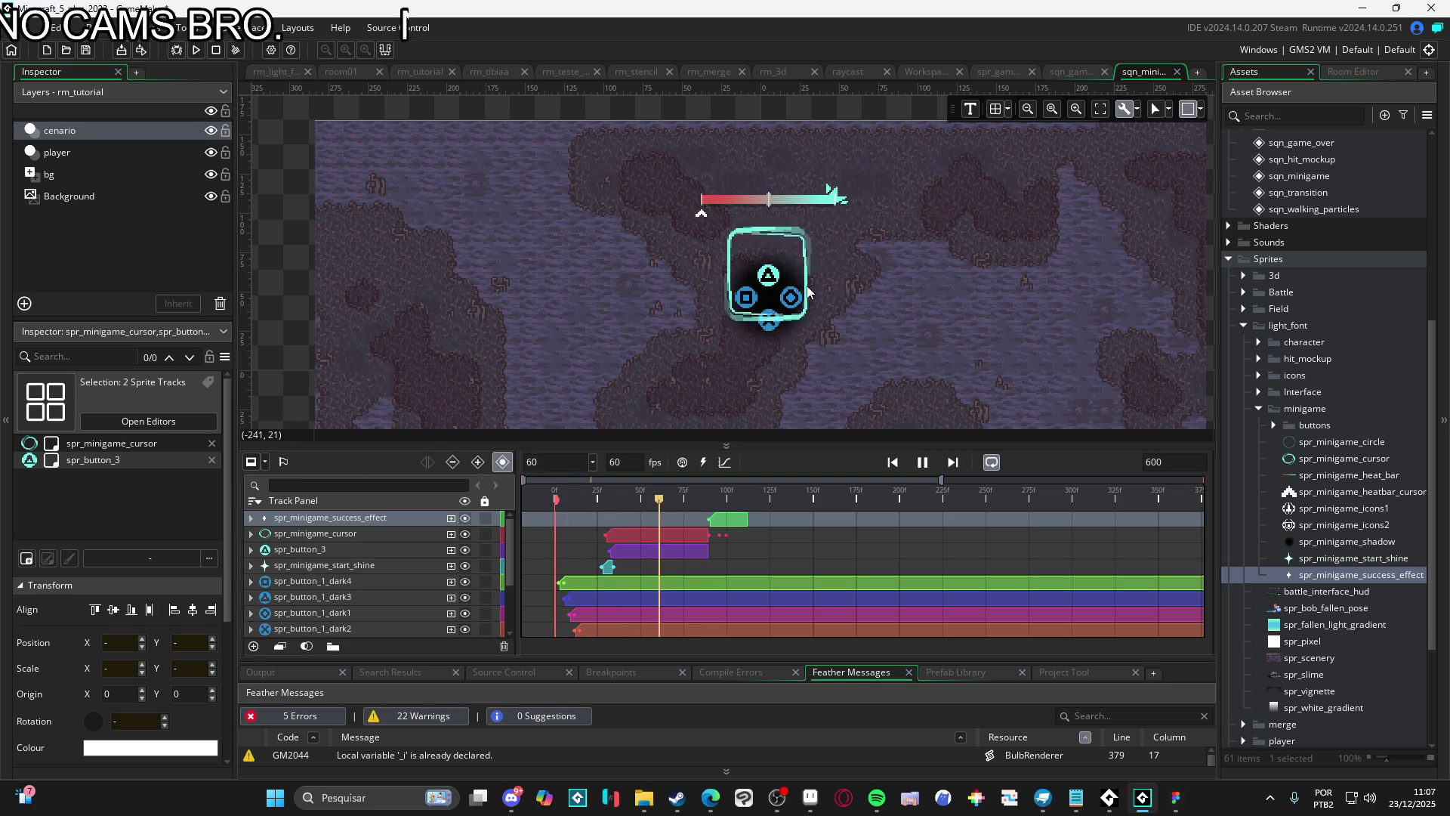
key(space)
key(space)
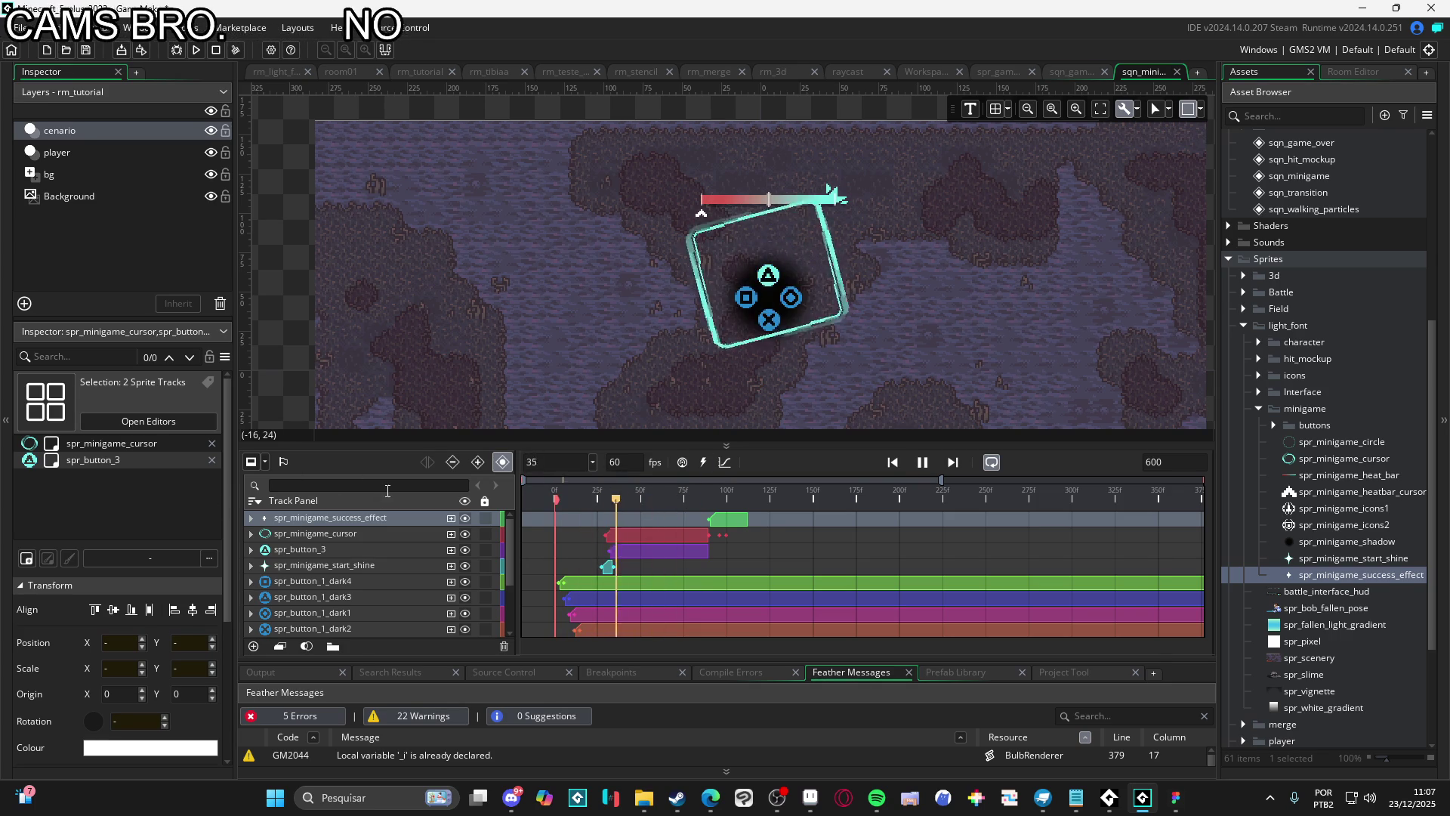
key(space)
key(space)
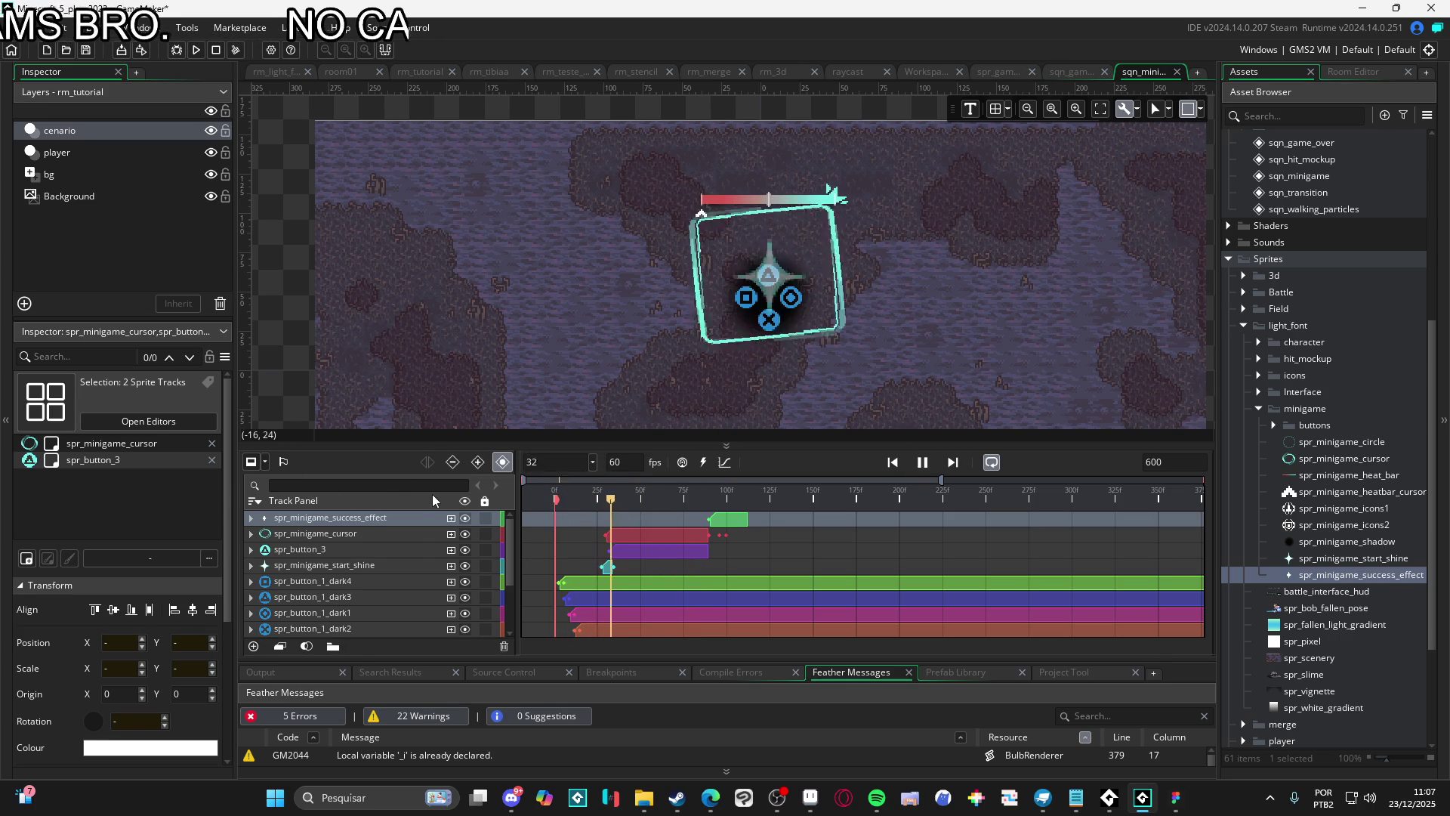
key(space)
key(space)
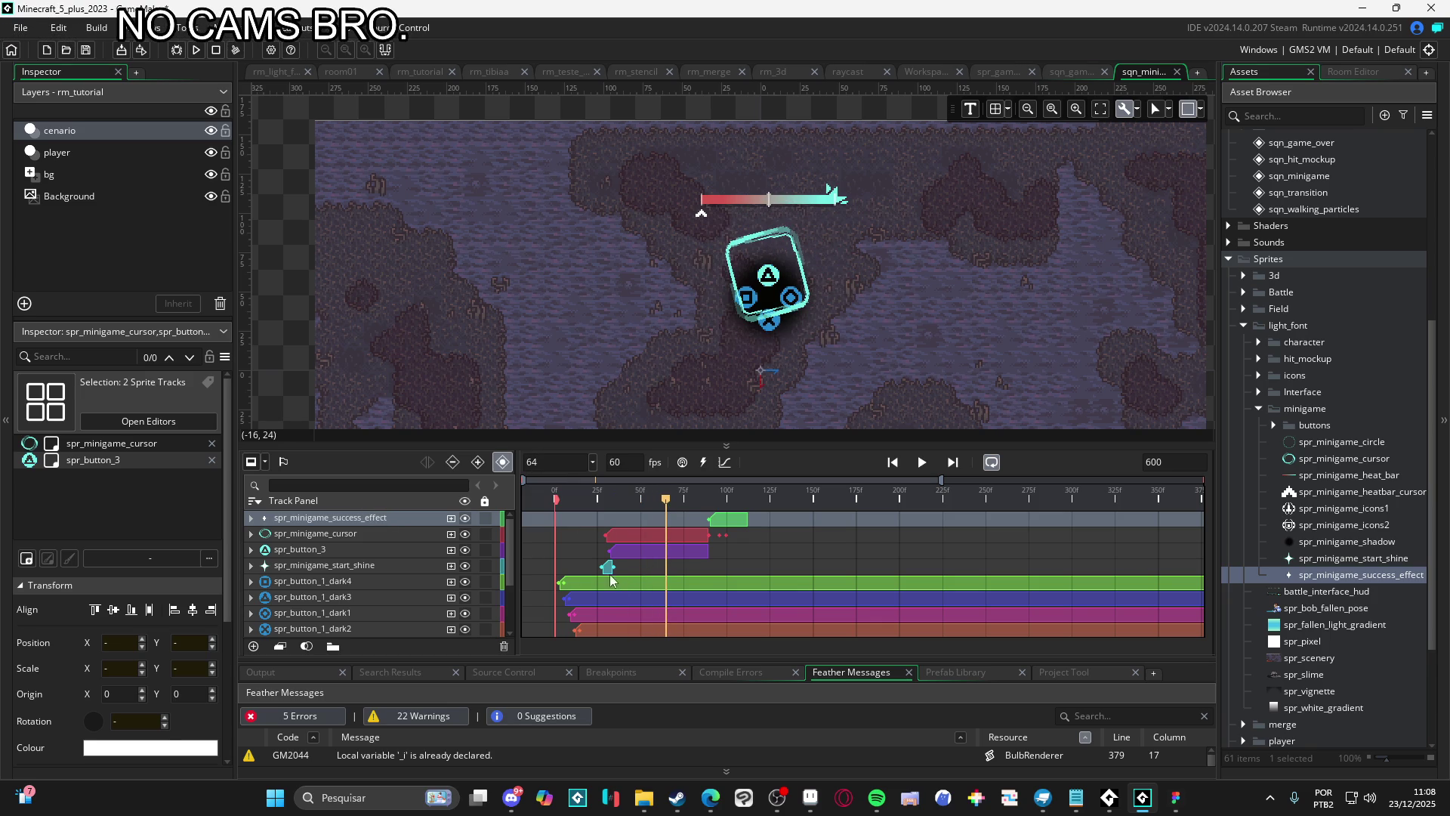
drag(631, 495, 605, 501)
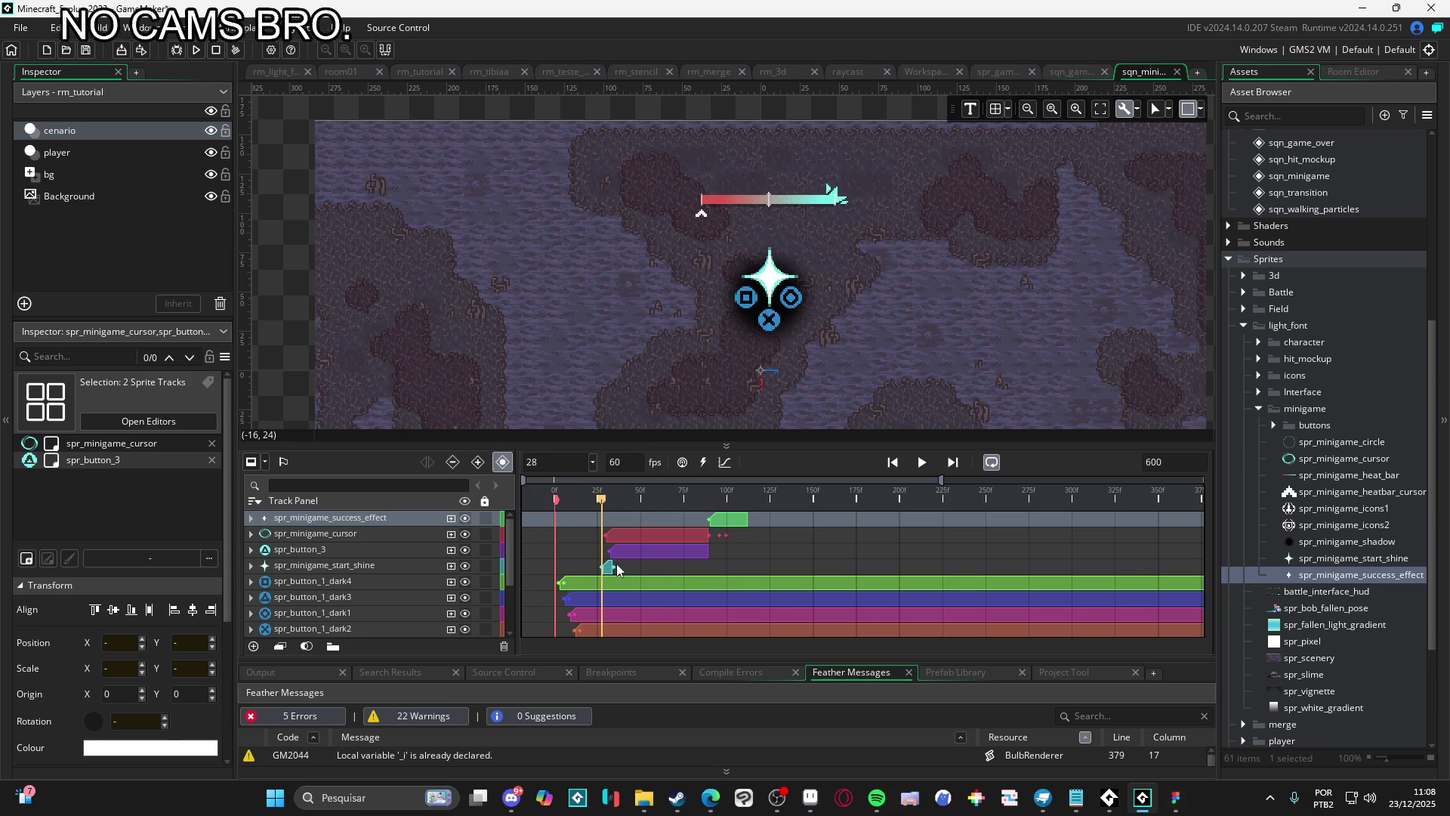
click(1279, 120)
text(light)
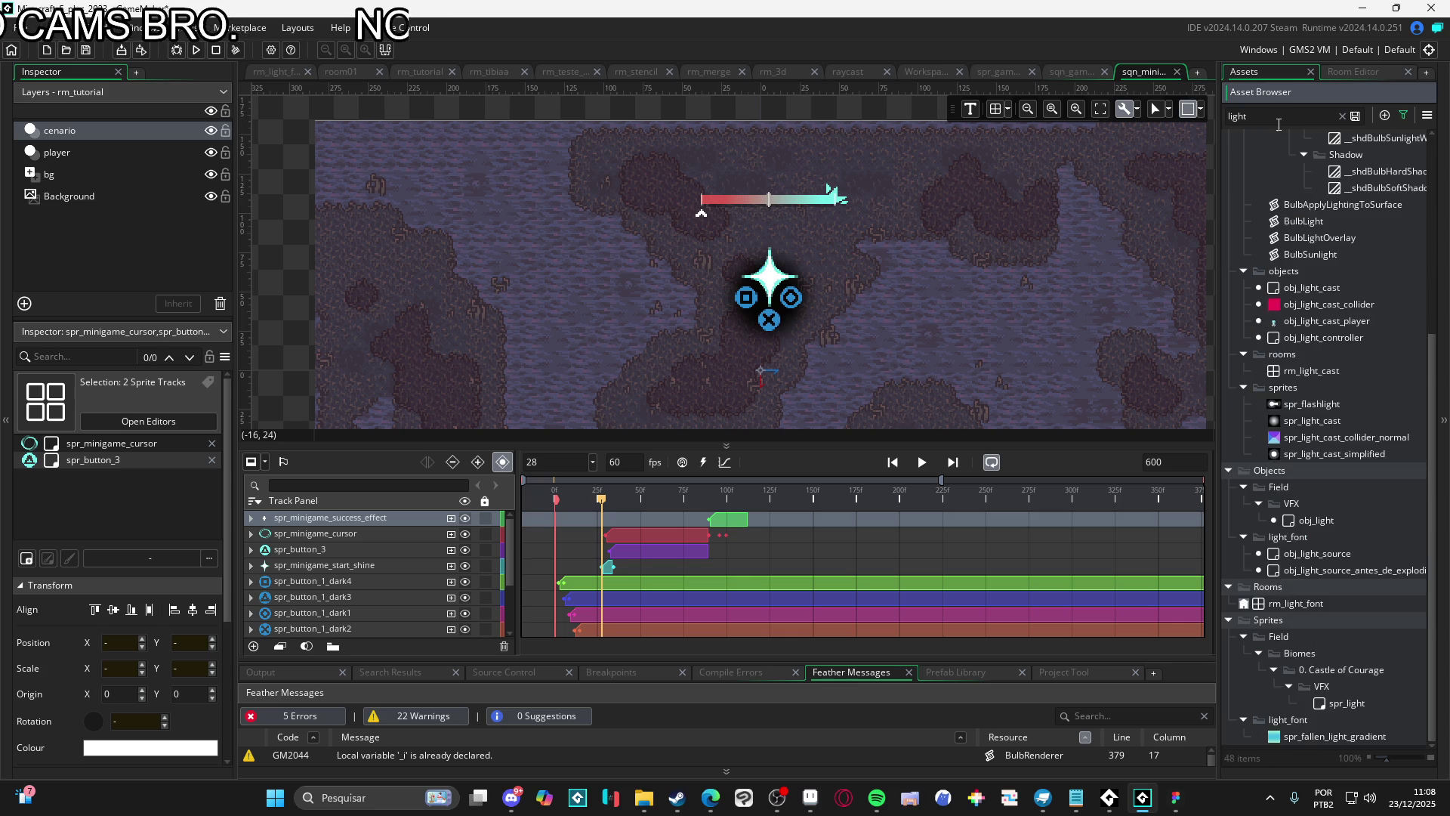
Add spr_light from the asset search as a new track in the sequence
drag(1336, 704, 876, 405)
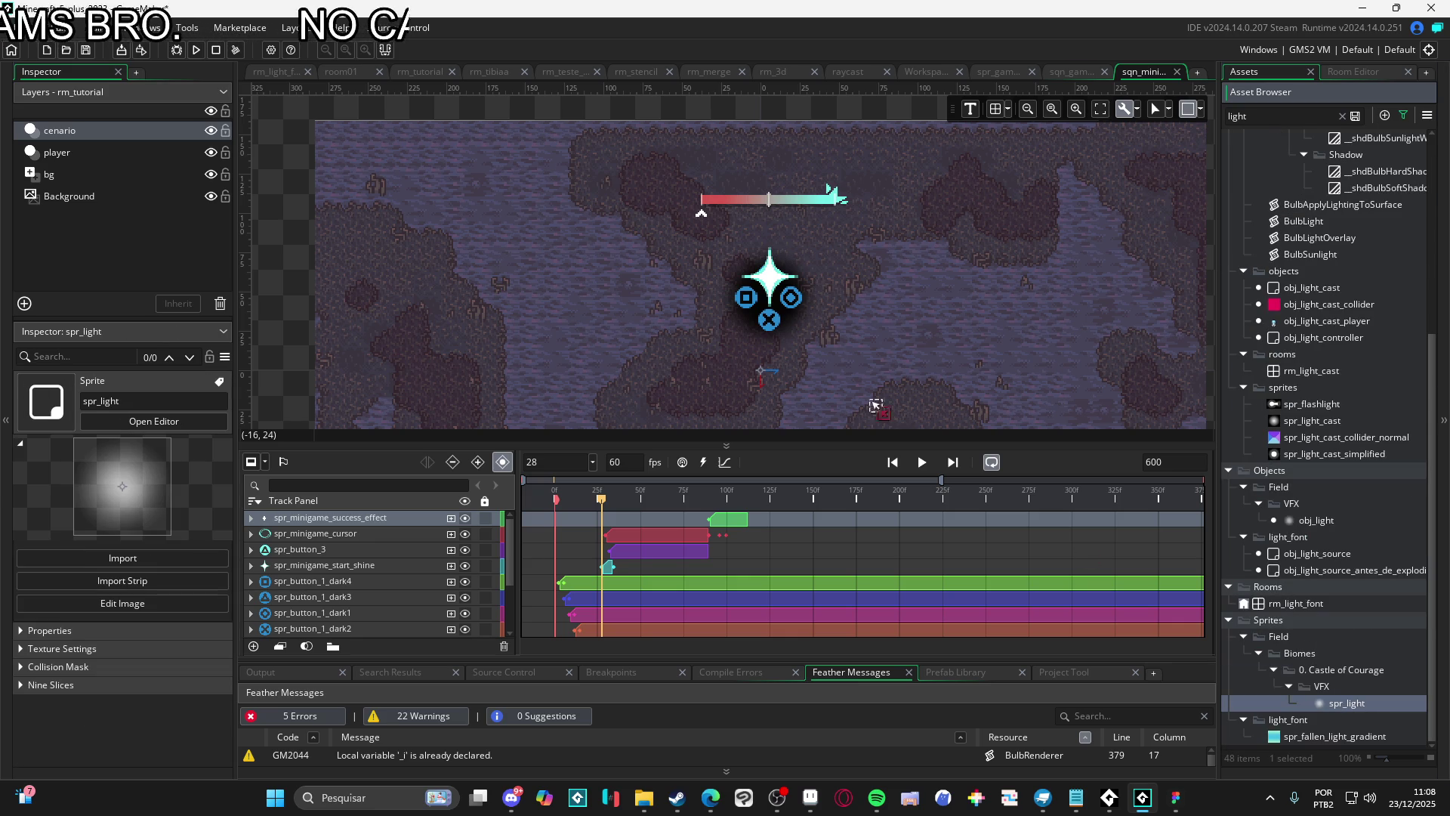
drag(774, 282, 774, 287)
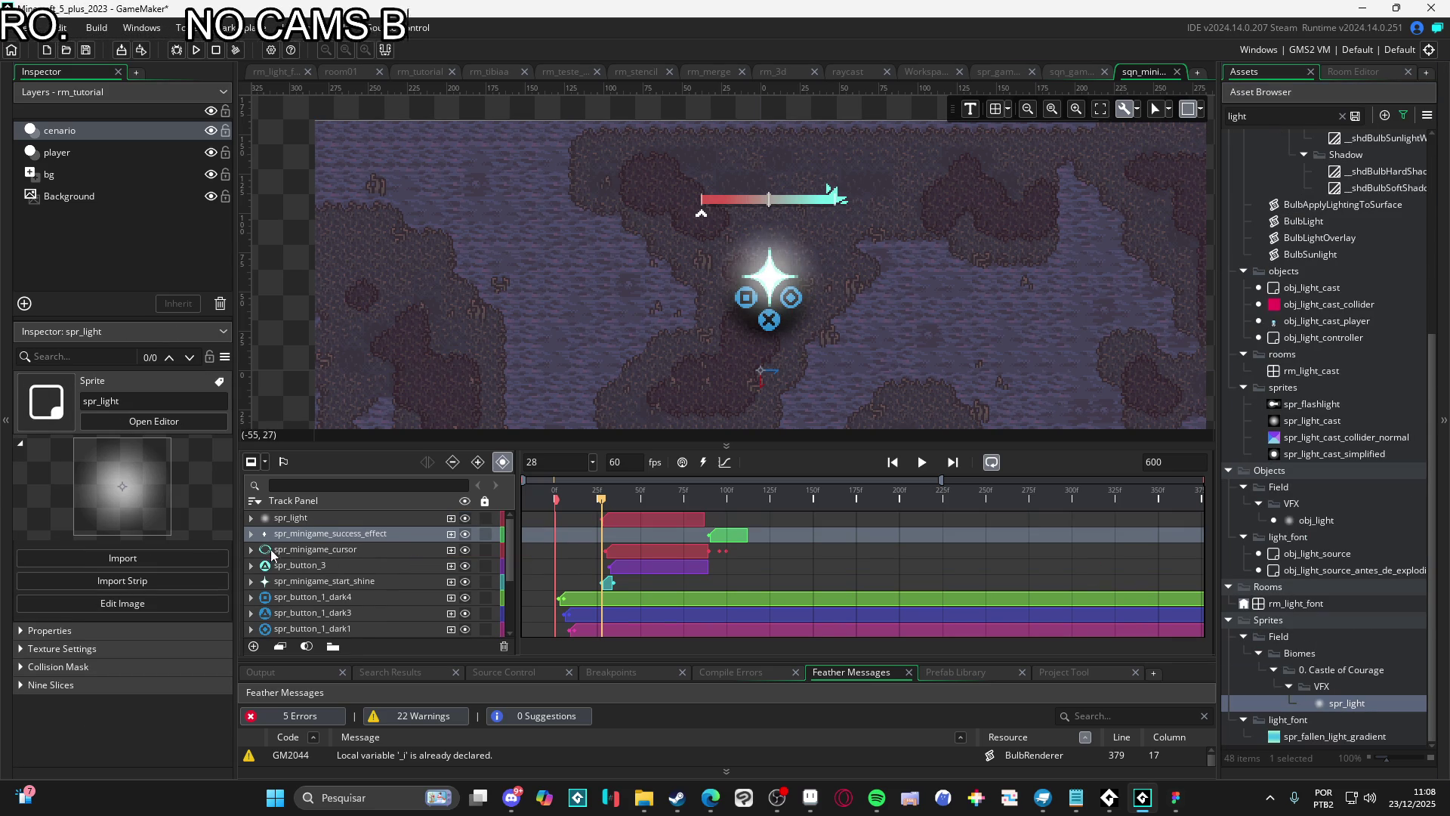
double_click(268, 582)
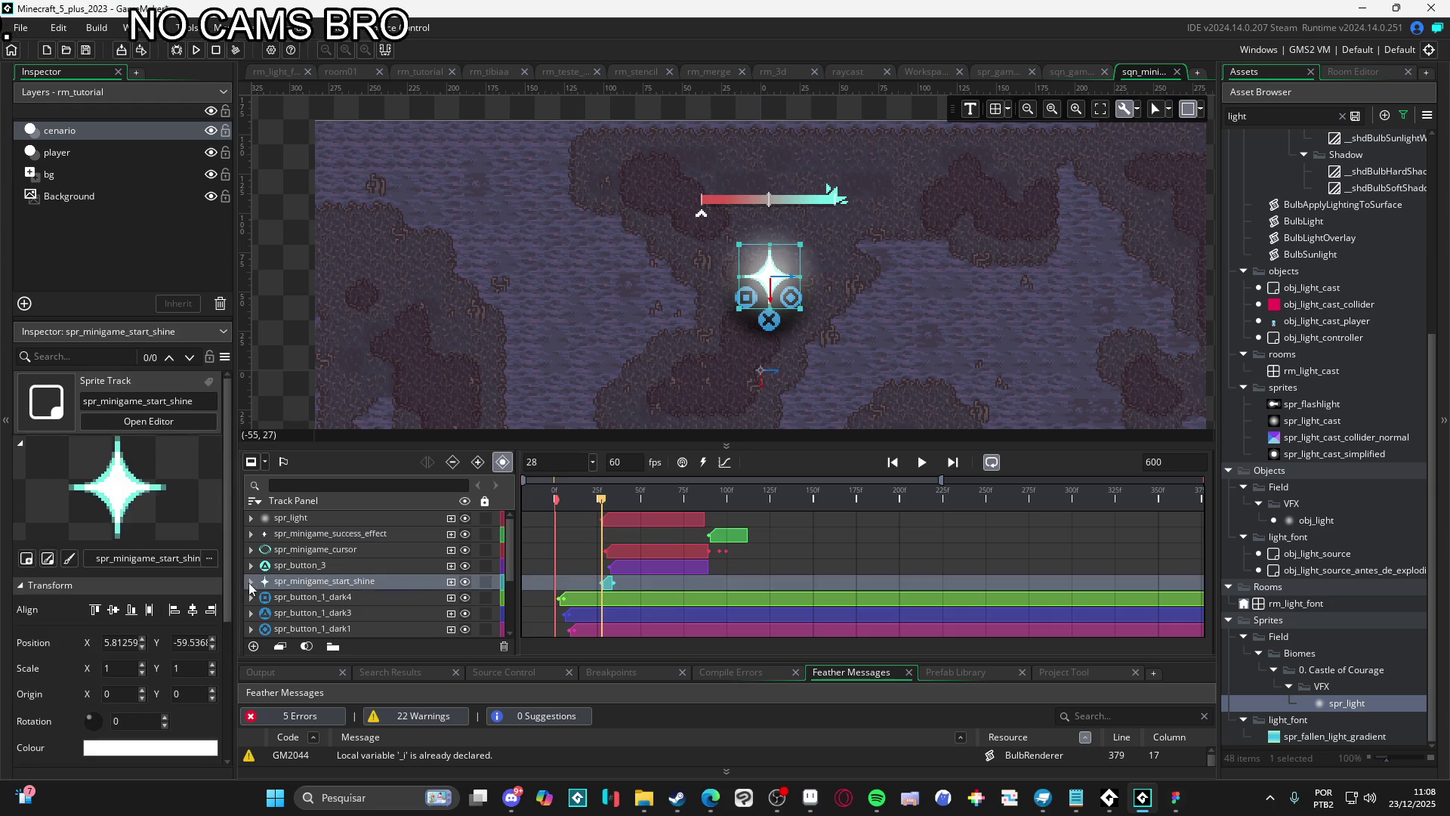
click(310, 597)
scroll(330, 620, down, 1)
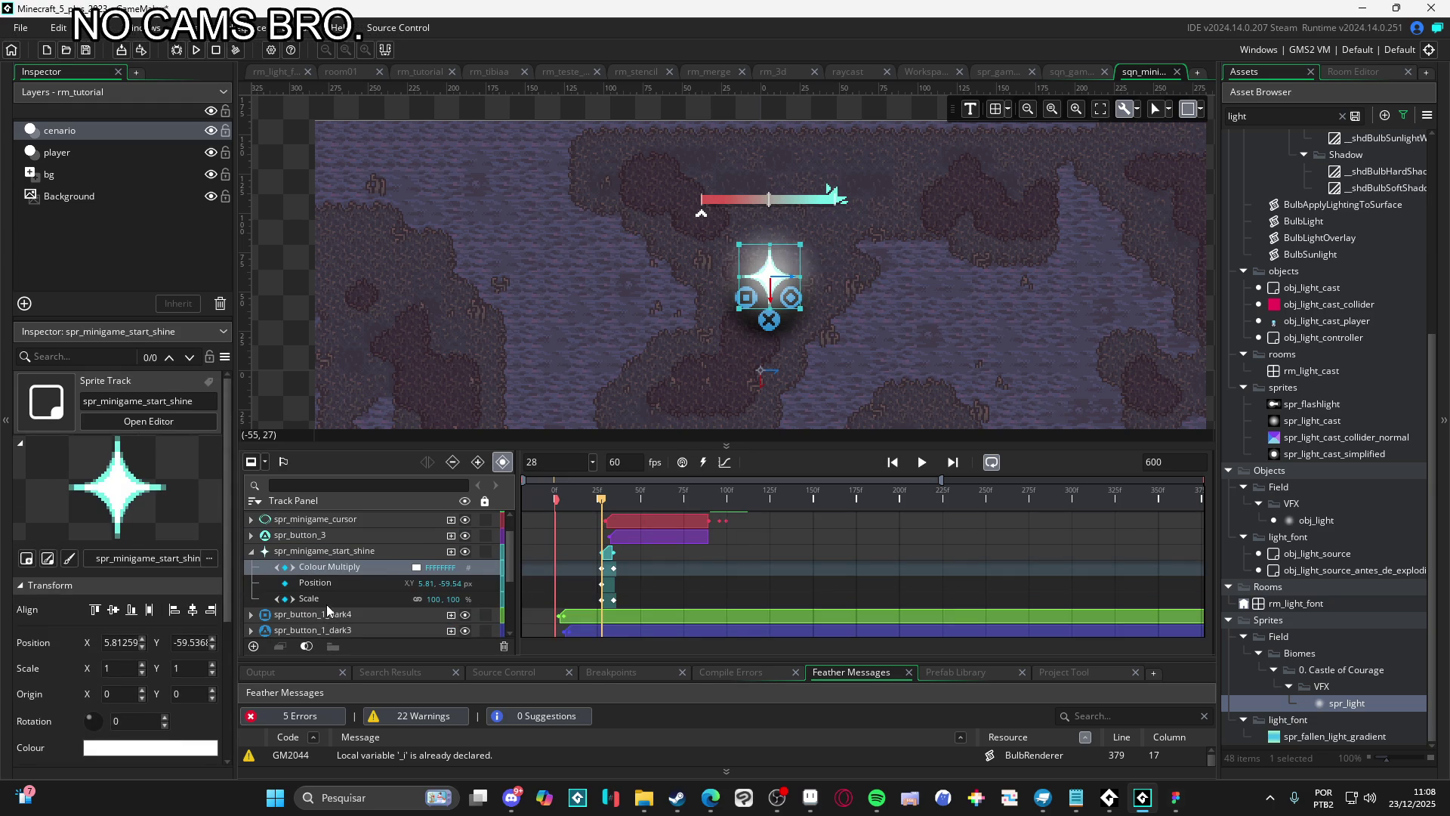
Delete the spr_minigame_start_shine track, leaving spr_light selected
click(323, 520)
scroll(302, 533, up, 1)
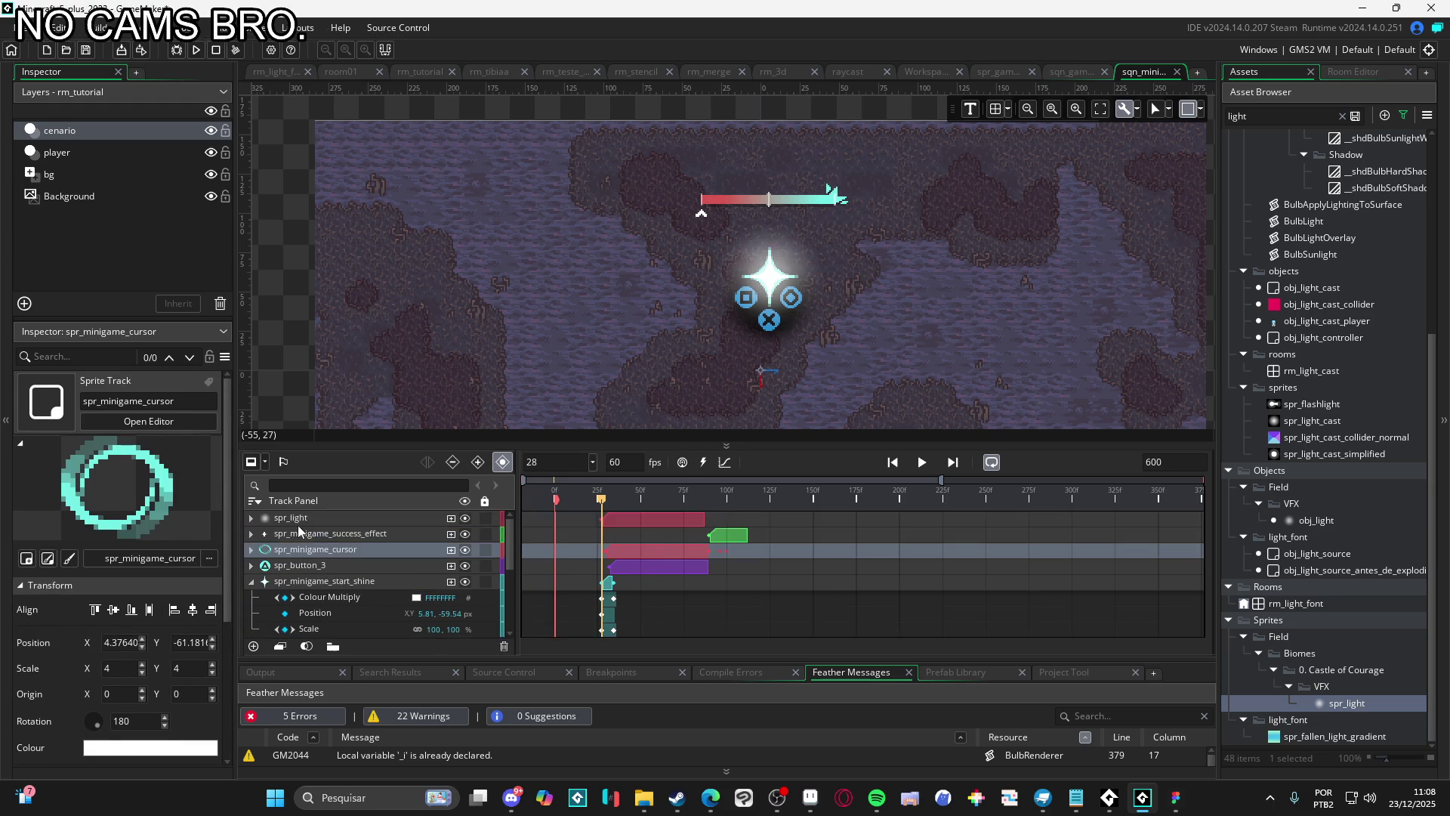
click(299, 520)
click(293, 584)
key(Delete)
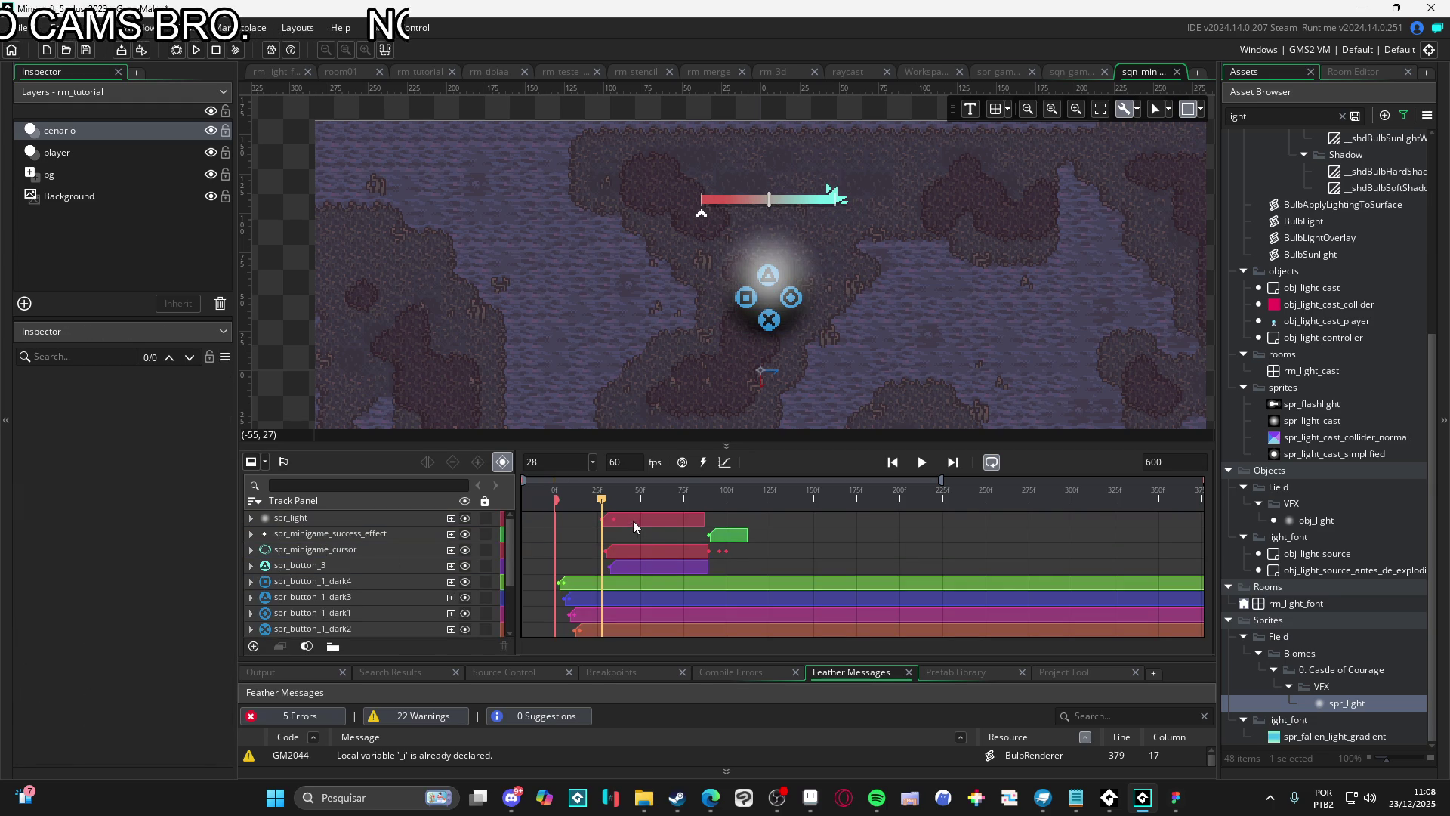
click(396, 516)
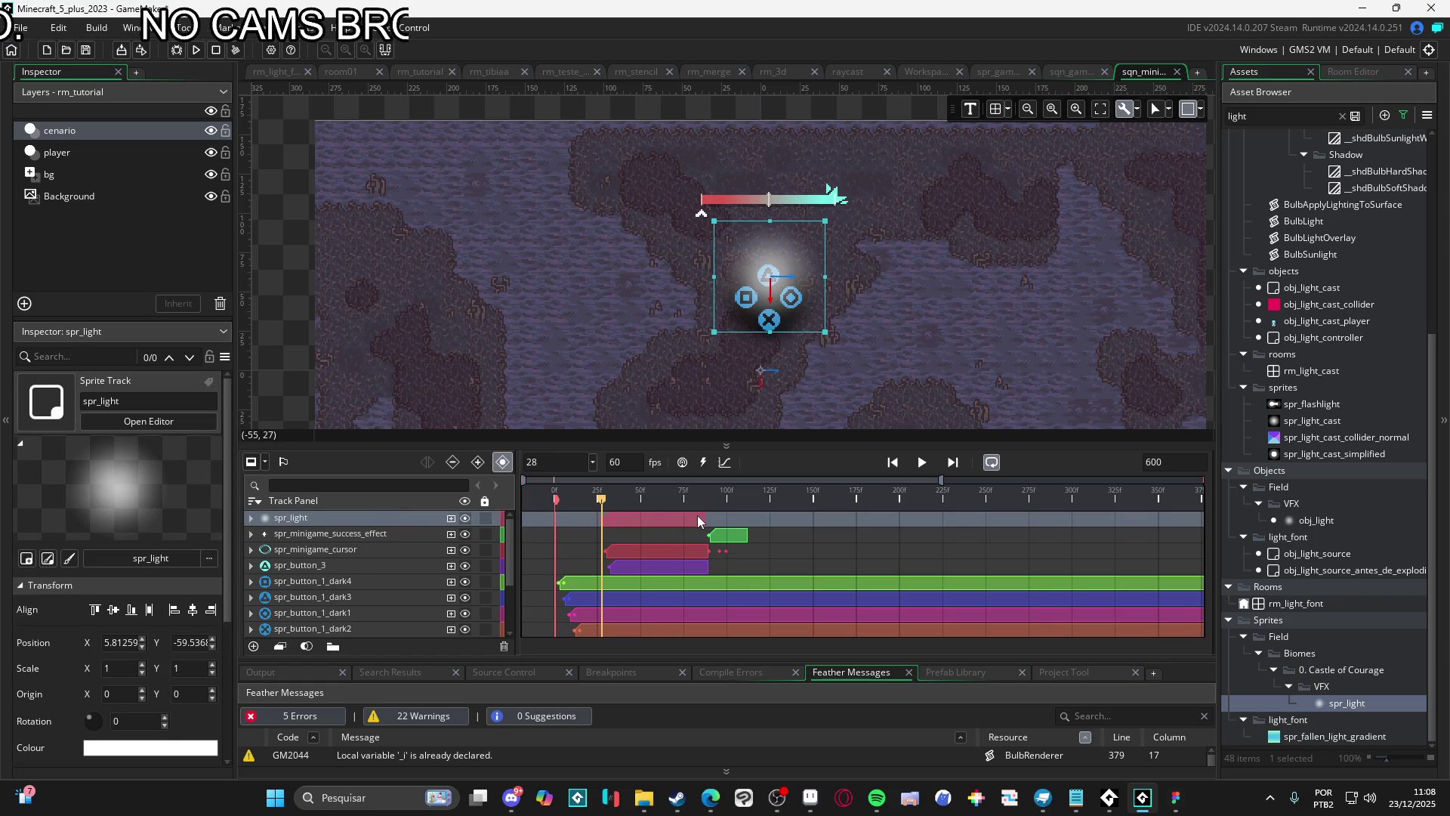
Shorten the spr_light clip and preview the glow from the start
mouse_move(702, 518)
mouse_down()
mouse_move(617, 522)
mouse_move(556, 500)
mouse_move(666, 500)
mouse_up()
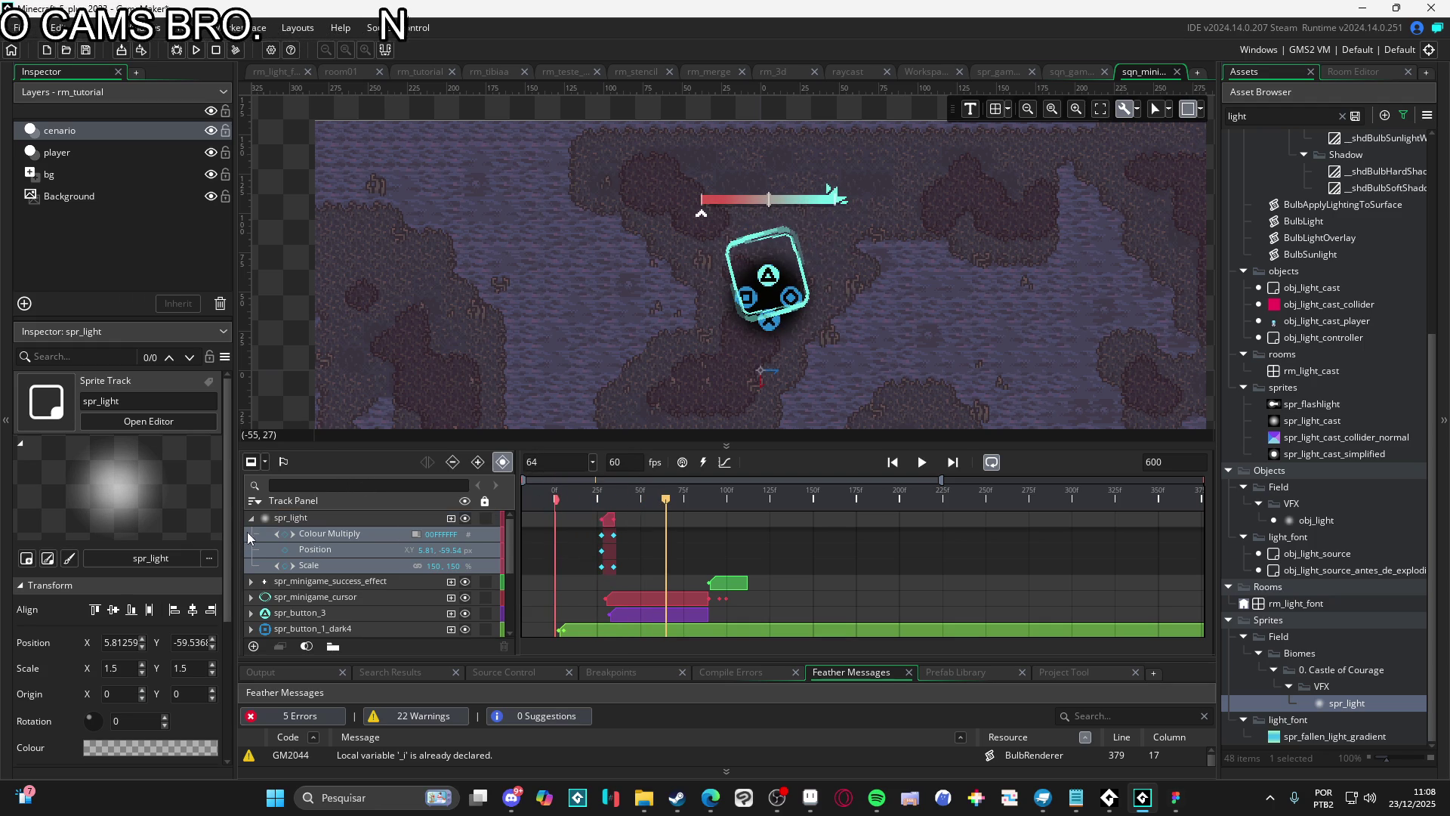
click(251, 518)
key(Home)
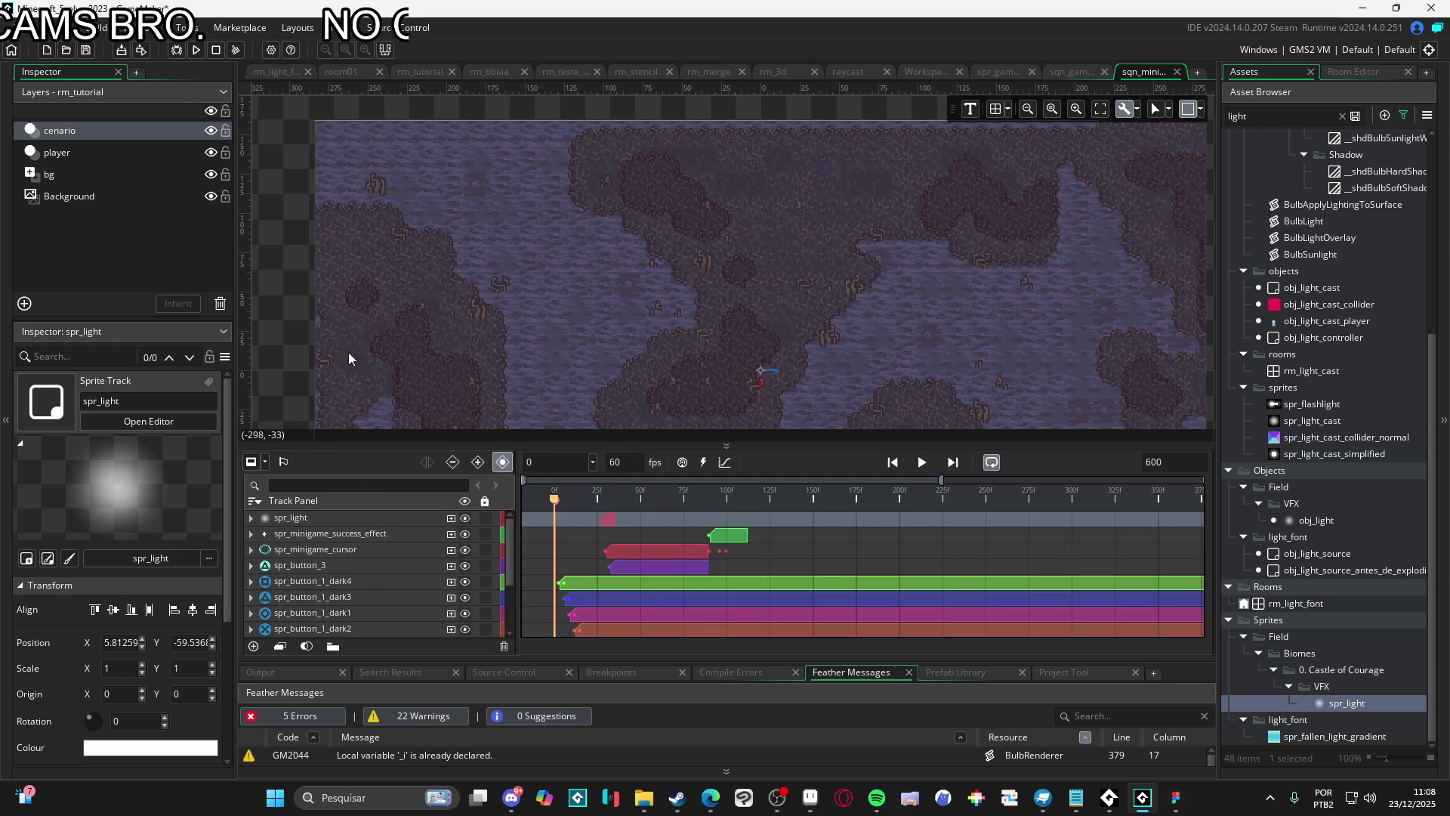
key(space)
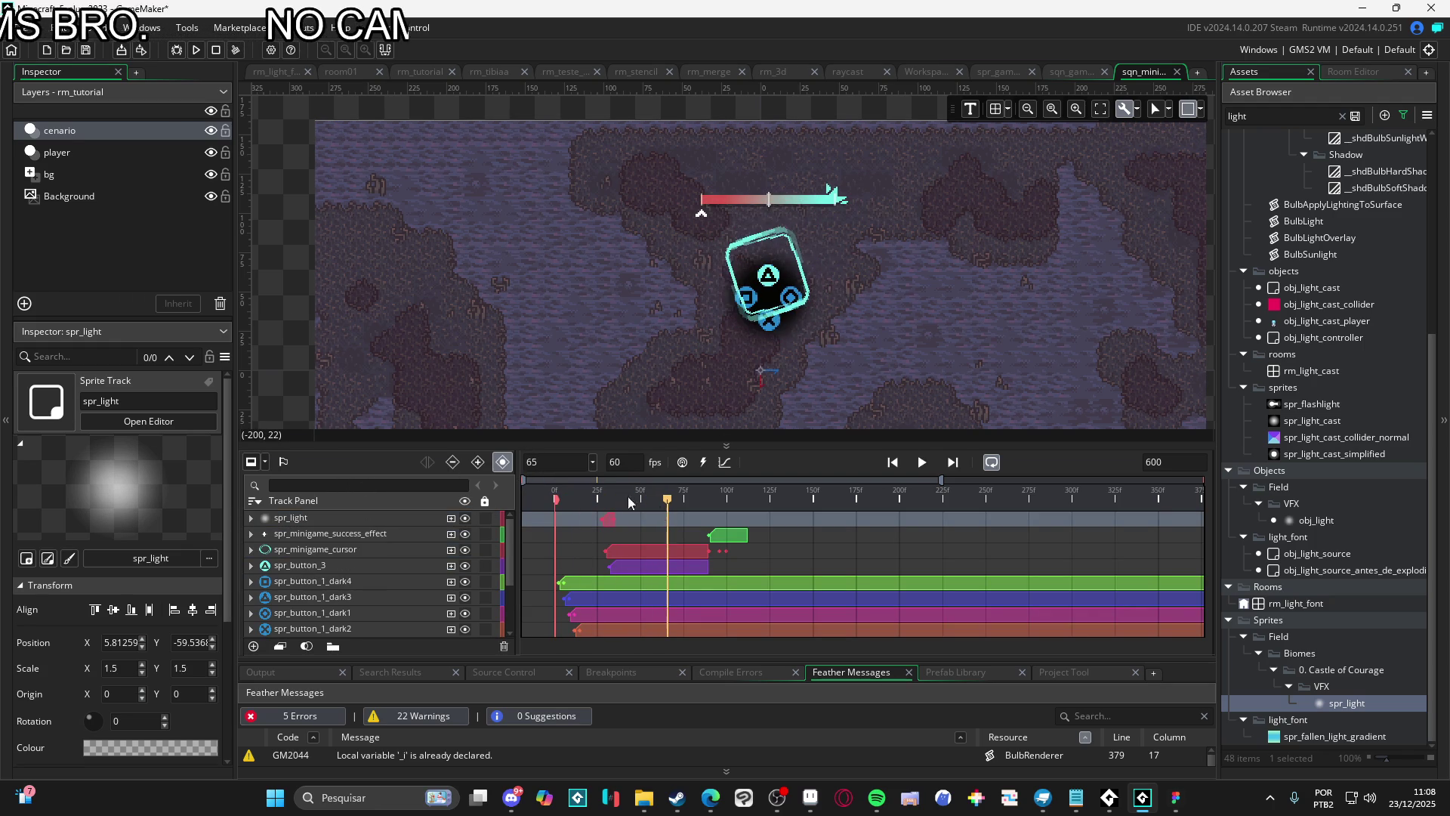
mouse_move(683, 513)
mouse_down()
mouse_move(559, 518)
mouse_move(604, 518)
mouse_up()
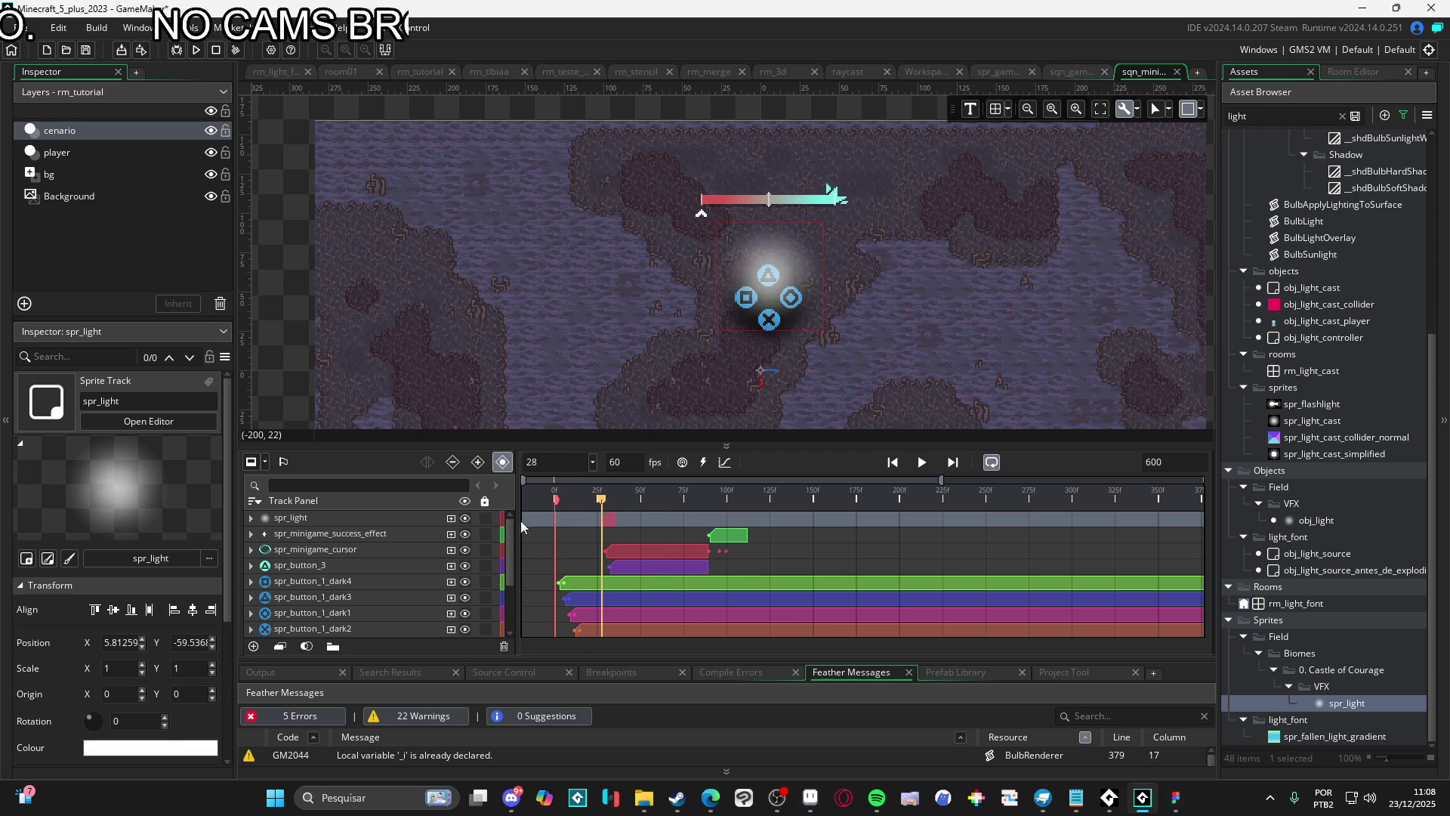
Move the glow's Colour Multiply and 150% Scale keyframes later, then preview around frame 45
click(251, 518)
click(355, 537)
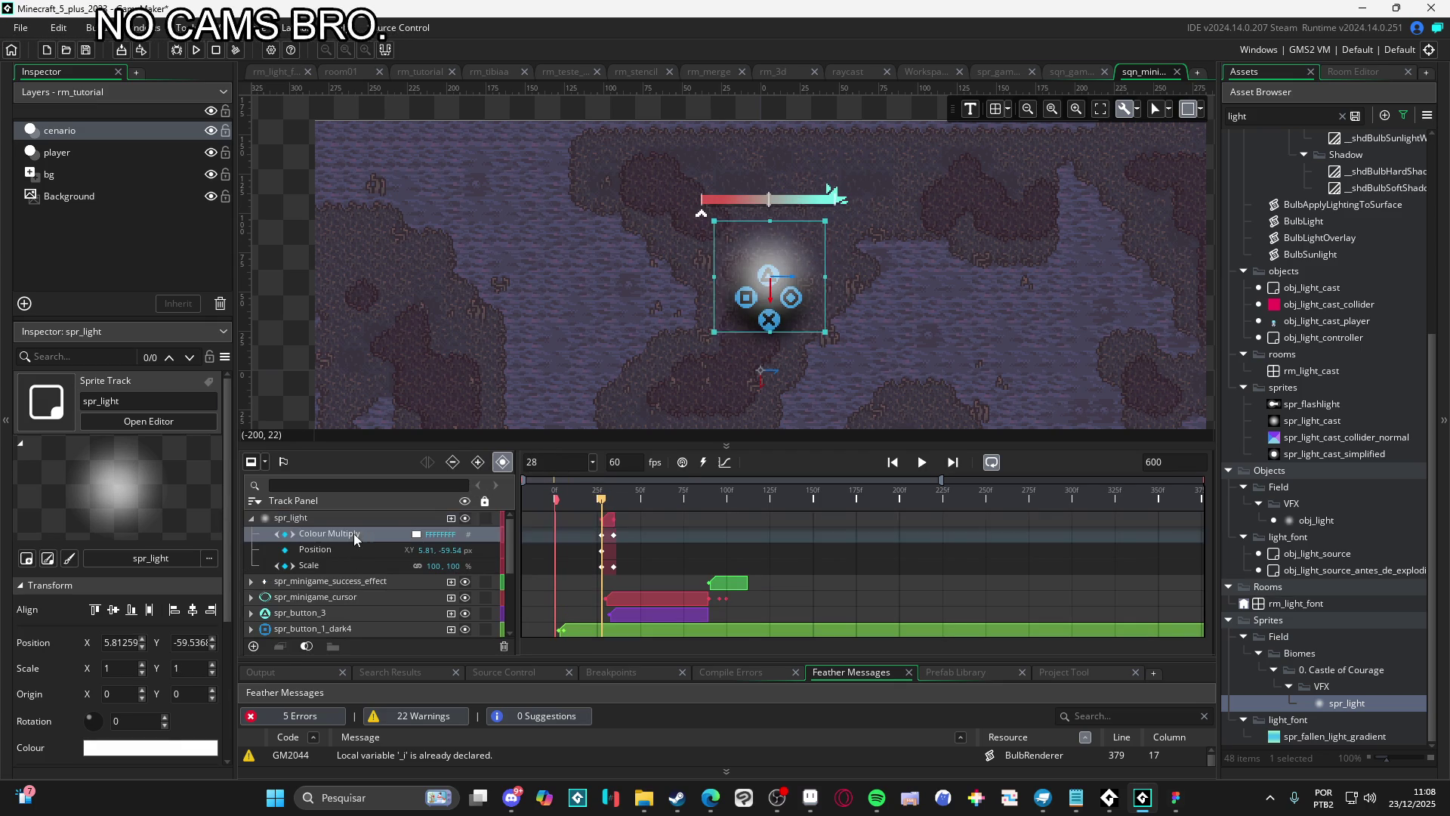
scroll(627, 532, up, 2)
click(611, 519)
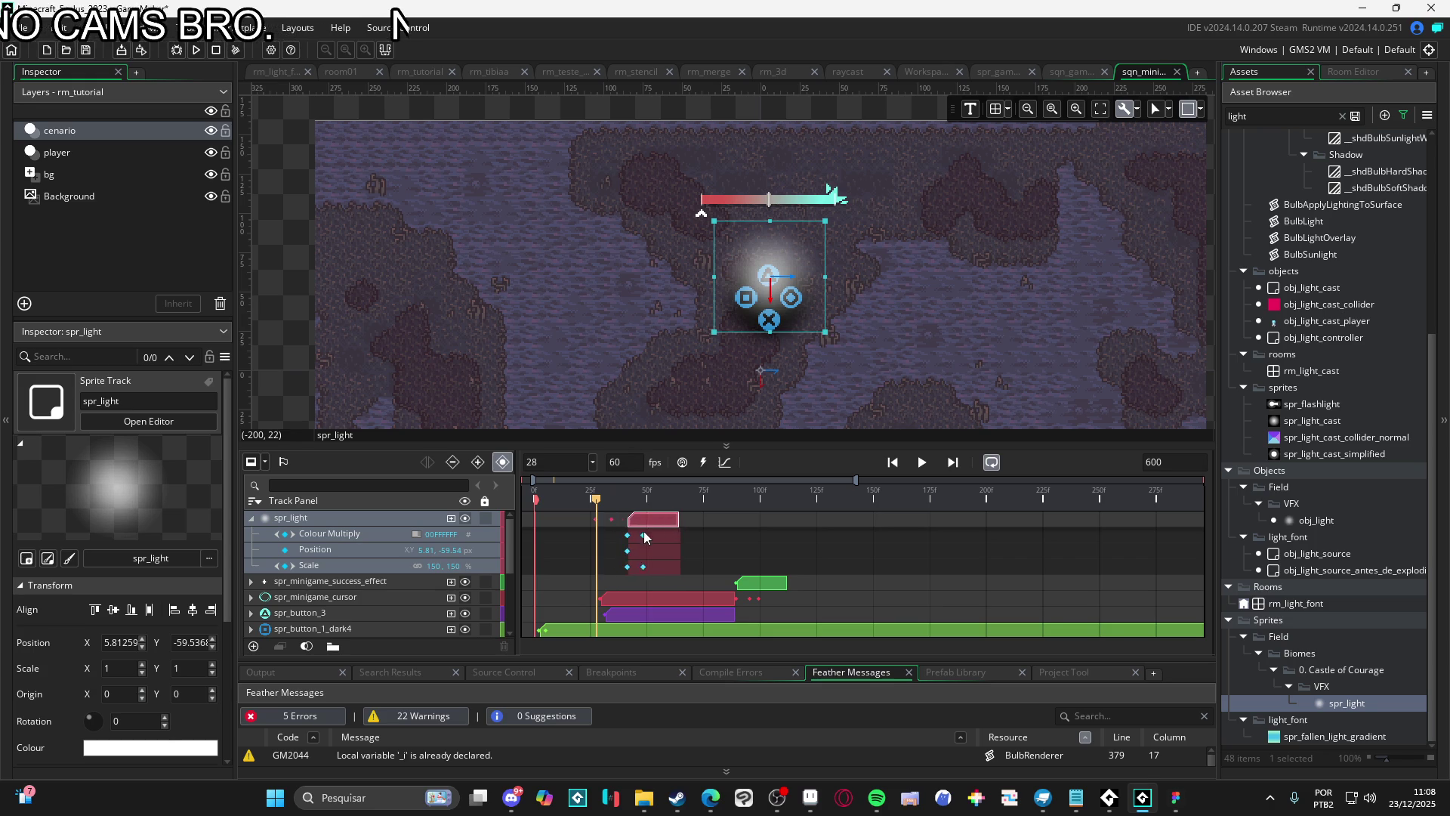
click(626, 547)
mouse_move(612, 536)
mouse_down()
mouse_move(646, 537)
mouse_move(648, 568)
mouse_up()
click(611, 566)
key(space)
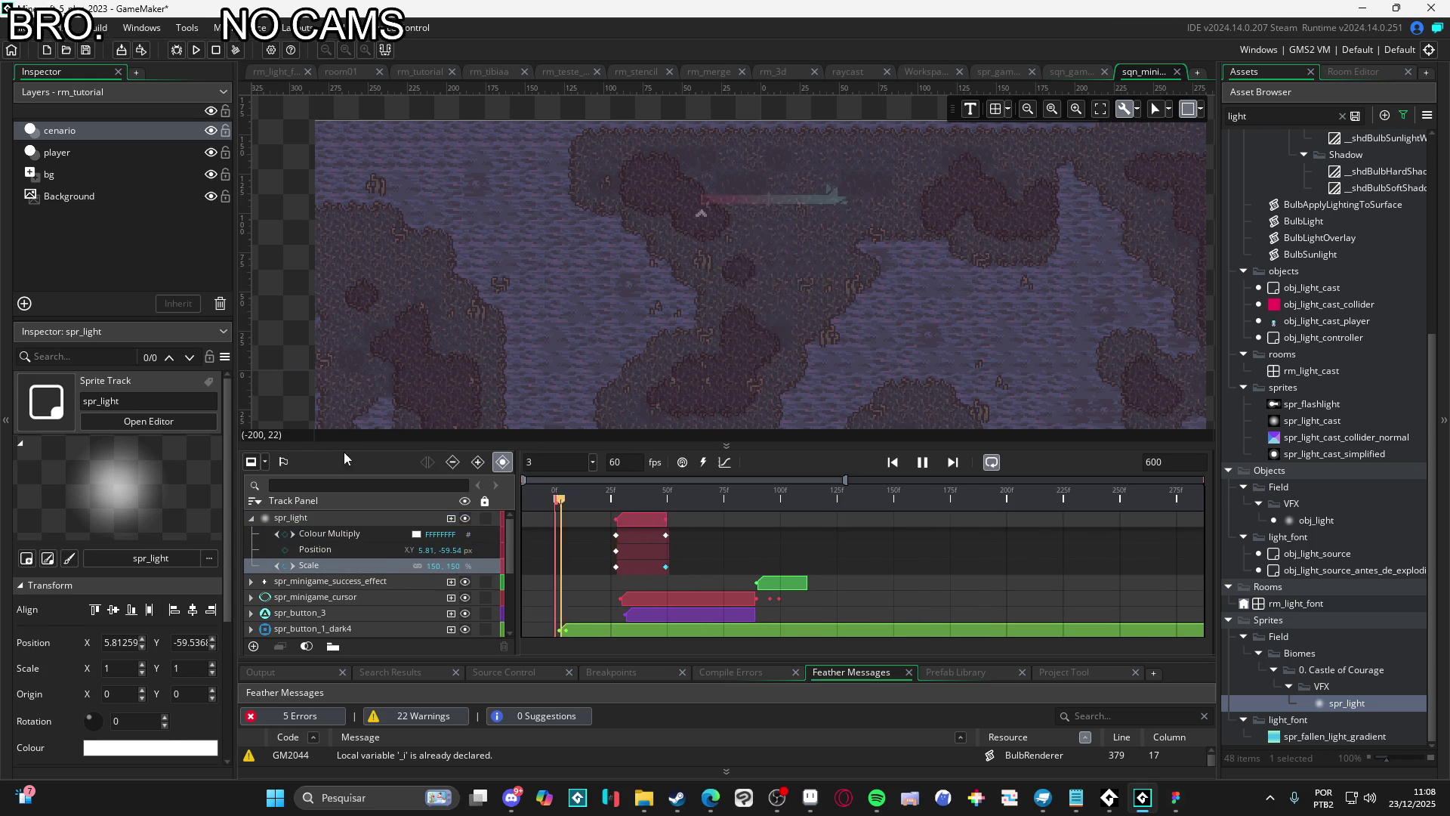
key(space)
mouse_move(711, 497)
mouse_down()
mouse_move(604, 496)
mouse_move(655, 497)
mouse_up()
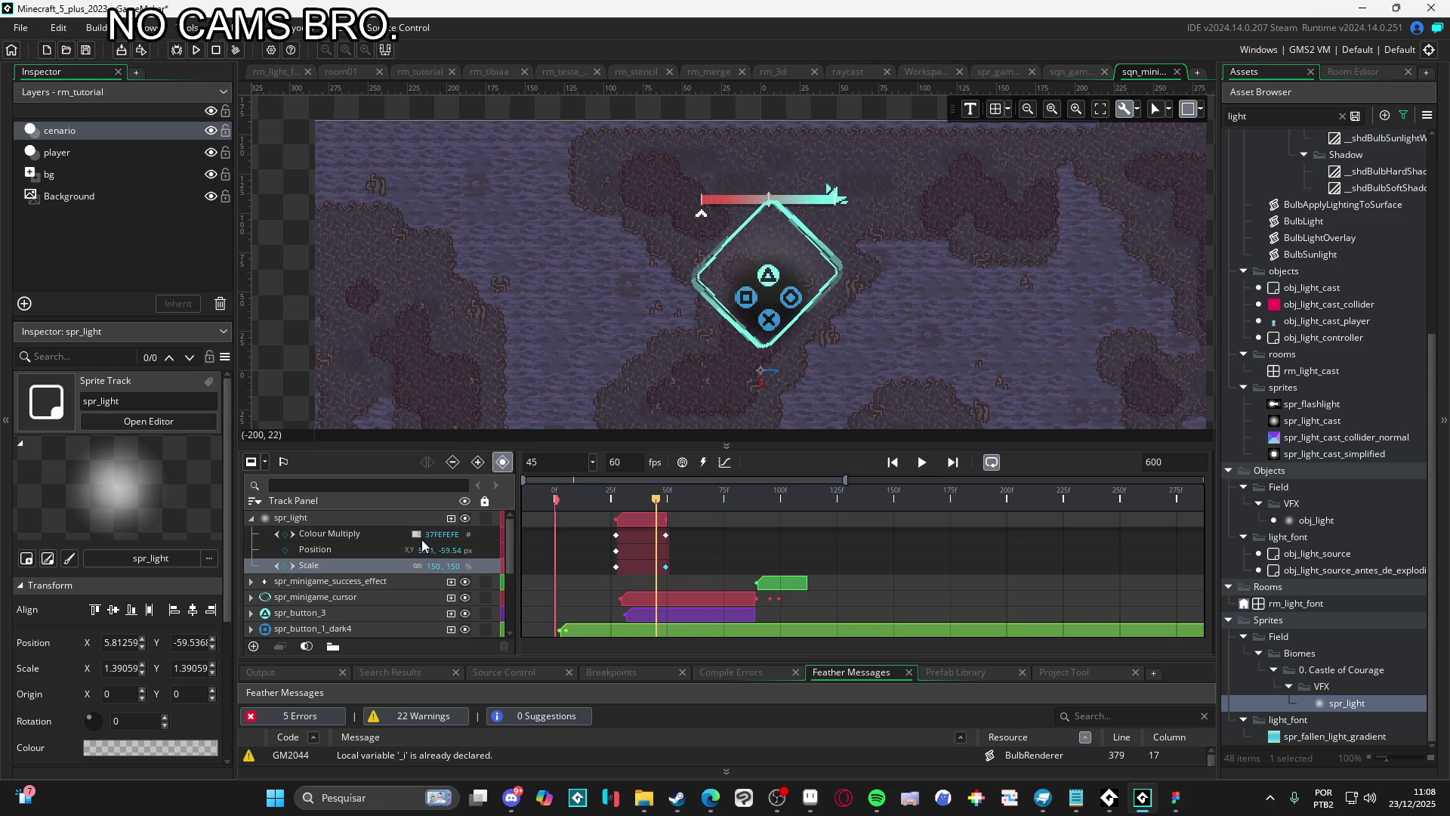
Tint the first spr_light Colour Multiply keyframe cyan 73EFE8, copied from Aseprite's ring sprite
click(417, 536)
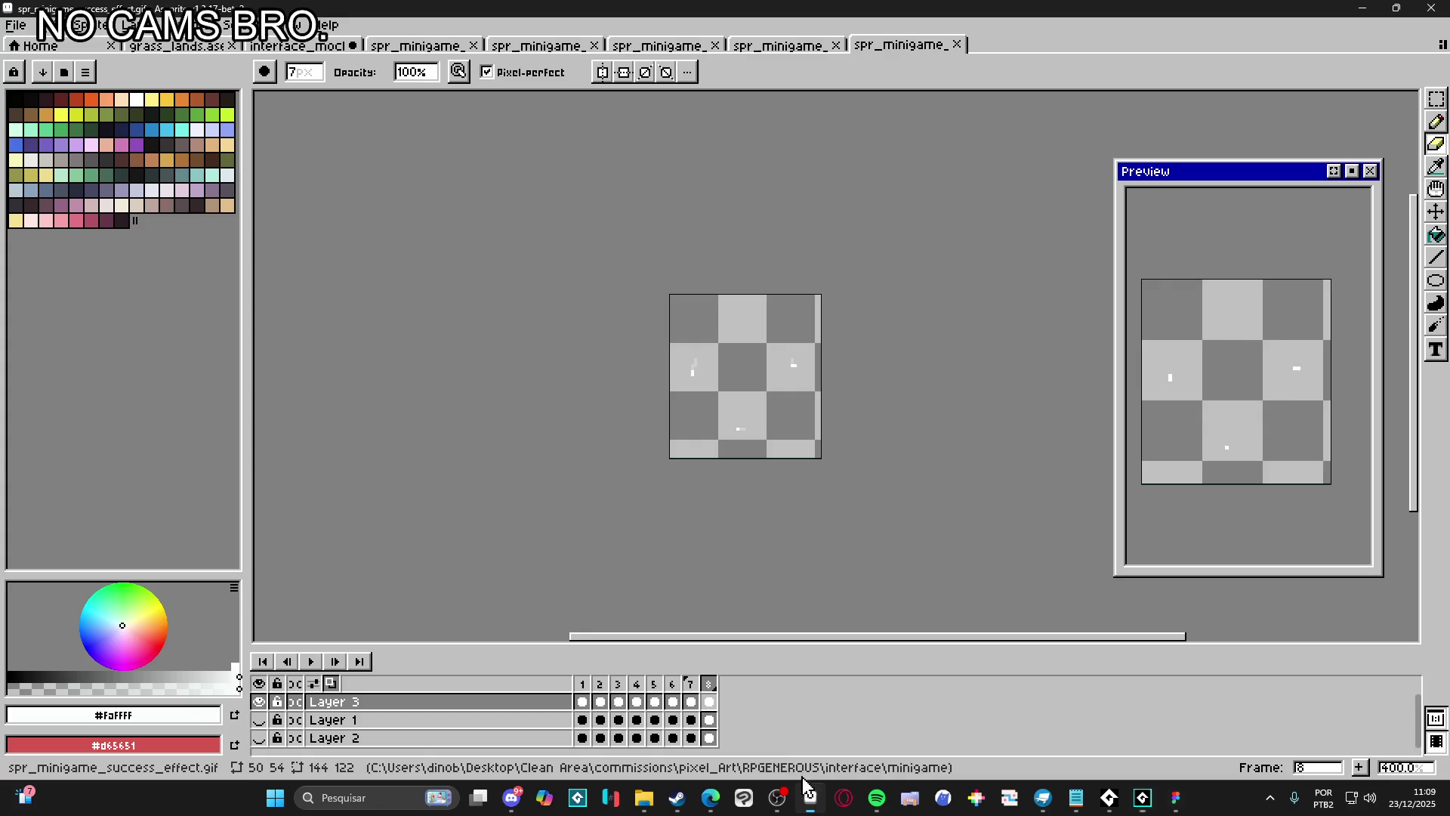
click(810, 797)
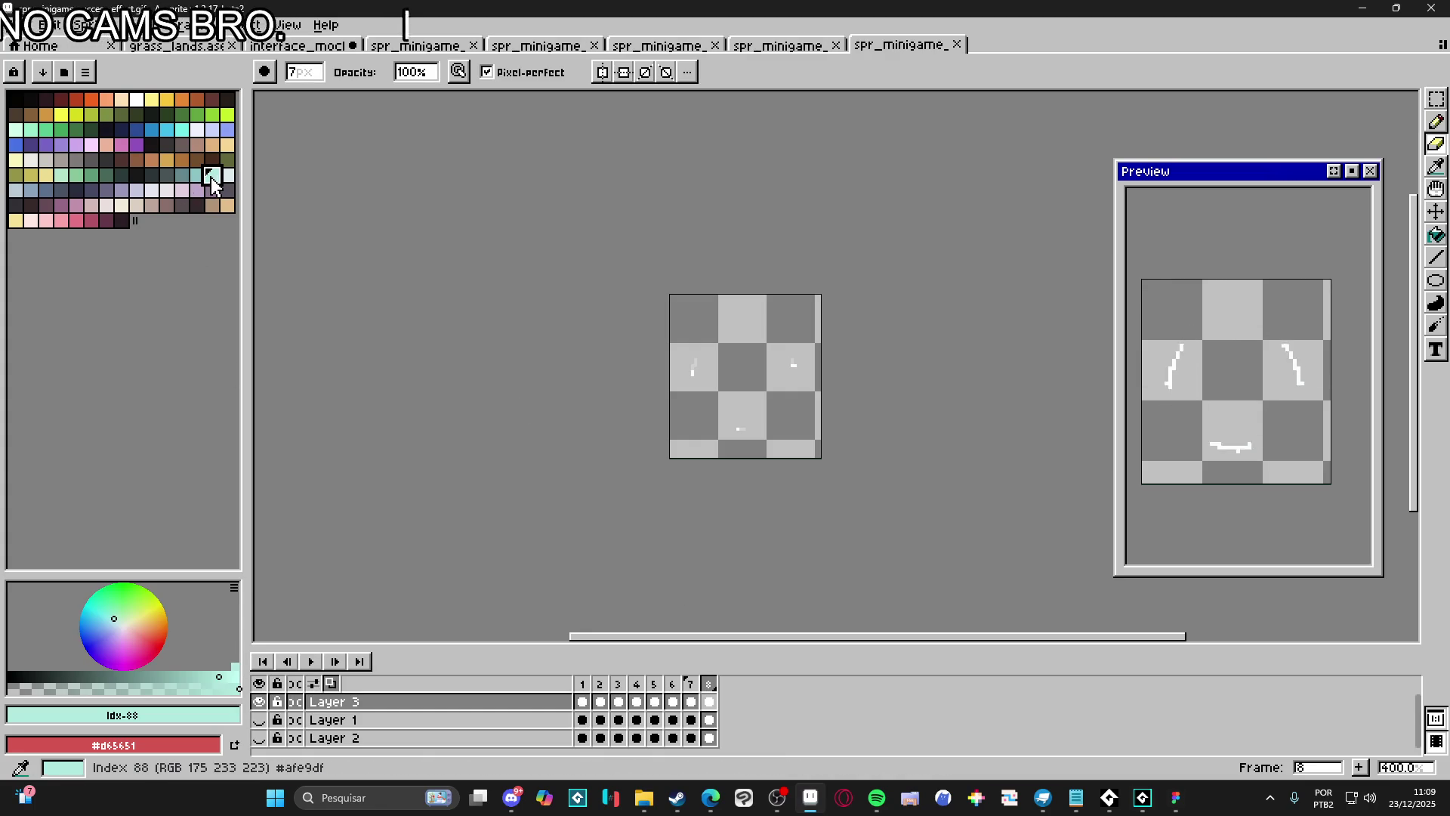
click(780, 47)
scroll(718, 331, up, 1)
alt+click(719, 331)
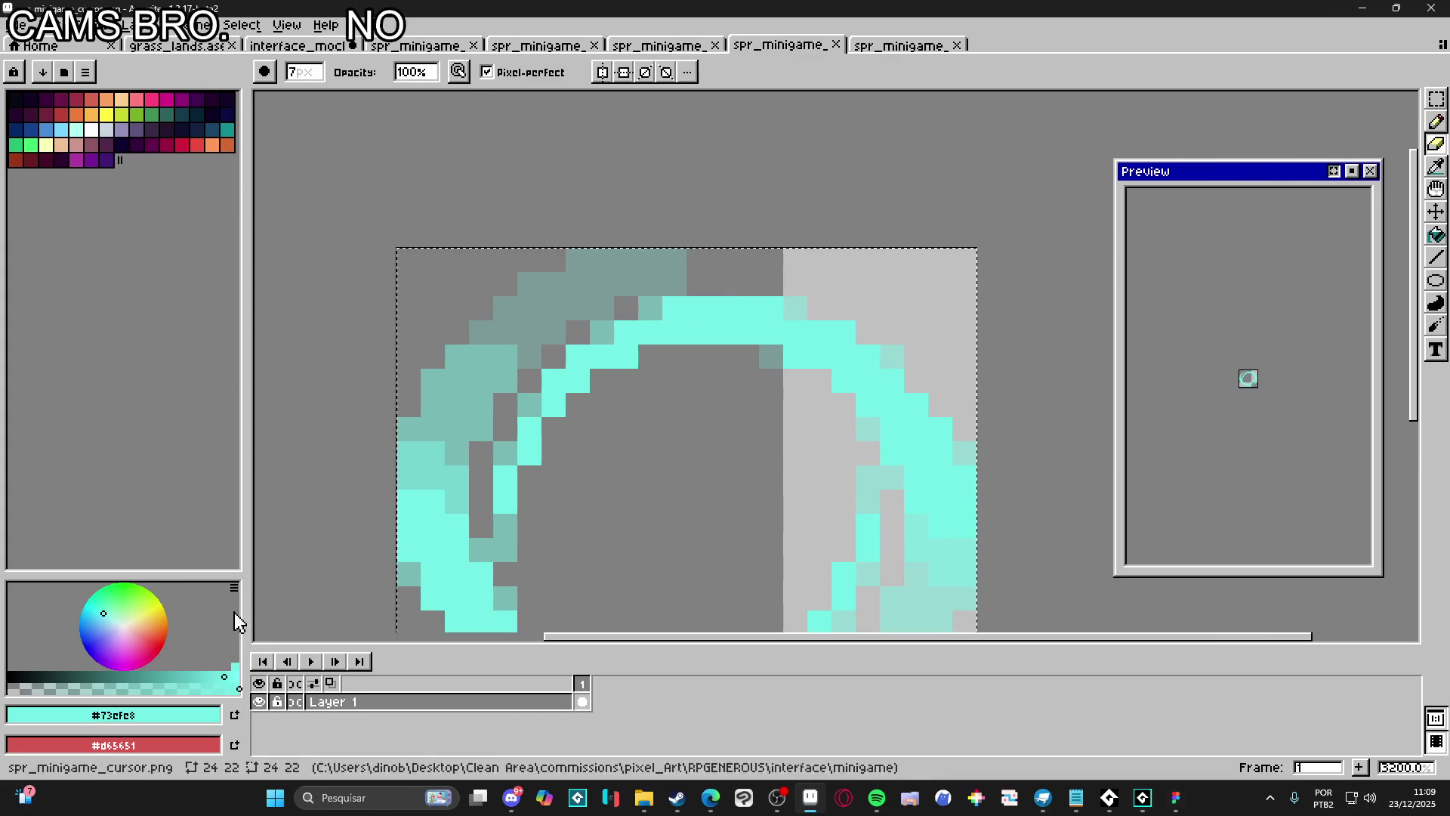
click(113, 714)
double_click(227, 589)
key(Escape)
click(1363, 8)
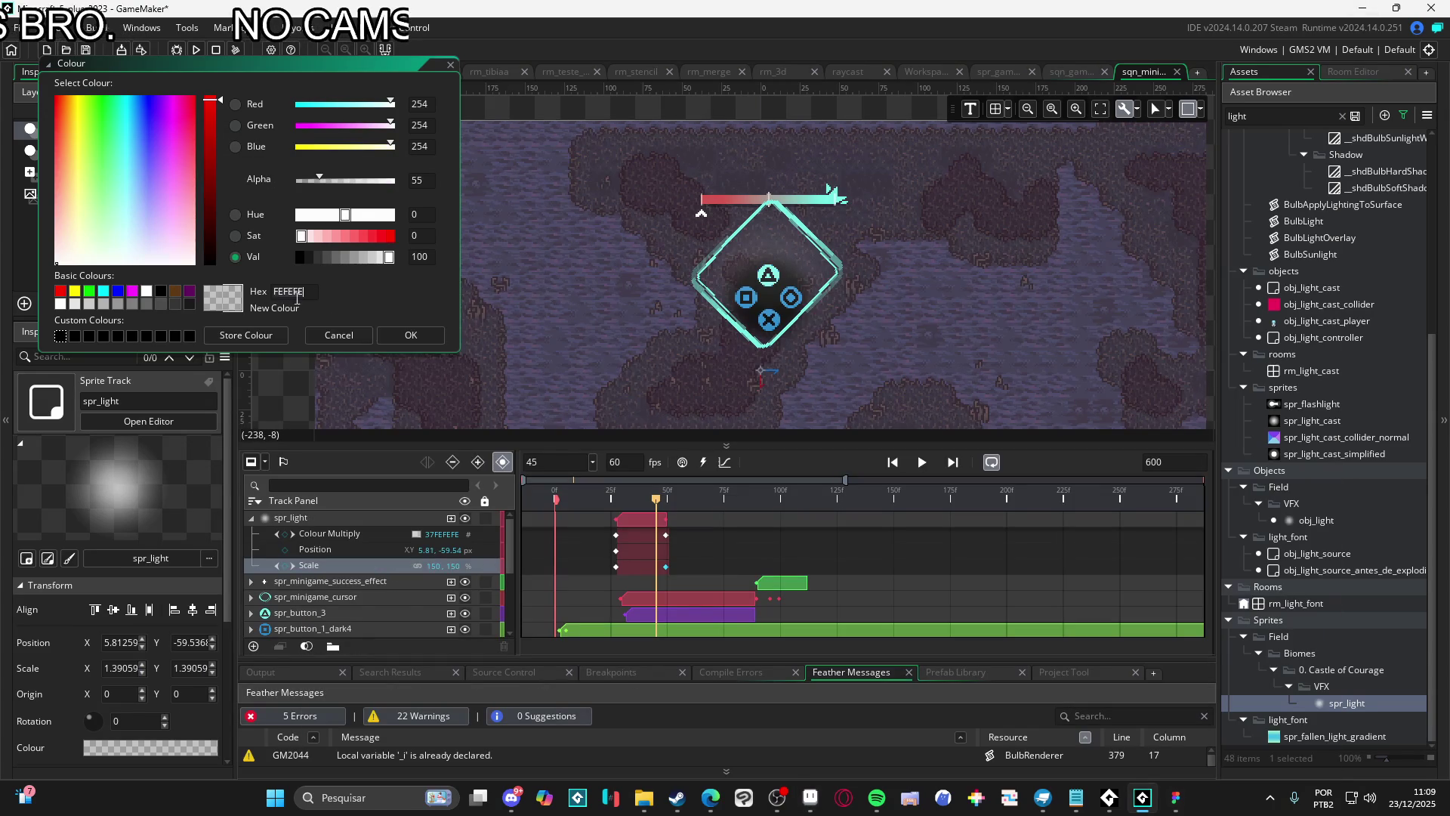
click(413, 337)
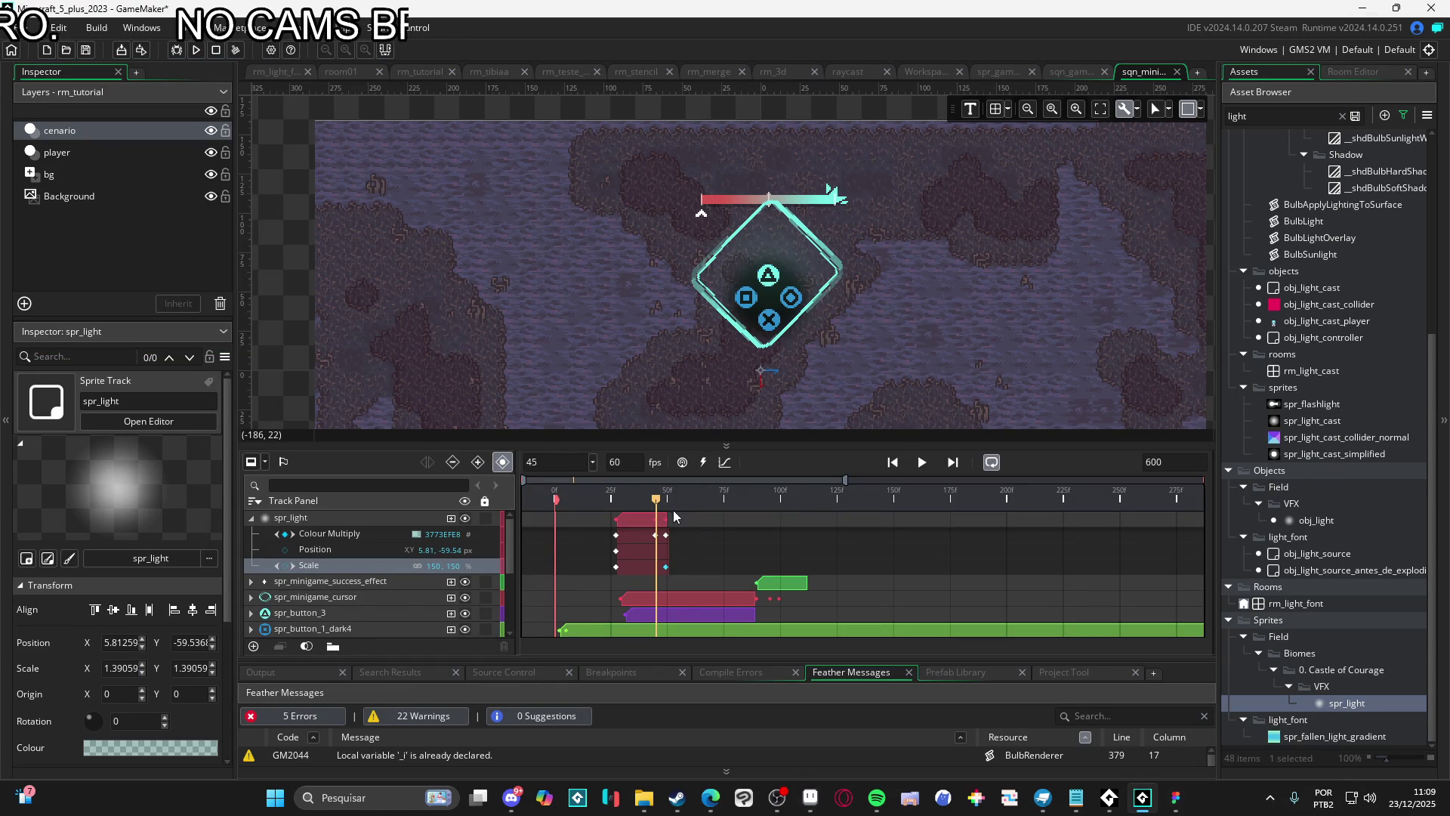
Paste 73EFE8 into the remaining Colour Multiply keyframes, the last at alpha 0, and preview
key(space)
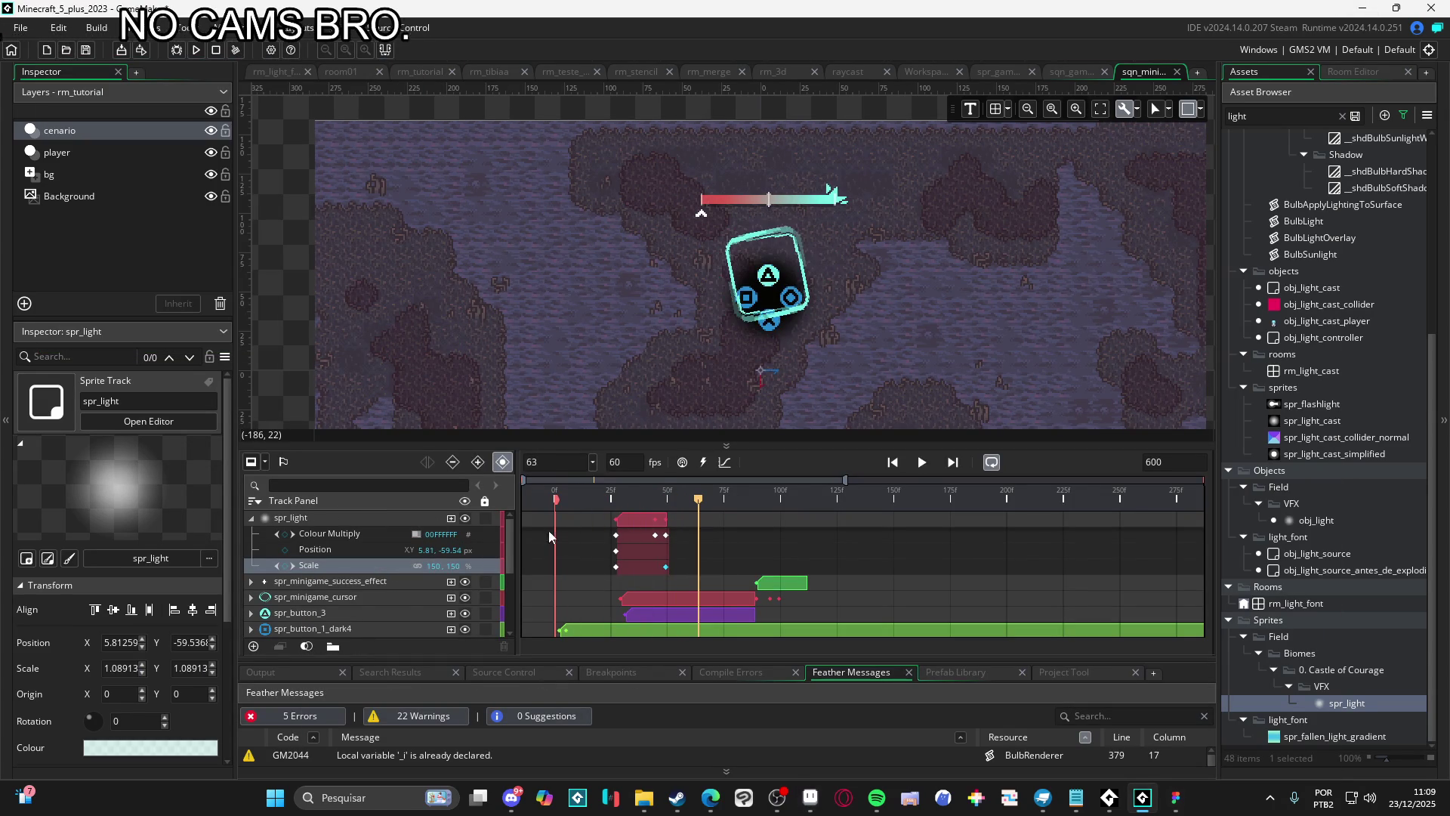
click(655, 535)
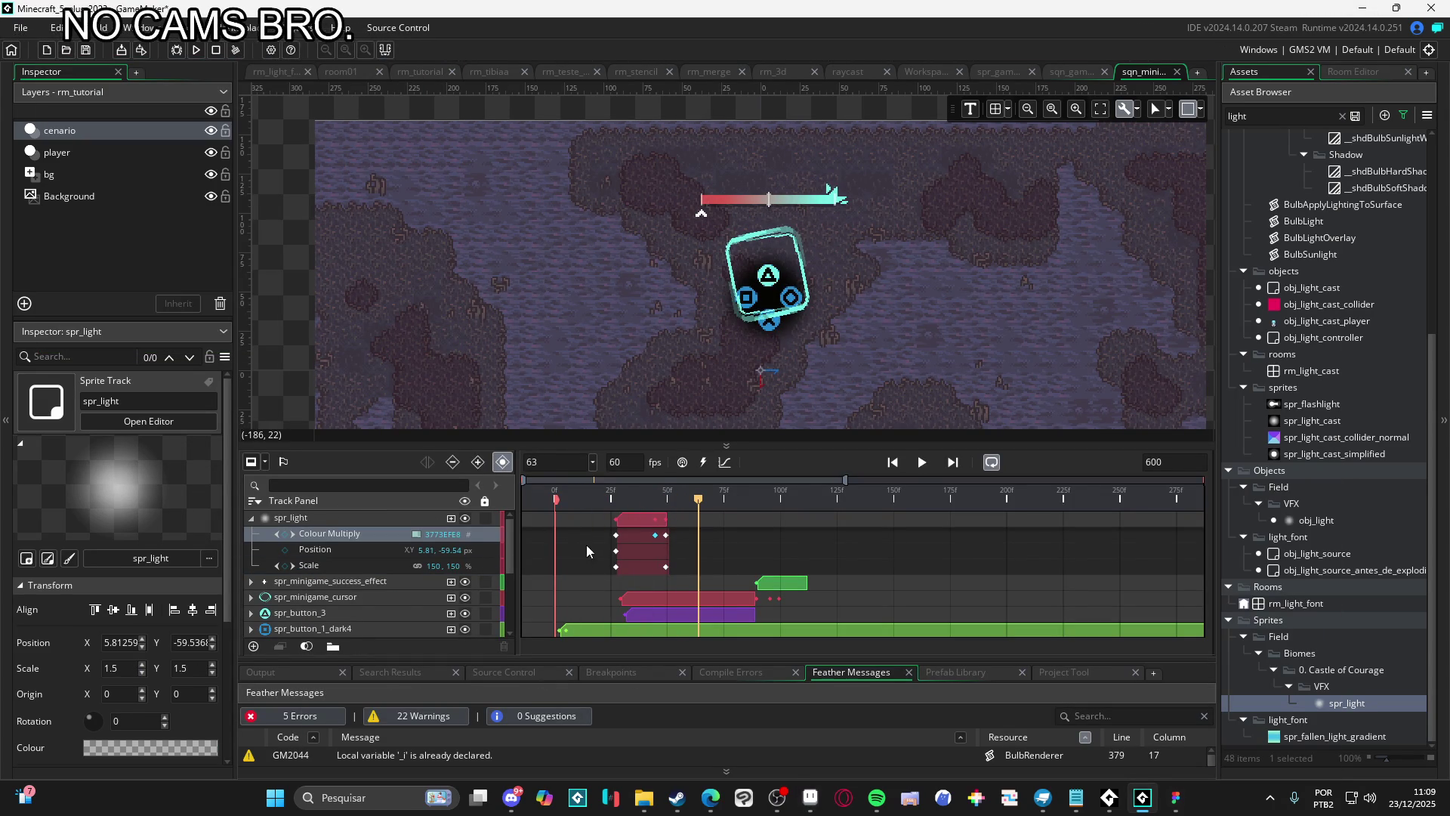
click(416, 534)
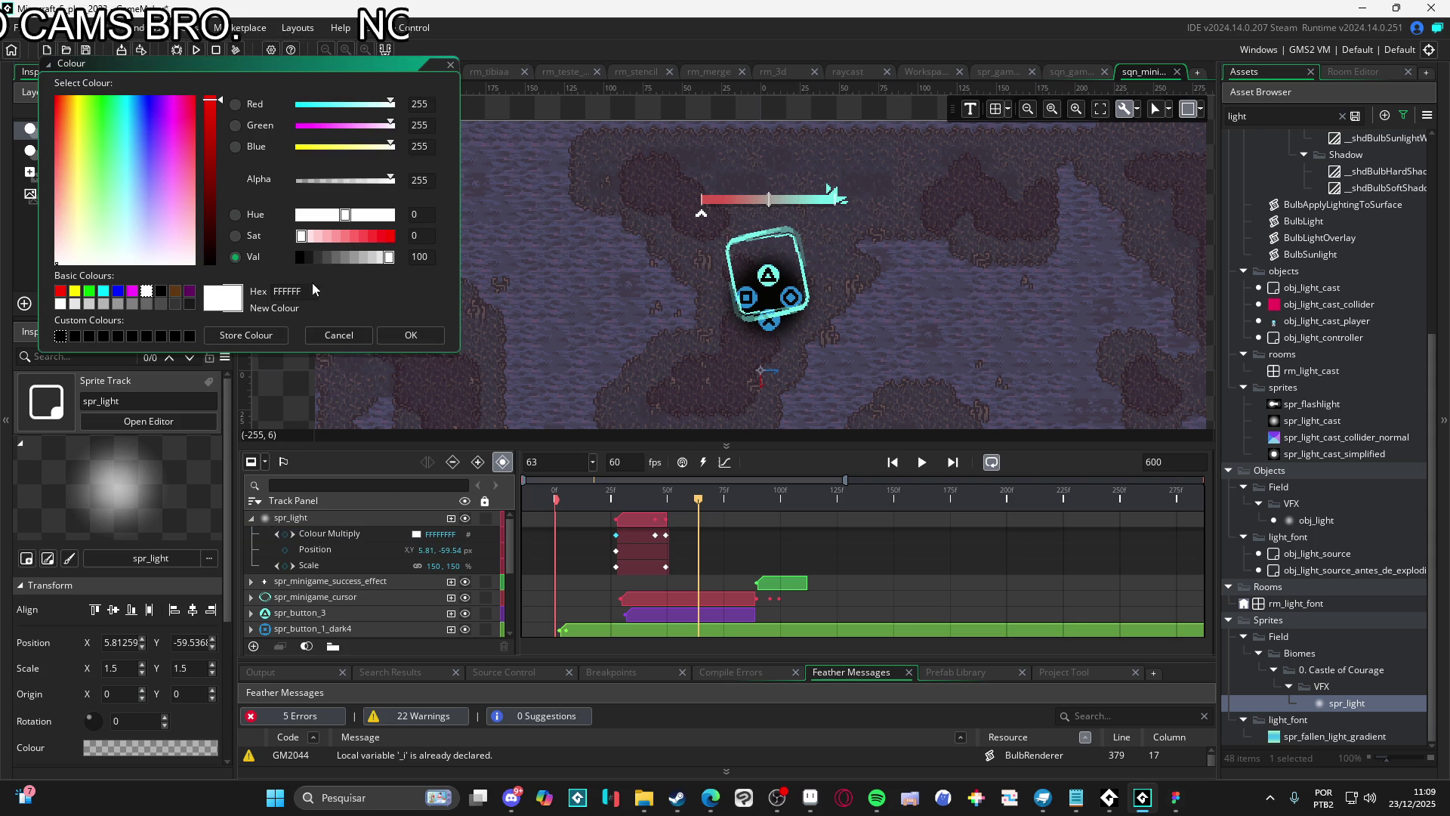
text(73EFE8)
click(411, 335)
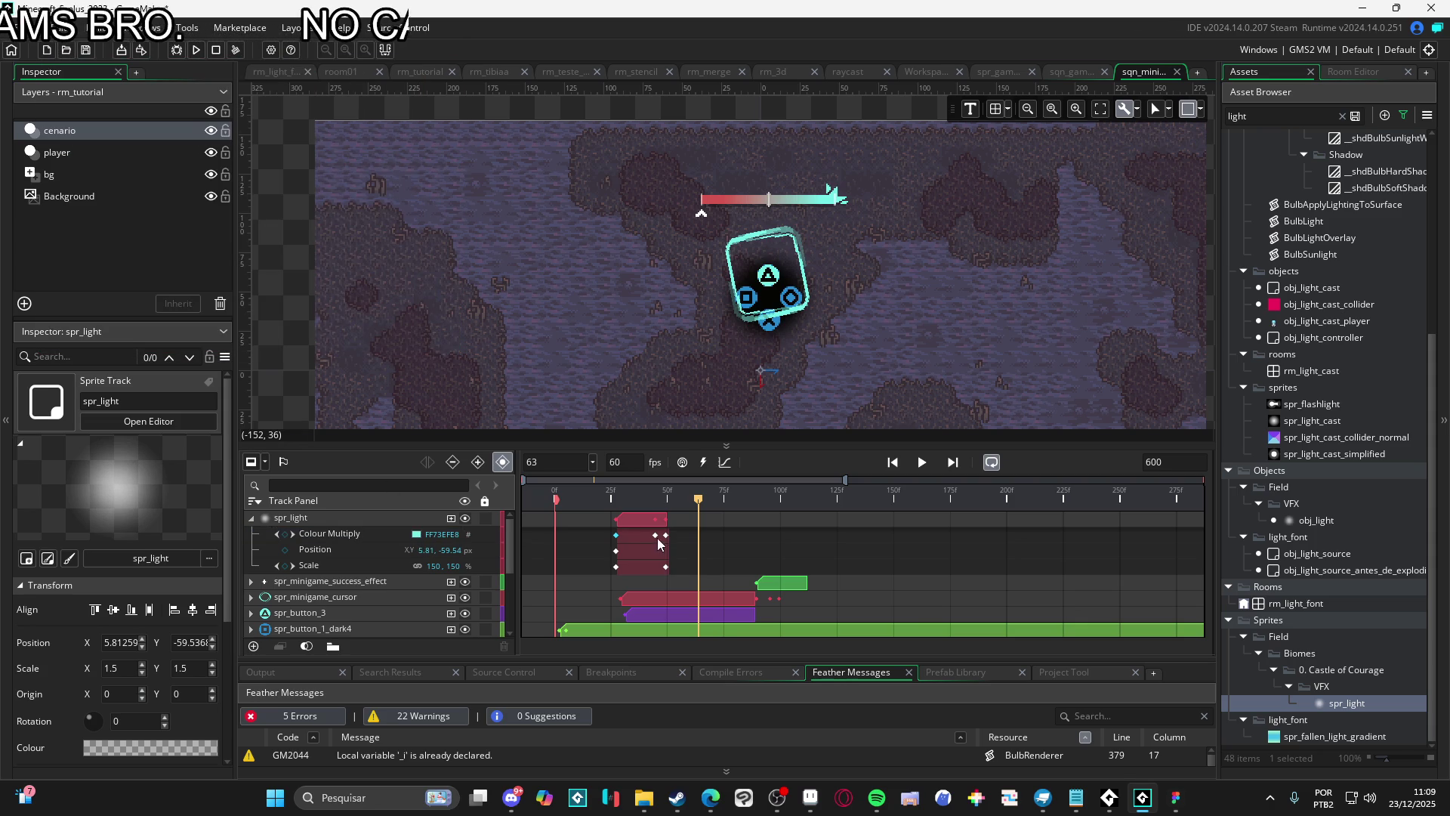
click(655, 536)
click(416, 535)
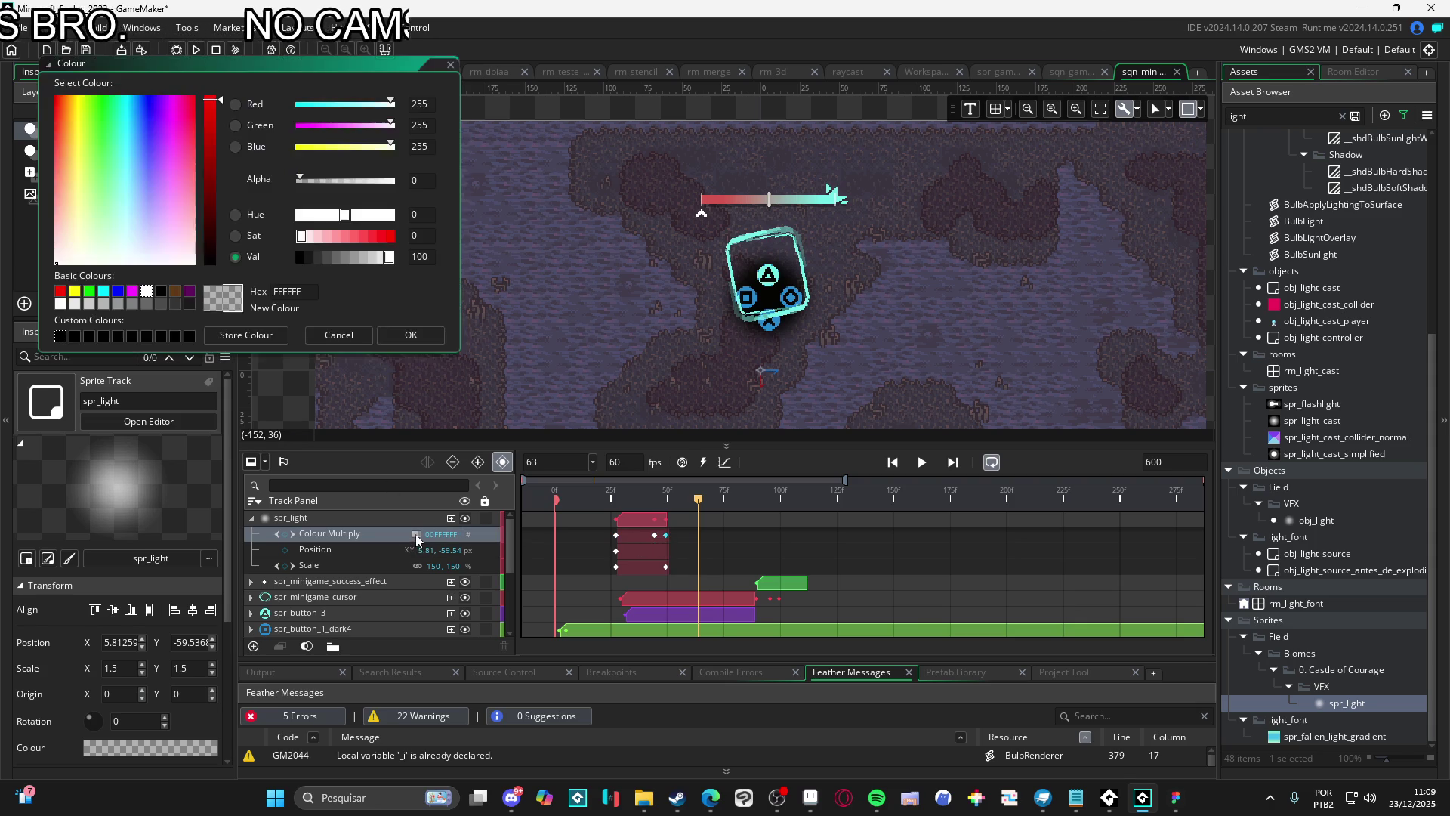
click(412, 341)
key(space)
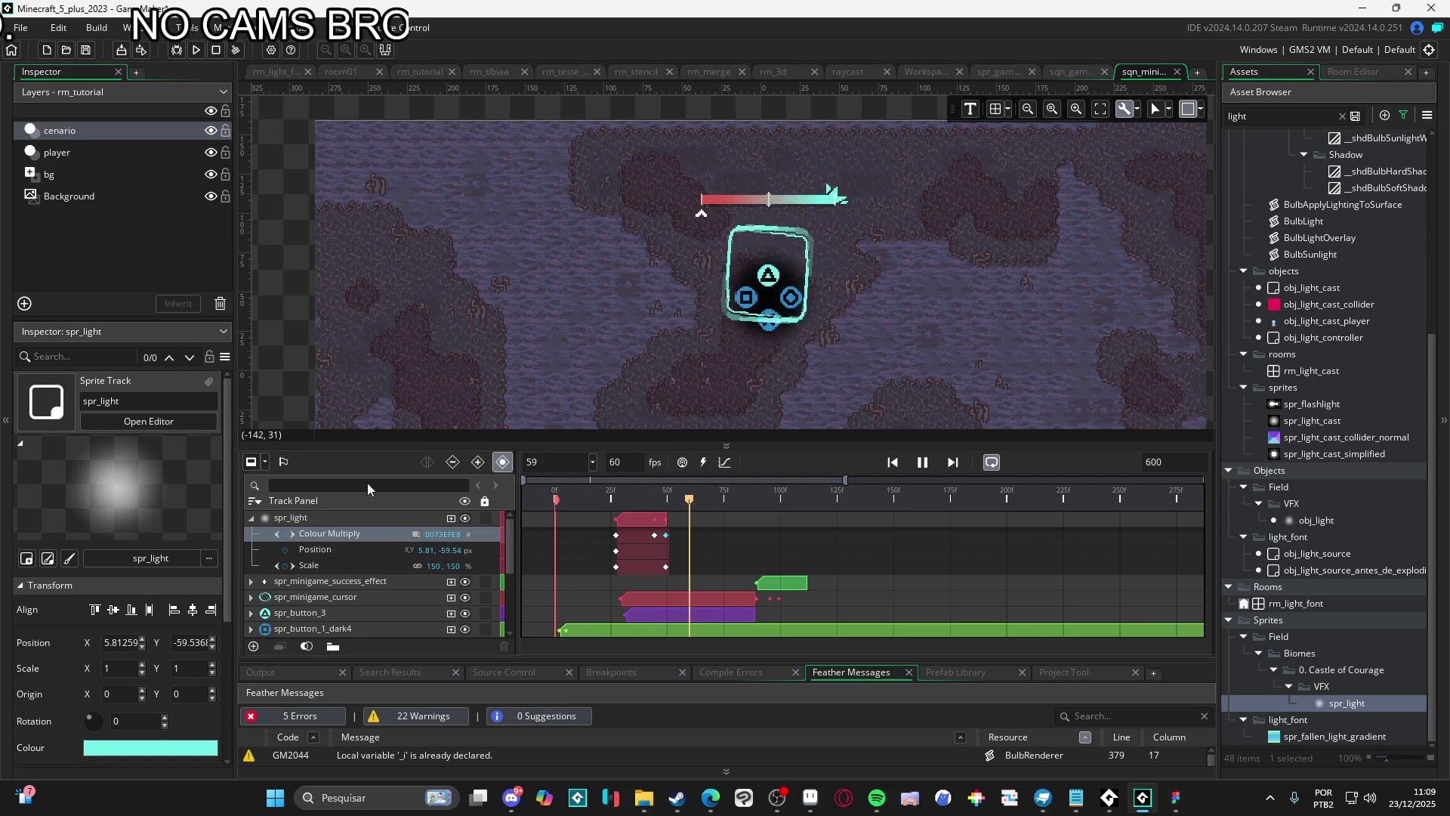
drag(615, 500, 346, 511)
click(251, 518)
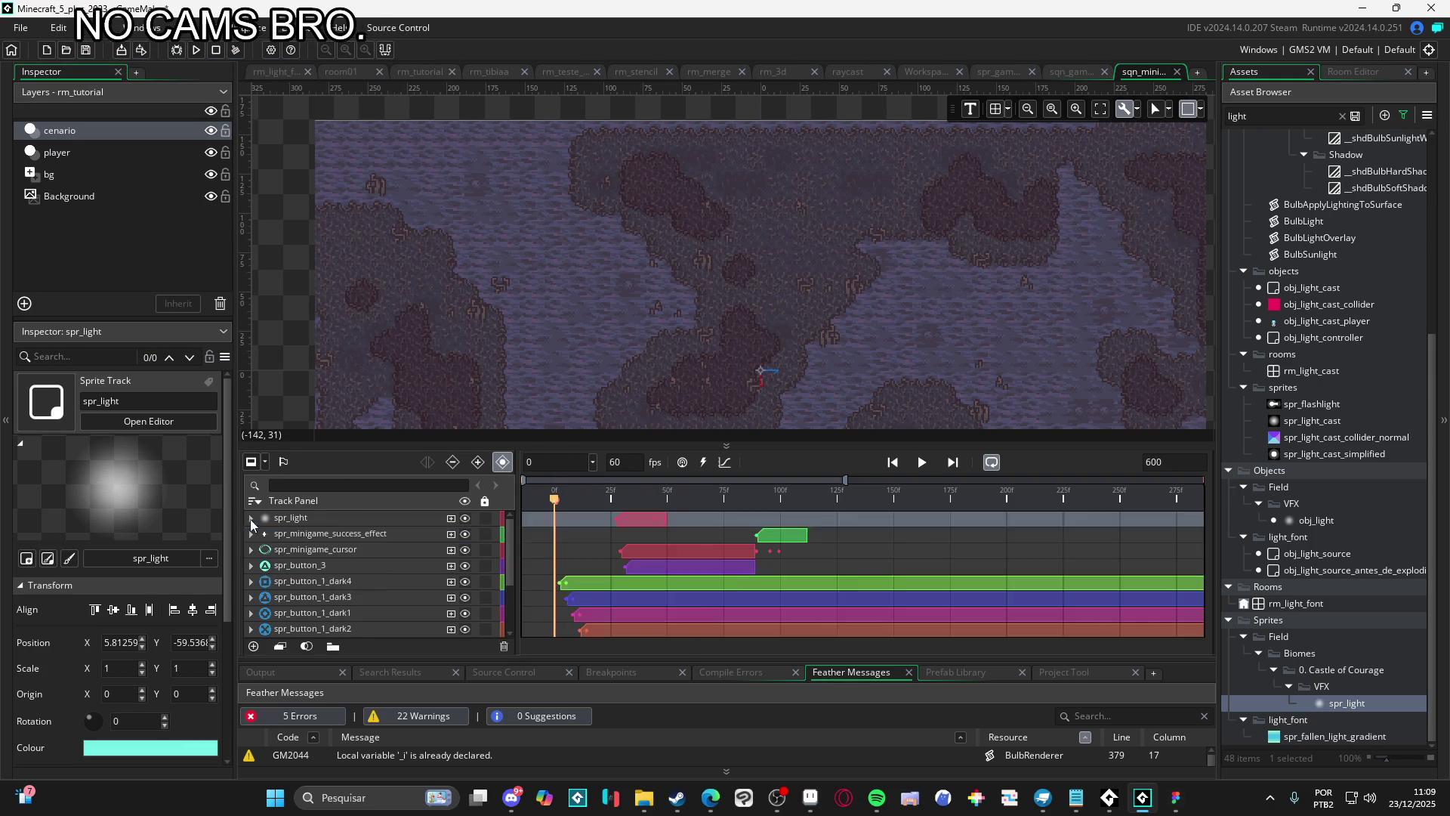
Play and pause sqn_minigame repeatedly to review the cyan glow, then return to Aseprite
scroll(272, 565, down, 3)
key(space)
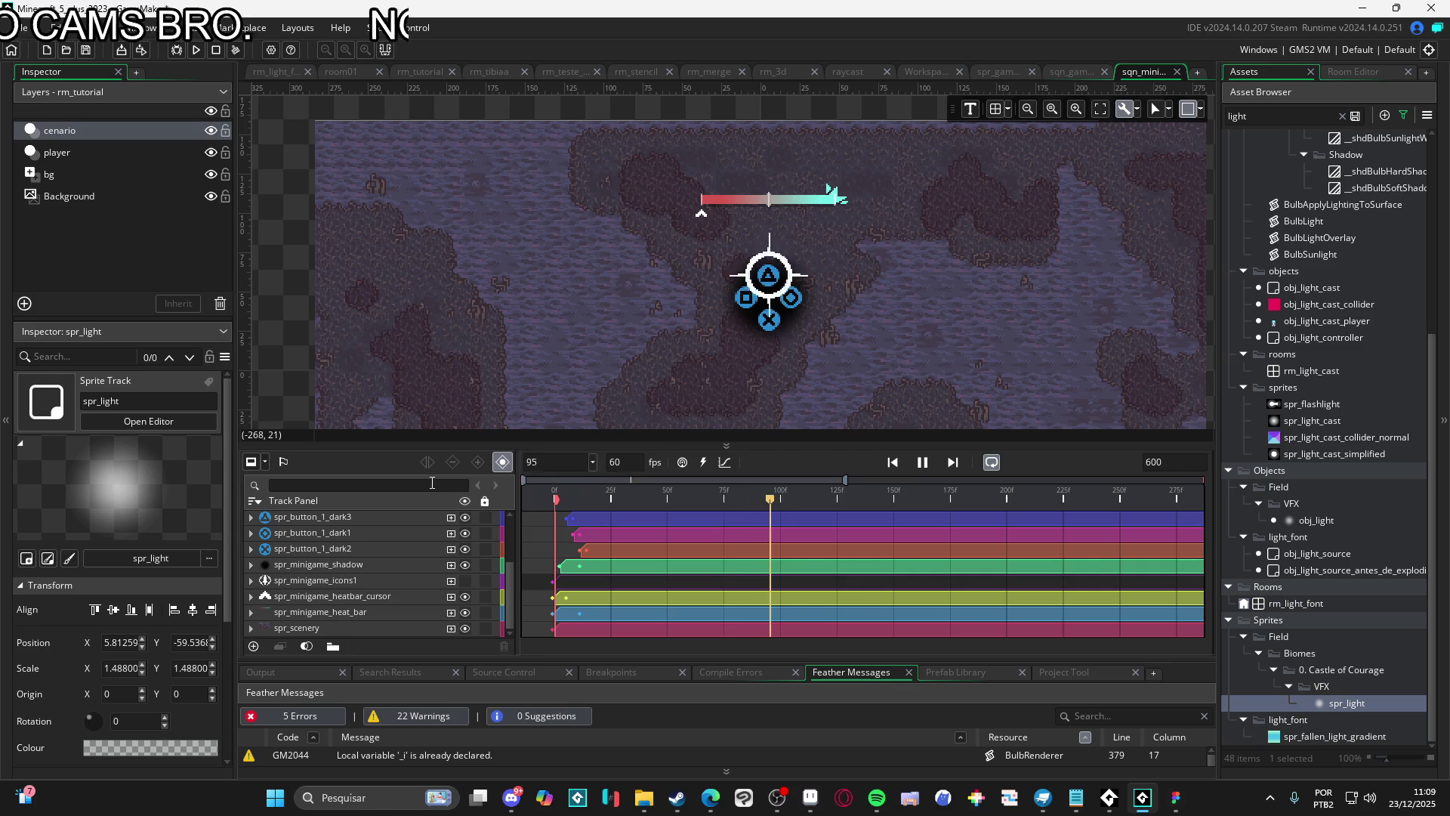
key(space)
key(space)
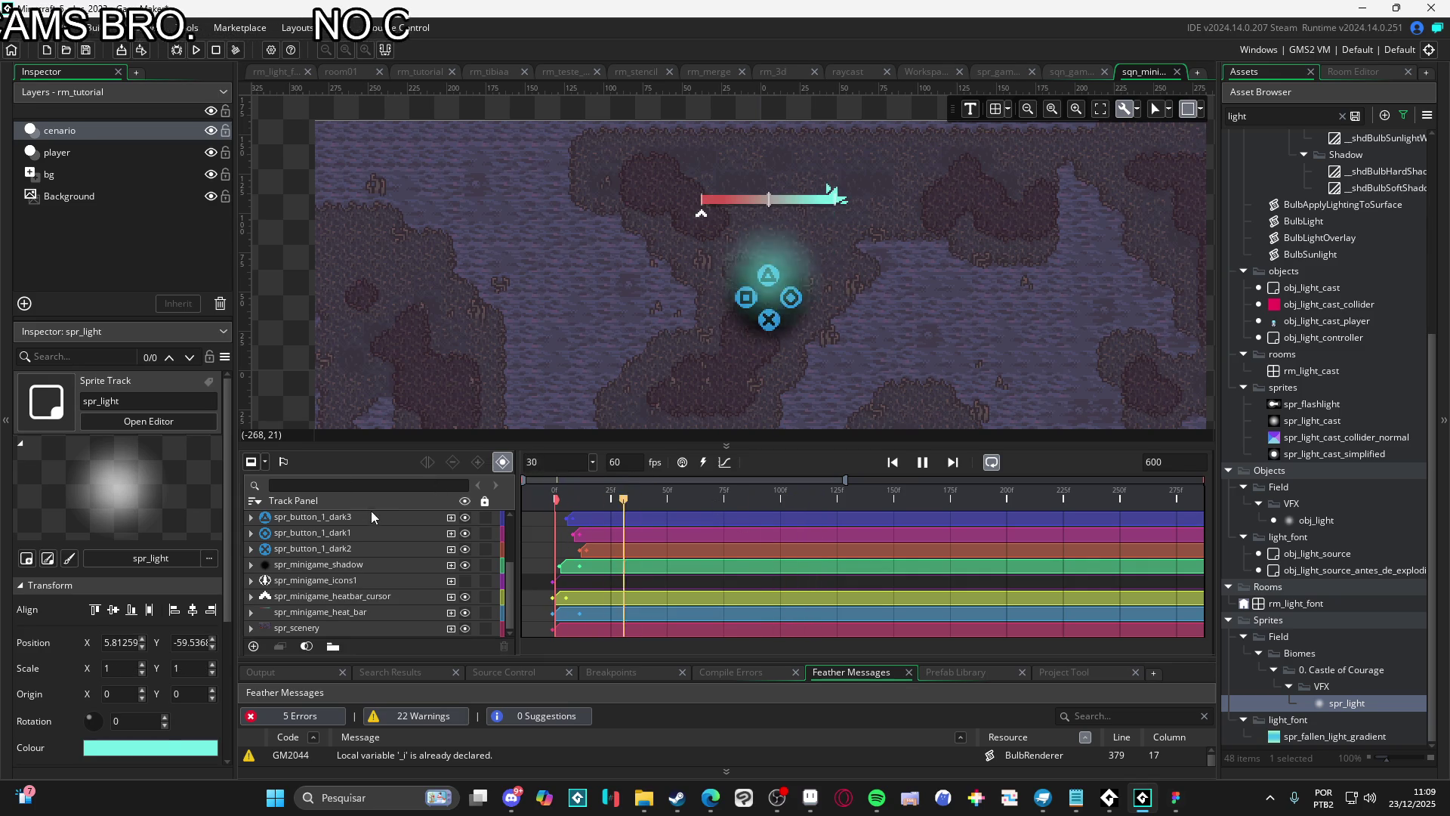
key(space)
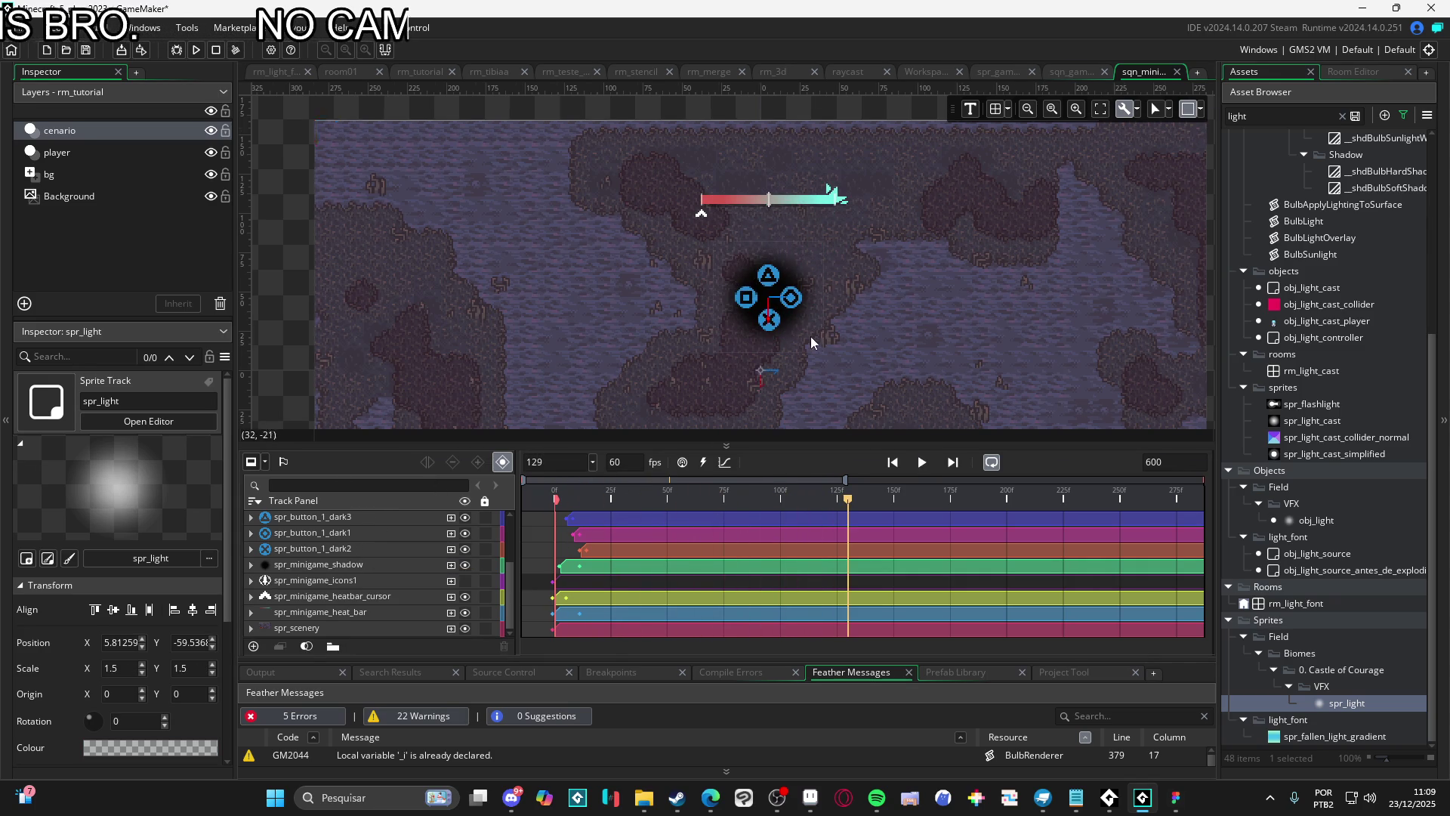
scroll(809, 337, up, 2)
key(space)
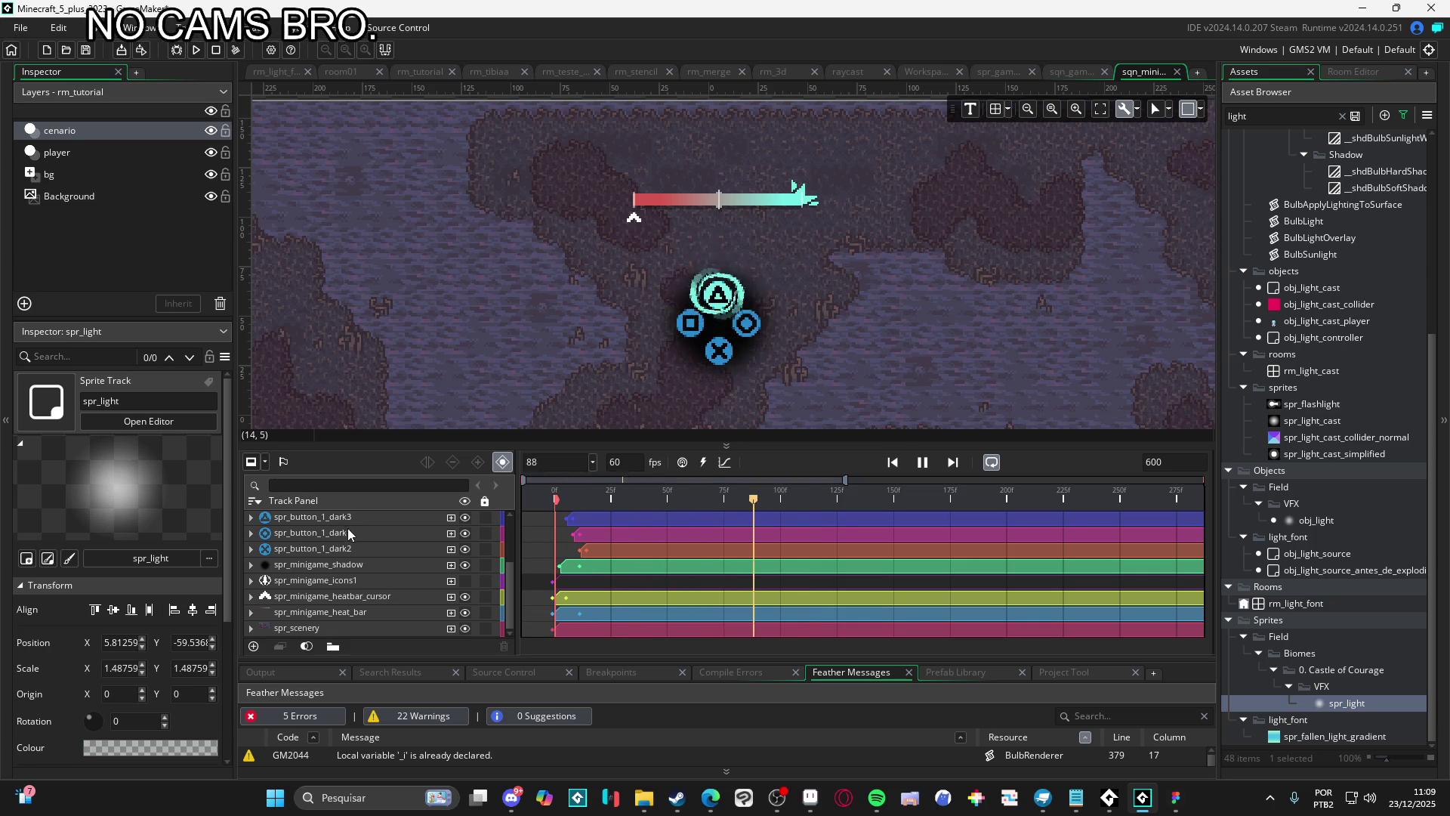
key(space)
key(space)
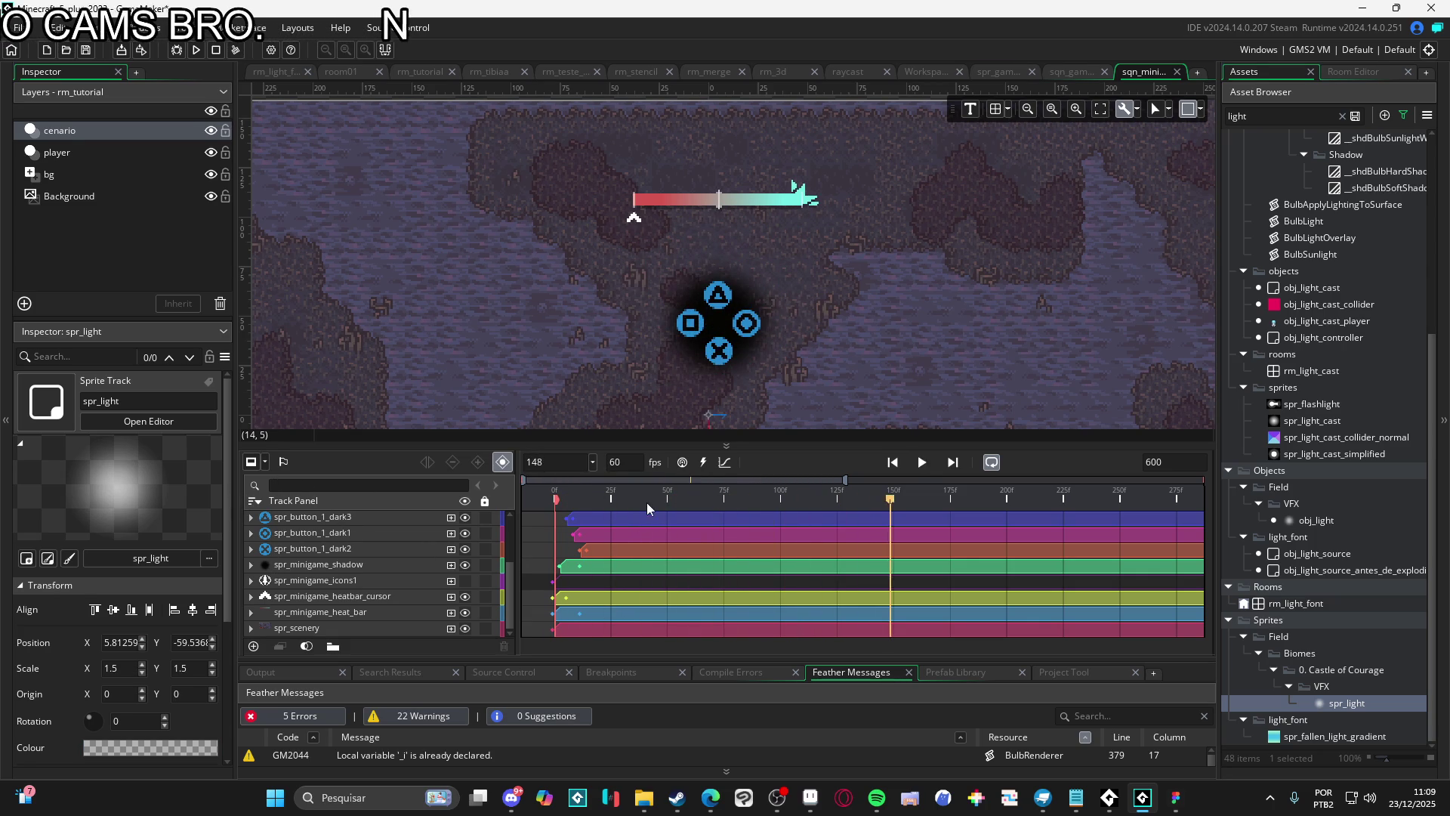
key(space)
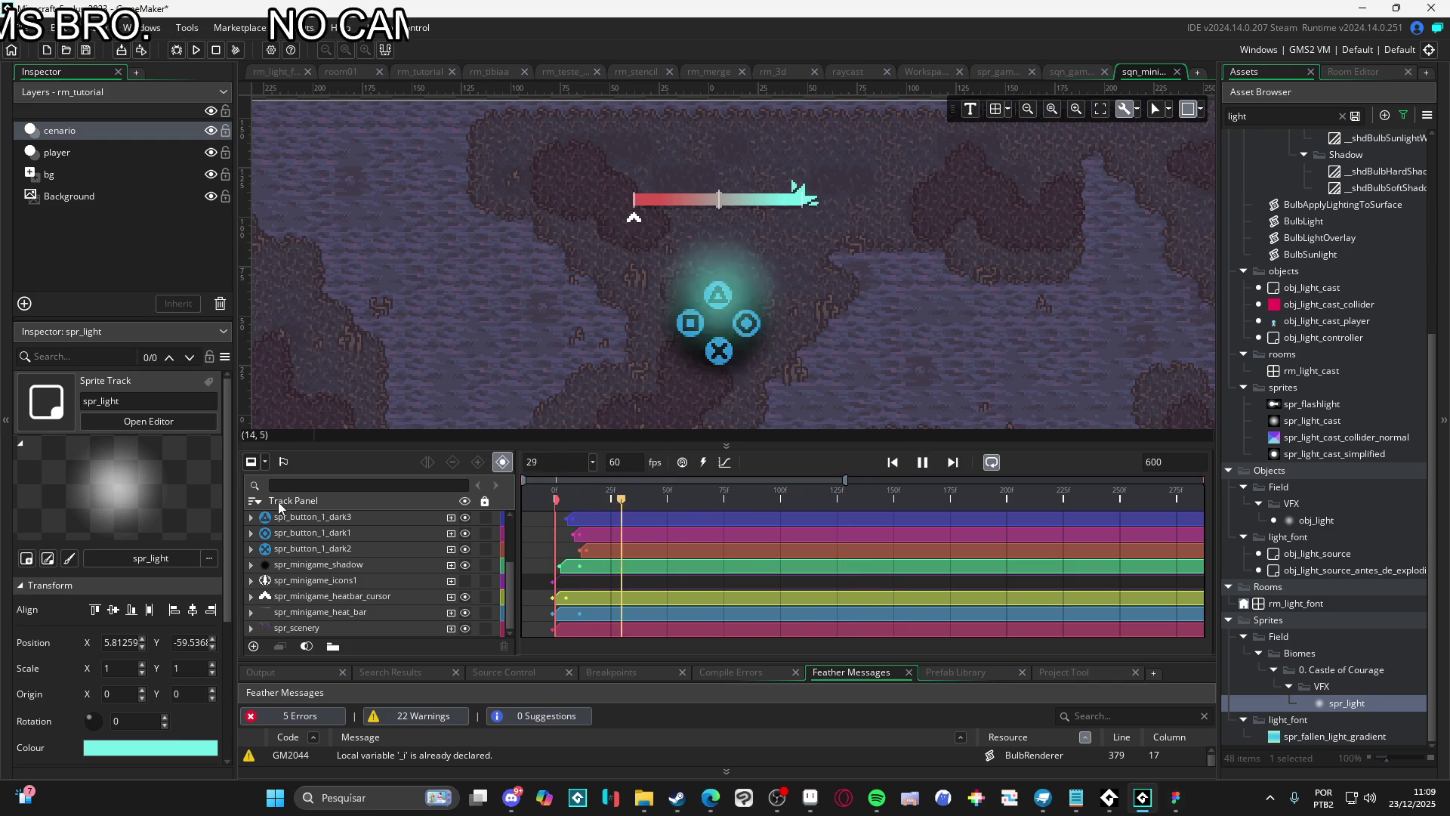
key(space)
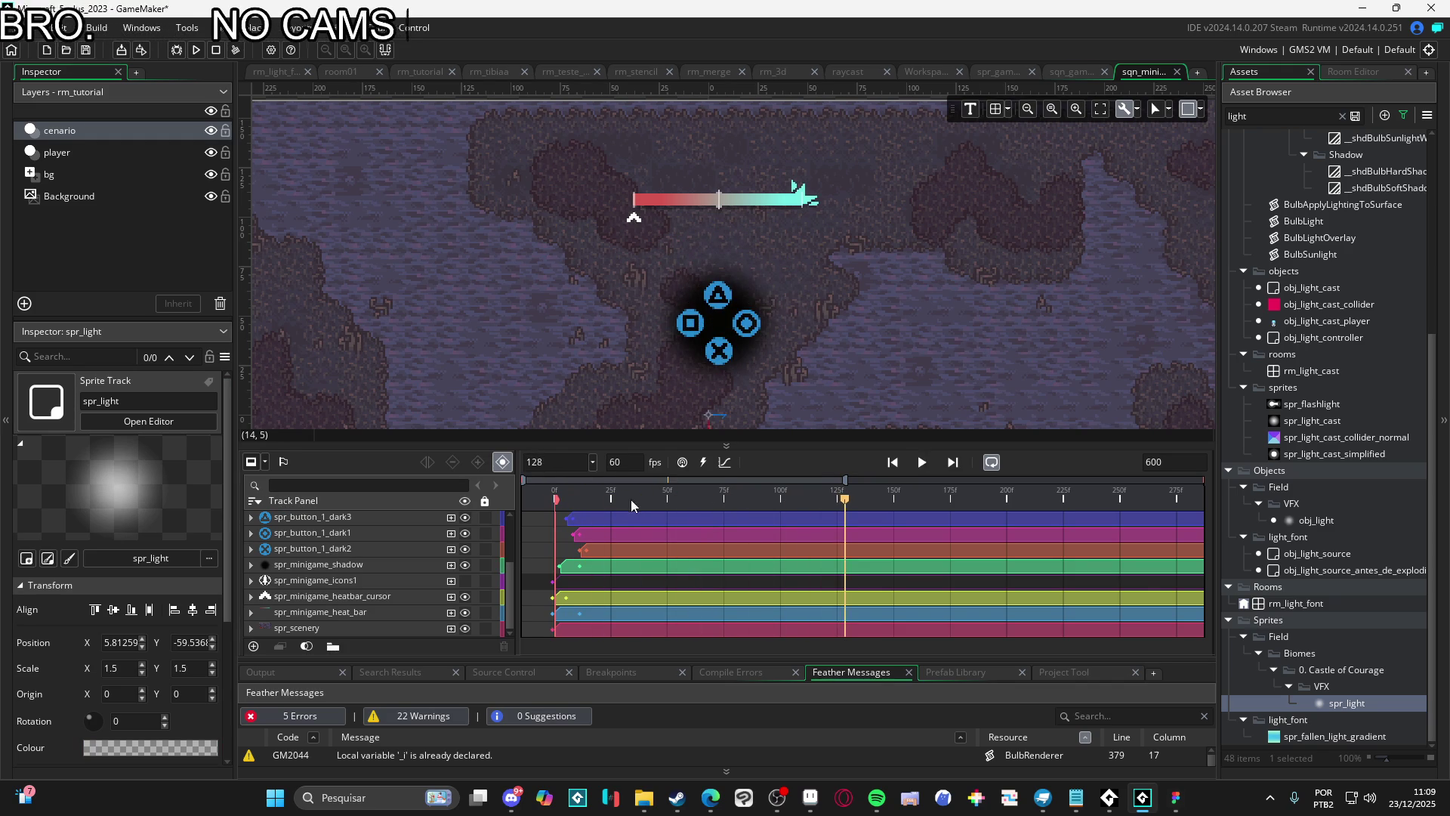
key(space)
key(space)
key(space)
key(space)
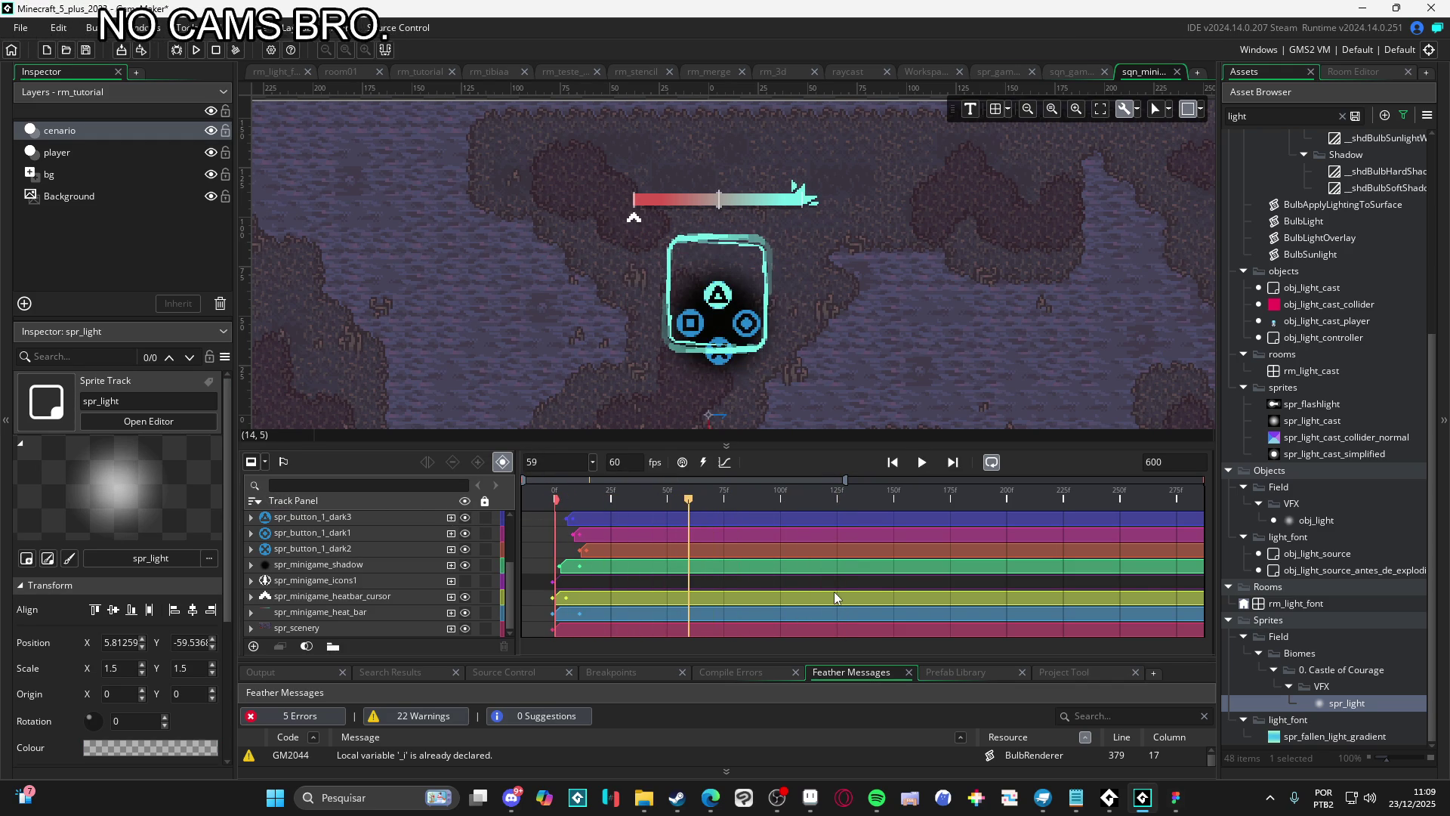
click(812, 799)
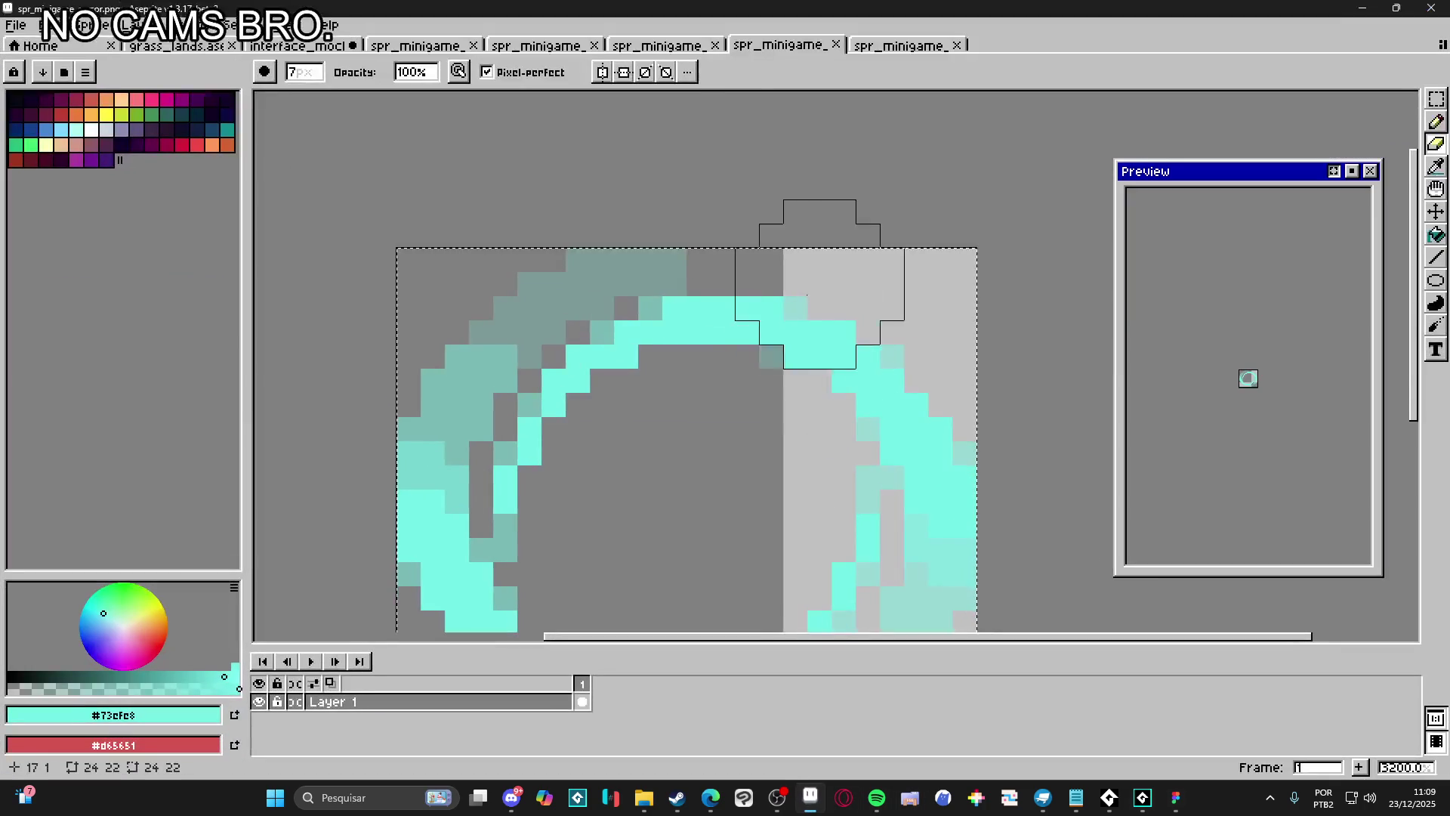
In the success-effect sprite, hide the star Layer 3 and keep Layers 1 and 2 visible
click(884, 47)
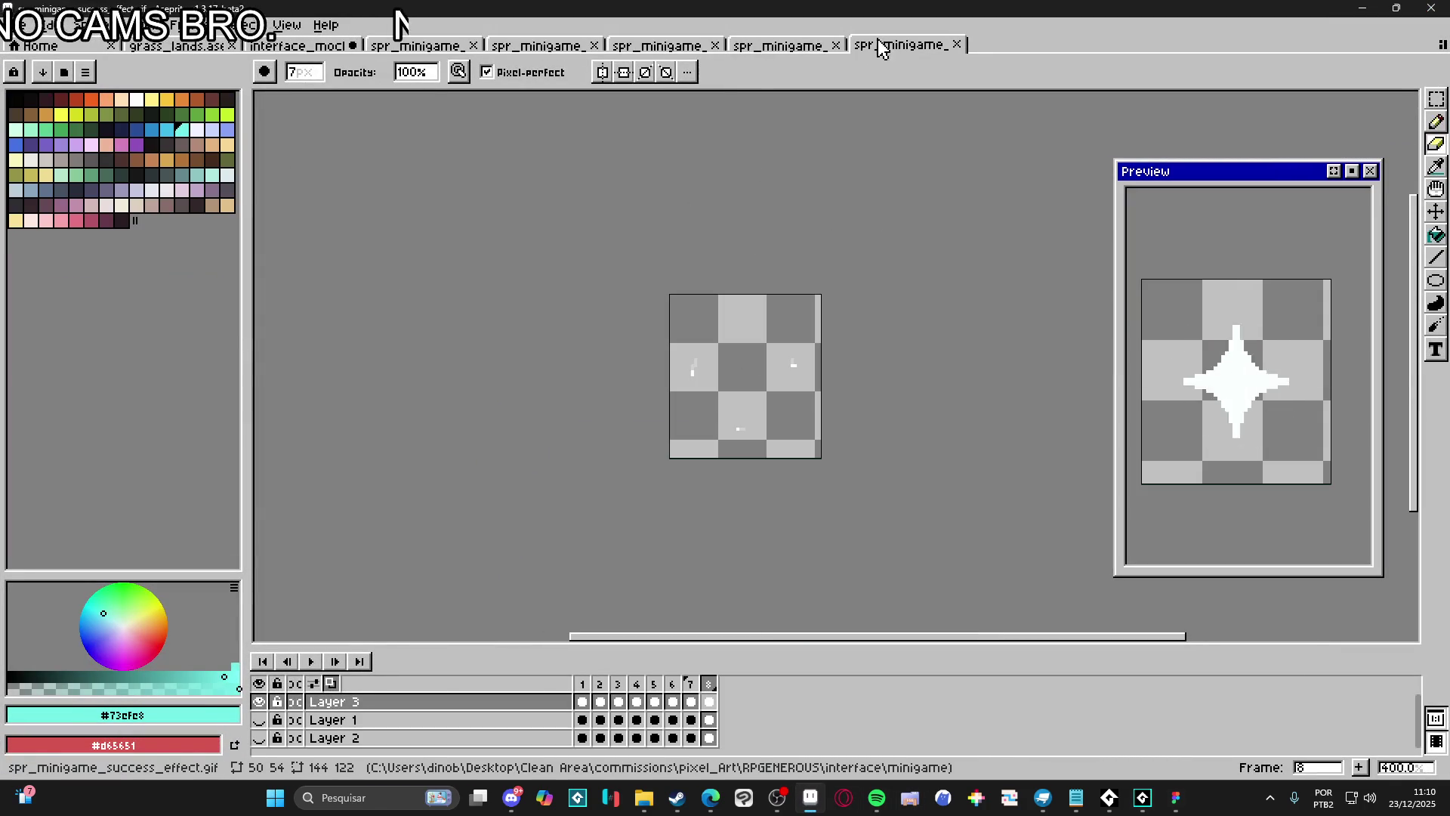
click(260, 737)
click(260, 737)
click(259, 720)
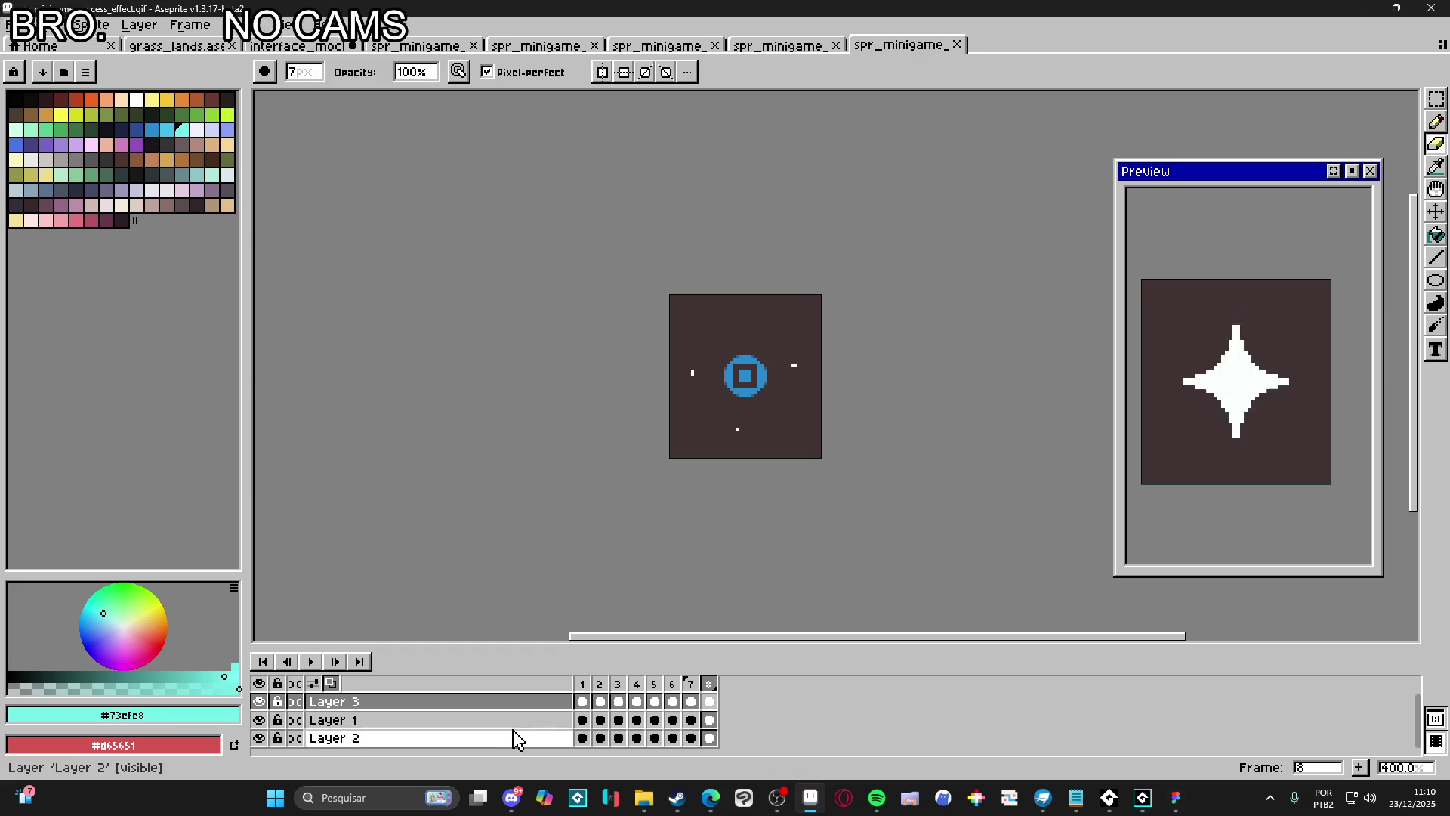
click(260, 702)
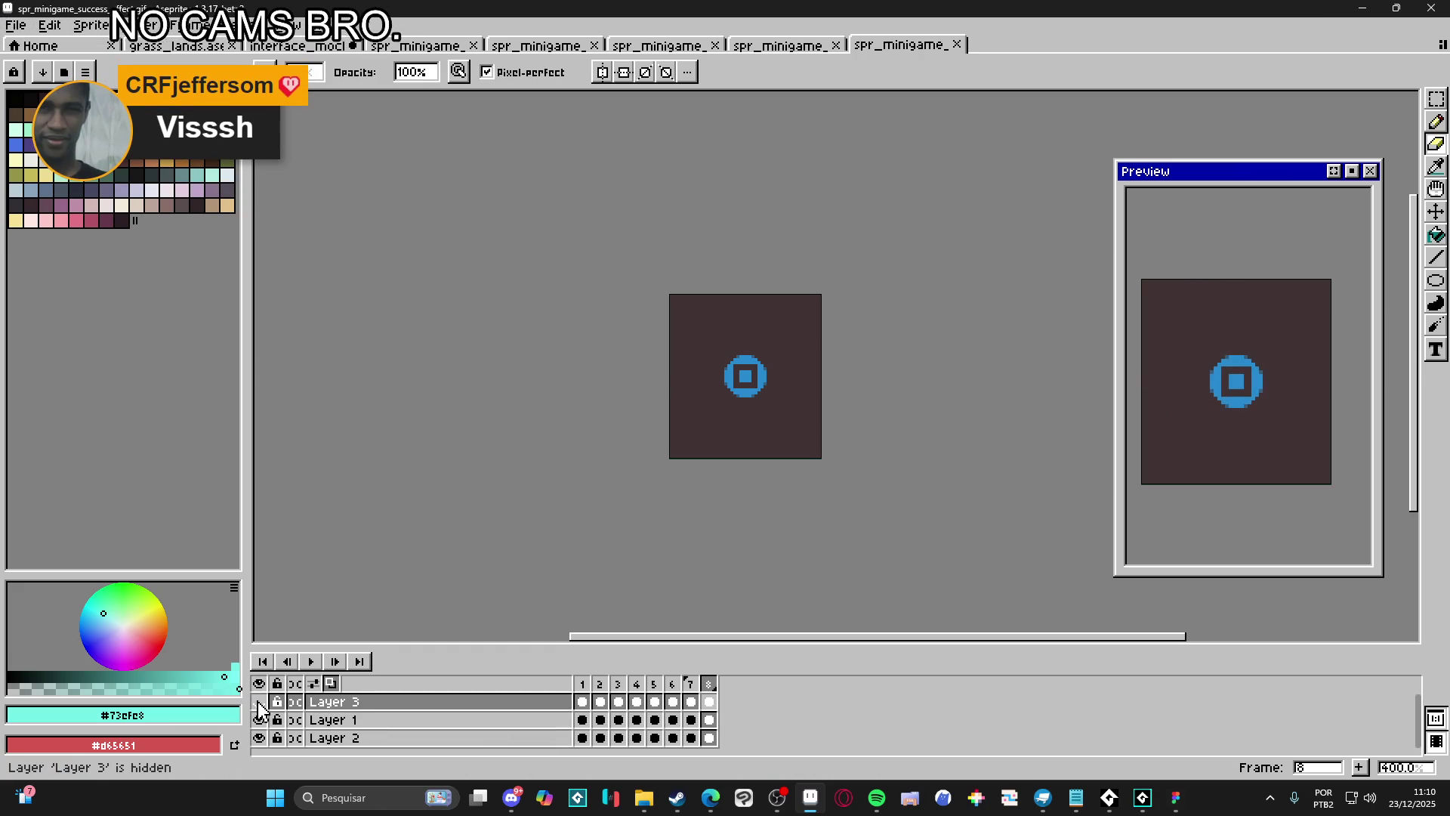
click(259, 720)
click(259, 720)
Add a new Layer 4 above Layer 1 and ready the Pencil with a pale colour
click(502, 722)
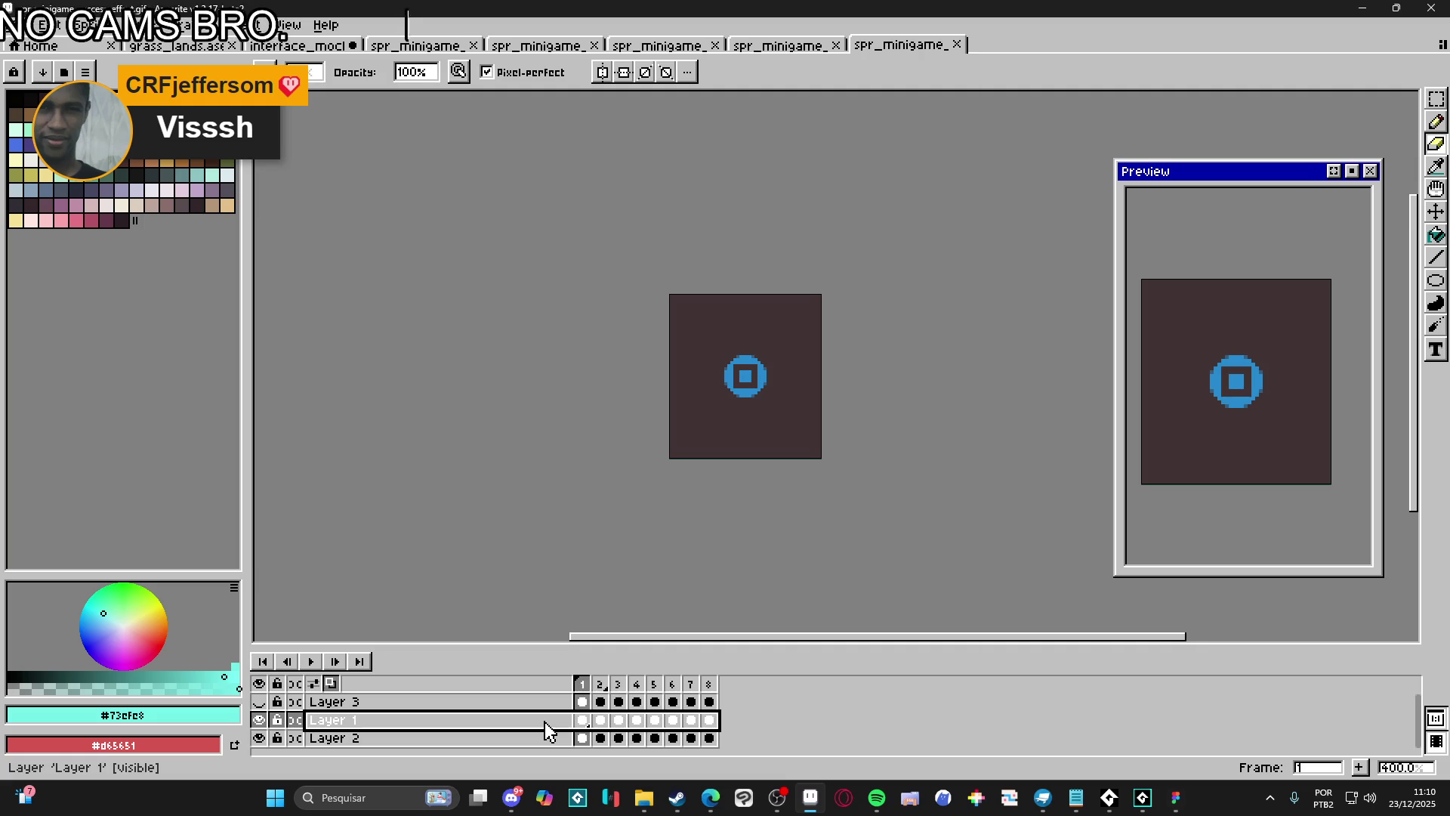
key(shift+n)
click(582, 720)
key(b)
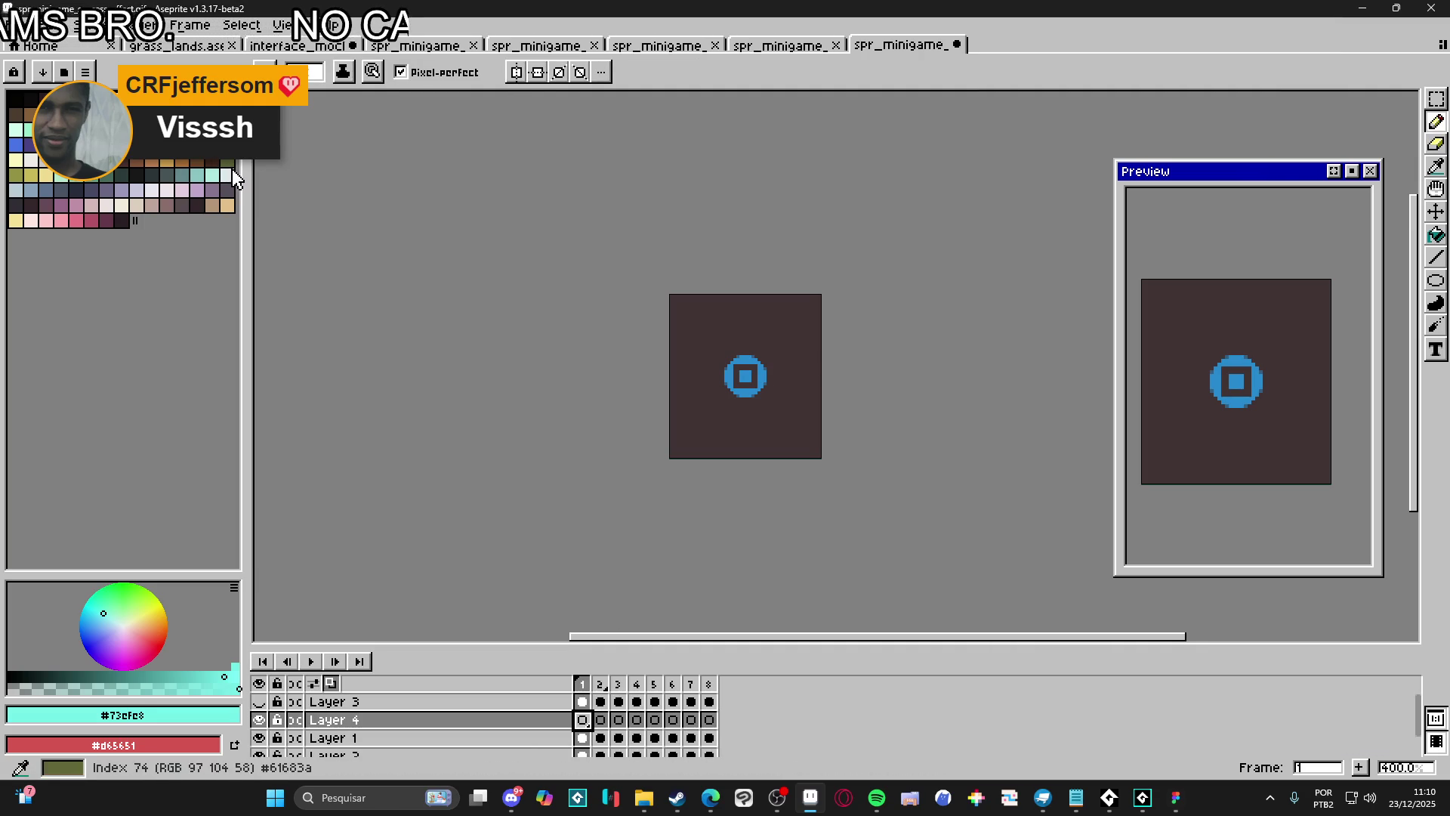
click(227, 175)
scroll(749, 378, up, 5)
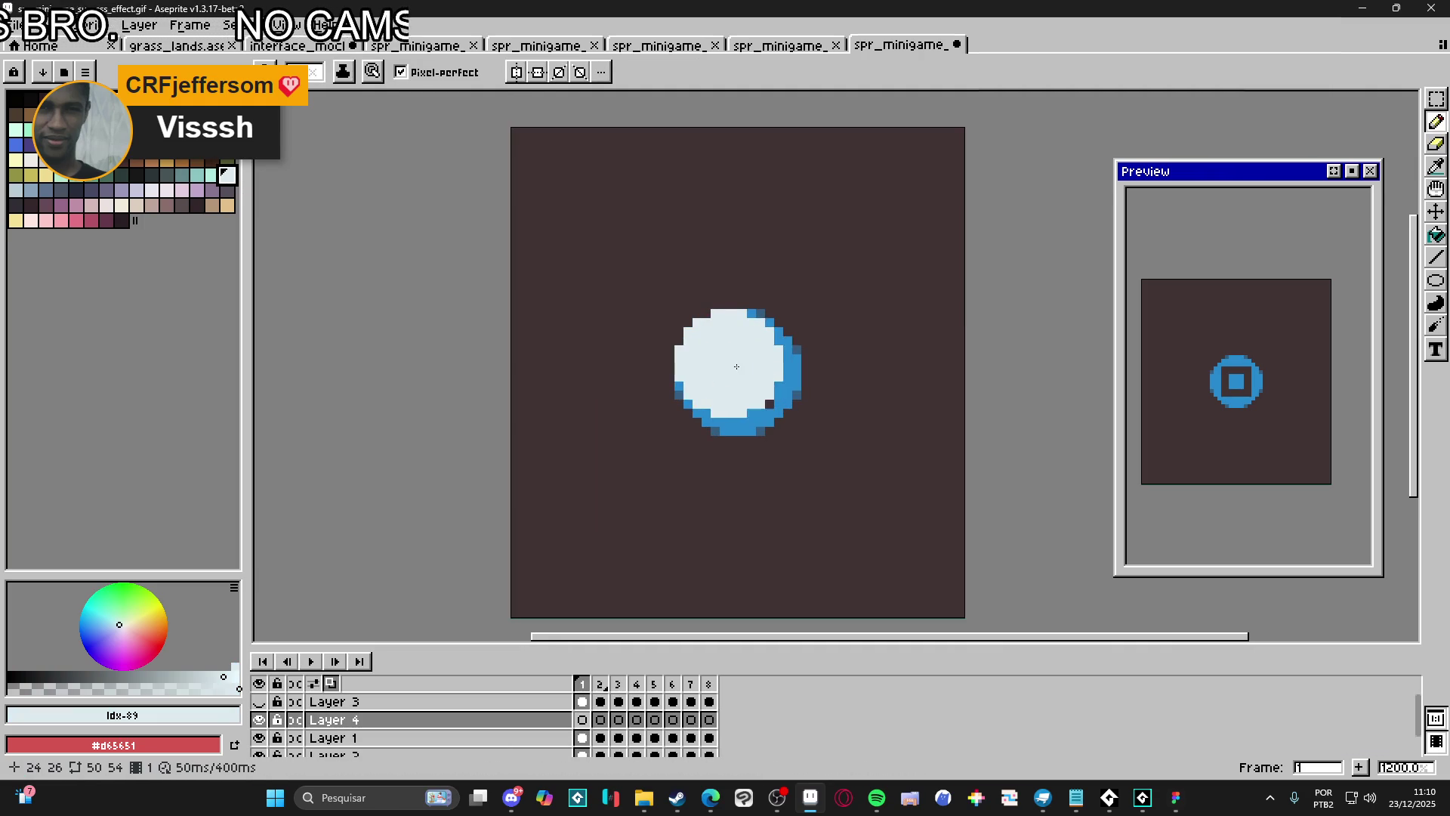